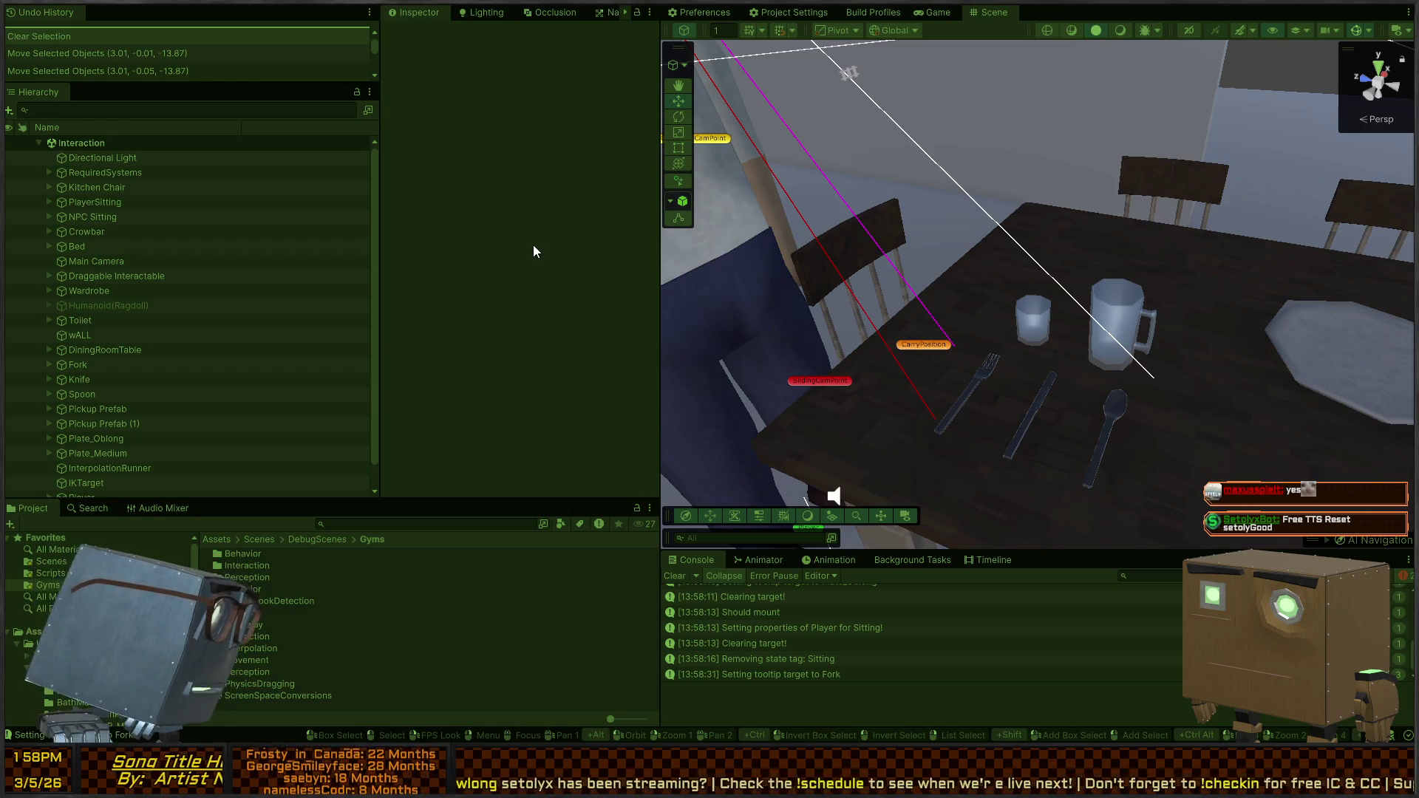
Fly the Scene view over to the dining table's cutlery and select the Fork's Mesh
mouse_move(1129, 254)
mouse_down()
mouse_move(1089, 326)
mouse_move(1003, 311)
mouse_up()
key(w)
click(1016, 299)
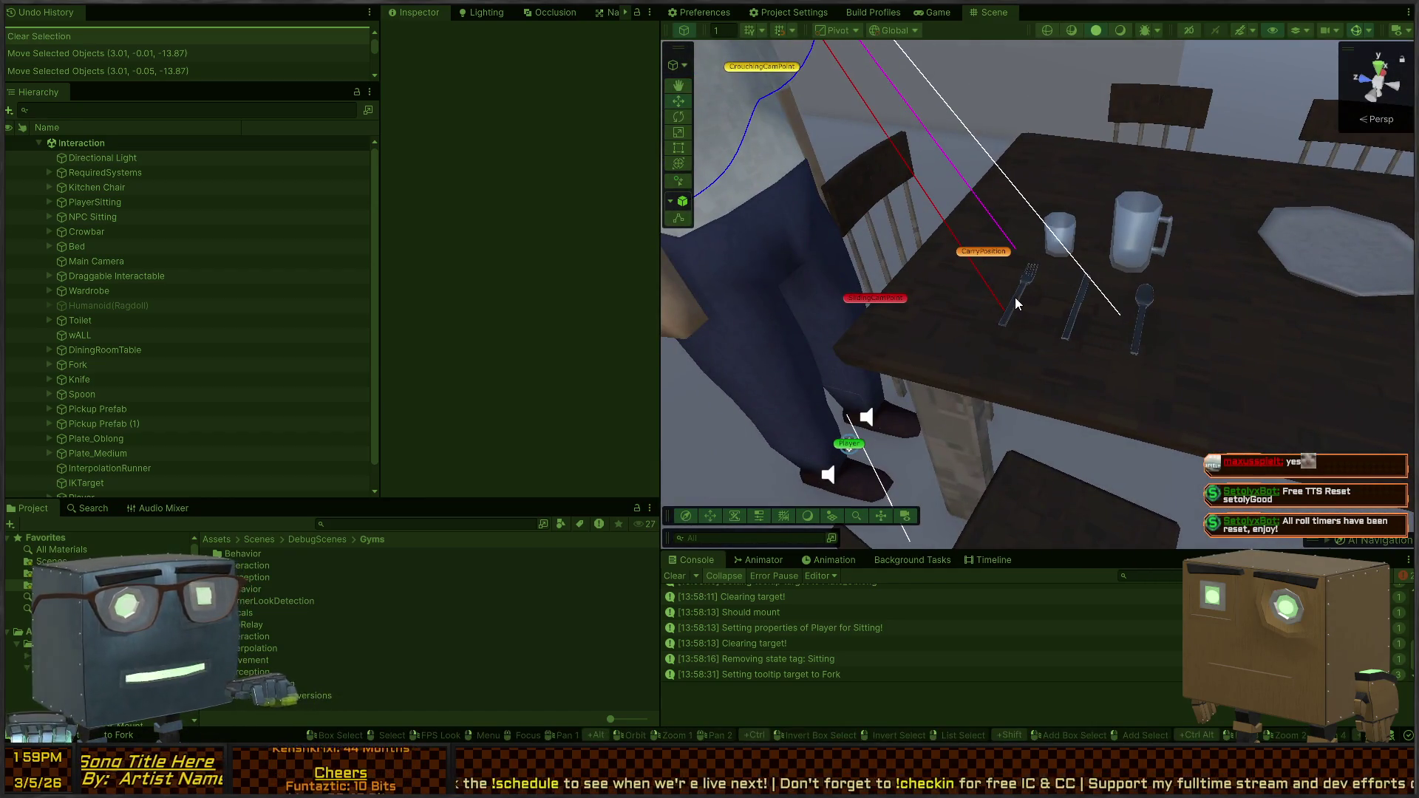
drag(1175, 306, 1257, 277)
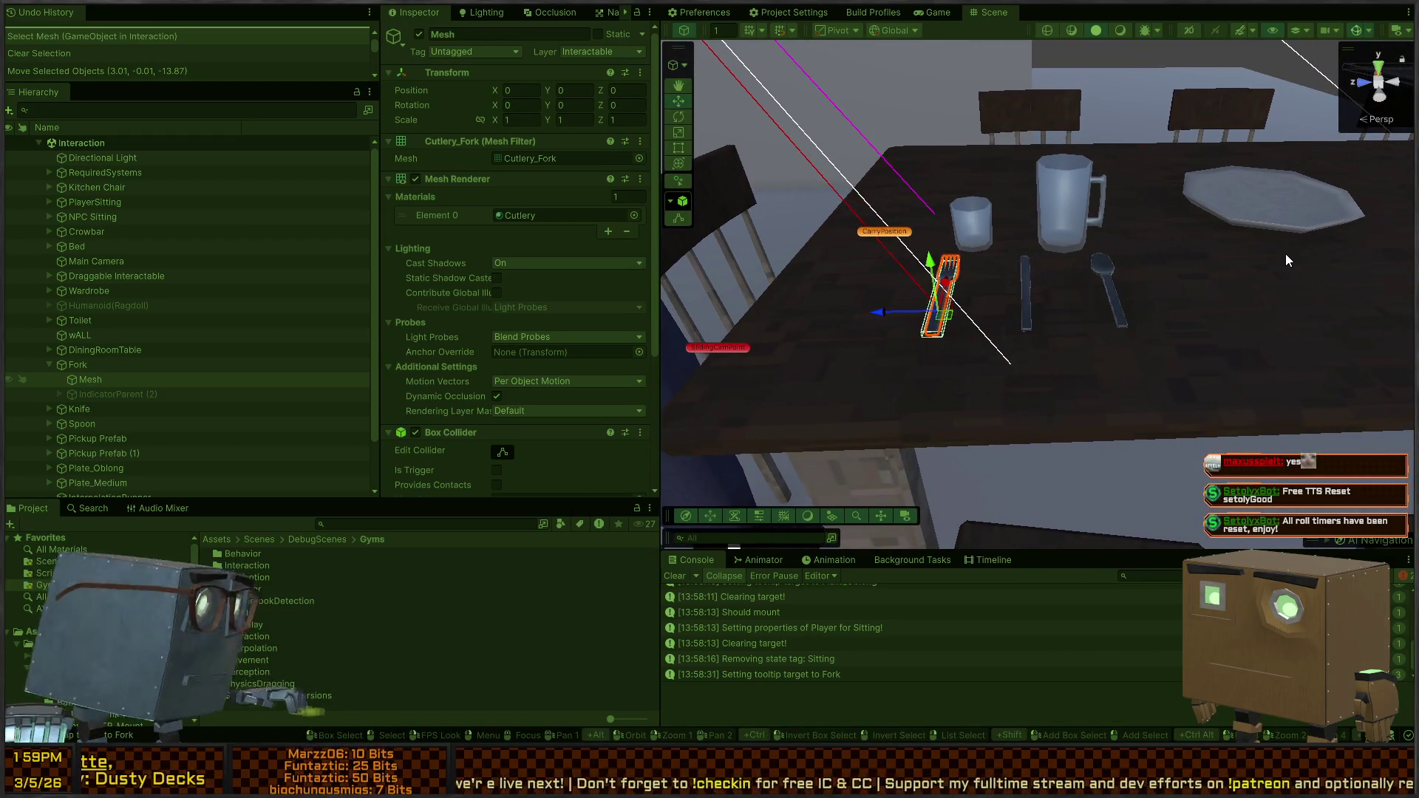
drag(1232, 216, 1125, 255)
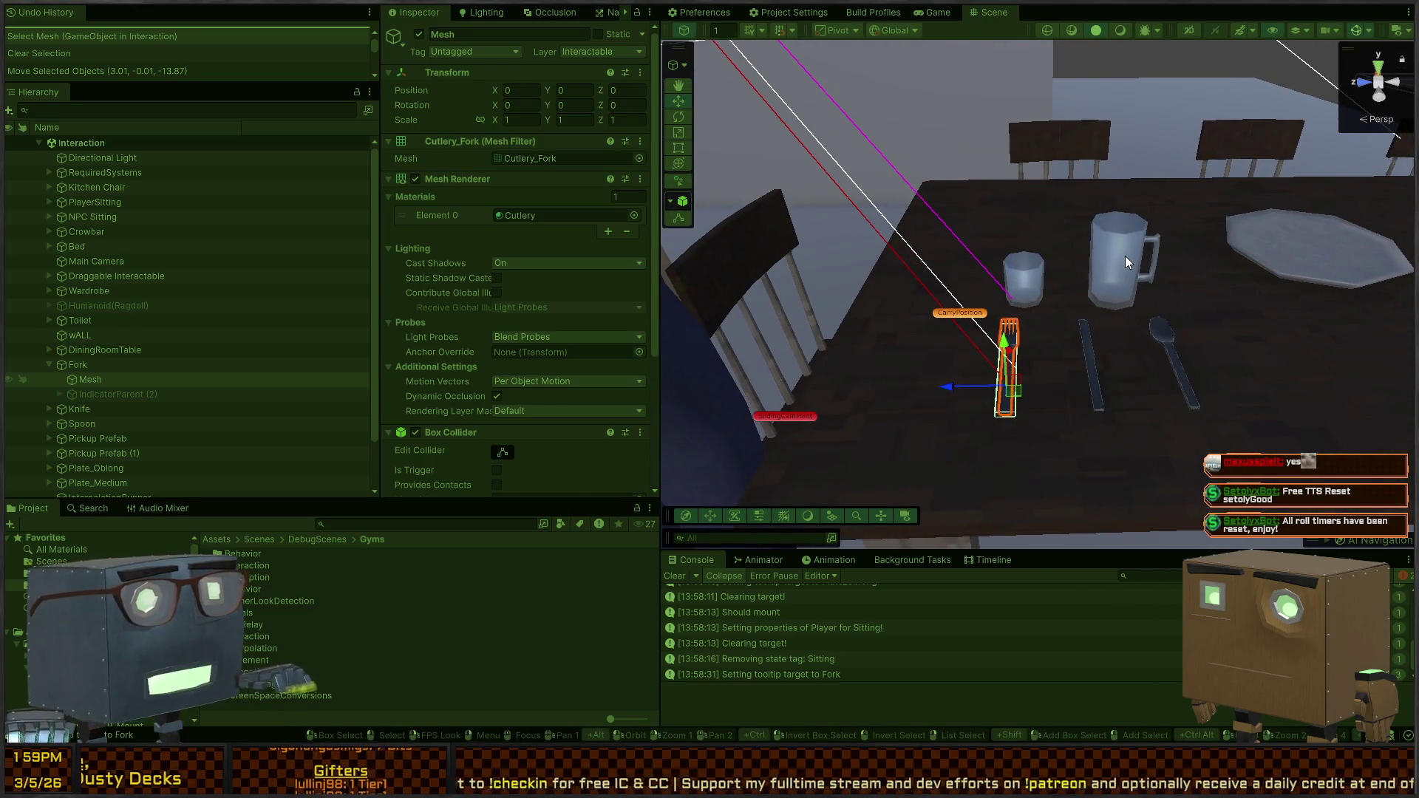
Pull the view back over the table, exit Play mode, and switch to LeaningSystem.cs in Visual Studio
key(alt)
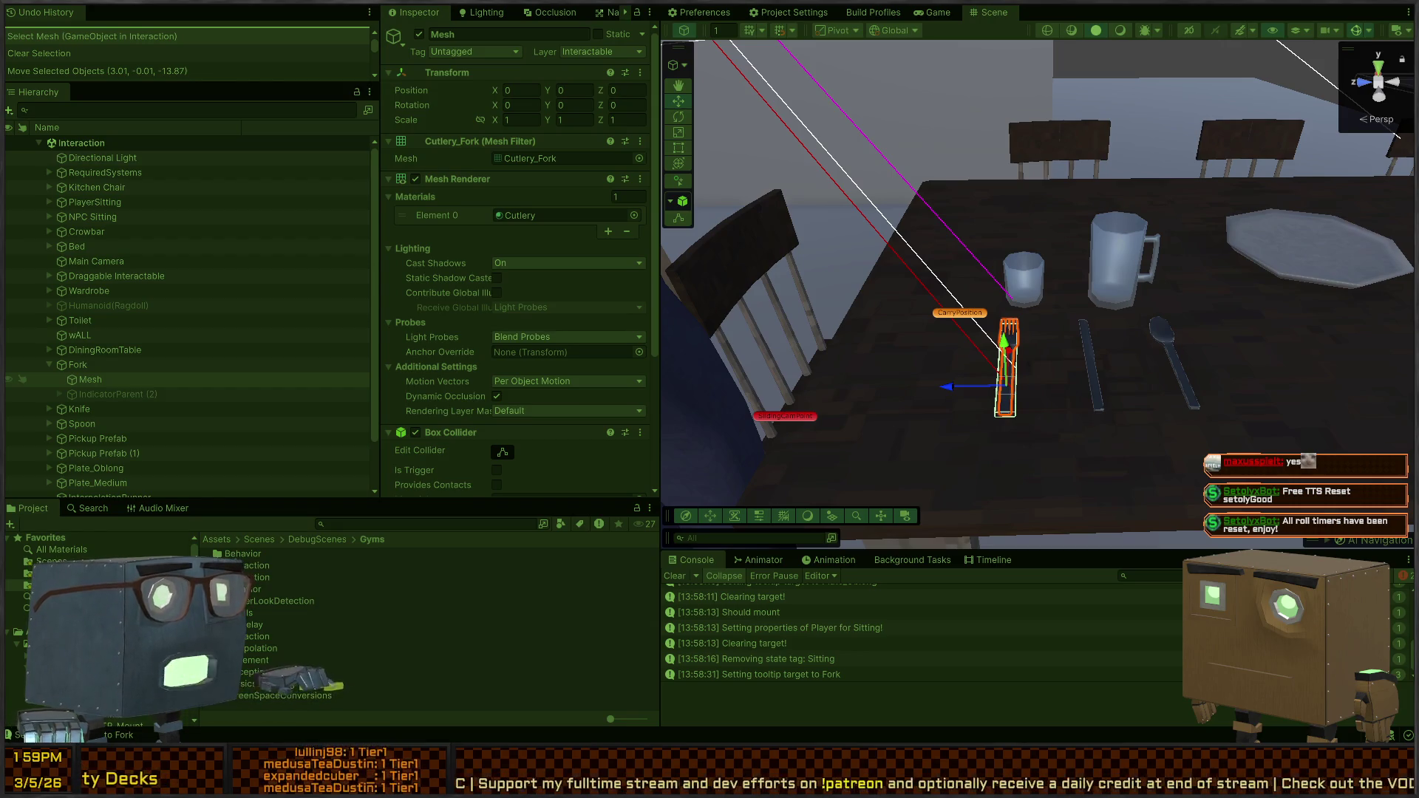
mouse_move(1005, 280)
mouse_down()
mouse_move(989, 272)
mouse_move(1023, 292)
mouse_move(1037, 242)
mouse_move(1025, 258)
mouse_move(796, 277)
mouse_up()
key(ctrl+p)
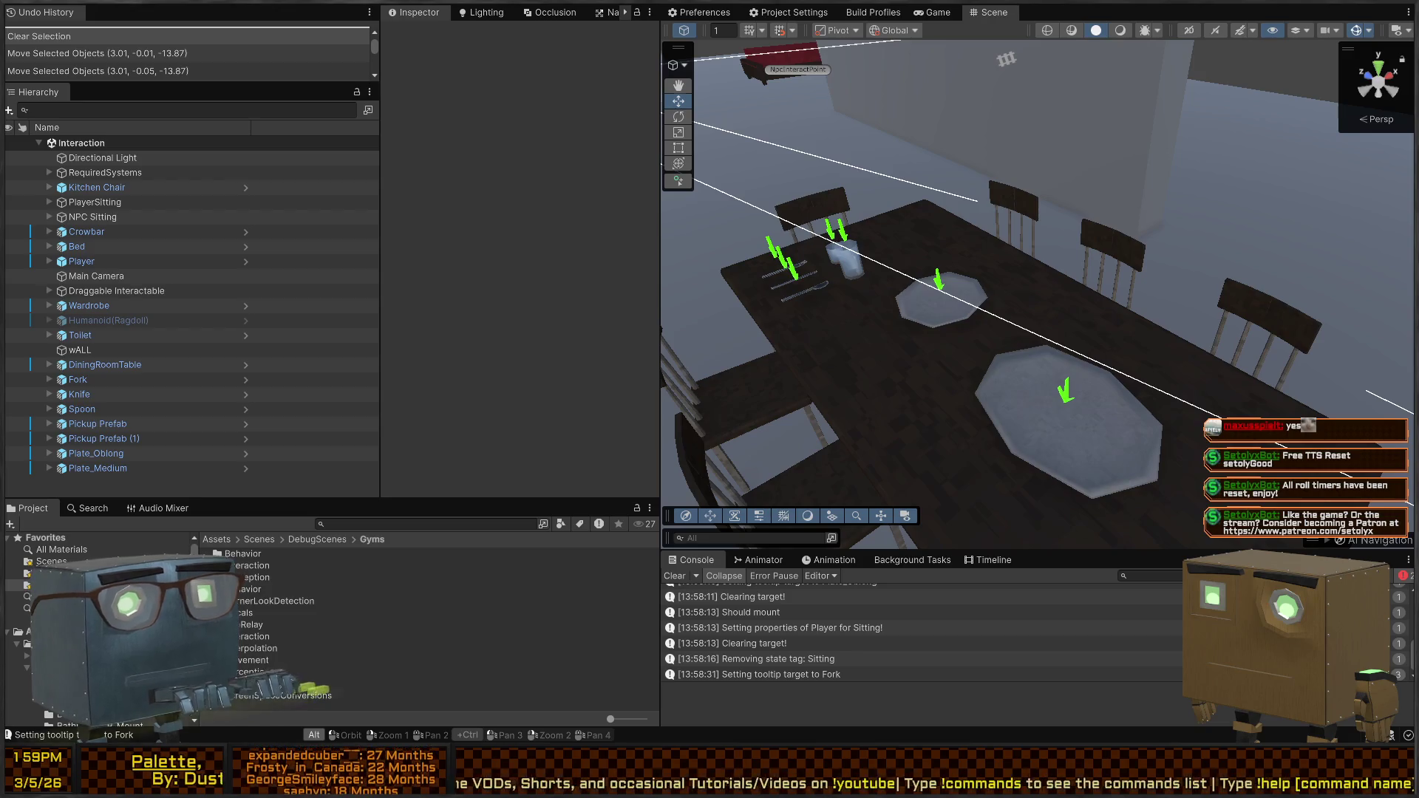
key(alt+Tab)
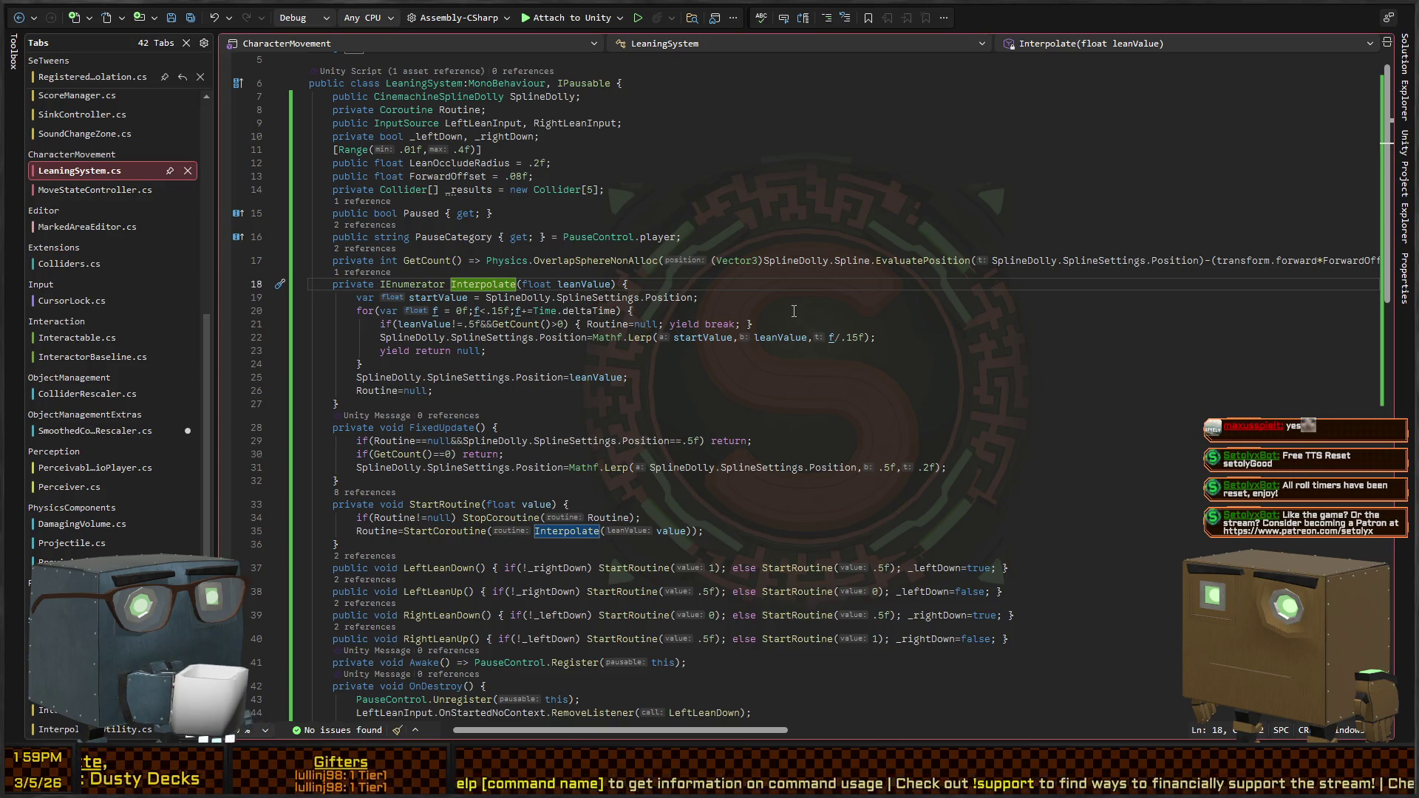
Skim through InteractorBaseline.cs, then bring up Colliders.cs at its IsVisibleTo method
click(694, 405)
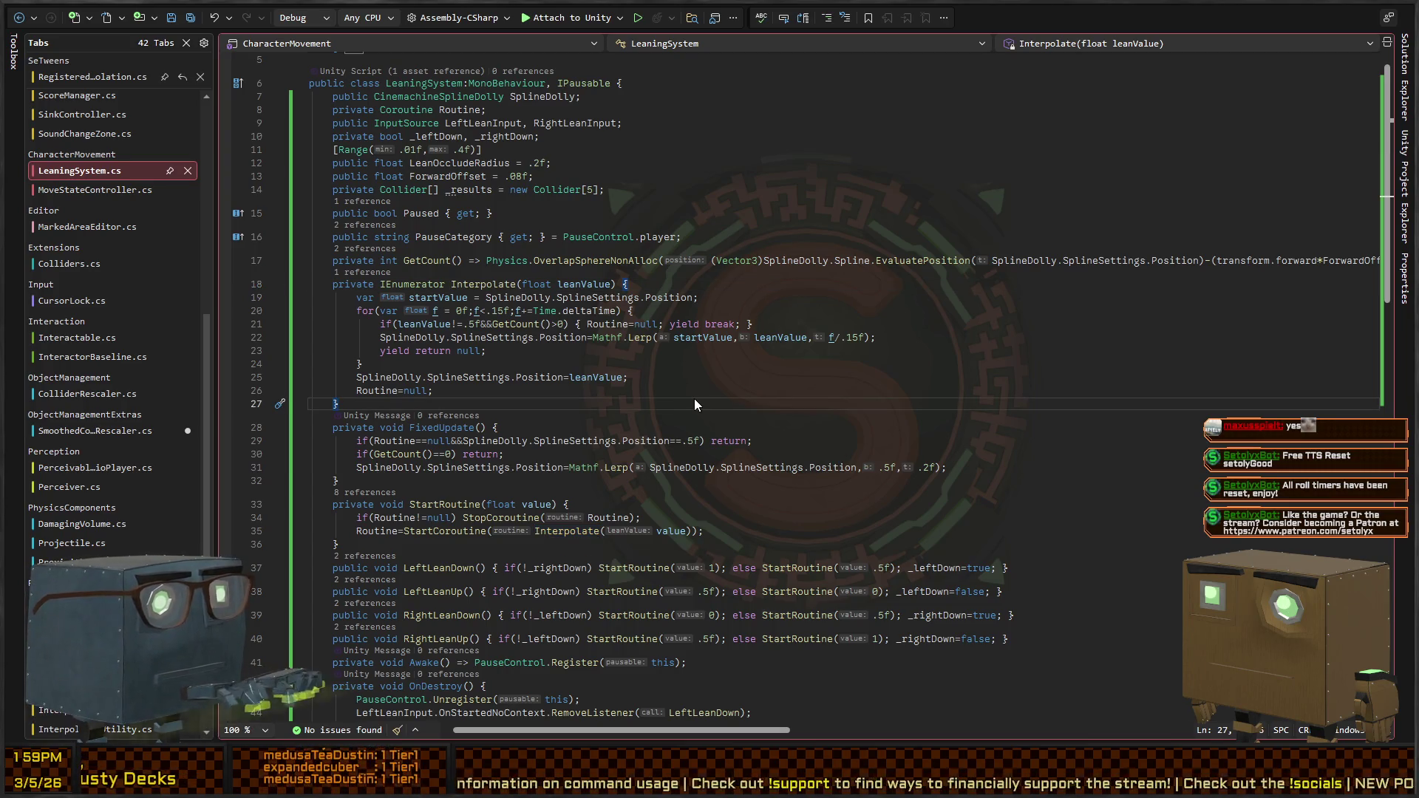
key(ctrl+minus)
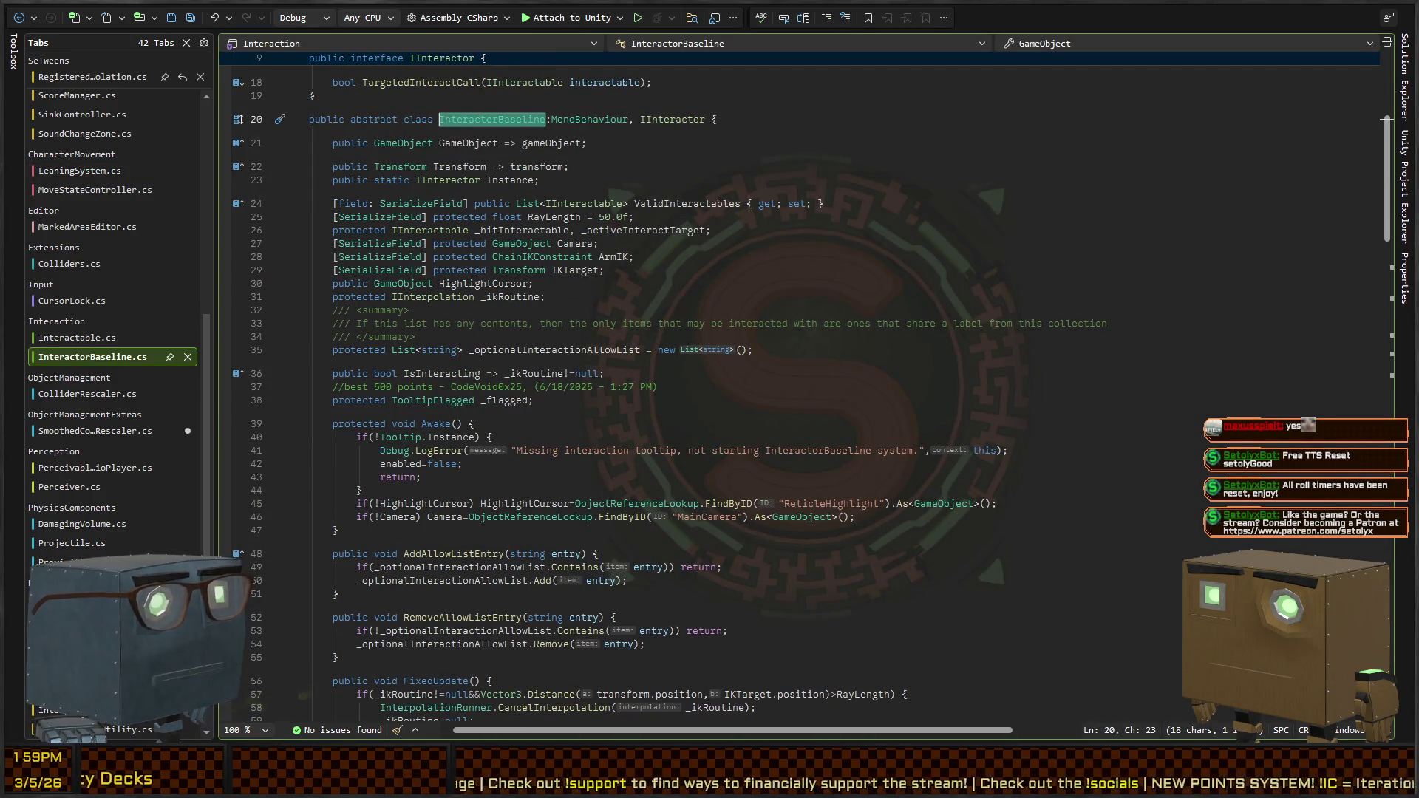
scroll(487, 286, down, 8)
scroll(487, 287, down, 9)
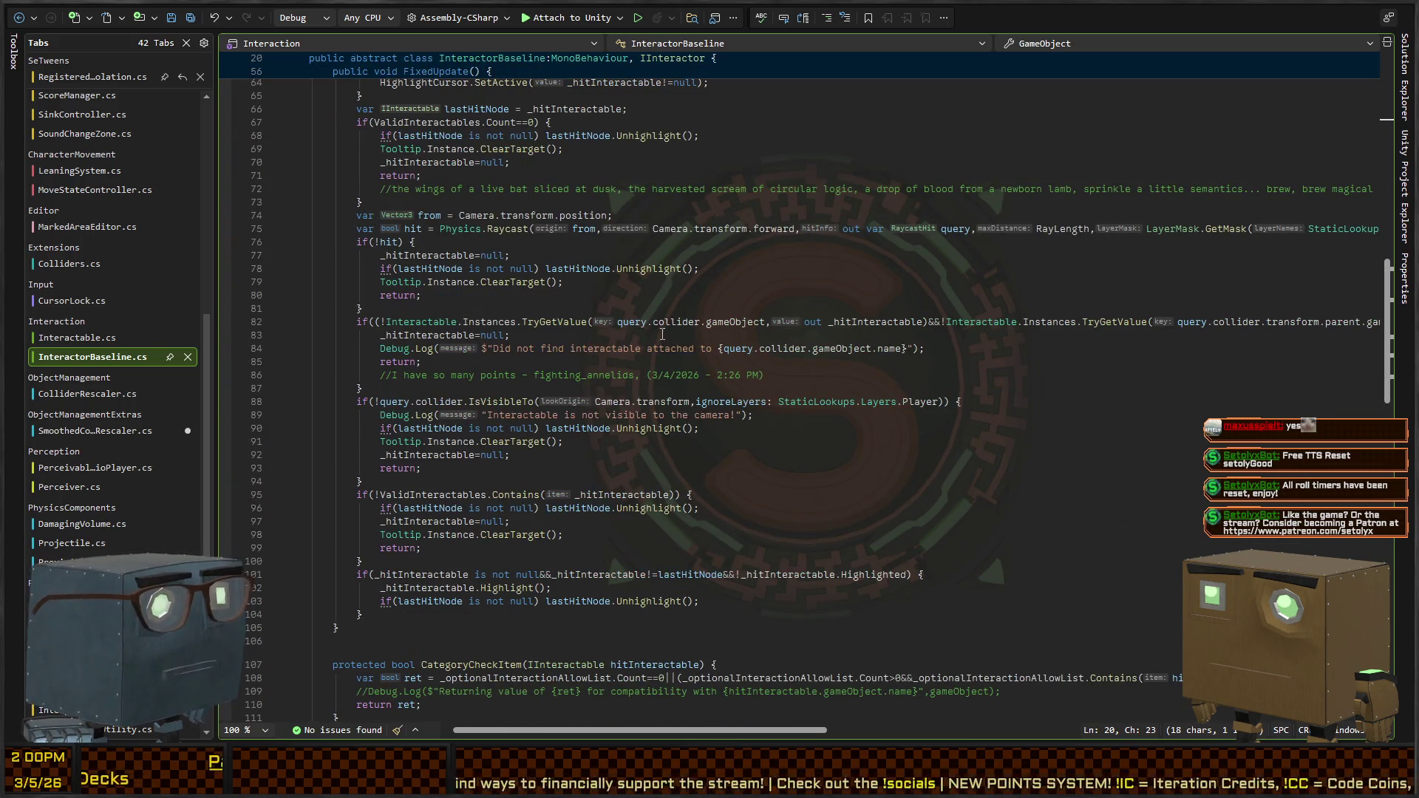
scroll(650, 336, down, 4)
scroll(640, 340, down, 6)
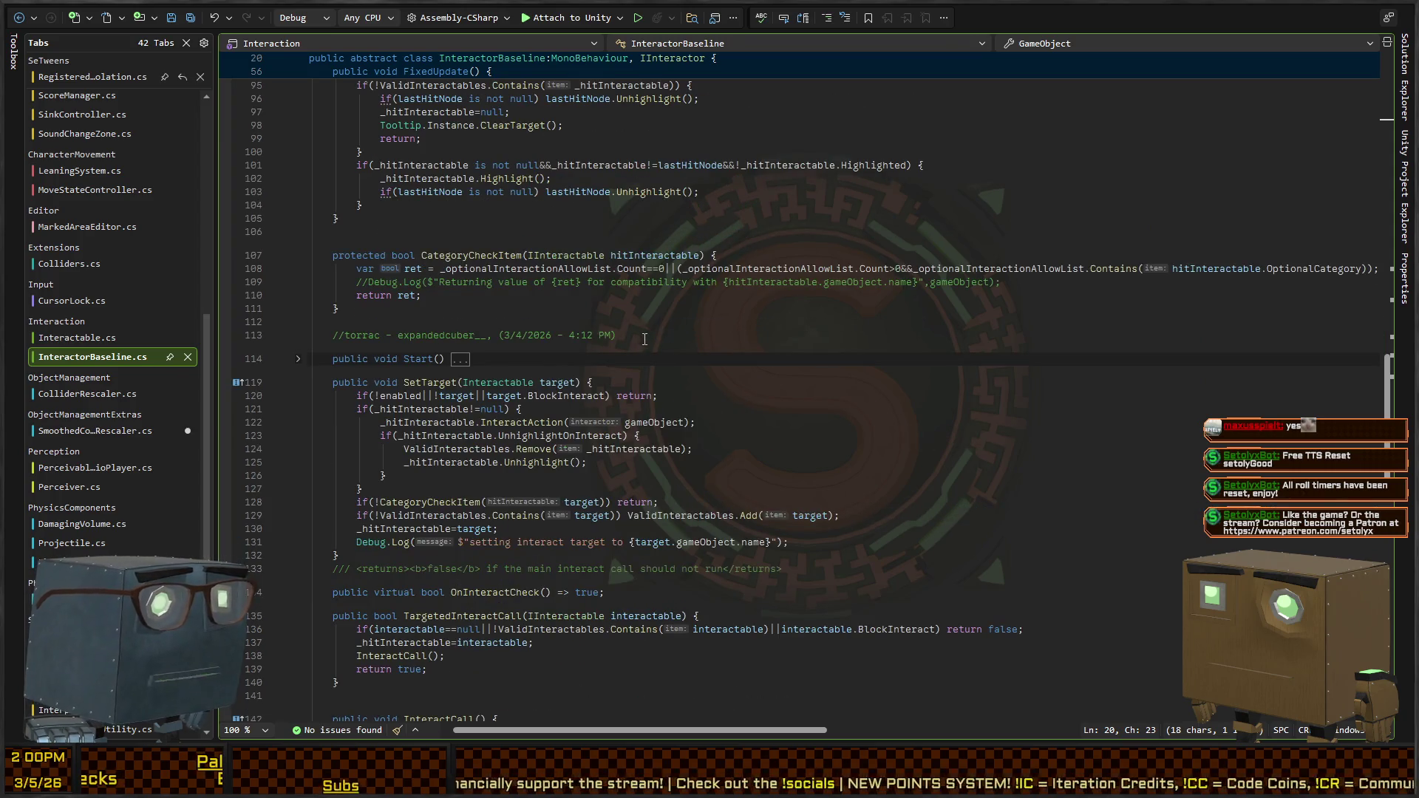
scroll(645, 340, up, 20)
scroll(976, 352, up, 8)
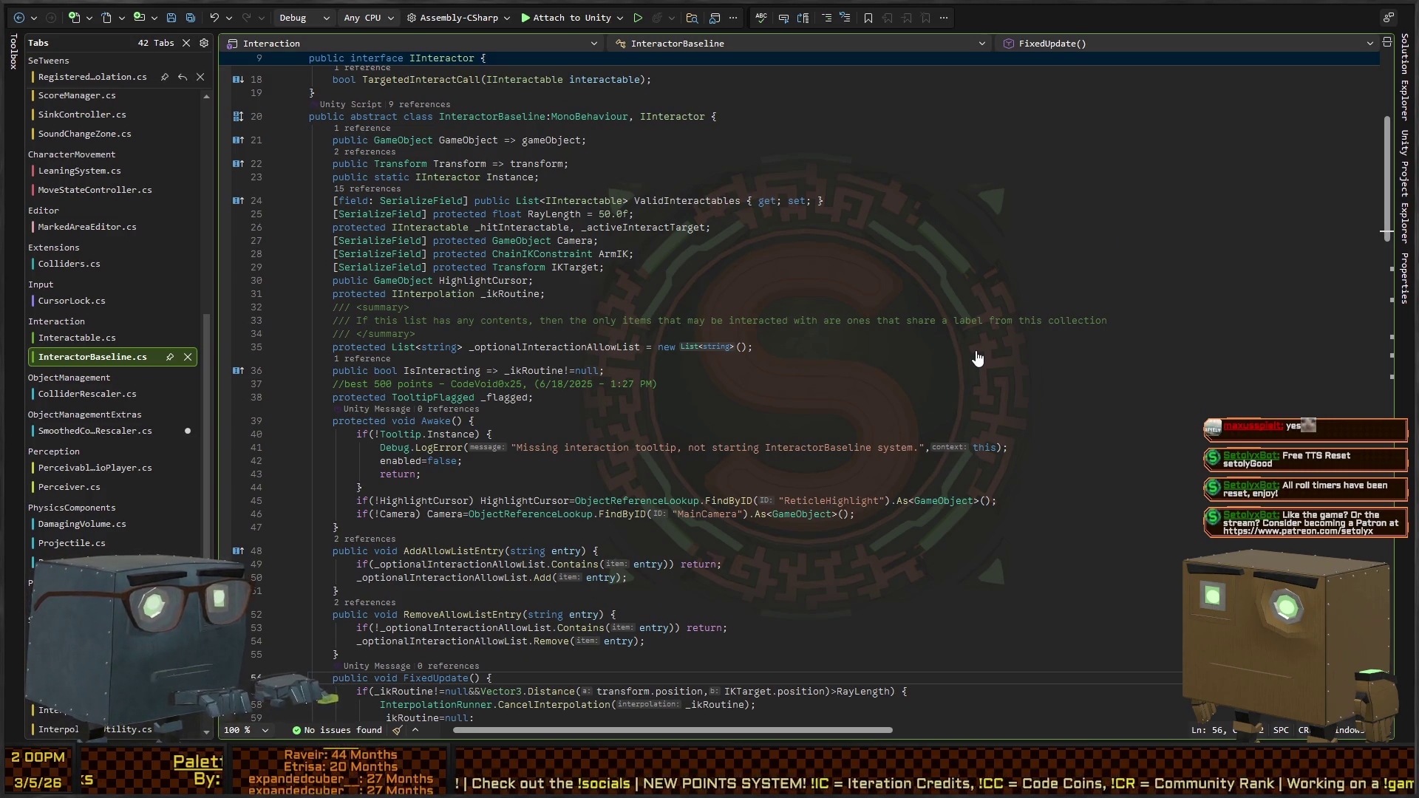
key(ctrl+Tab)
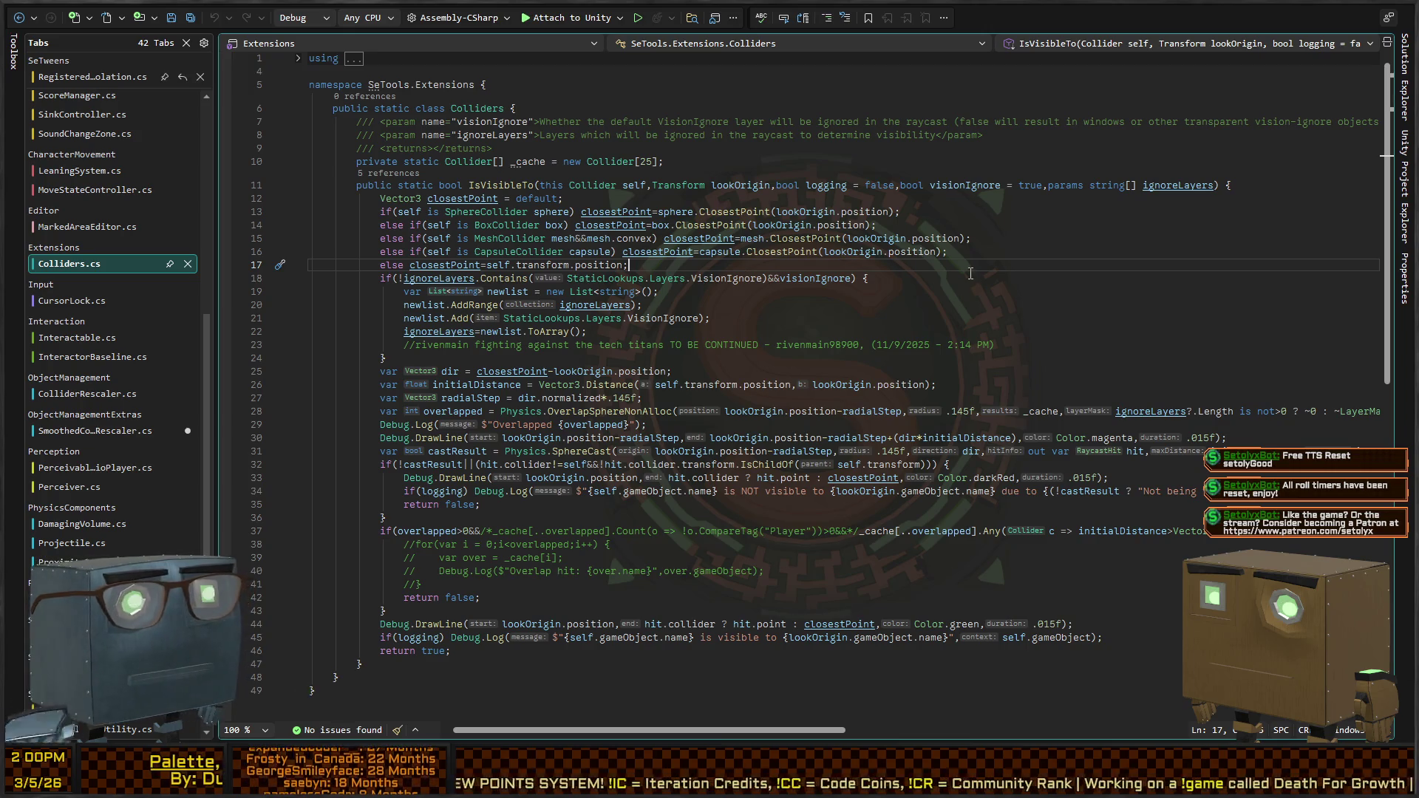
On the castResult line, try renaming SphereCast to RayCast, then undo it
scroll(872, 368, down, 2)
click(963, 359)
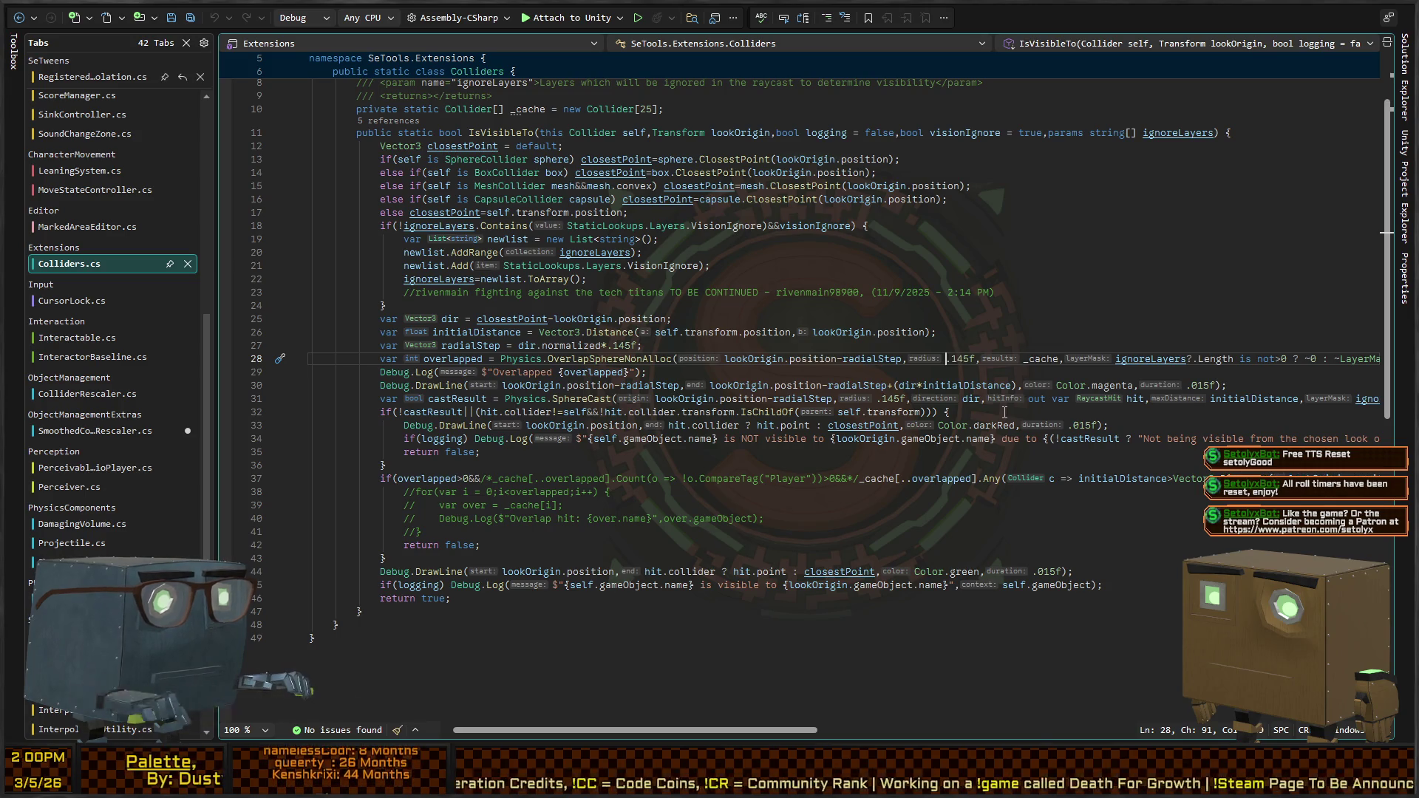
key(ctrl+Left)
key(ctrl+Left)
key(ctrl+Left)
key(ctrl+Left)
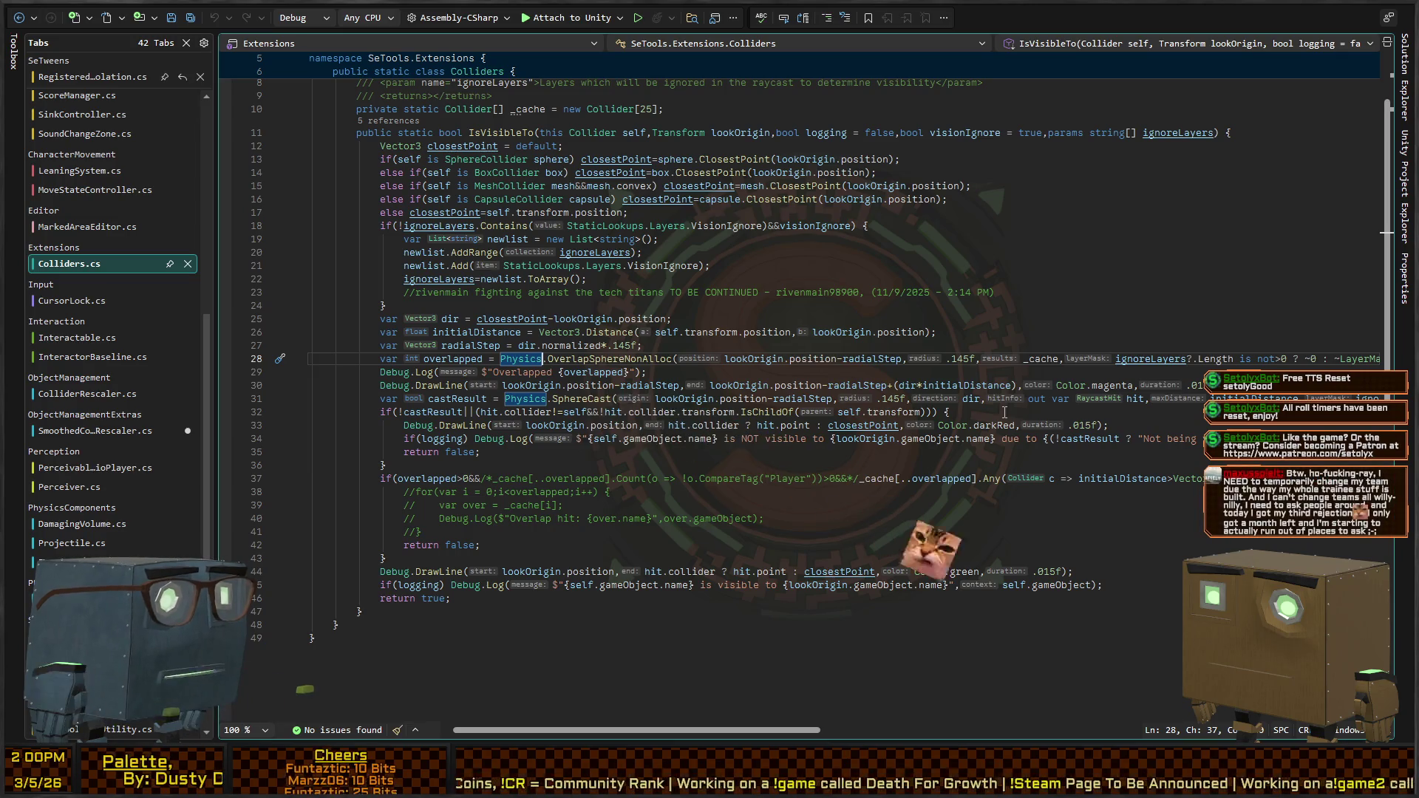
key(ctrl+Right)
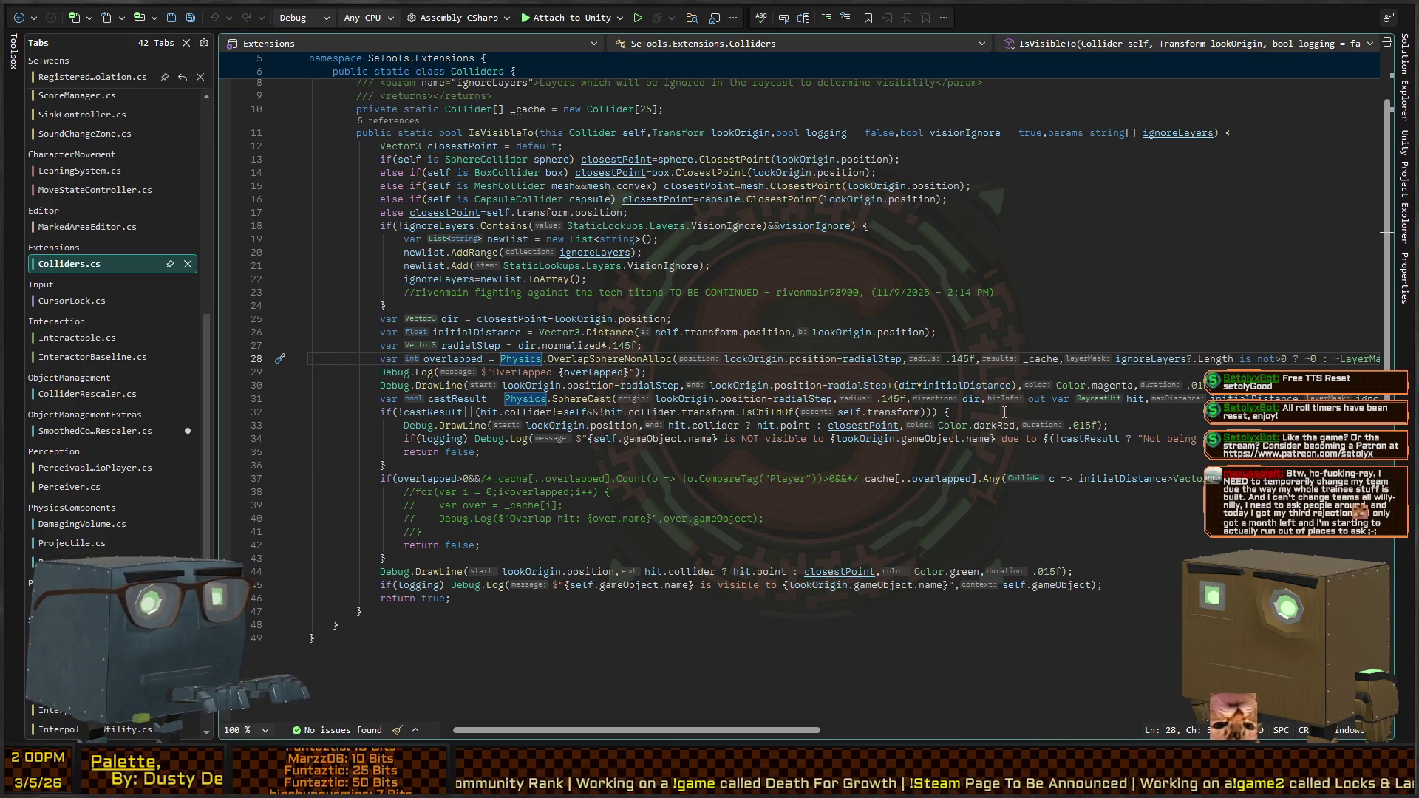
key(Home)
key(shift+Down)
key(shift+Down)
key(shift+Down)
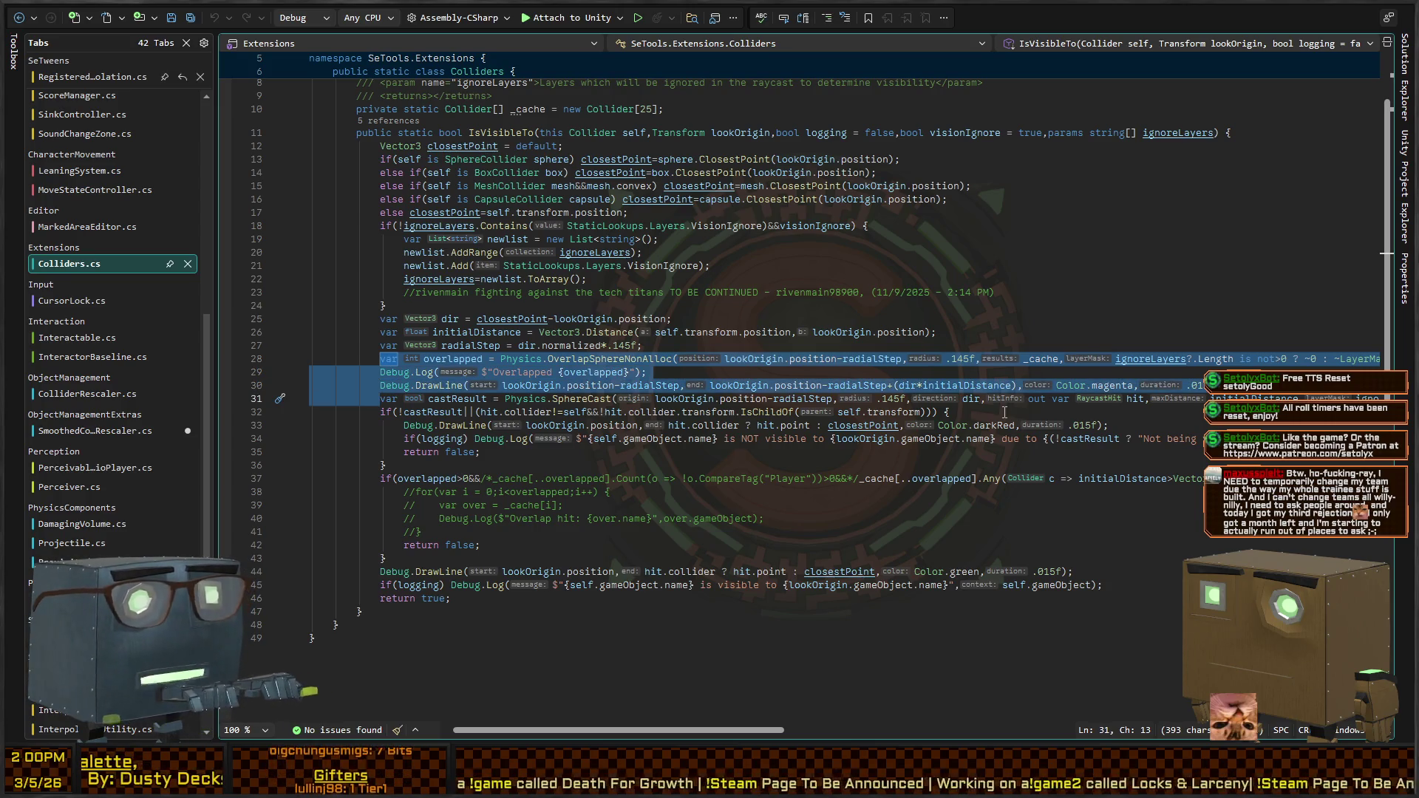
key(Up)
key(Up)
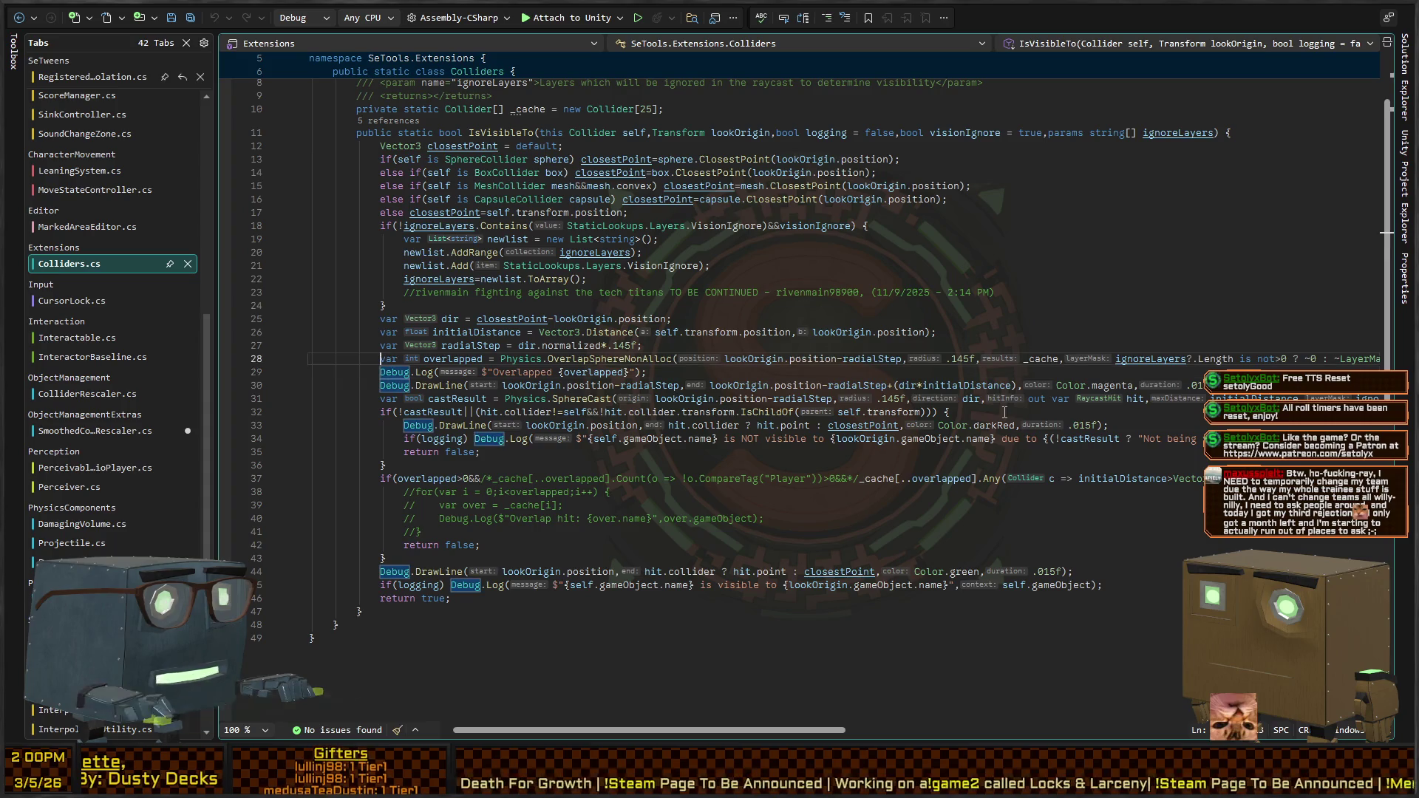
key(Down)
key(Down)
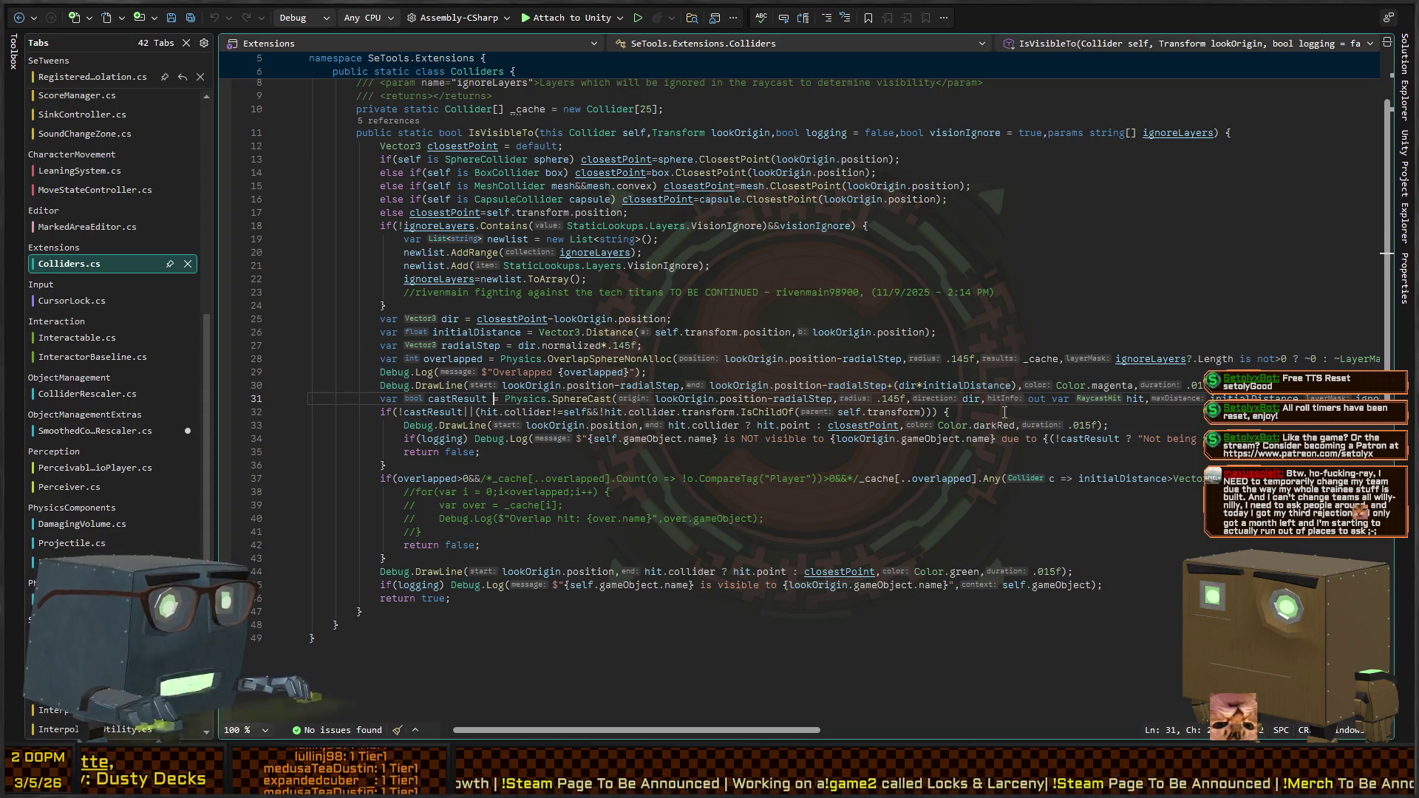
key(Right)
key(Right)
key(Right)
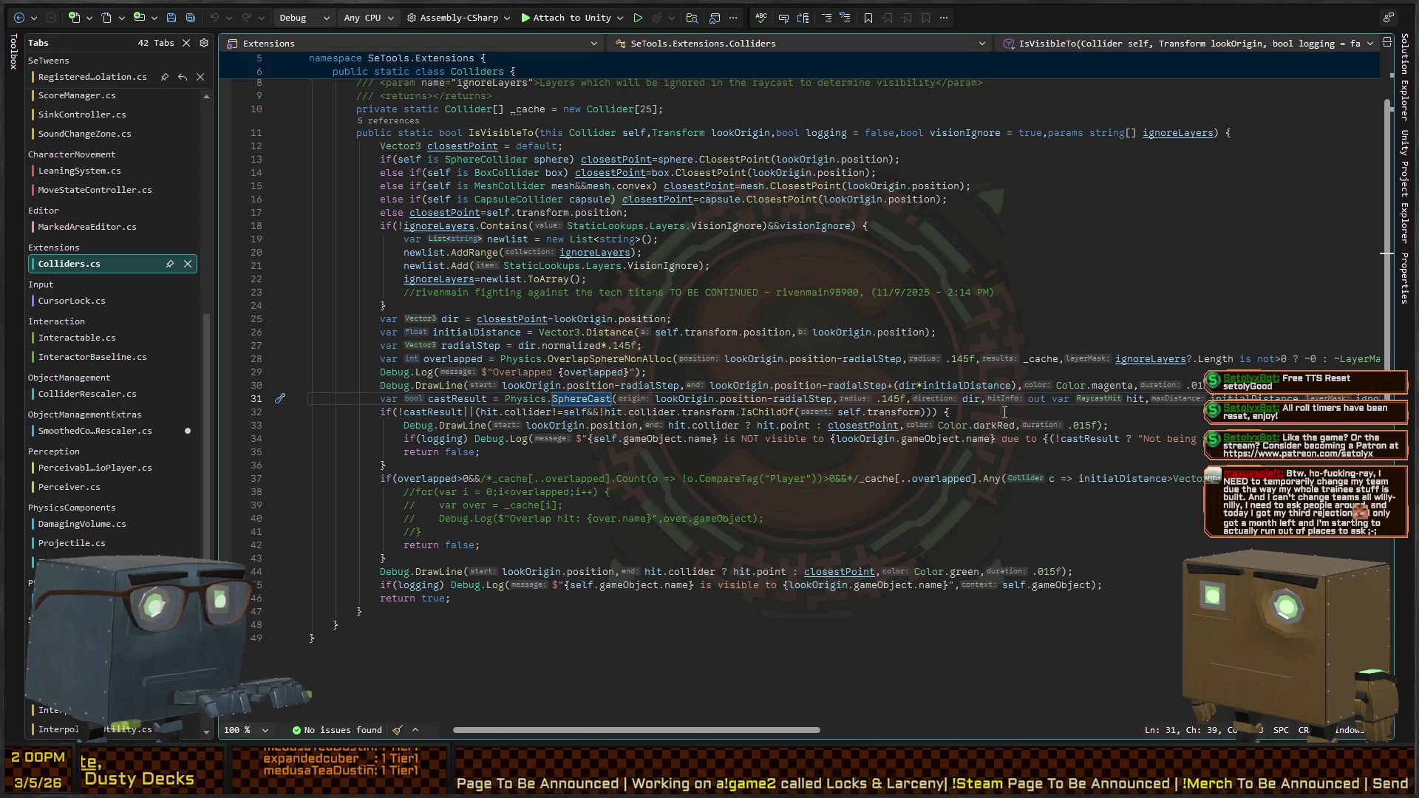
key(ctrl+shift+Right)
text(RayCast)
key(ctrl+z)
key(Home)
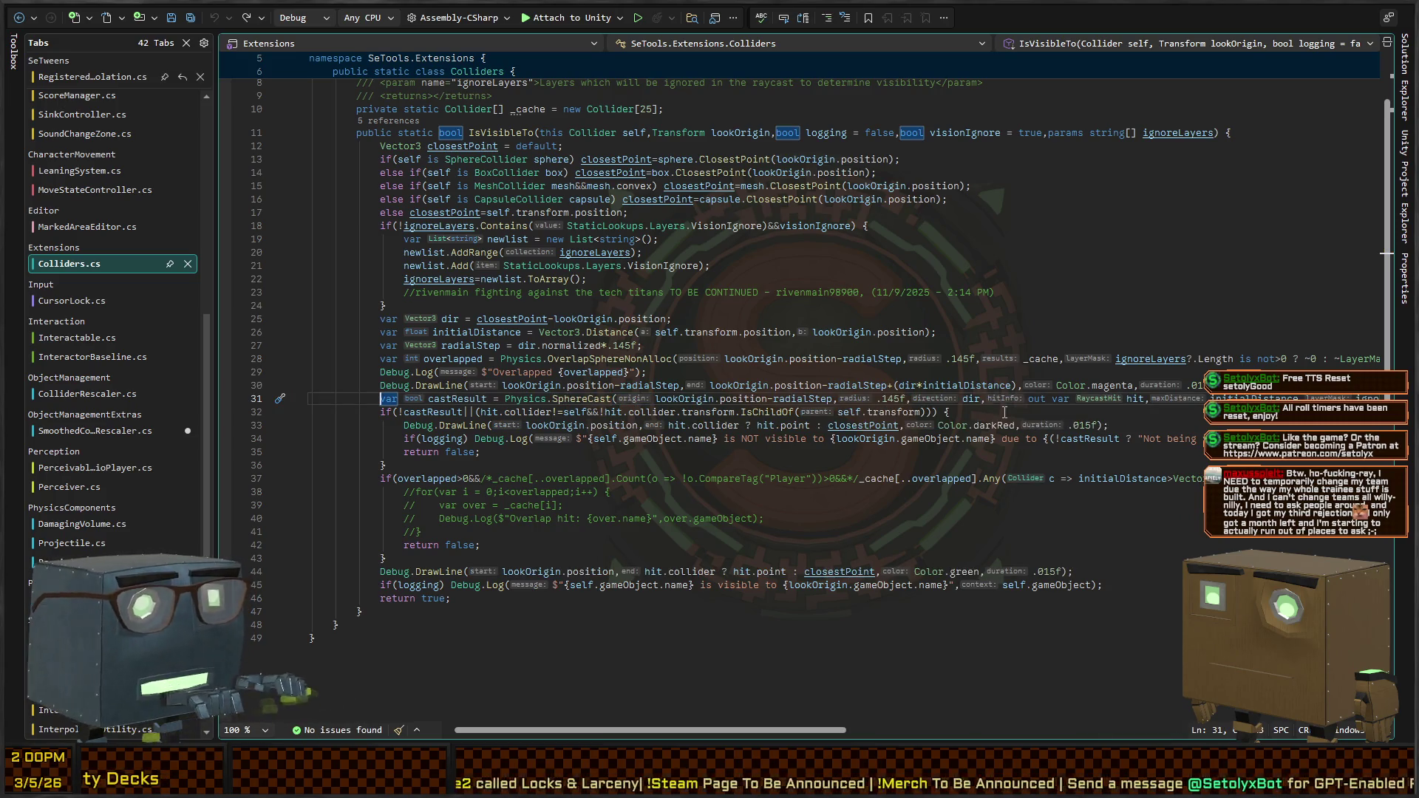
Duplicate the castResult SphereCast line, comment out the upper copy, and select SphereCast on line 32
key(ctrl+c)
key(ctrl+k)
key(ctrl+c)
key(End)
key(Return)
key(ctrl+v)
key(BackSpace)
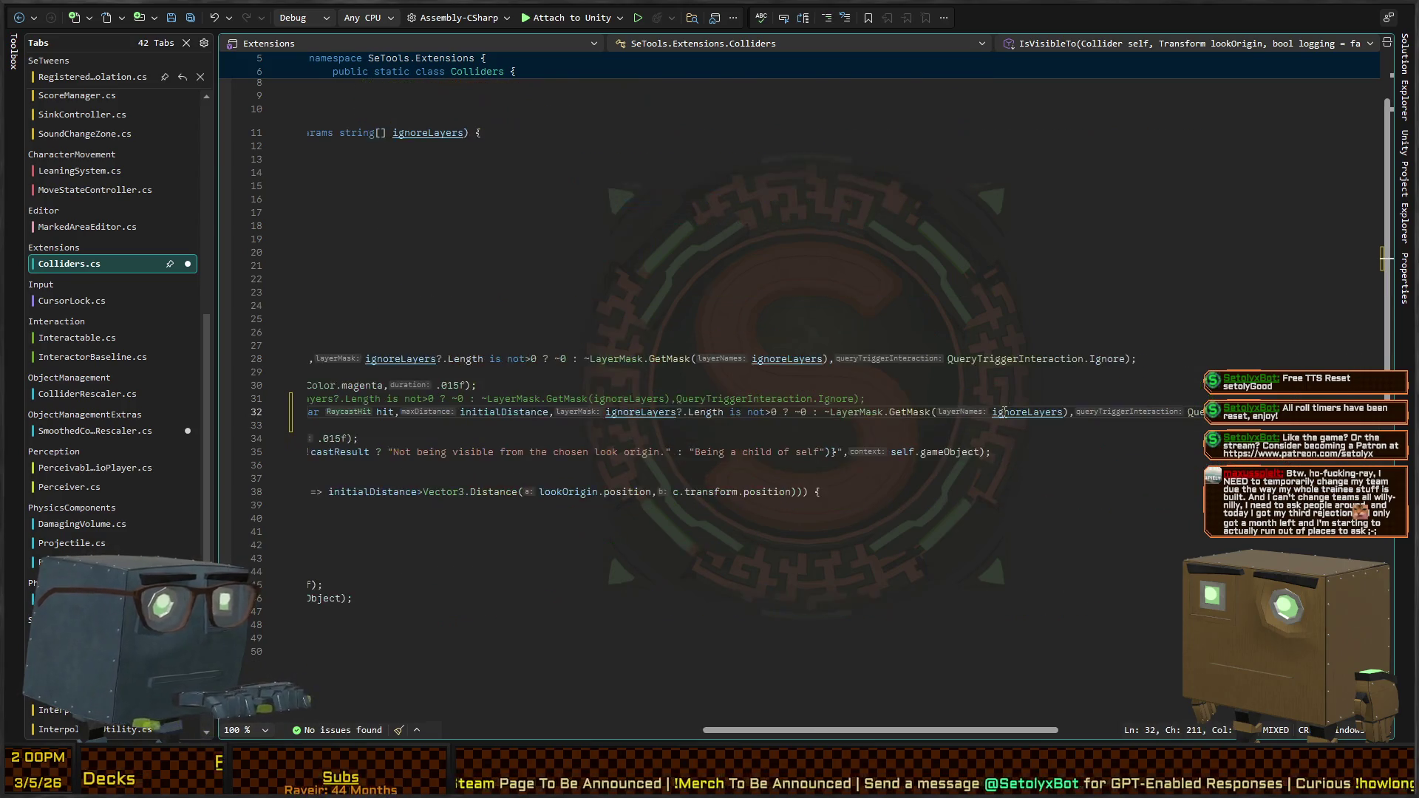
key(Home)
key(ctrl+Right)
key(ctrl+Left)
key(ctrl+Left)
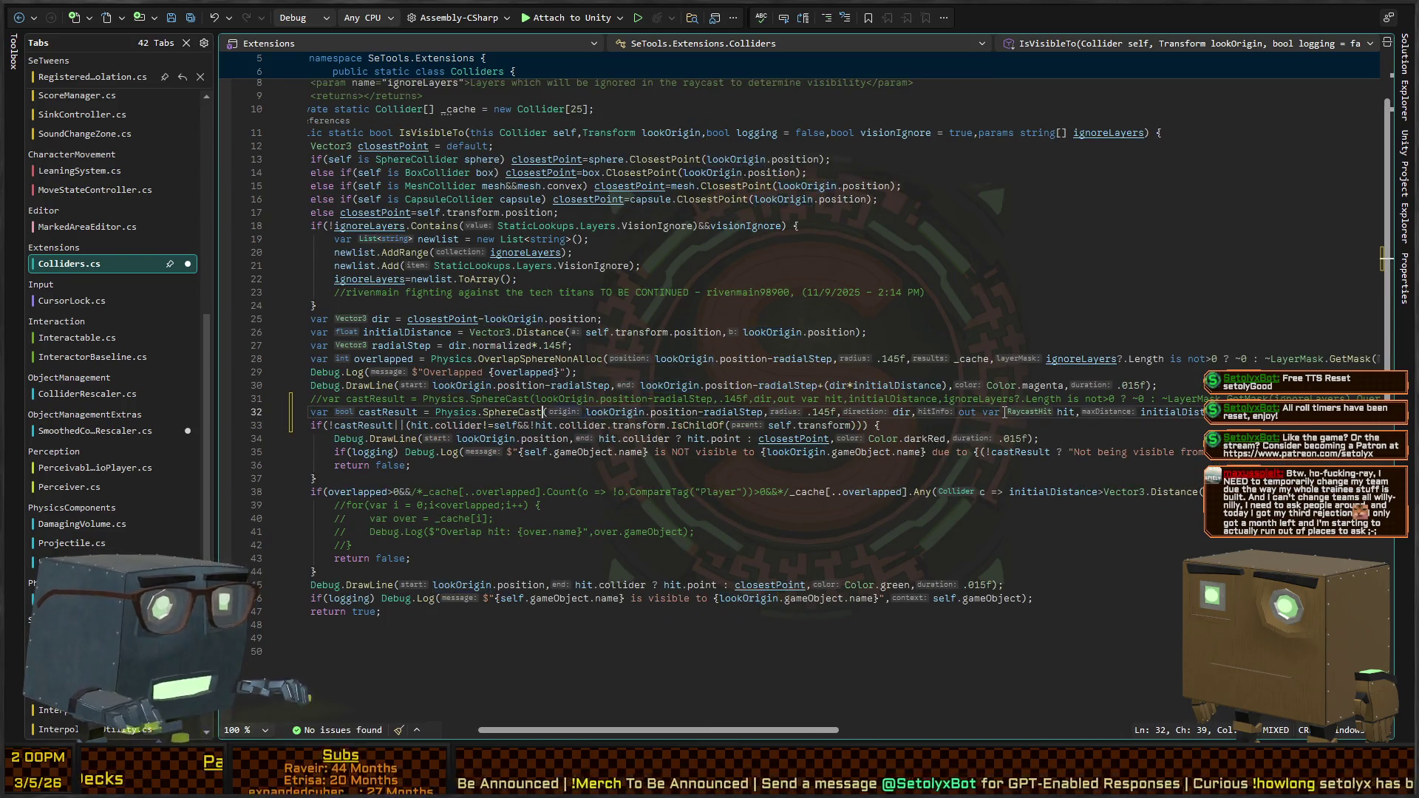
key(ctrl+shift+Right)
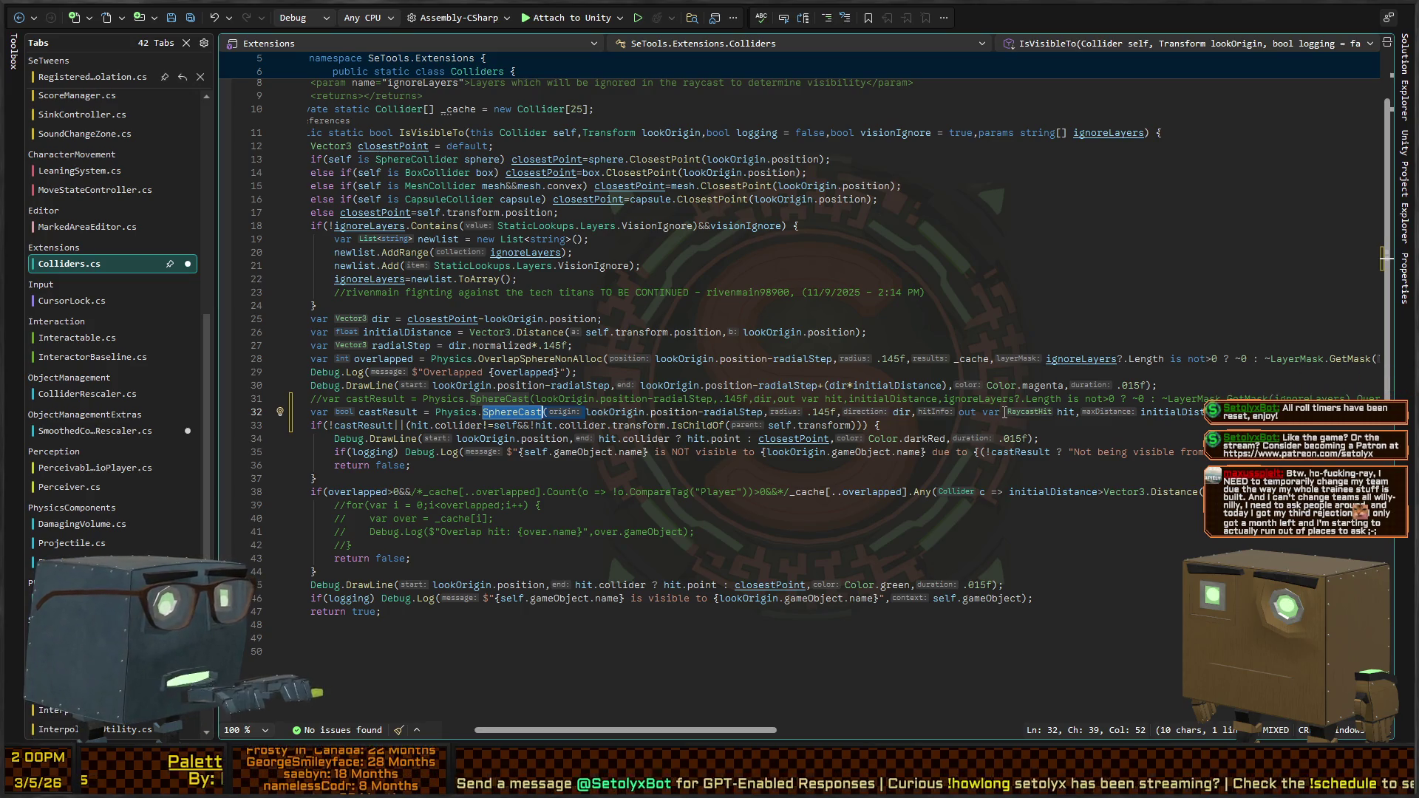
Replace SphereCast with Raycast, delete the .145f radius argument, and return to Unity
text(Raycast)
key(ctrl+Right)
key(ctrl+Right)
key(ctrl+Right)
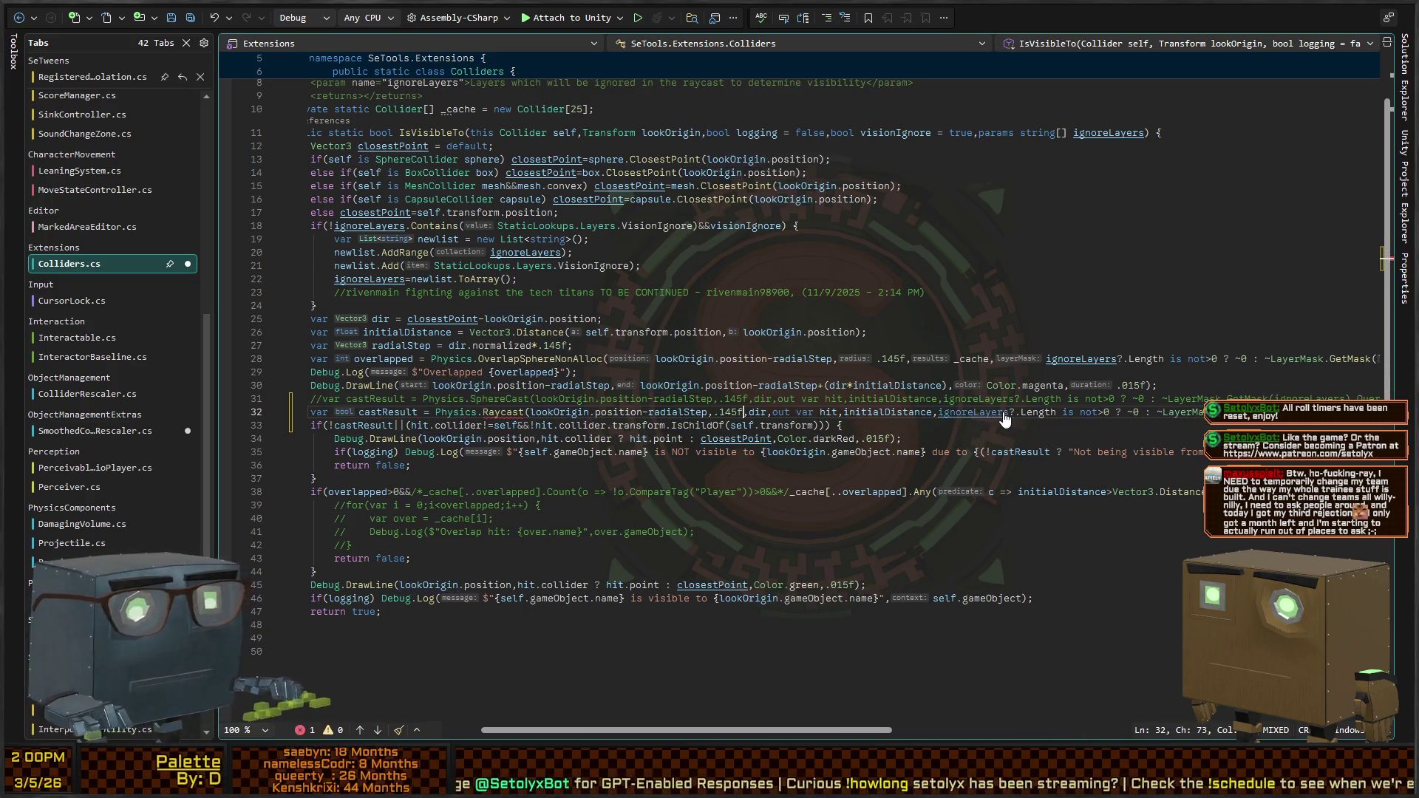
key(BackSpace)
key(BackSpace)
key(BackSpace)
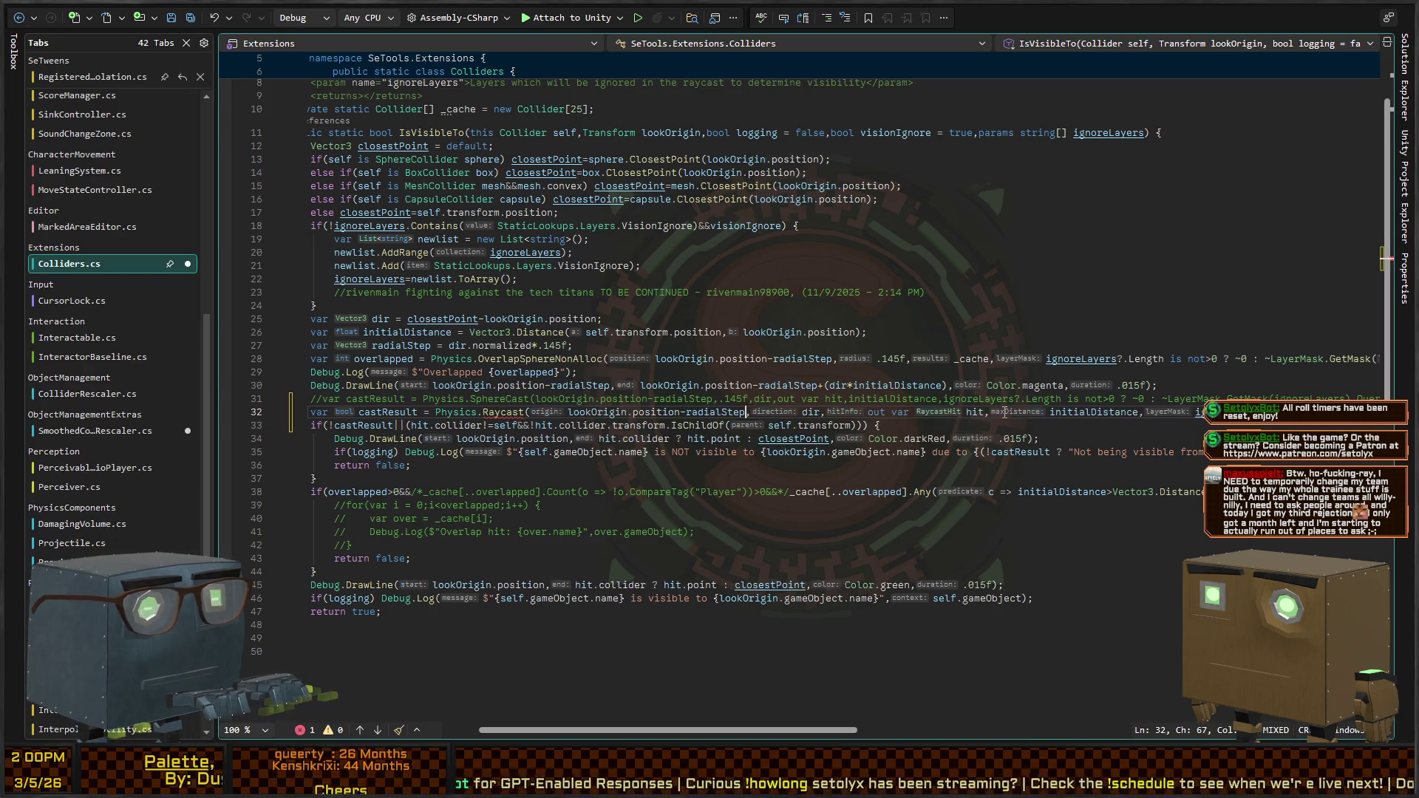
key(ctrl+Right)
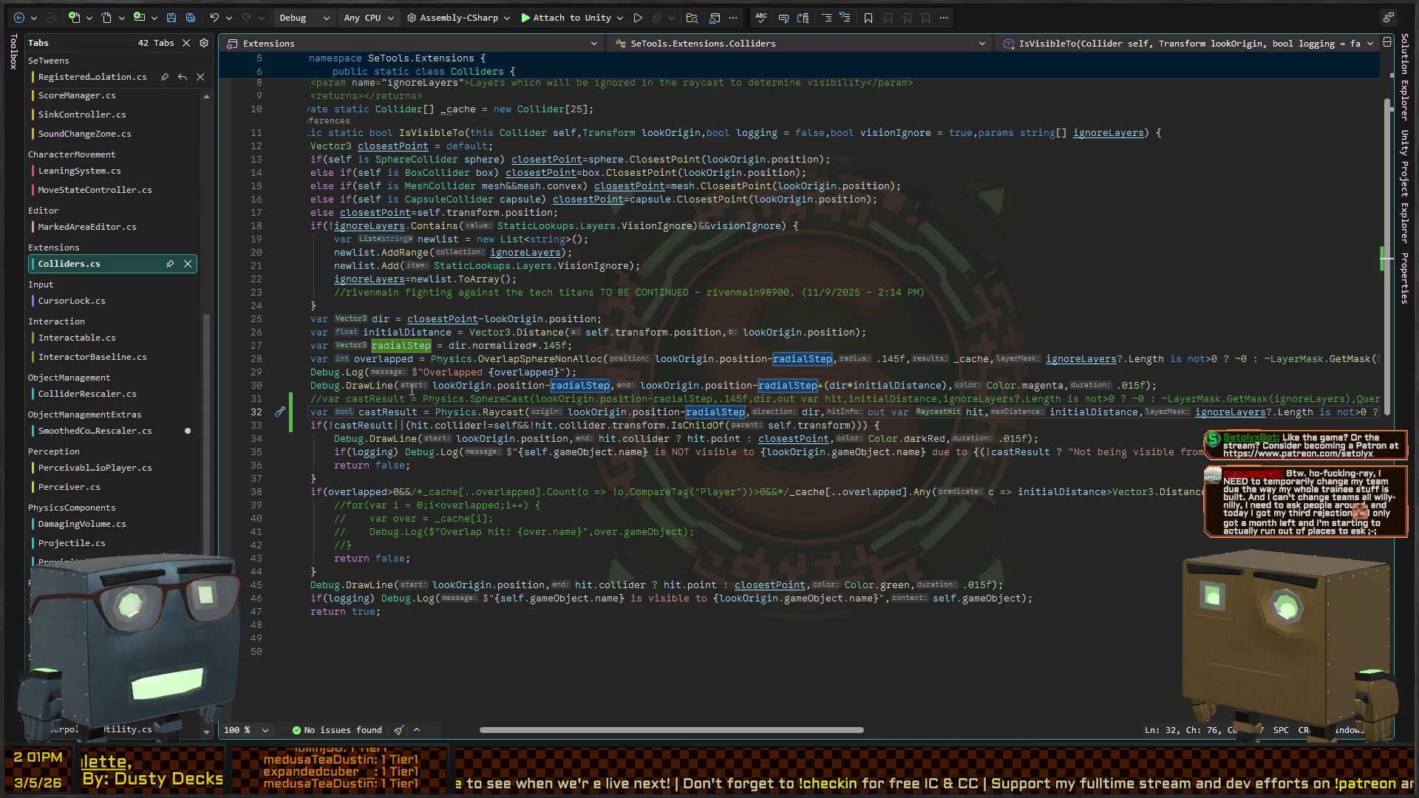
key(alt+Tab)
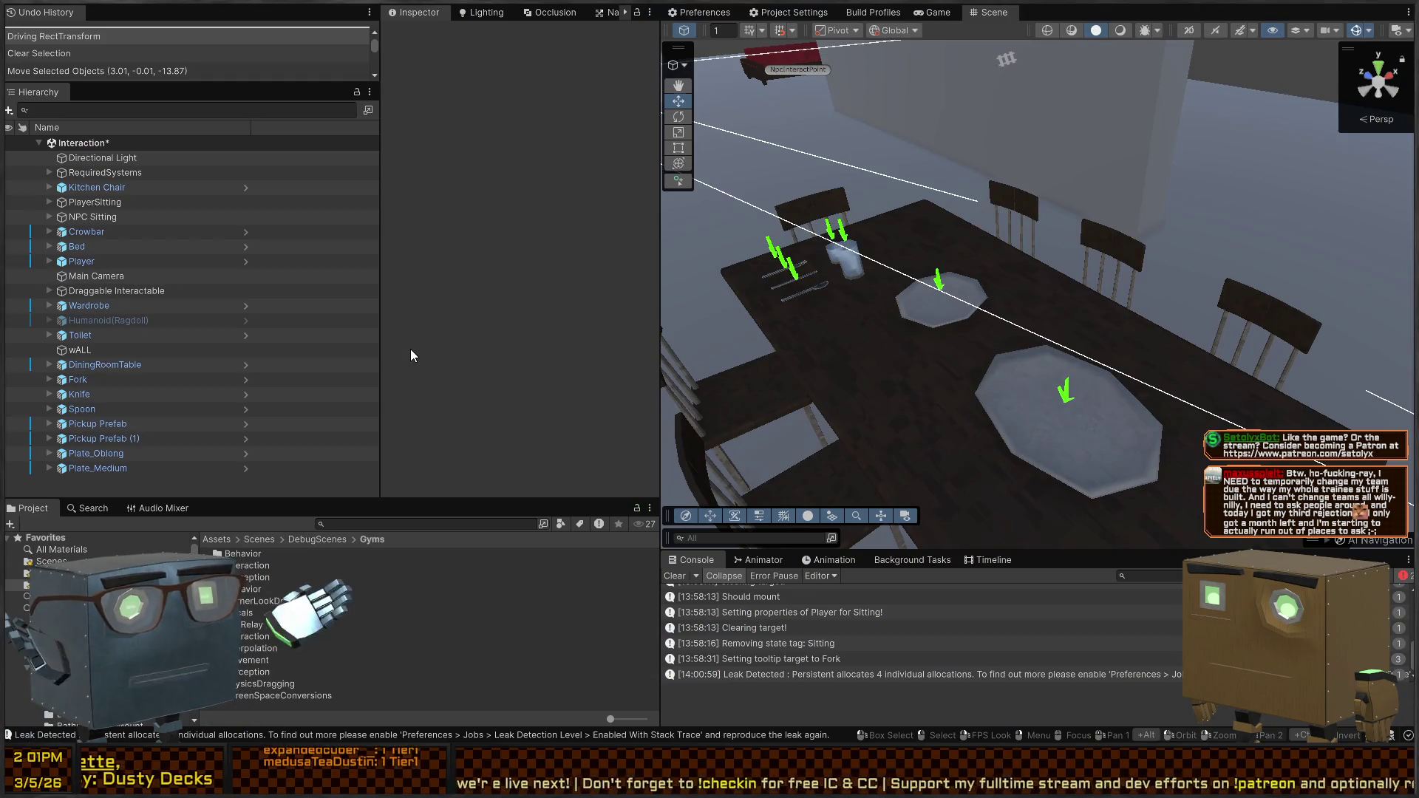
Play the scene, walk to the dining table, sit down and stand up, then stop playing
drag(961, 311, 1101, 291)
key(ctrl+p)
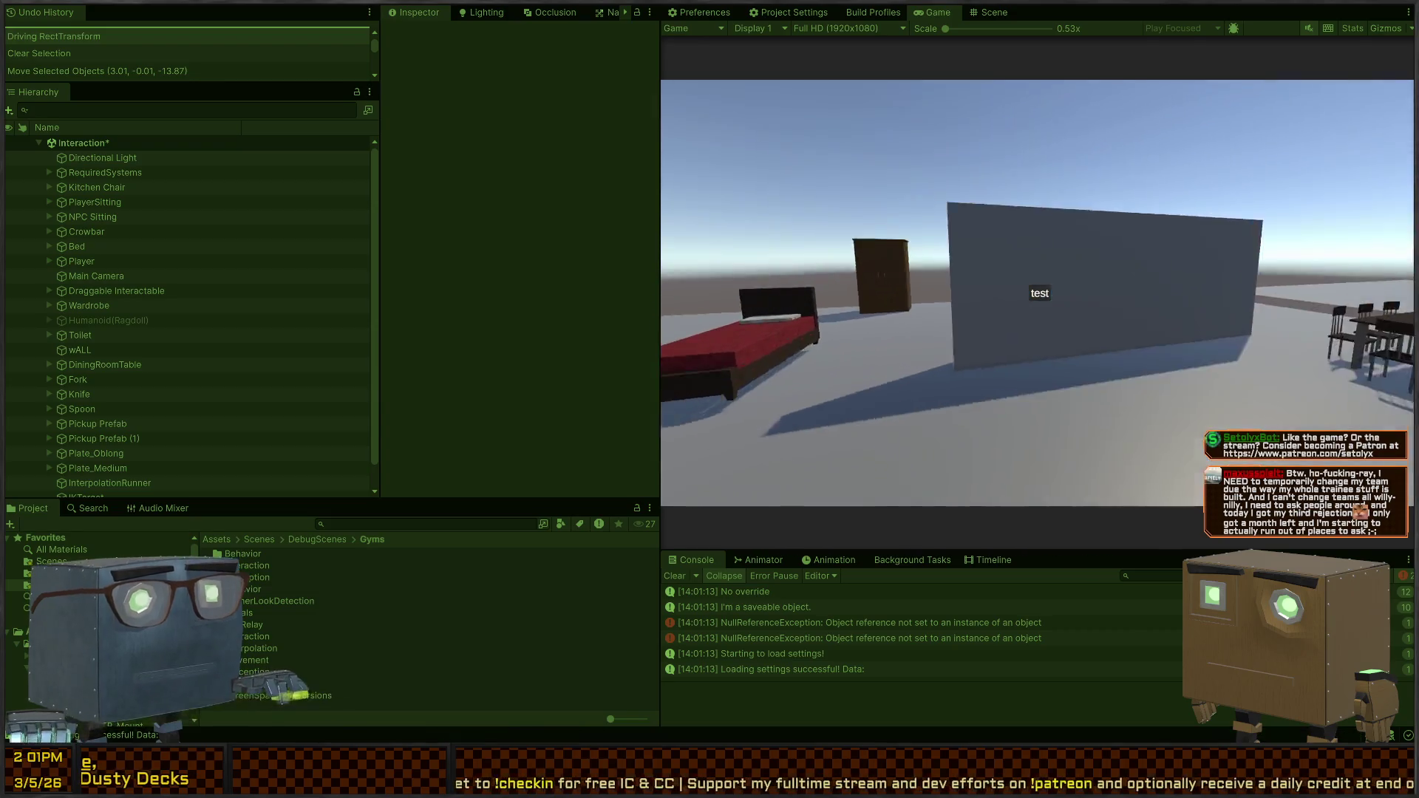
key(w)
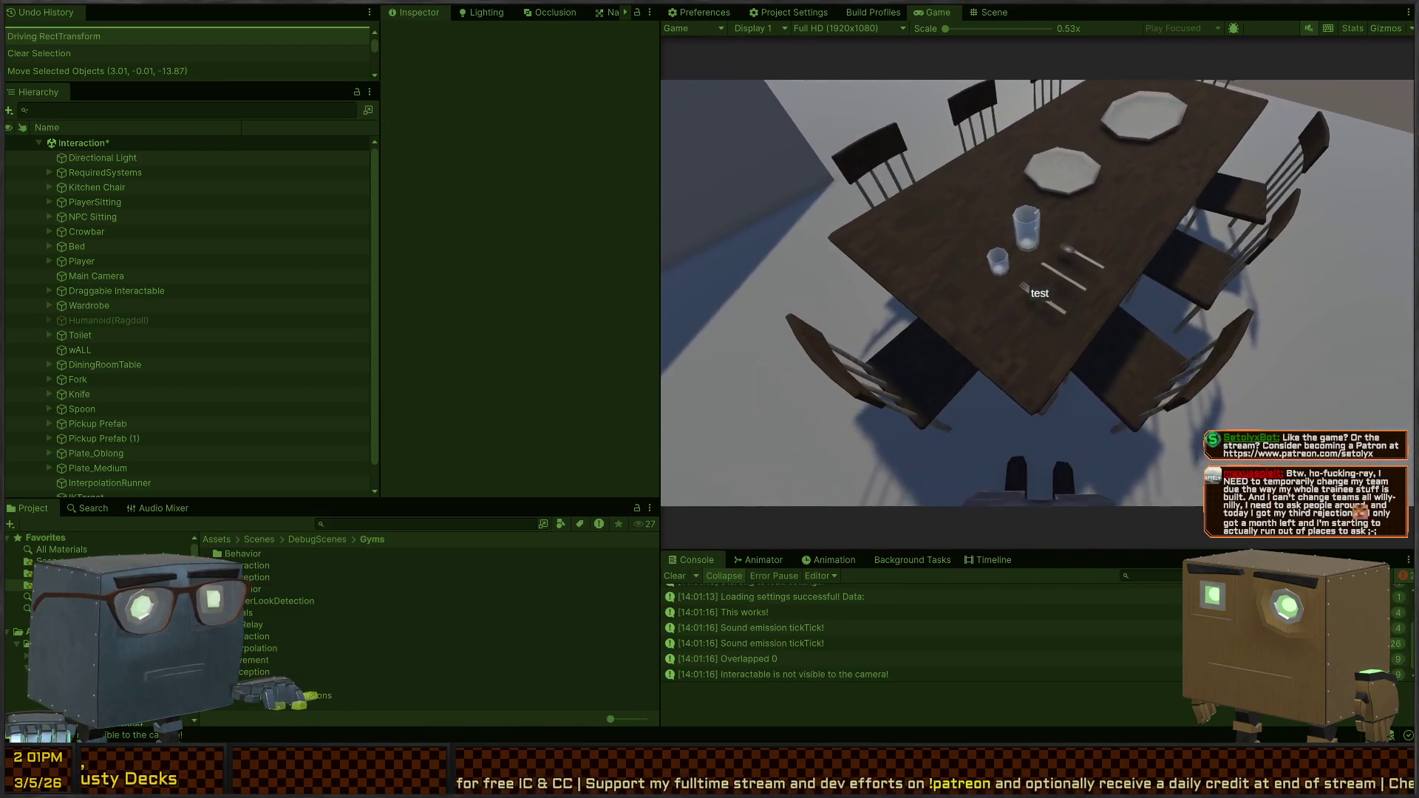
key(w)
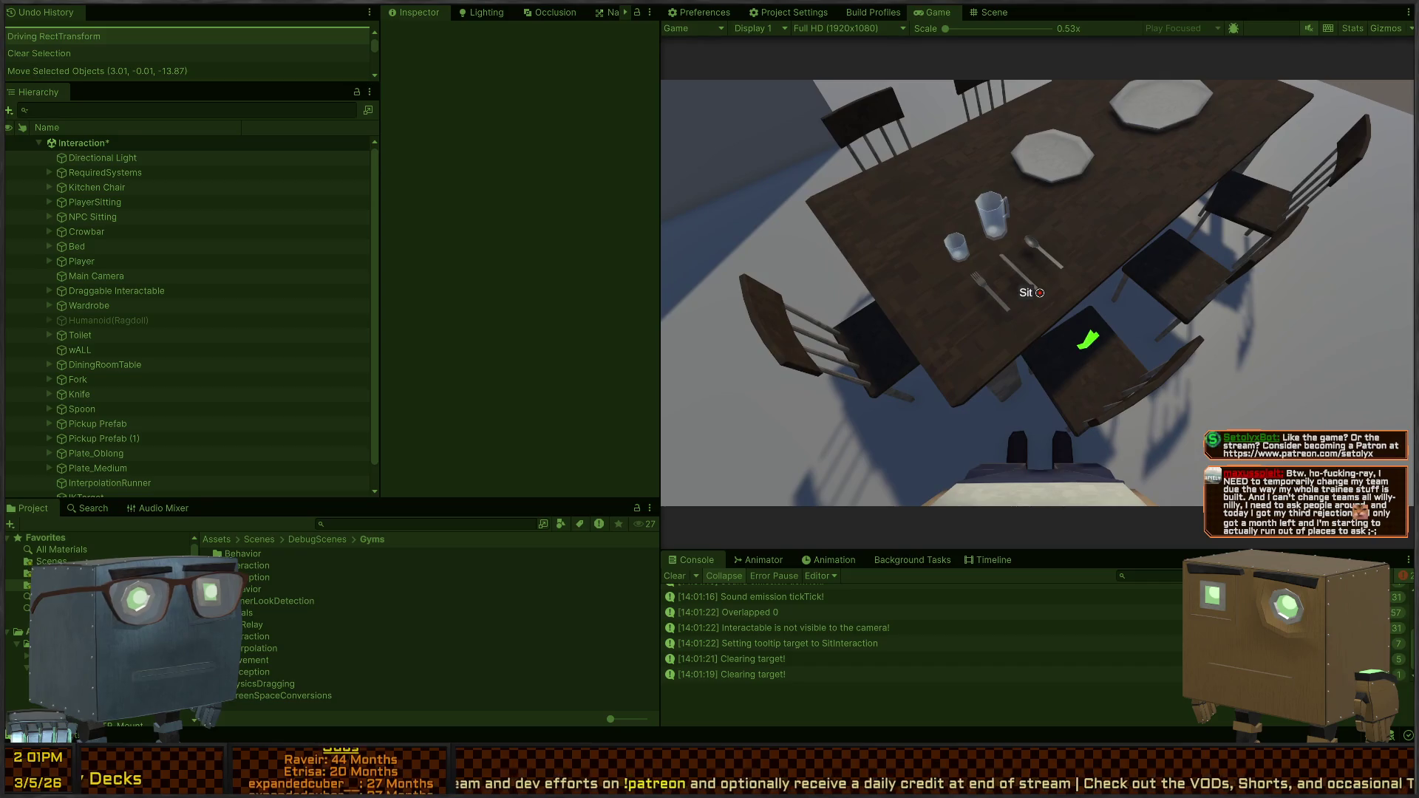
click(1040, 292)
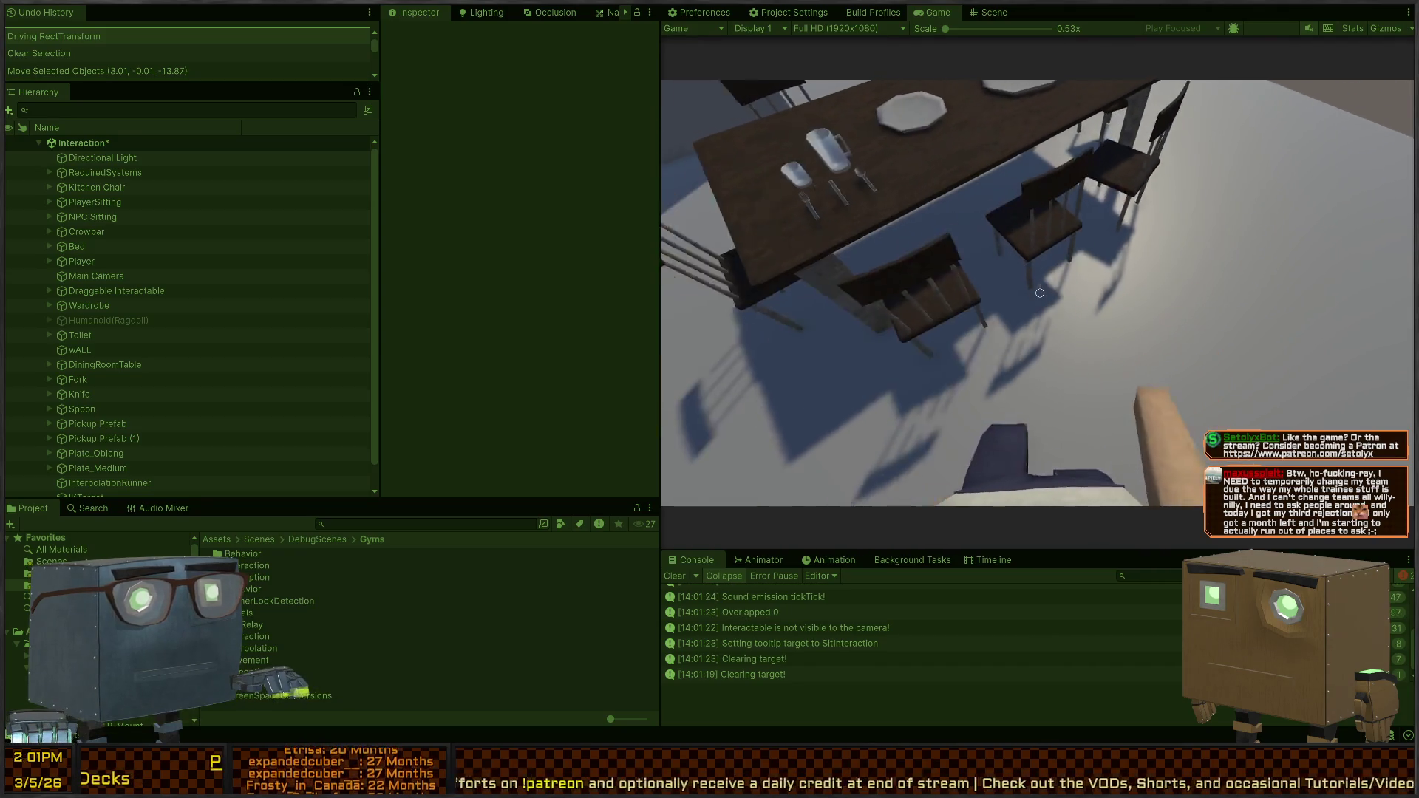
key(space)
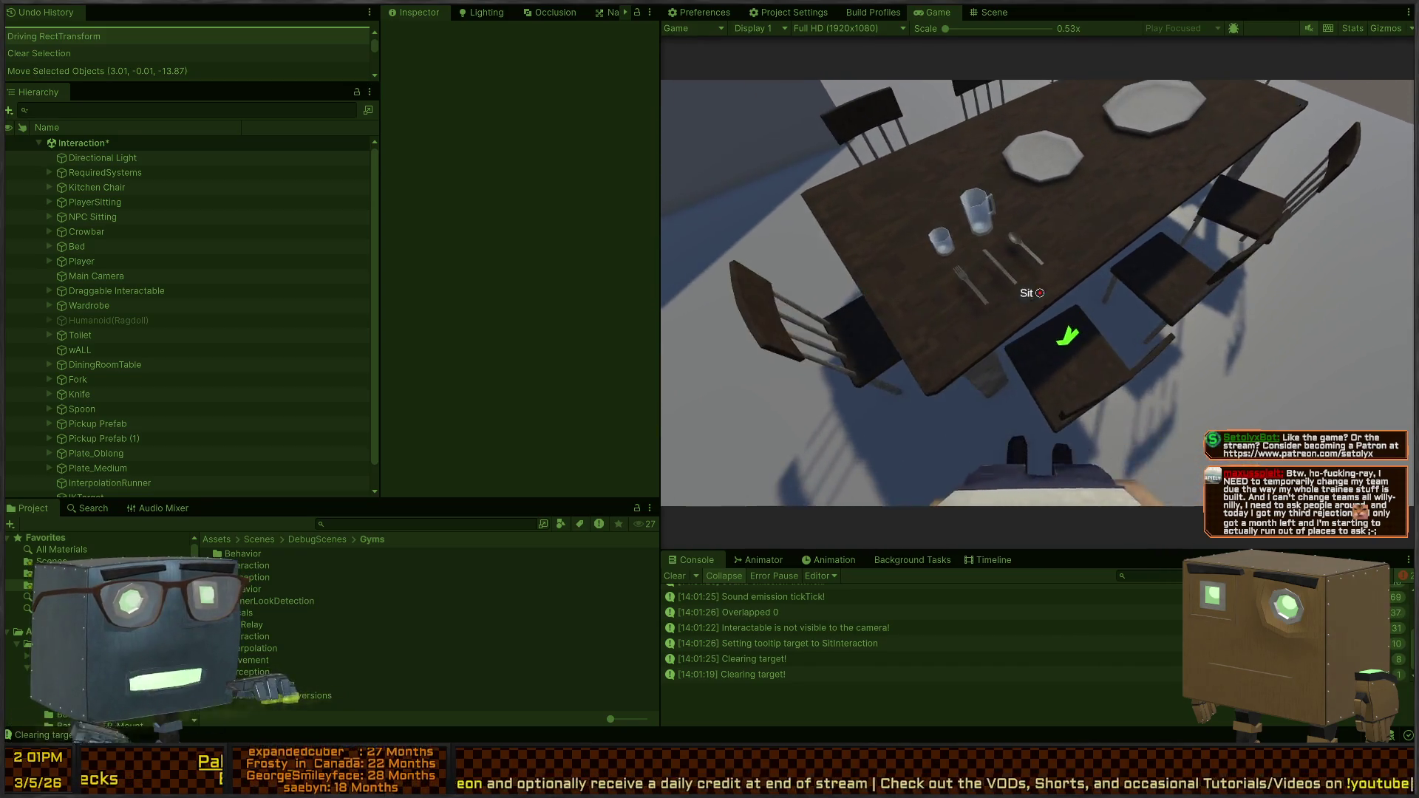
key(ctrl+p)
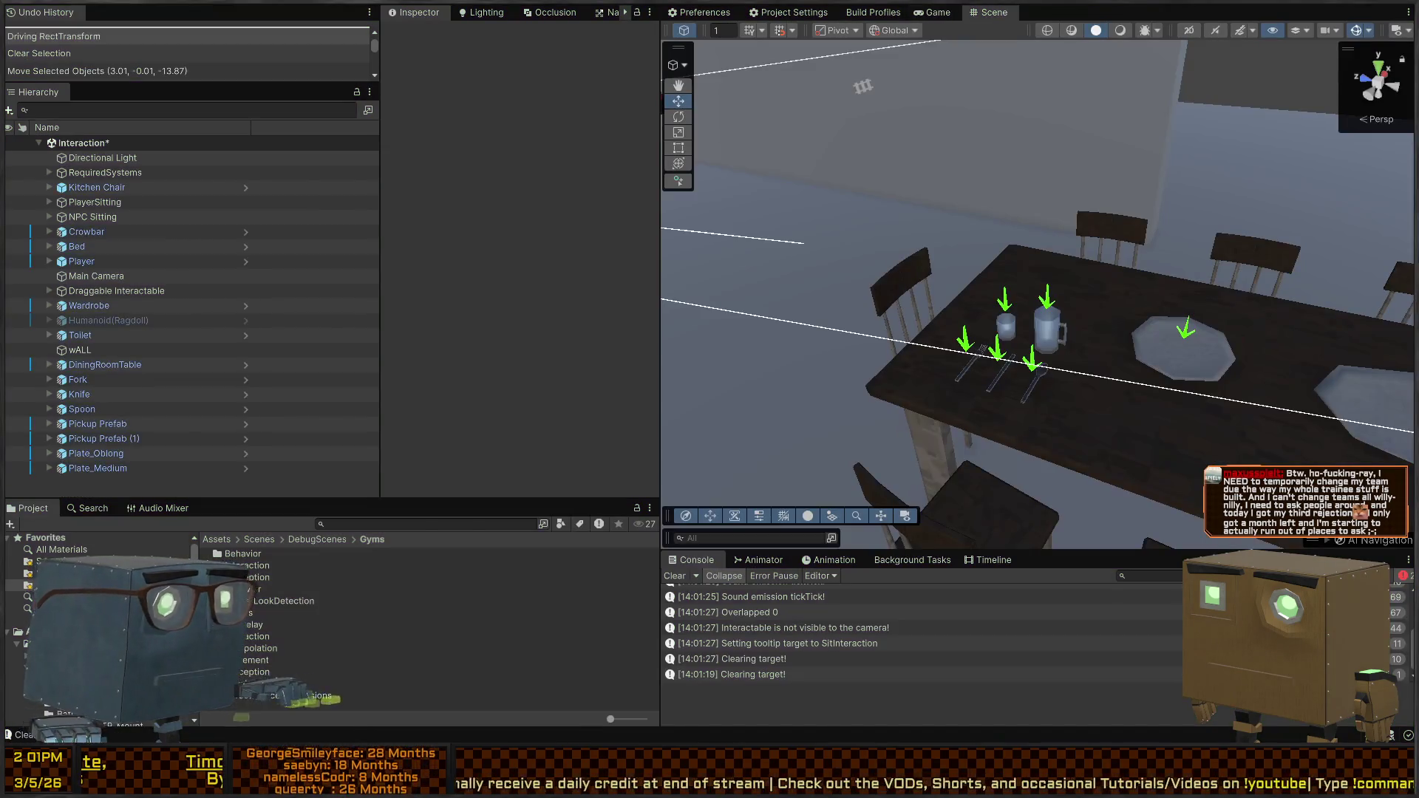
Select the .145f radius in the OverlapSphereNonAlloc call on line 28, then return to Unity
key(alt+Tab)
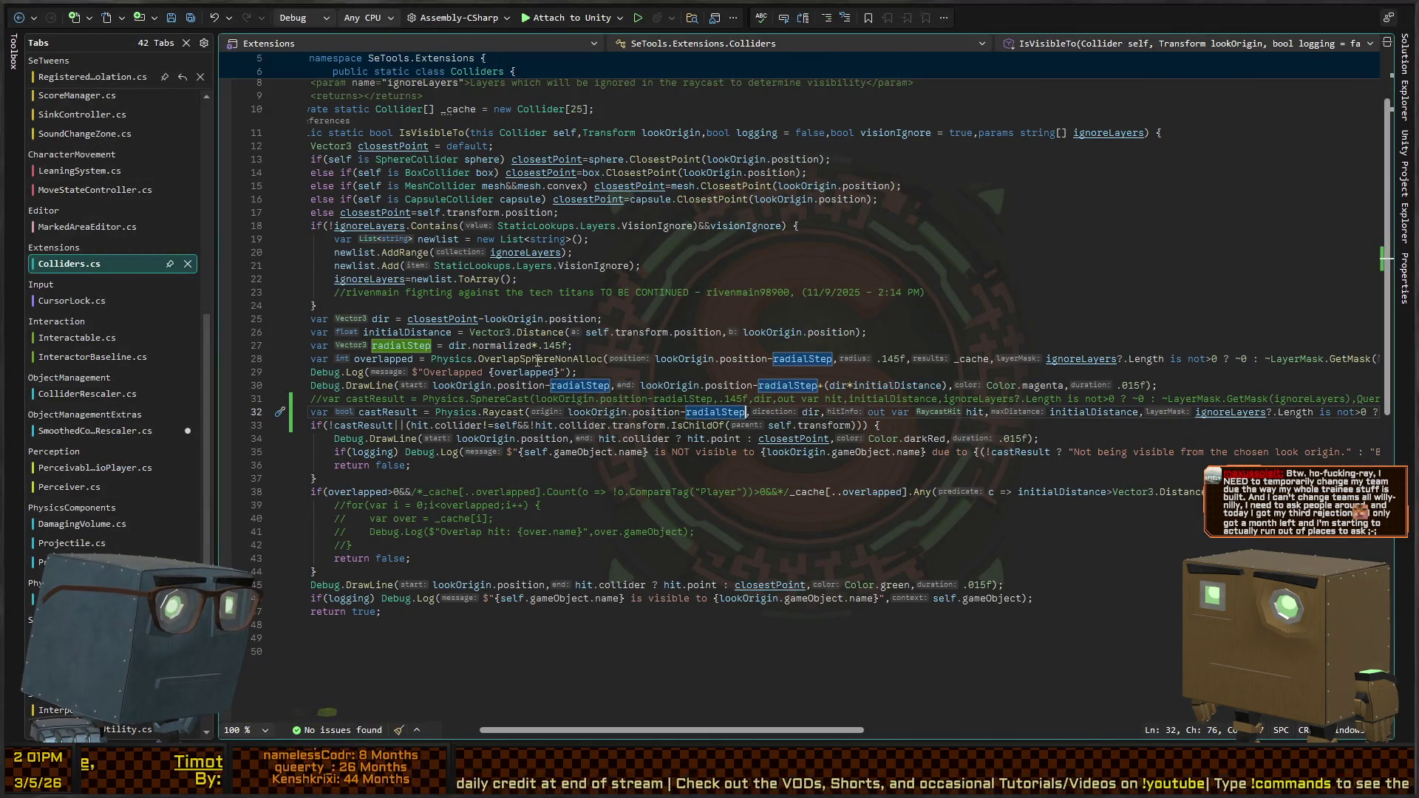
click(537, 360)
double_click(894, 360)
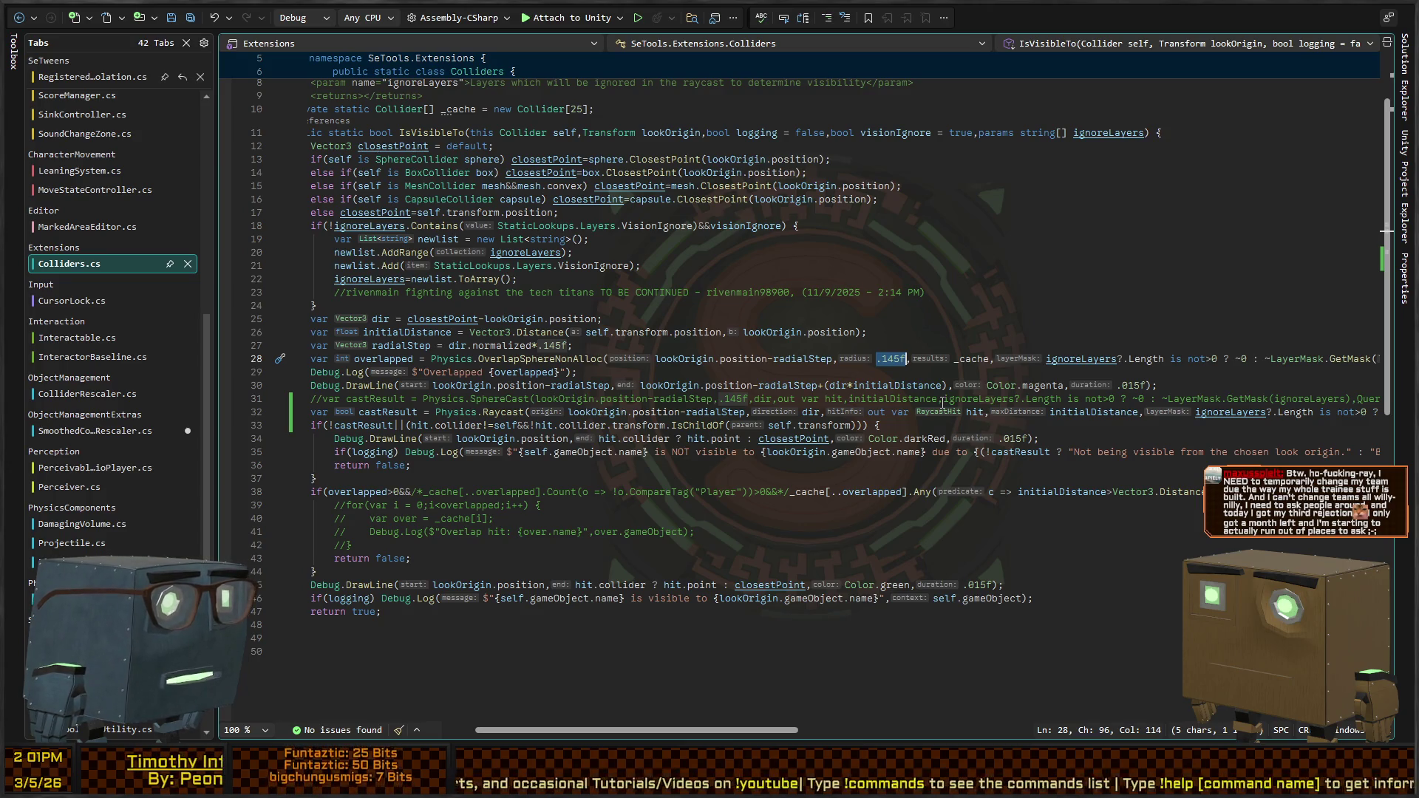
key(alt+Tab)
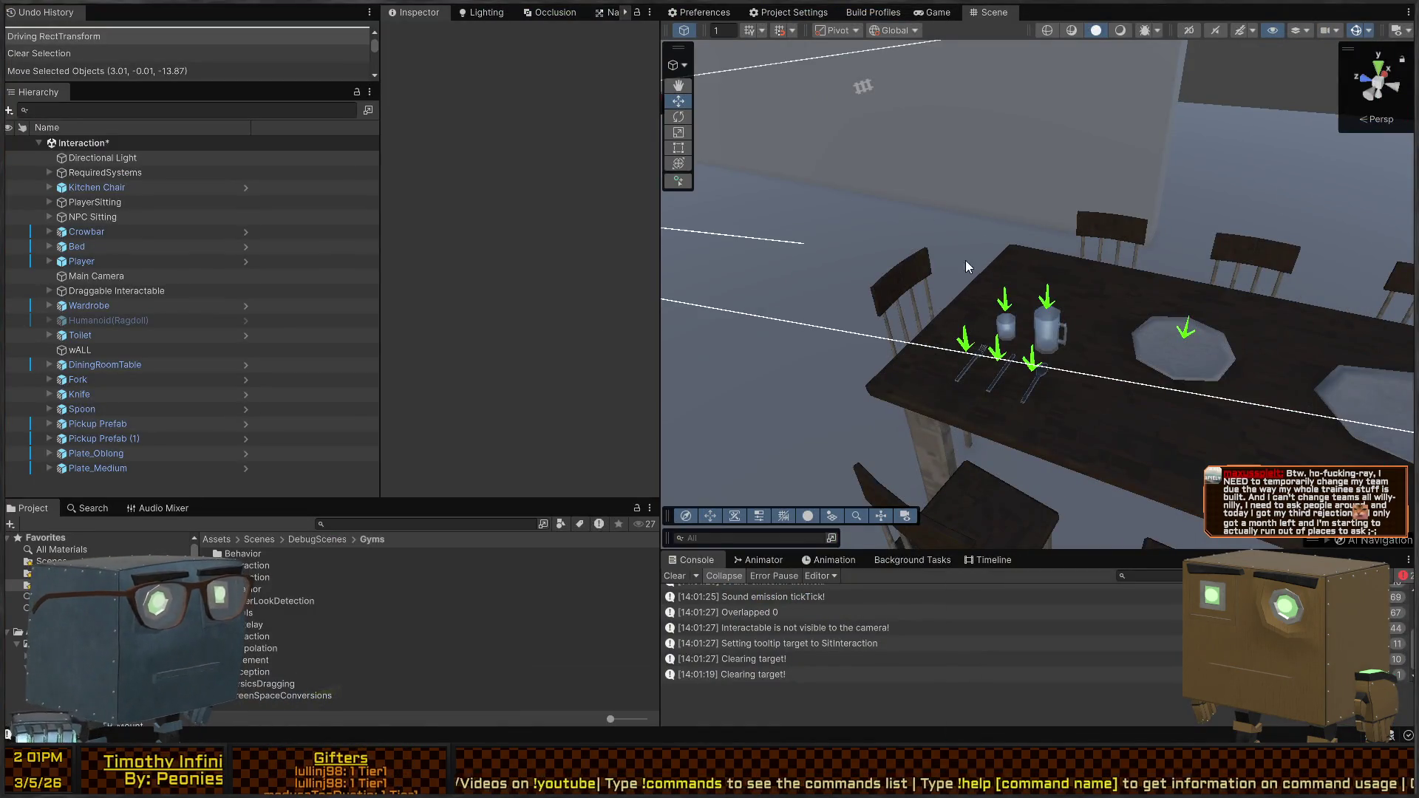
Start Play mode and walk with W and A up to the dining table's cutlery
key(ctrl+p)
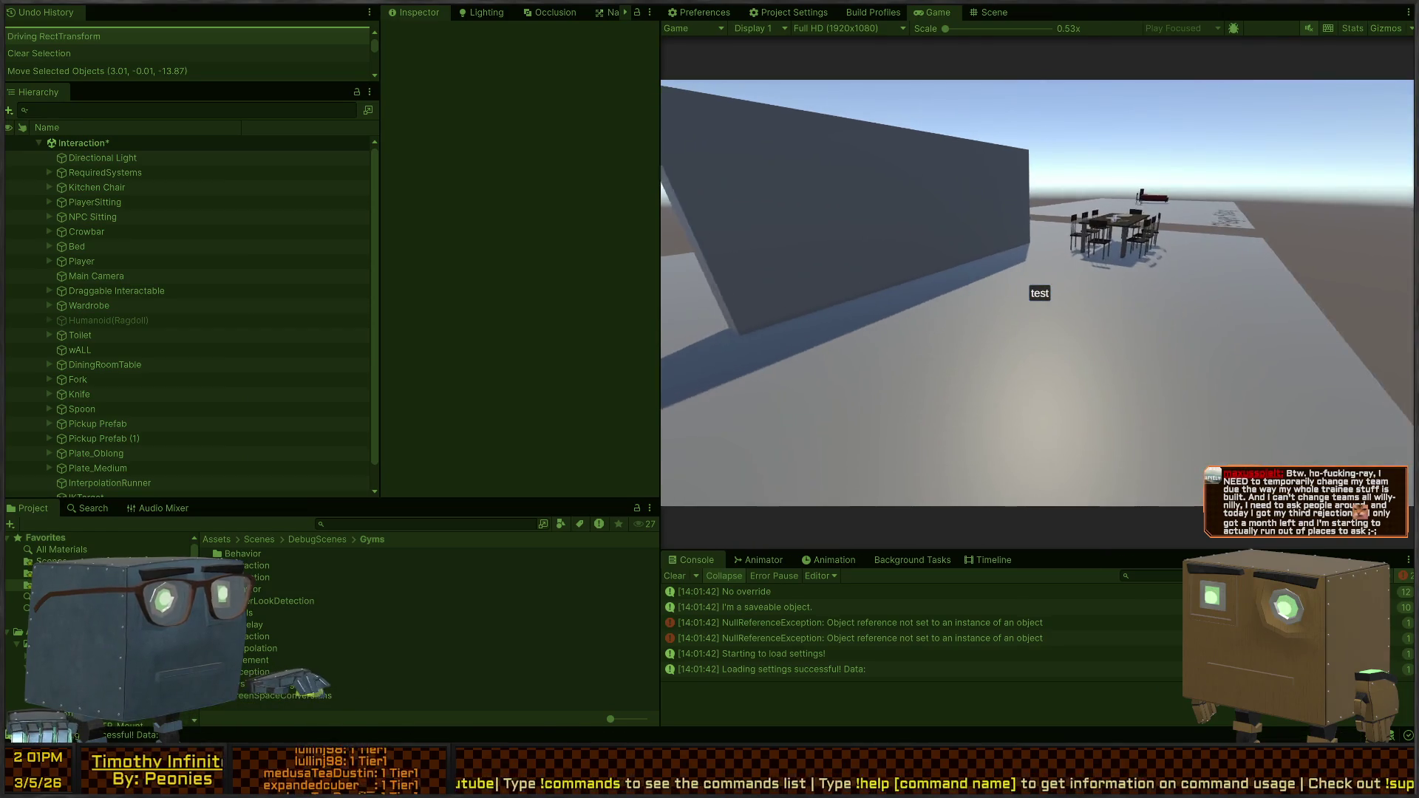
key(w)
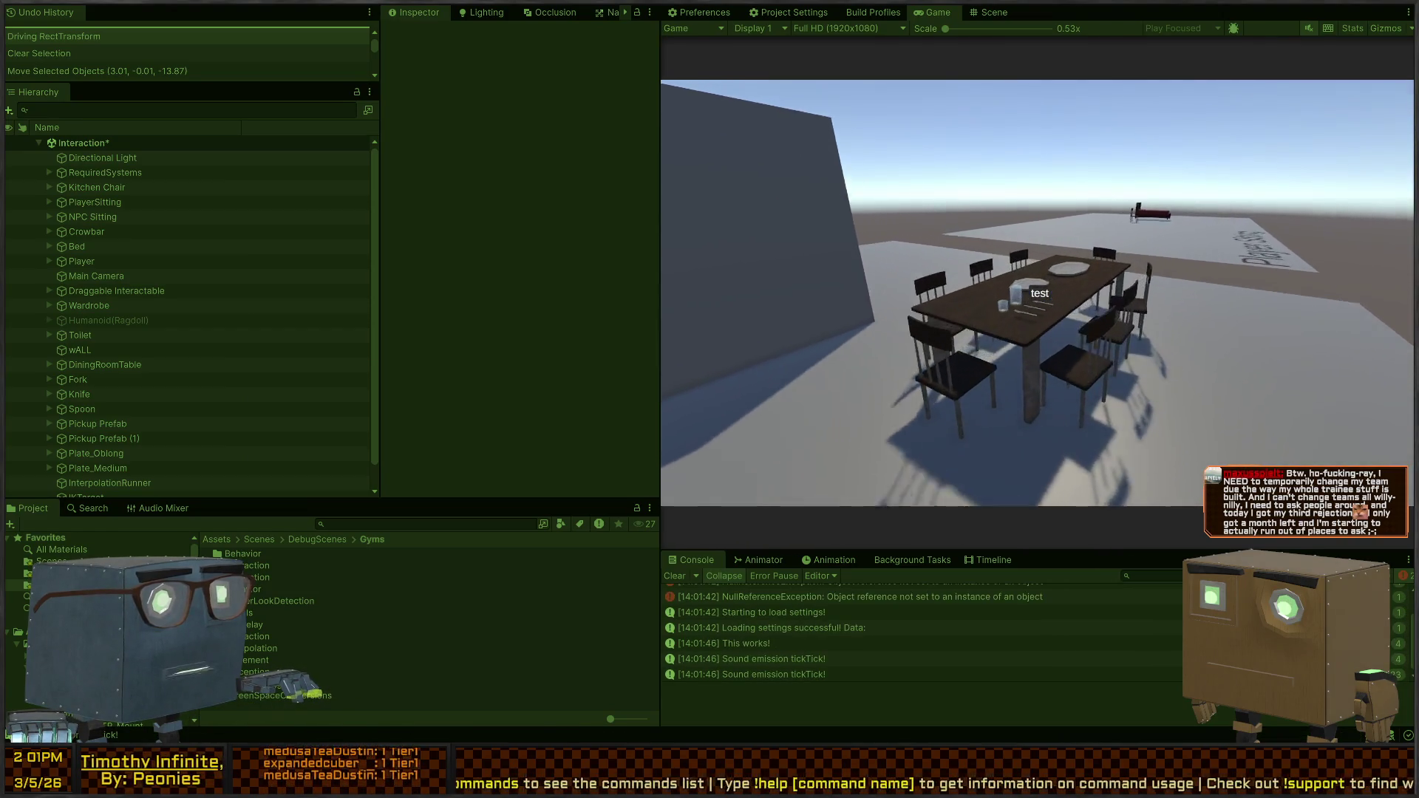
key(w)
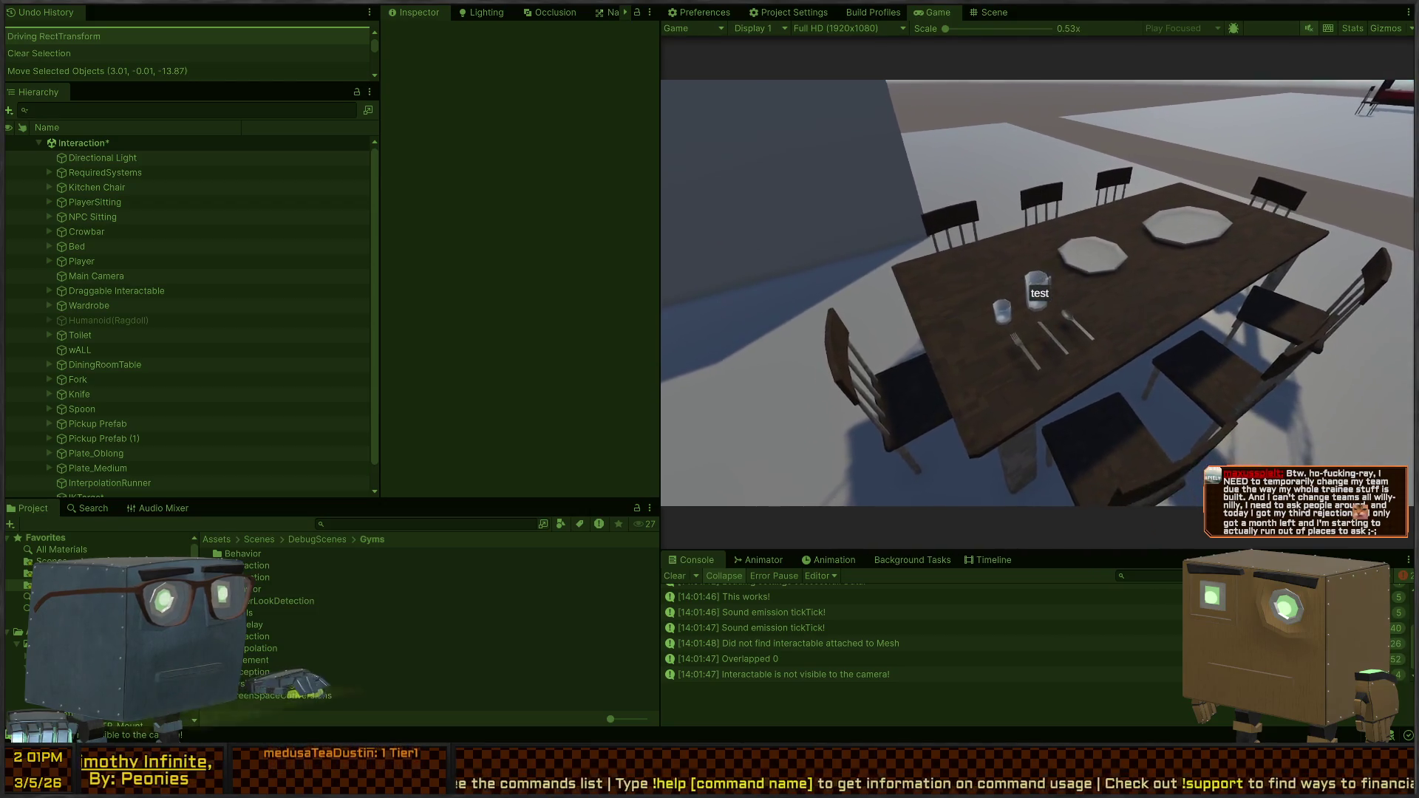
key(a)
key(w)
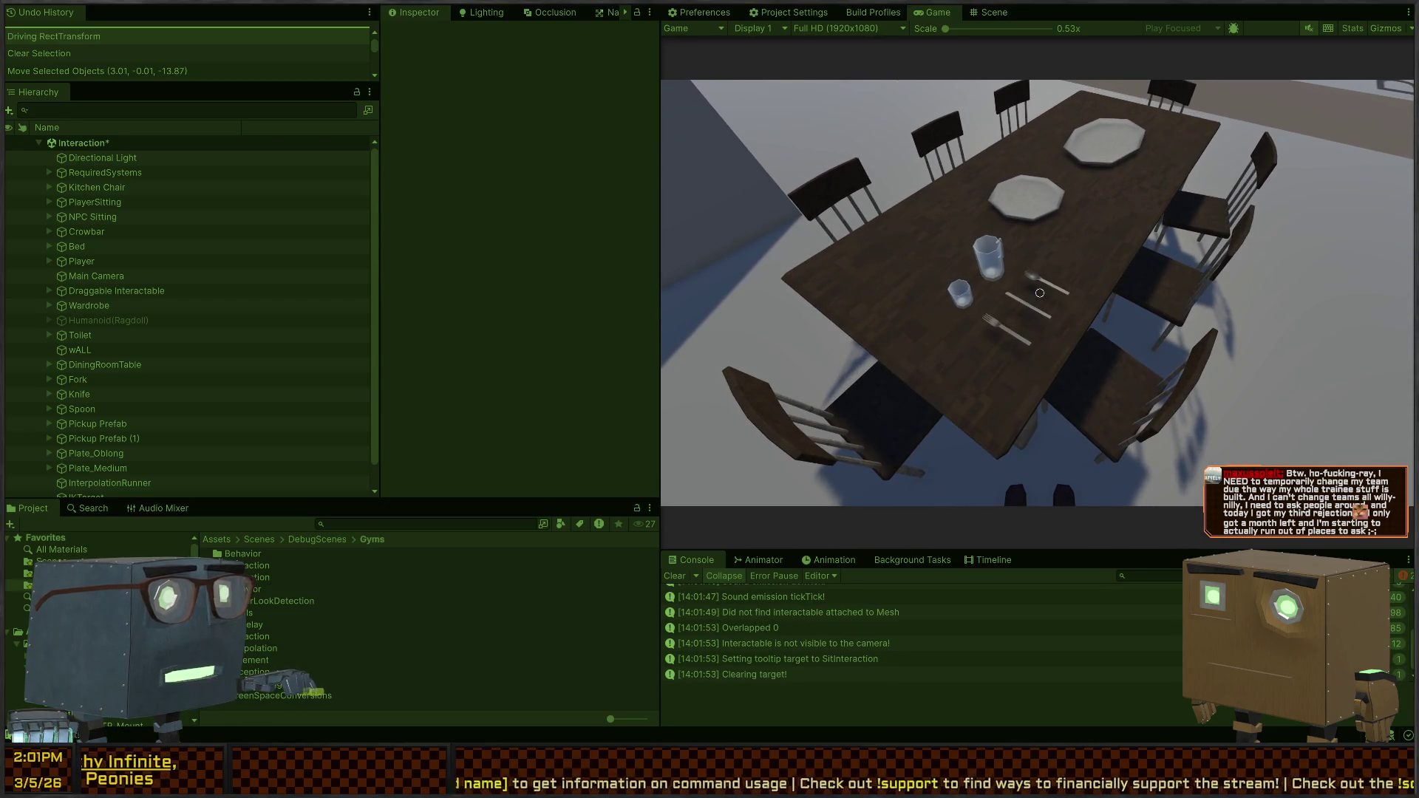
key(a)
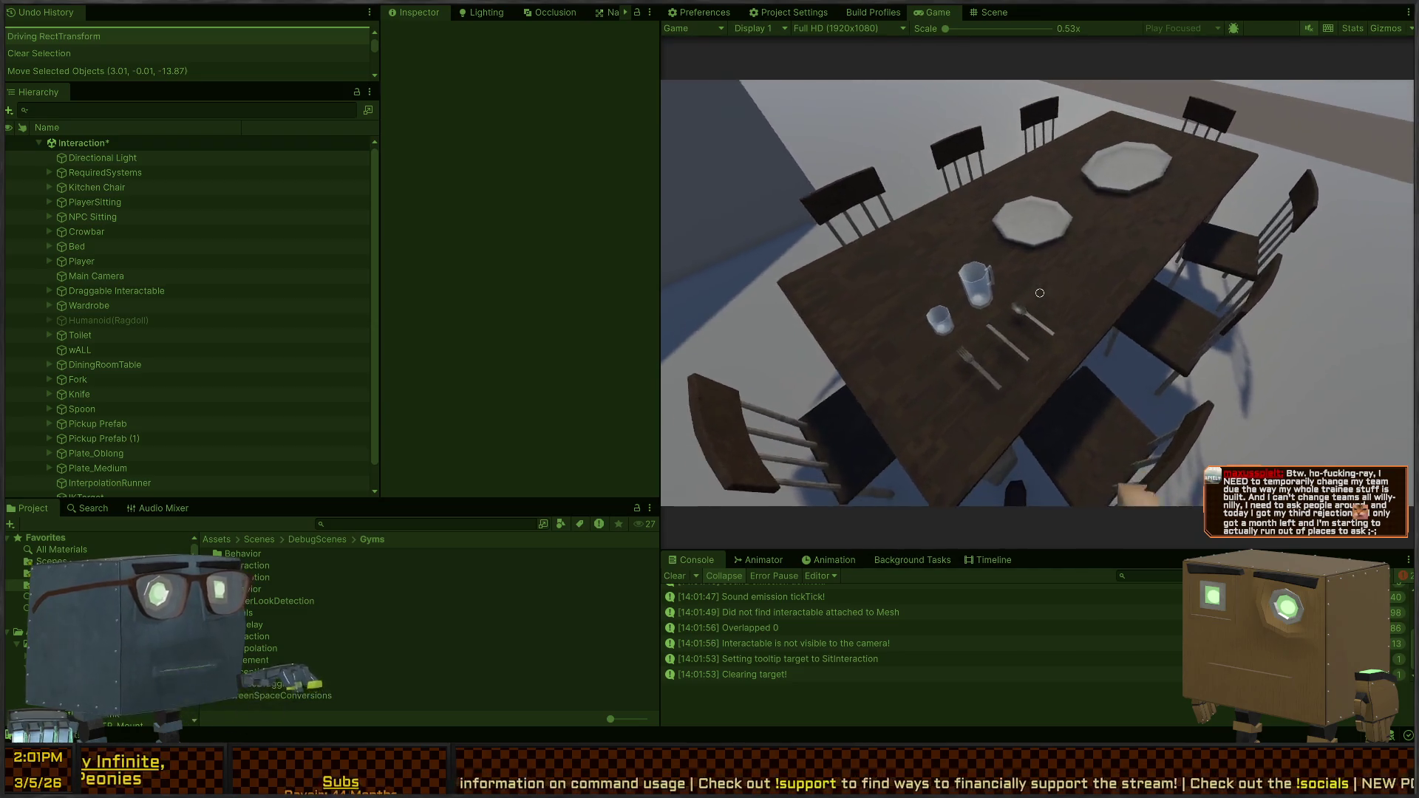
Compare the Scene and Game views aimed at the cutlery, then exit and switch to Colliders.cs
key(ctrl+1)
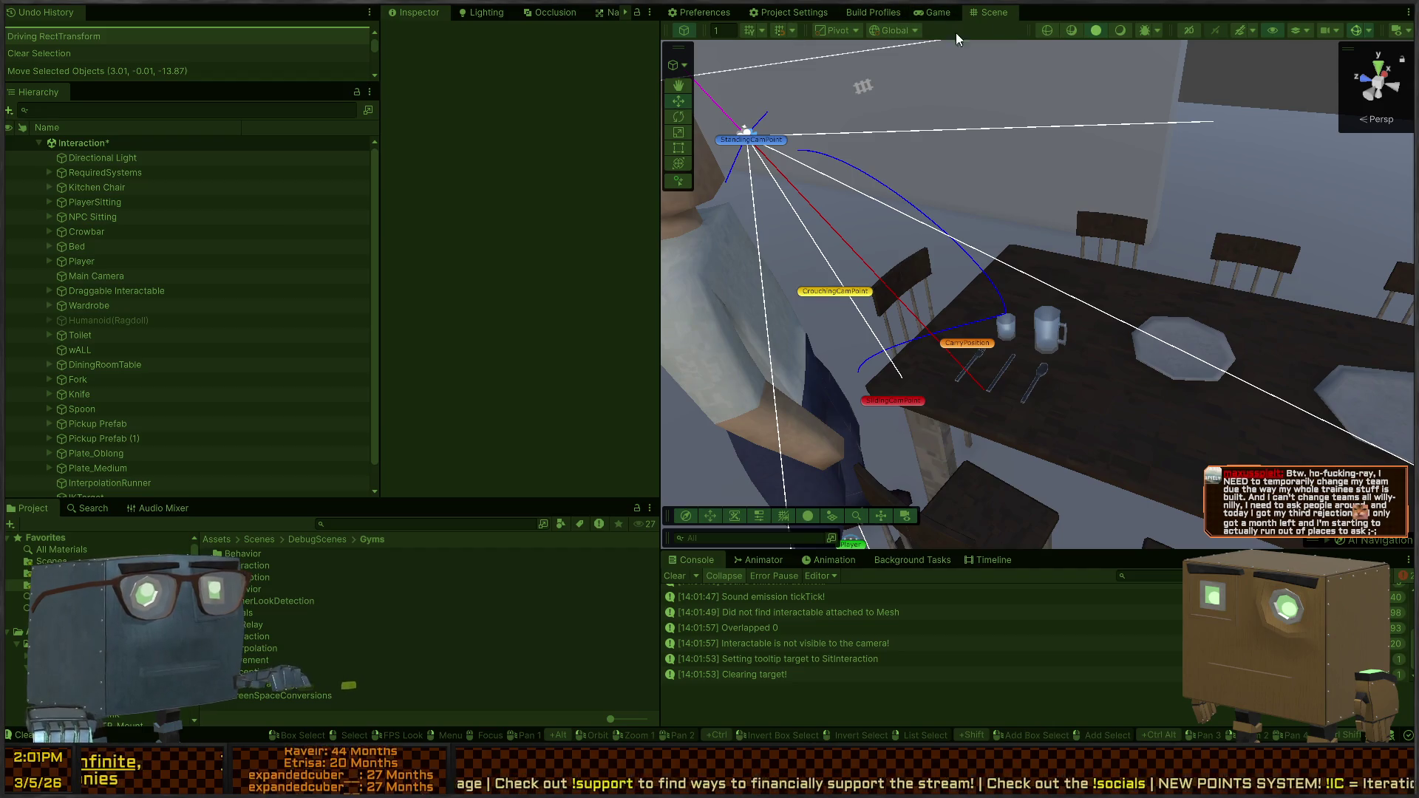
key(w)
key(ctrl+2)
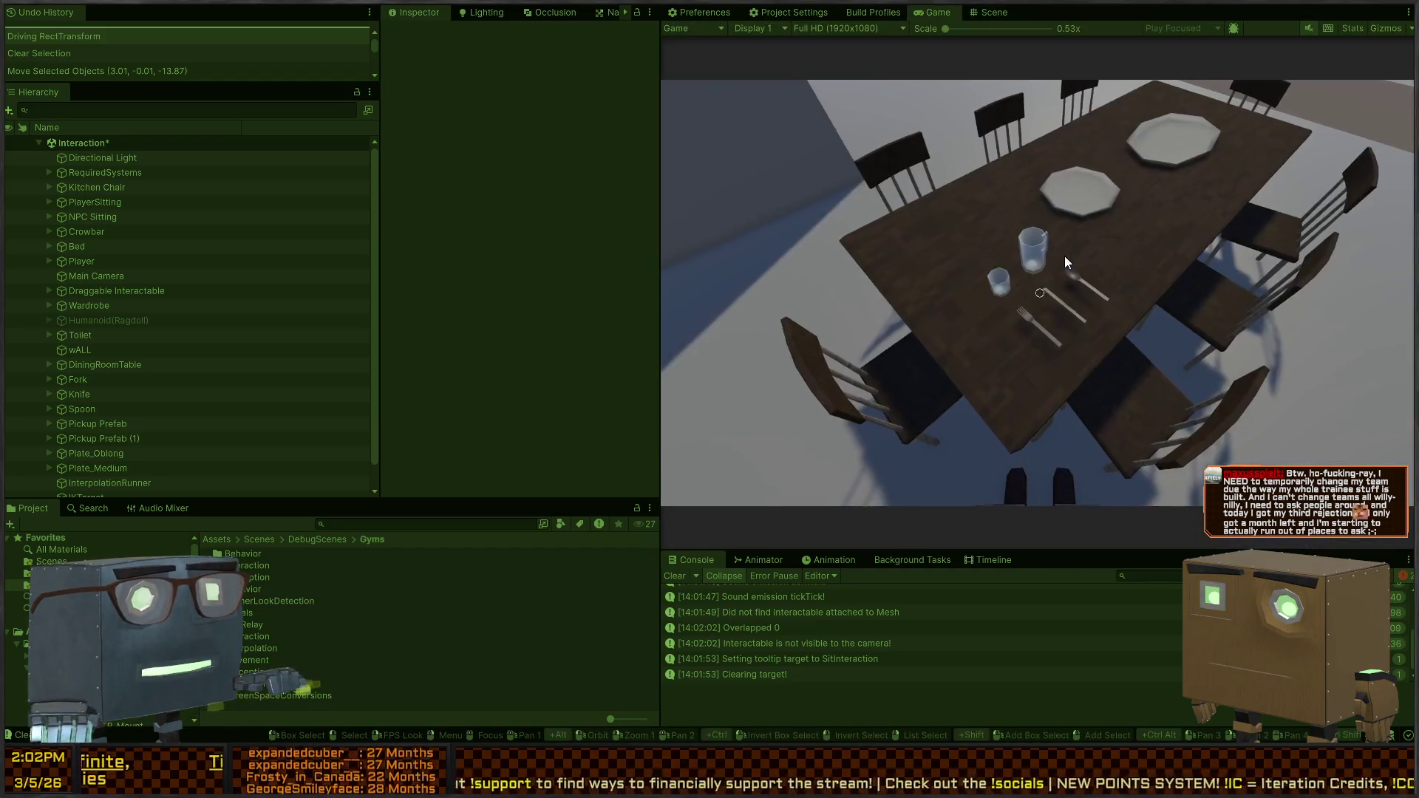
mouse_move(1039, 291)
mouse_down()
mouse_move(579, 296)
mouse_move(940, 301)
mouse_move(841, 331)
mouse_up()
key(ctrl+2)
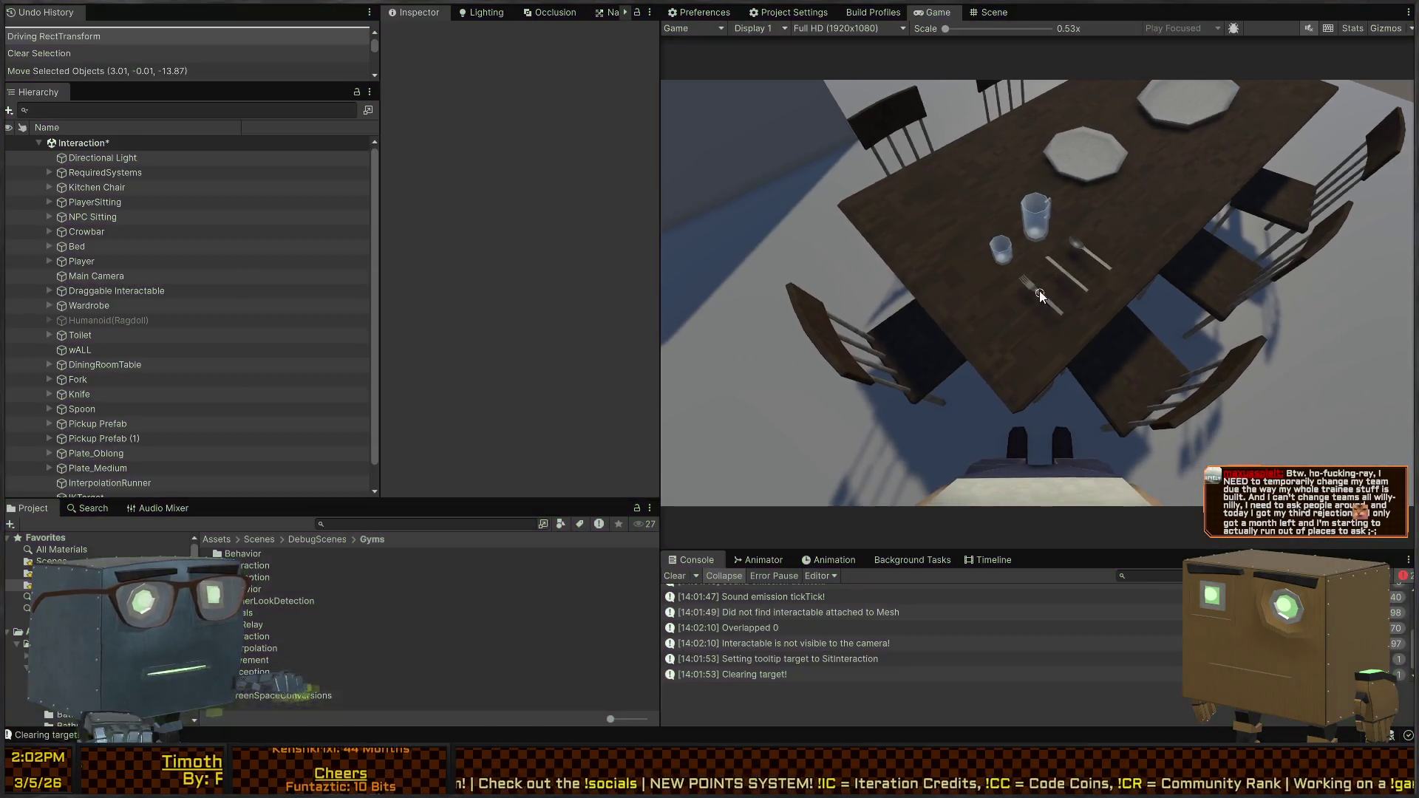
key(ctrl+1)
key(alt+Tab)
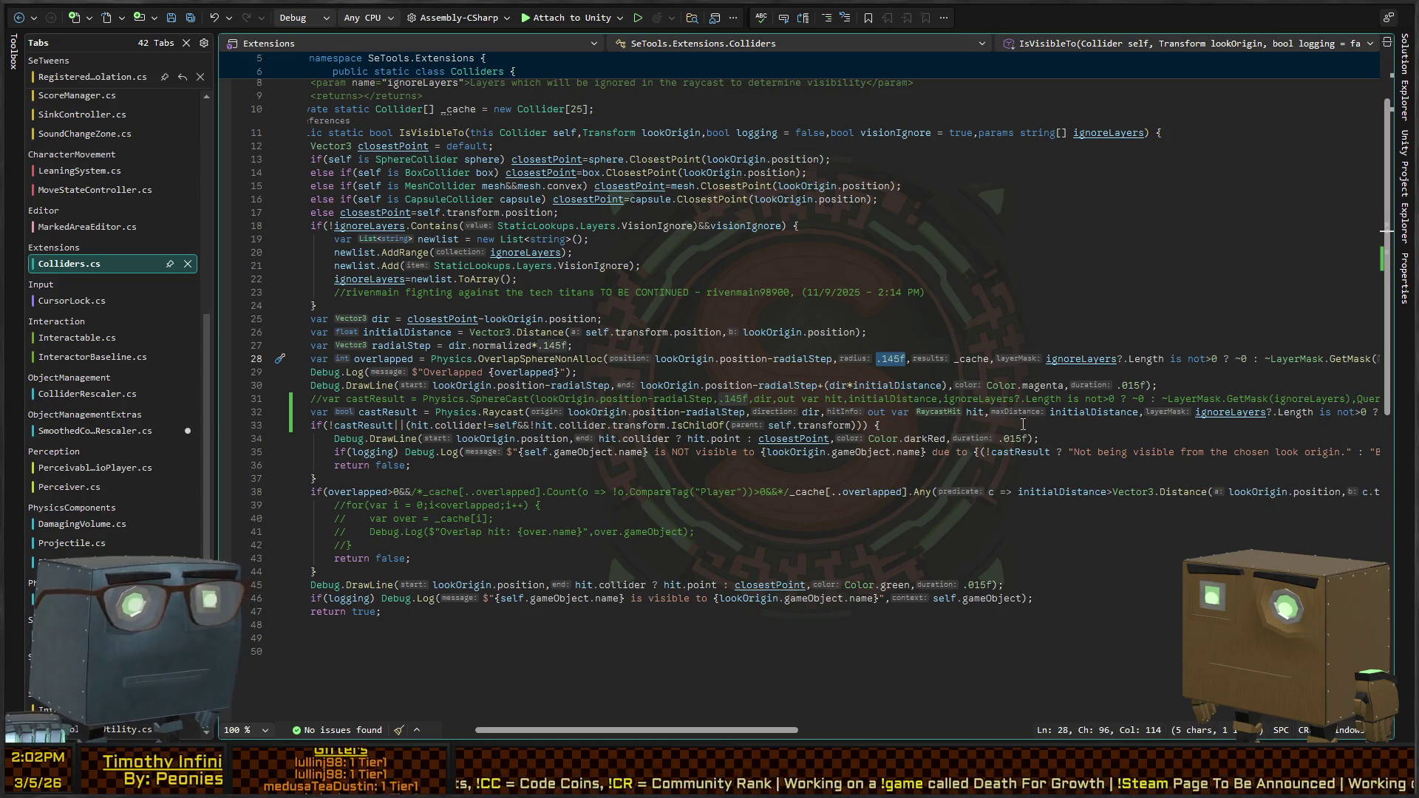
Append +.025f after initialDistance on line 32, save Colliders.cs, and switch to Unity
click(1129, 414)
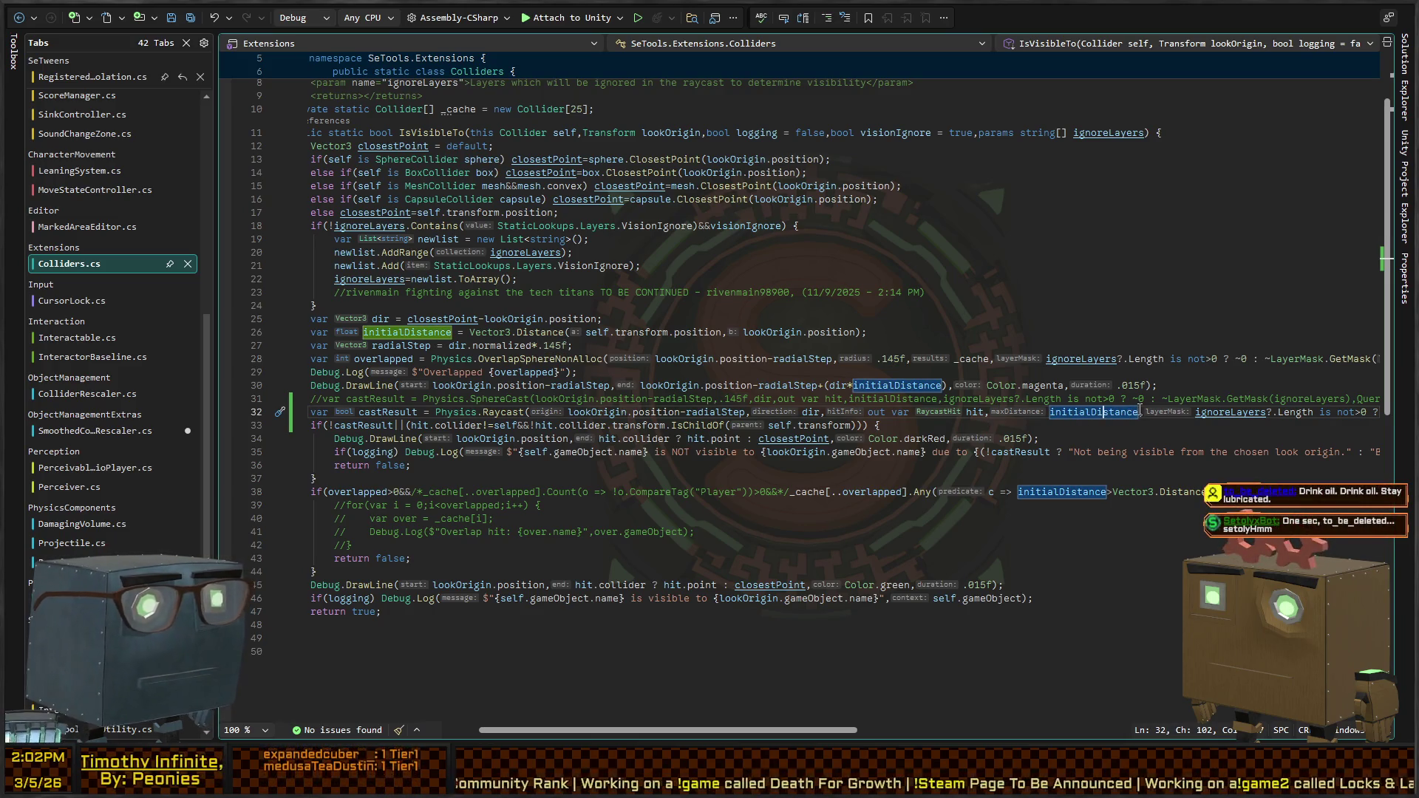
text(+.0)
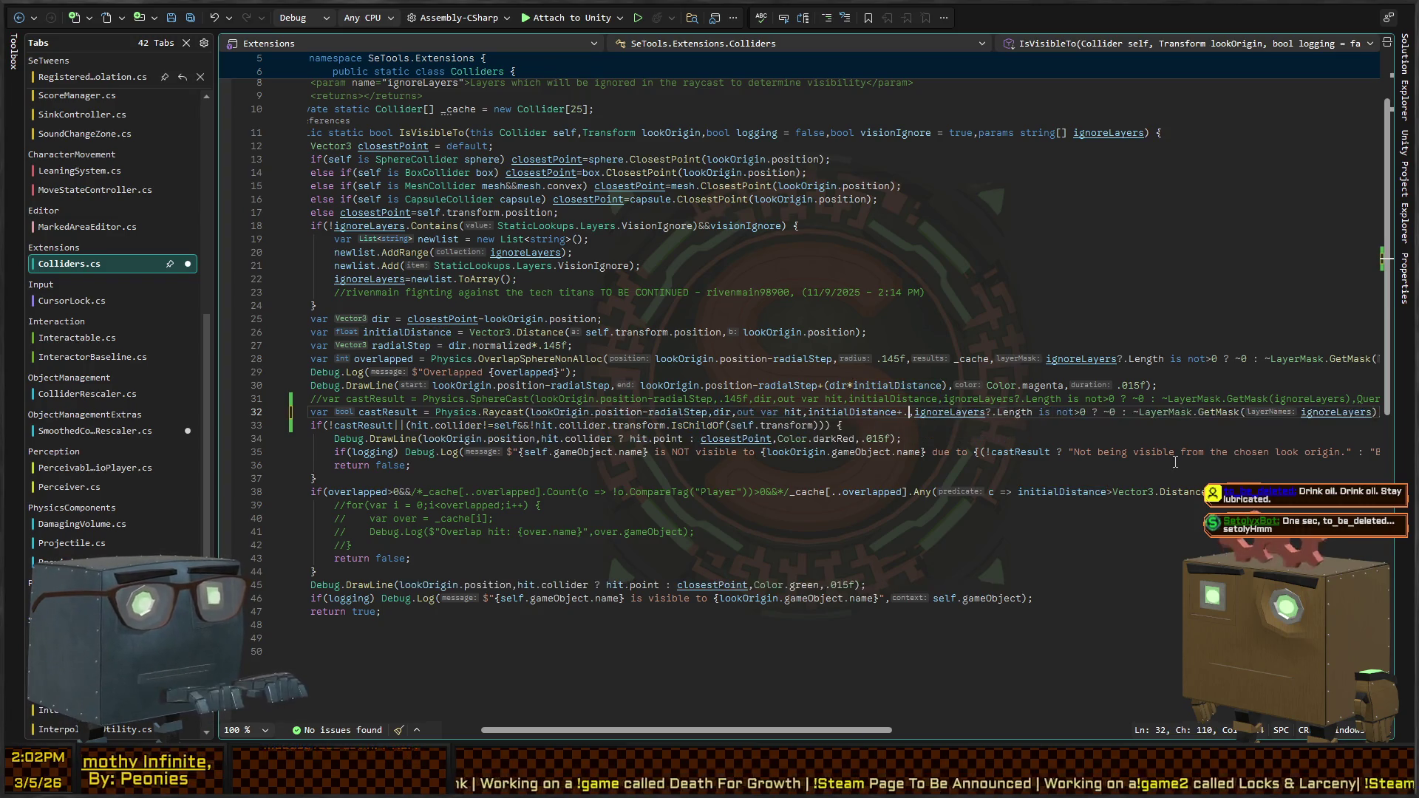
text(25f)
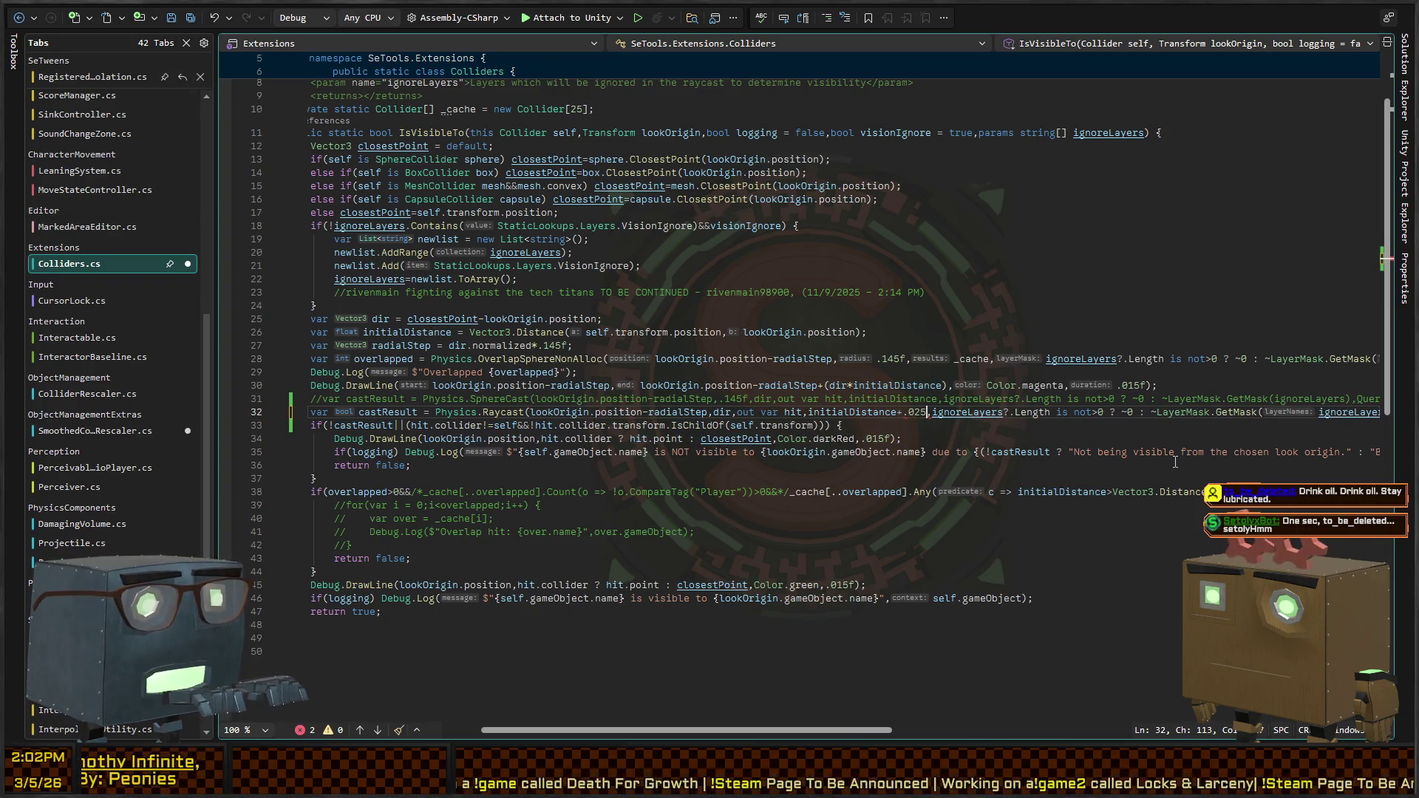
key(ctrl+s)
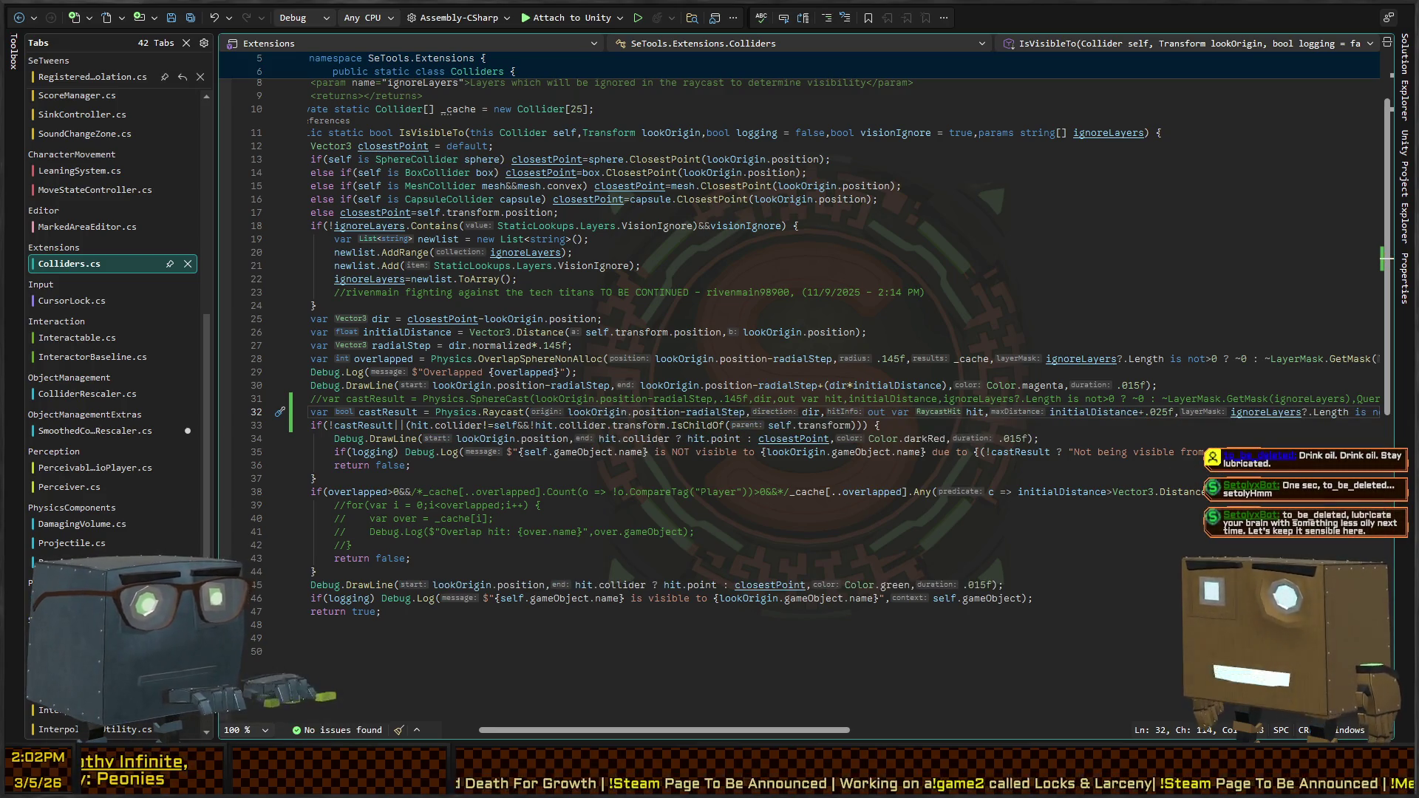
key(alt+Tab)
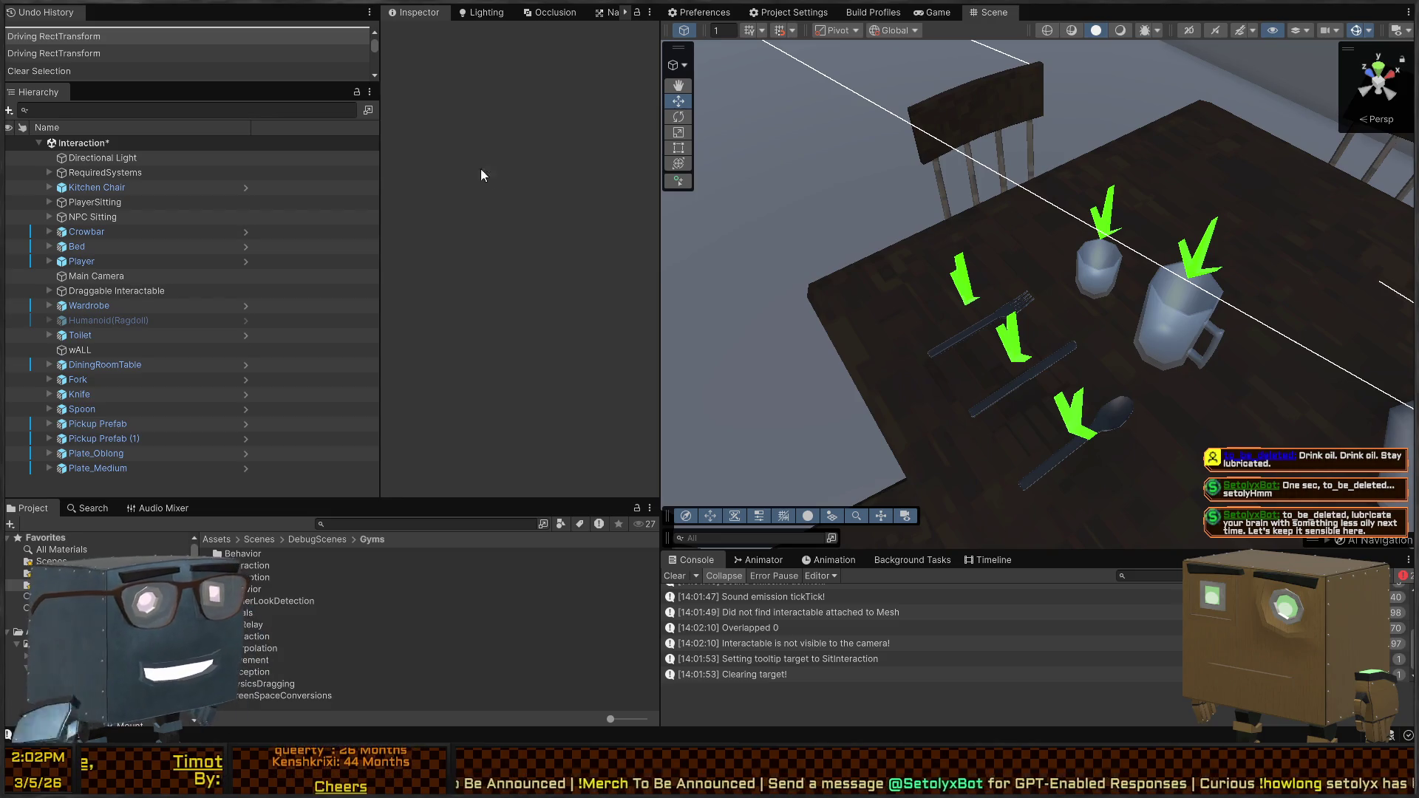
Orbit to see the whole table, stop the playtest, and return to Colliders.cs
drag(1071, 295, 1299, 310)
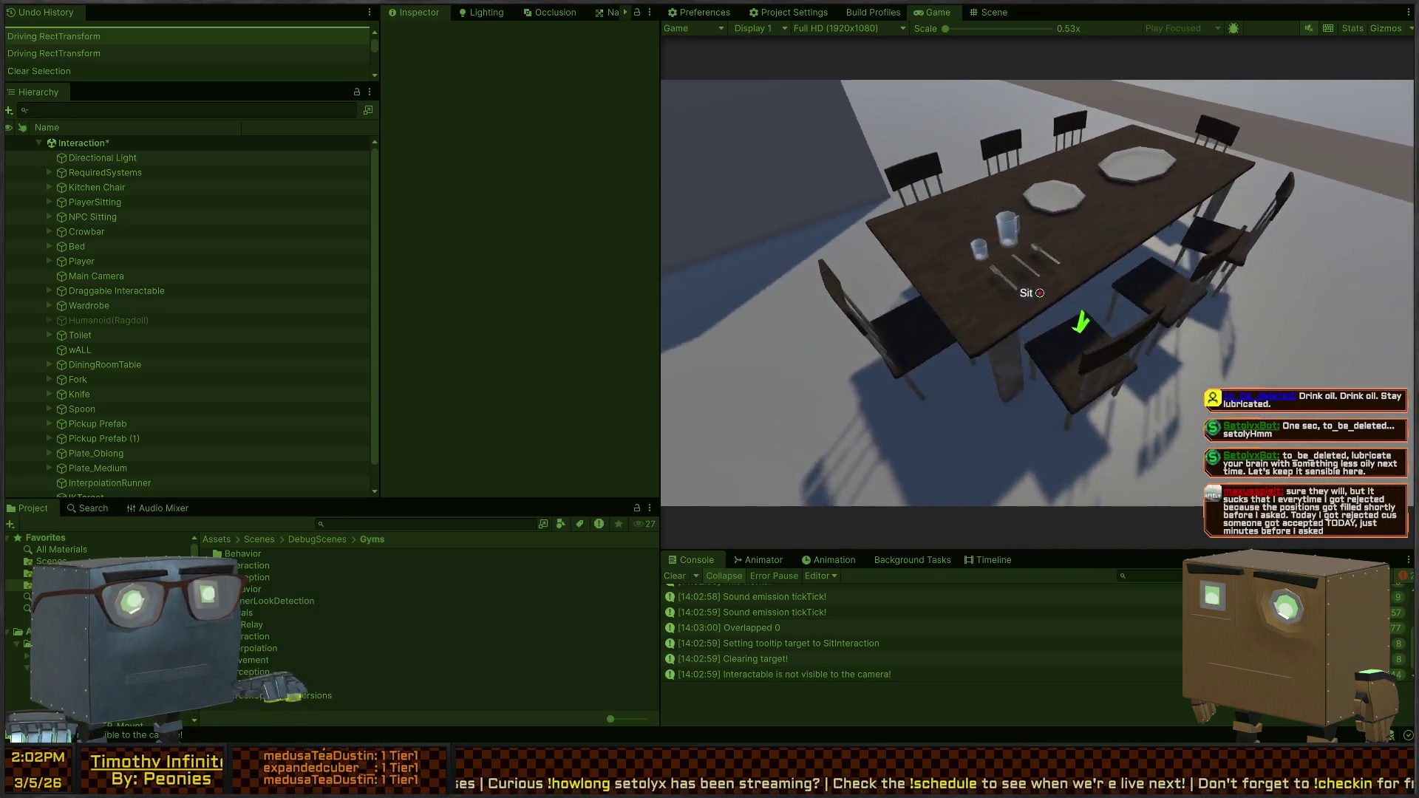
key(ctrl+p)
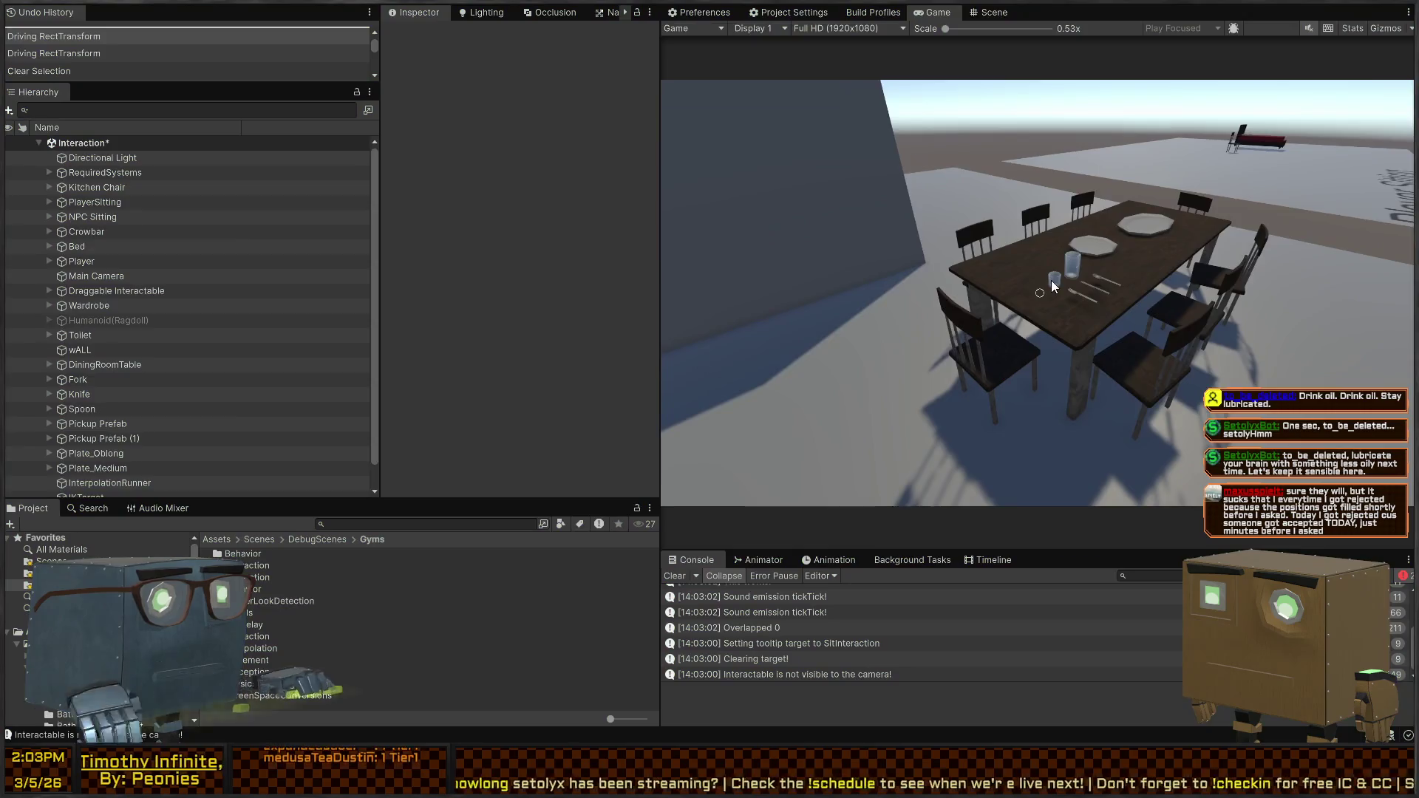
key(alt+Tab)
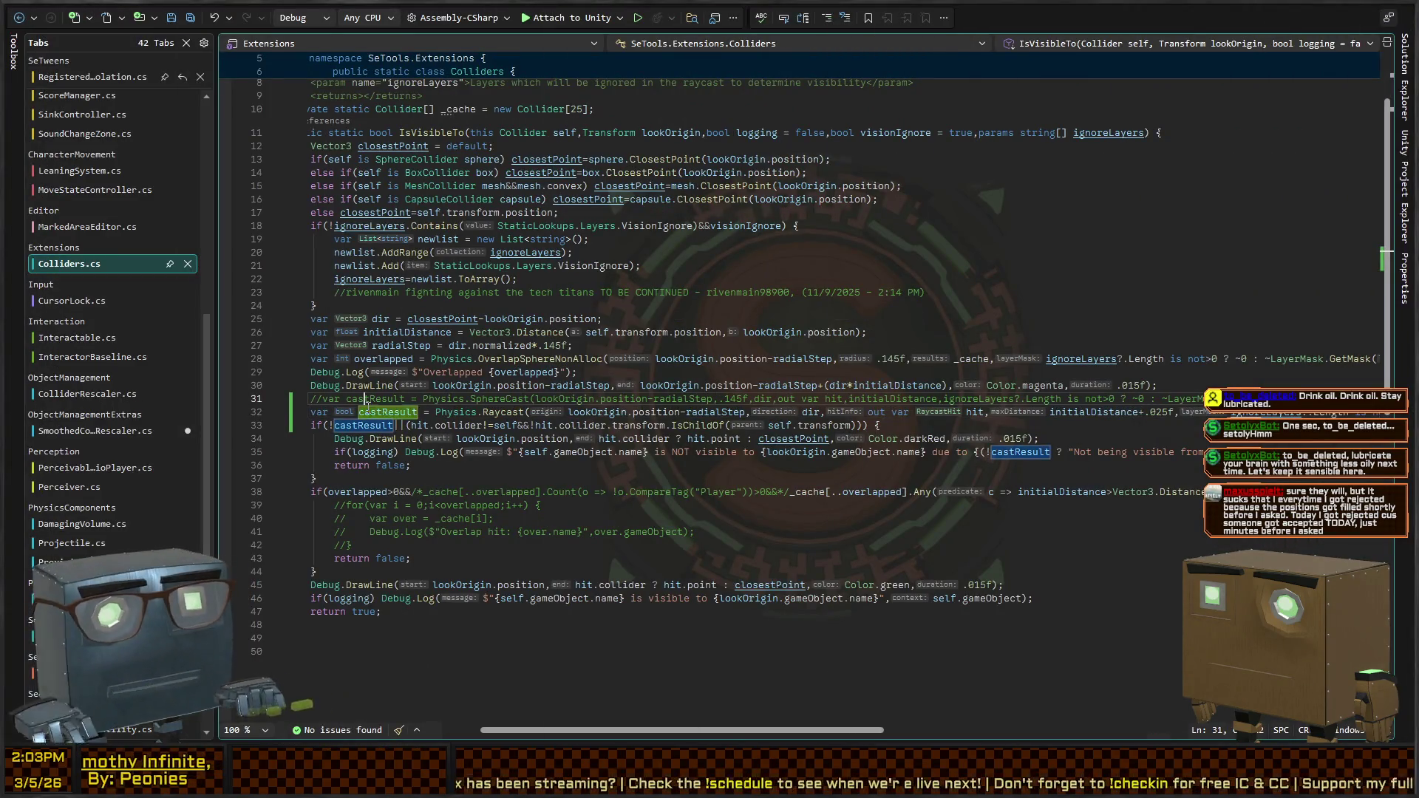
Uncomment the SphereCast line 31, comment out Raycast line 32, then show InteractorBaseline.cs's FixedUpdate
text(//)
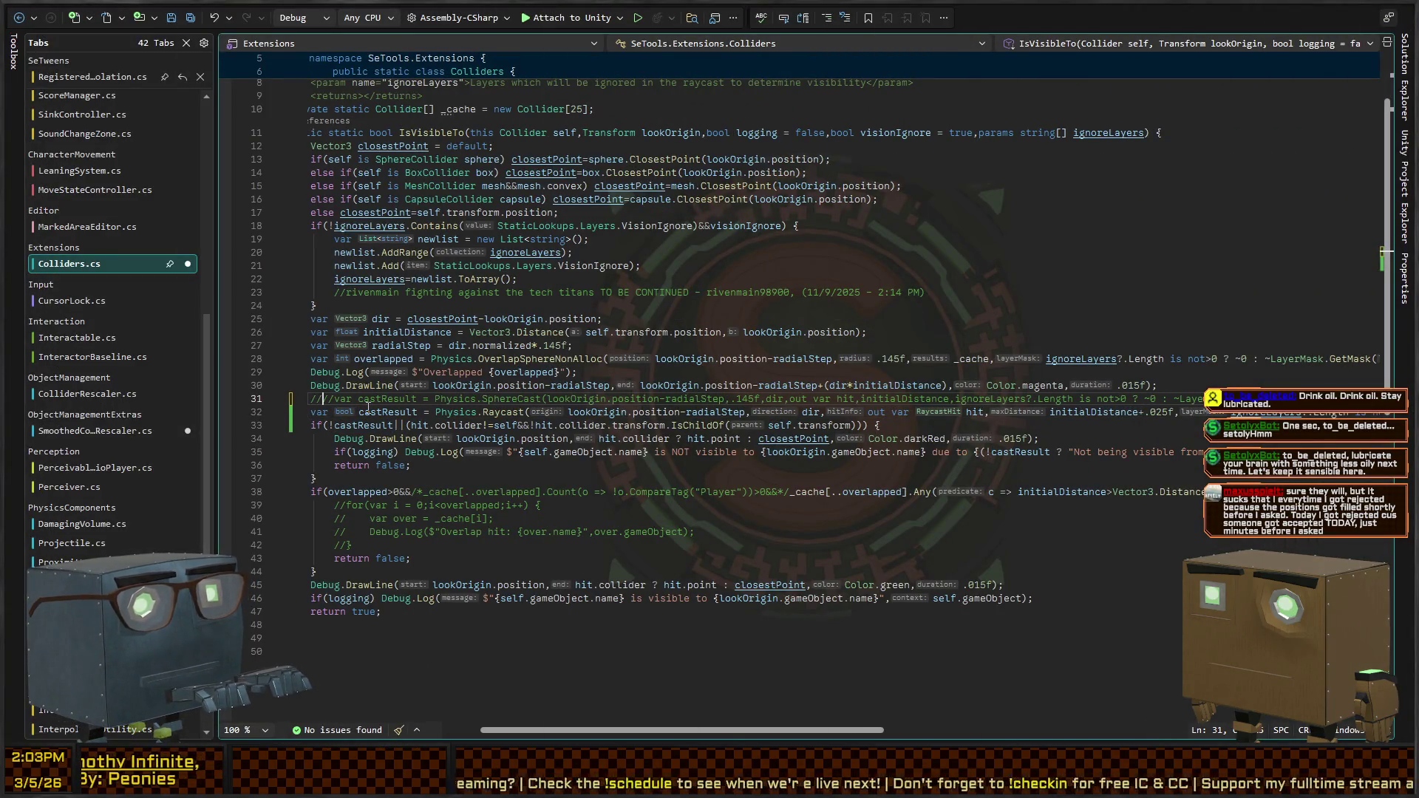
key(BackSpace)
key(BackSpace)
key(Delete)
key(Delete)
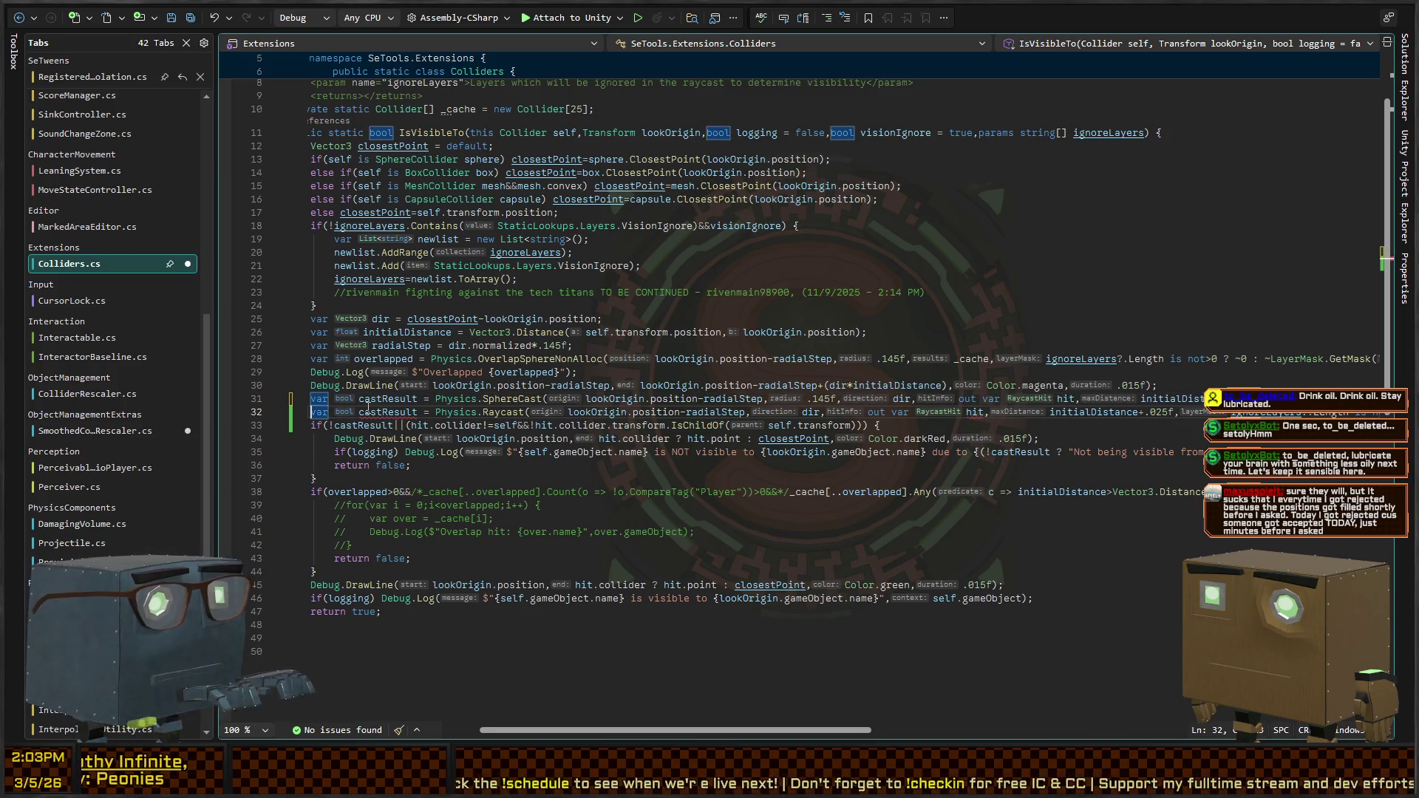
key(Down)
key(ctrl+shift+Right)
key(ctrl+slash)
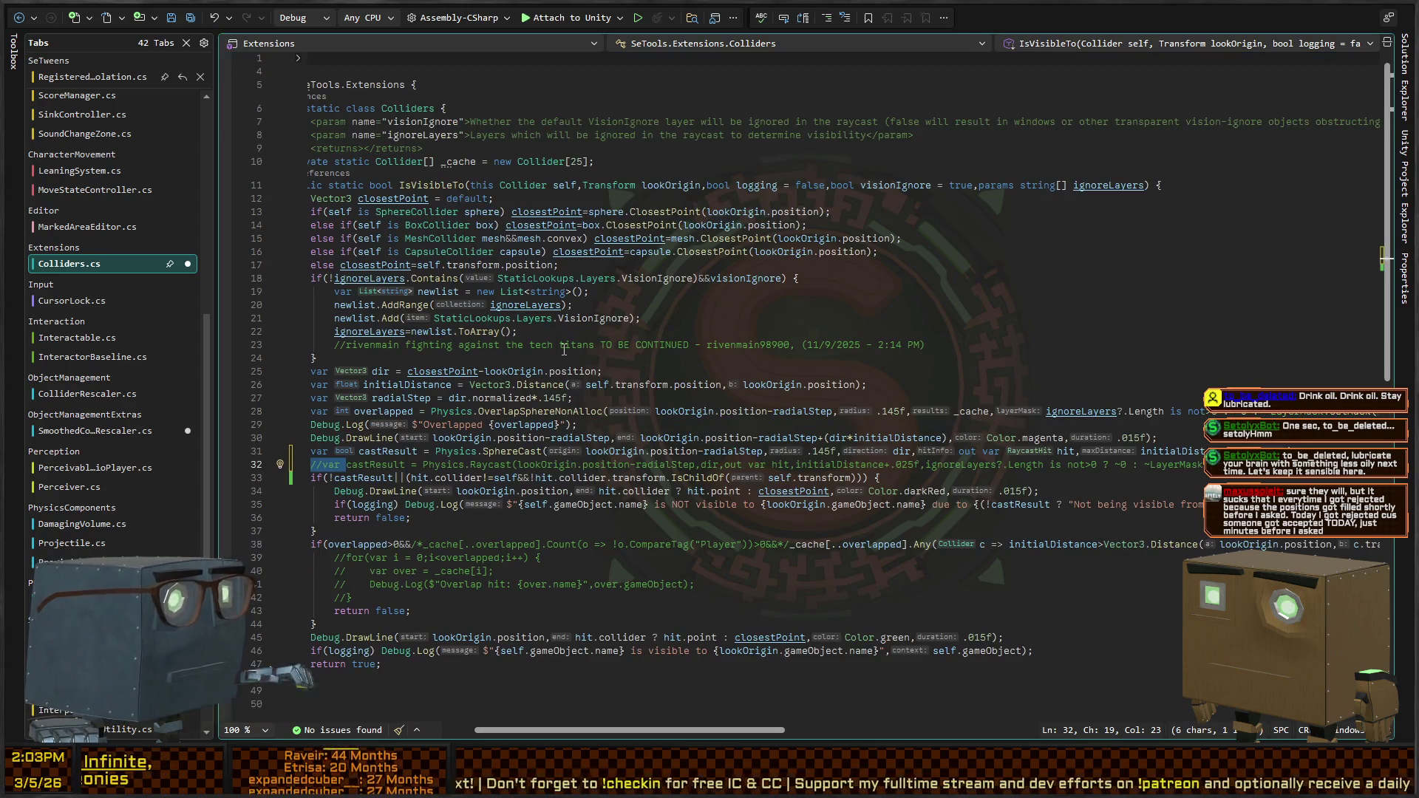
click(92, 356)
scroll(564, 349, down, 13)
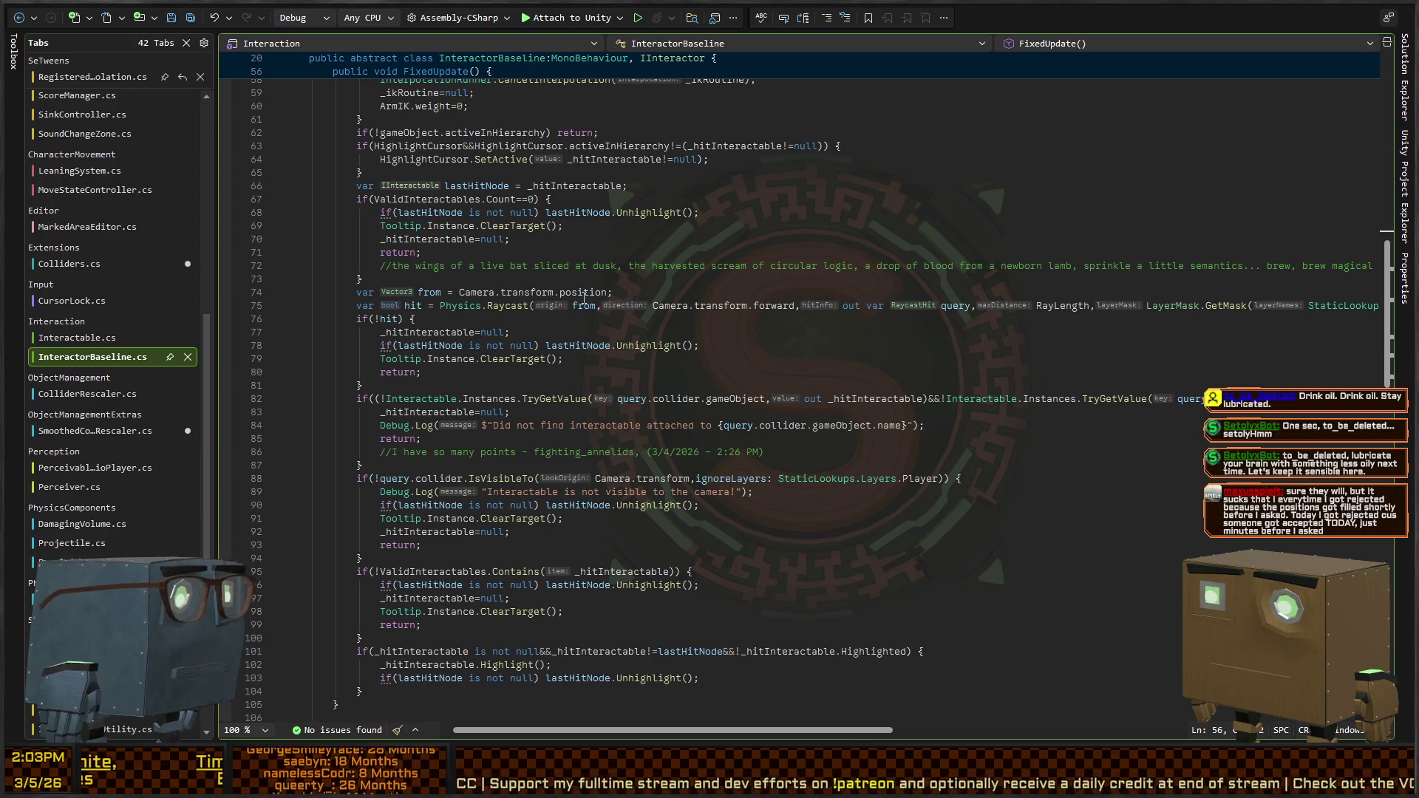
click(547, 399)
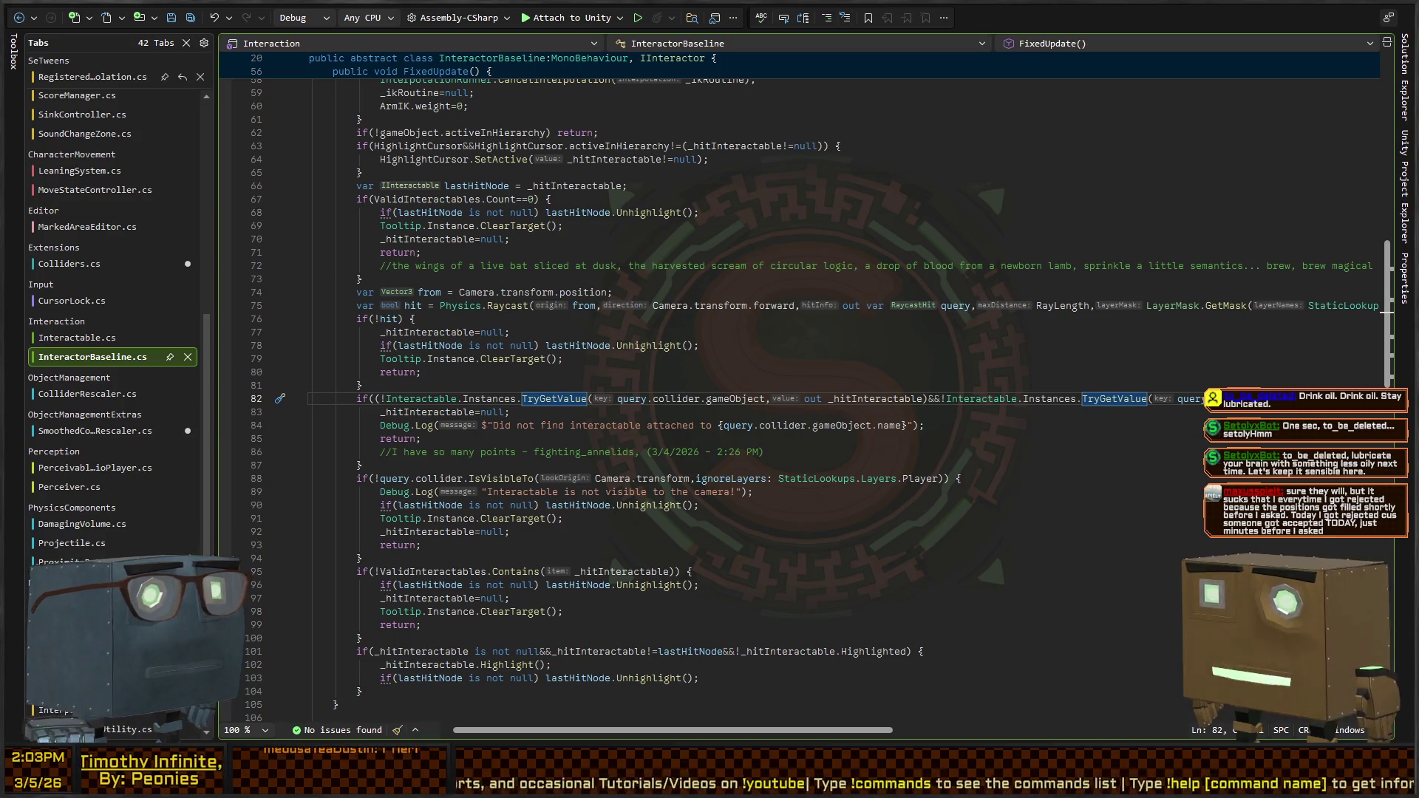
click(469, 376)
click(1074, 396)
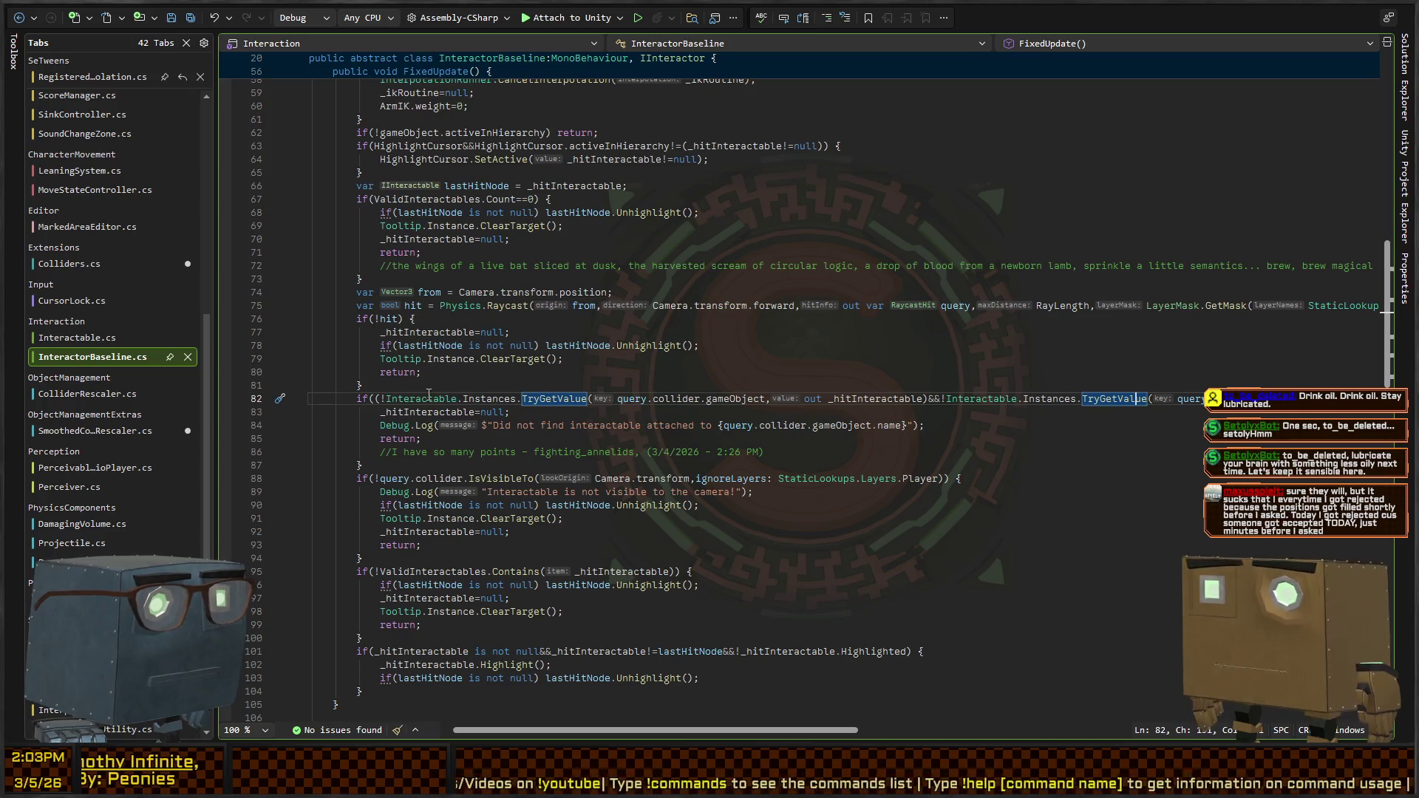
scroll(739, 355, down, 2)
scroll(739, 348, right, 10)
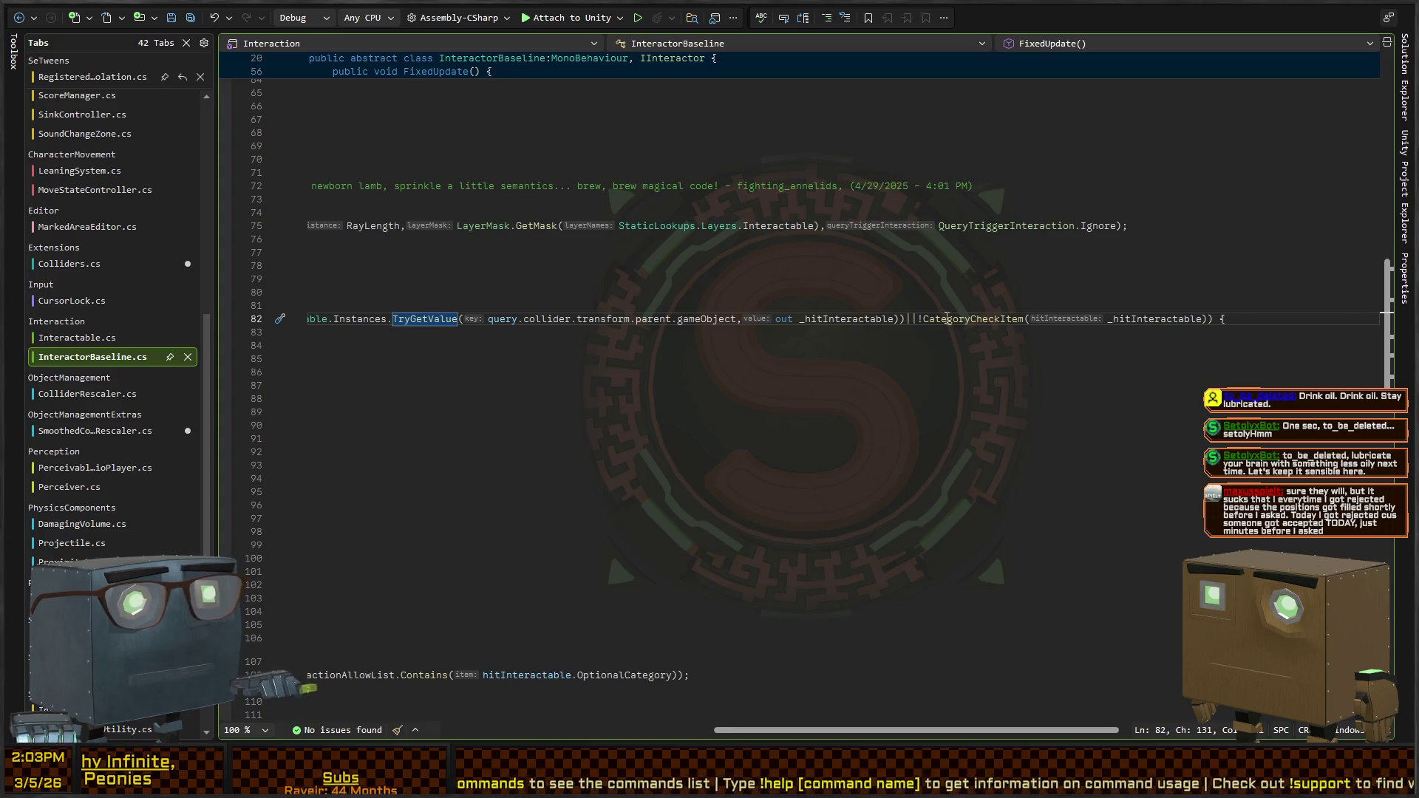
scroll(947, 318, left, 3)
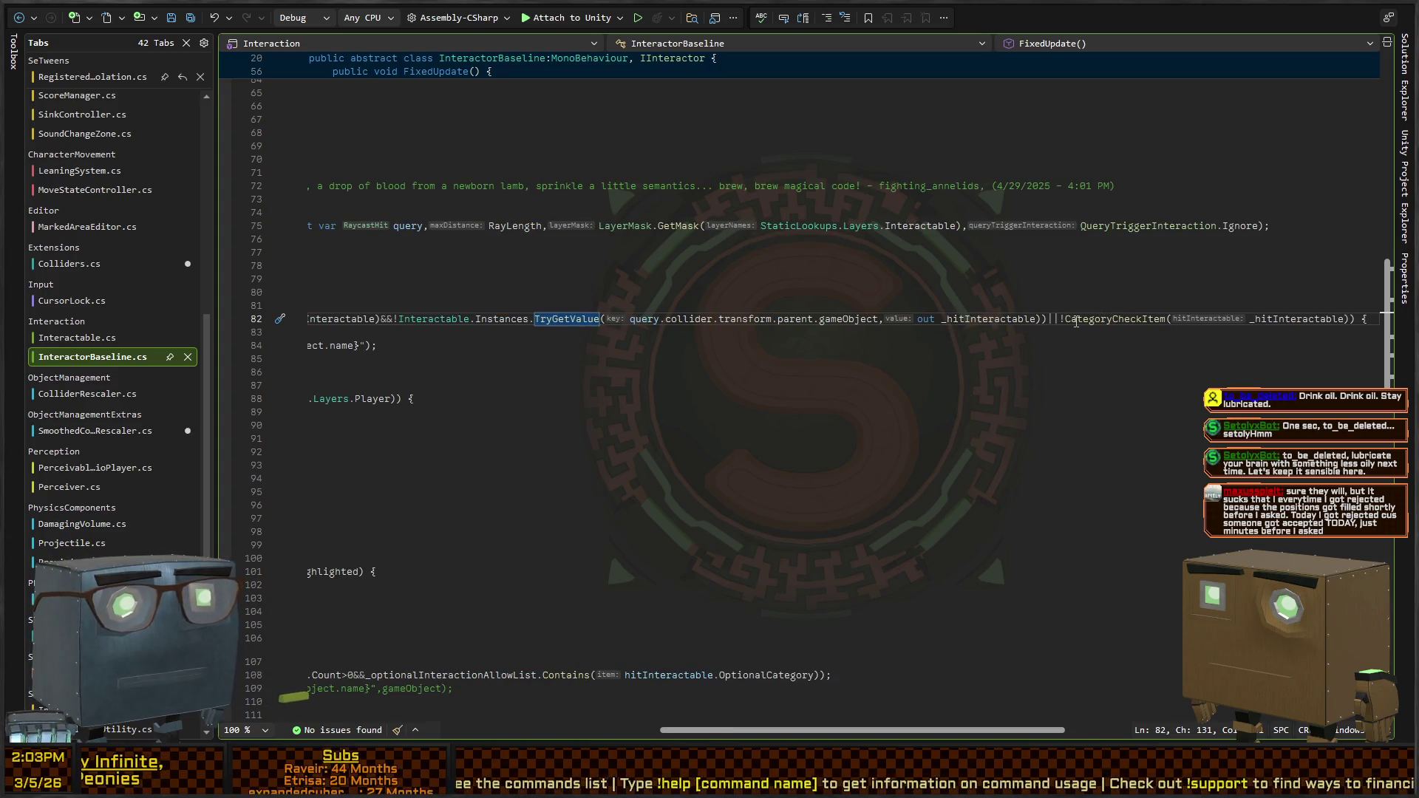
scroll(886, 329, left, 12)
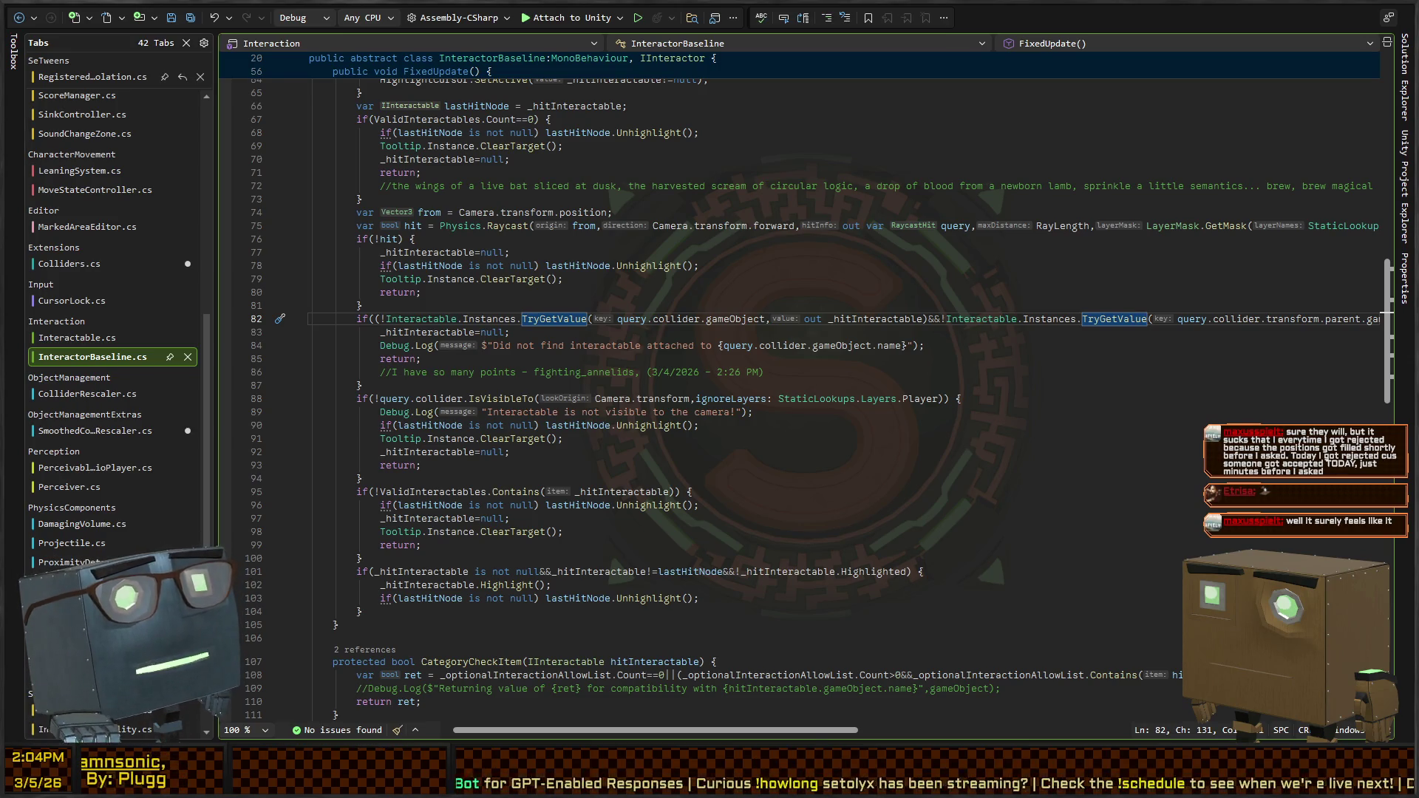
click(552, 346)
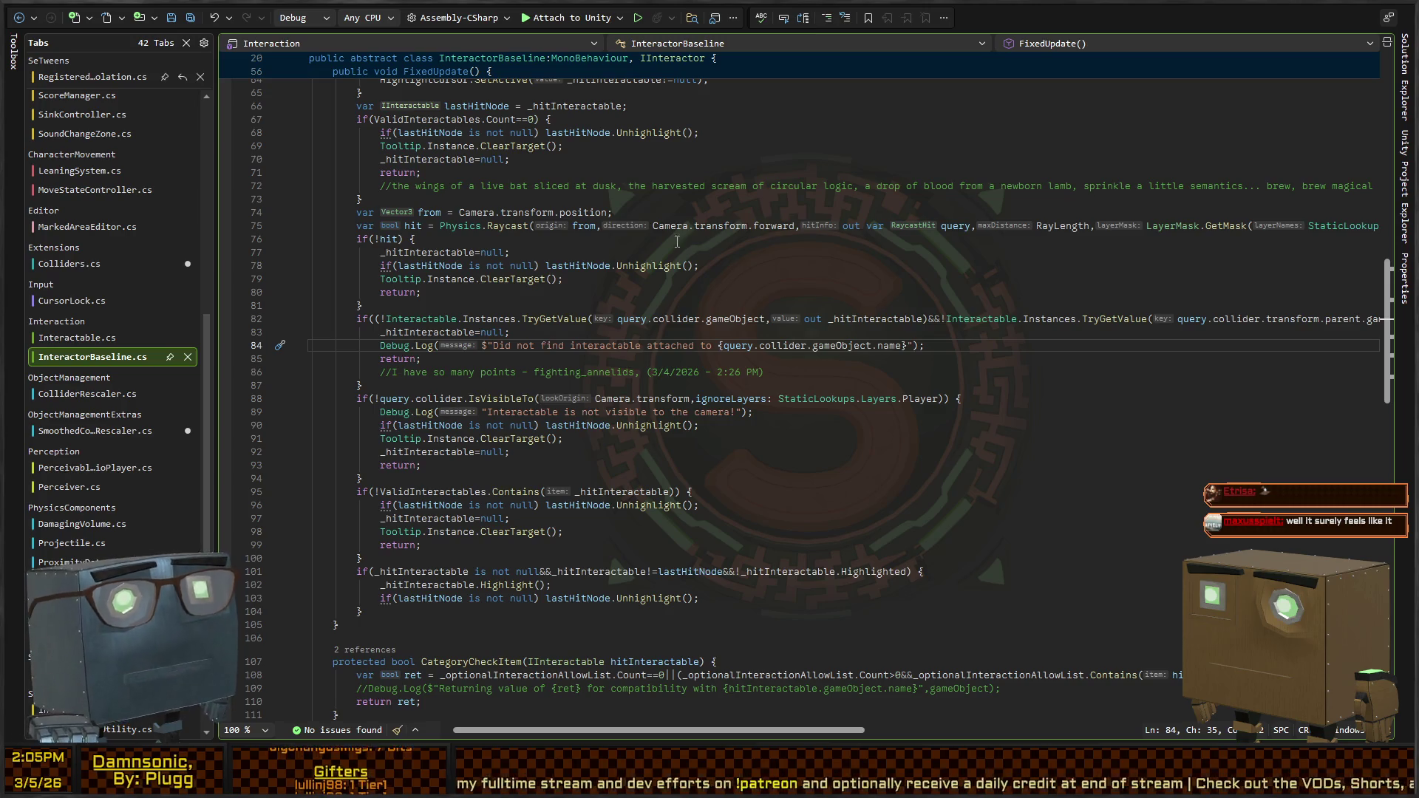
click(933, 371)
click(933, 356)
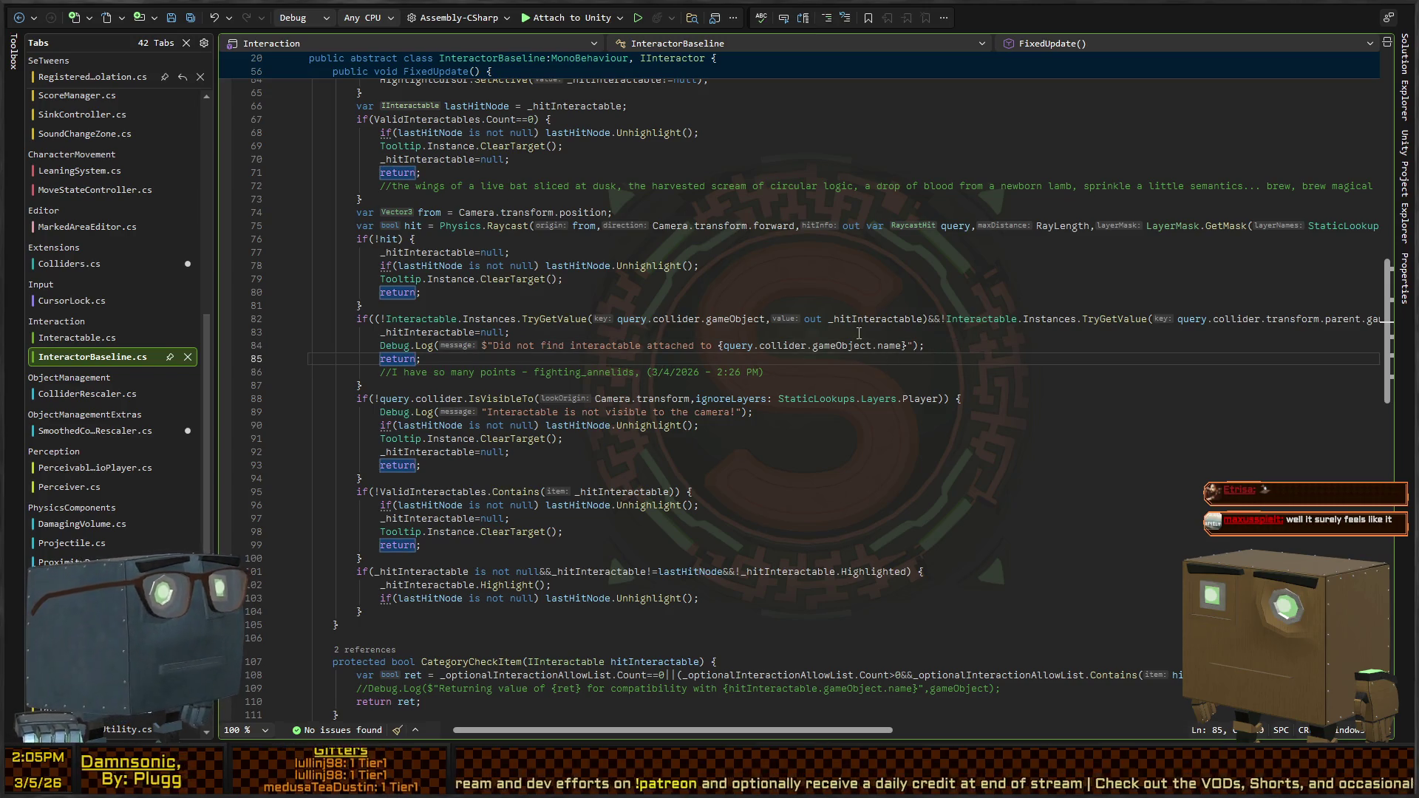
scroll(933, 356, down, 2)
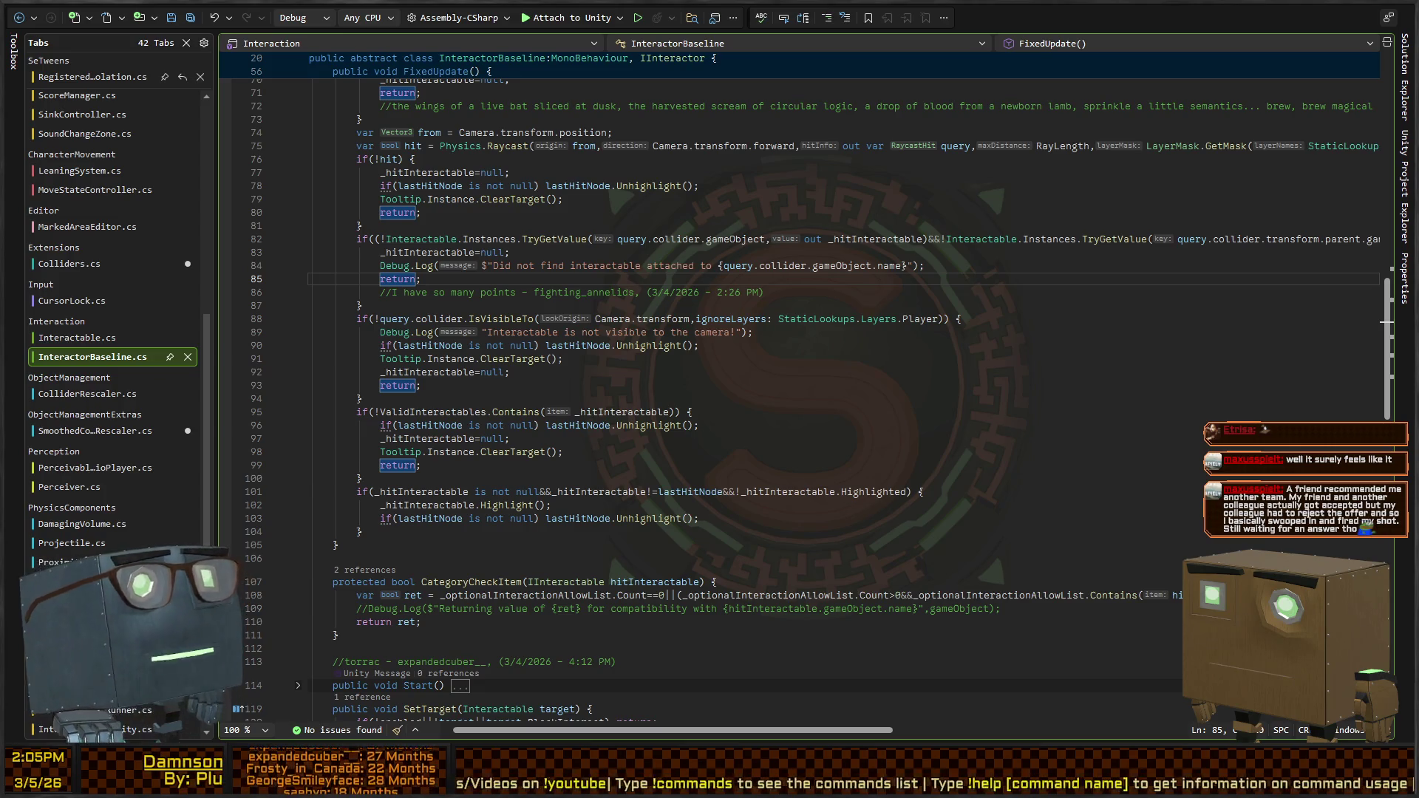
click(922, 377)
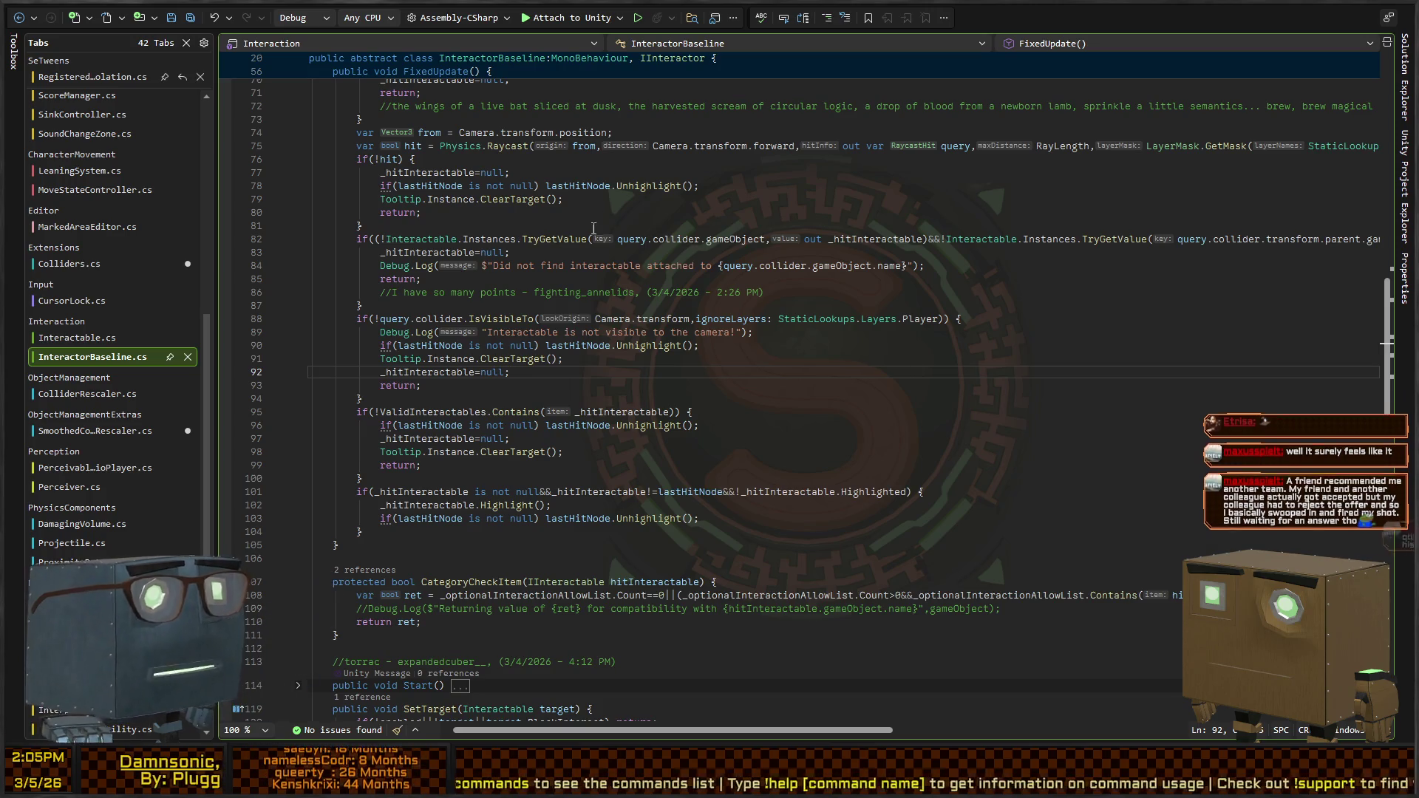
click(618, 361)
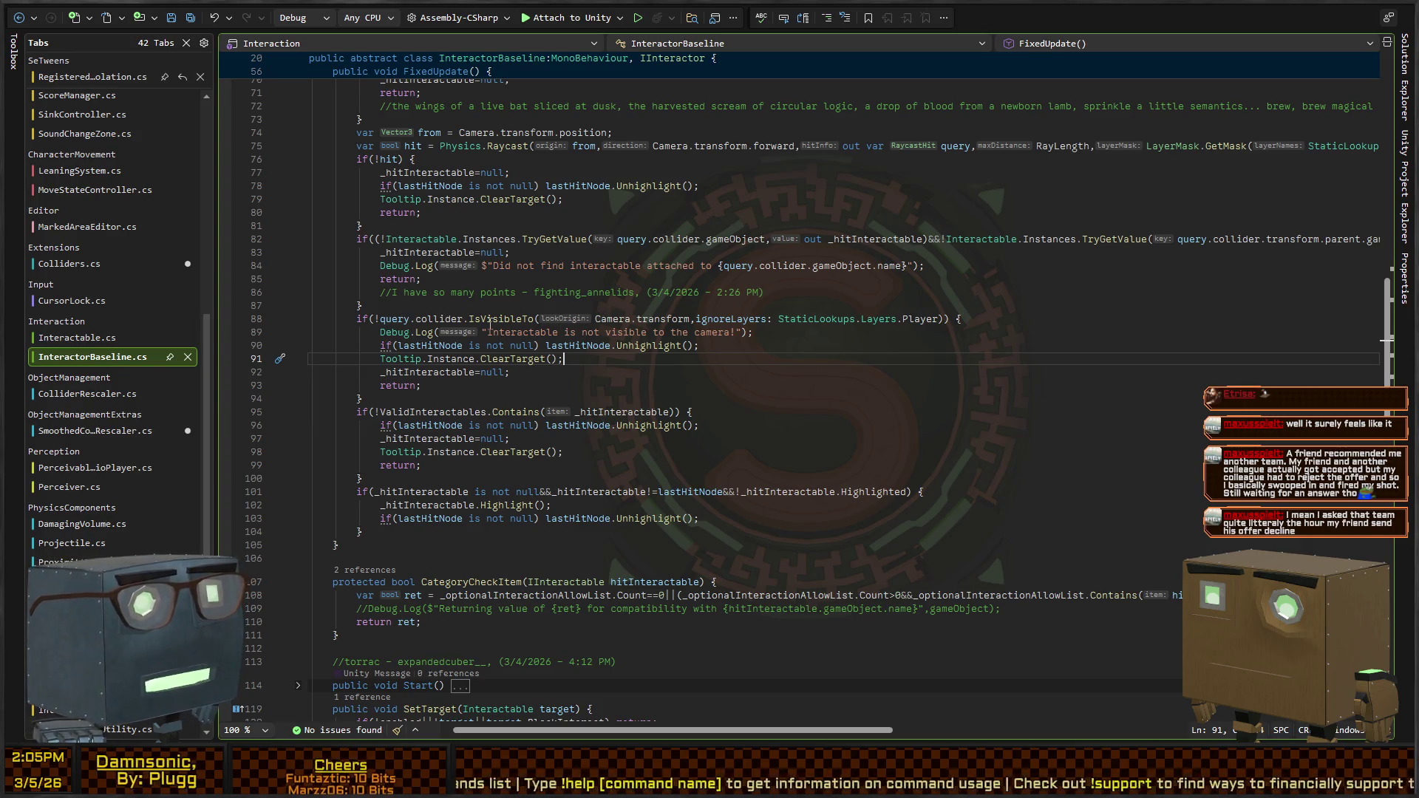
scroll(789, 332, down, 8)
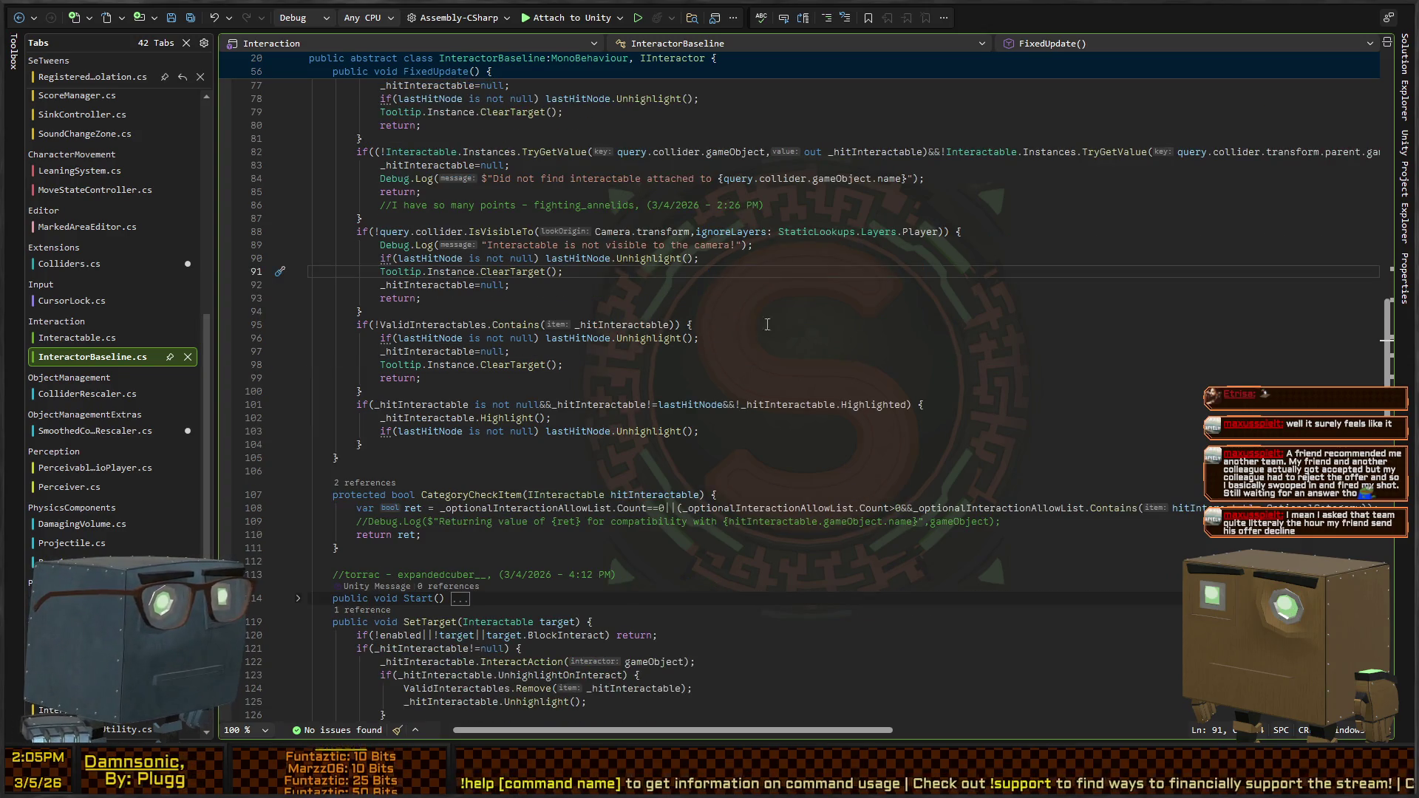
scroll(559, 284, down, 4)
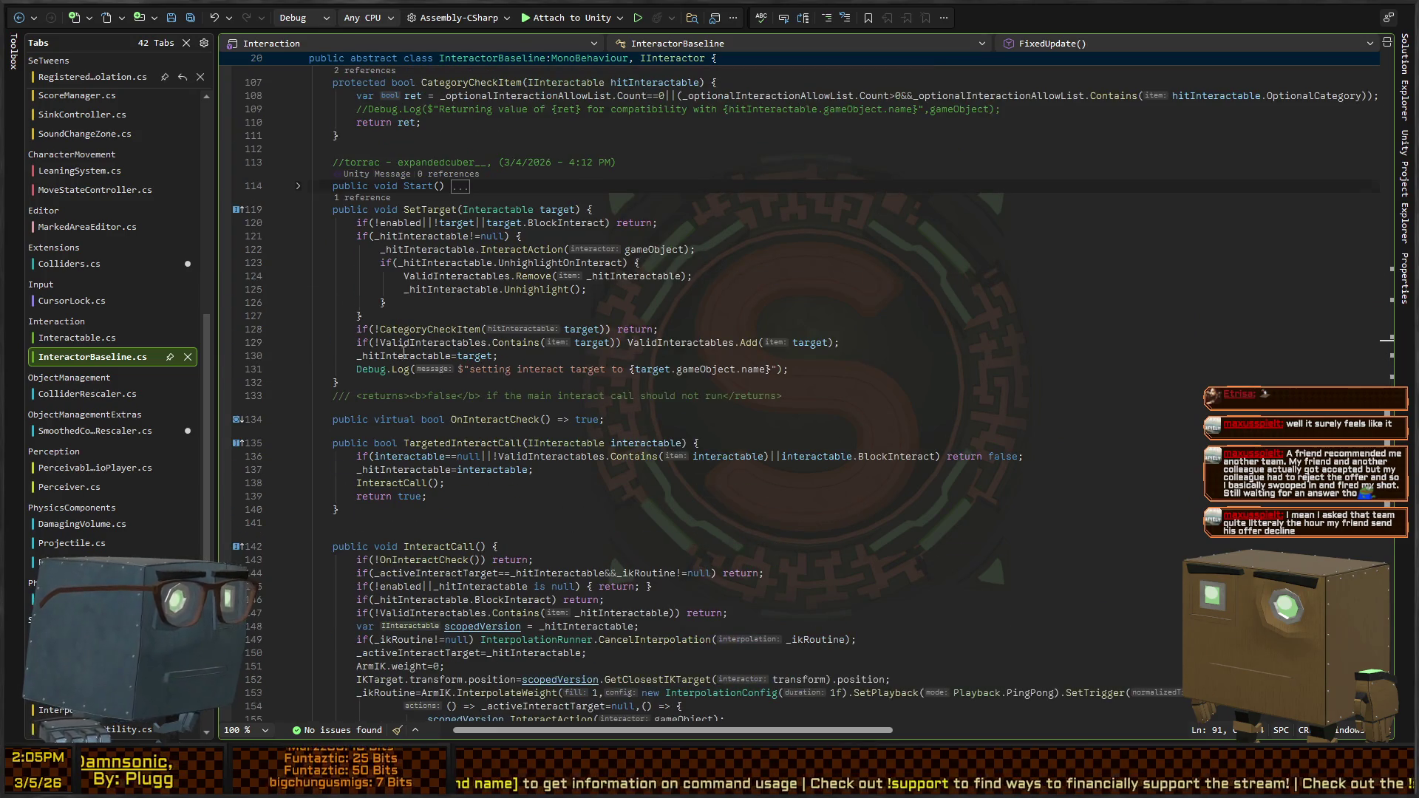
scroll(404, 353, down, 6)
scroll(411, 351, up, 20)
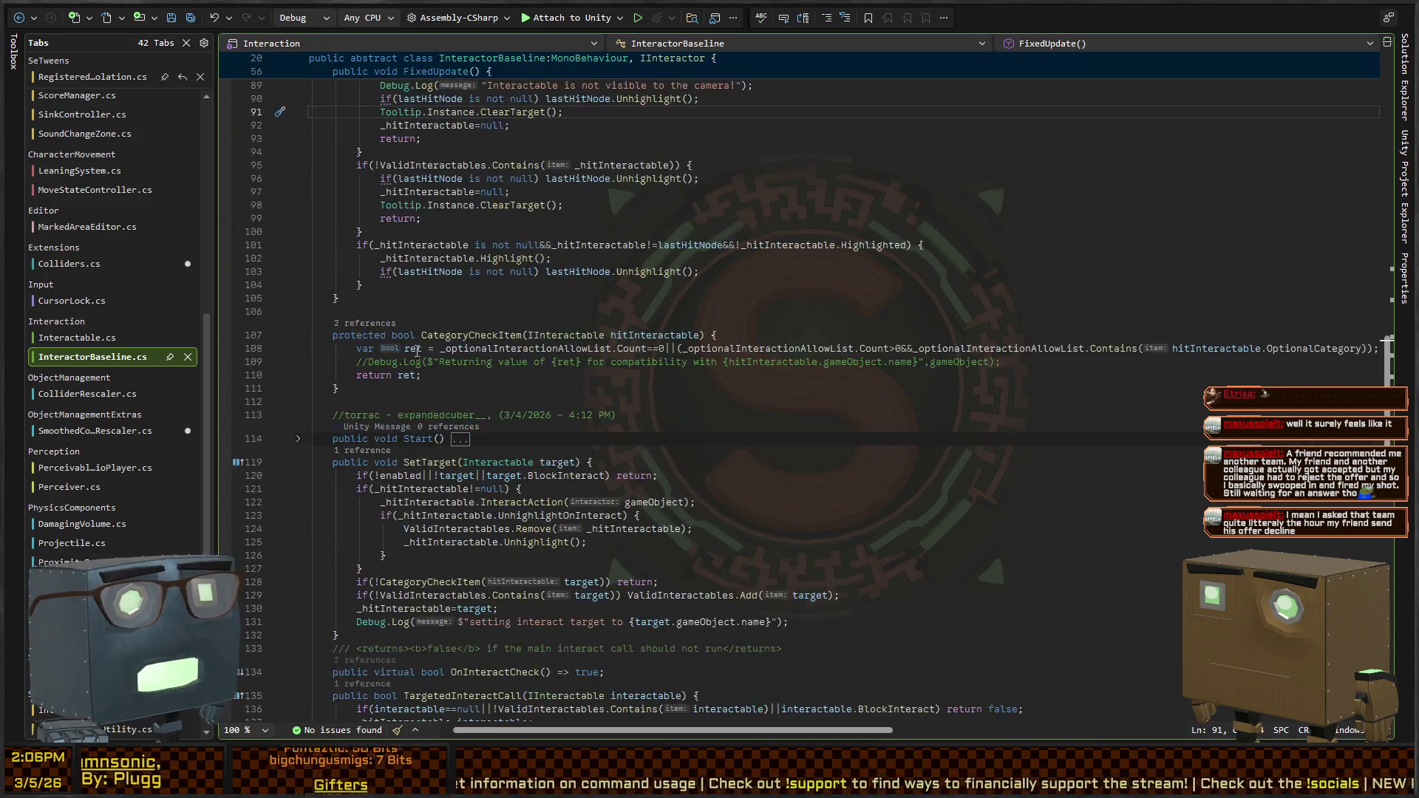
scroll(404, 337, up, 2)
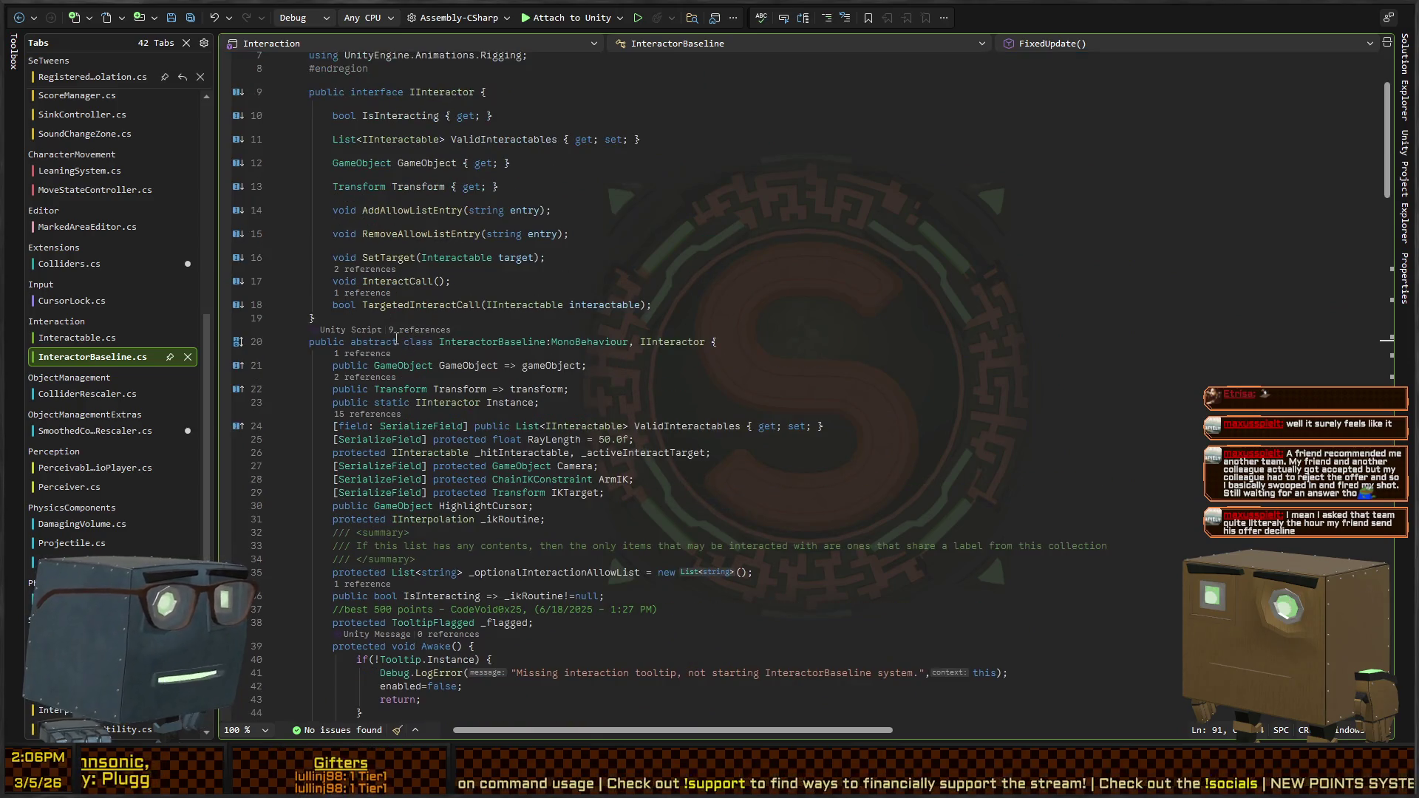
scroll(450, 361, down, 6)
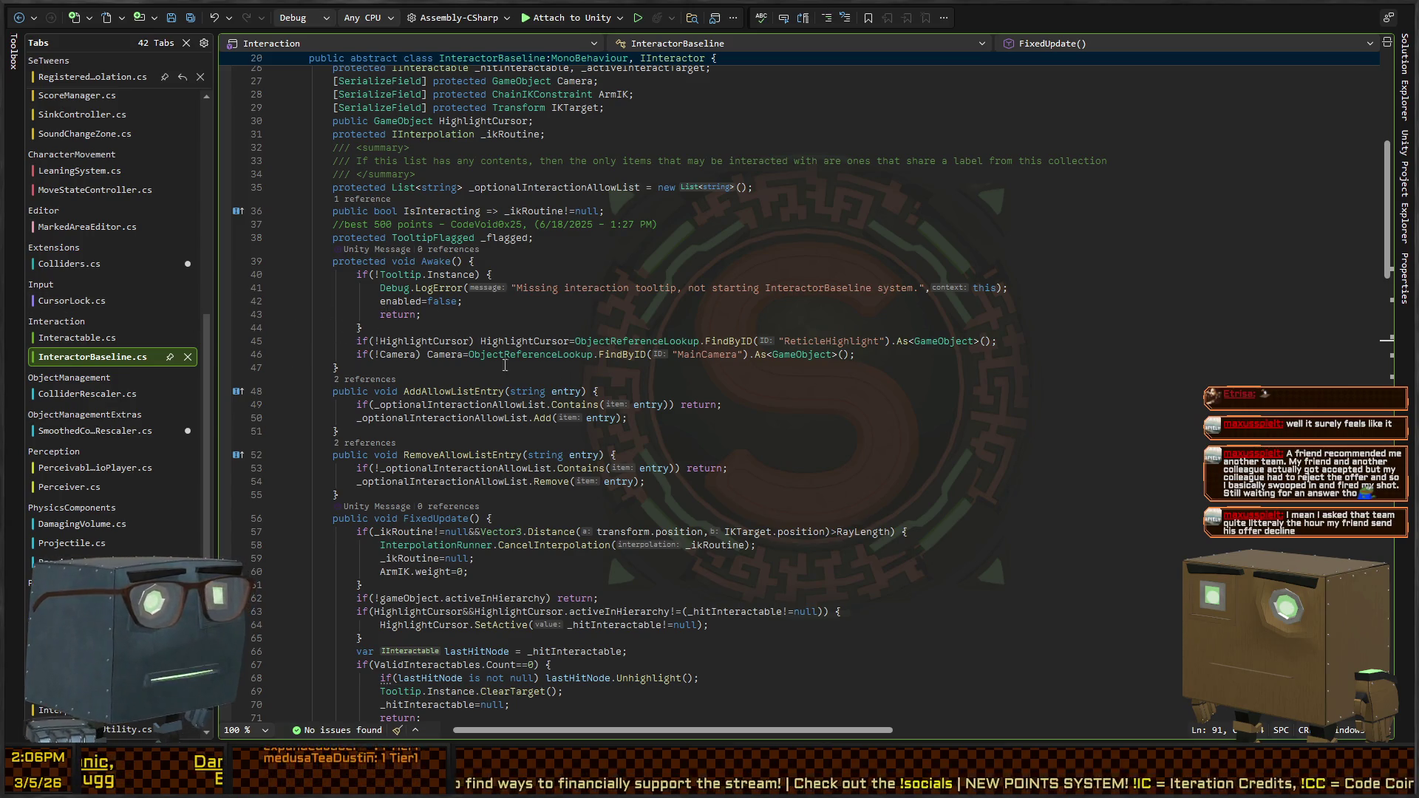
scroll(467, 365, down, 9)
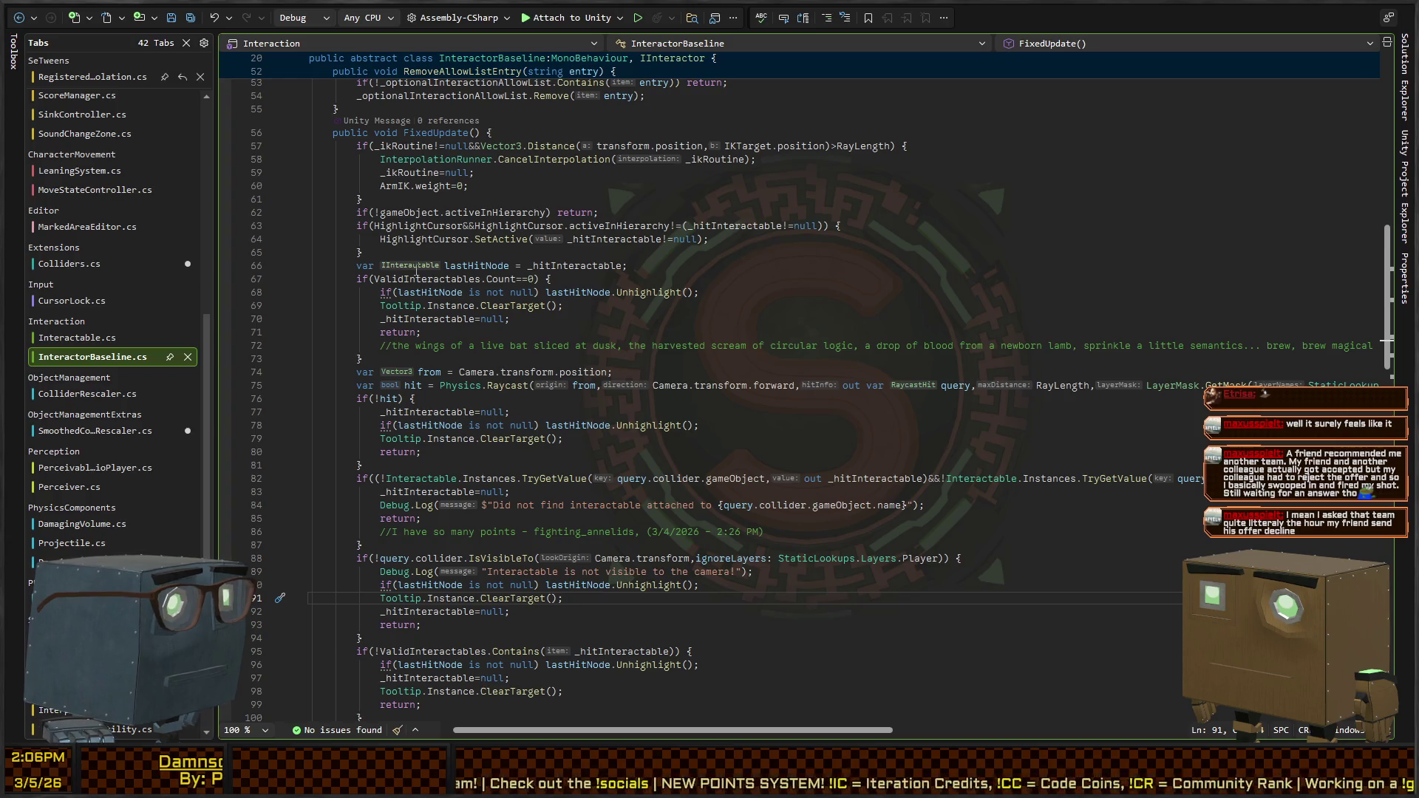
scroll(429, 312, down, 2)
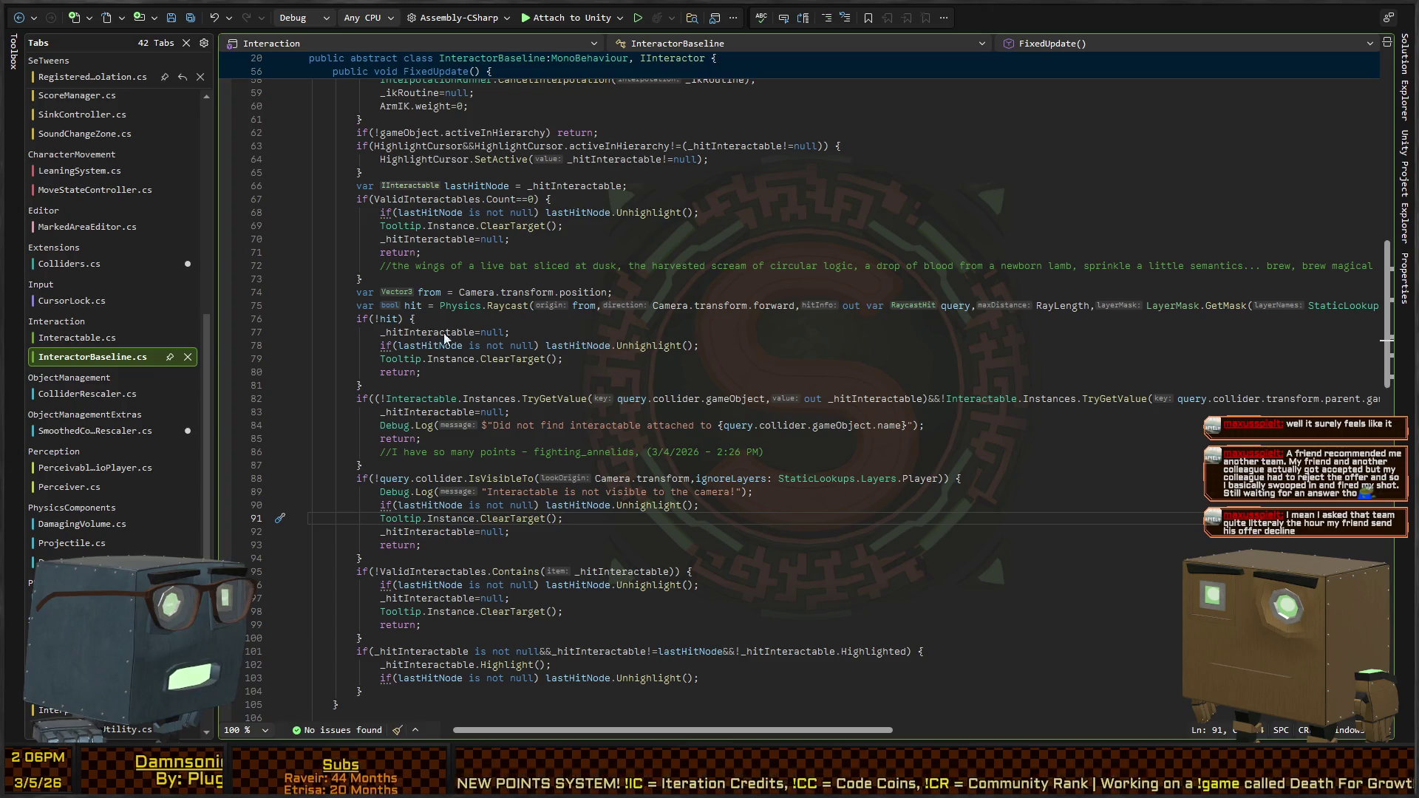
click(508, 305)
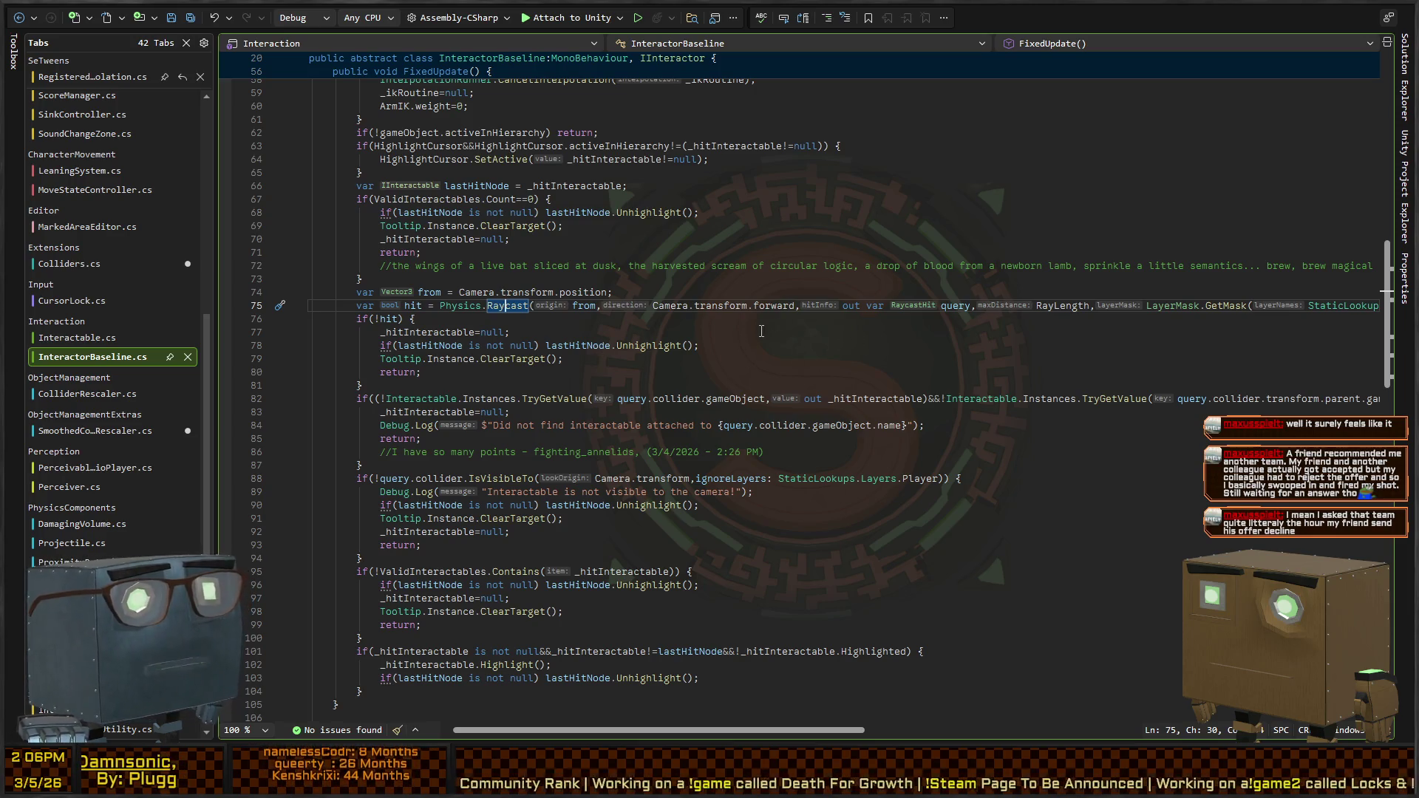
key(ctrl+Tab)
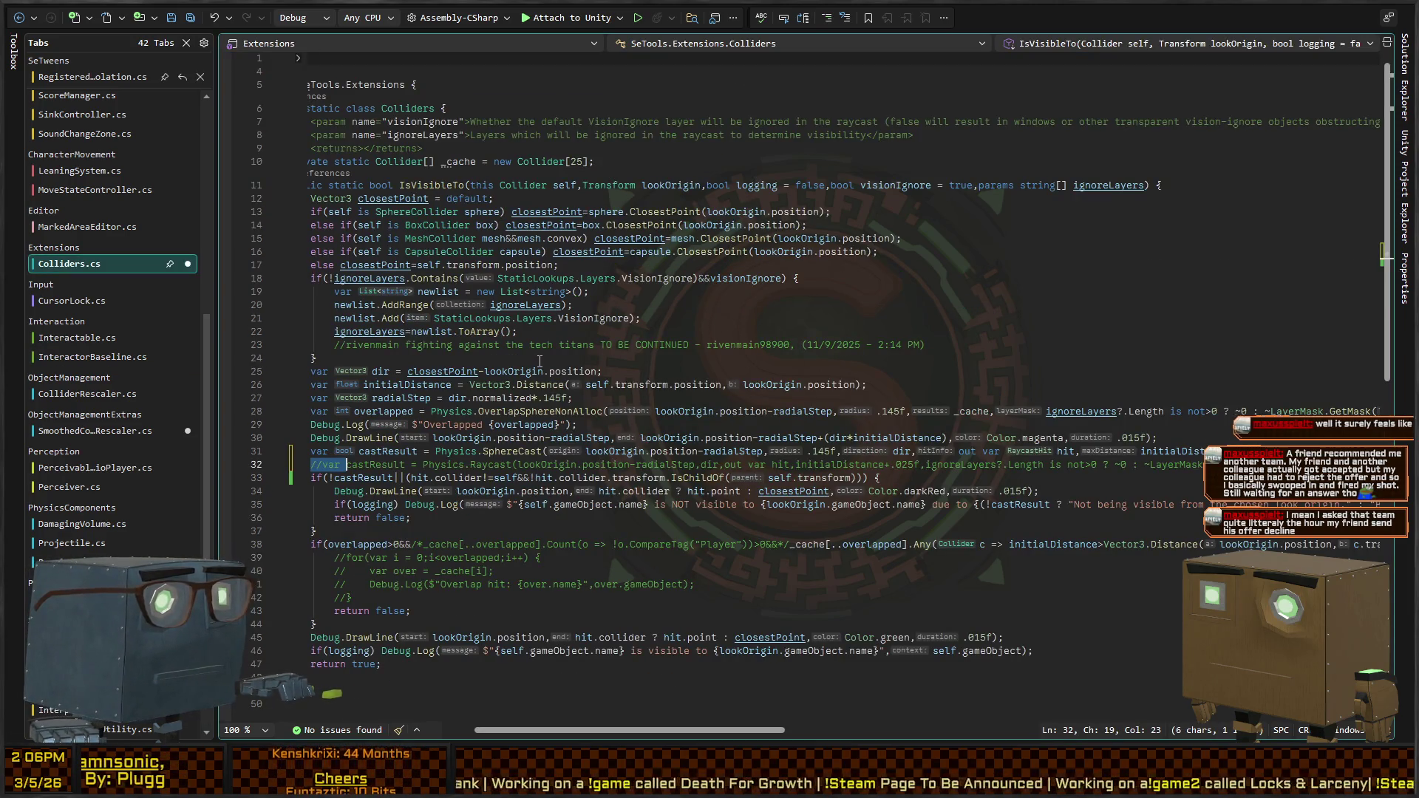
In Colliders.cs, uncomment the Physics.Raycast line and comment out the SphereCast line
key(shift+Left)
key(shift+Left)
key(shift+Left)
key(Delete)
key(Up)
text(//)
key(Up)
key(Up)
key(Up)
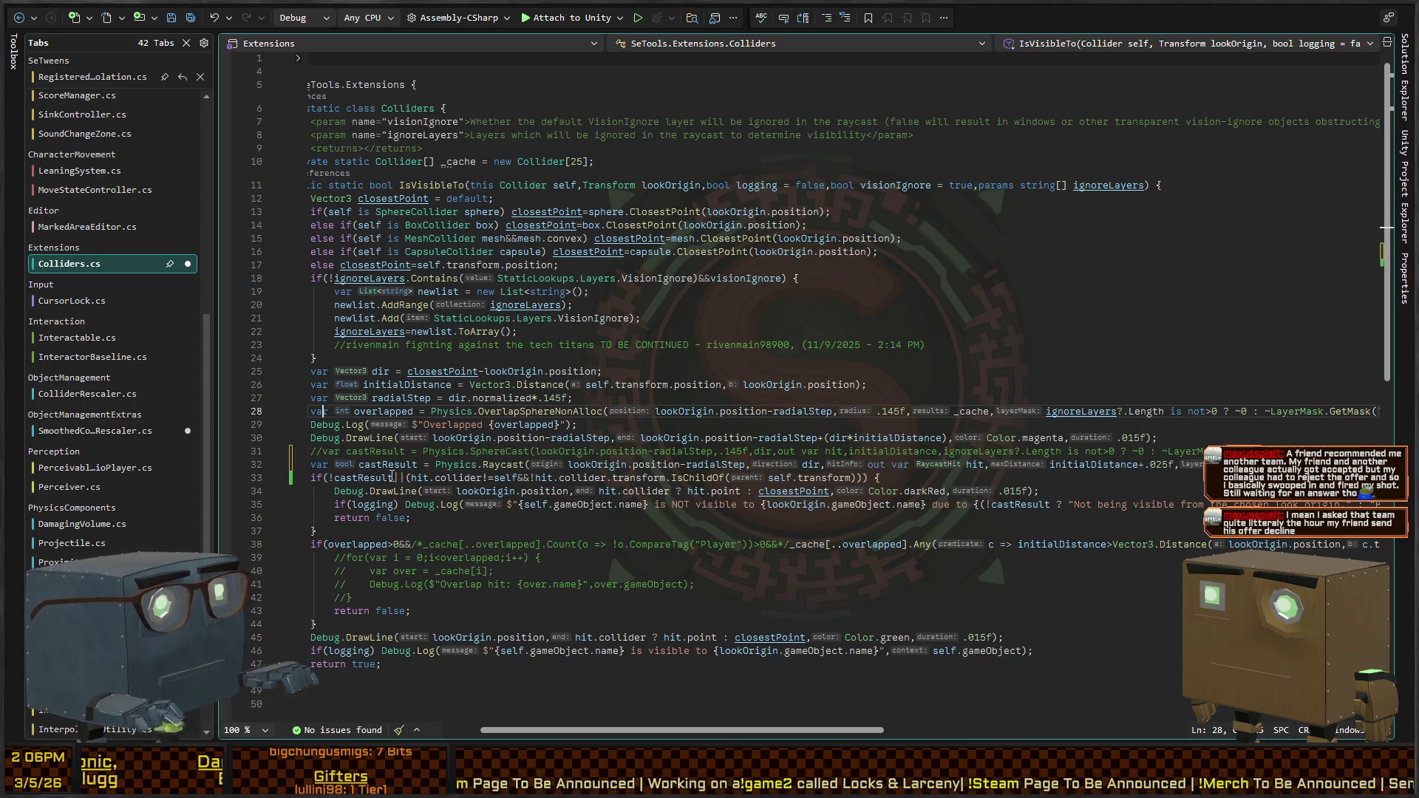
key(Home)
key(Home)
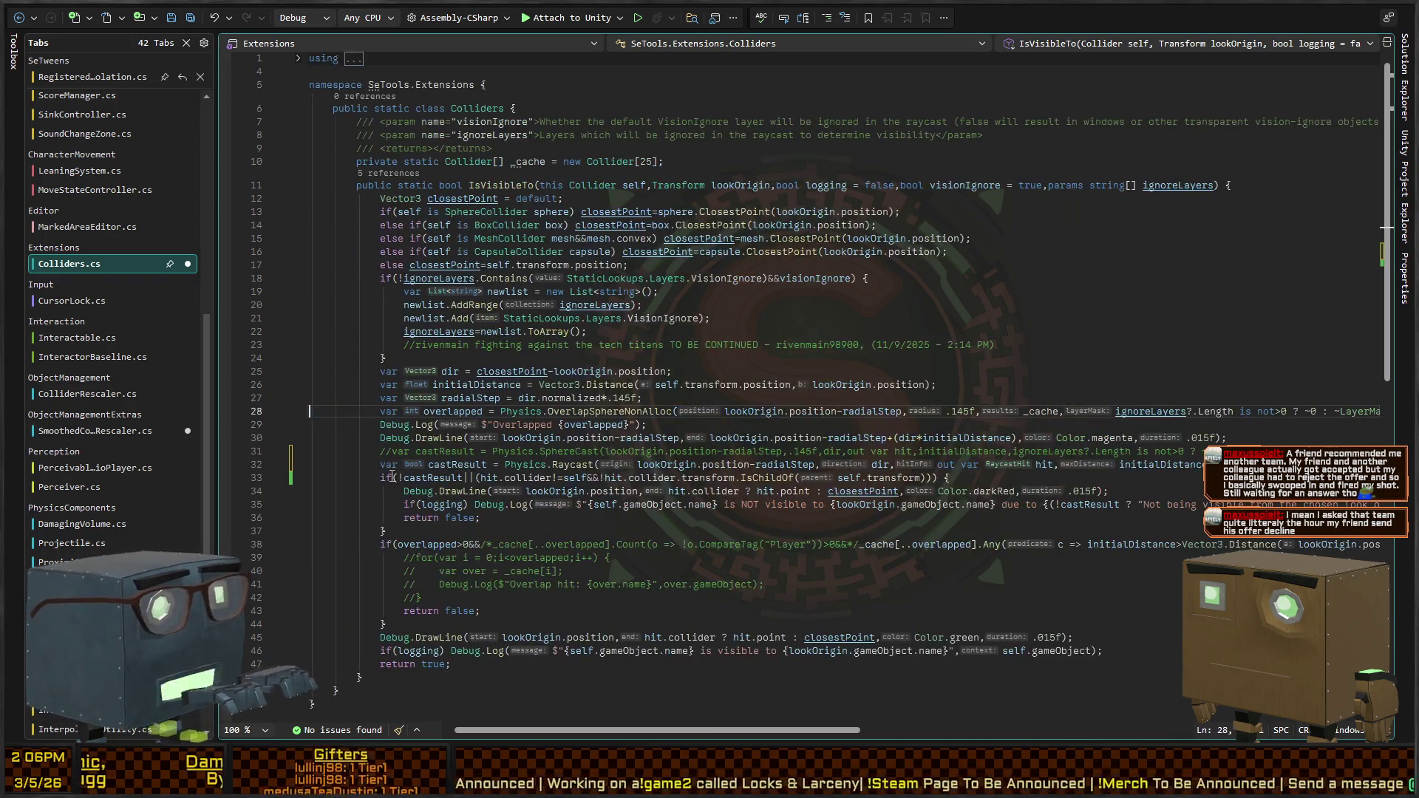
Replace both .145 values, the radial step and the radius, with .025f
key(Up)
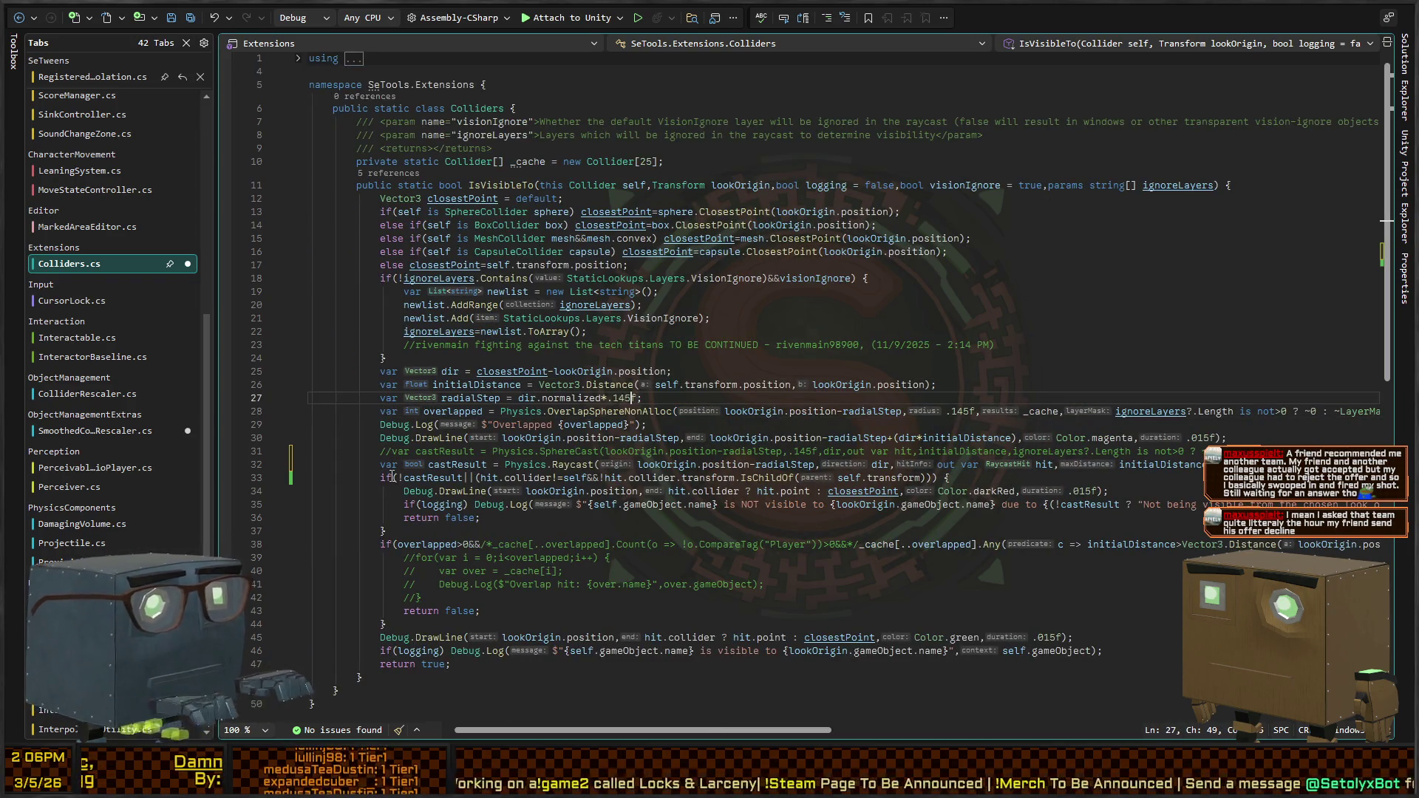
key(shift+Left)
key(shift+Left)
key(shift+Left)
key(shift+alt+period)
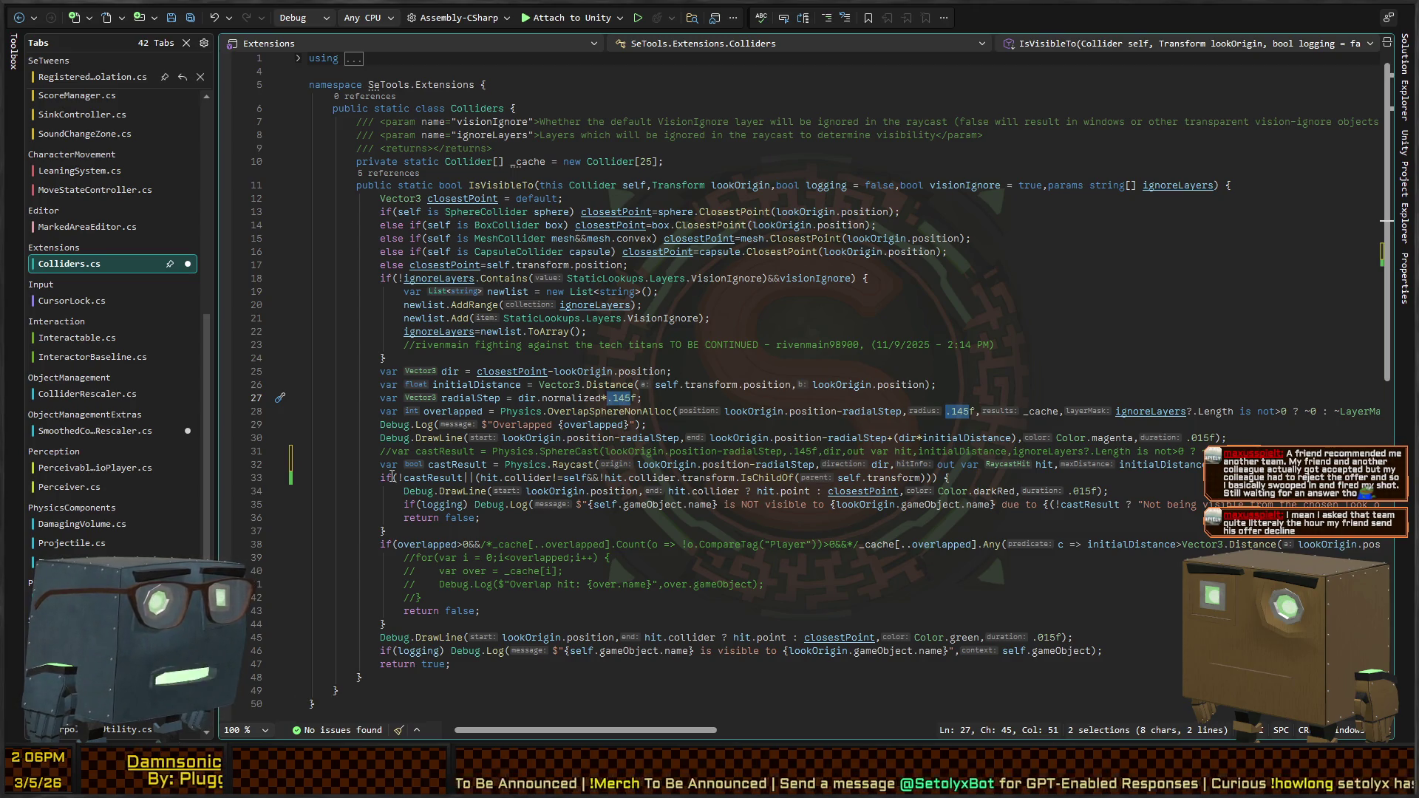
text(.)
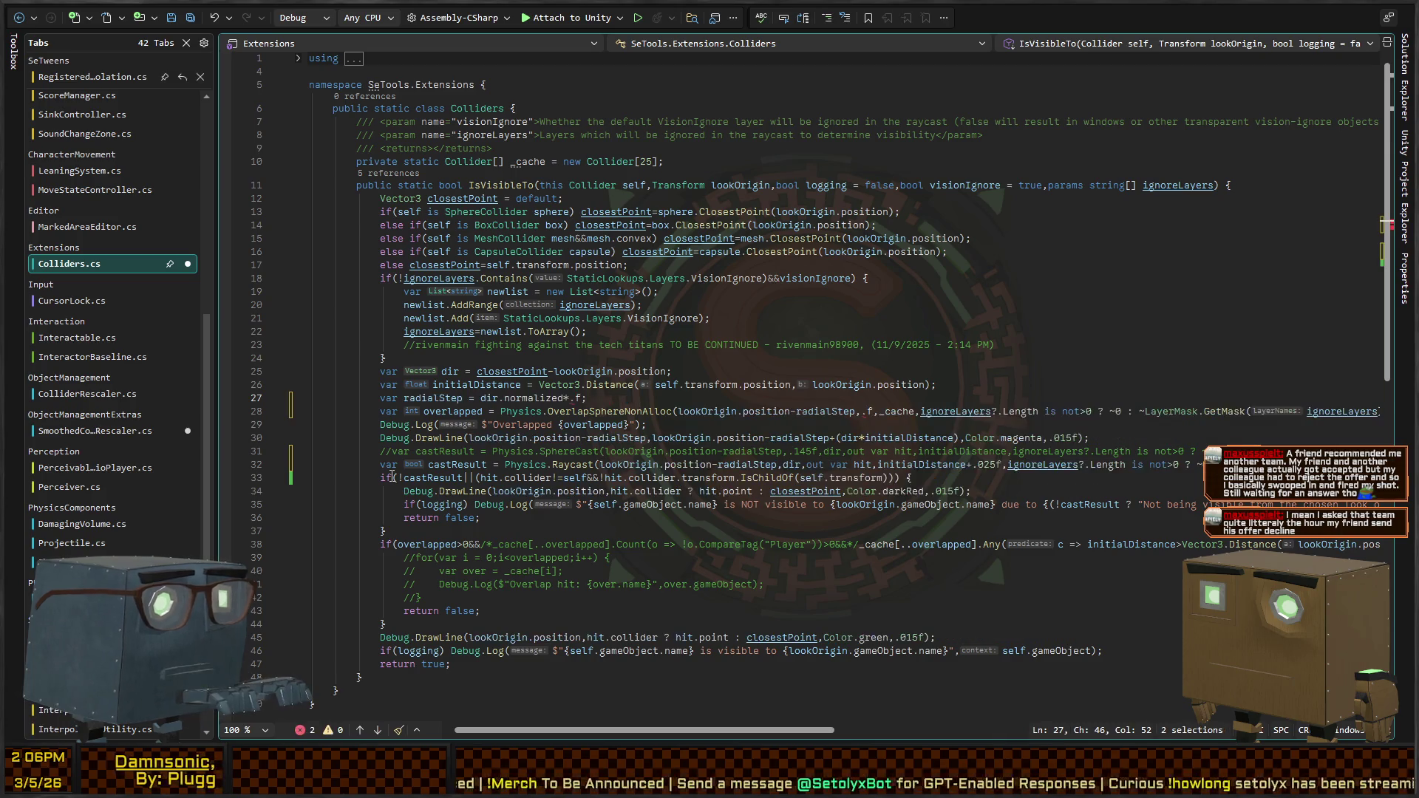
text(02)
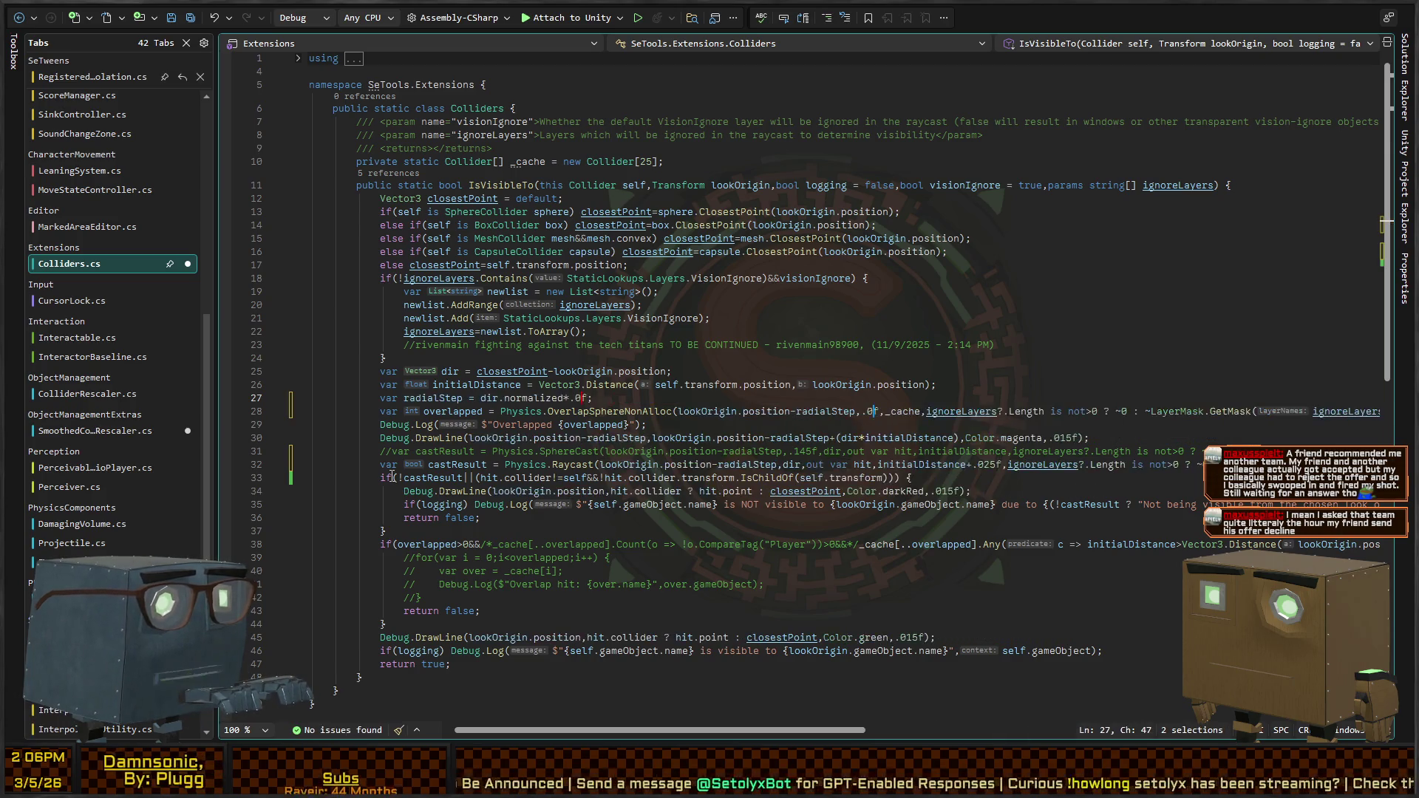
text(5f)
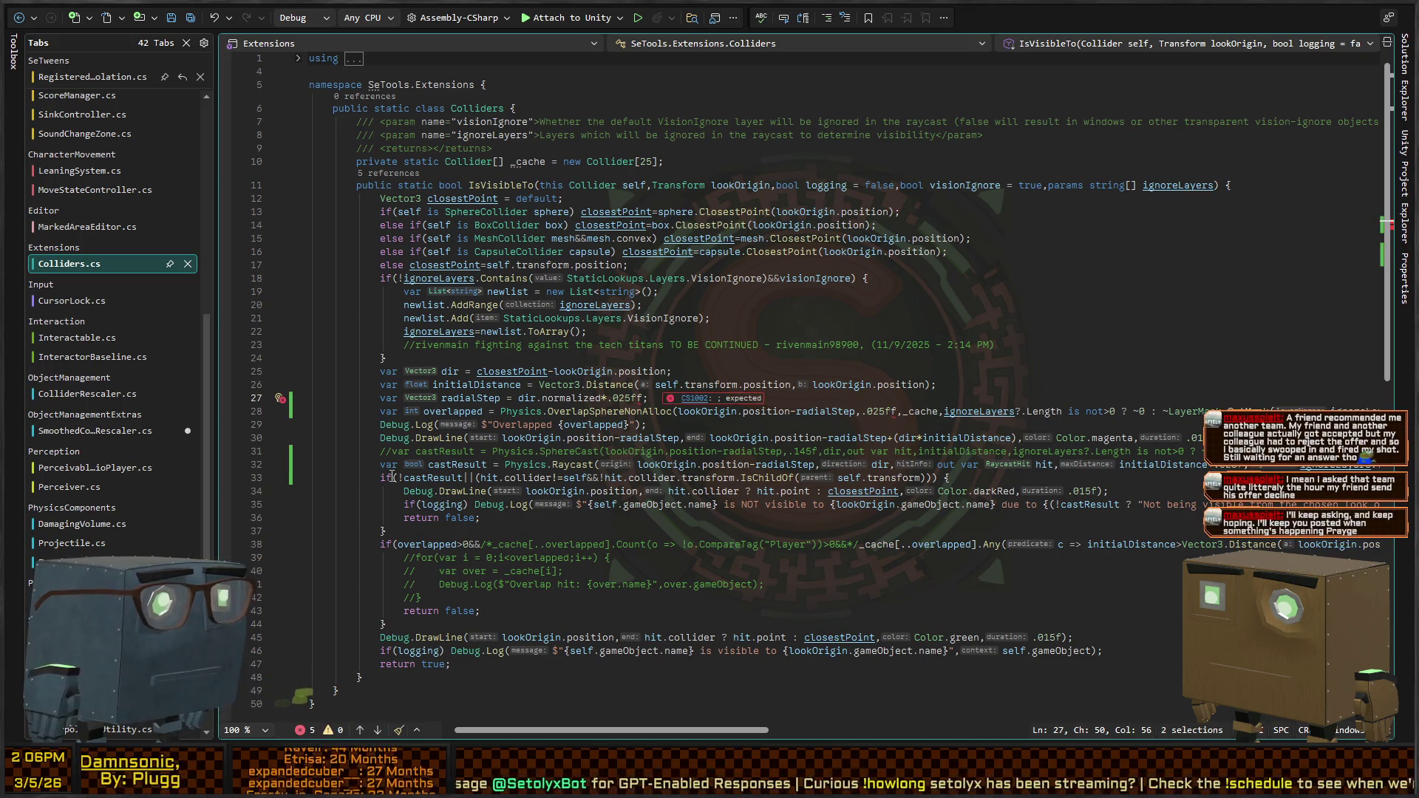
key(Escape)
key(ctrl+z)
key(ctrl+z)
key(ctrl+z)
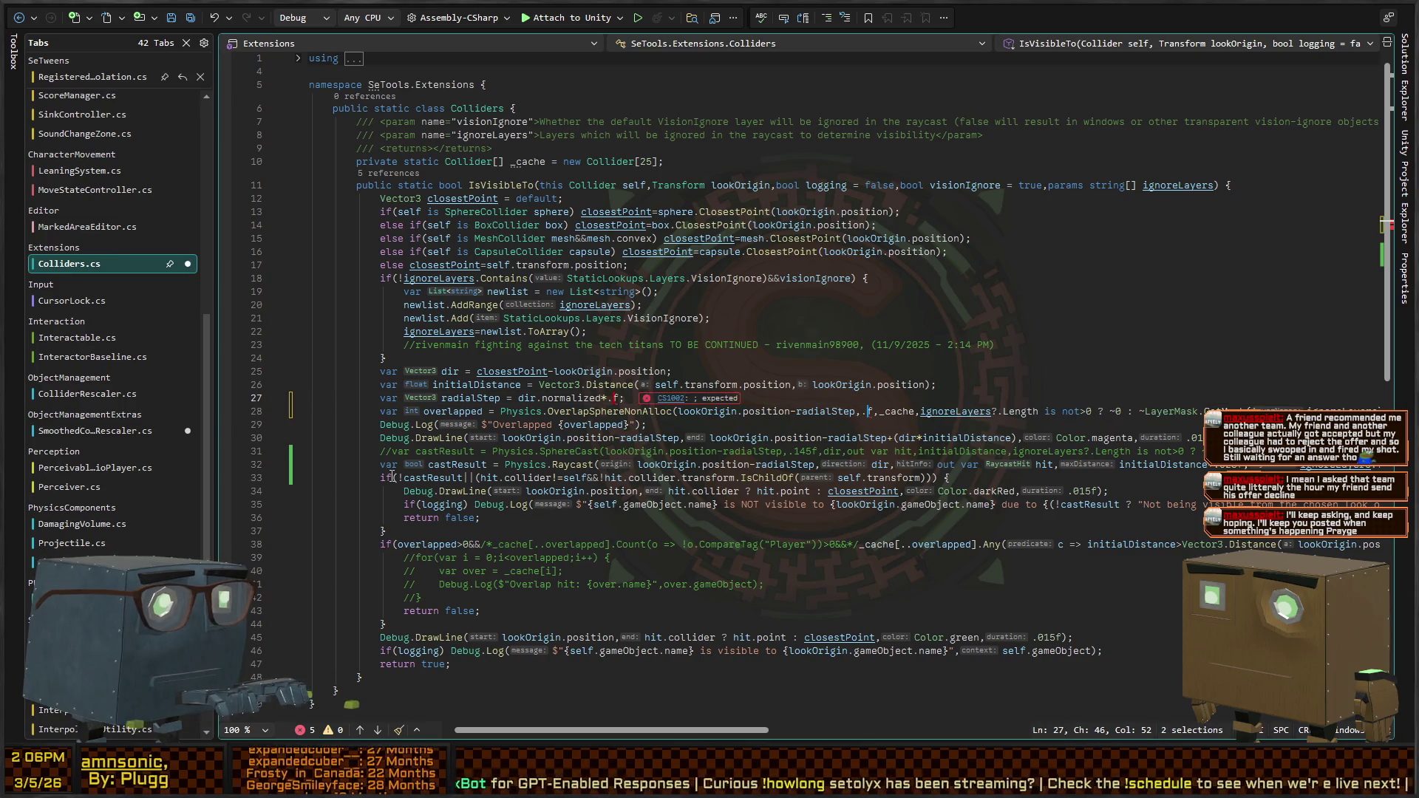
text(025f)
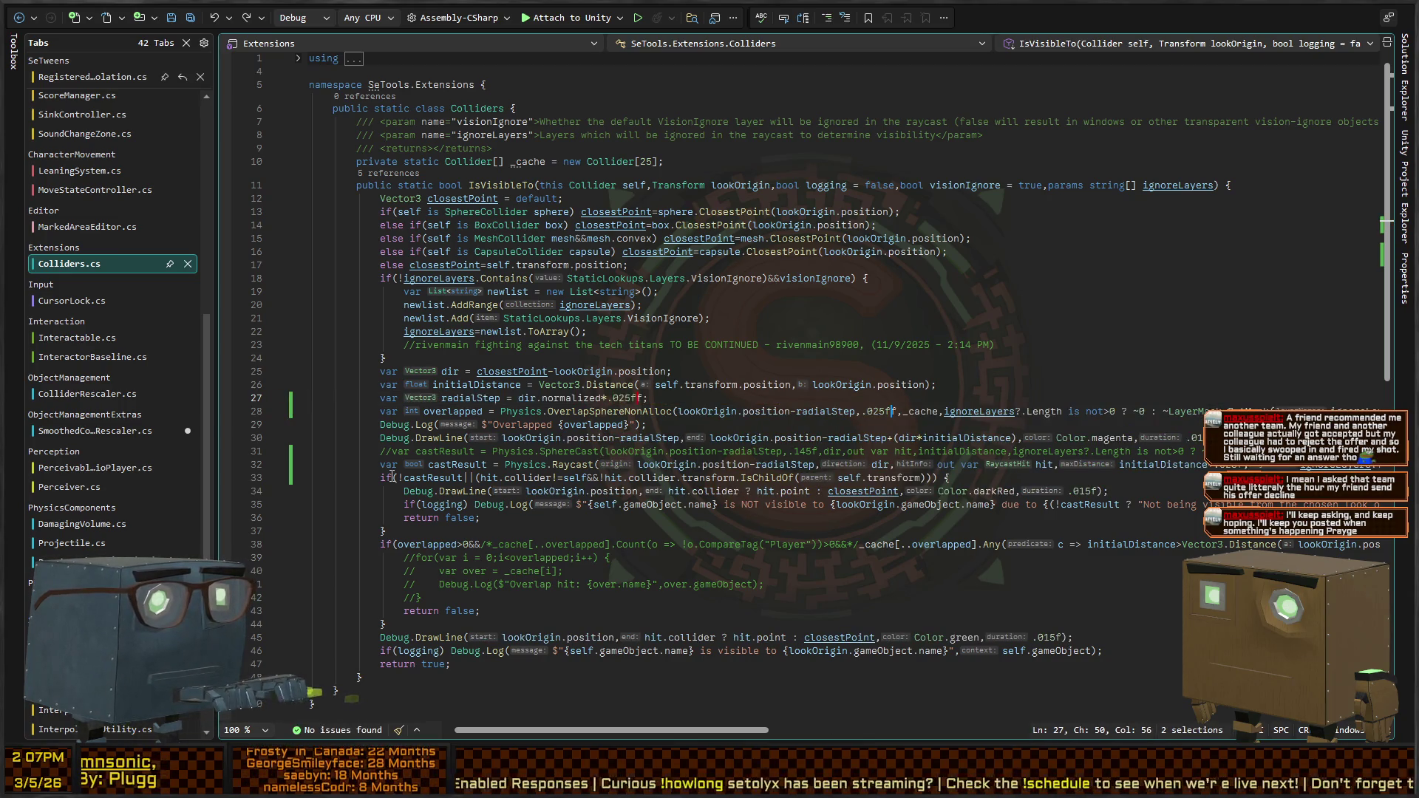
key(BackSpace)
key(Escape)
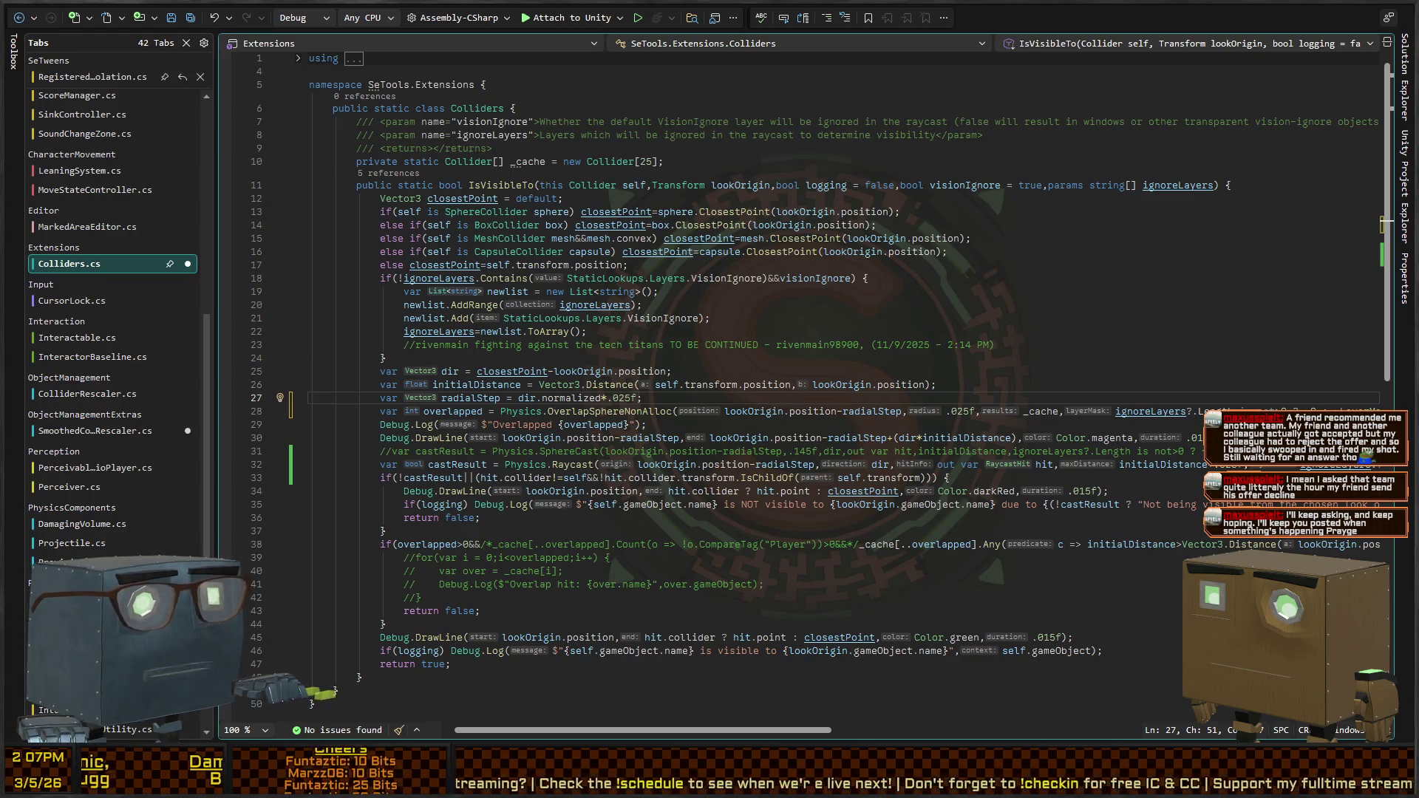
key(alt+Tab)
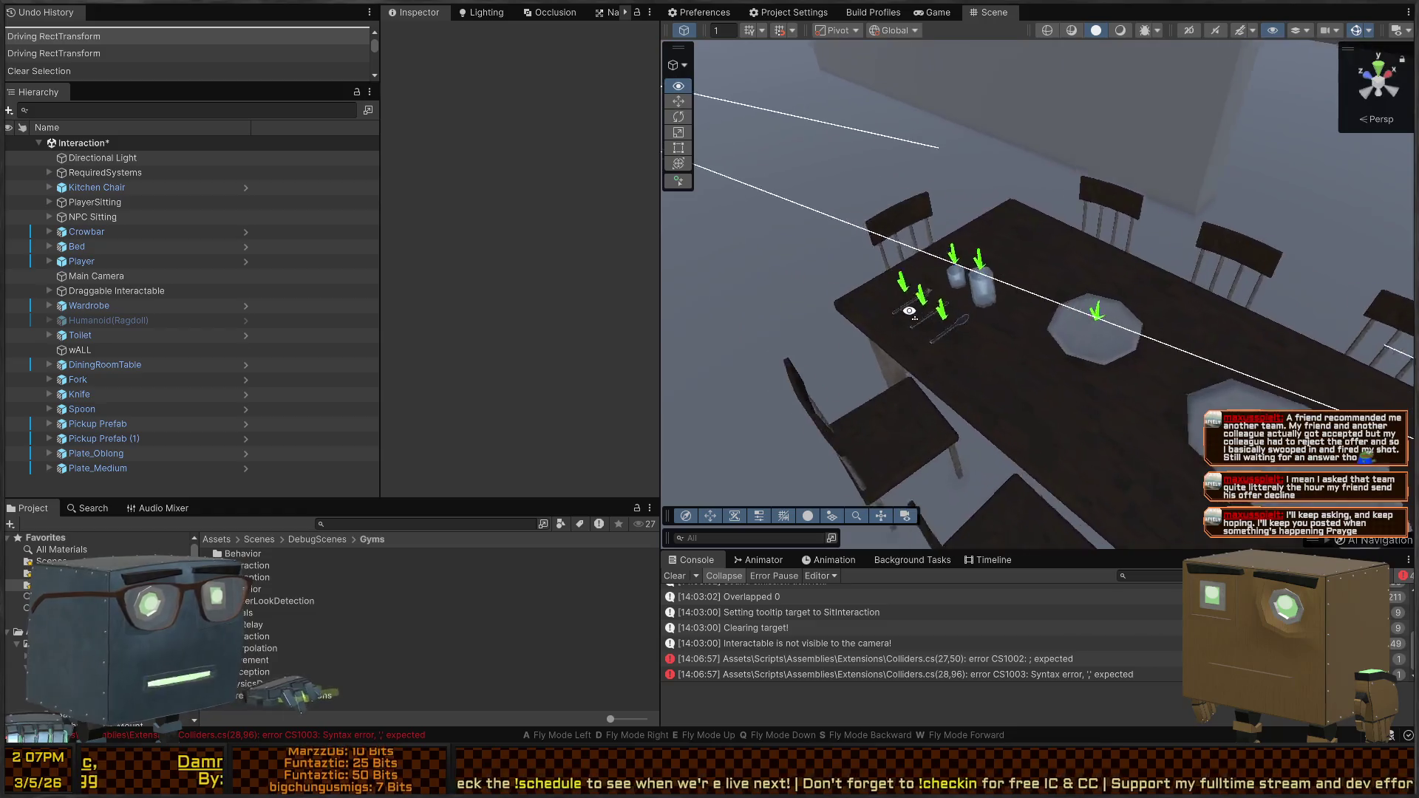
Switch between Visual Studio and Unity so Colliders.cs recompiles and its console errors clear
drag(909, 311, 873, 281)
key(alt+Tab)
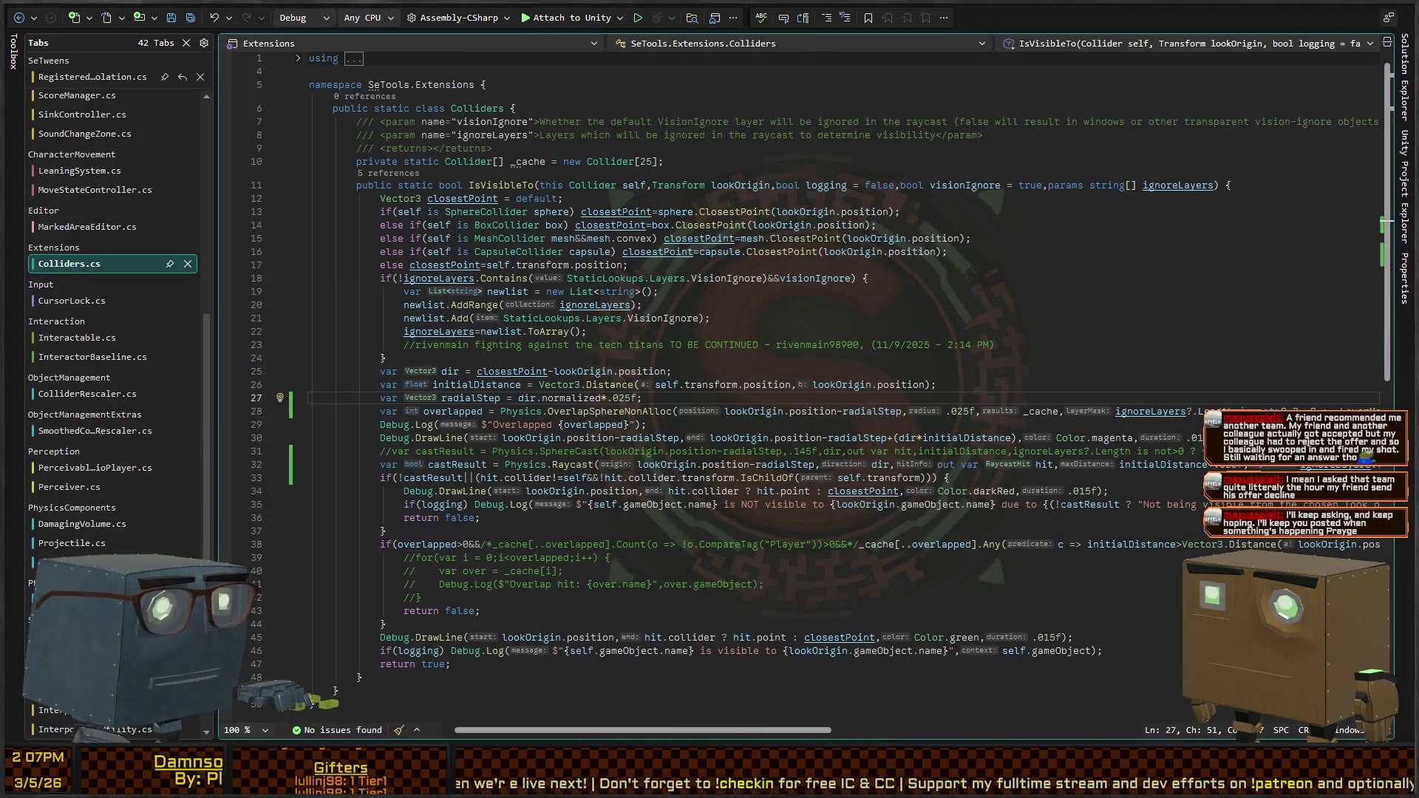
key(alt+Tab)
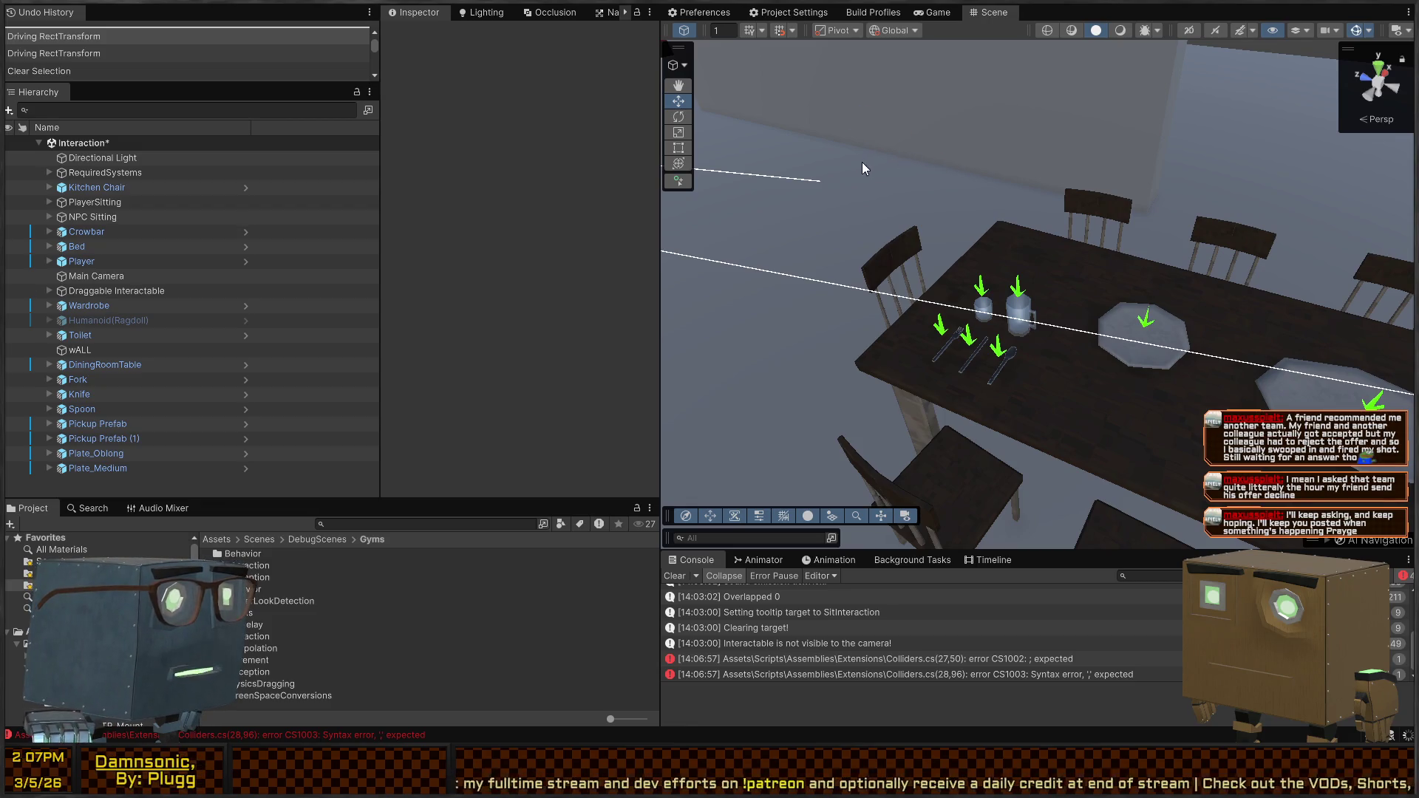
drag(809, 237, 1071, 254)
Start play mode and walk around the dining table, trying the Steal prompt on its items
key(ctrl+p)
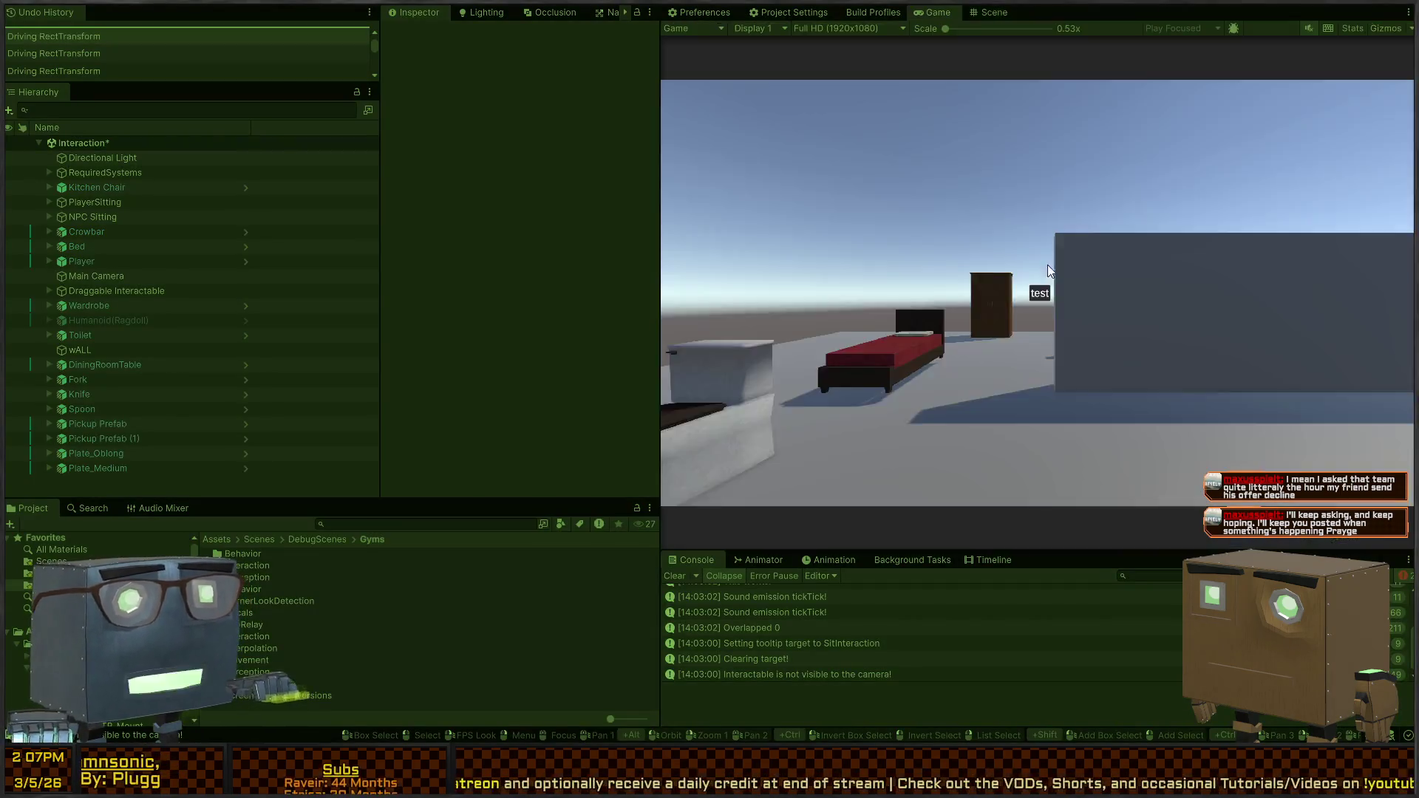
key(w)
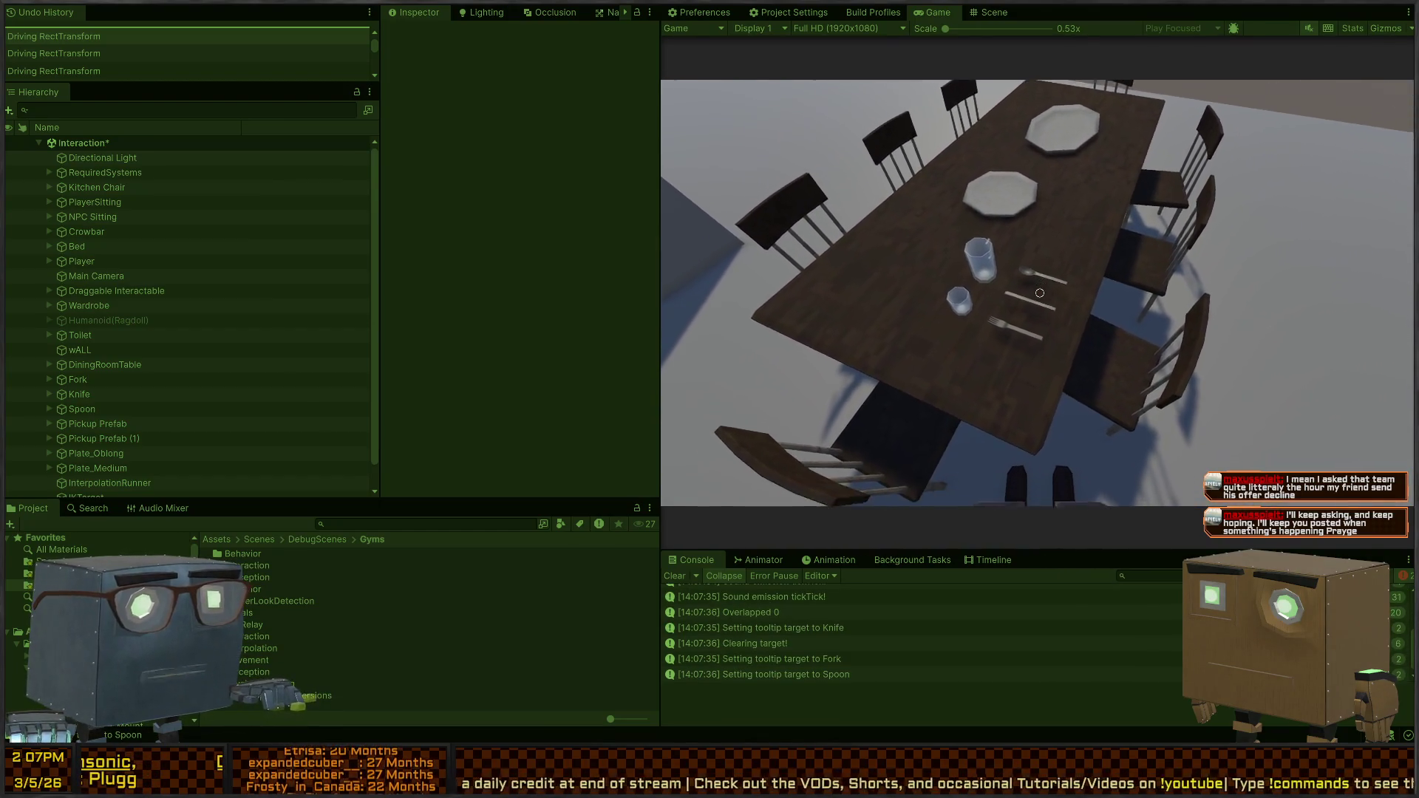
mouse_move(1040, 292)
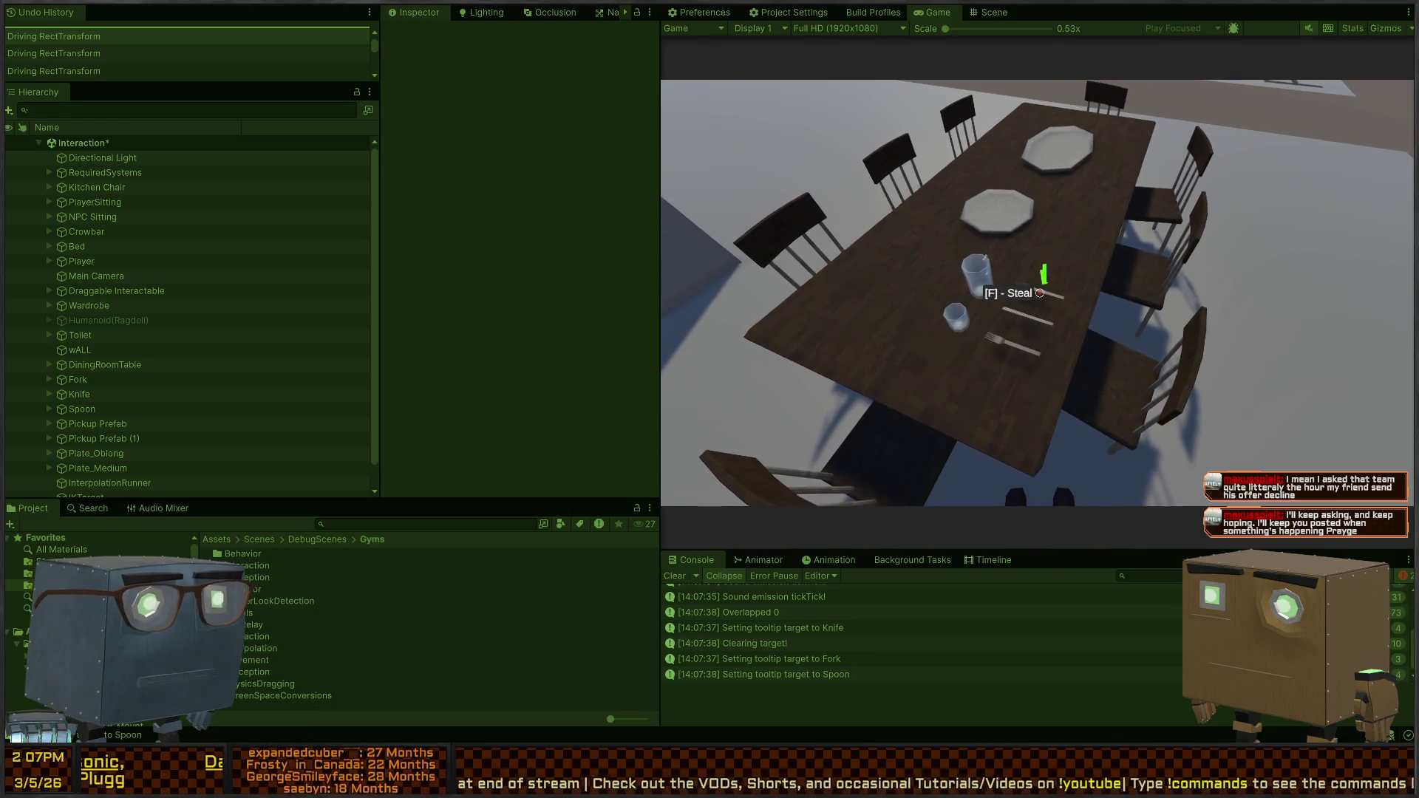
key(s)
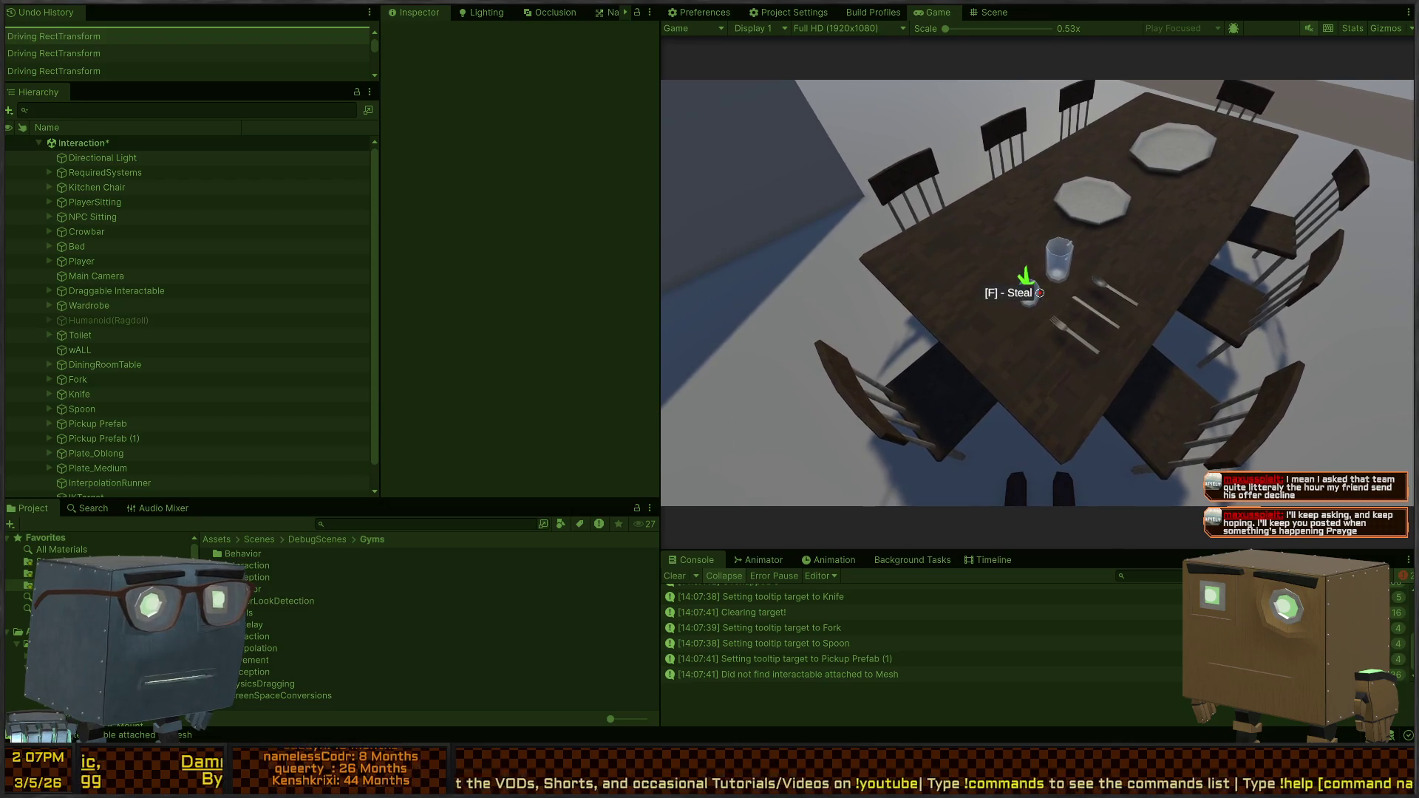
key(f)
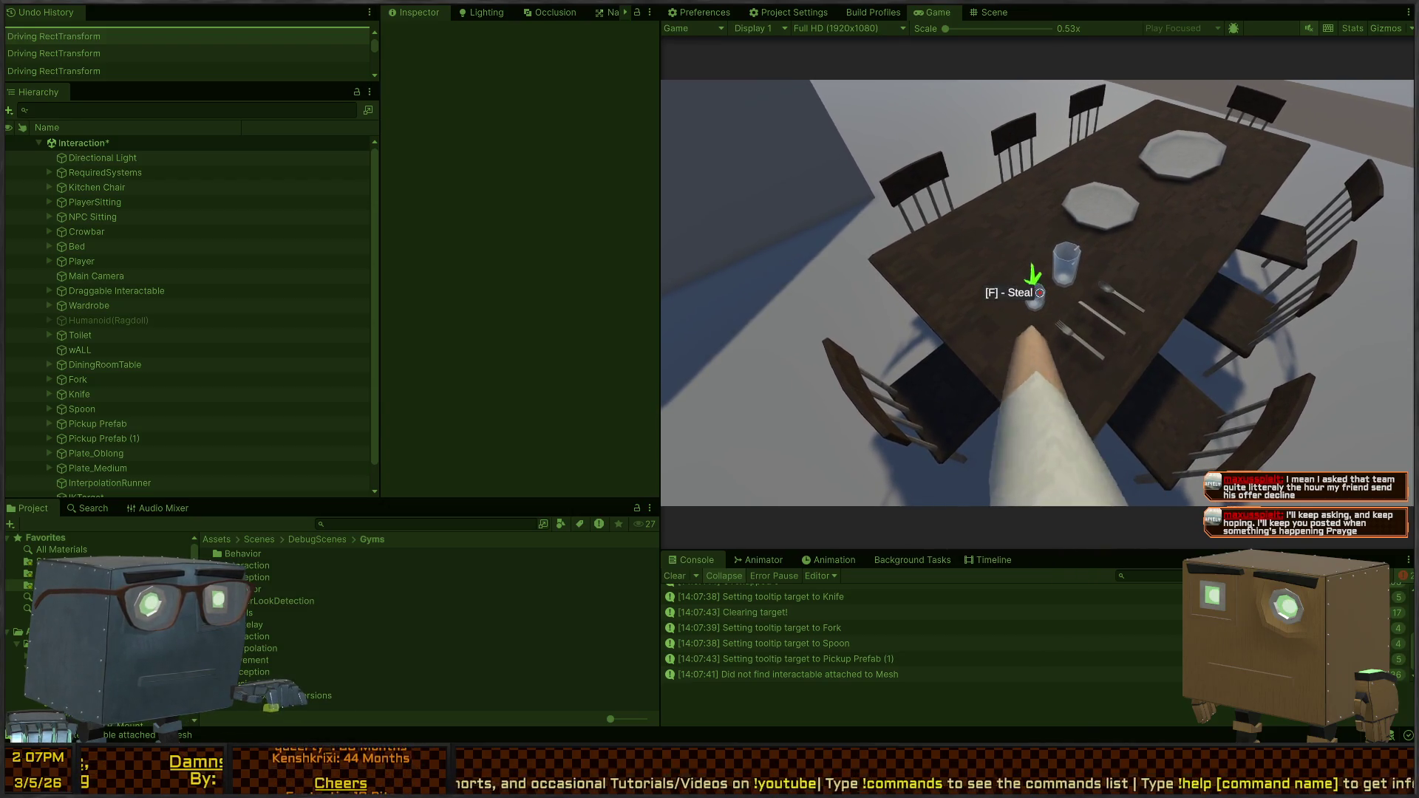
key(s)
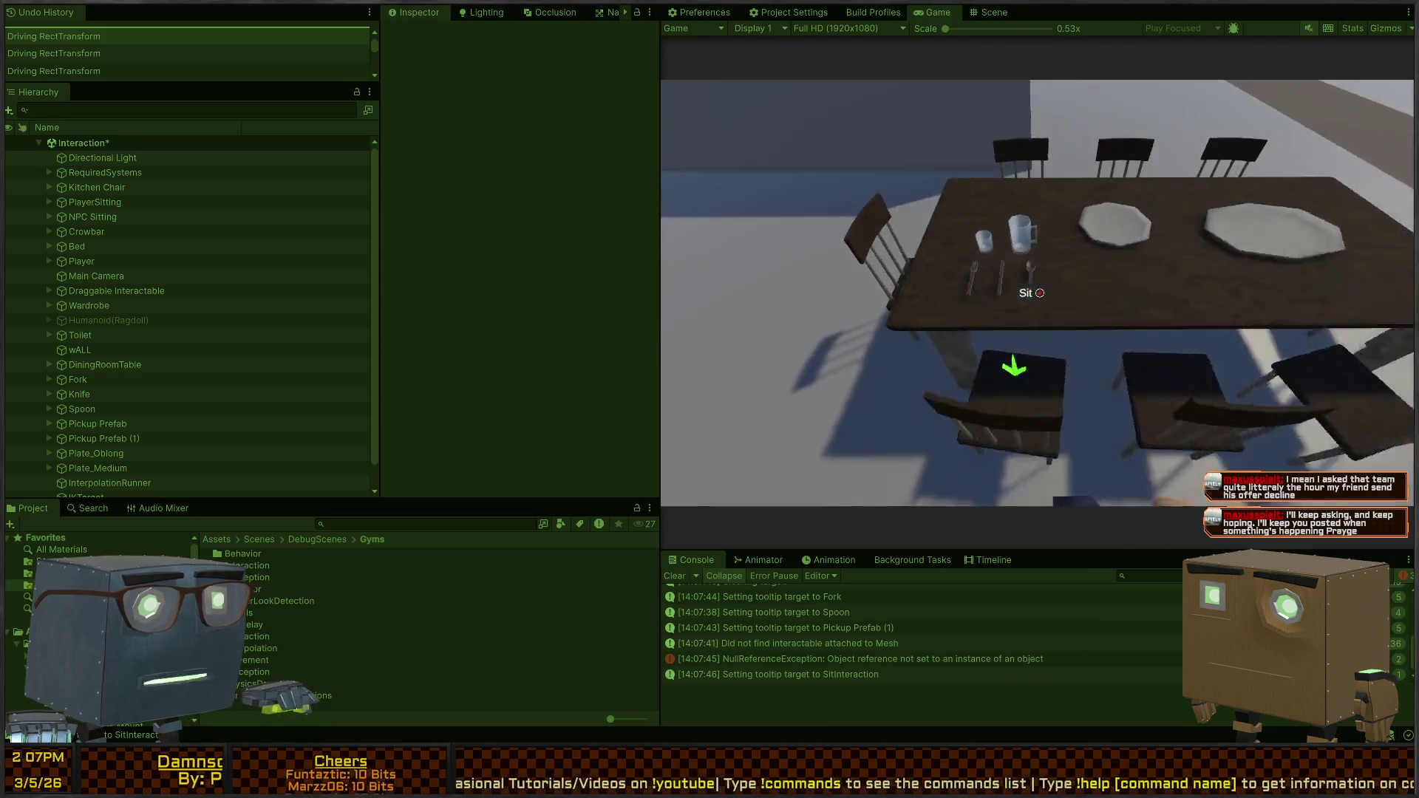
key(d)
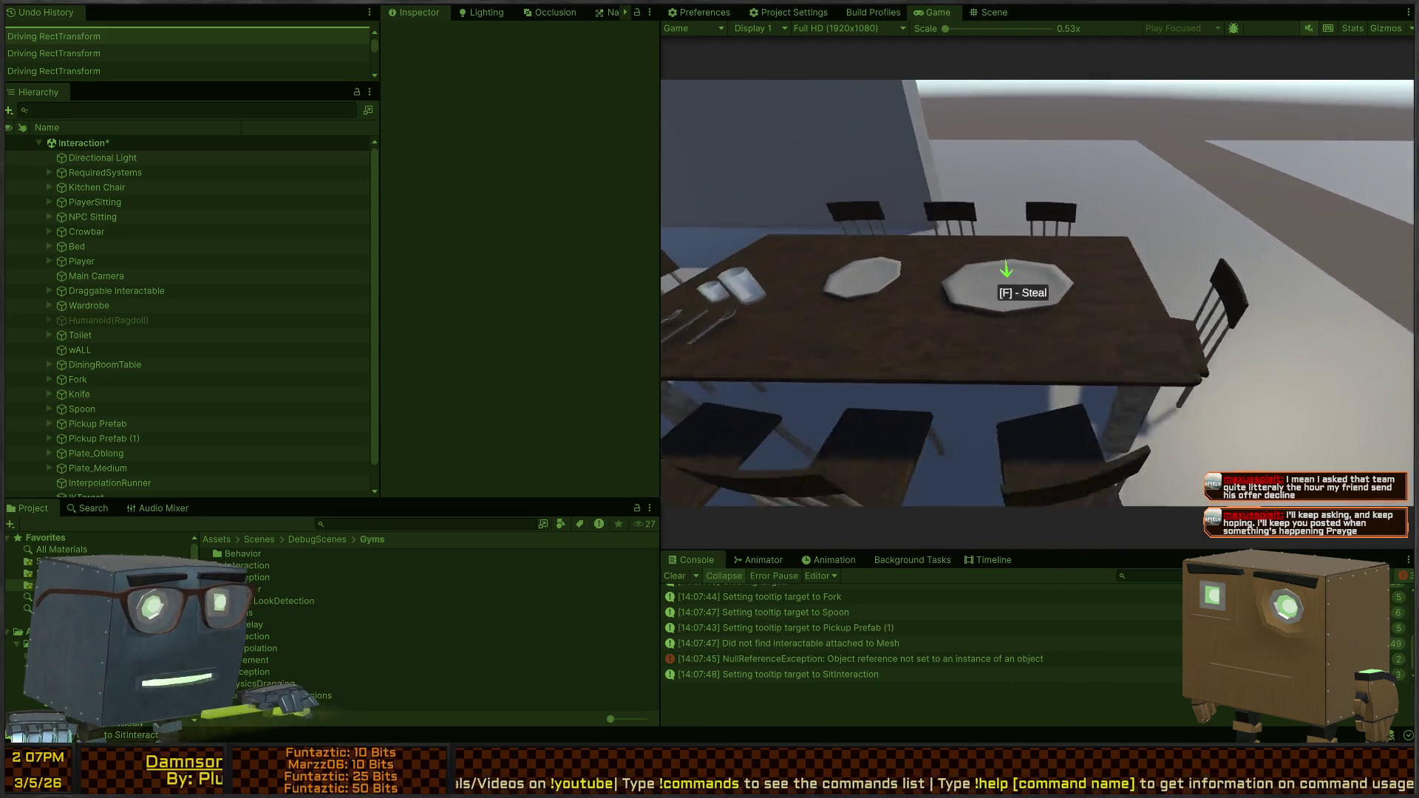
key(s)
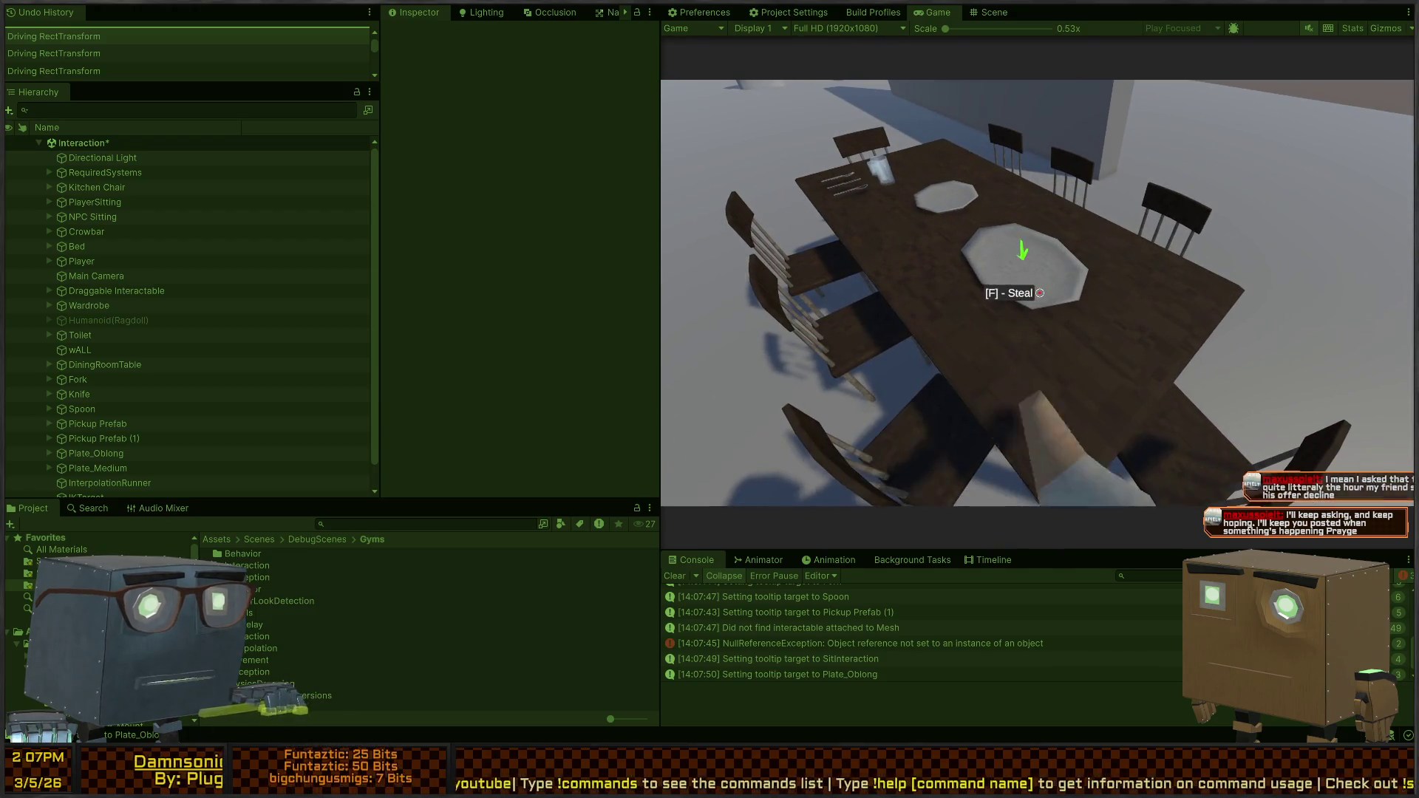
key(f)
key(w)
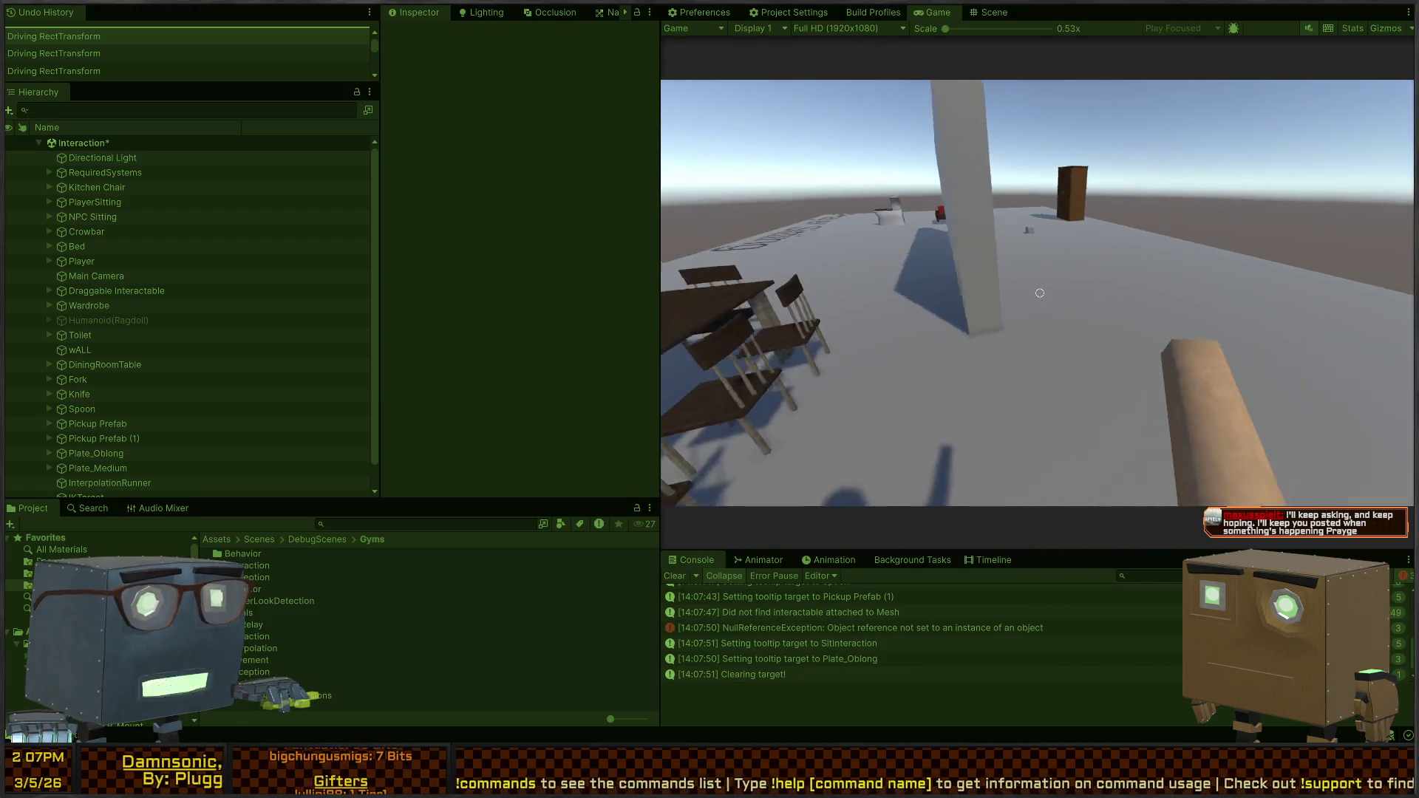
Pick up the crowbar from the floor and swing it repeatedly at the glasses on the table
key(f)
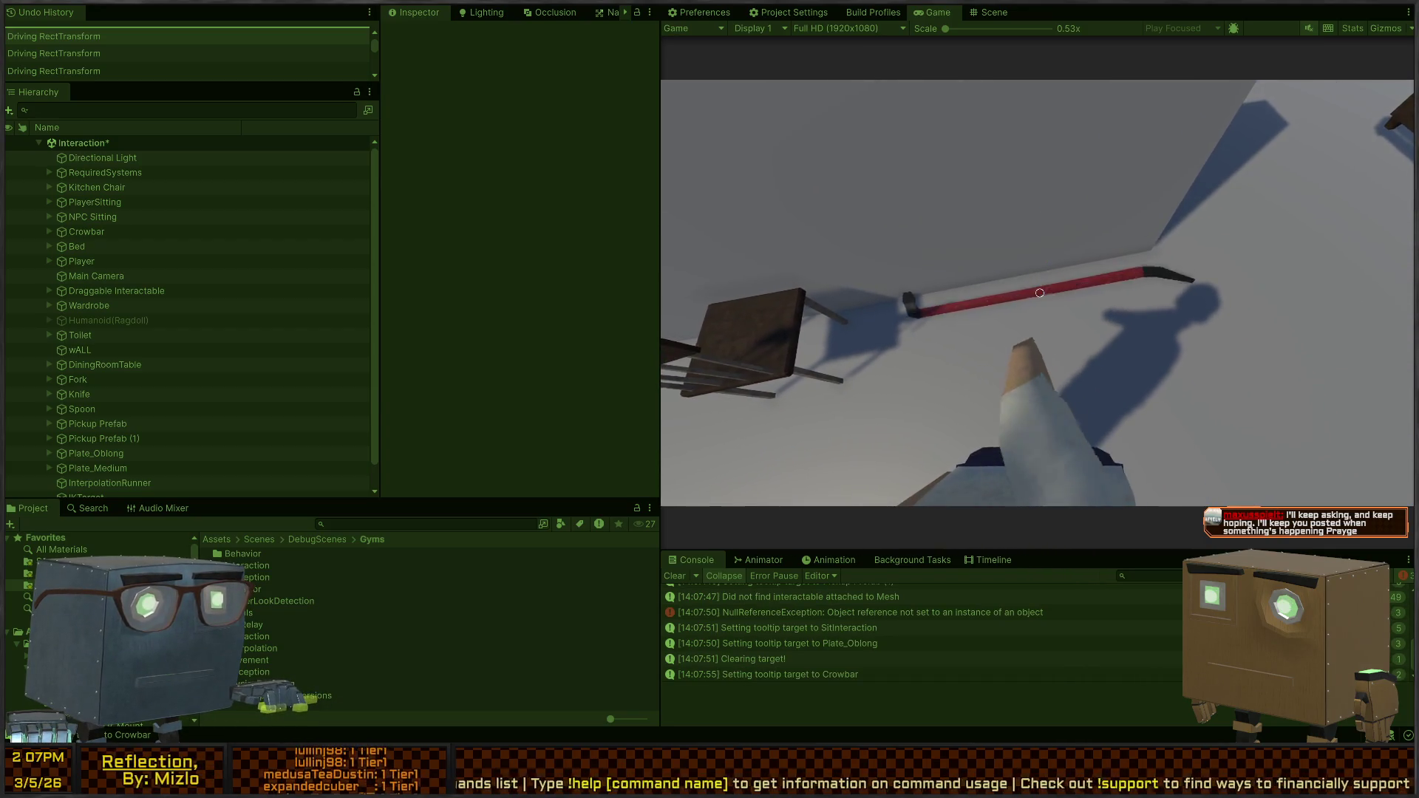
key(f)
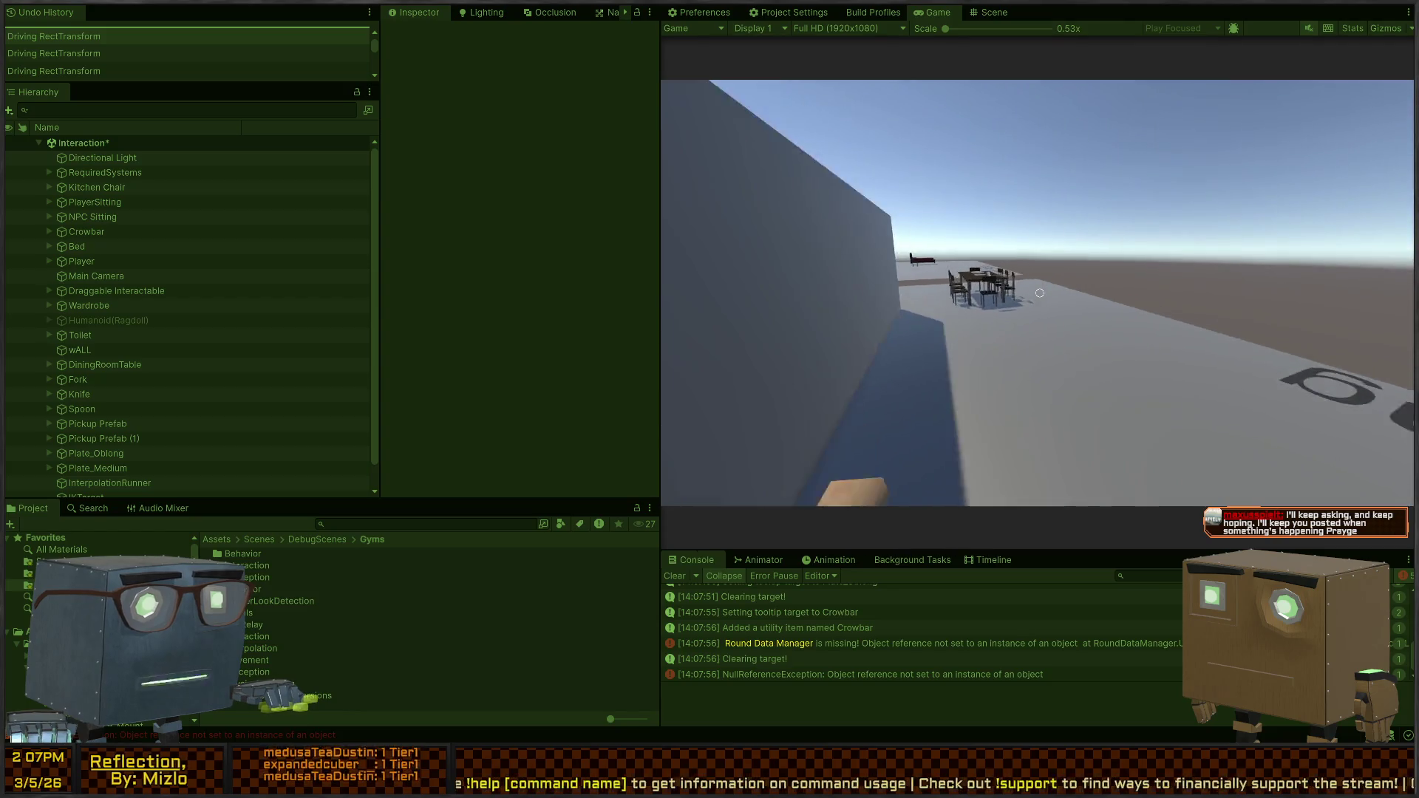
scroll(1040, 293, down, 1)
key(w)
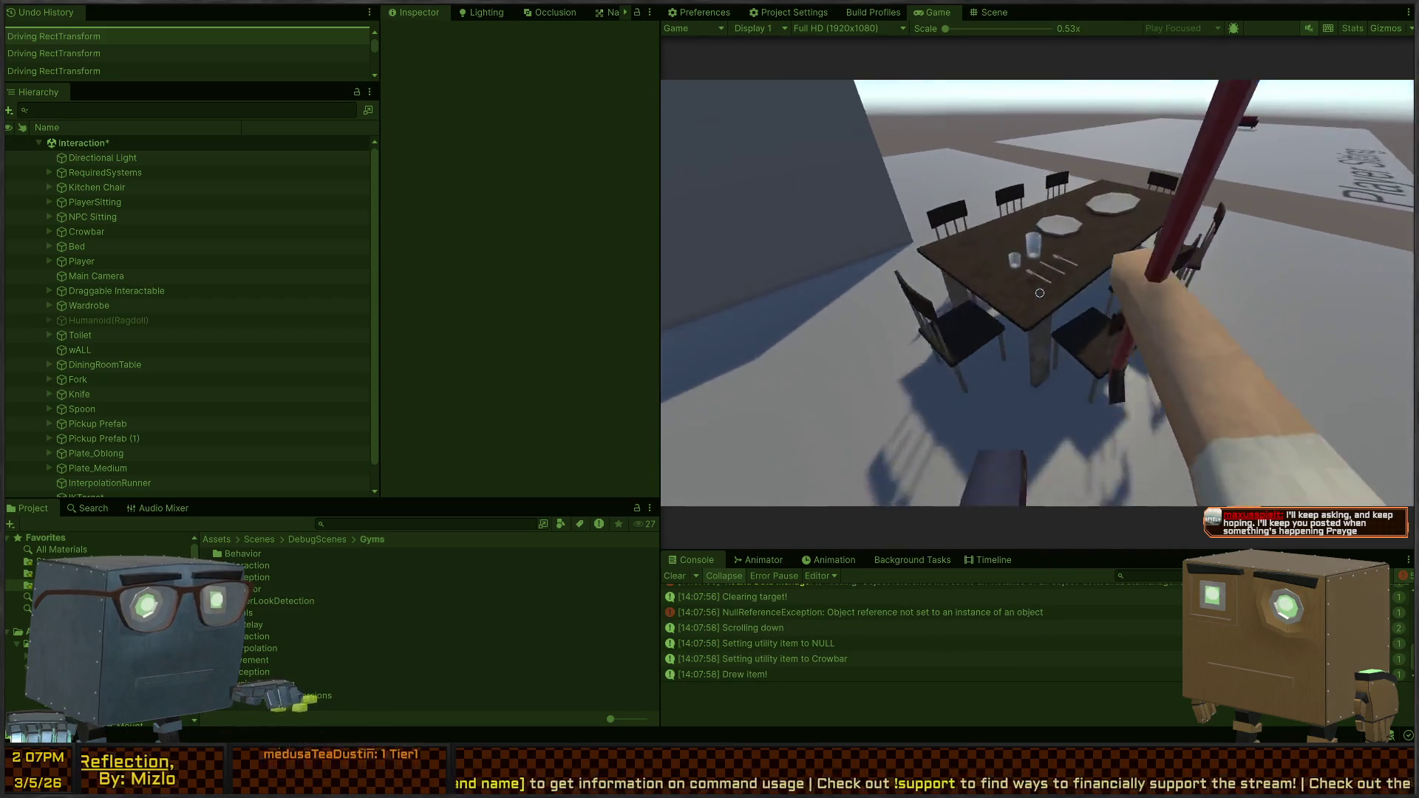
click(1040, 293)
click(1040, 293)
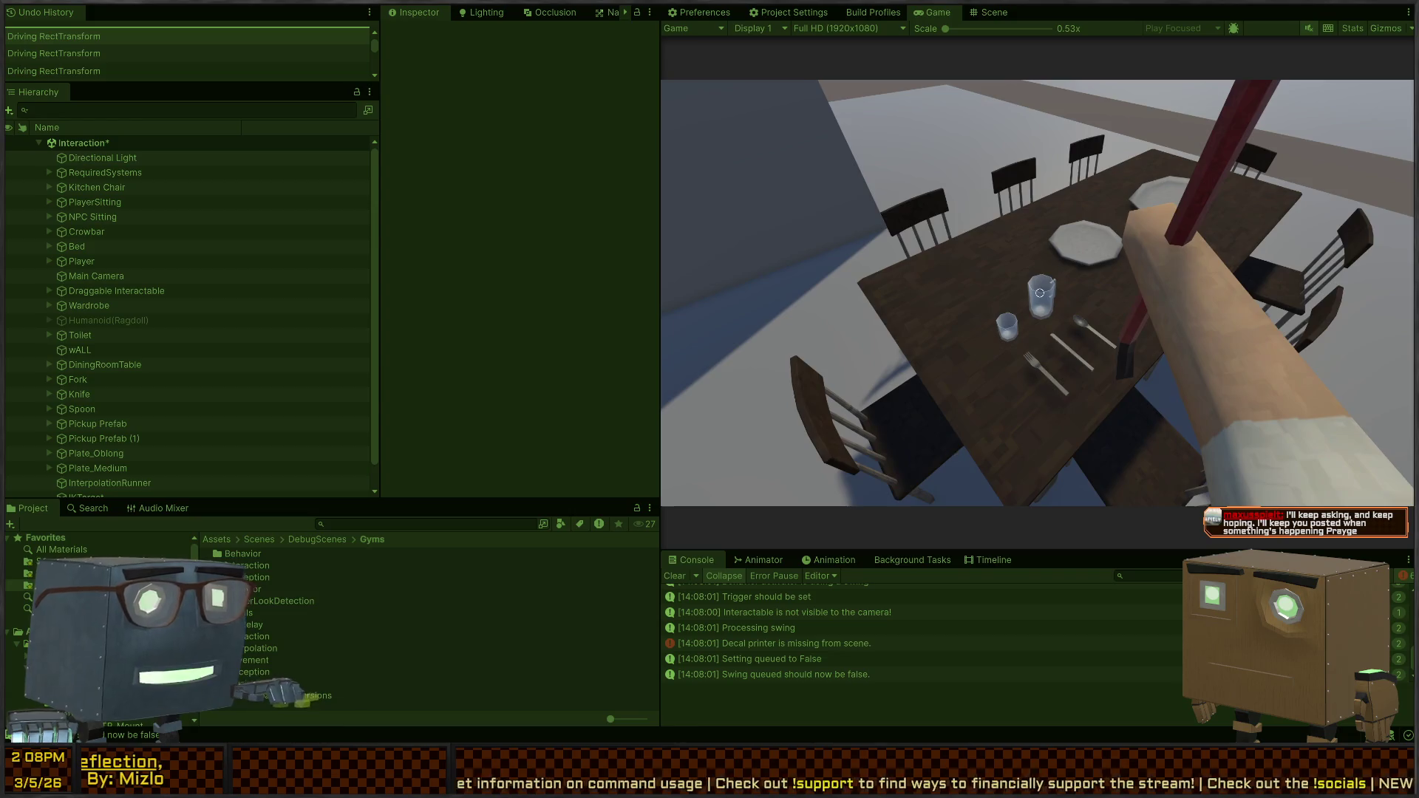
key(s)
click(1039, 292)
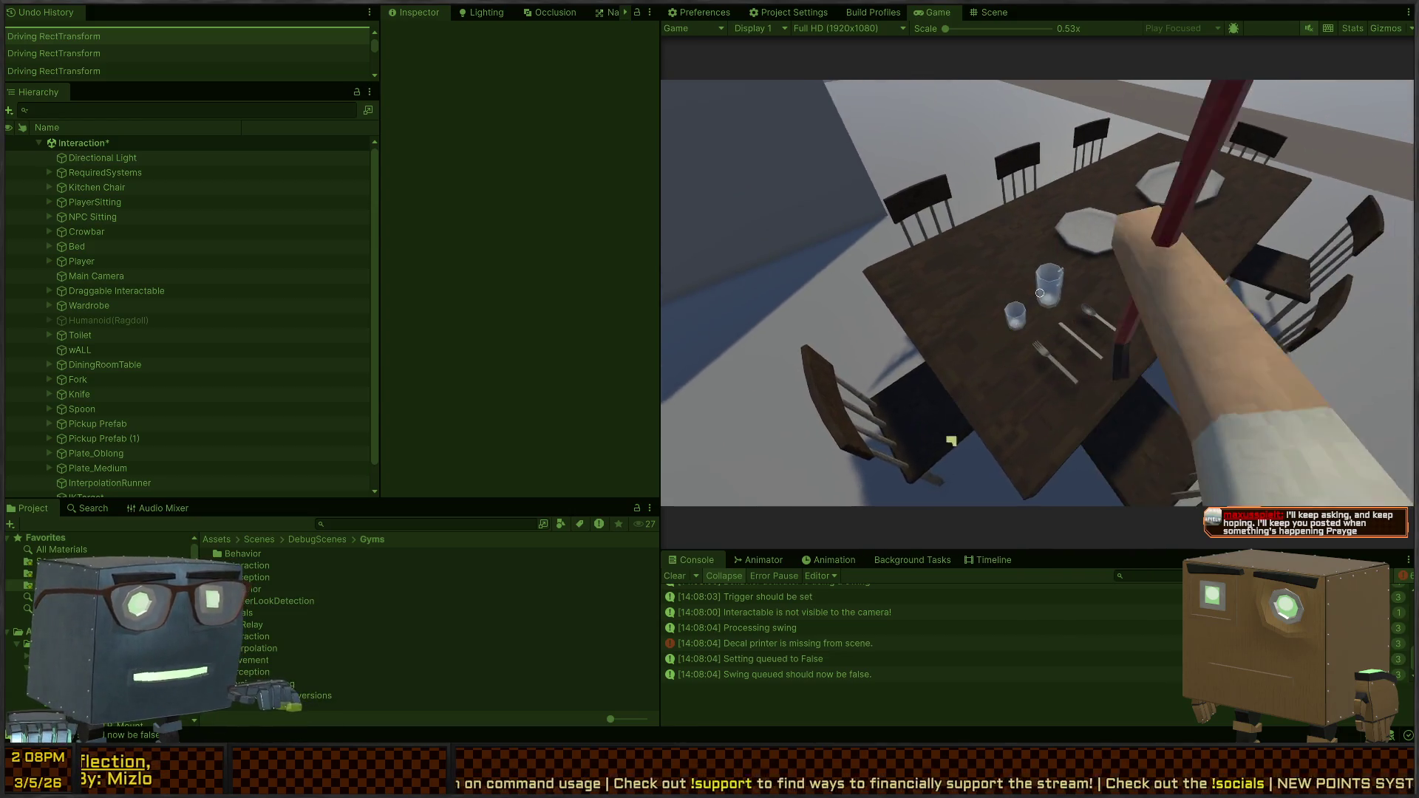
key(w)
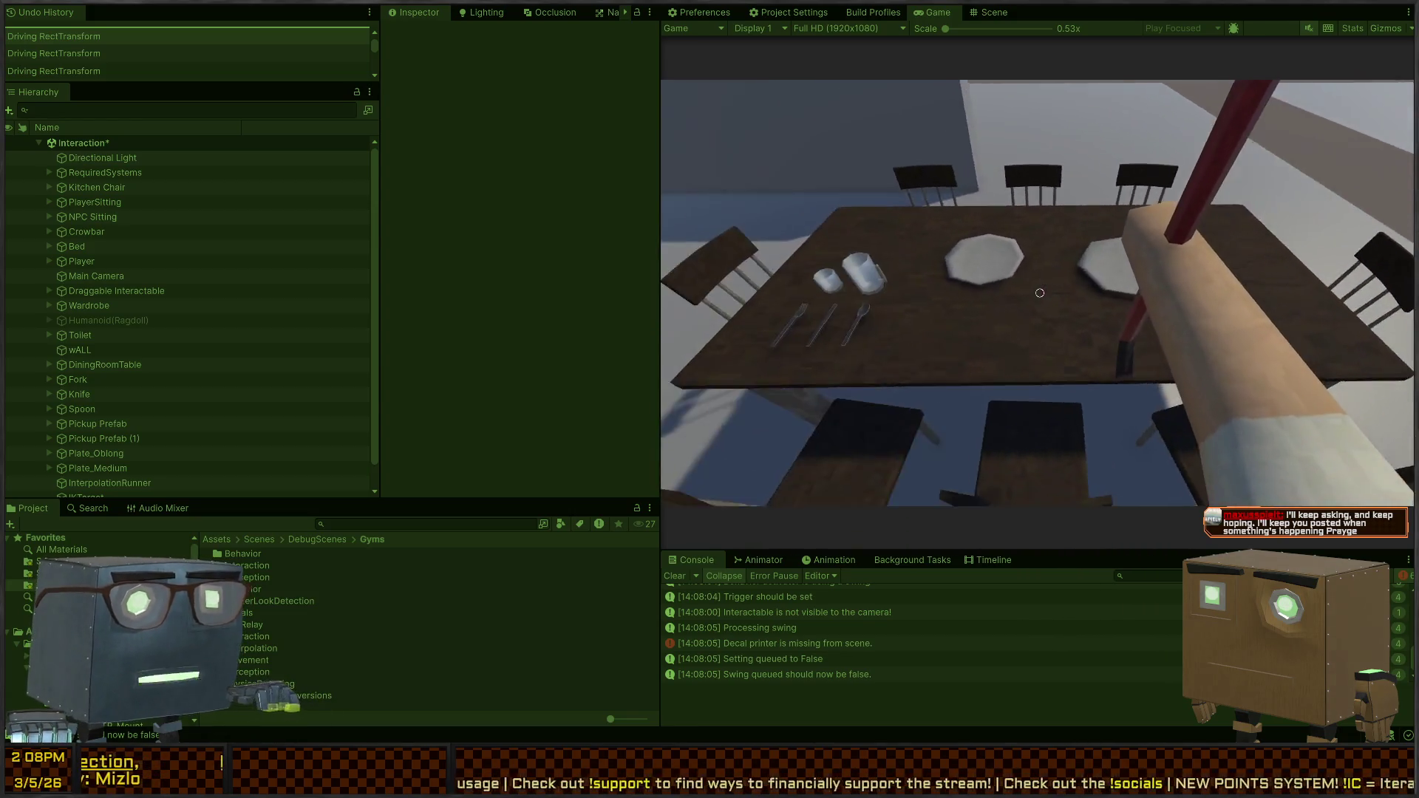
click(1040, 292)
Move around the table, swing the crowbar upward once more, and stop play mode
key(s)
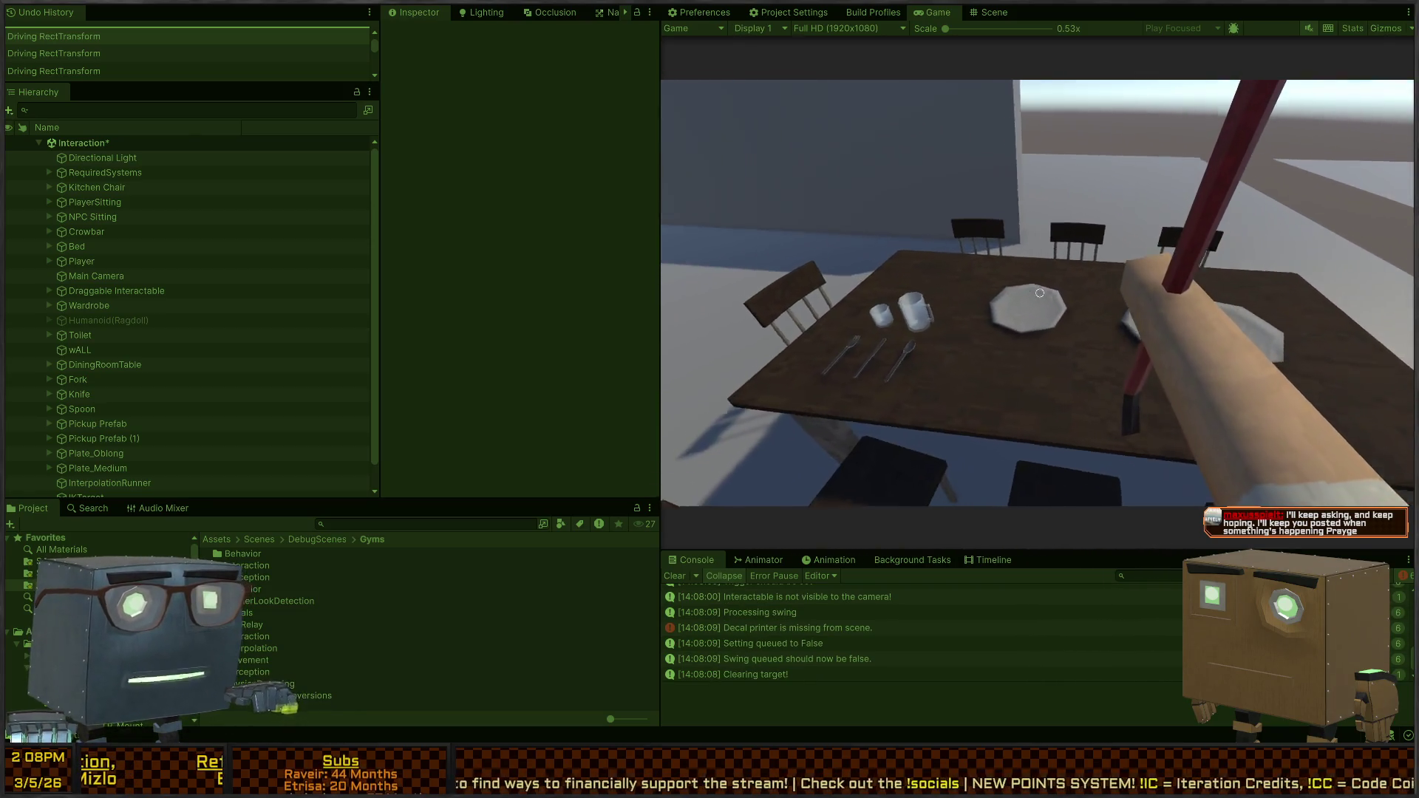
mouse_move(1040, 293)
key(s)
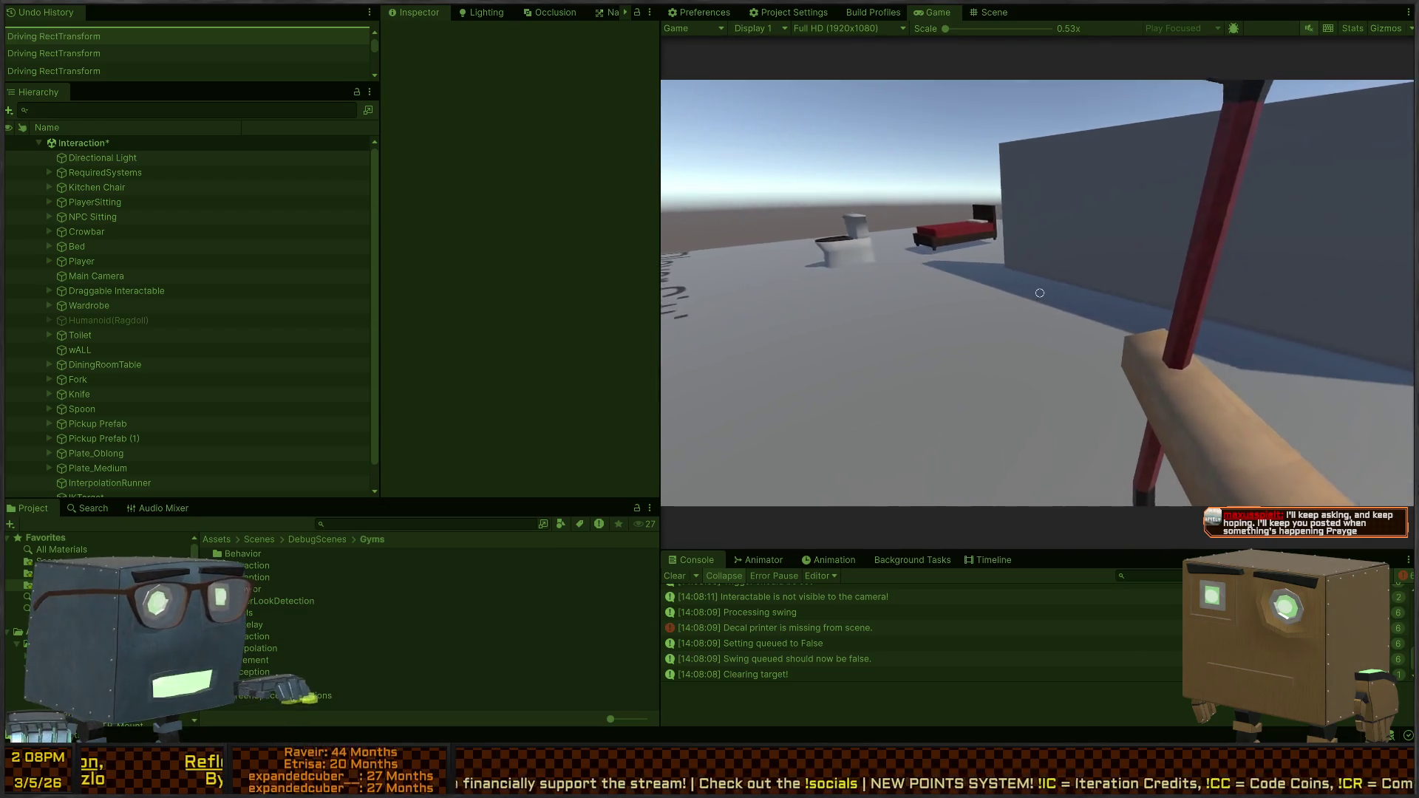
key(w)
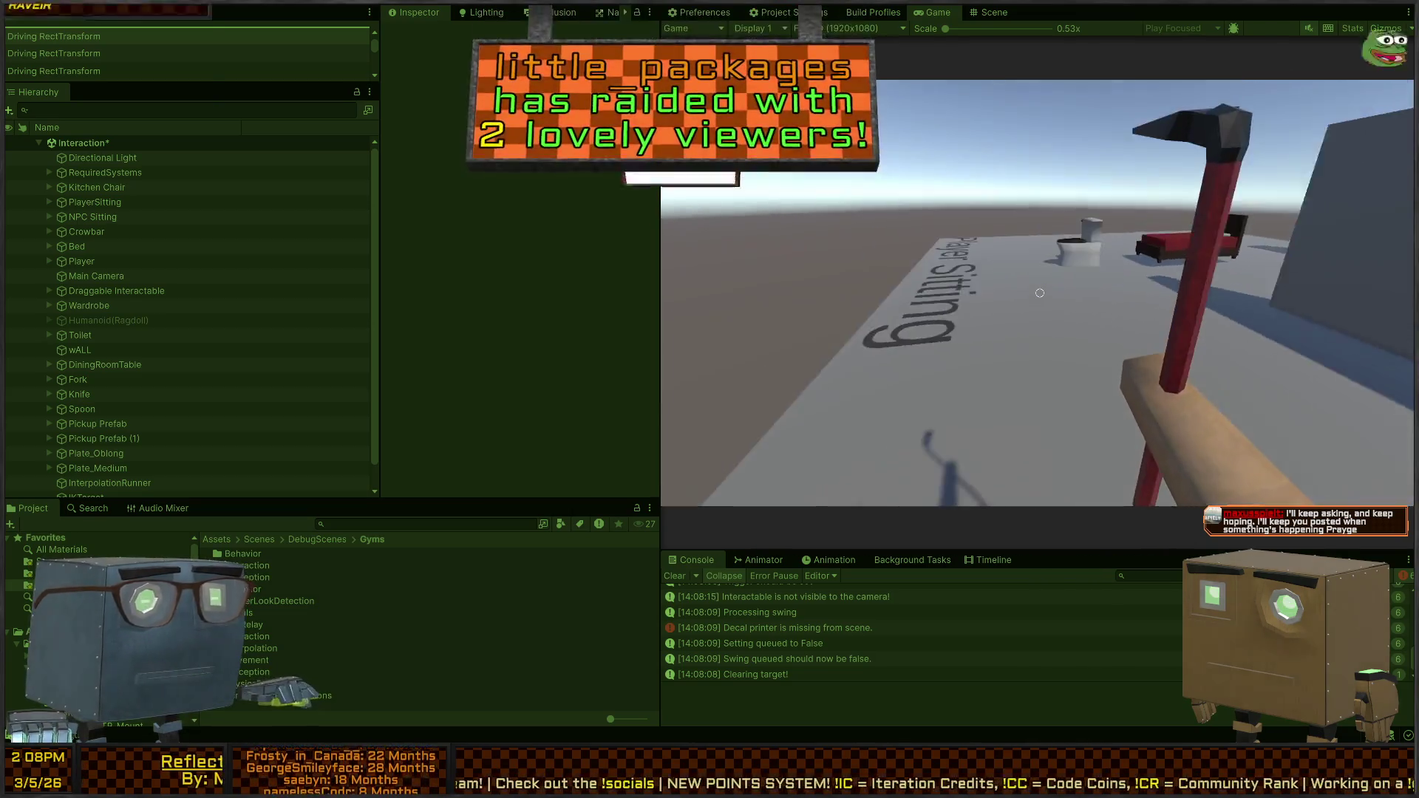
key(s)
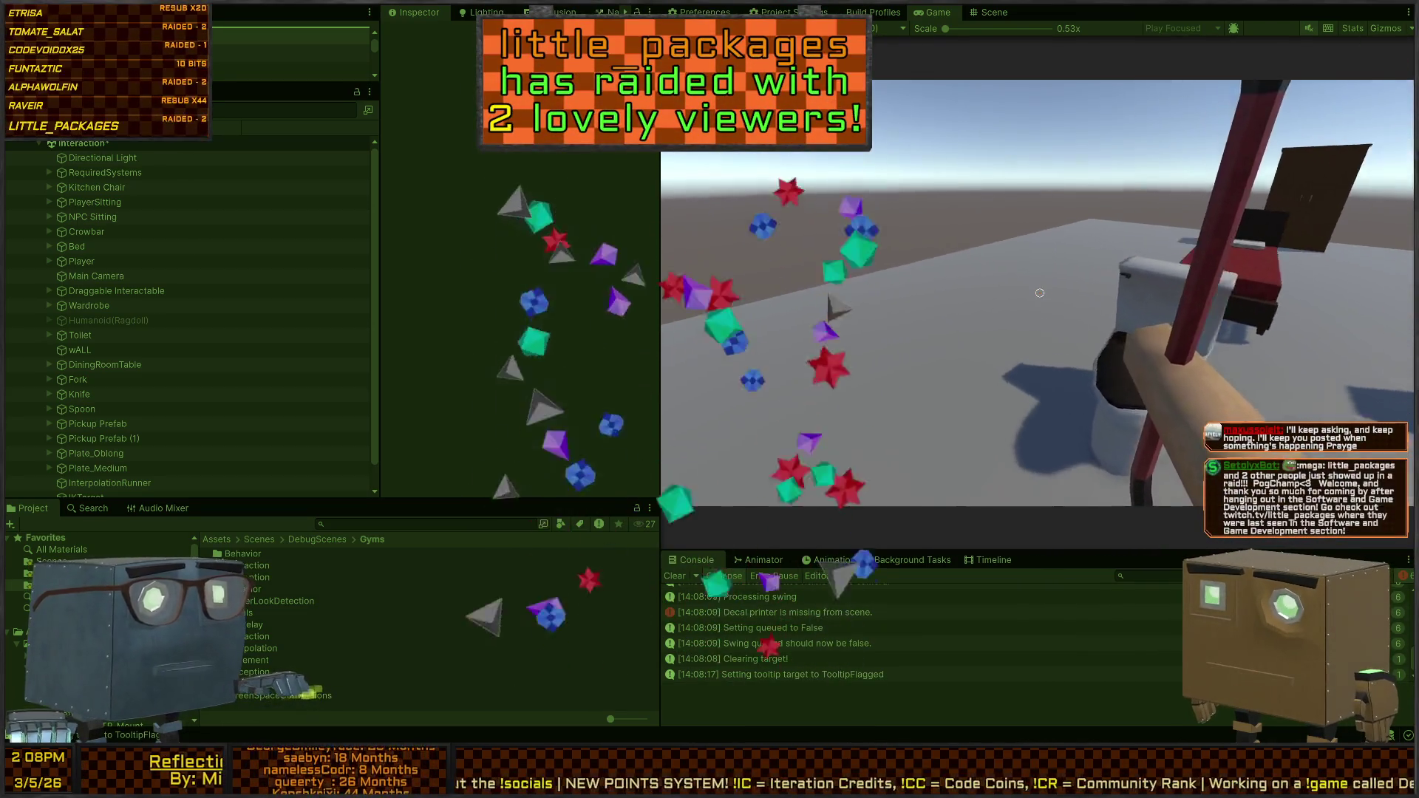
key(w)
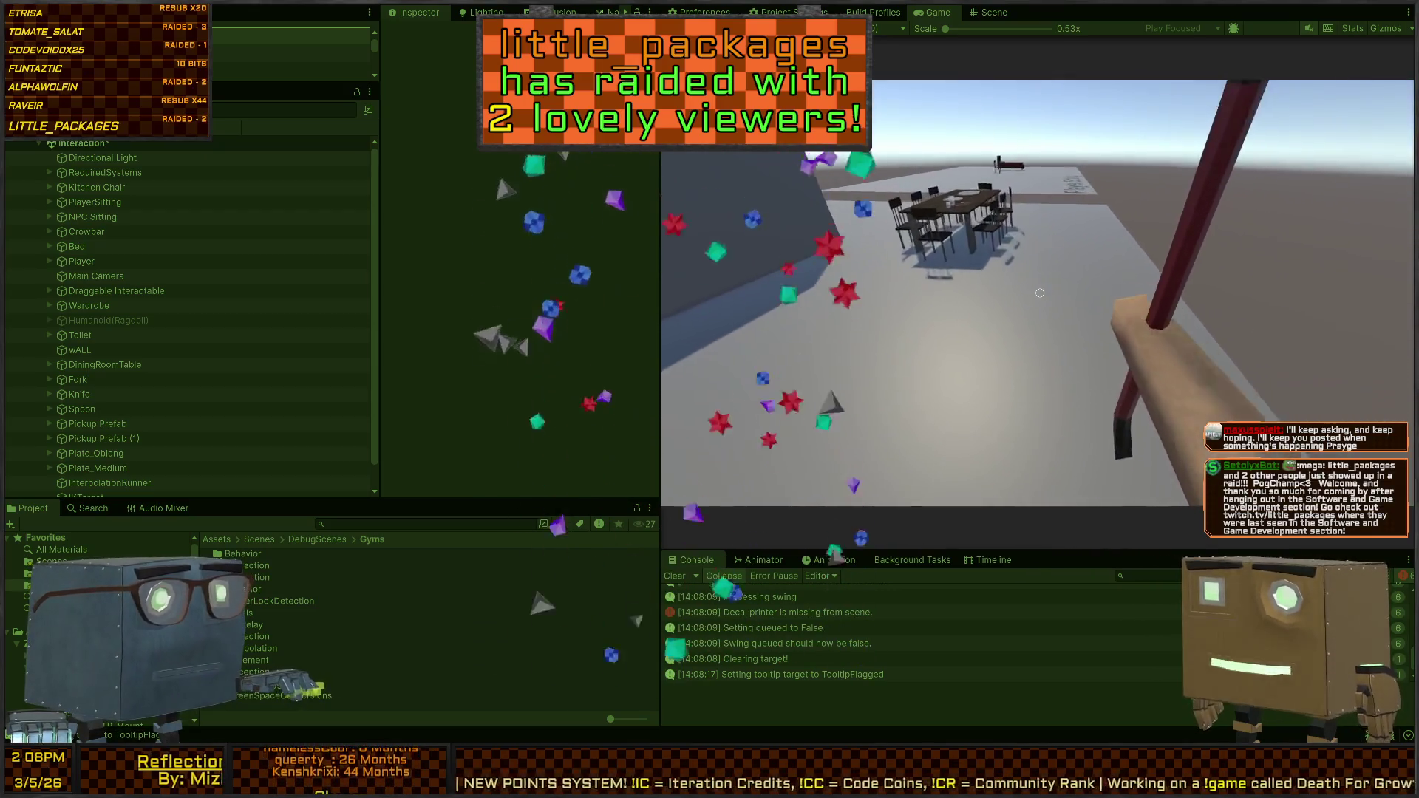
click(1039, 292)
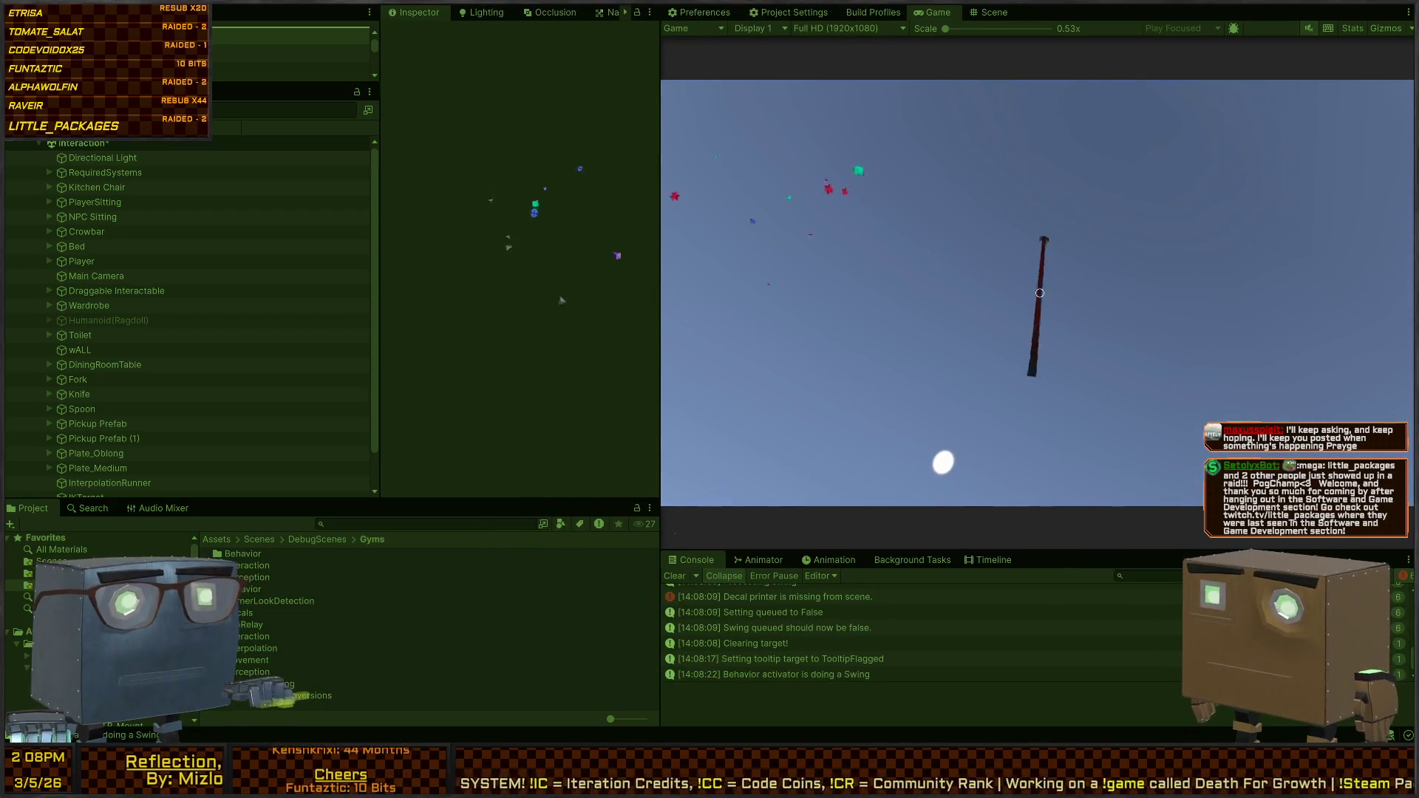
mouse_move(1040, 293)
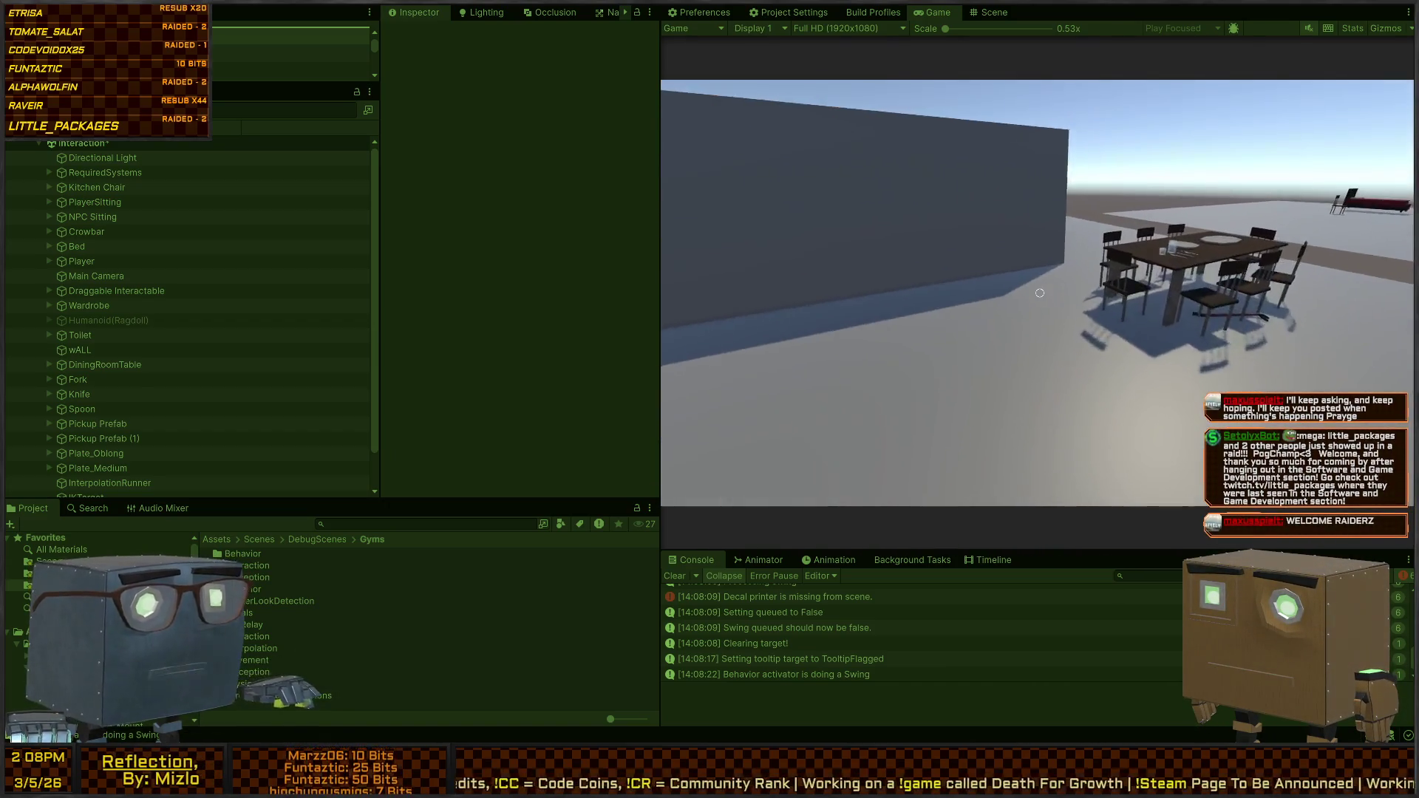
key(ctrl+p)
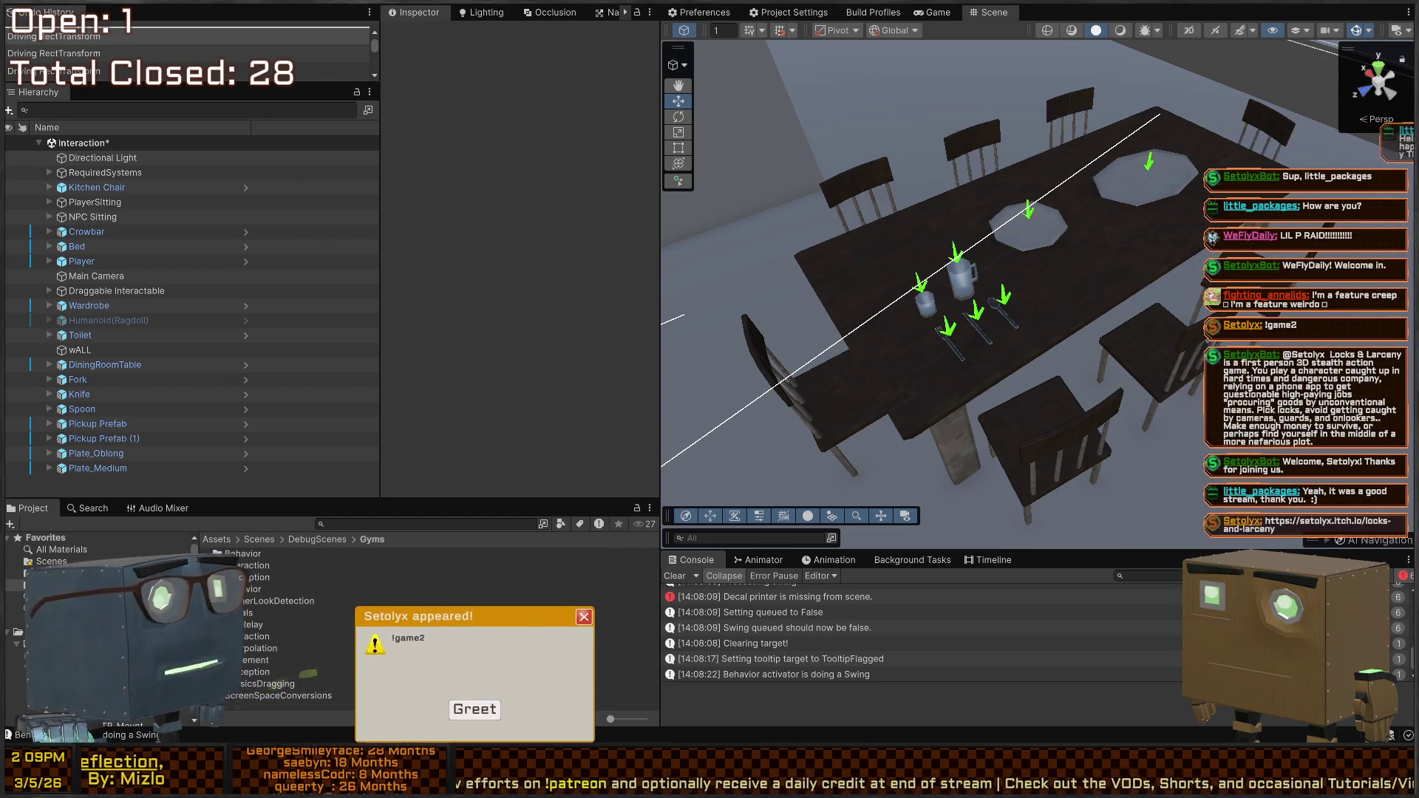
Dismiss the greeting popup in the editor
click(475, 701)
mouse_move(1035, 221)
mouse_down()
mouse_move(1118, 152)
mouse_move(751, 142)
mouse_move(579, 158)
mouse_move(591, 171)
mouse_up()
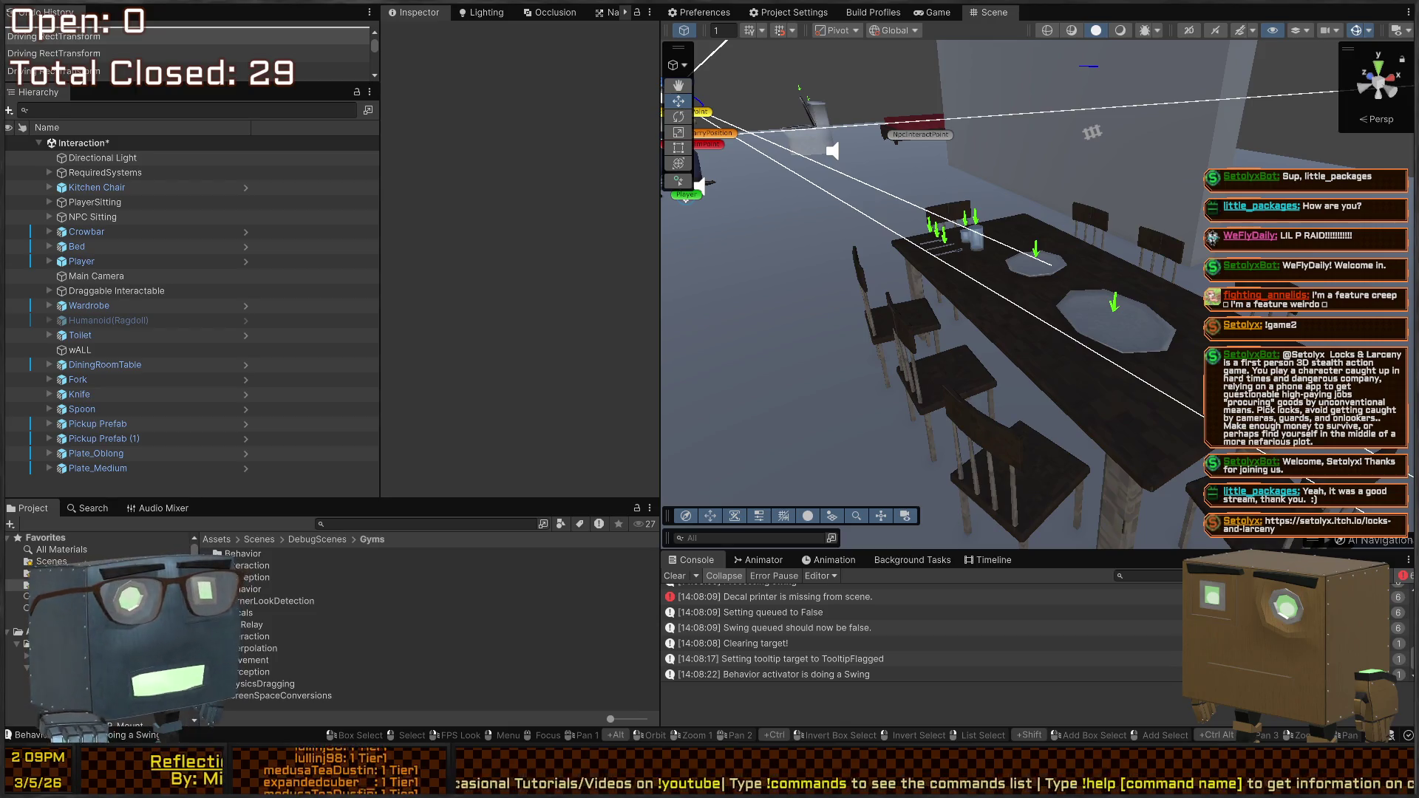
drag(987, 258, 1028, 259)
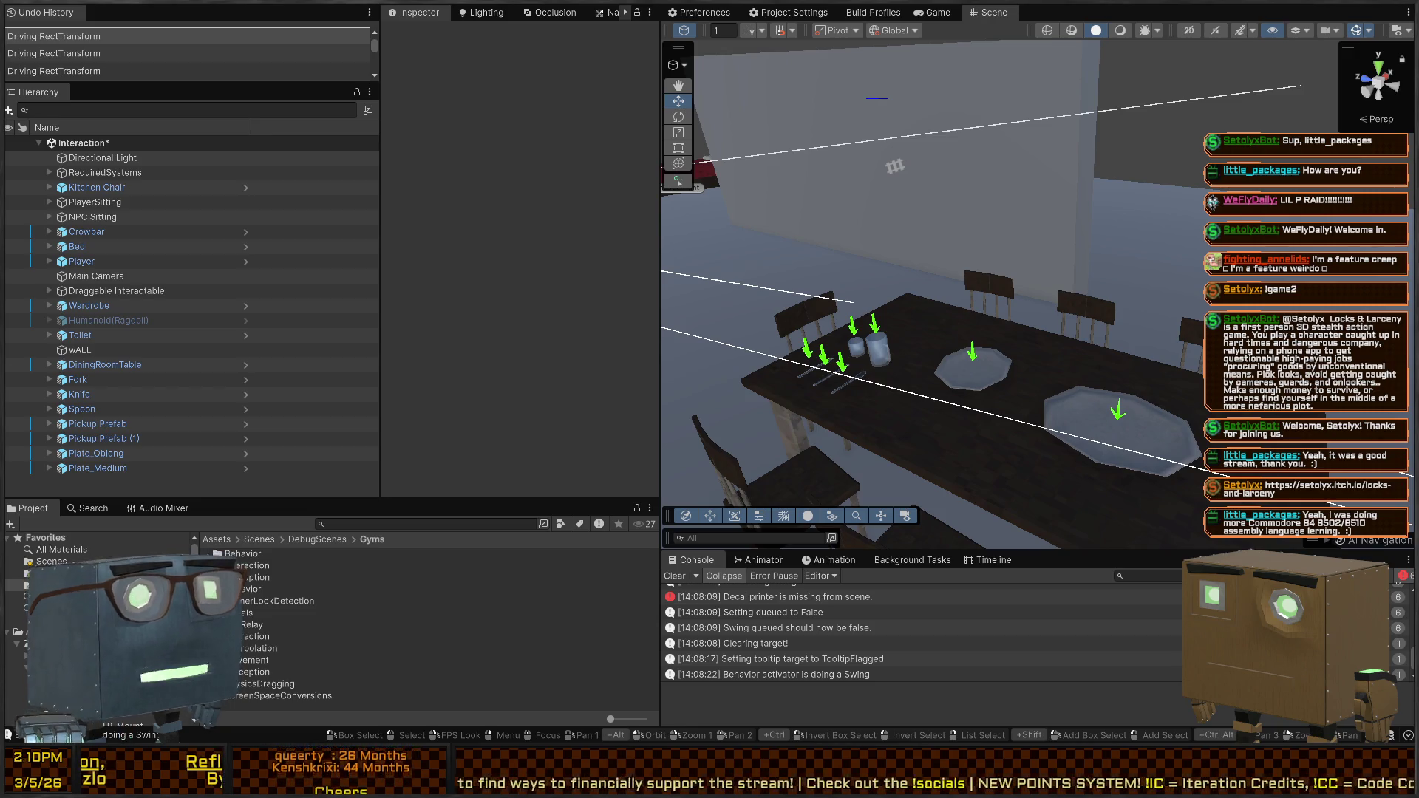
mouse_move(821, 229)
mouse_down()
mouse_move(997, 211)
mouse_move(969, 170)
mouse_up()
Set Plate_Medium's Item Pickup Item field to Plate_Medium (Item)
click(913, 229)
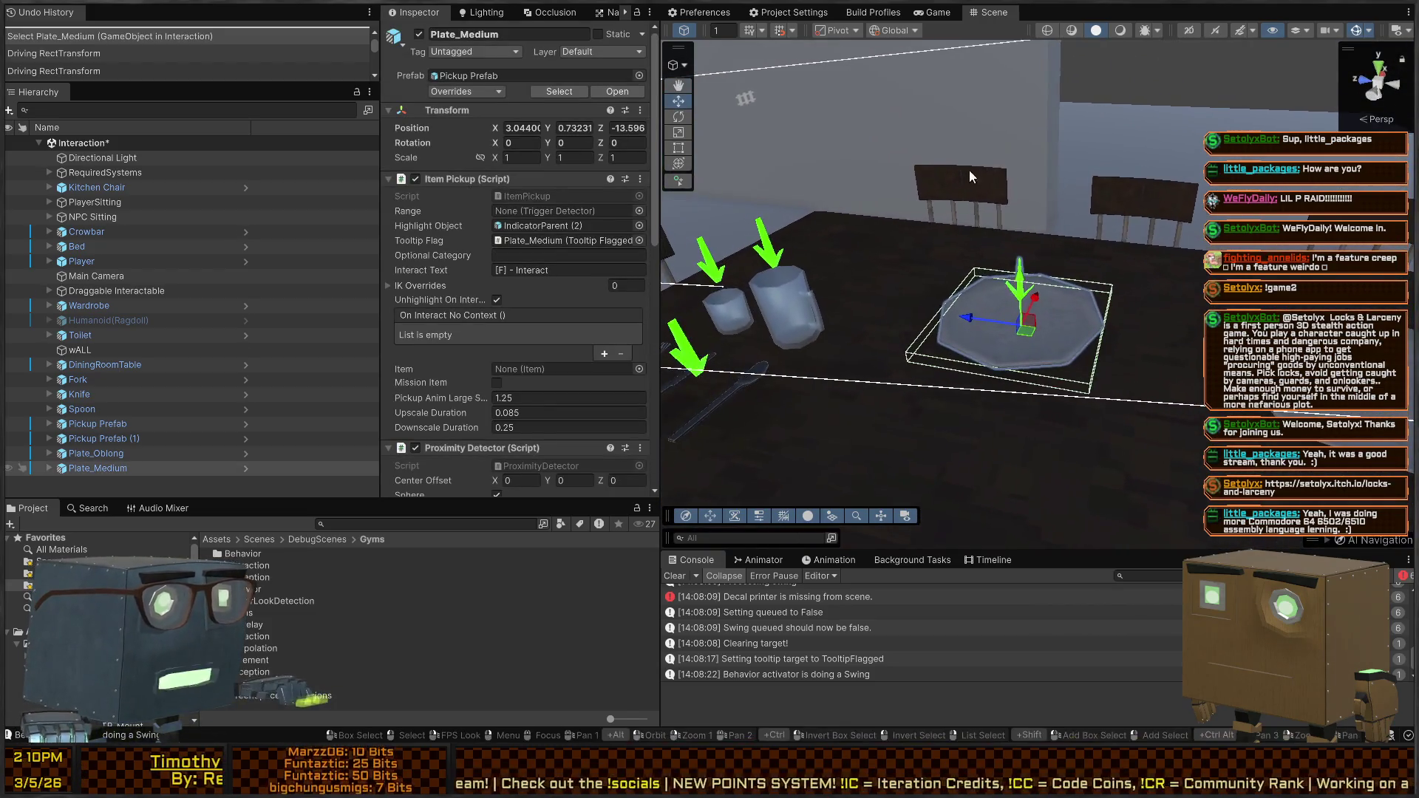
scroll(418, 209, down, 10)
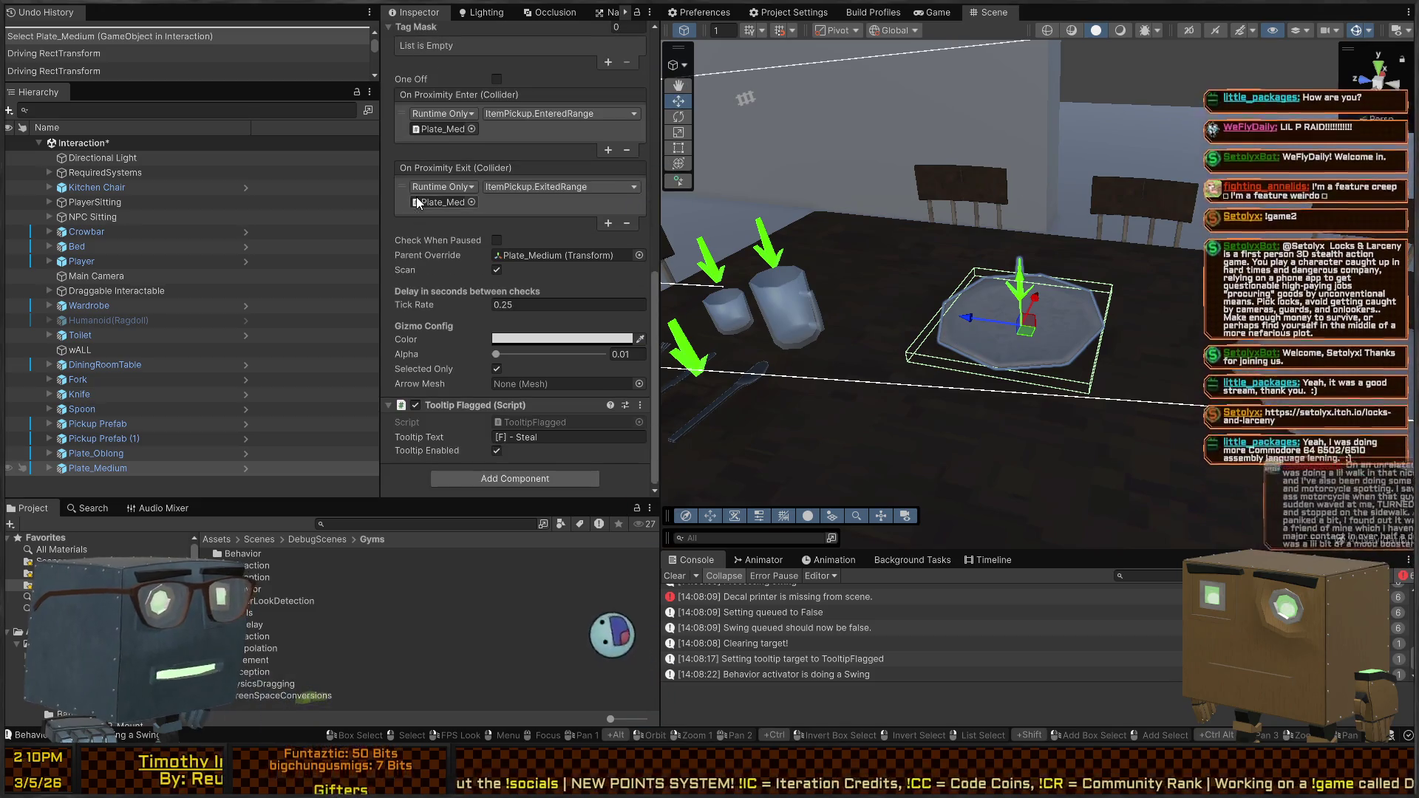
scroll(464, 287, up, 10)
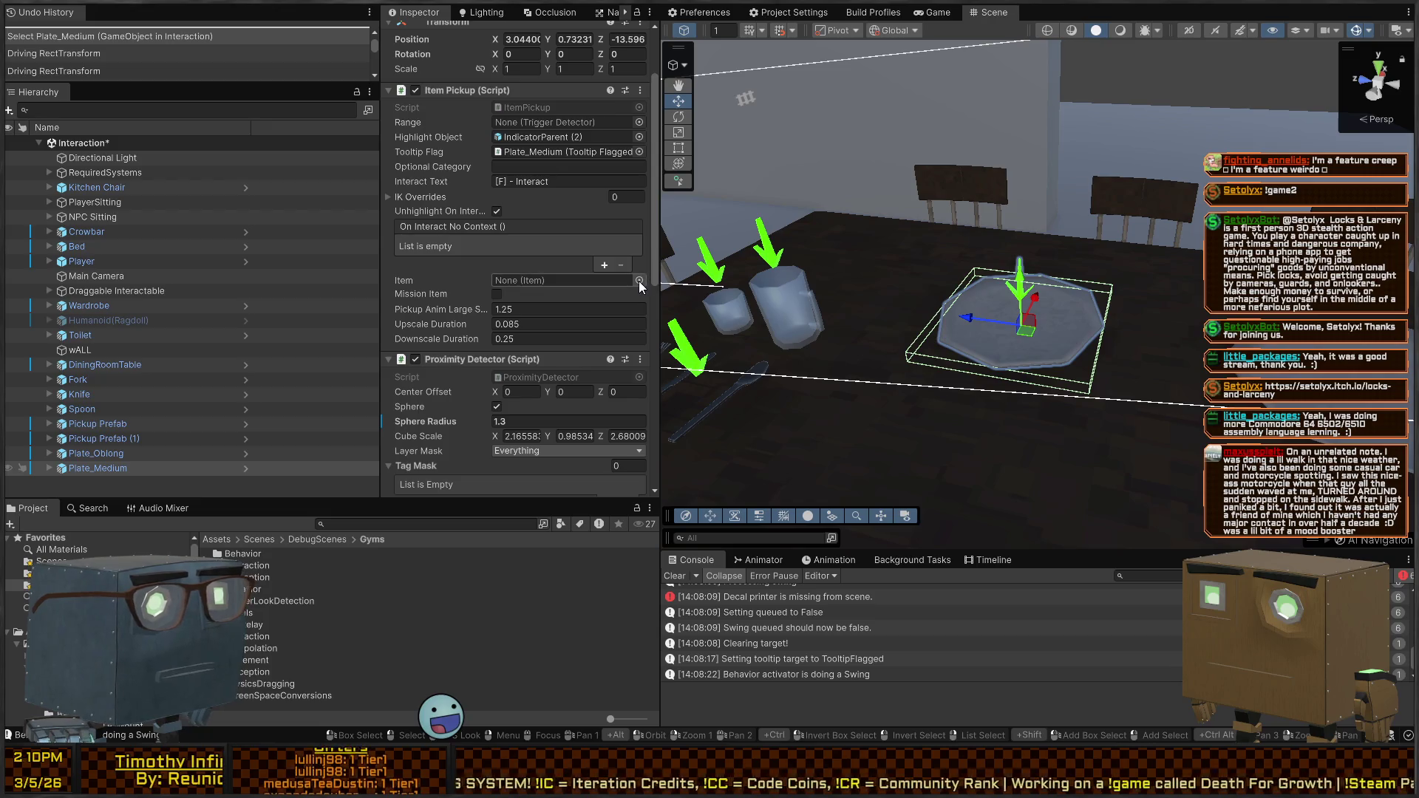
click(638, 281)
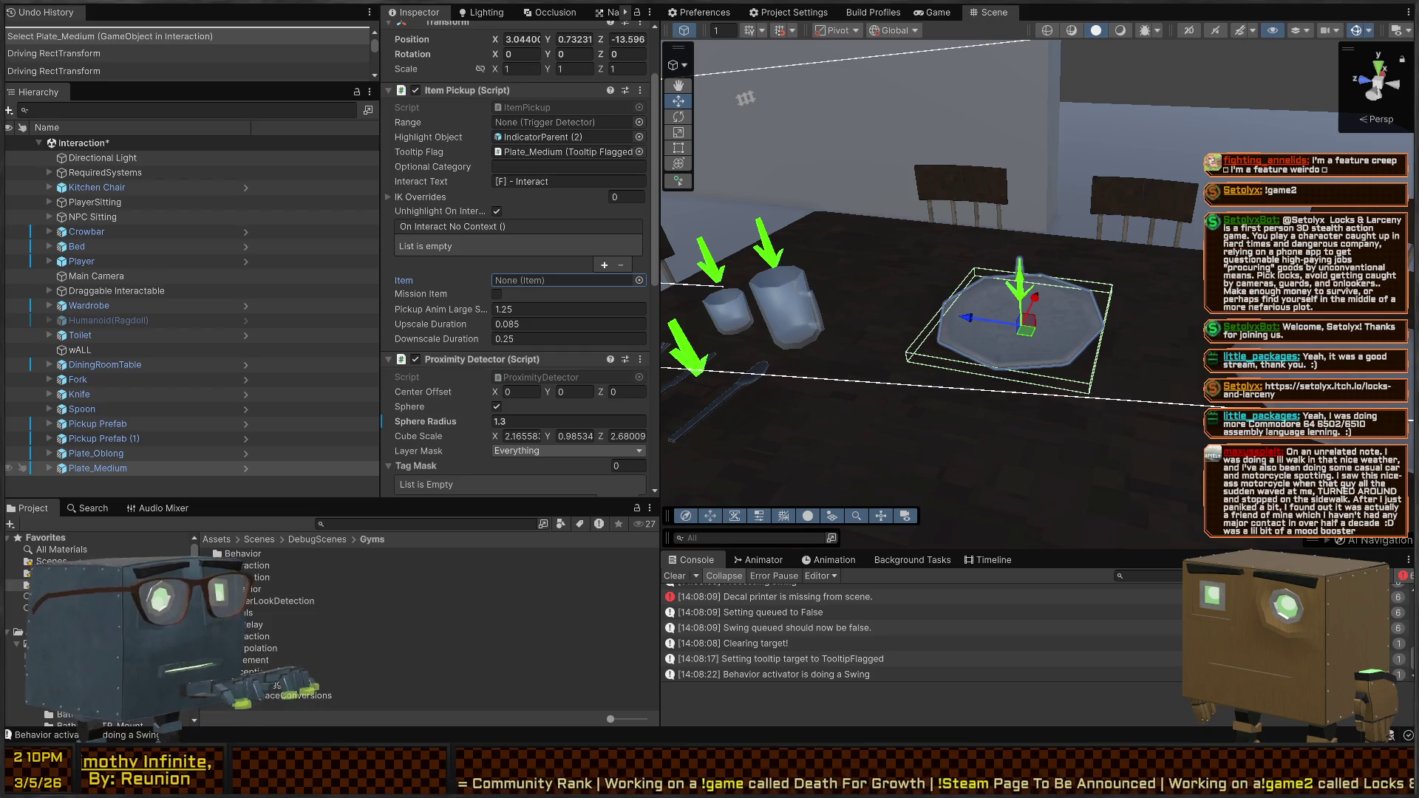
key(ctrl+v)
drag(1145, 348, 1071, 362)
drag(1020, 306, 997, 310)
scroll(515, 212, up, 2)
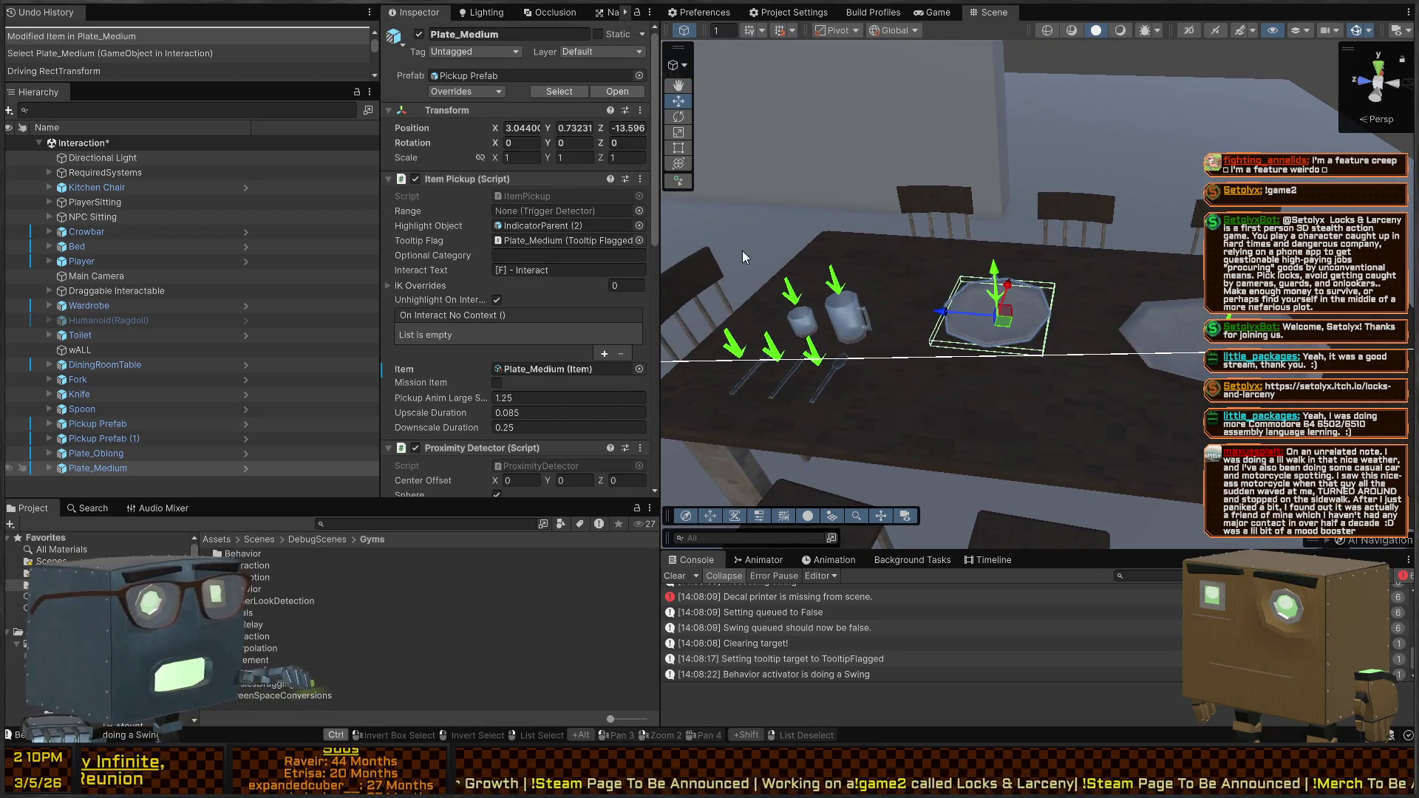
click(937, 11)
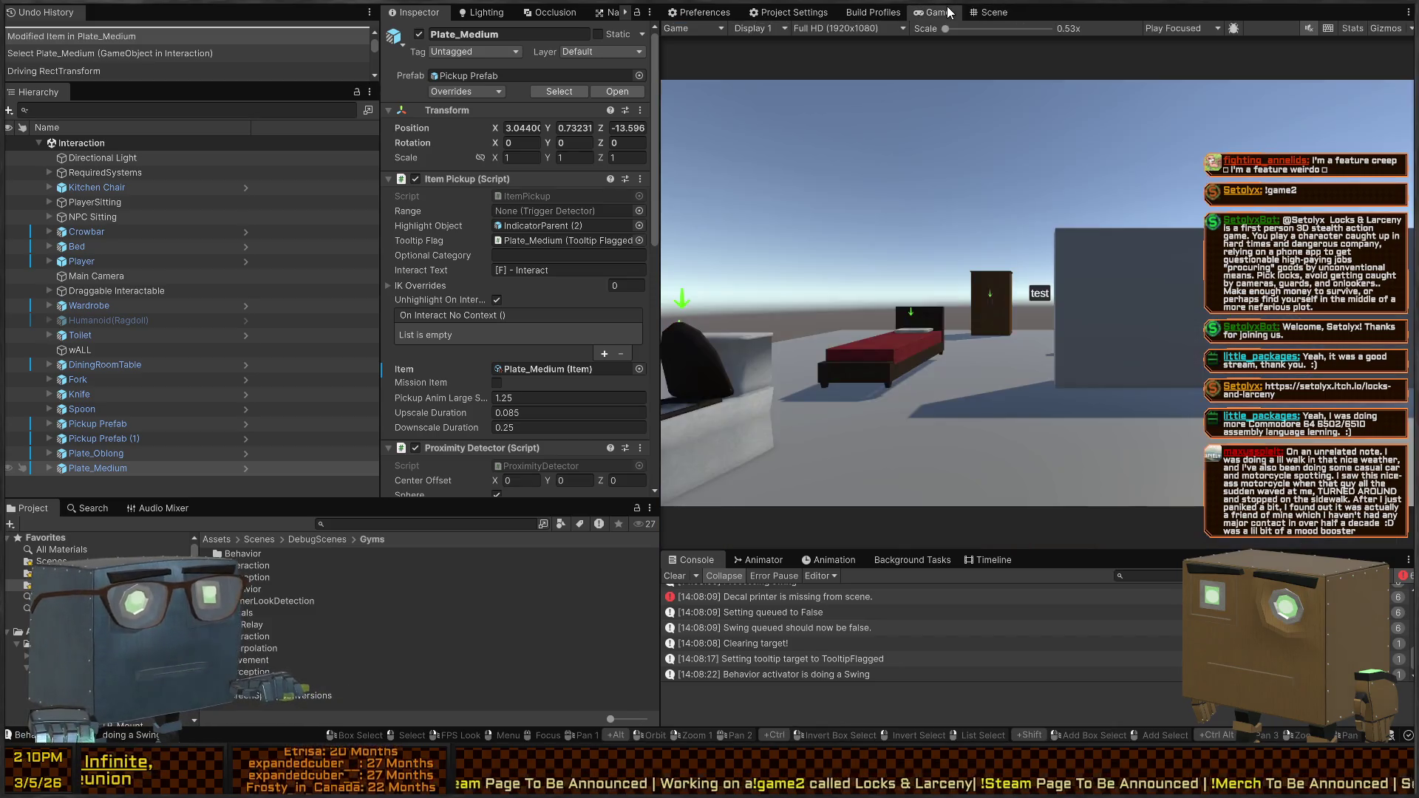
Playtest walking around the dining table to confirm the plates show a Steal prompt
key(ctrl+p)
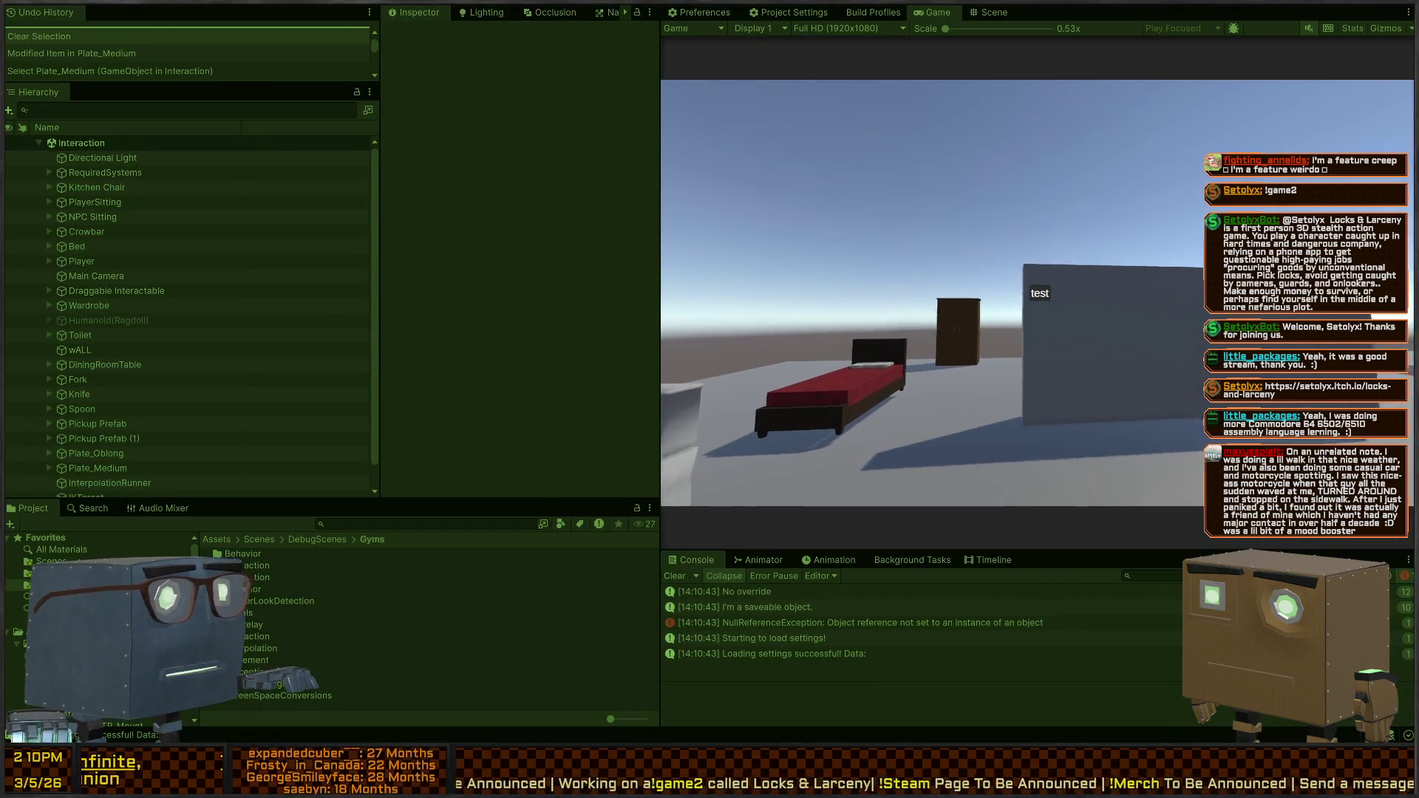
key(w)
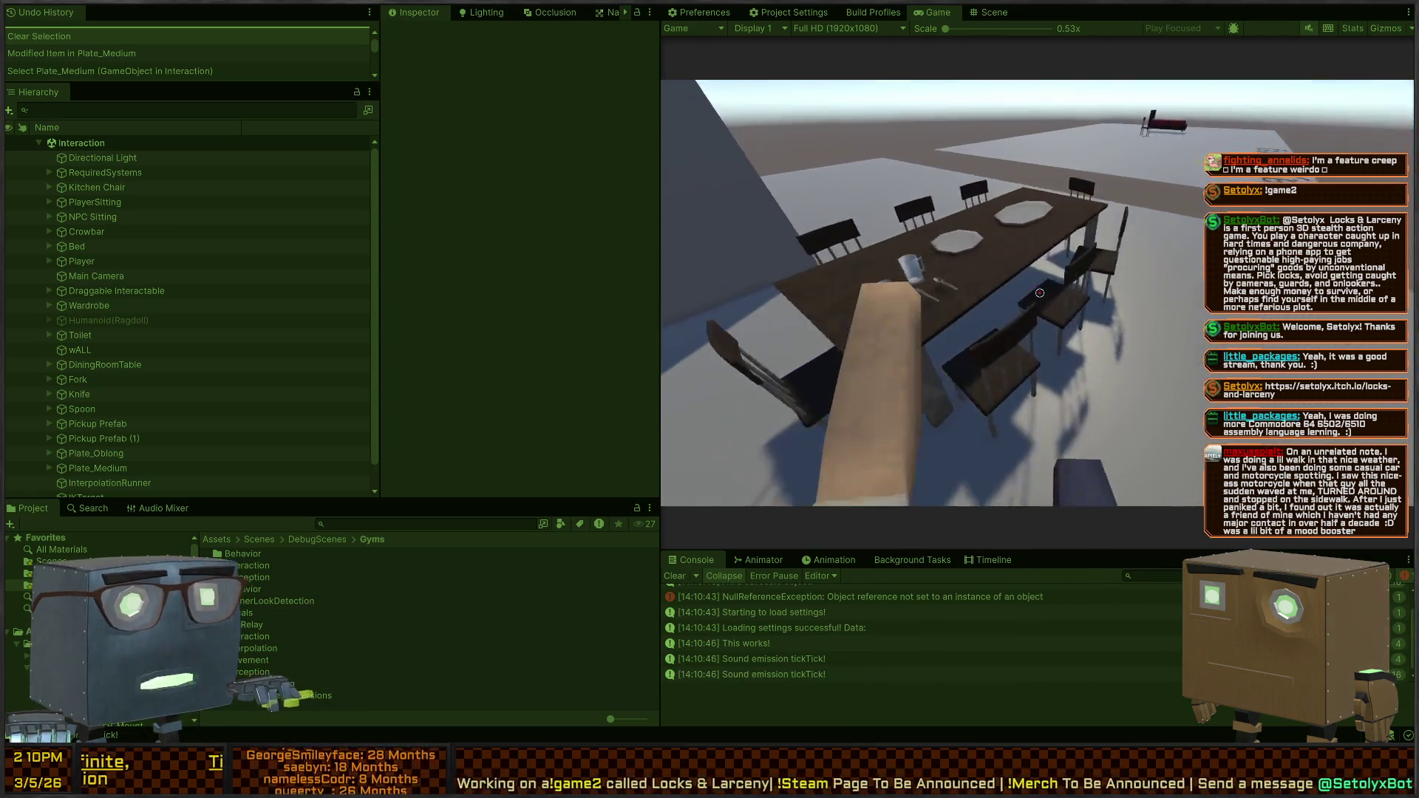
key(a)
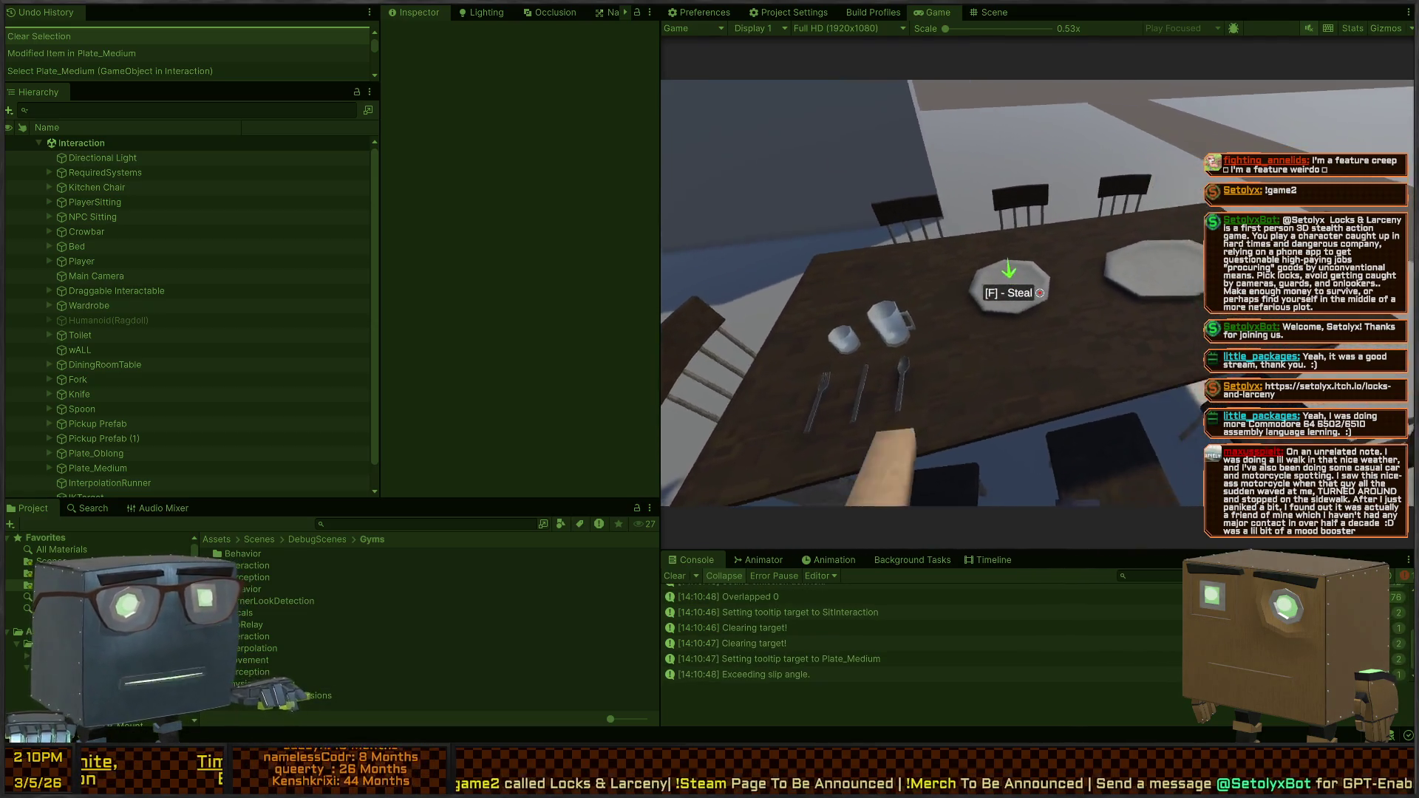
key(d)
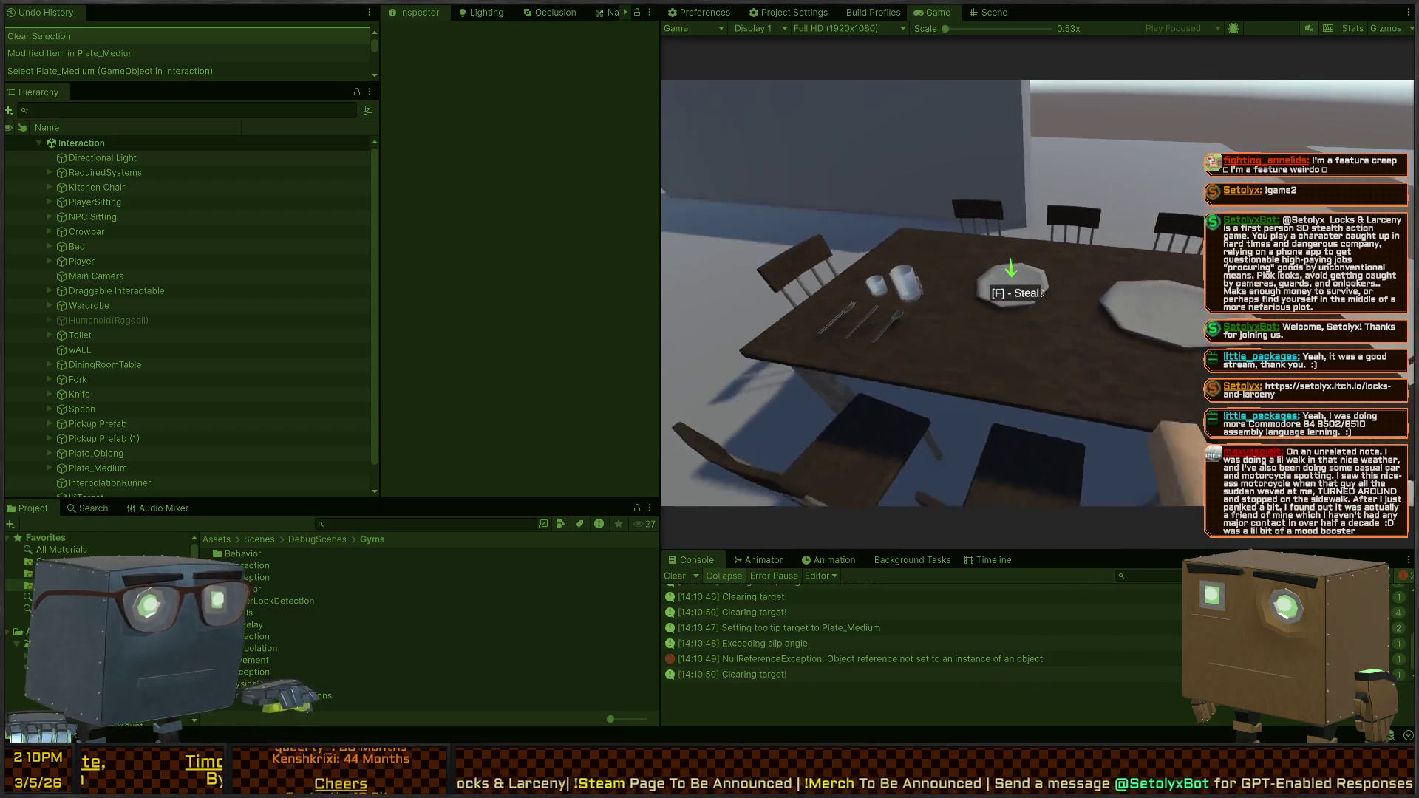
key(space)
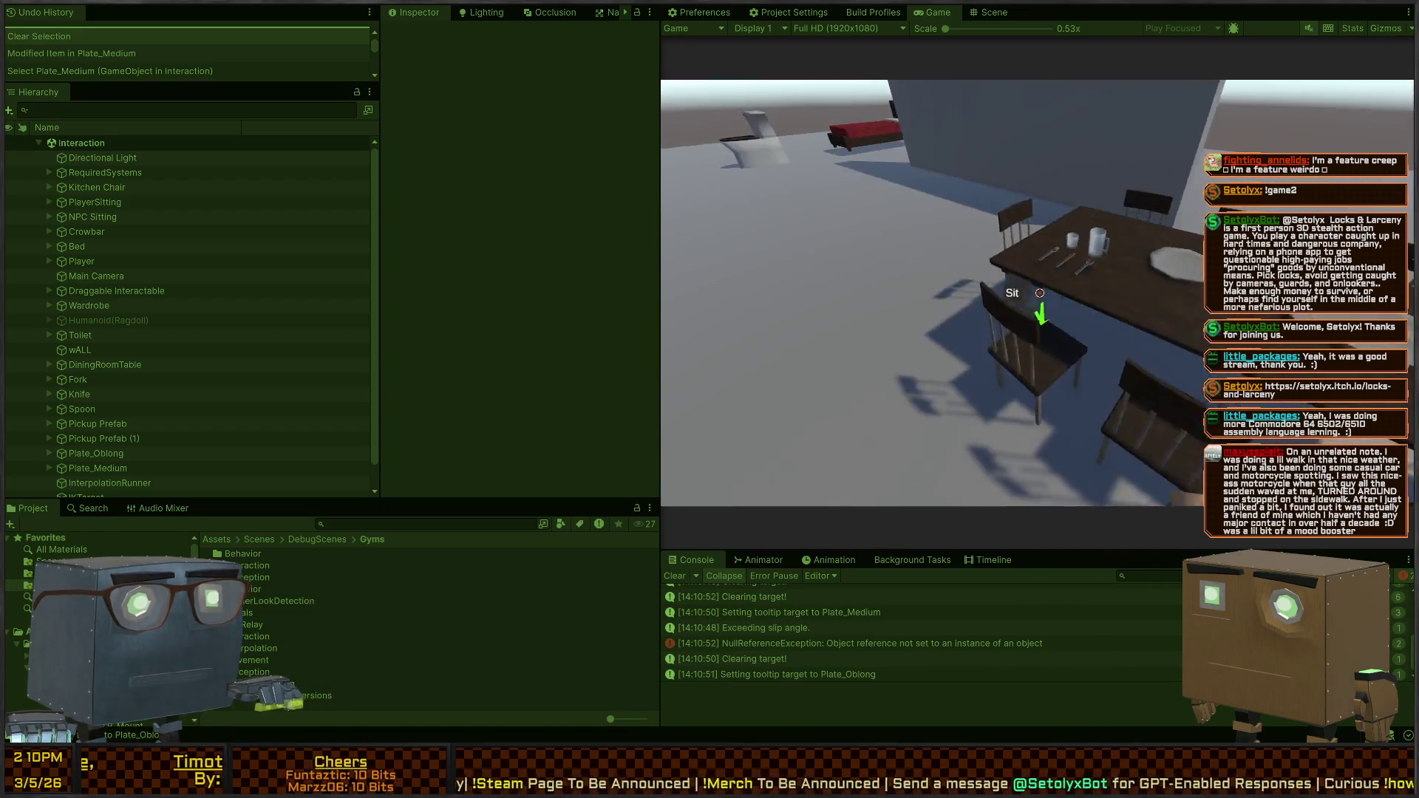
key(s)
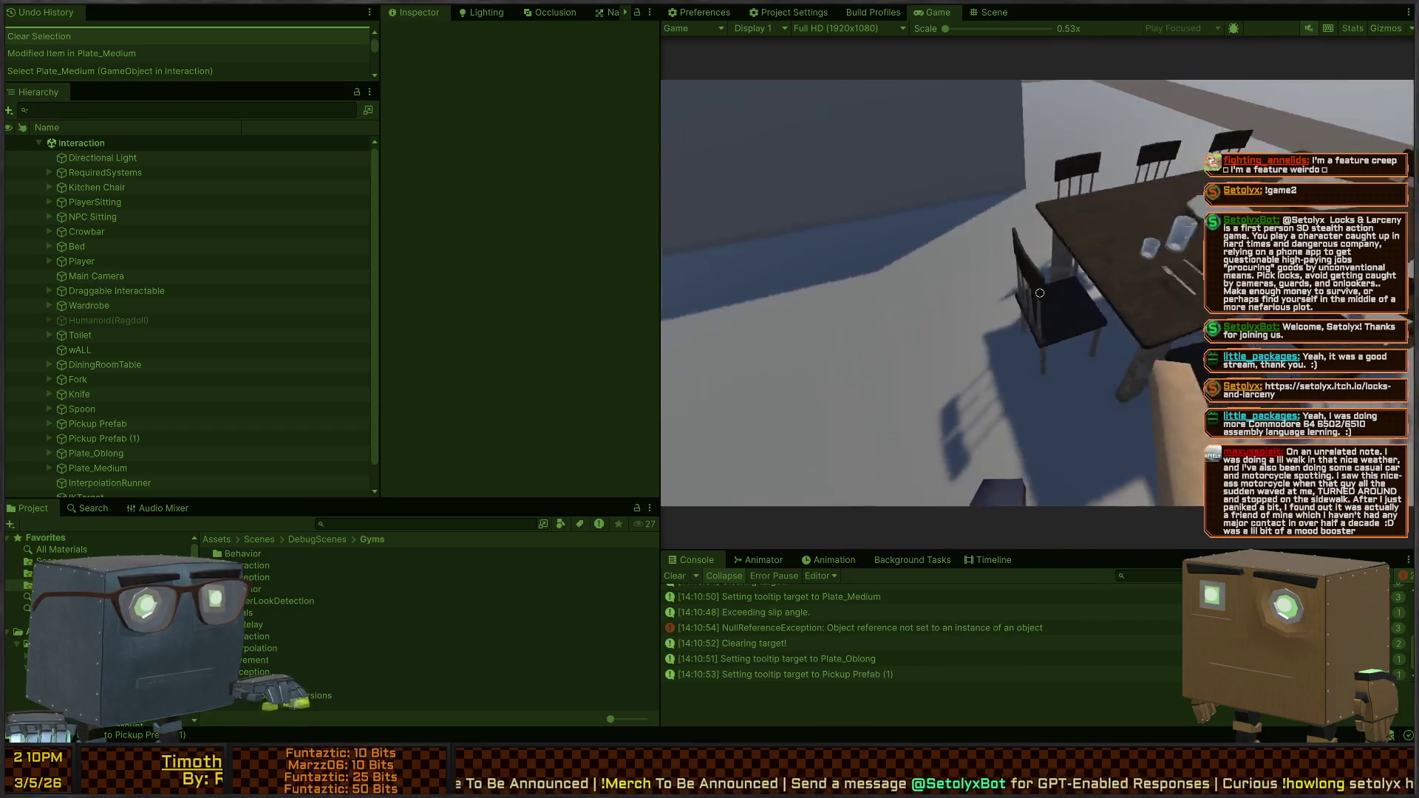
key(ctrl+p)
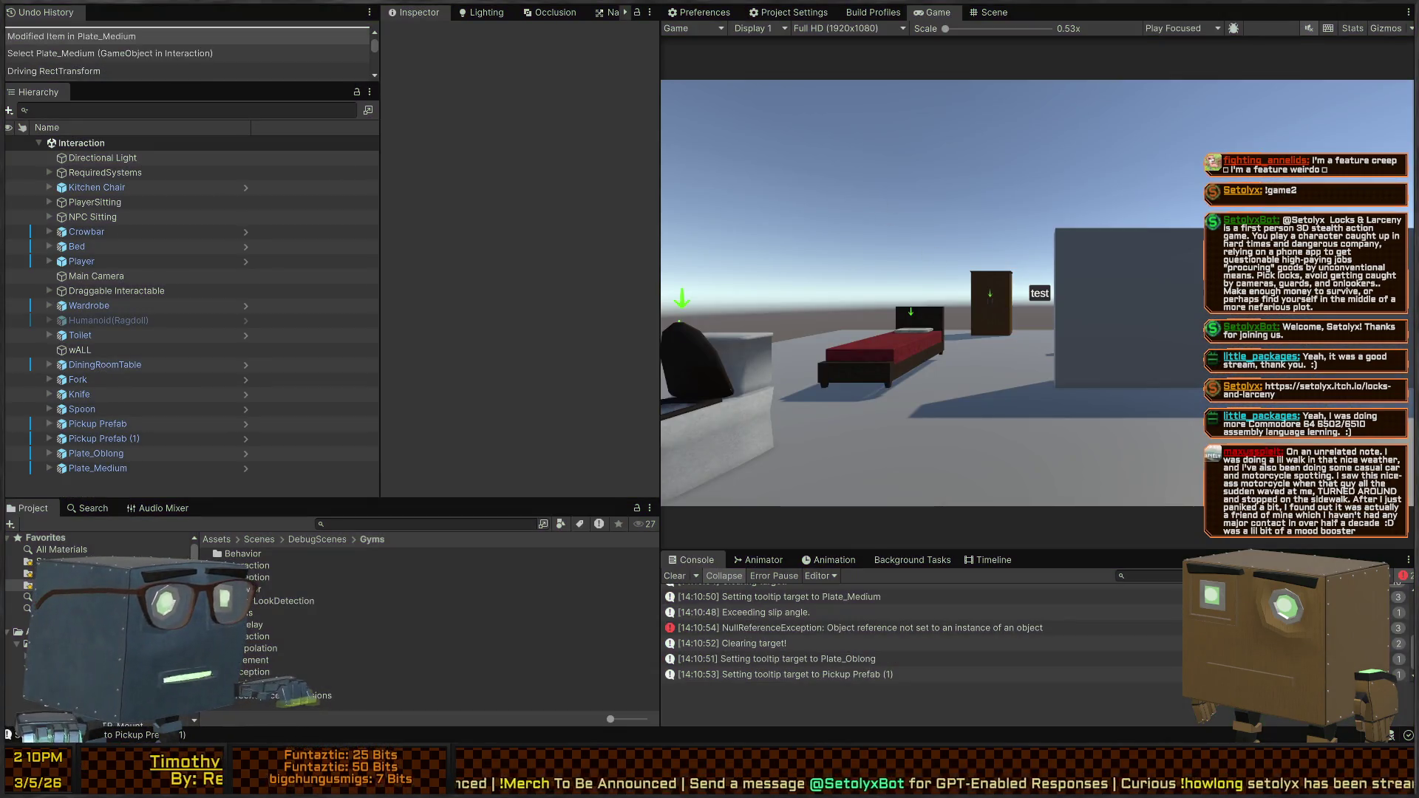
In the Scene view, frame and select Plate_Medium with the glasses in view
click(989, 13)
key(f)
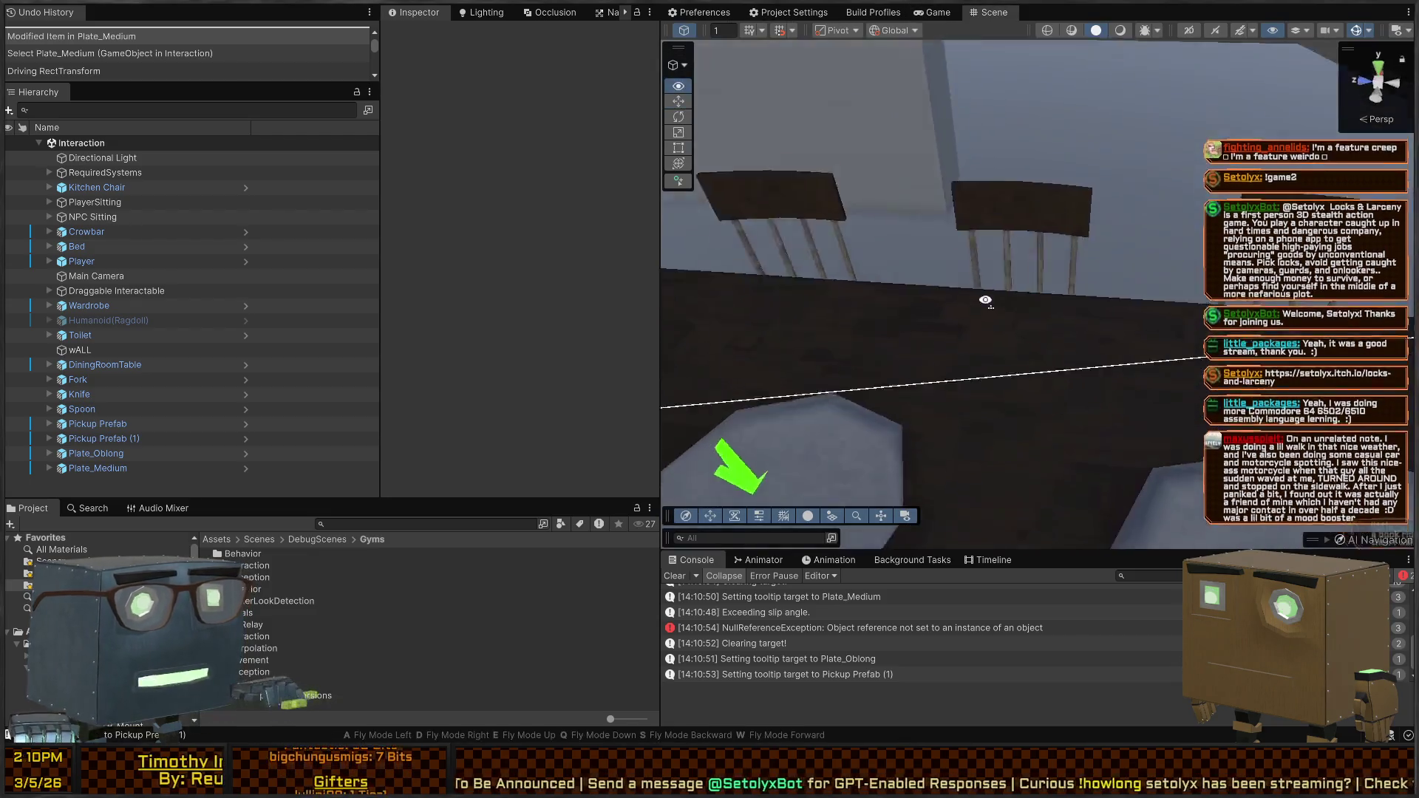
drag(922, 374, 1066, 336)
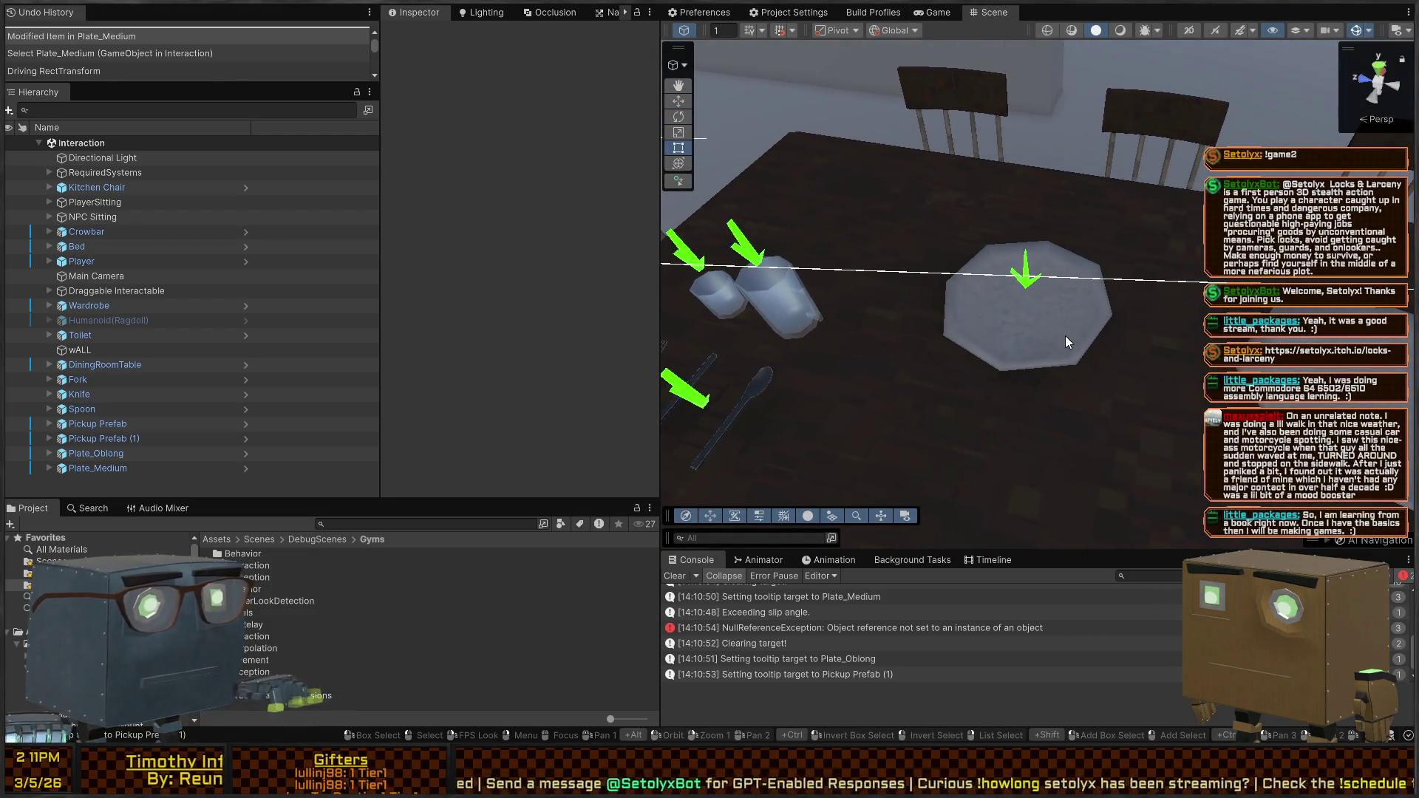
click(984, 256)
Open Assets/Prefabs/Pickups/Resources and drag Plate_Medium and Plate_Oblong into it as prefab variants
scroll(458, 325, down, 3)
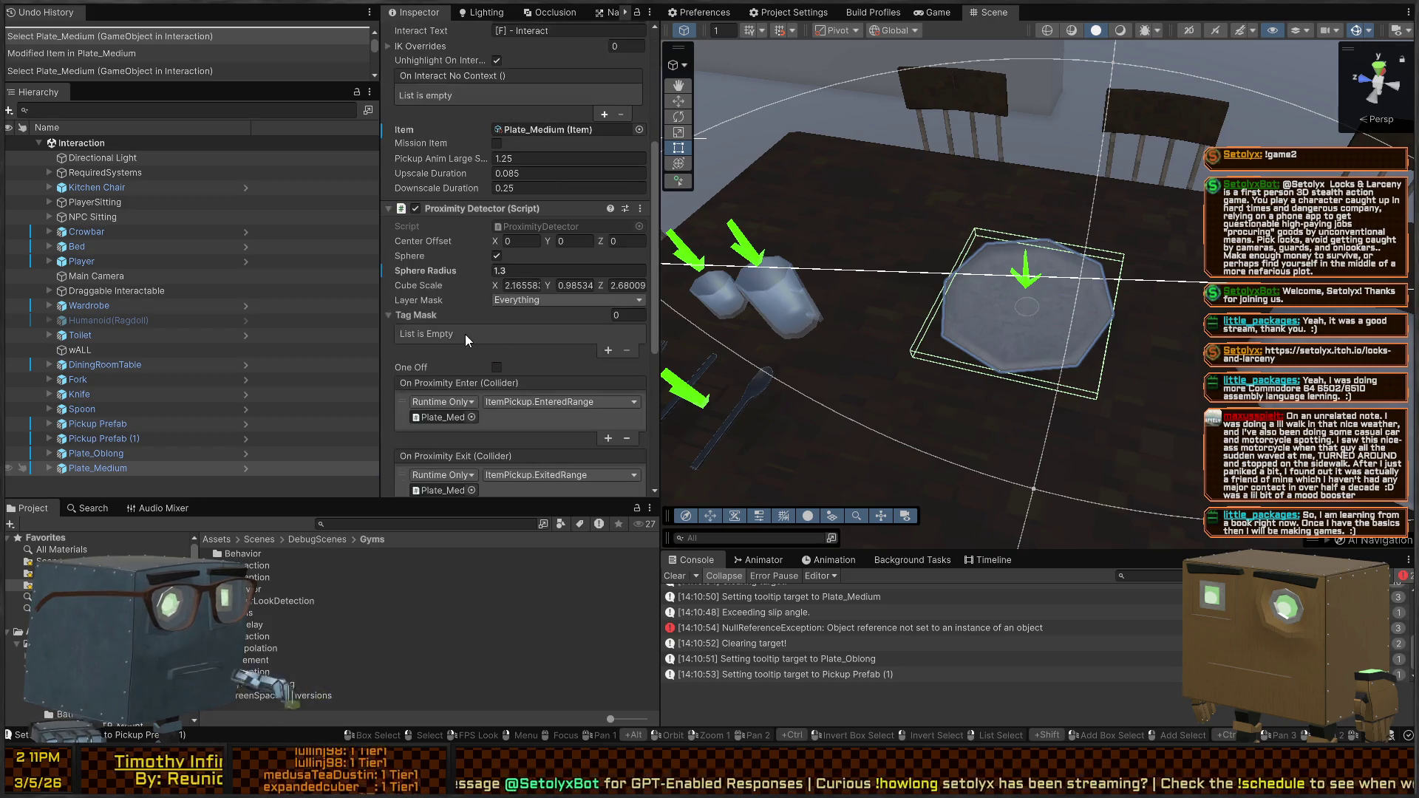
scroll(510, 140, up, 3)
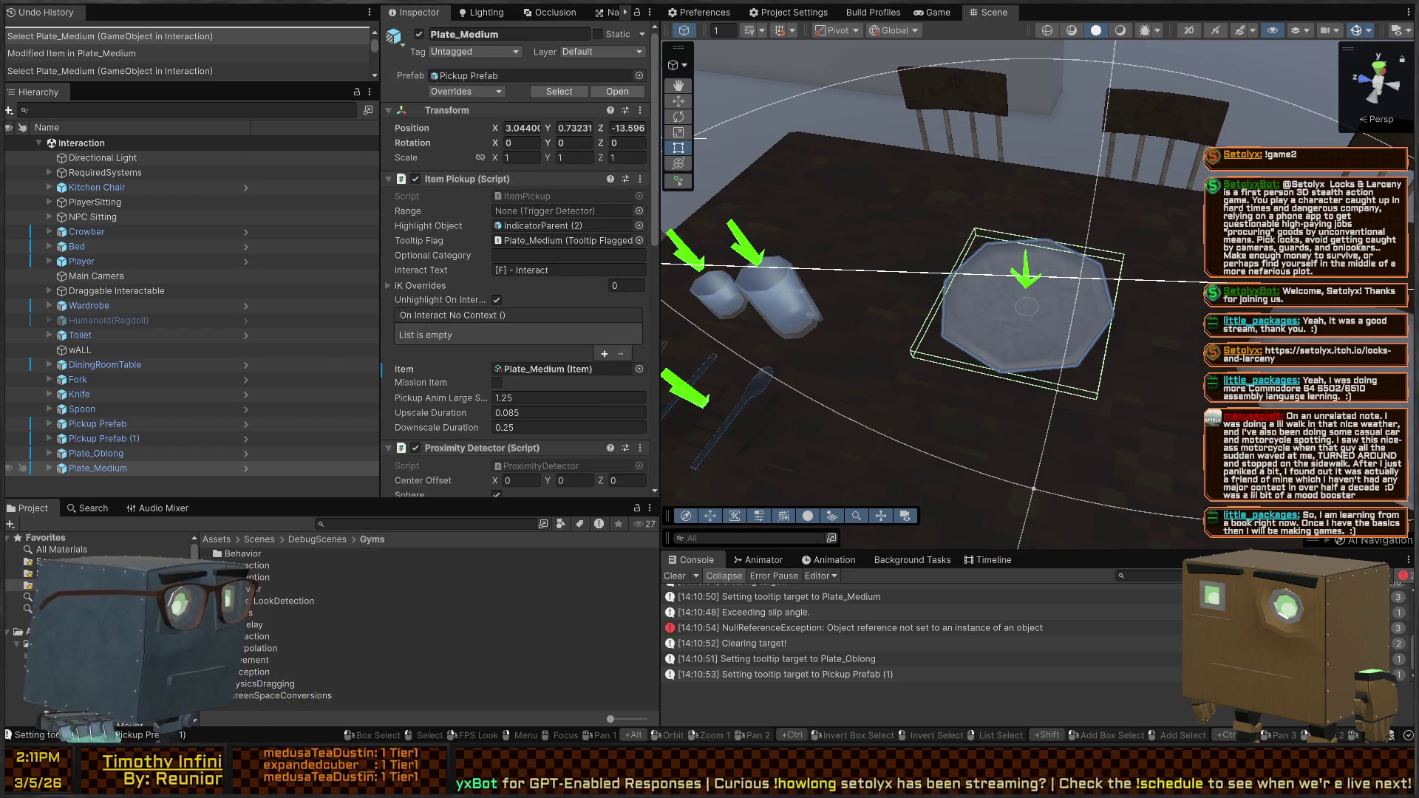
click(467, 77)
double_click(238, 565)
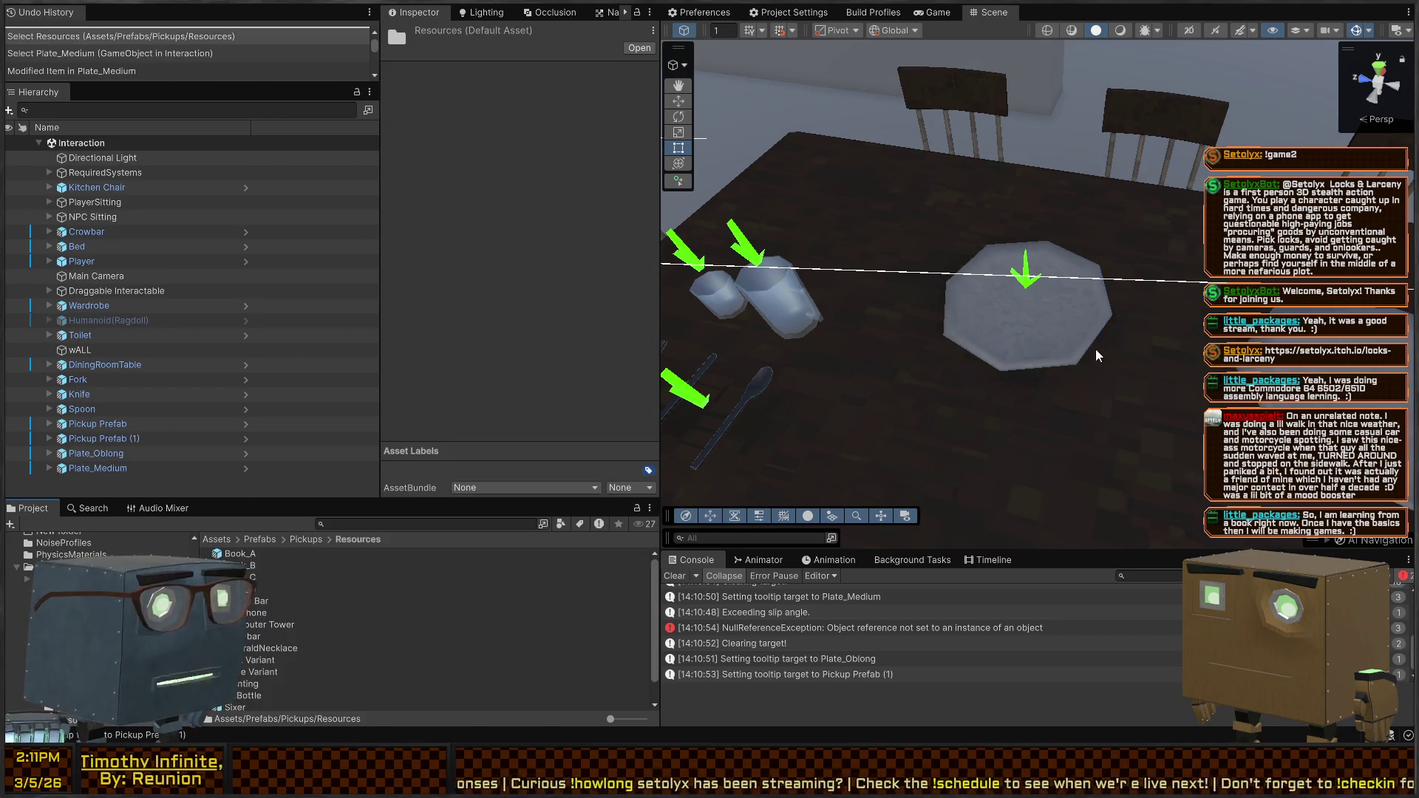
click(1072, 334)
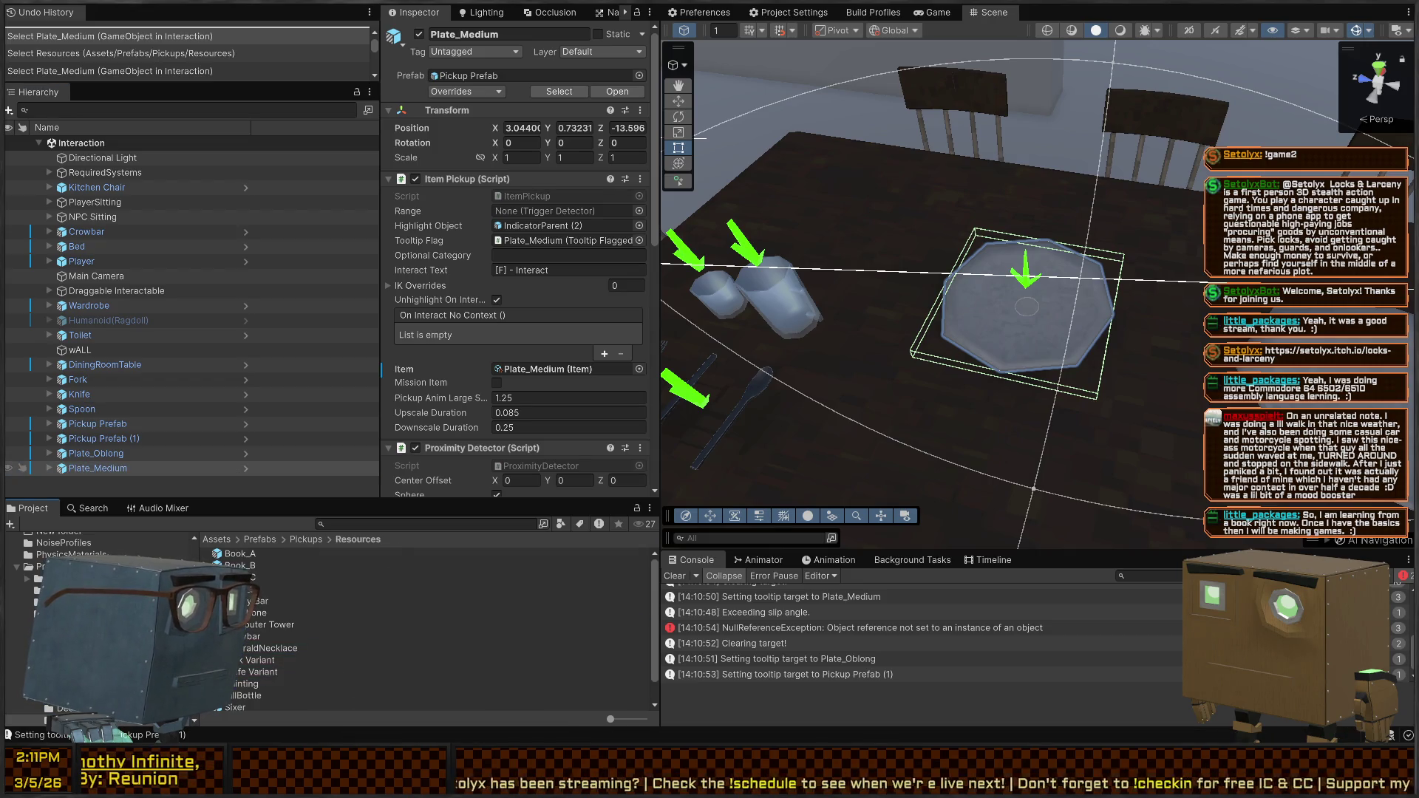
drag(99, 468, 428, 635)
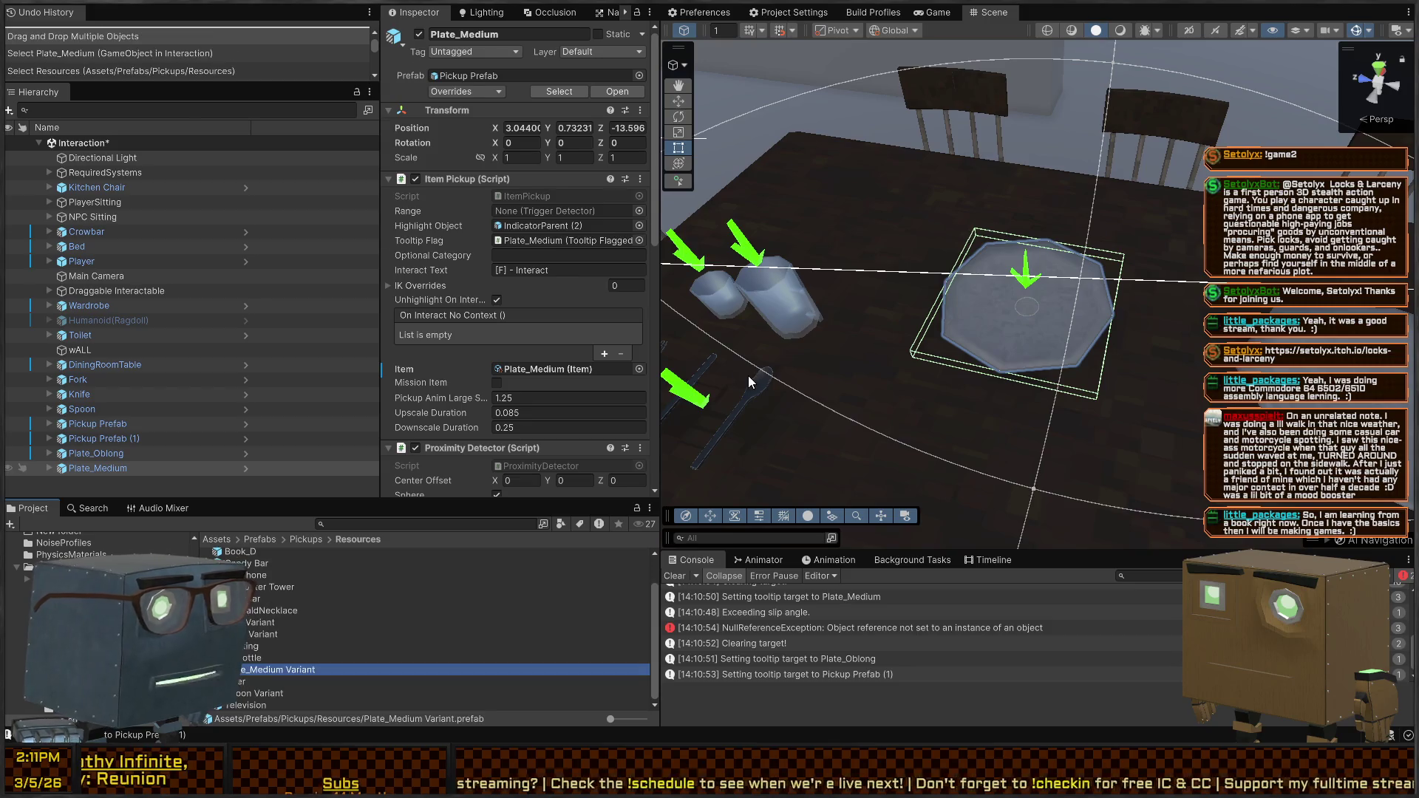
click(92, 455)
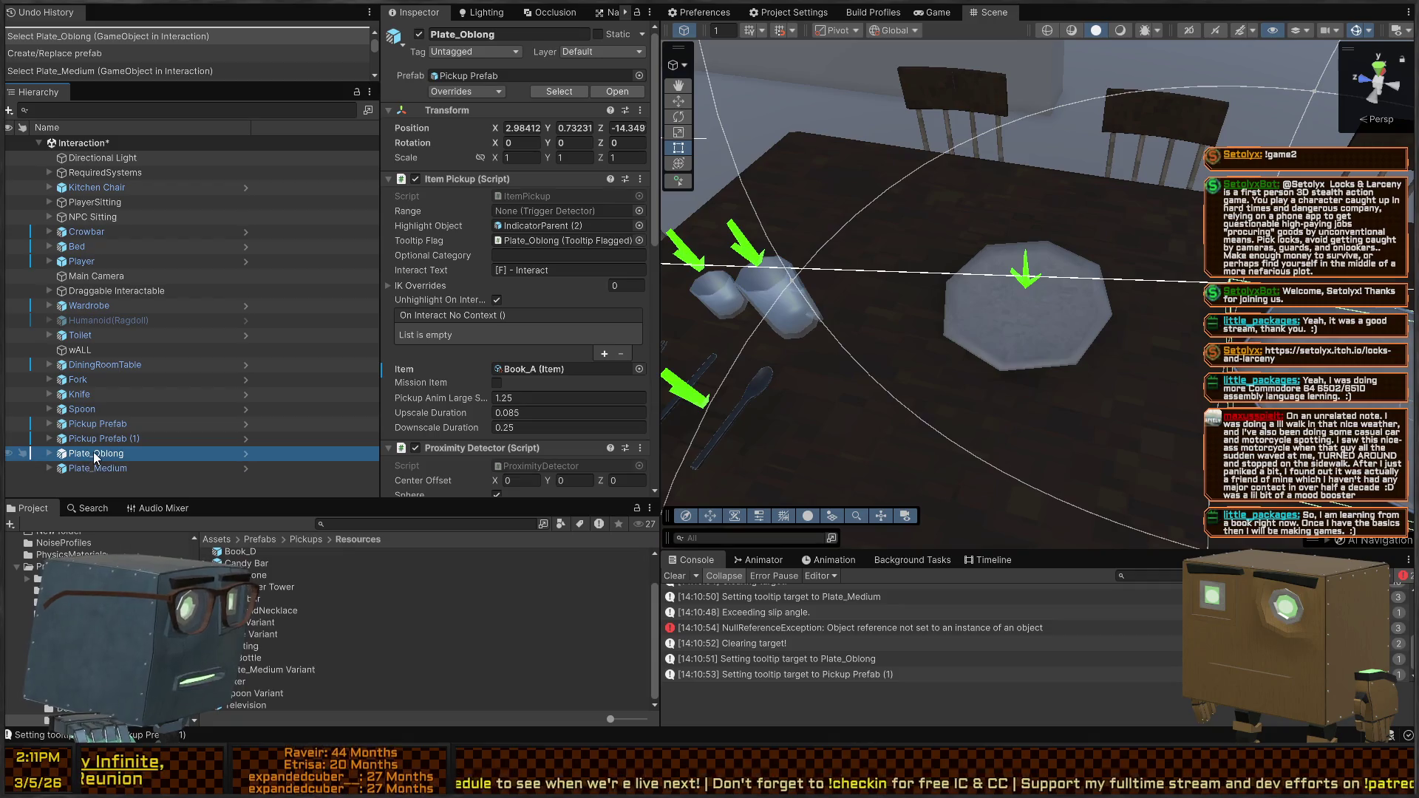
scroll(104, 628, up, 5)
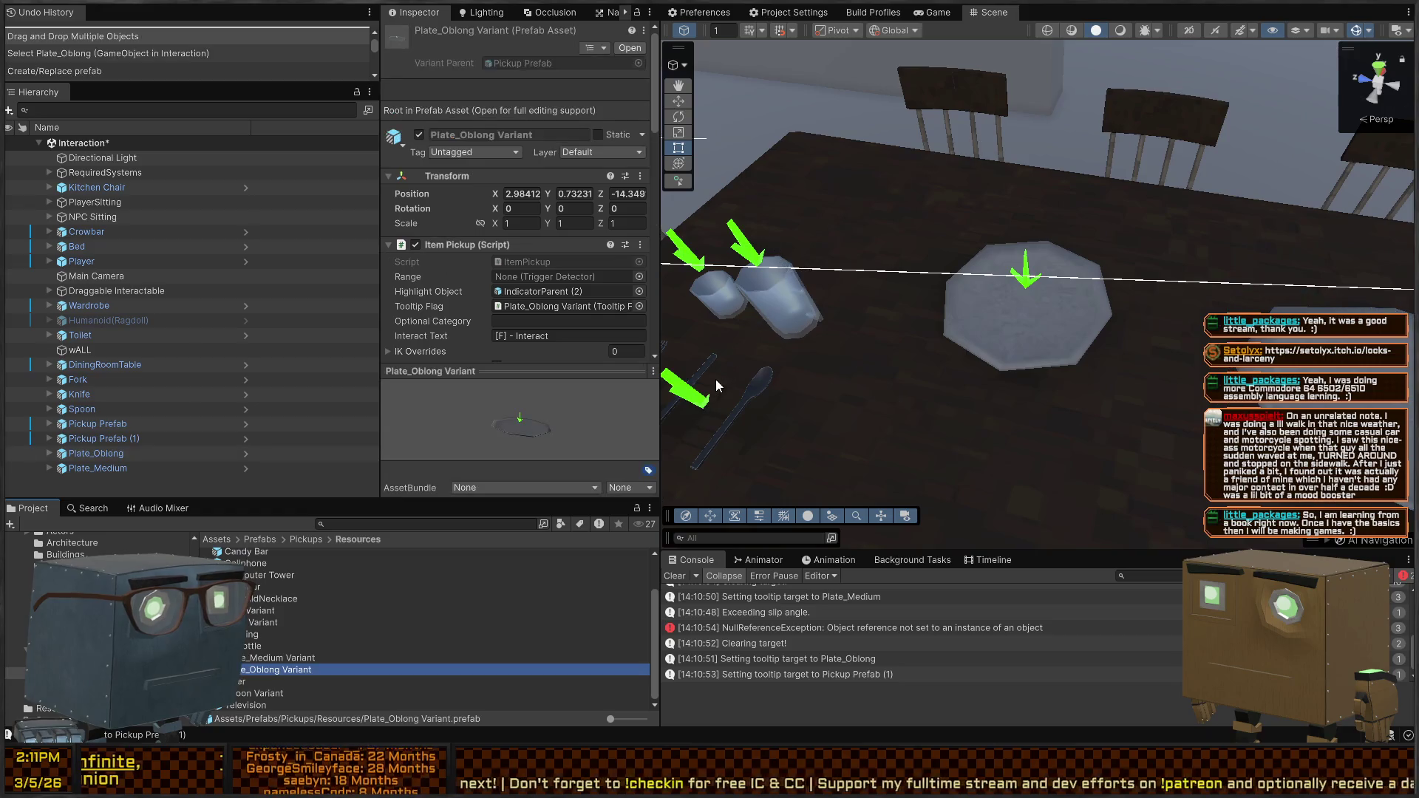
key(s)
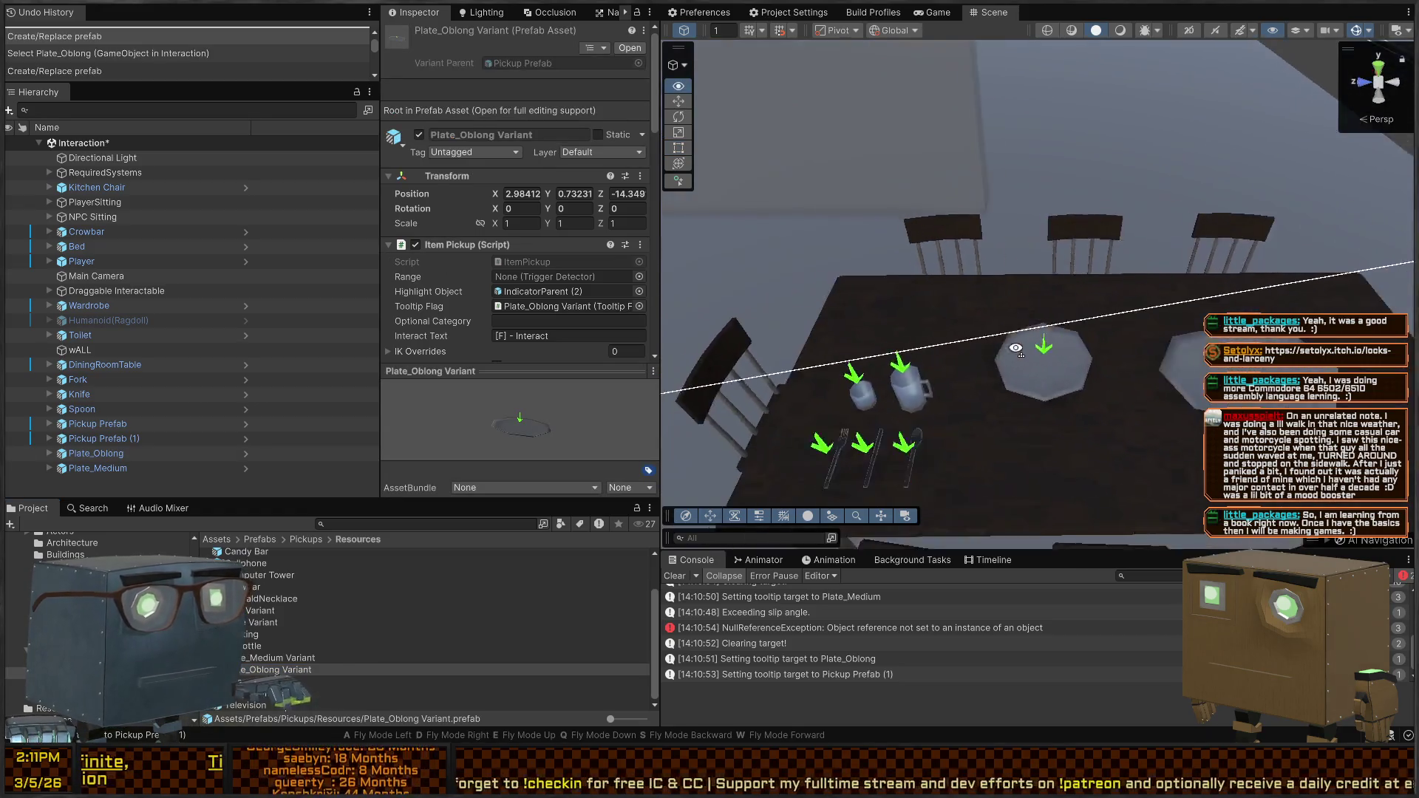
key(a)
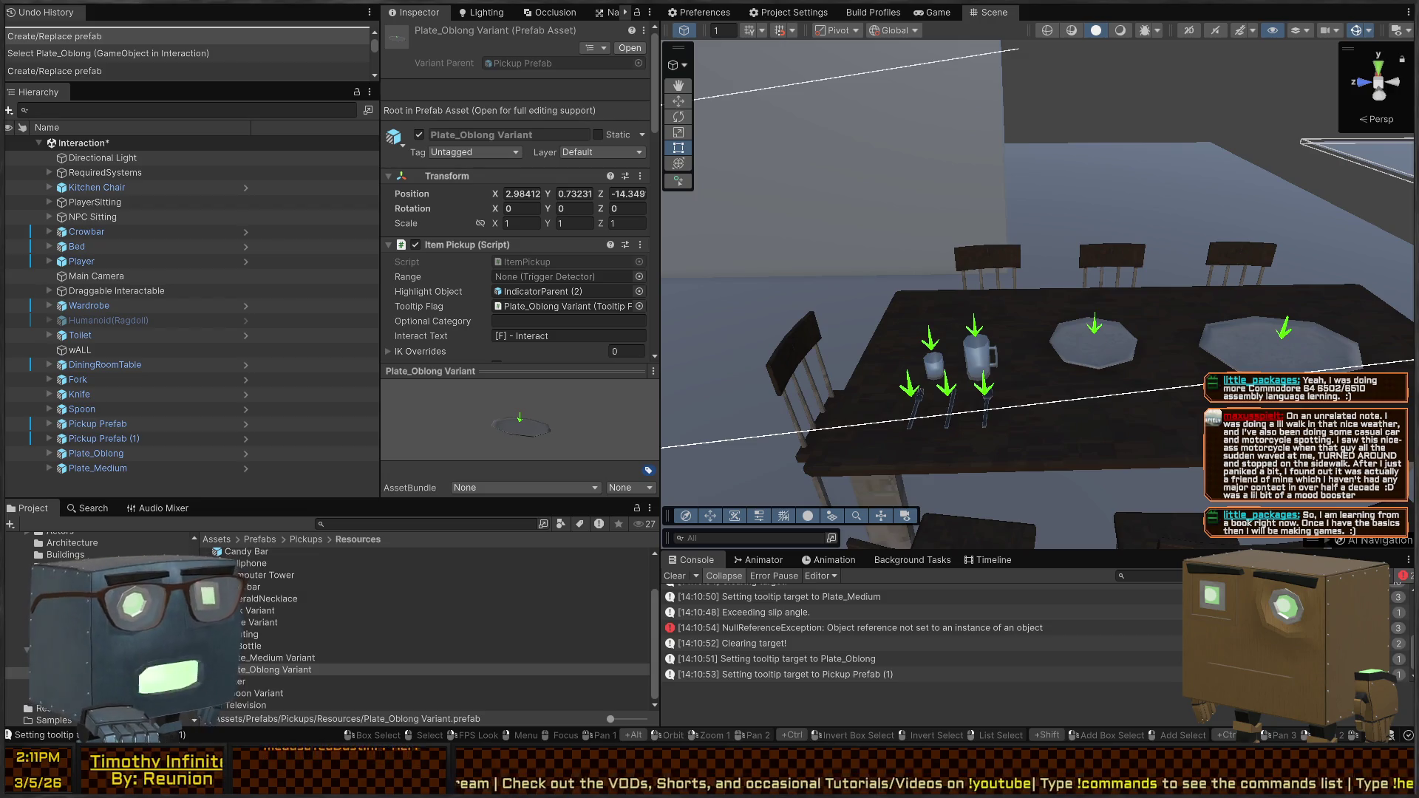
mouse_move(739, 281)
mouse_down()
mouse_move(775, 257)
mouse_move(906, 251)
mouse_up()
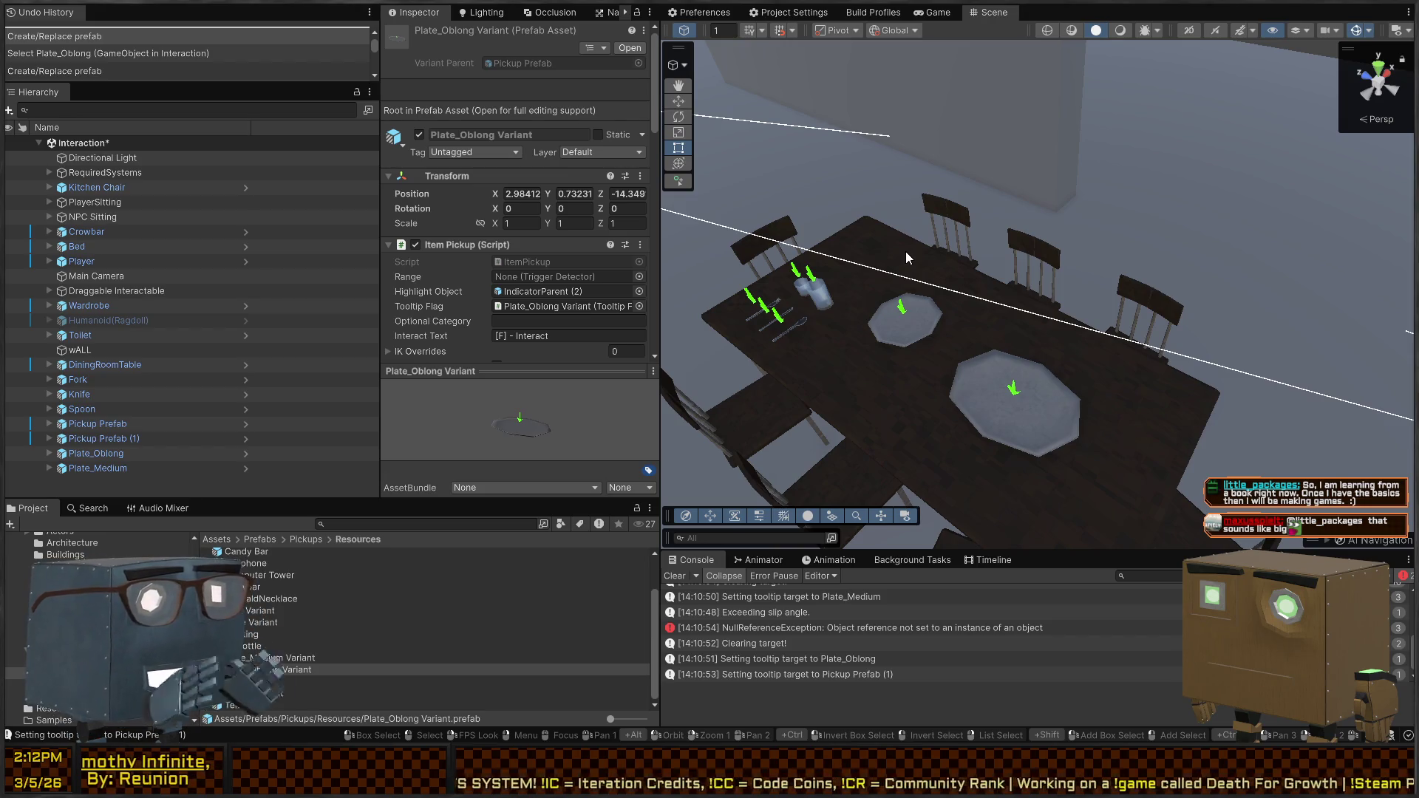
mouse_move(894, 192)
mouse_down()
mouse_move(884, 171)
mouse_move(978, 168)
mouse_move(945, 167)
mouse_move(941, 202)
mouse_move(979, 231)
mouse_move(1013, 231)
mouse_move(1047, 290)
mouse_move(988, 309)
mouse_up()
click(1021, 246)
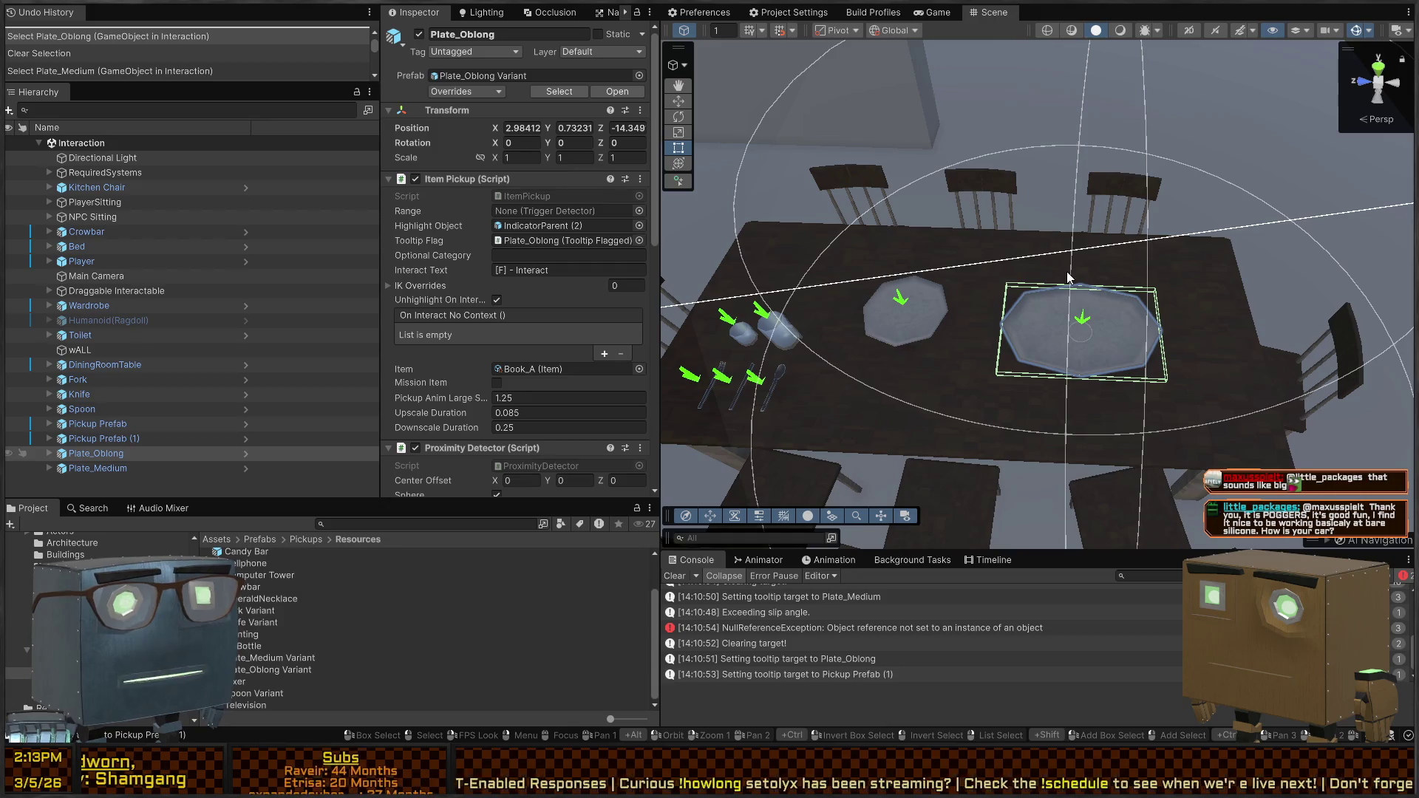
Select Plate_Medium and Plate_Oblong together, delete them, then undo to restore both
mouse_move(1076, 306)
mouse_down()
mouse_move(922, 223)
mouse_move(927, 251)
mouse_up()
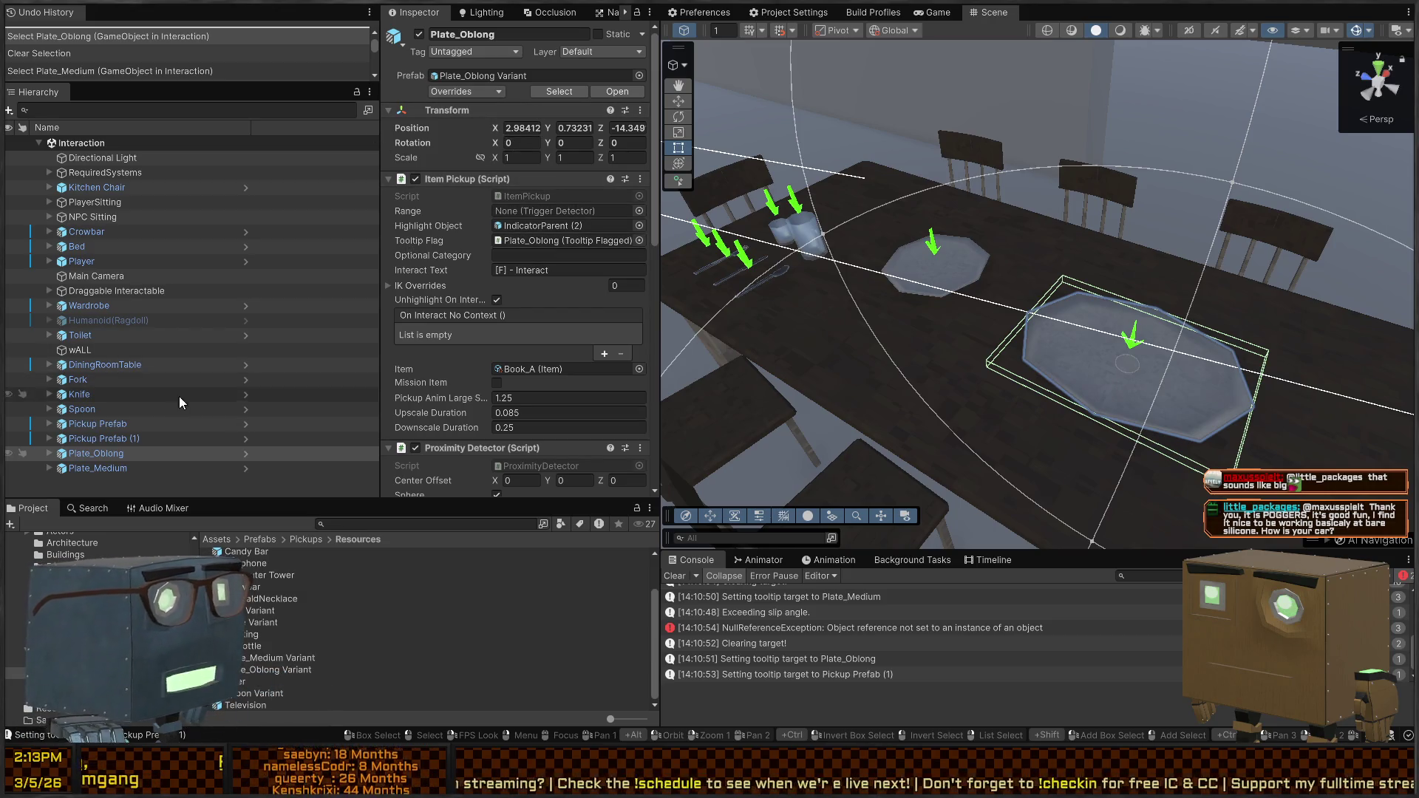
click(99, 466)
click(99, 454)
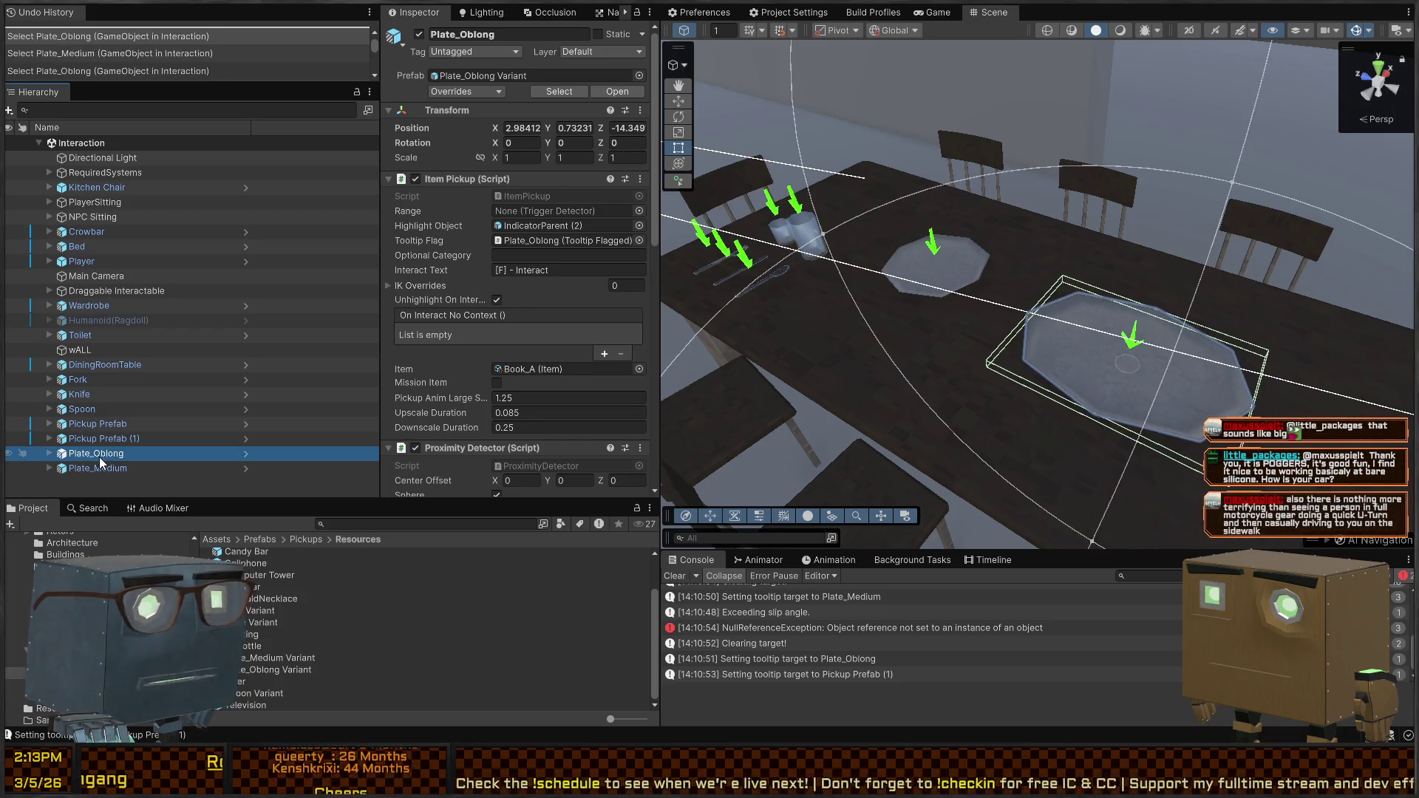
shift+click(99, 468)
key(Delete)
mouse_move(1005, 255)
mouse_down()
mouse_move(1089, 274)
mouse_move(864, 298)
mouse_up()
key(ctrl+z)
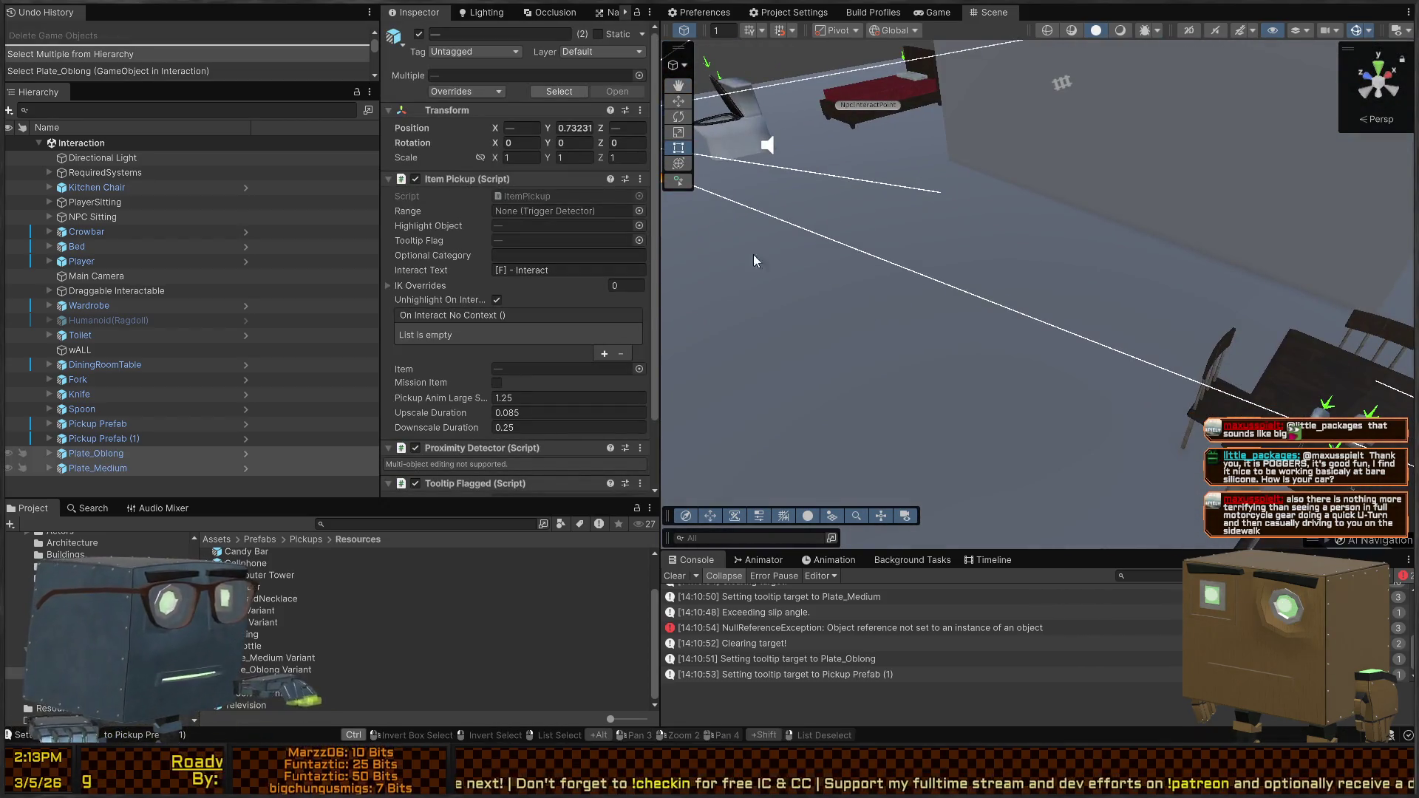
Navigate the Project window up from DebugScenes/Gyms to the Assets/Scenes folder
scroll(428, 629, up, 2)
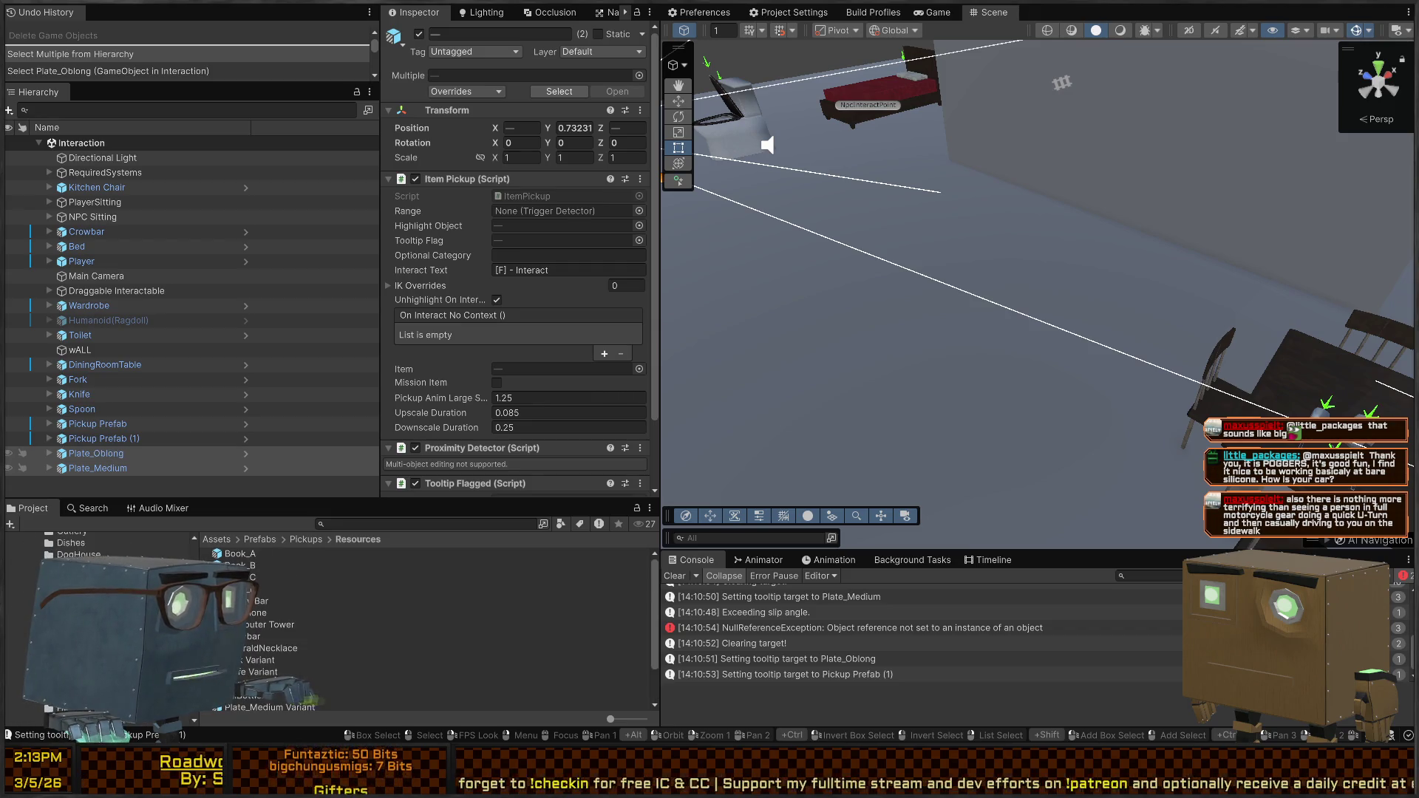
scroll(96, 621, up, 3)
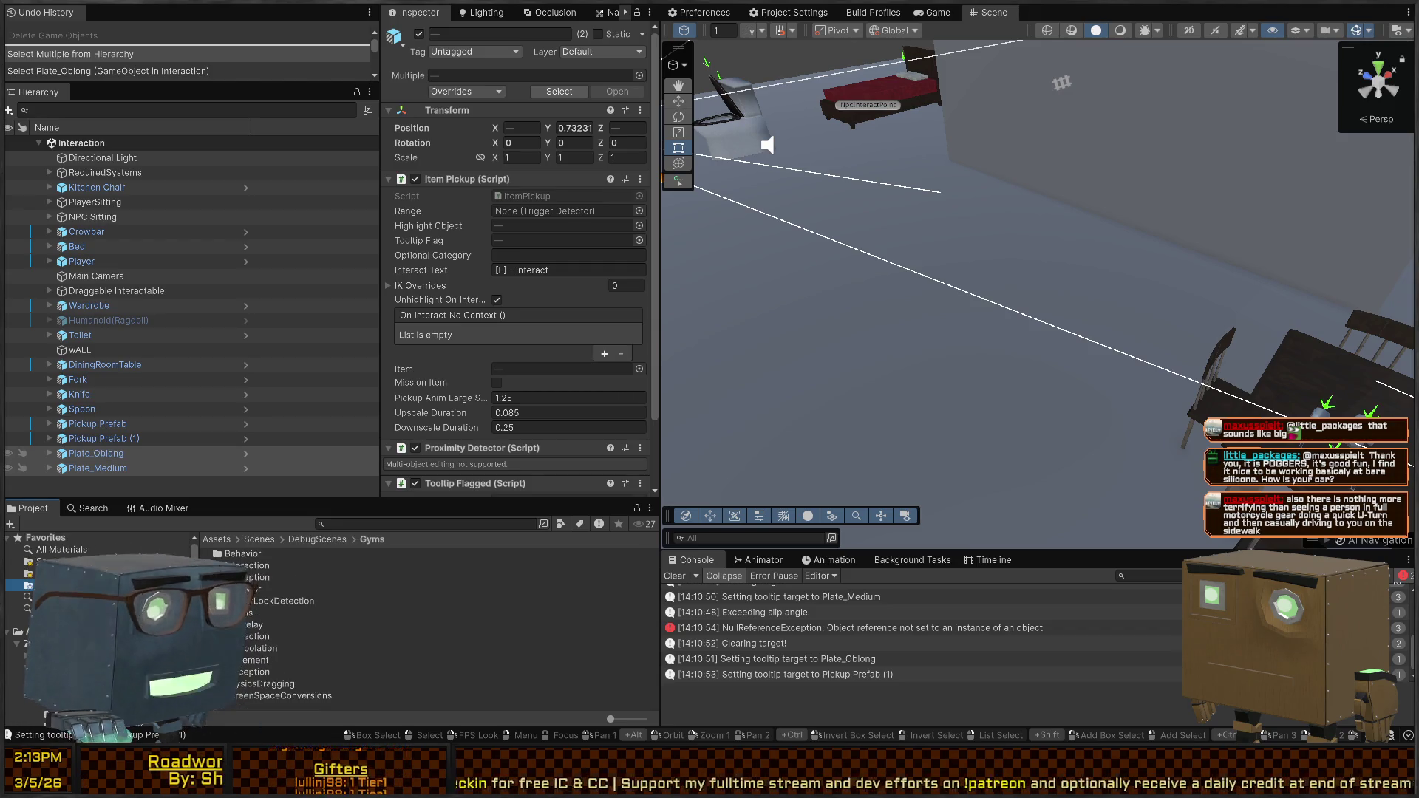
click(44, 584)
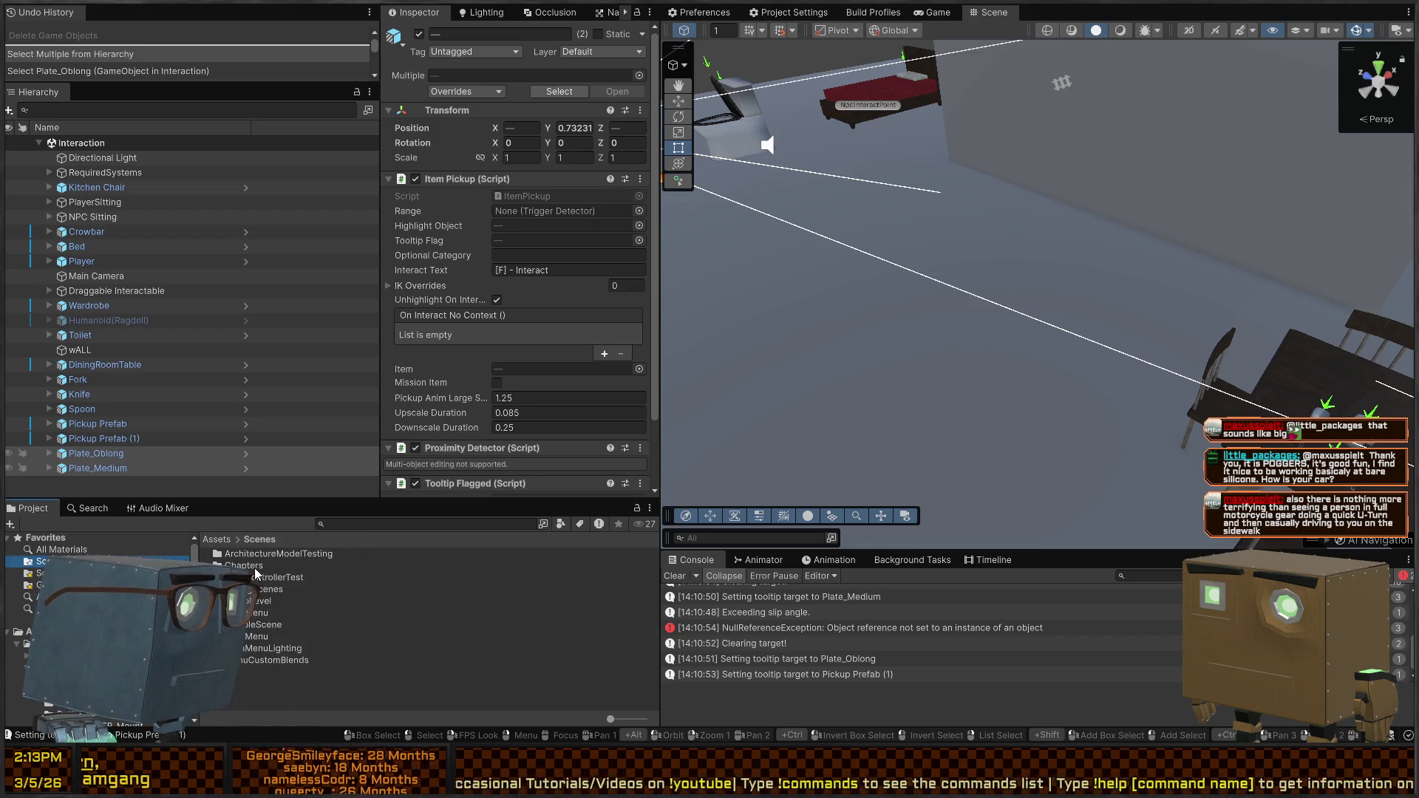
Open the Mission 1 Remake2 scene from Scenes/Chapters/Prologue
double_click(244, 565)
double_click(248, 555)
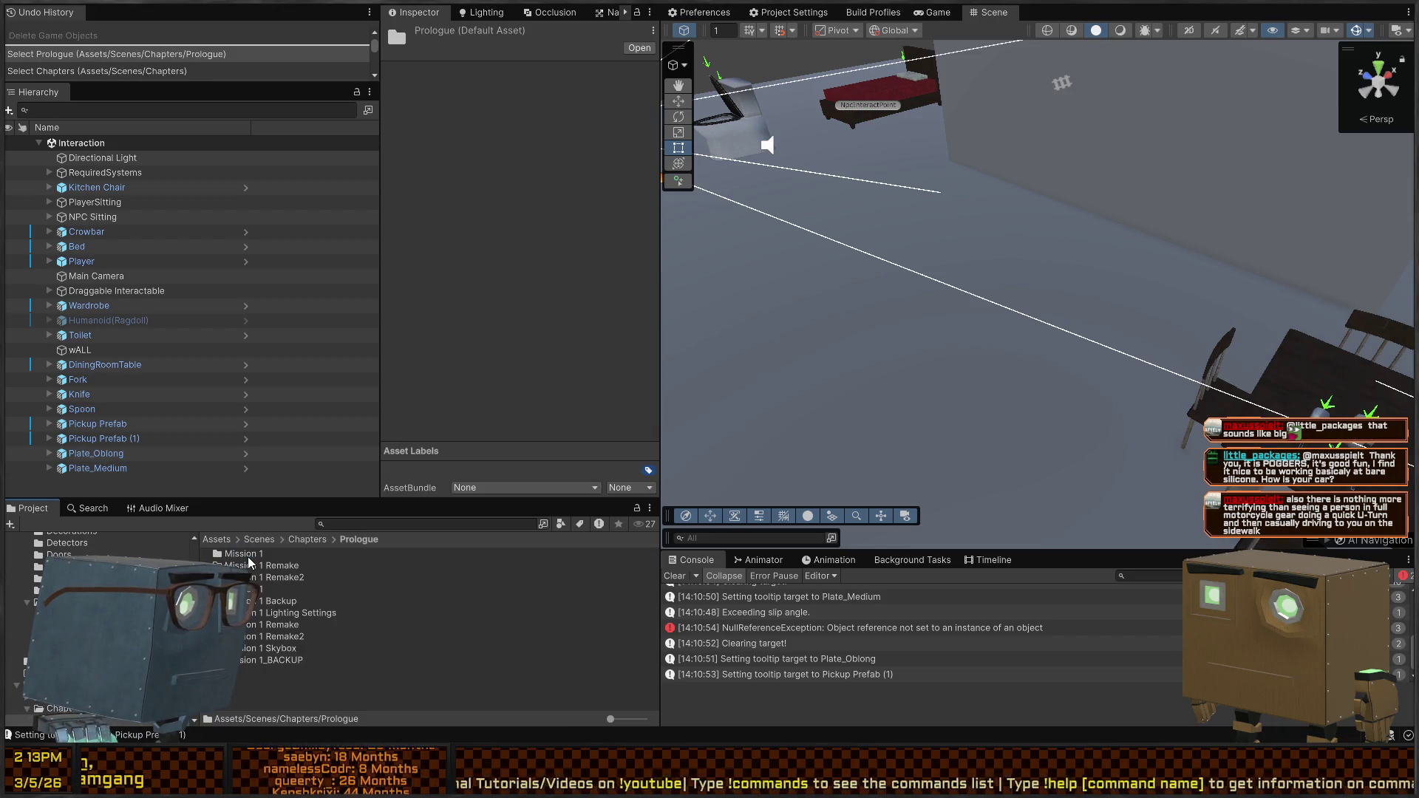
click(280, 637)
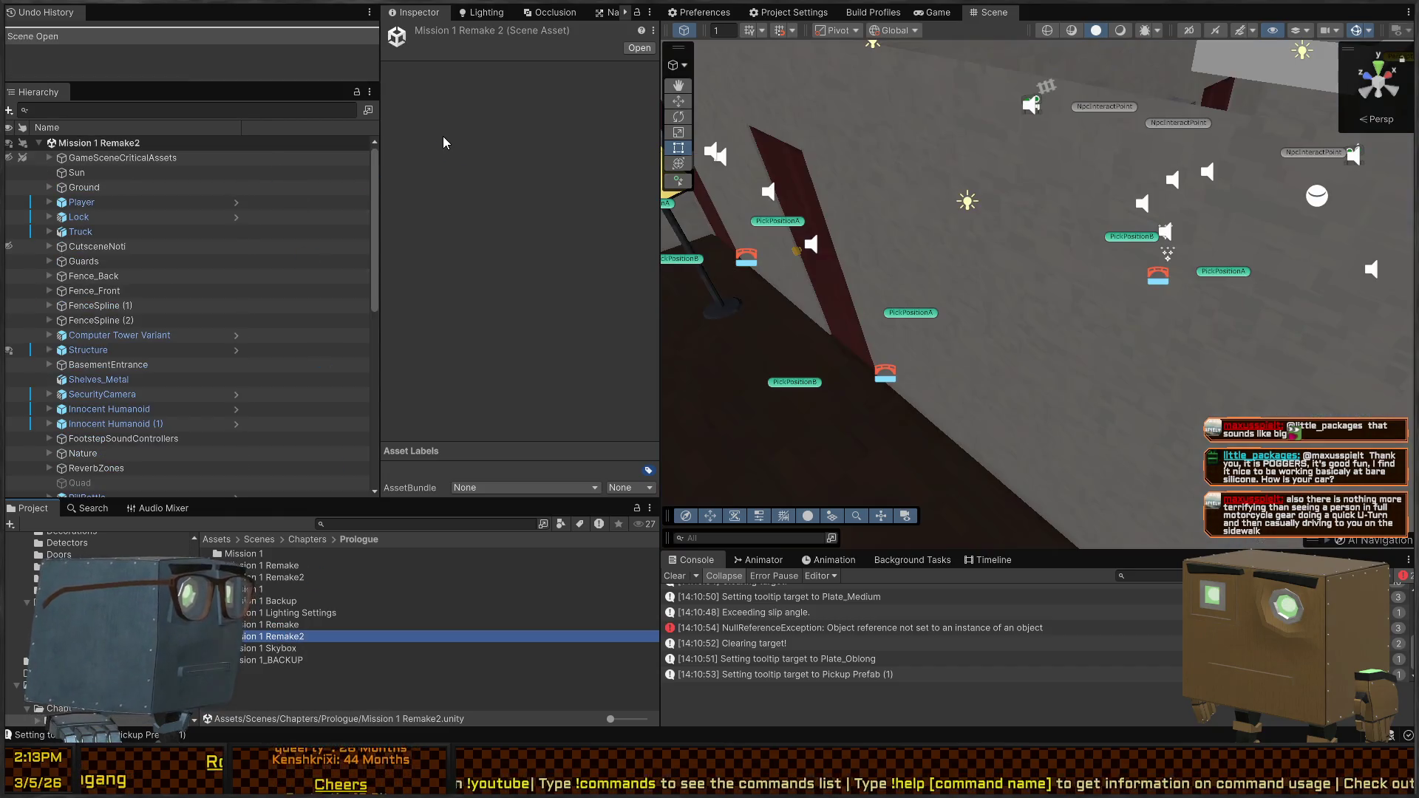
Fly the Scene view through the house to the kitchen fridge and counters
mouse_move(813, 81)
mouse_down()
mouse_move(833, 68)
mouse_move(623, 148)
mouse_move(462, 137)
mouse_move(380, 342)
mouse_move(558, 164)
mouse_move(953, 100)
mouse_move(1049, 285)
mouse_move(1370, 69)
mouse_move(1110, 50)
mouse_move(1401, 68)
mouse_move(861, 196)
mouse_move(1299, 127)
mouse_move(1330, 209)
mouse_move(1389, 214)
mouse_up()
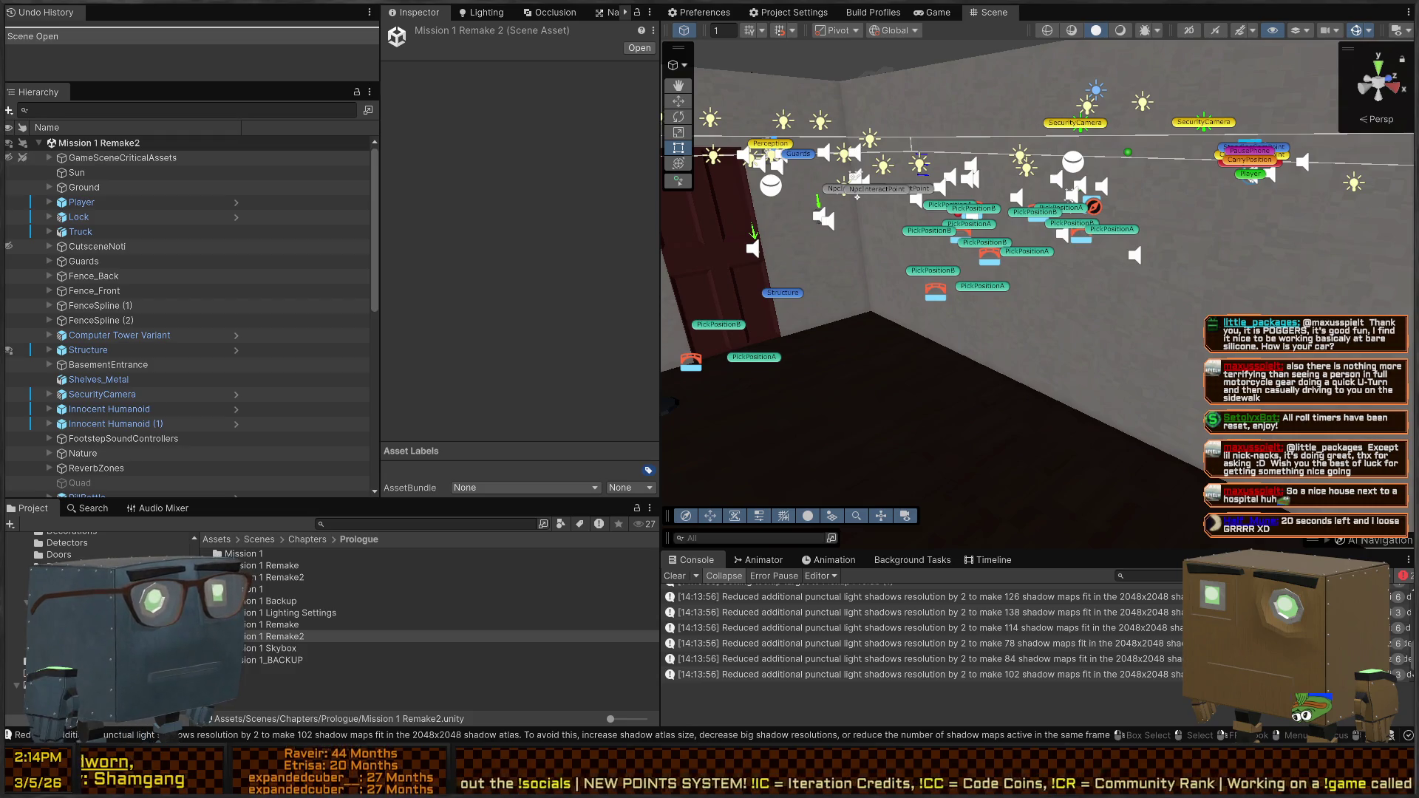
mouse_move(1027, 208)
mouse_down()
mouse_move(1288, 253)
mouse_move(936, 177)
mouse_move(402, 188)
mouse_move(468, 194)
mouse_up()
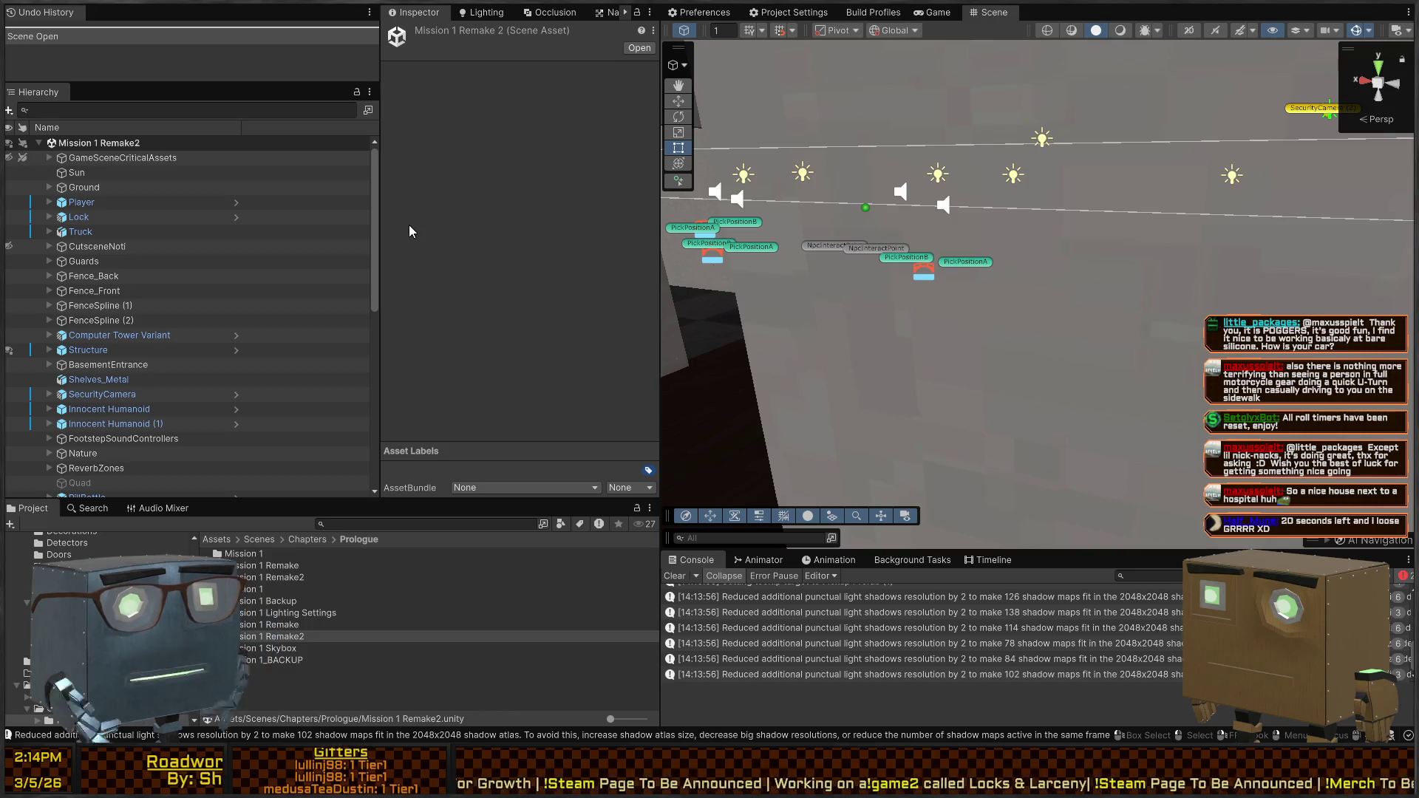
mouse_move(890, 278)
mouse_down()
mouse_move(1392, 264)
mouse_move(1344, 294)
mouse_move(1335, 283)
mouse_move(1365, 289)
mouse_move(1278, 284)
mouse_move(1312, 287)
mouse_move(1296, 298)
mouse_move(1294, 278)
mouse_move(1238, 268)
mouse_move(1392, 253)
mouse_move(1061, 220)
mouse_move(698, 388)
mouse_move(697, 373)
mouse_move(595, 340)
mouse_move(685, 279)
mouse_move(737, 319)
mouse_move(699, 371)
mouse_move(711, 313)
mouse_move(815, 280)
mouse_move(1409, 262)
mouse_move(739, 269)
mouse_move(1002, 287)
mouse_move(658, 272)
mouse_move(793, 269)
mouse_up()
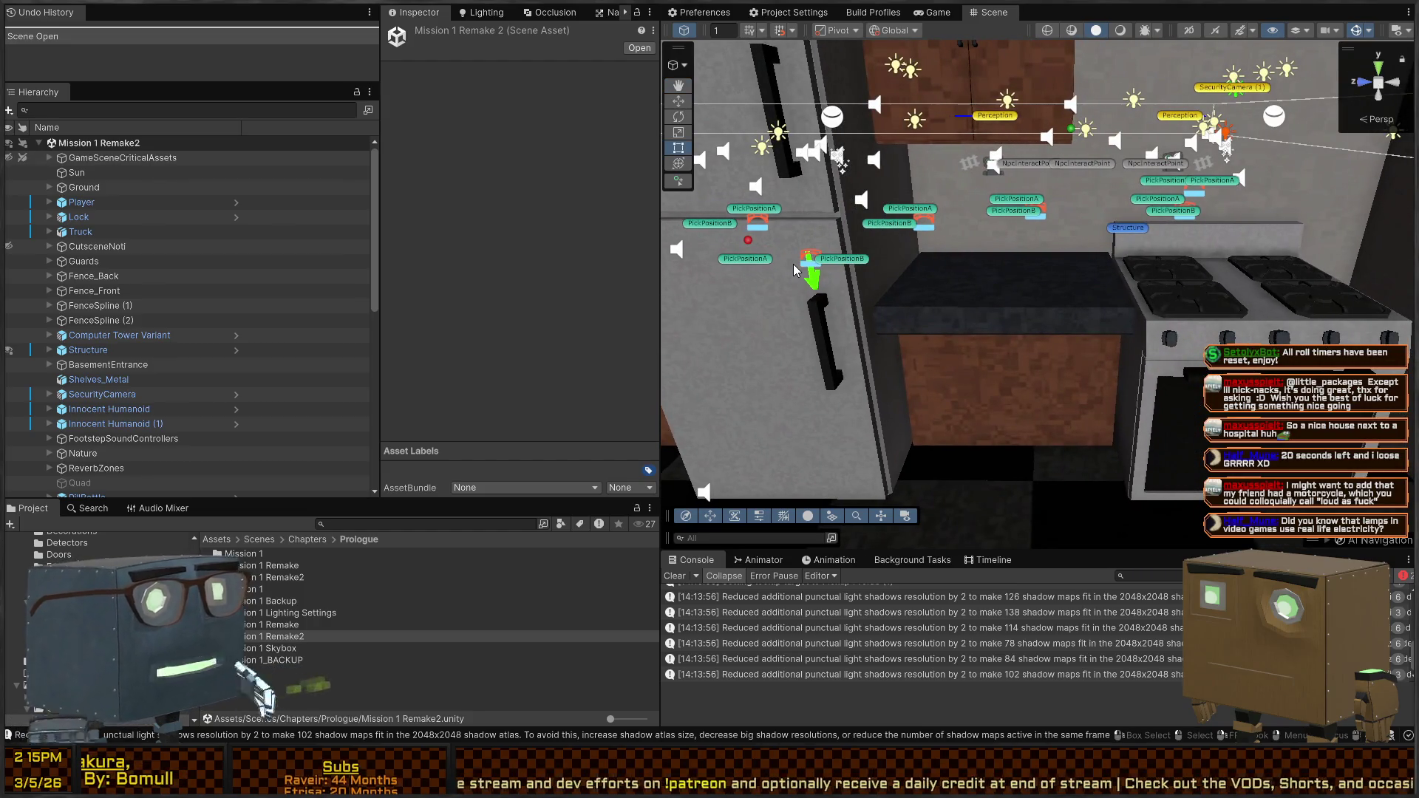
mouse_move(1175, 287)
mouse_down()
mouse_move(1187, 285)
mouse_move(1146, 309)
mouse_move(841, 272)
mouse_up()
Select Fridge_Door.001, swing it open about 65 degrees, then undo back to rotation 0
click(966, 231)
key(f)
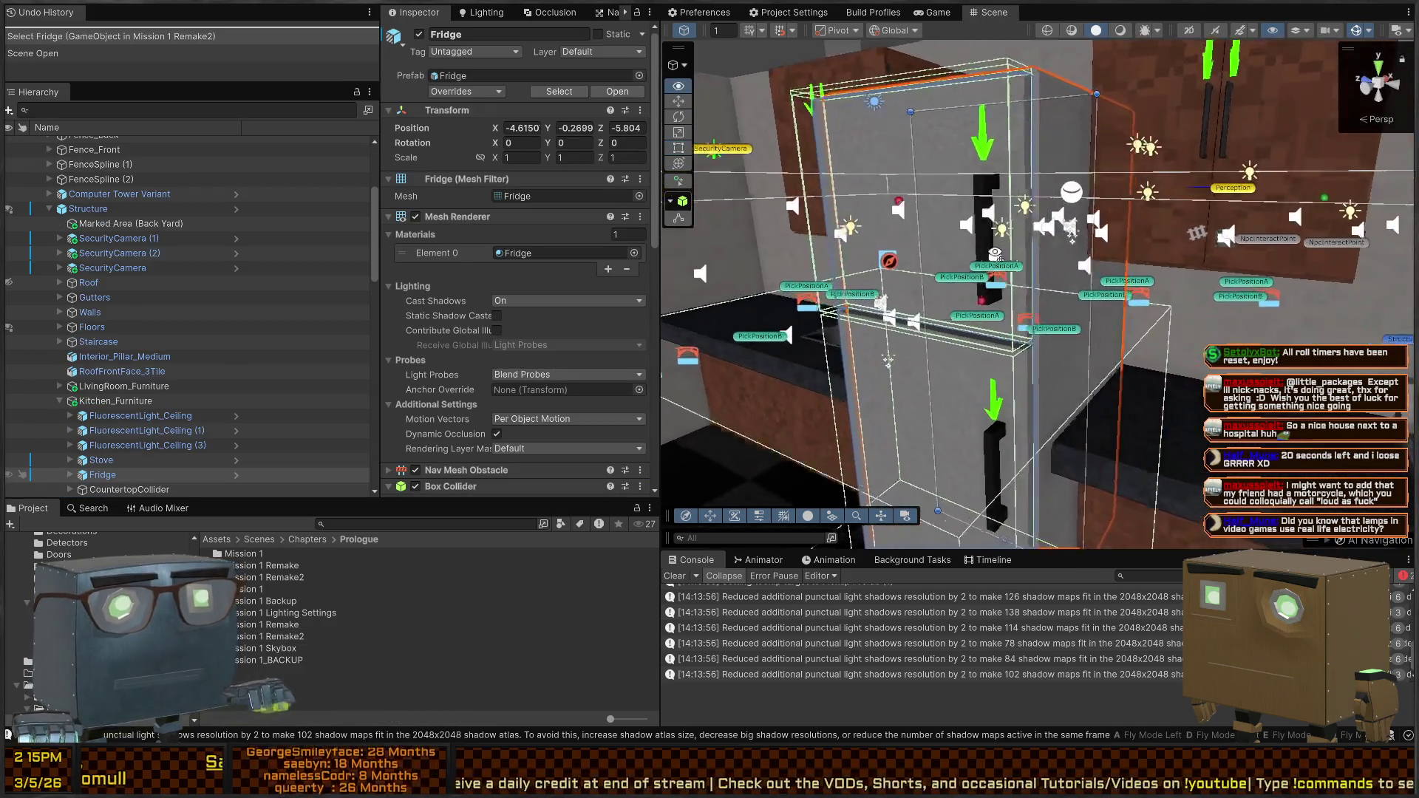
click(912, 117)
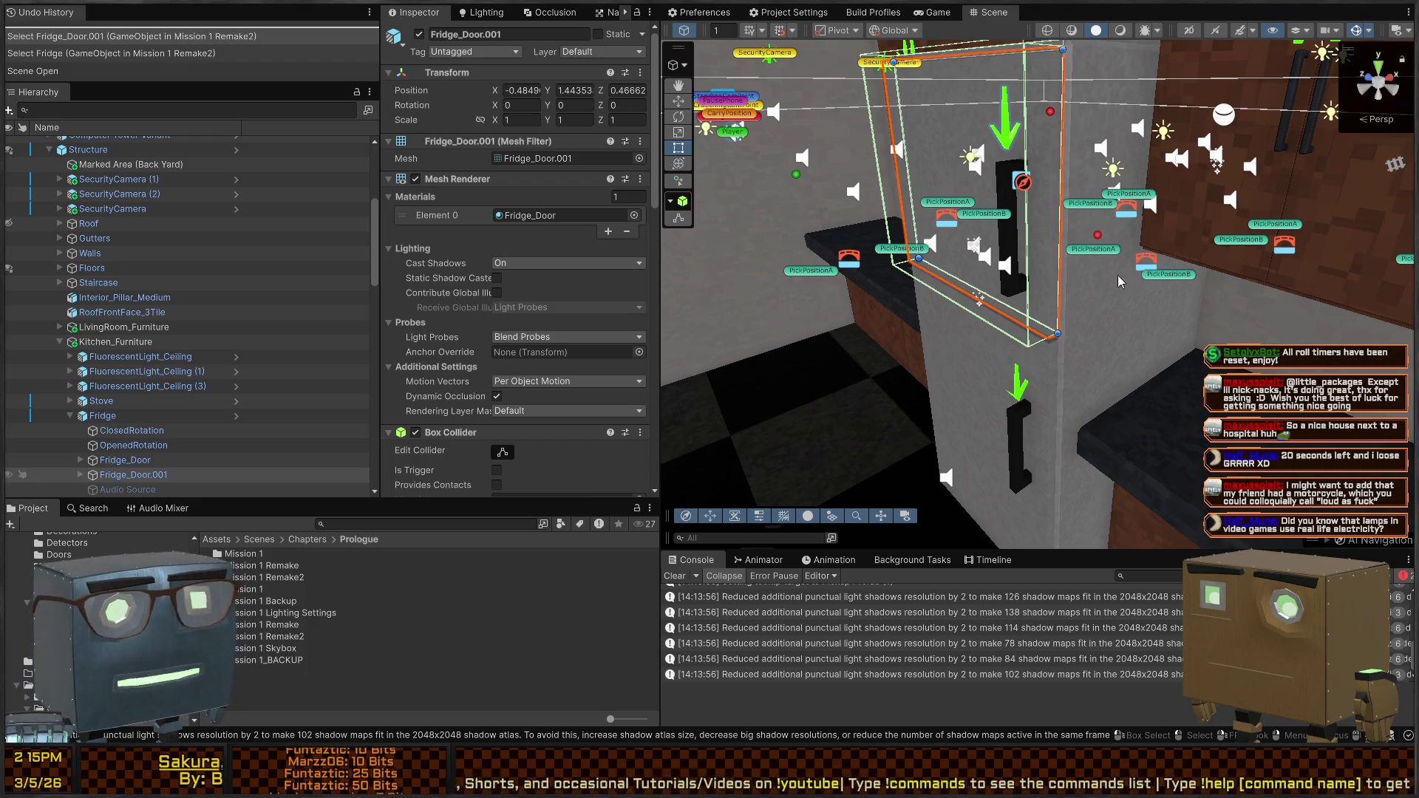
key(f)
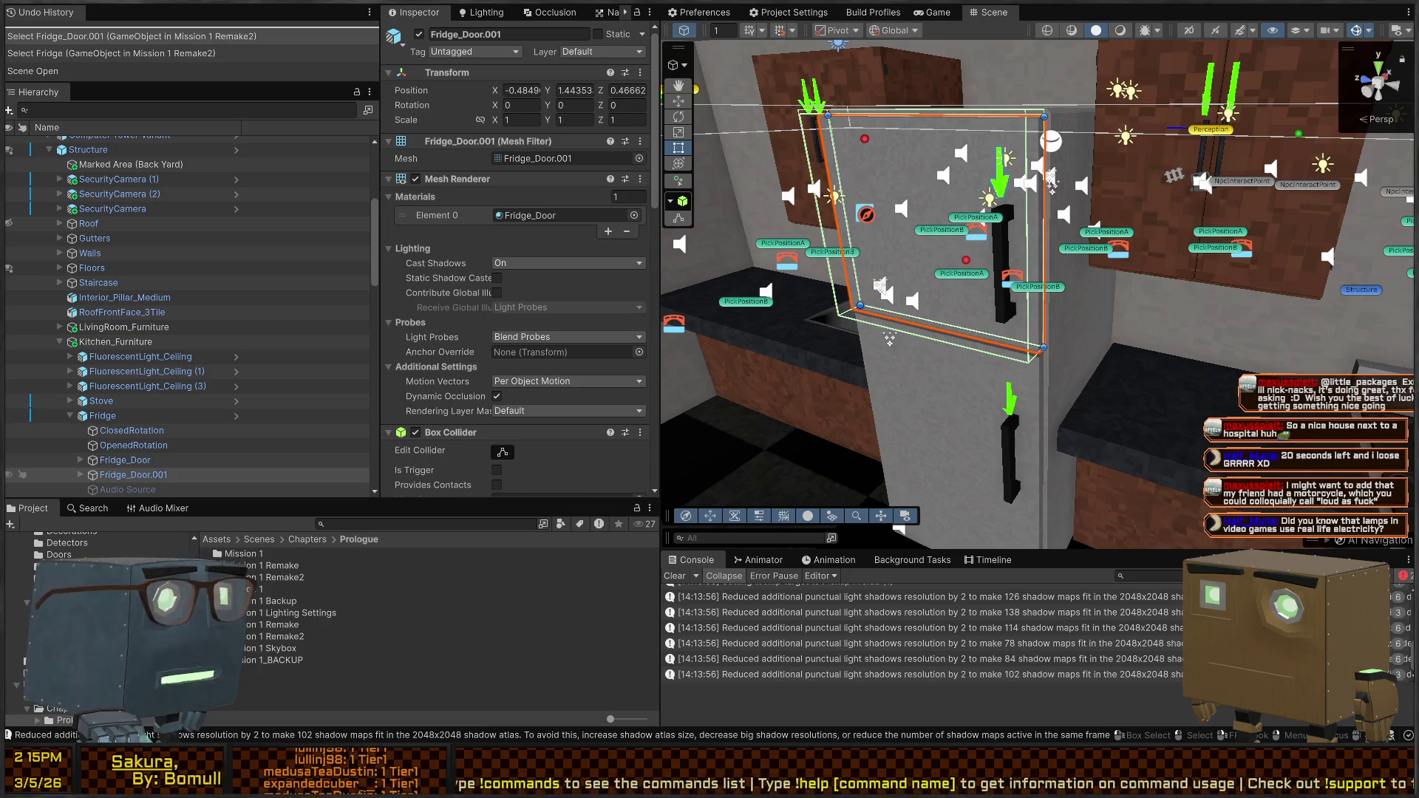
mouse_move(1047, 227)
mouse_down()
mouse_move(1085, 242)
mouse_move(1049, 237)
mouse_up()
drag(897, 397, 770, 409)
click(1031, 443)
drag(1031, 444, 950, 318)
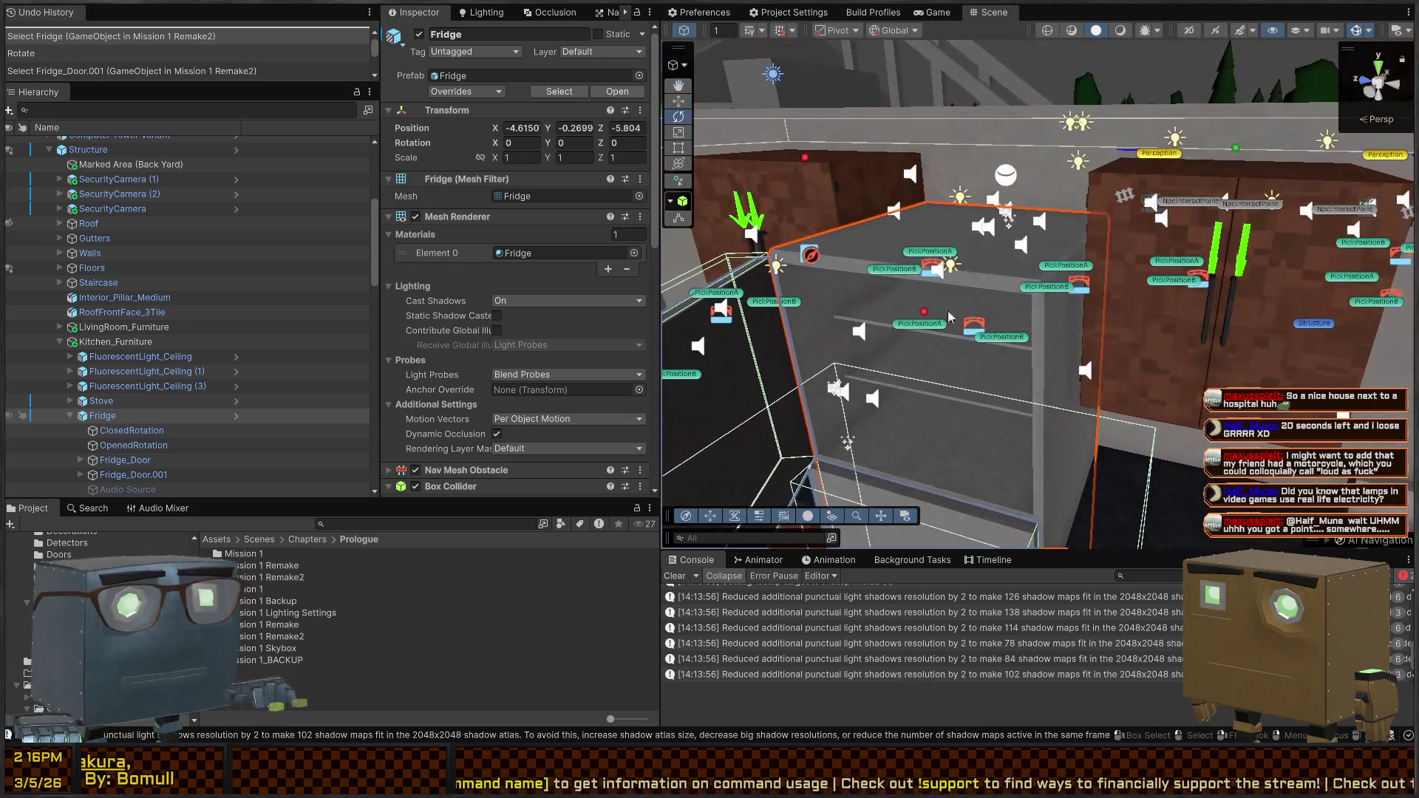
key(ctrl+z)
key(ctrl+z)
Show the running game in the Game view, maximized to fill the editor
drag(819, 295, 740, 34)
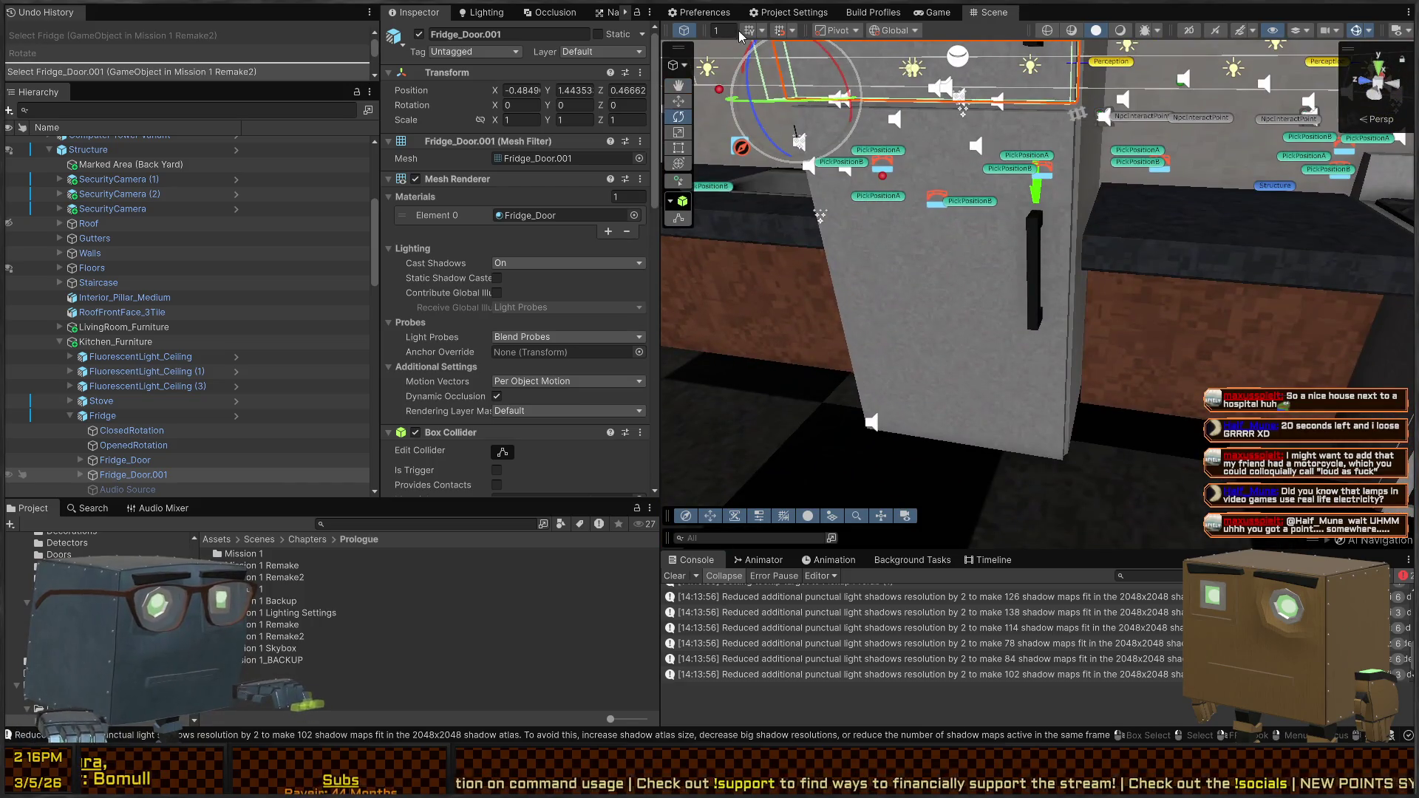
click(930, 24)
key(shift+space)
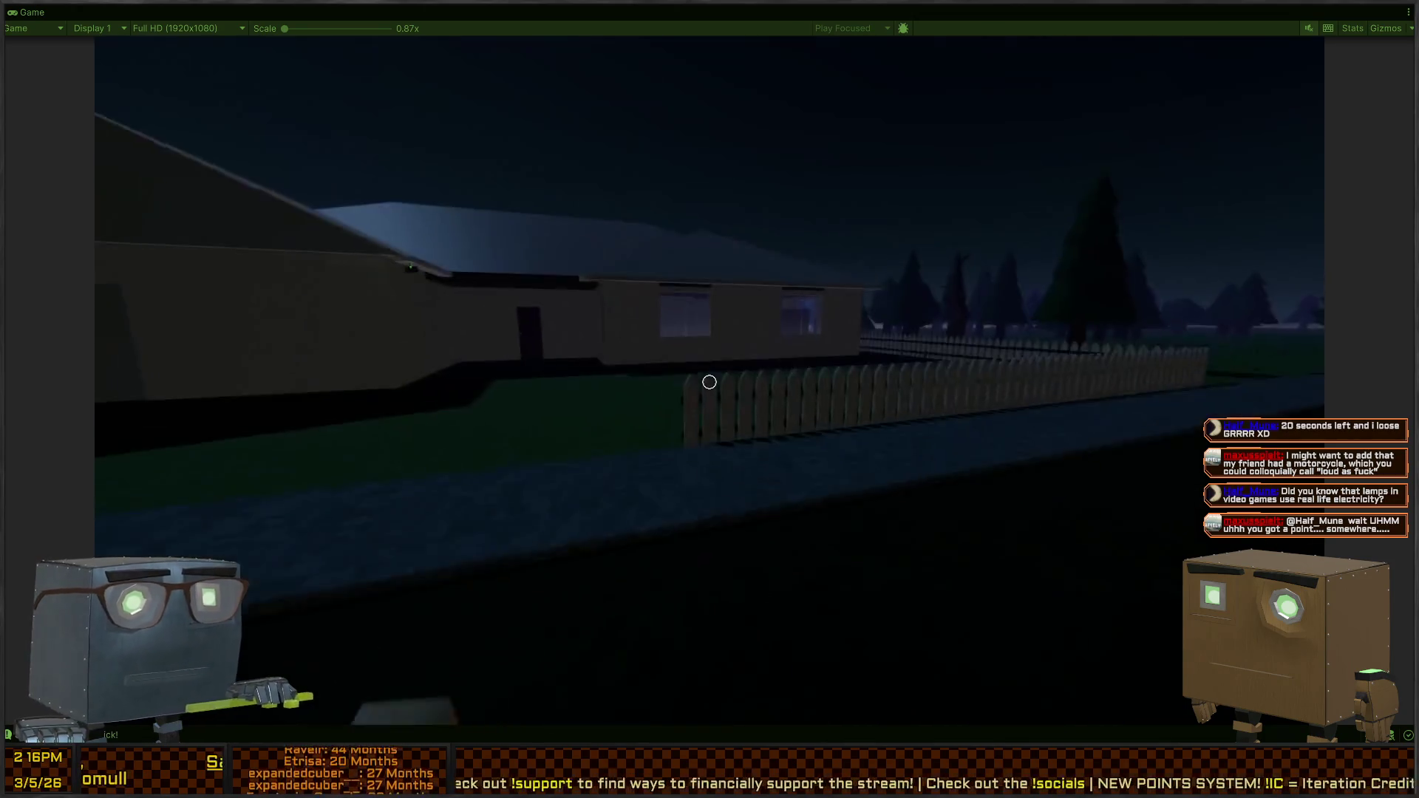
Walk the player into the house and up to the kitchen wall
key(w)
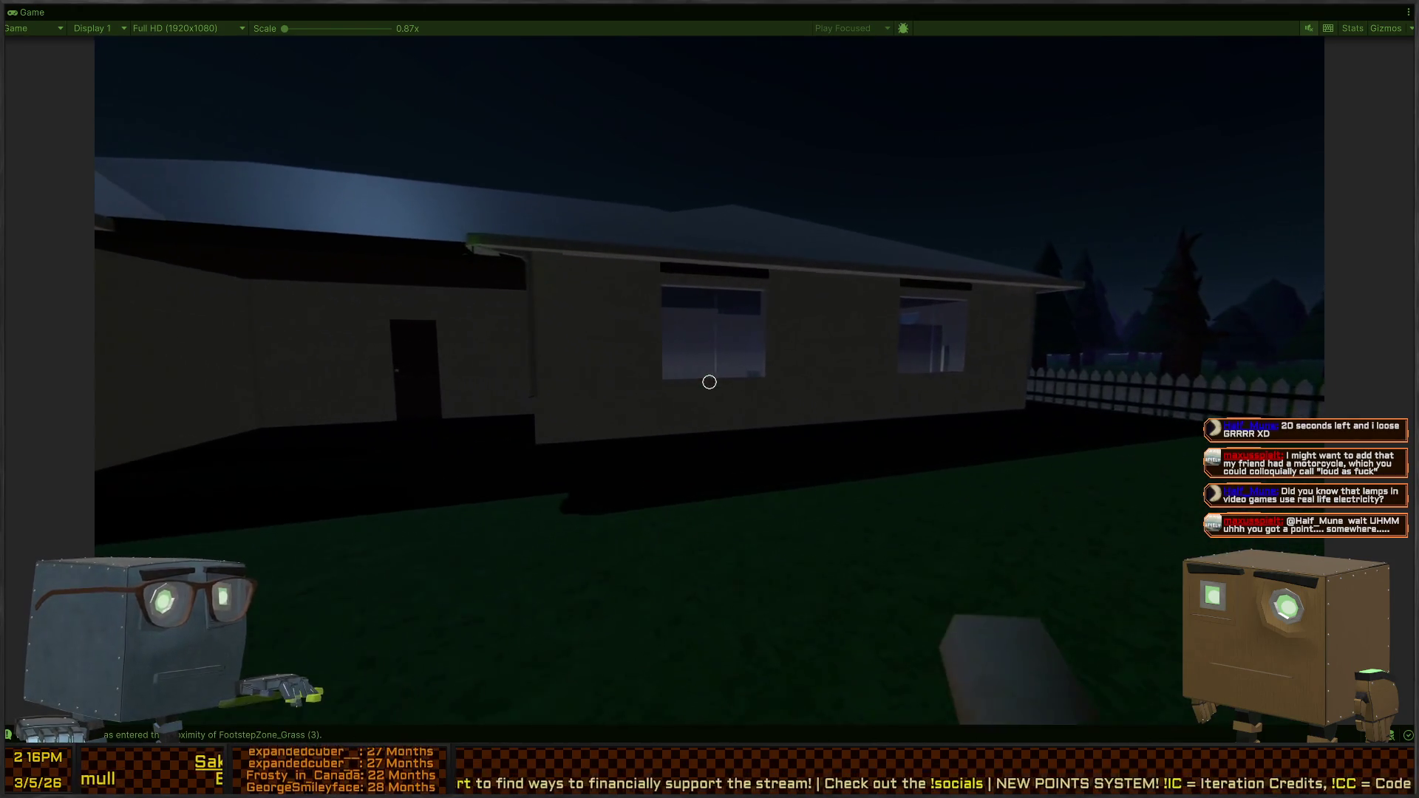
key(w)
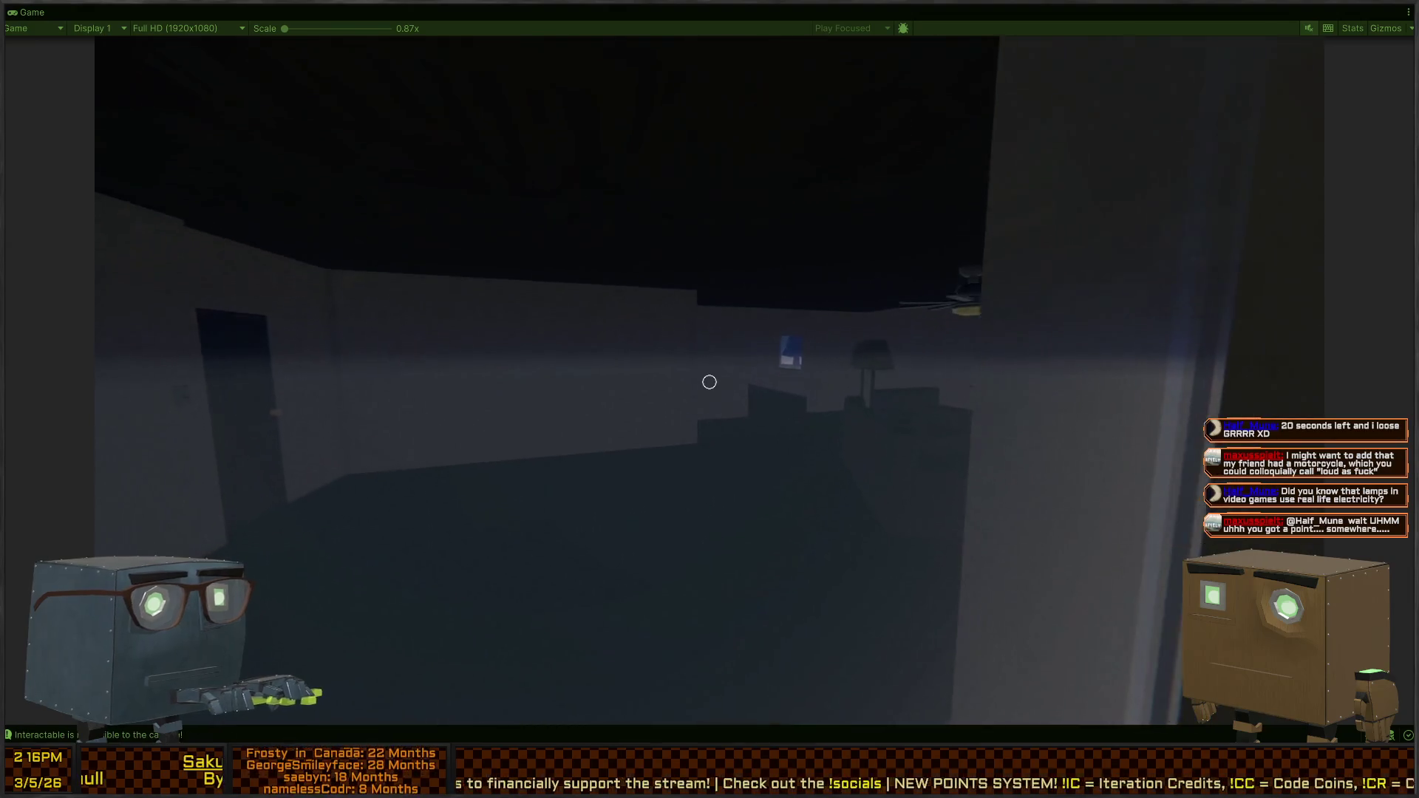
key(s)
key(w)
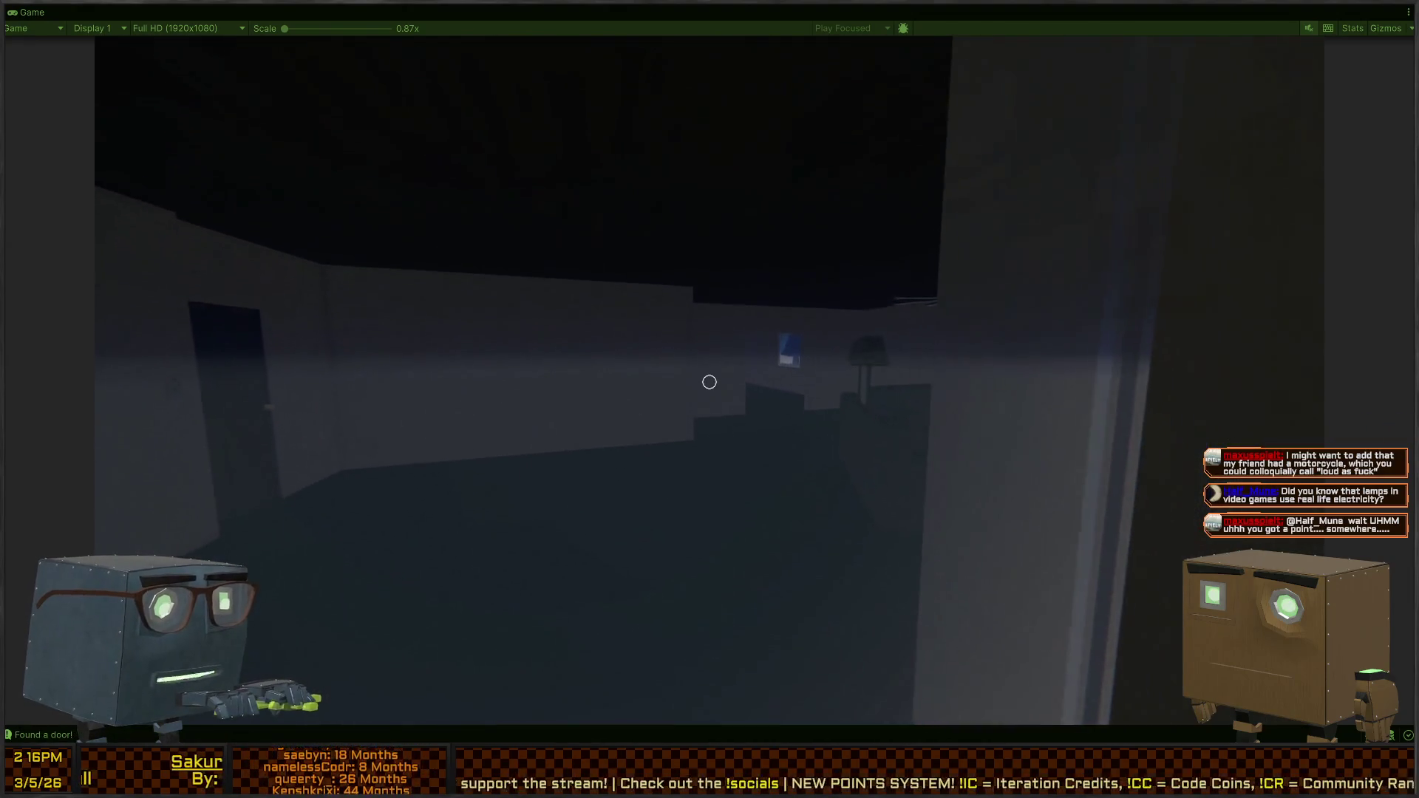
key(w)
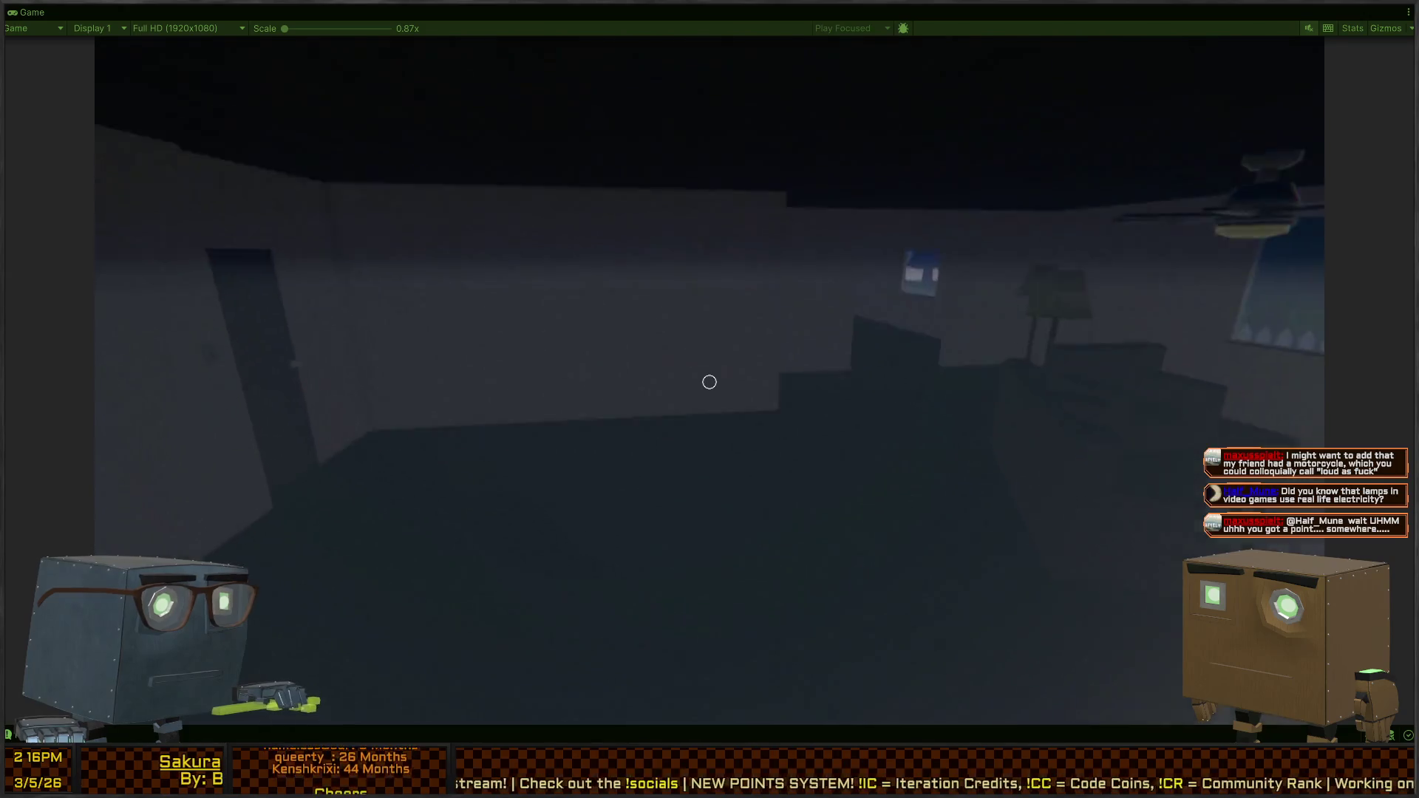
key(s)
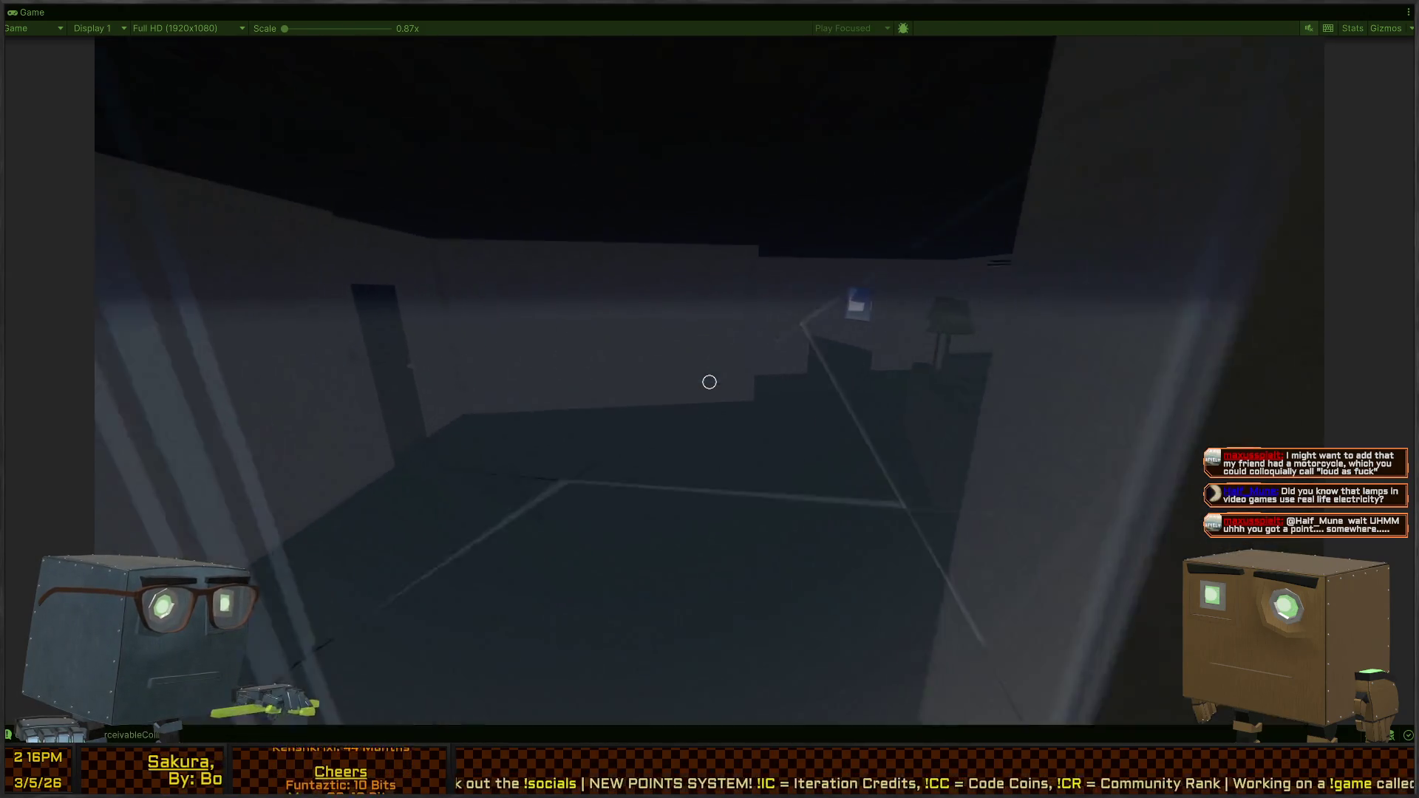
key(w)
key(w)
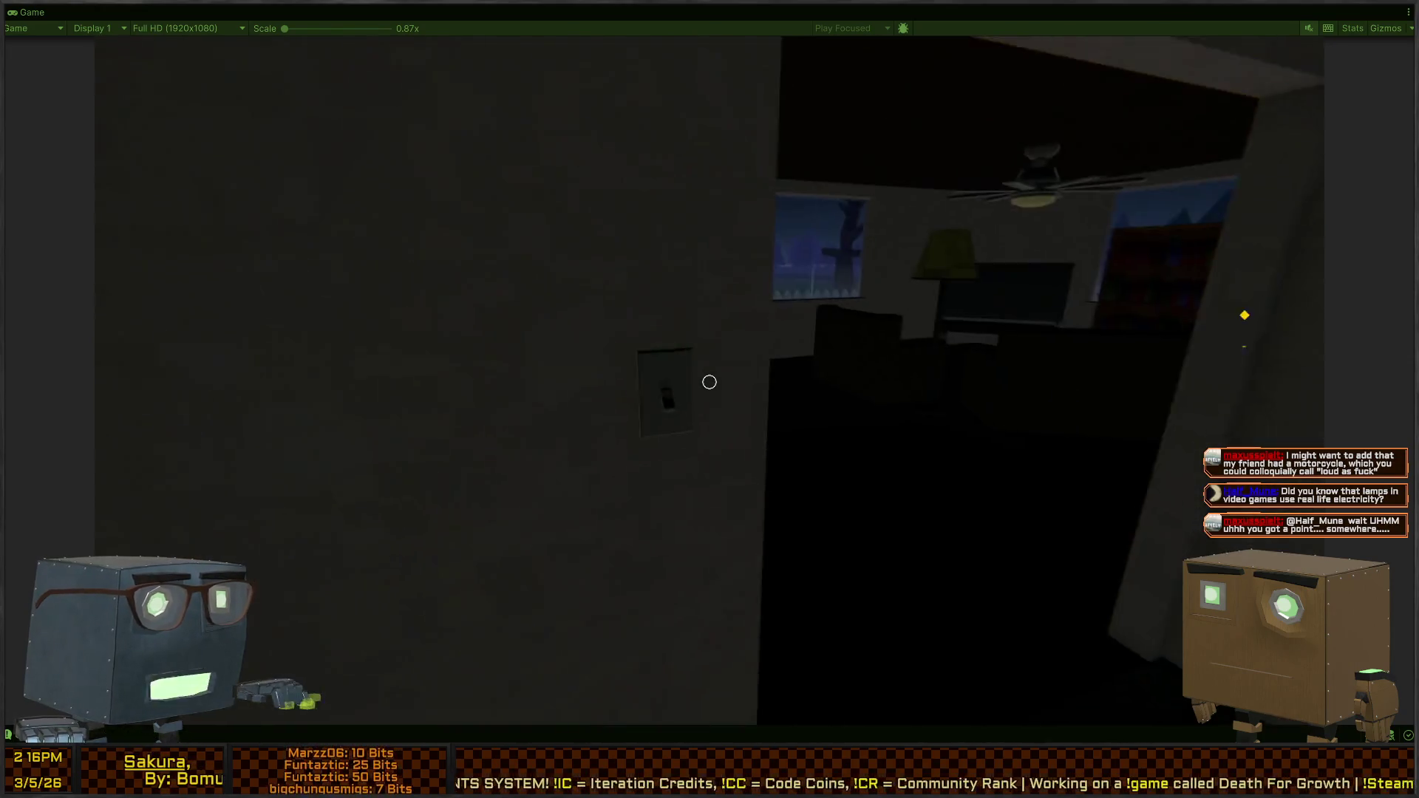
Switch on the room light, open the fridge, and restore the full editor layout
key(e)
key(e)
key(w)
key(f)
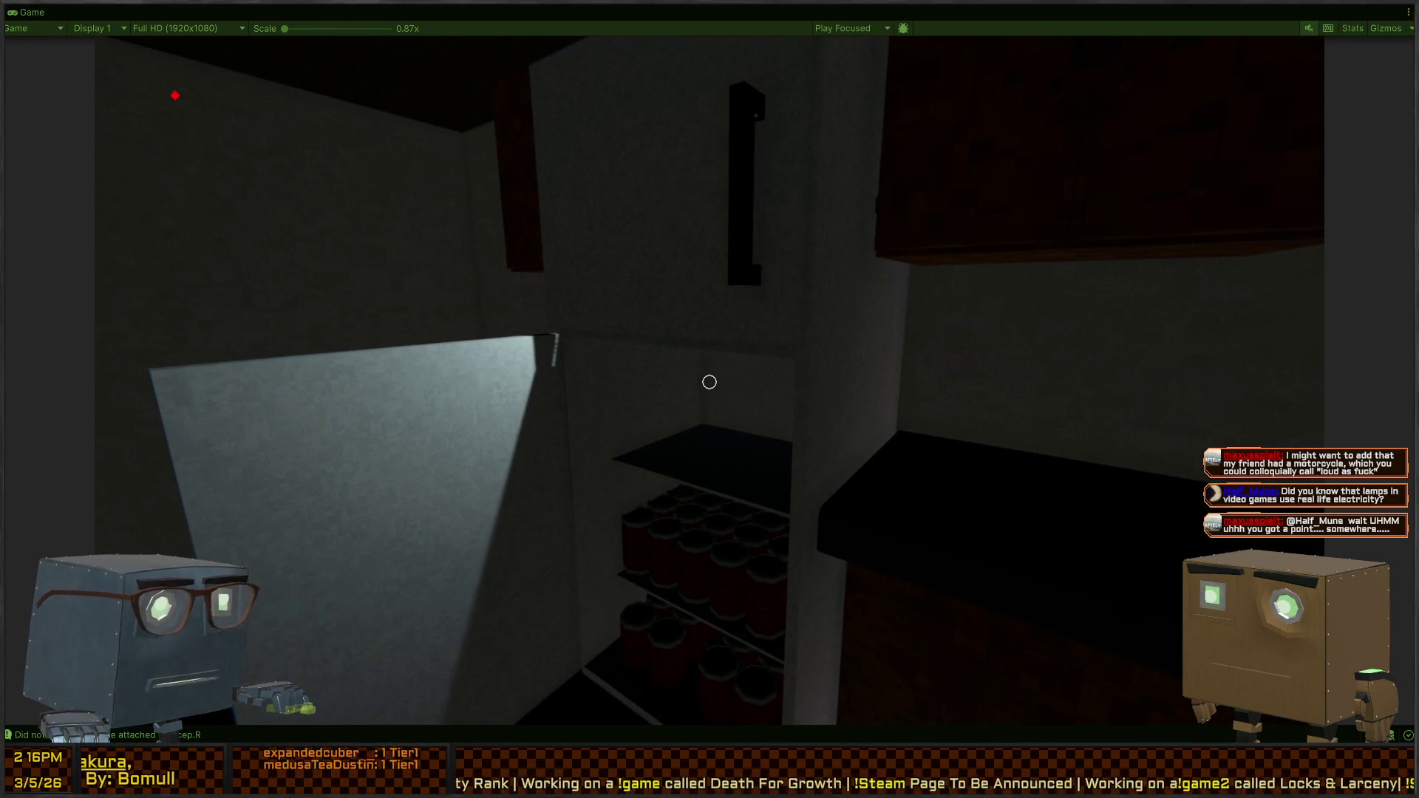
key(shift+space)
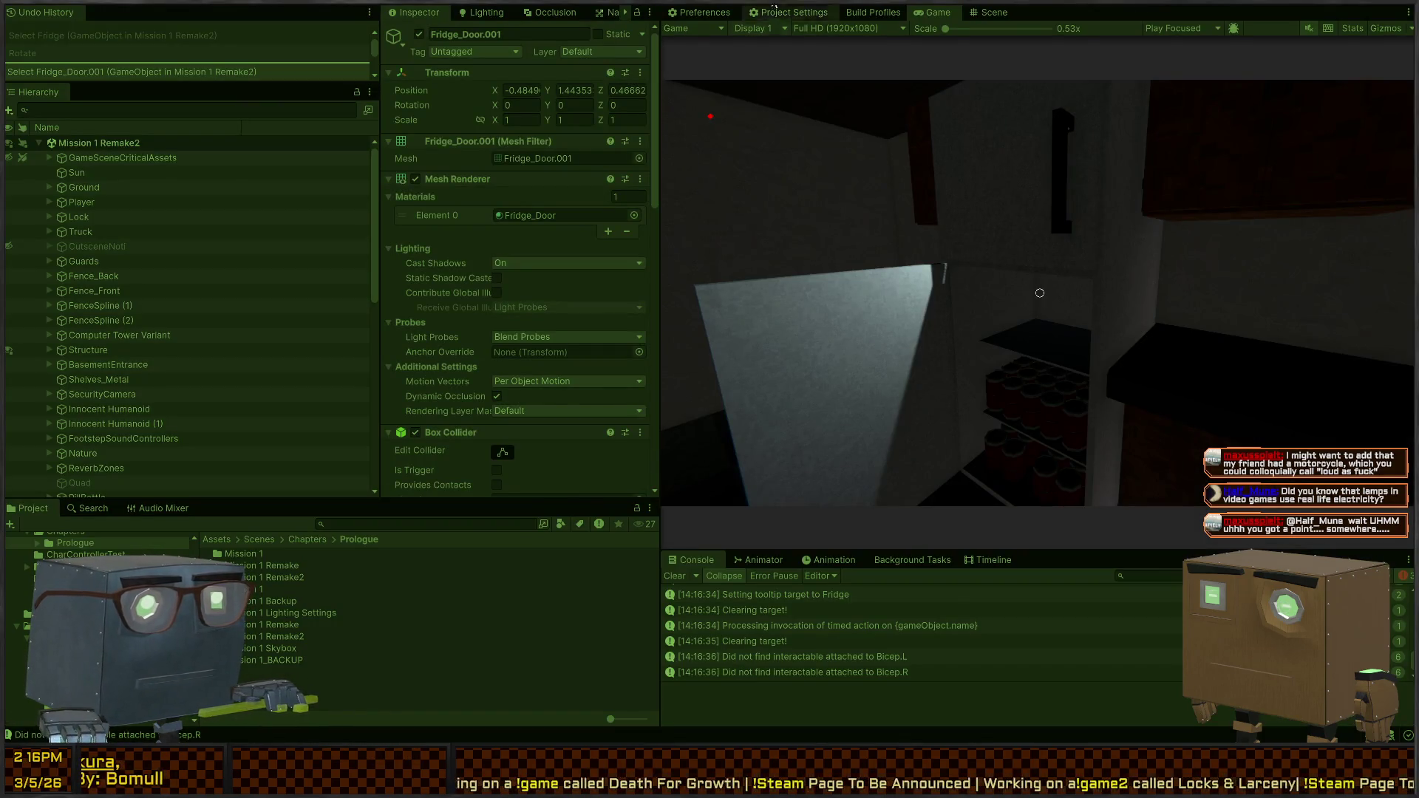
Lower the fridge's interior point light to Y 1.374, then return to the Game view
click(984, 14)
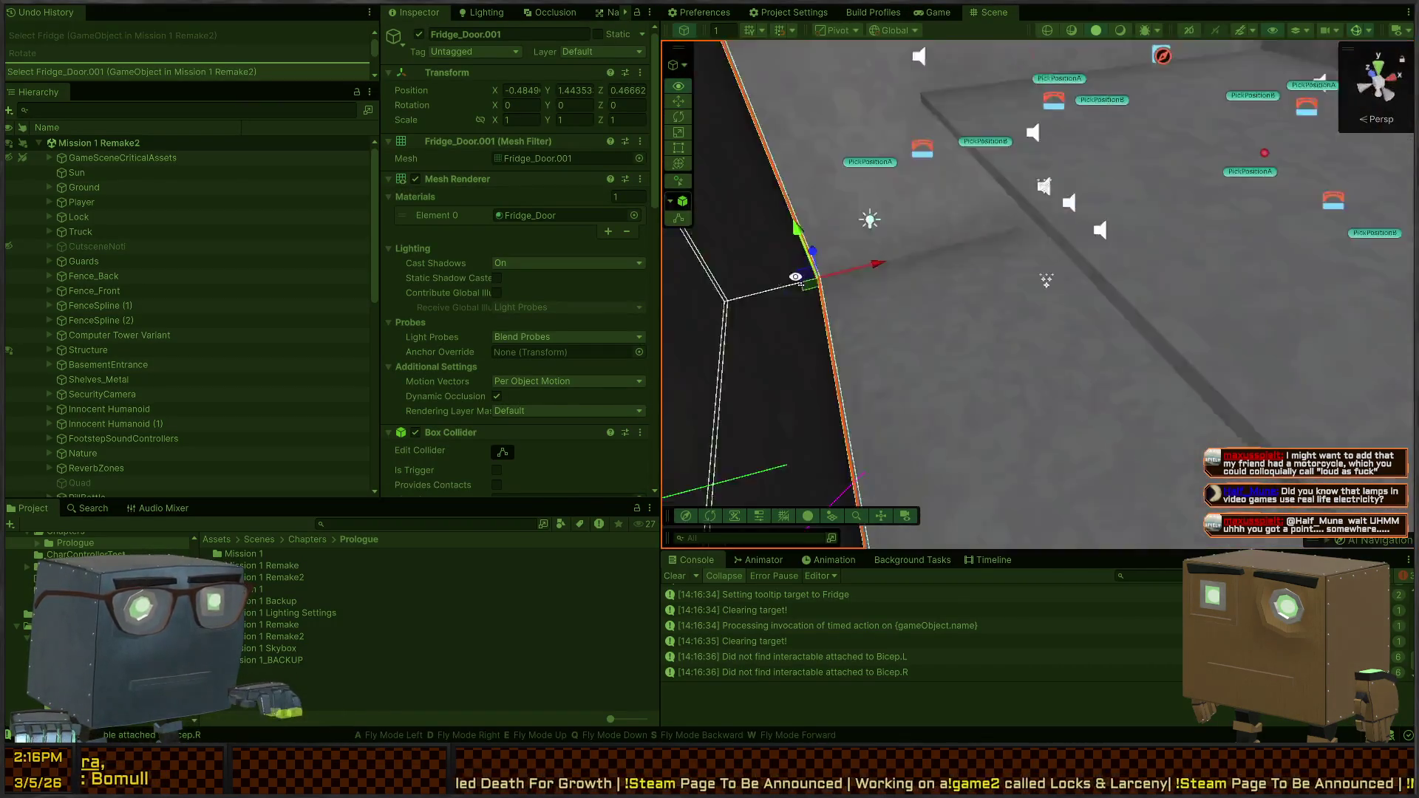
drag(795, 277, 541, 183)
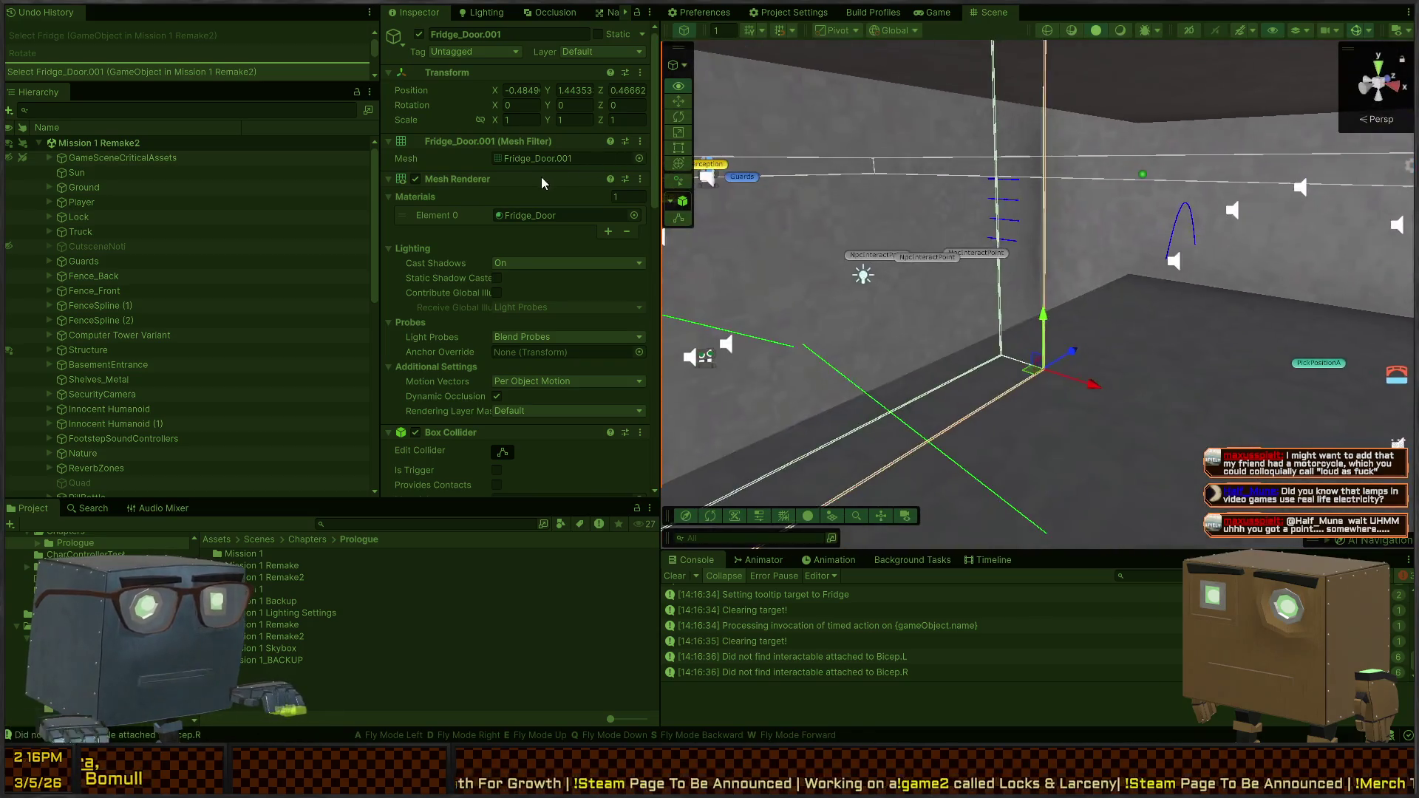
click(859, 276)
mouse_move(860, 276)
mouse_down()
mouse_move(1210, 162)
mouse_move(1033, 119)
mouse_up()
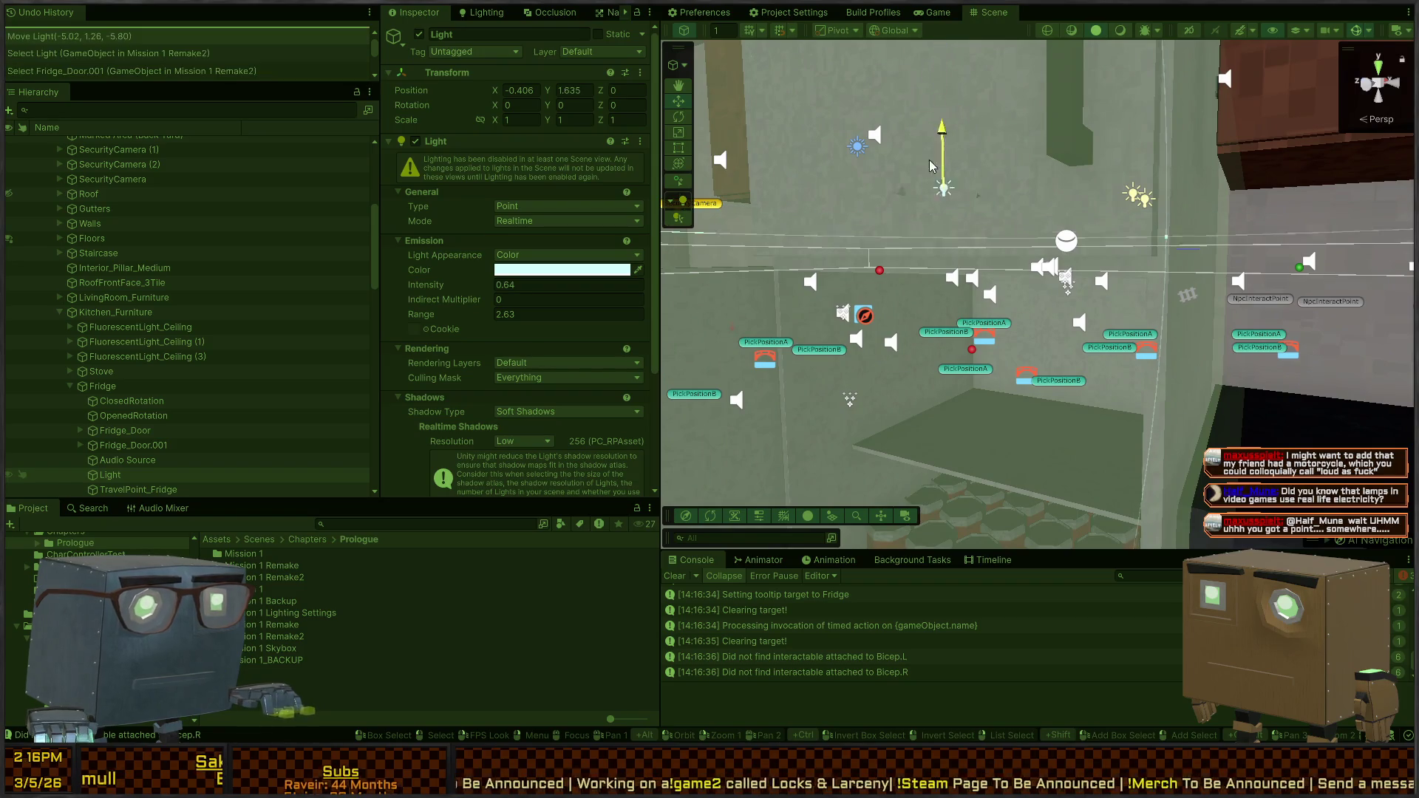
key(ctrl+2)
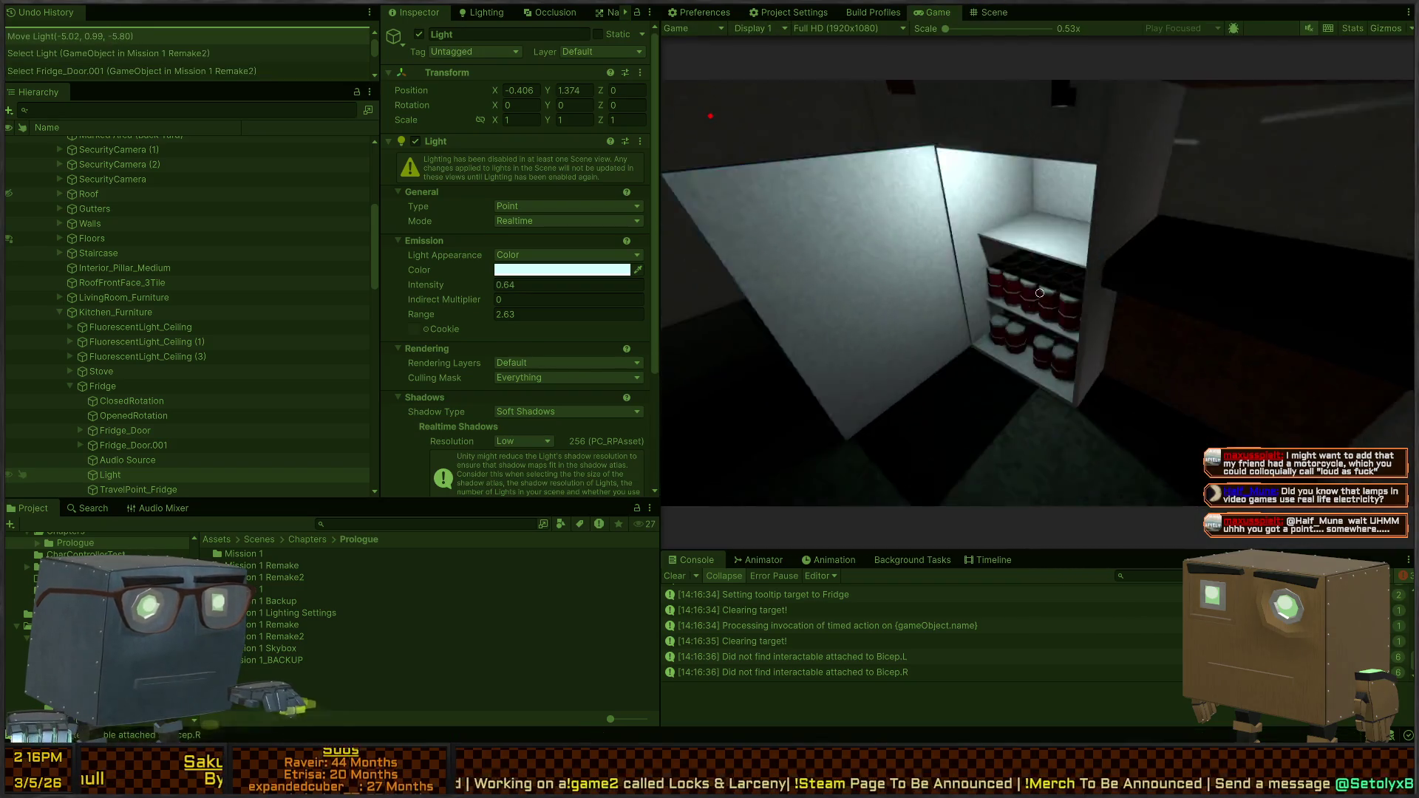
Steal the cans from the fridge shelves, reaching 26.4/100 carried weight, then close the fridge
key(s)
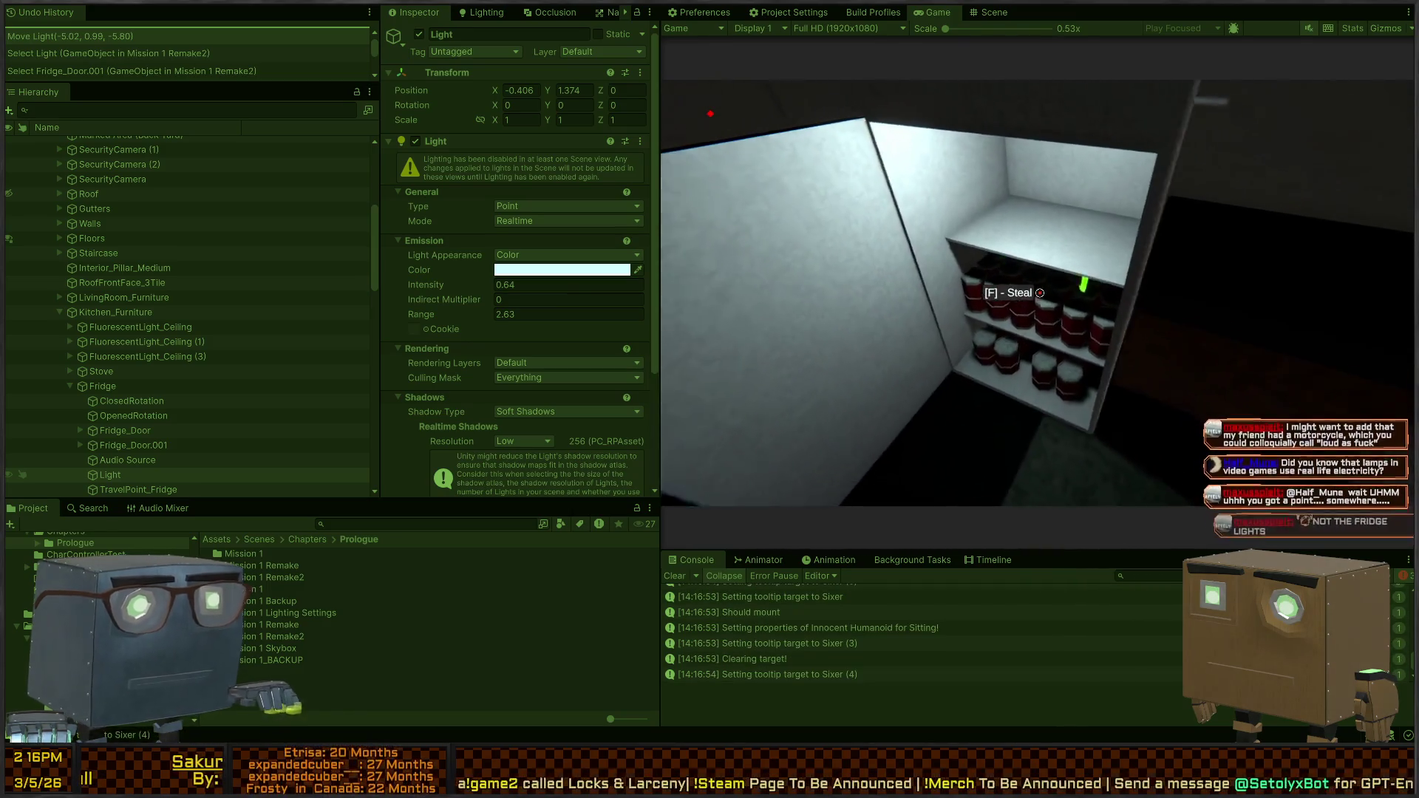
key(w)
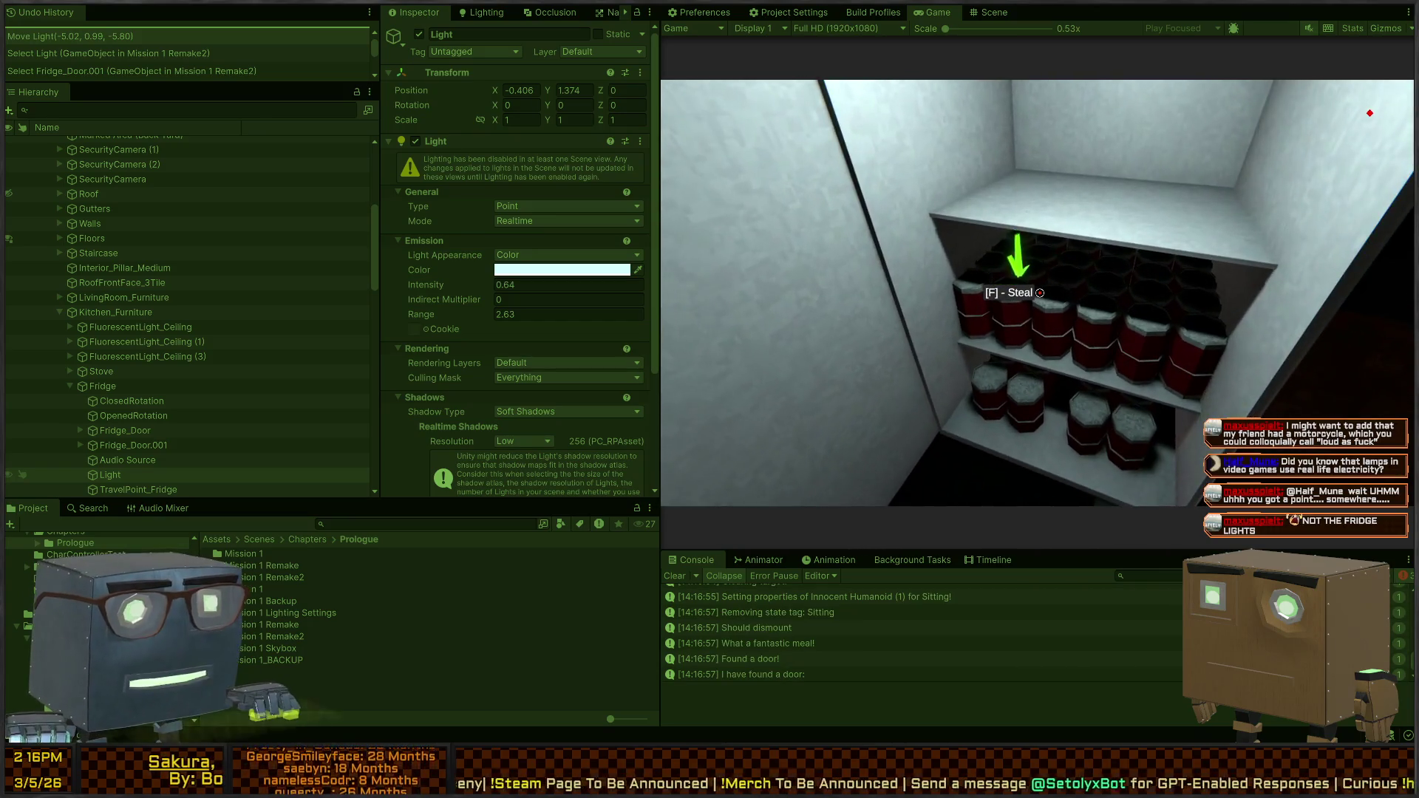
key(f)
key(f)
key(f)
key(f)
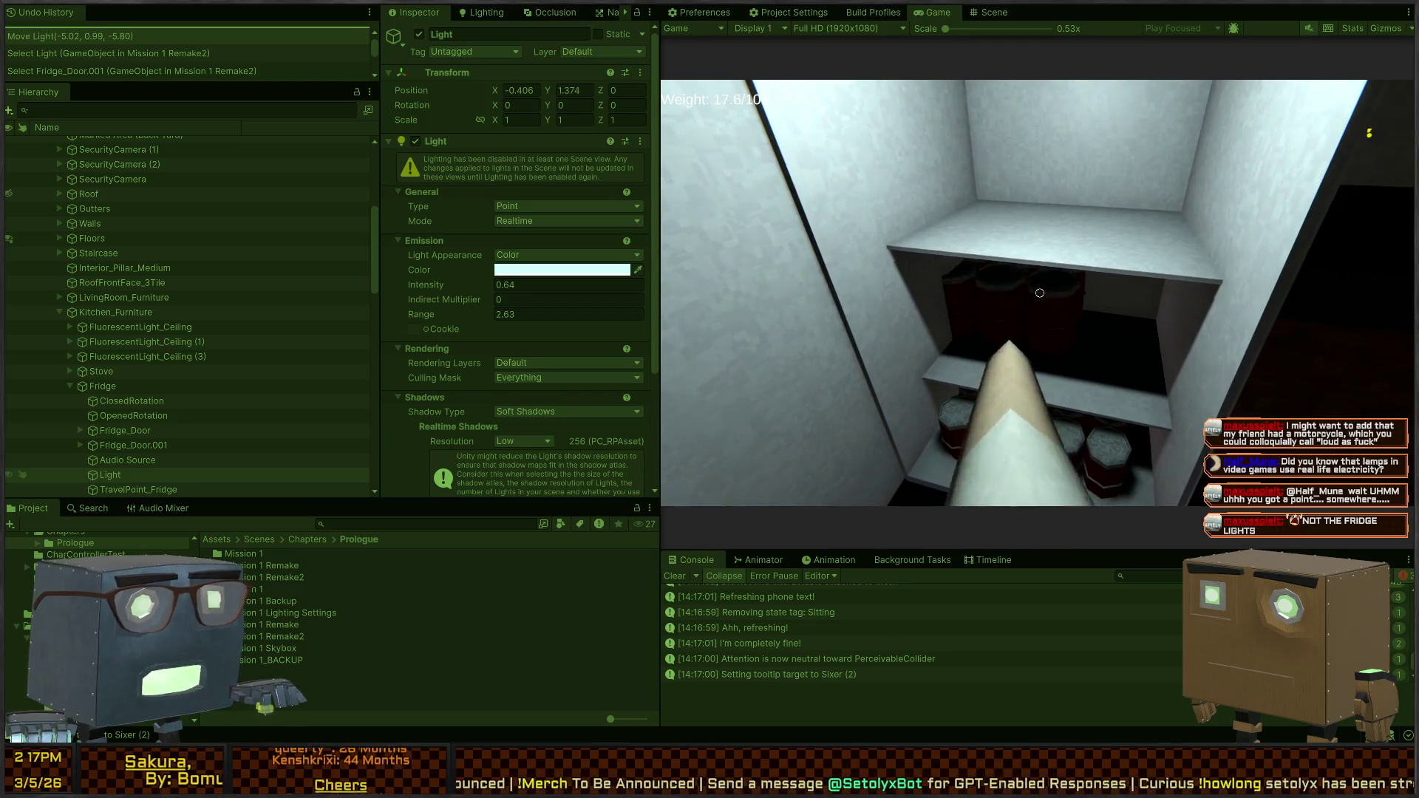
key(f)
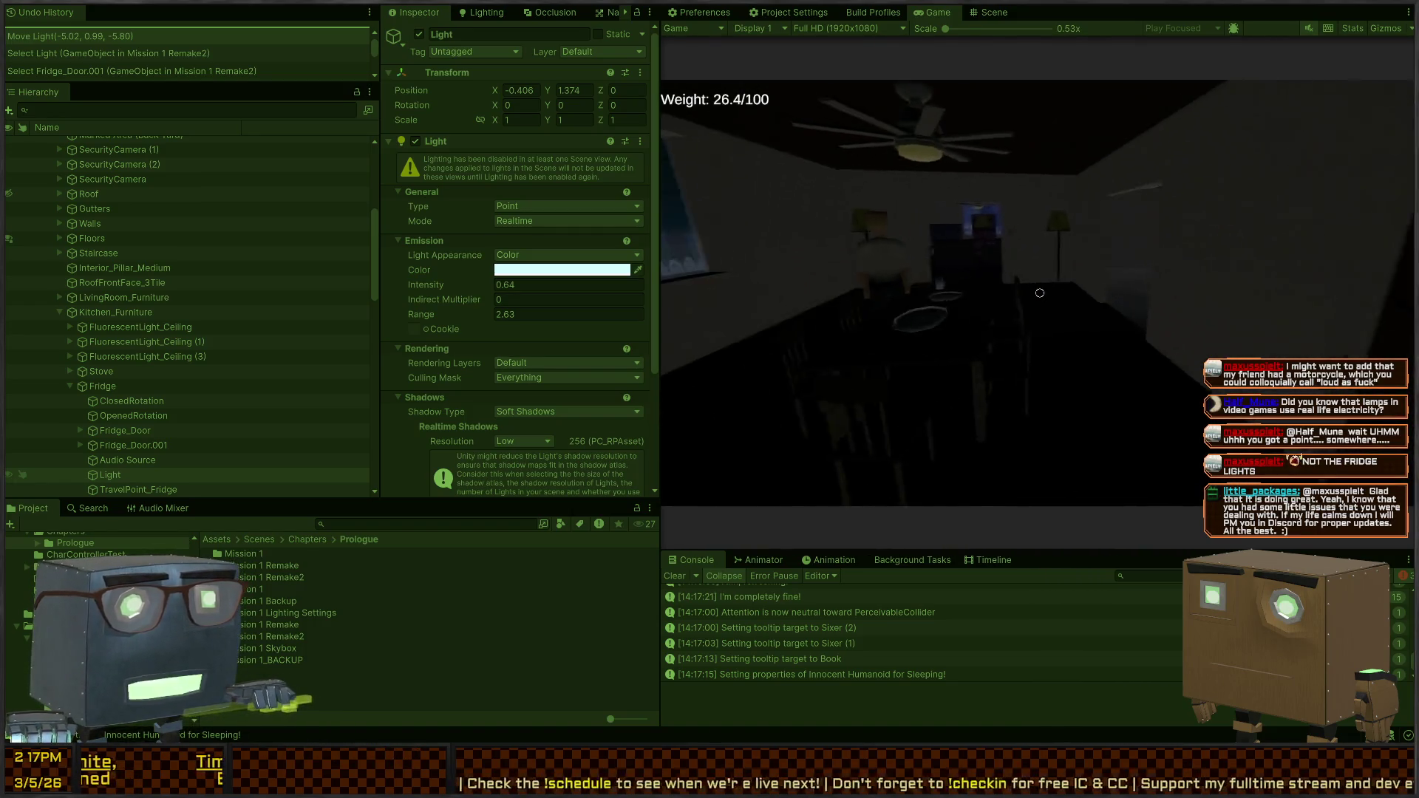
key(w)
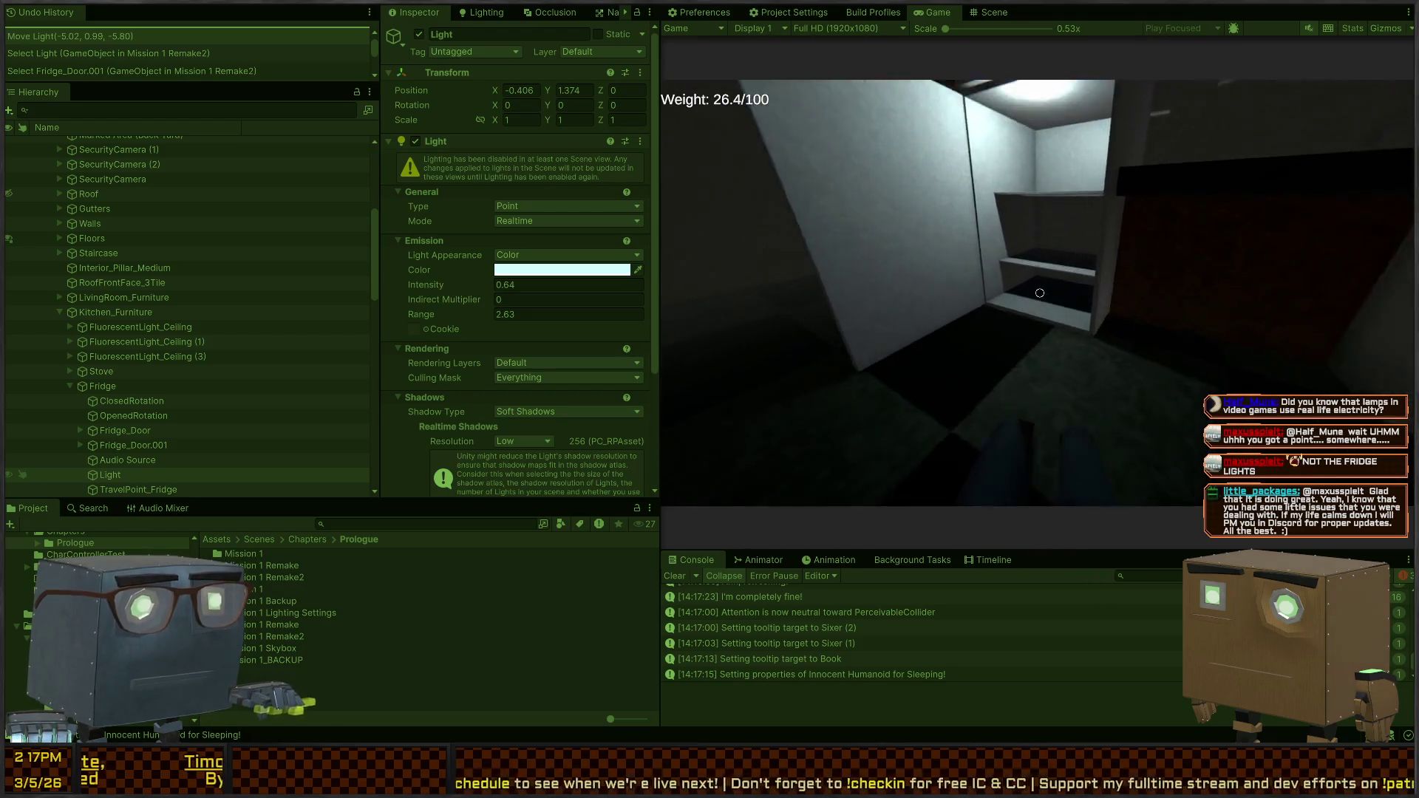
key(s)
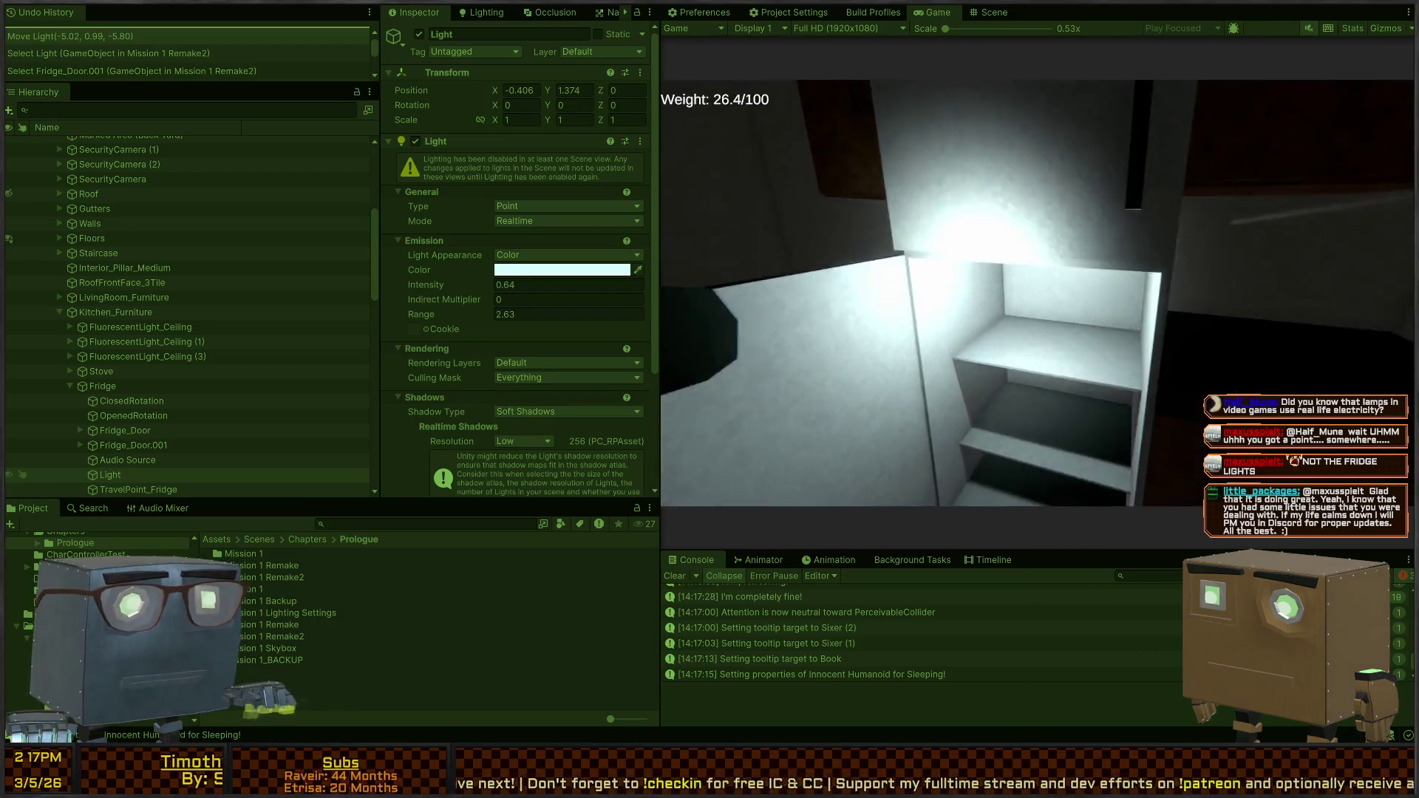
click(1040, 292)
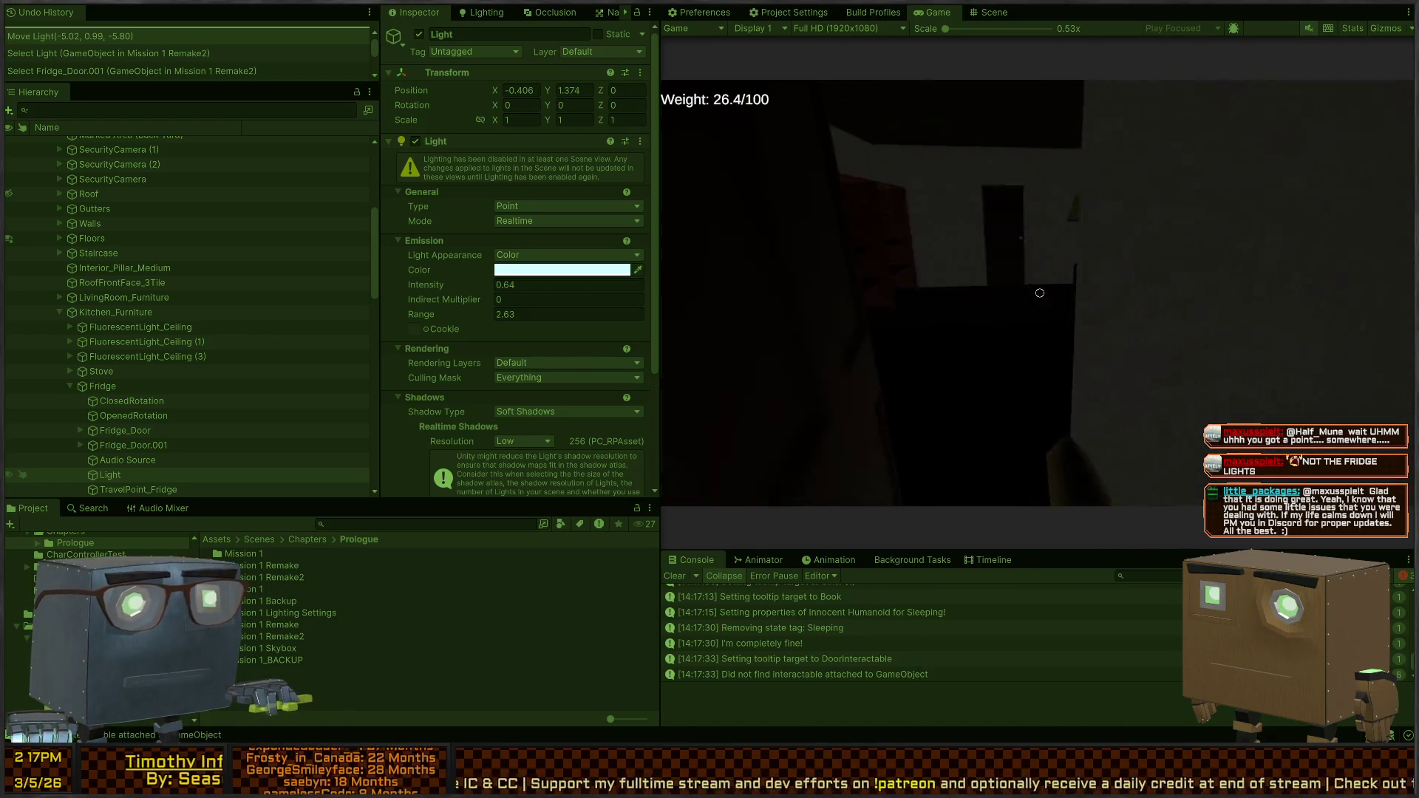
Test hiding in the wardrobe and a wall hiding spot, peeking out, then leave
key(w)
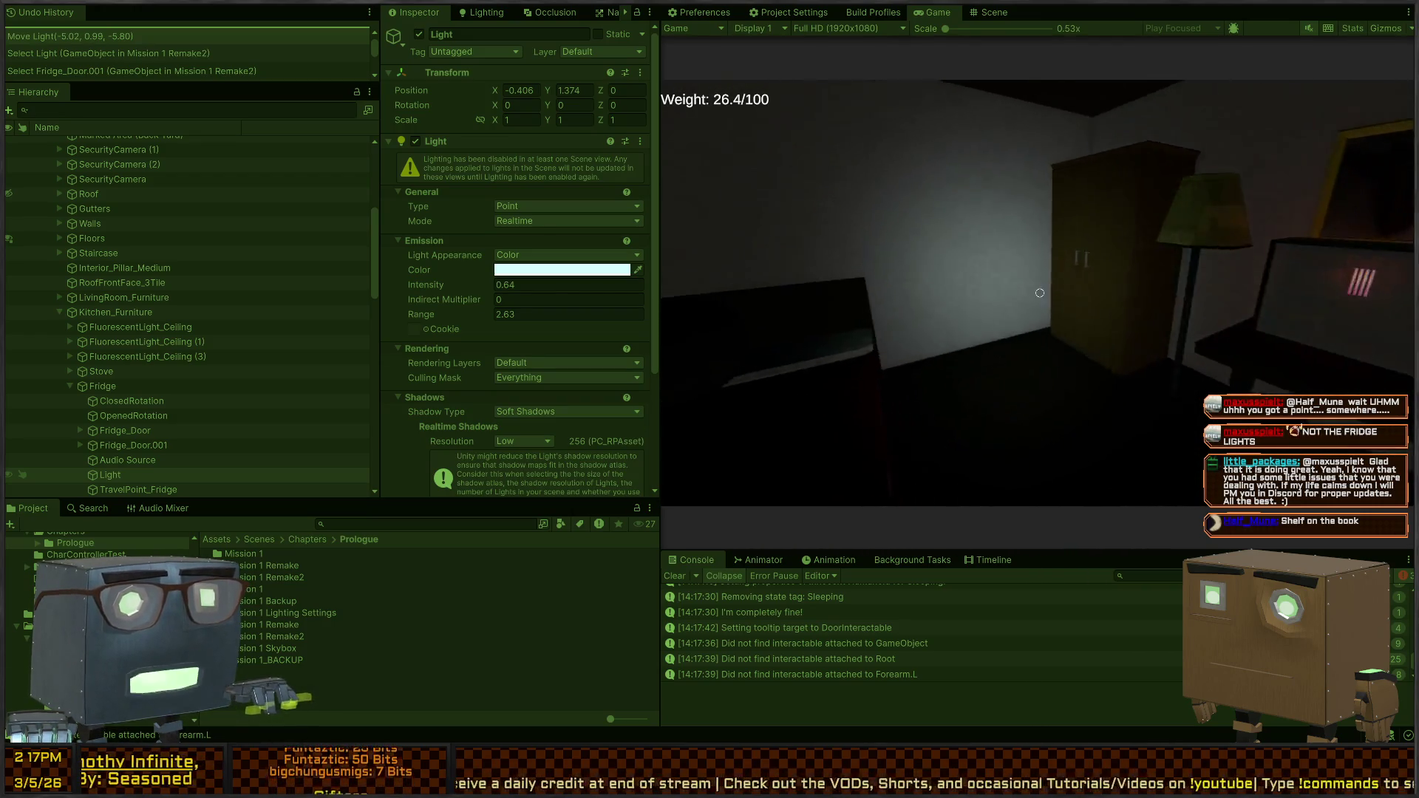
key(f)
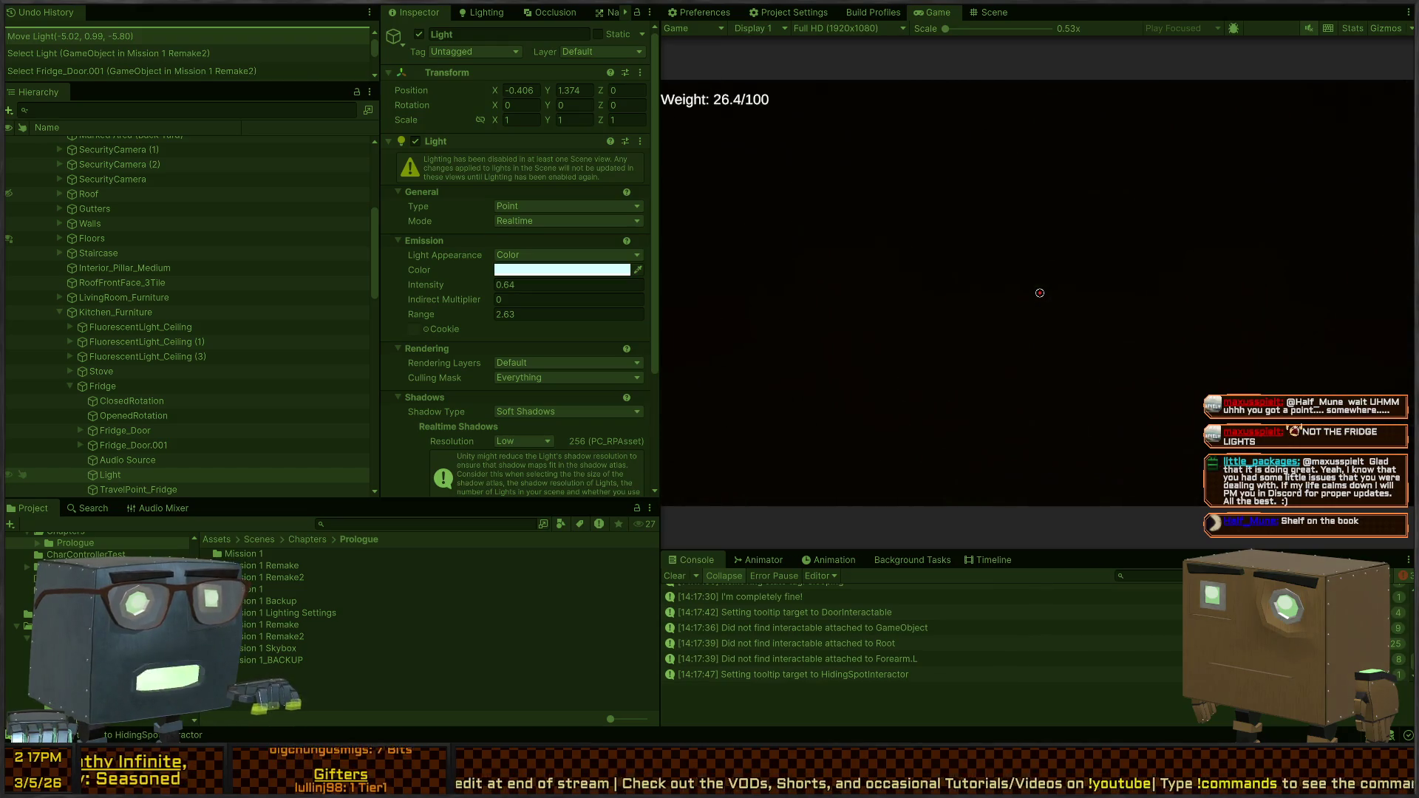
key(q)
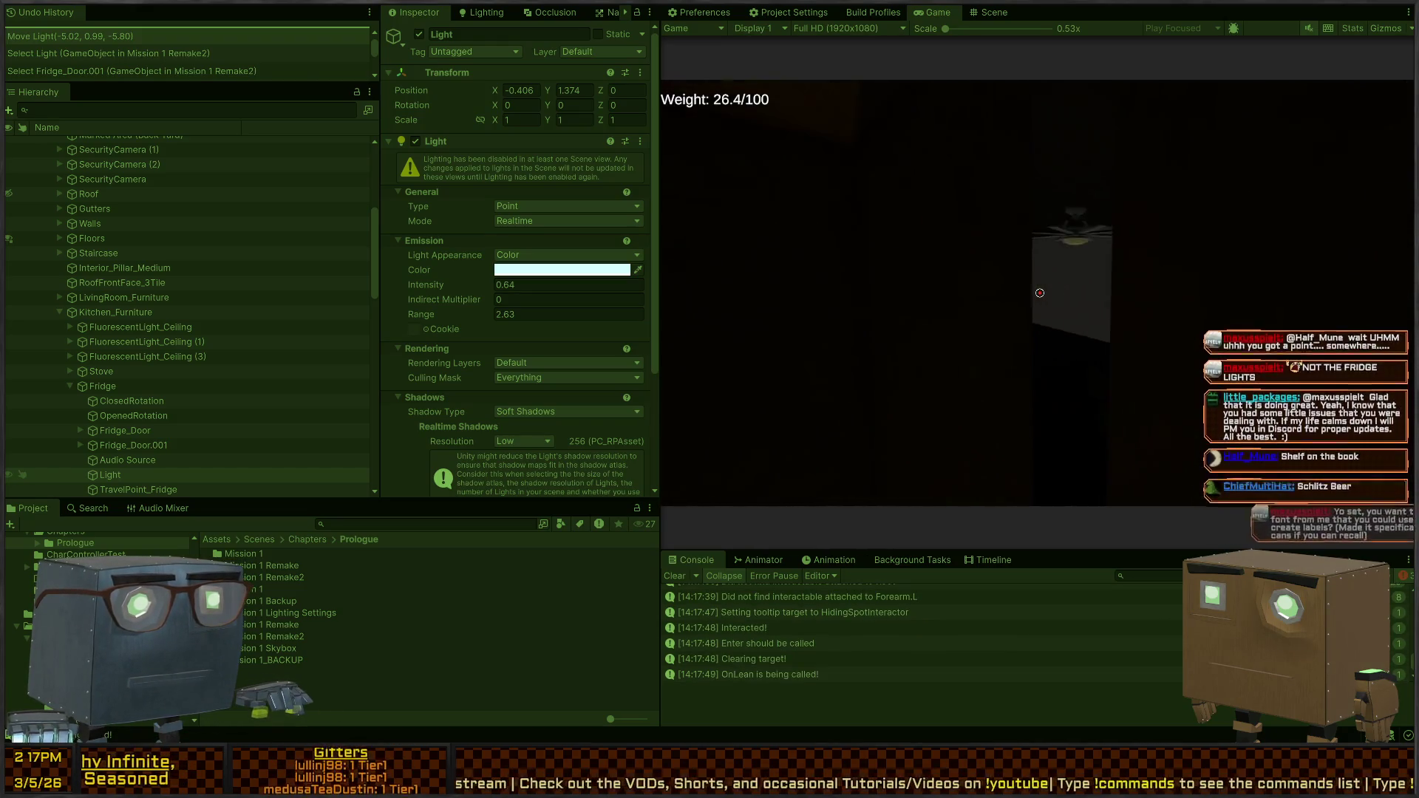
key(f)
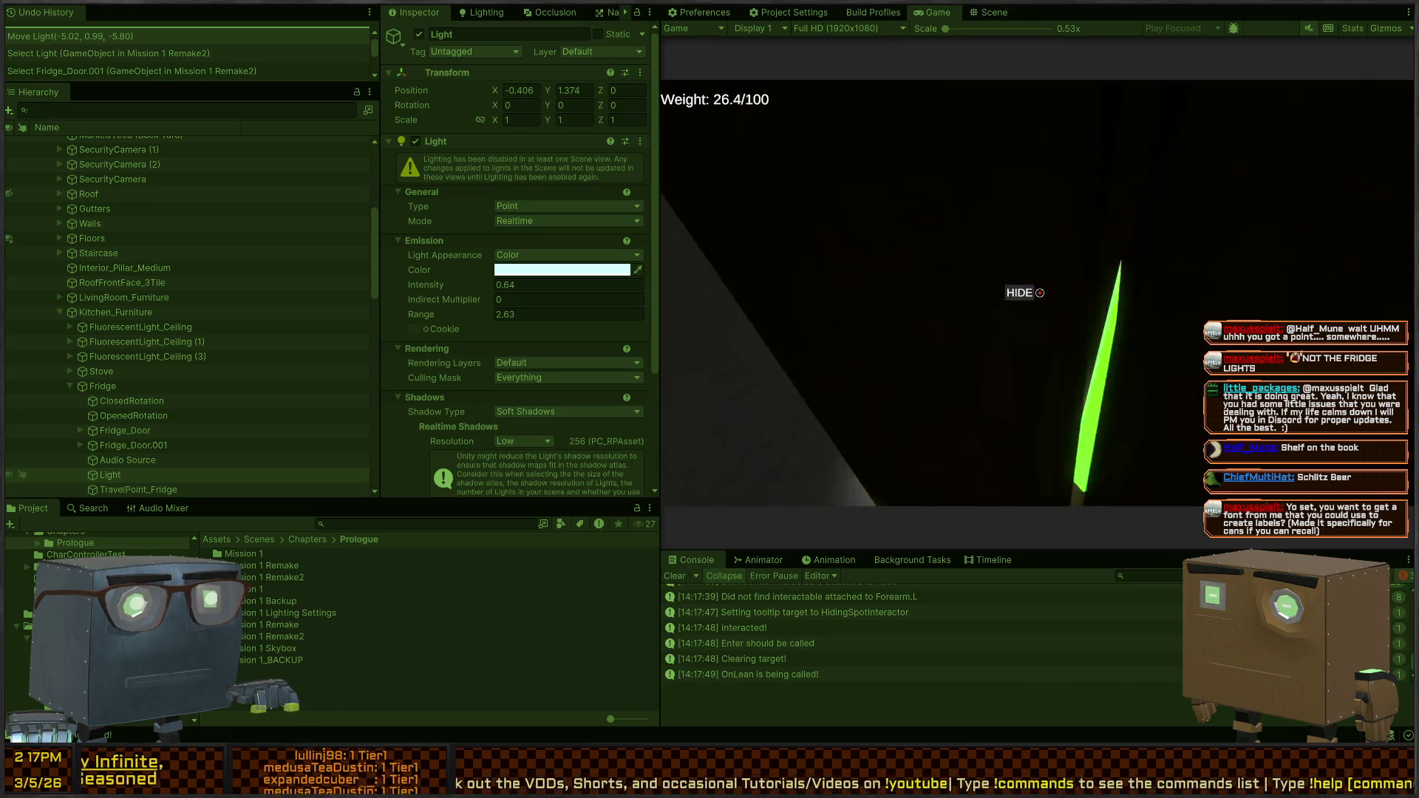
key(f)
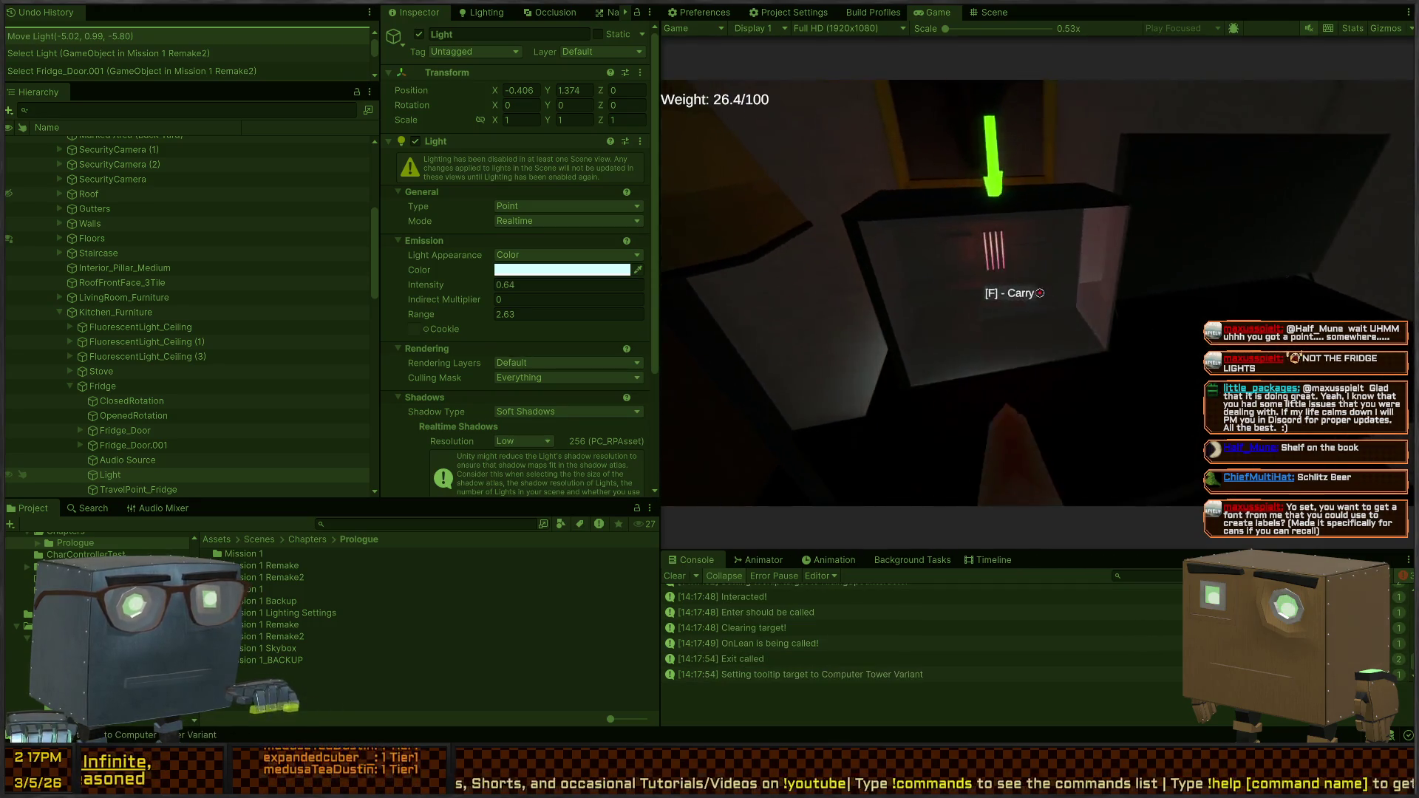
Pick up and drop the computer tower, take a drink, then hide in the lit spot
key(f)
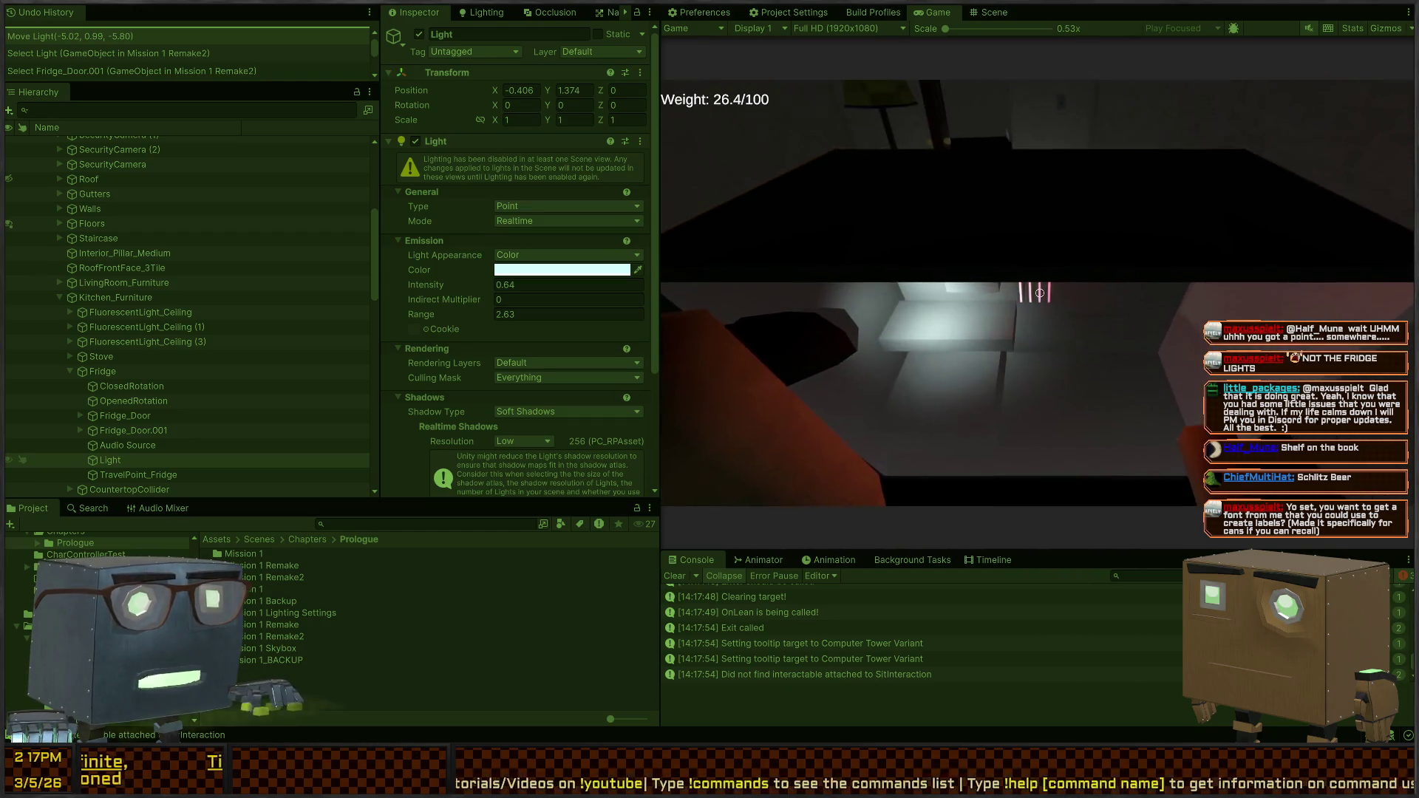
key(f)
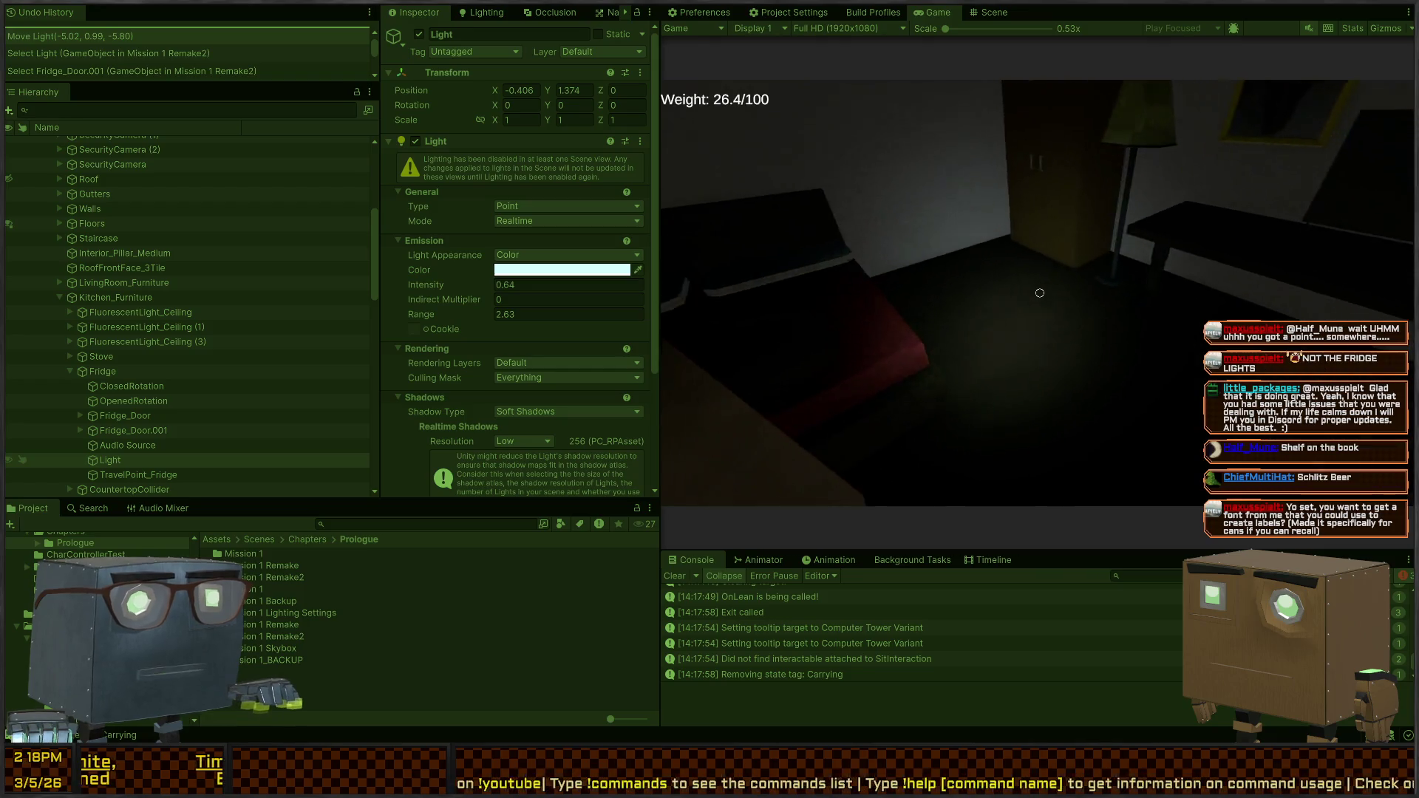
key(f)
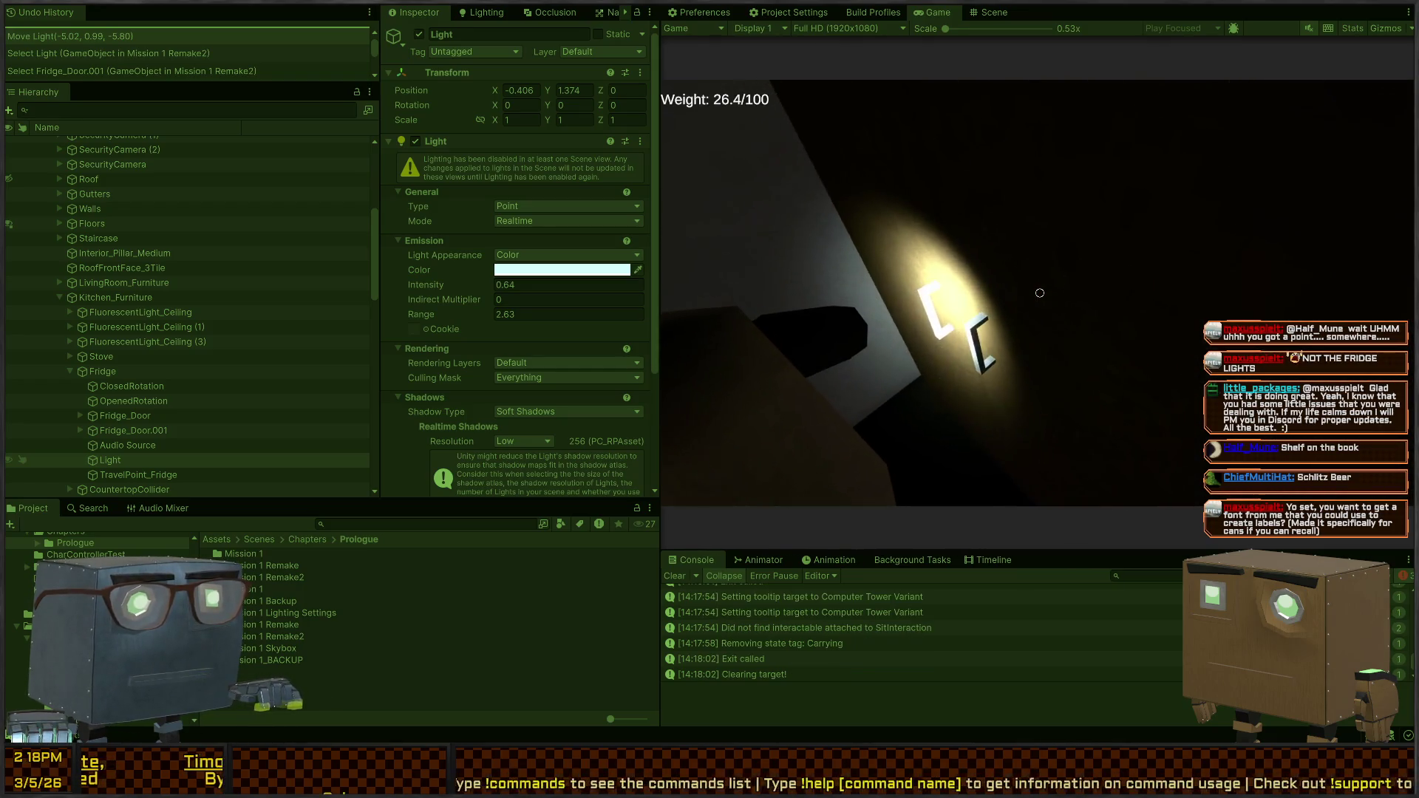
click(1040, 292)
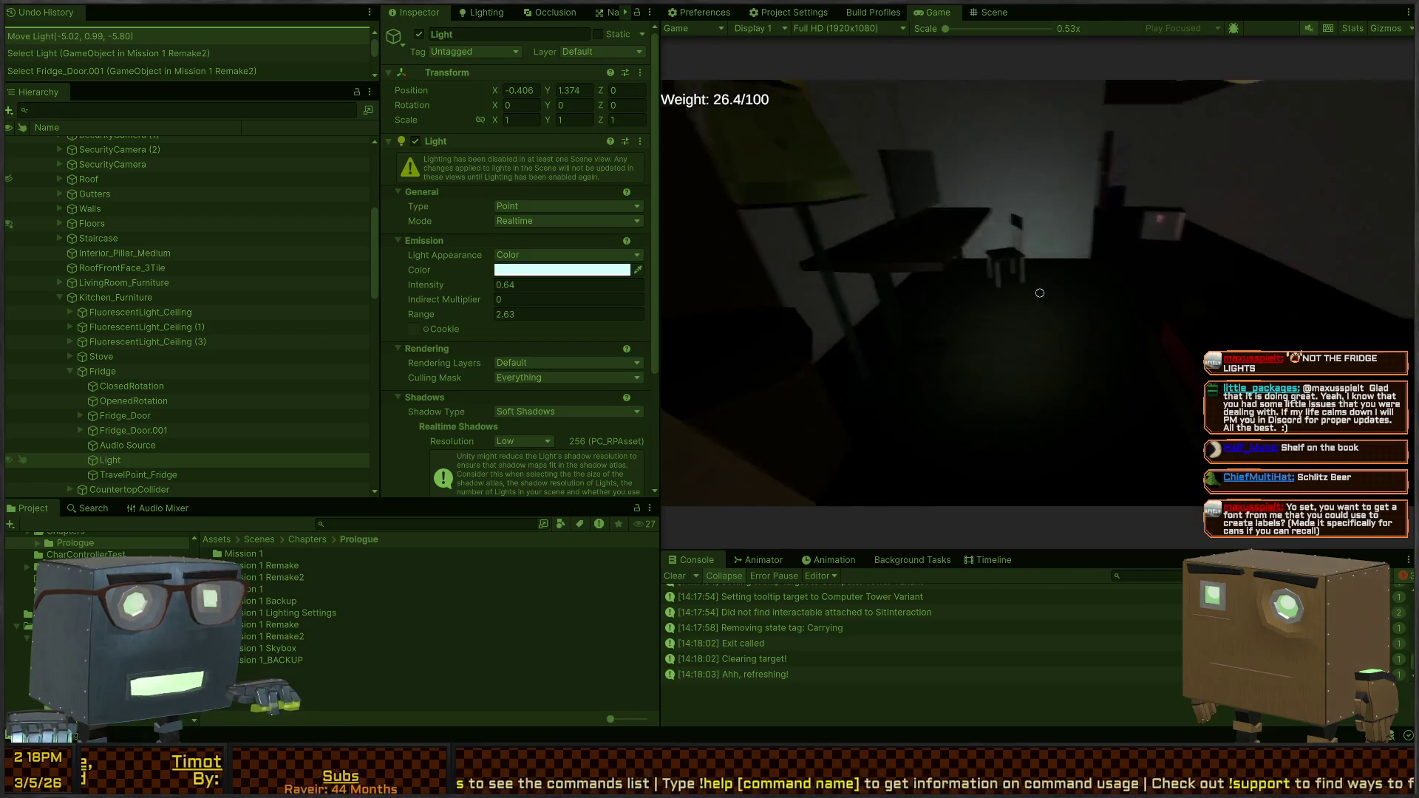
click(1040, 293)
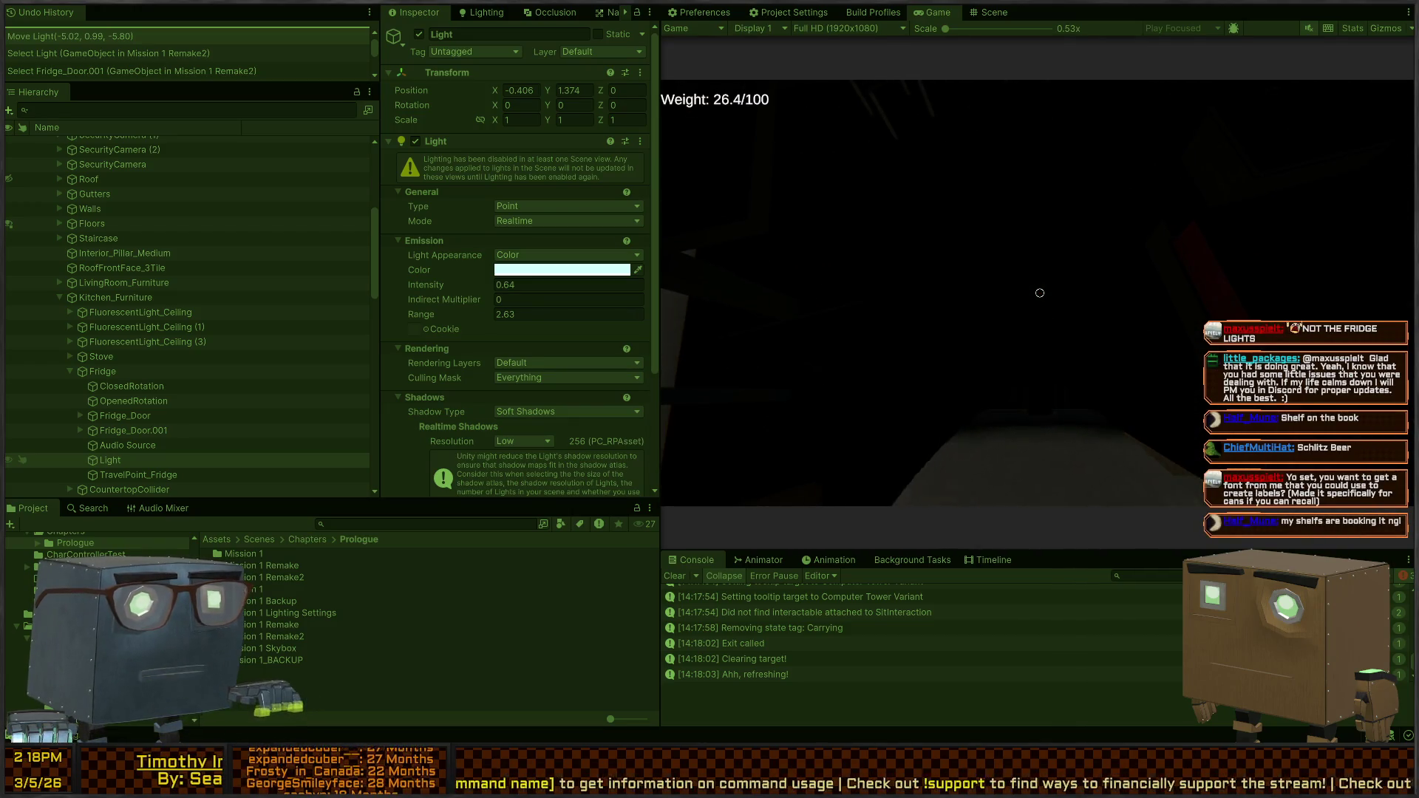
key(w)
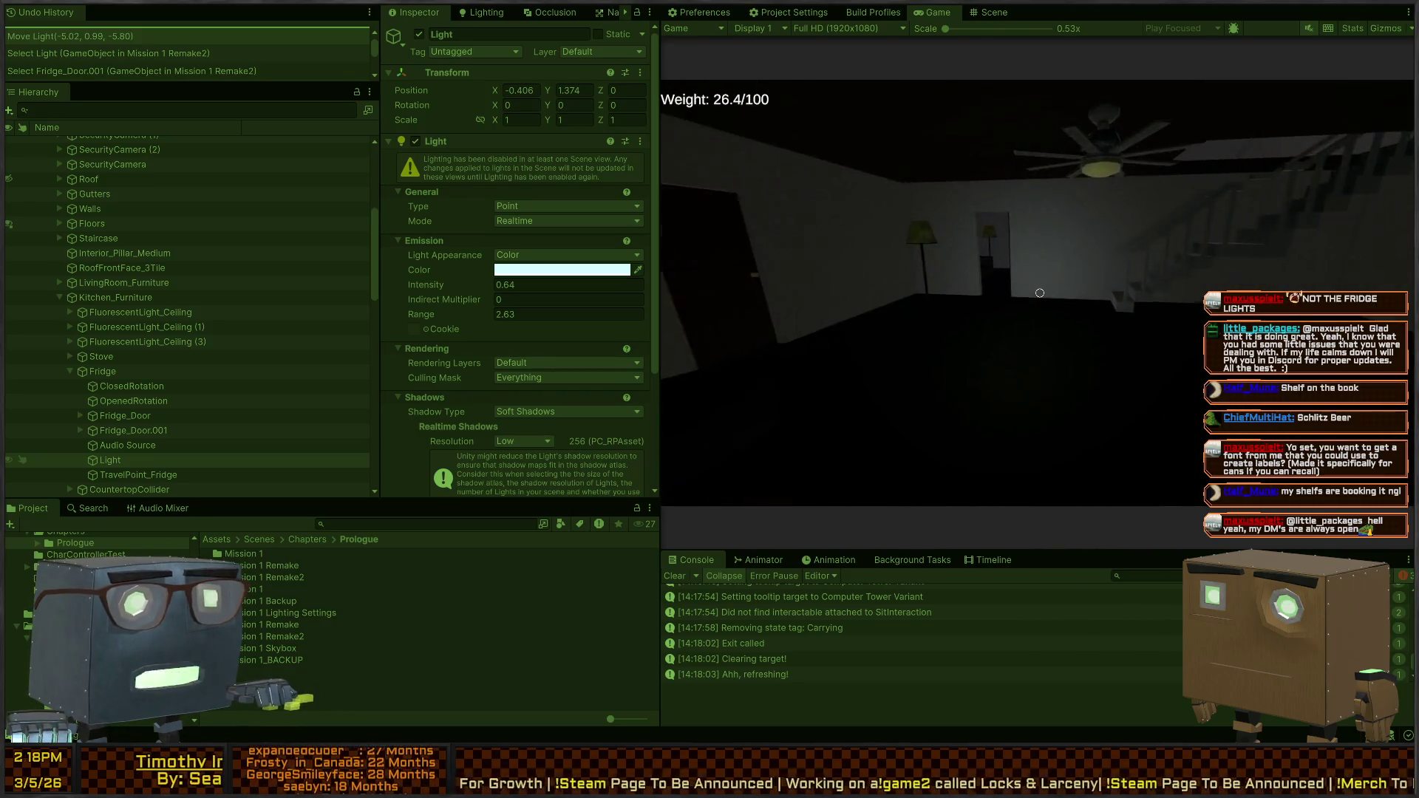
Walk into the dining room and steal a plate item worth 20, raising weight to 27.4
key(w)
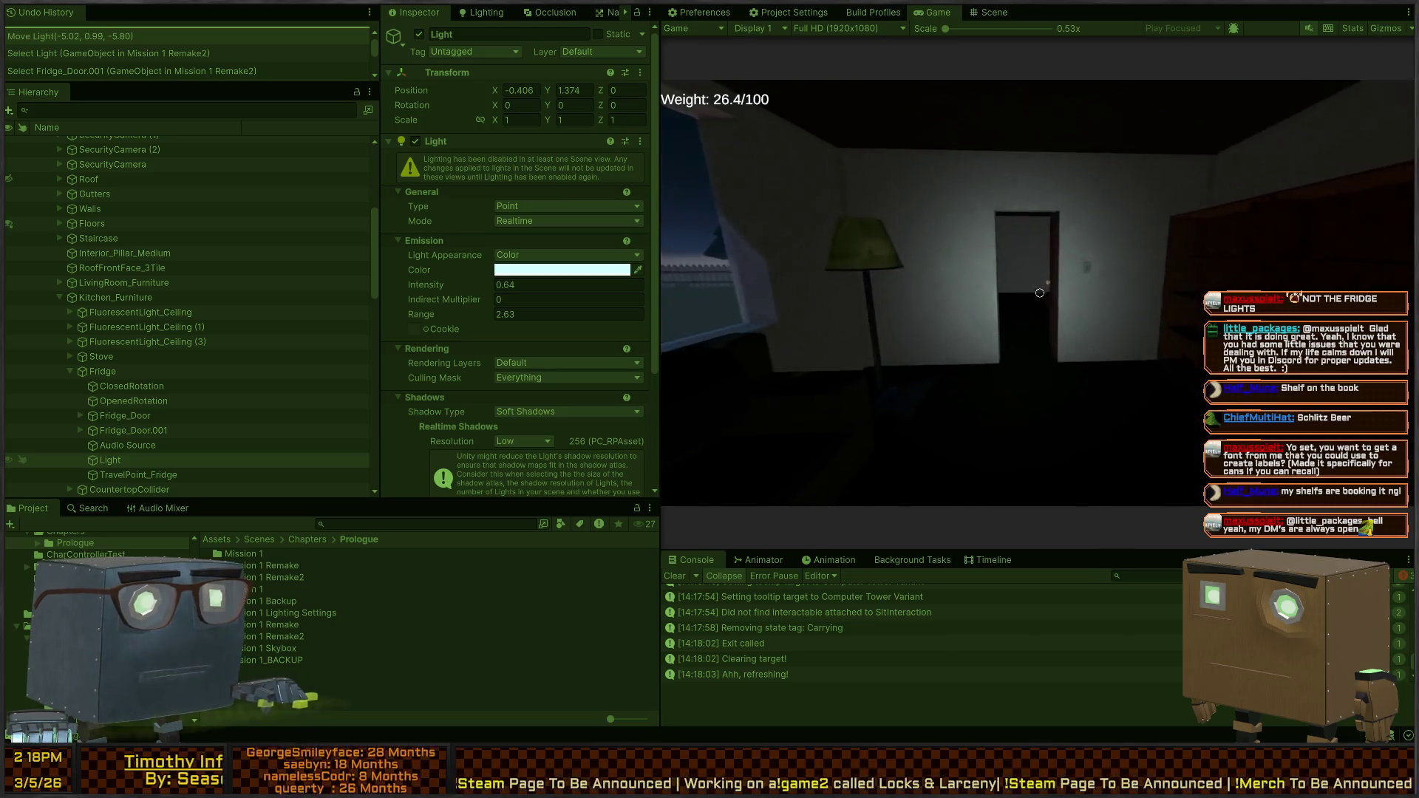
key(w)
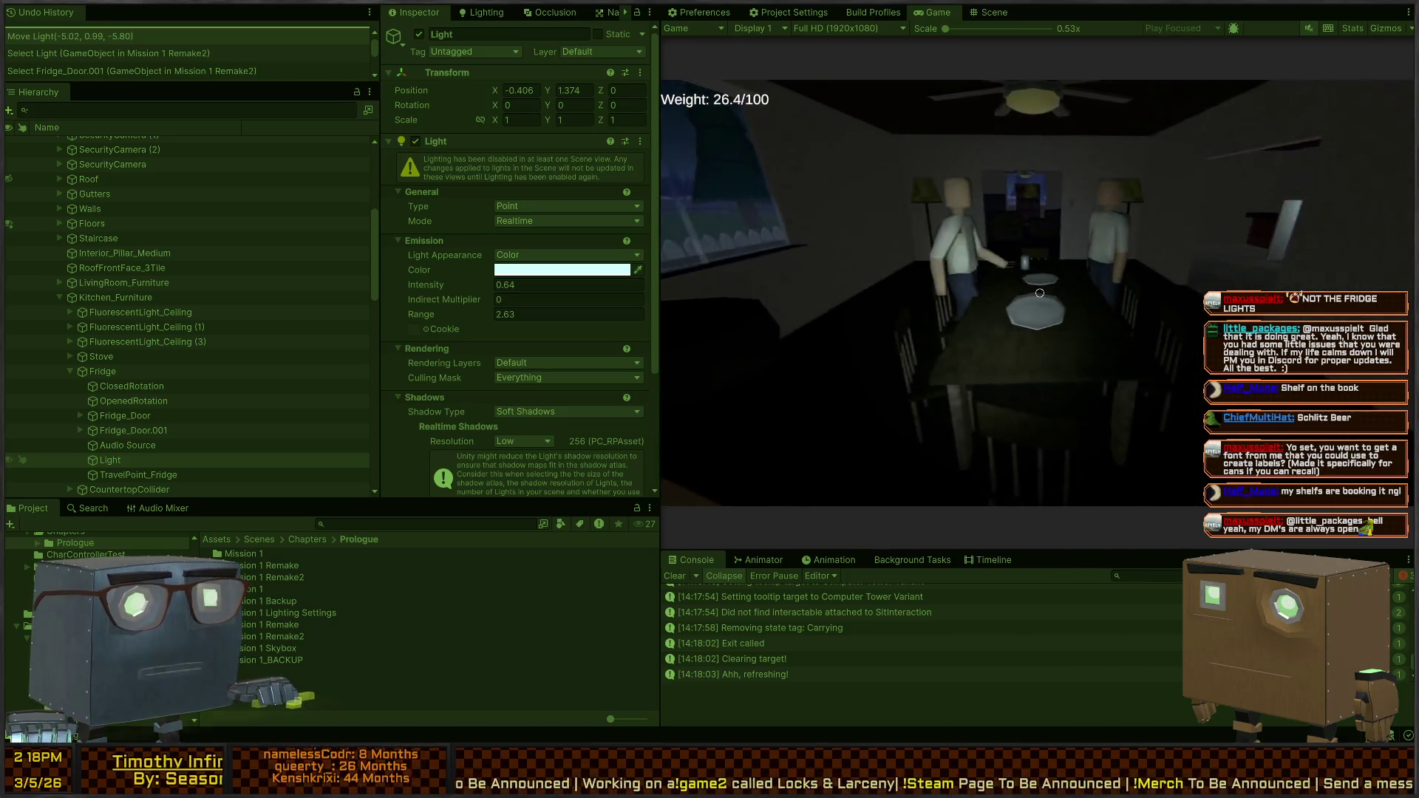
key(w)
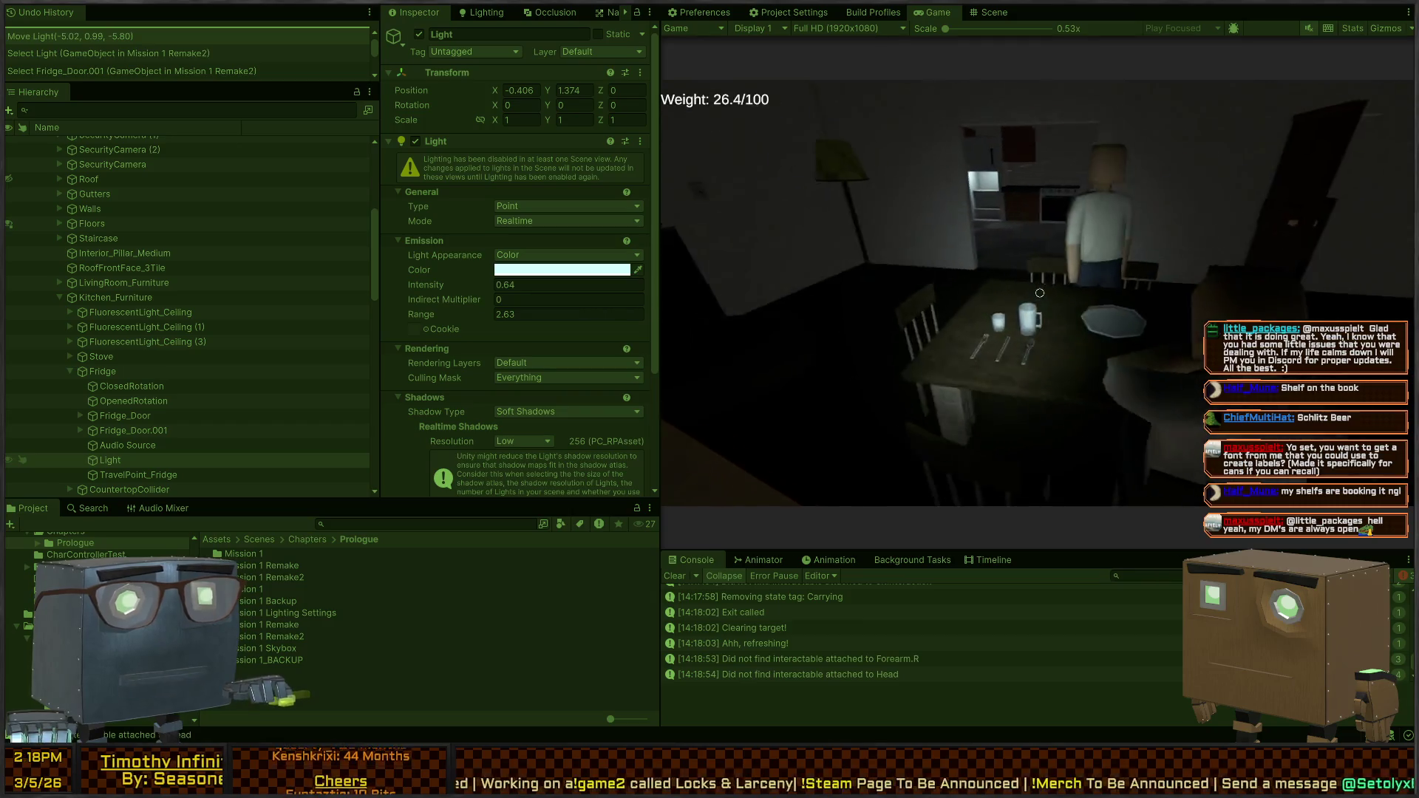
key(w)
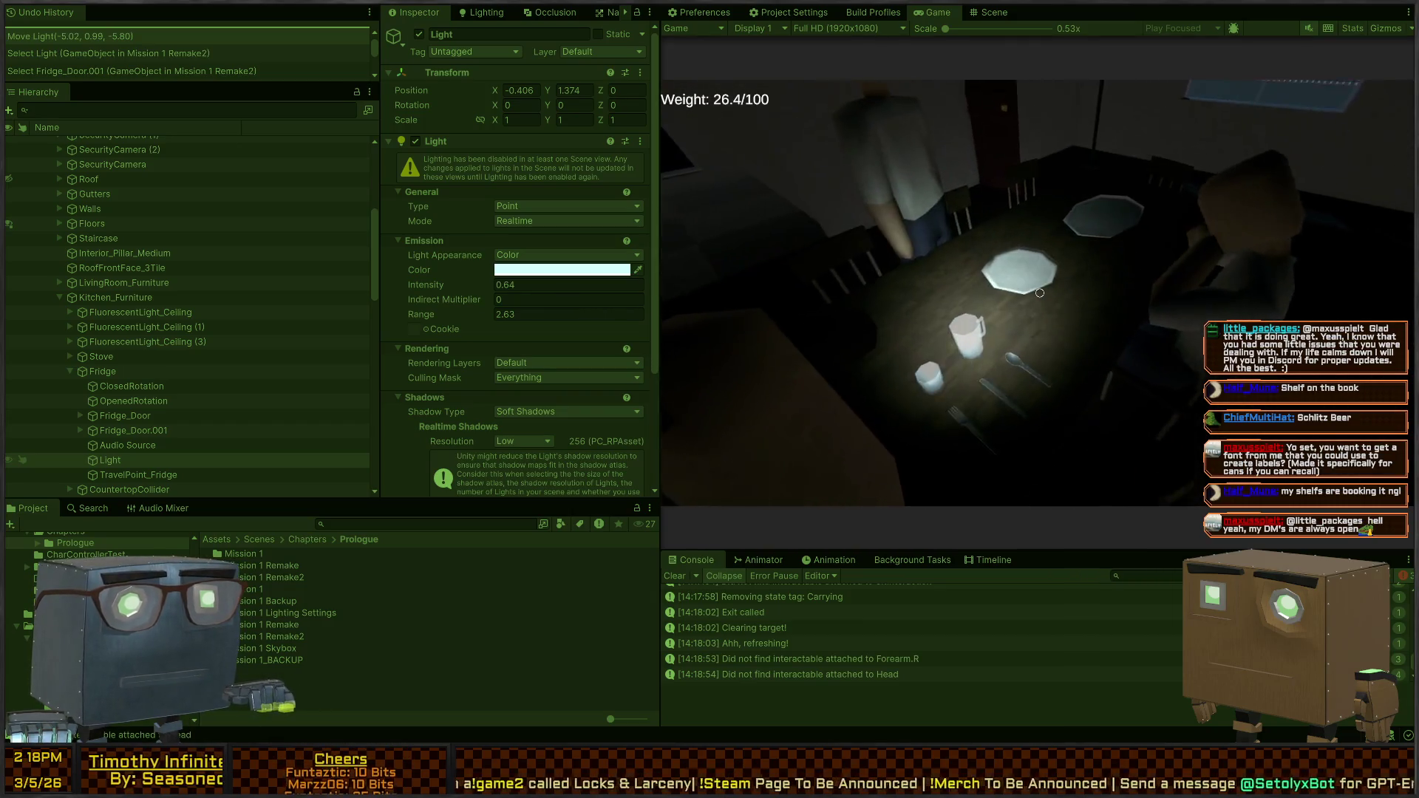
key(e)
key(w)
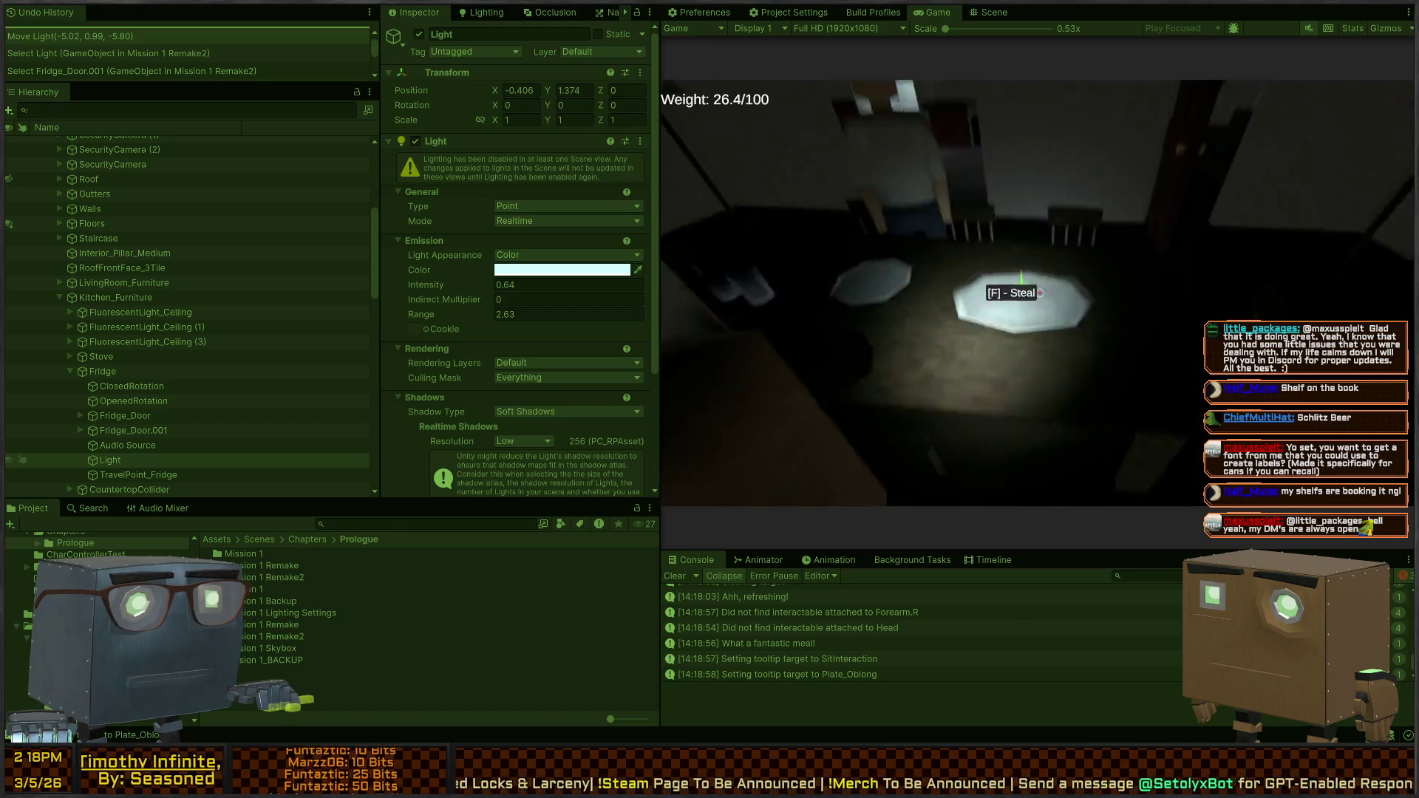
key(f)
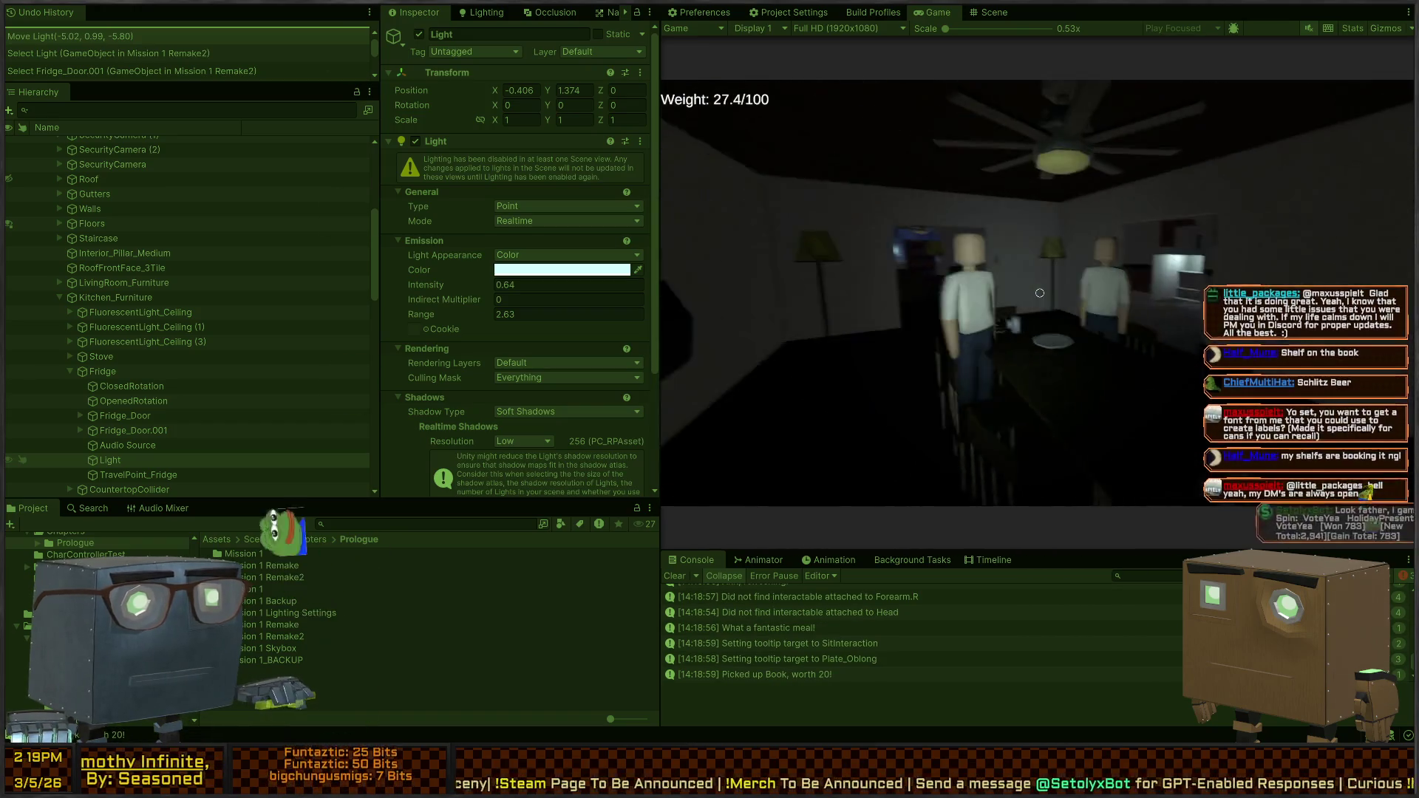
Walk back toward the doorway and free the mouse from the running game
key(w)
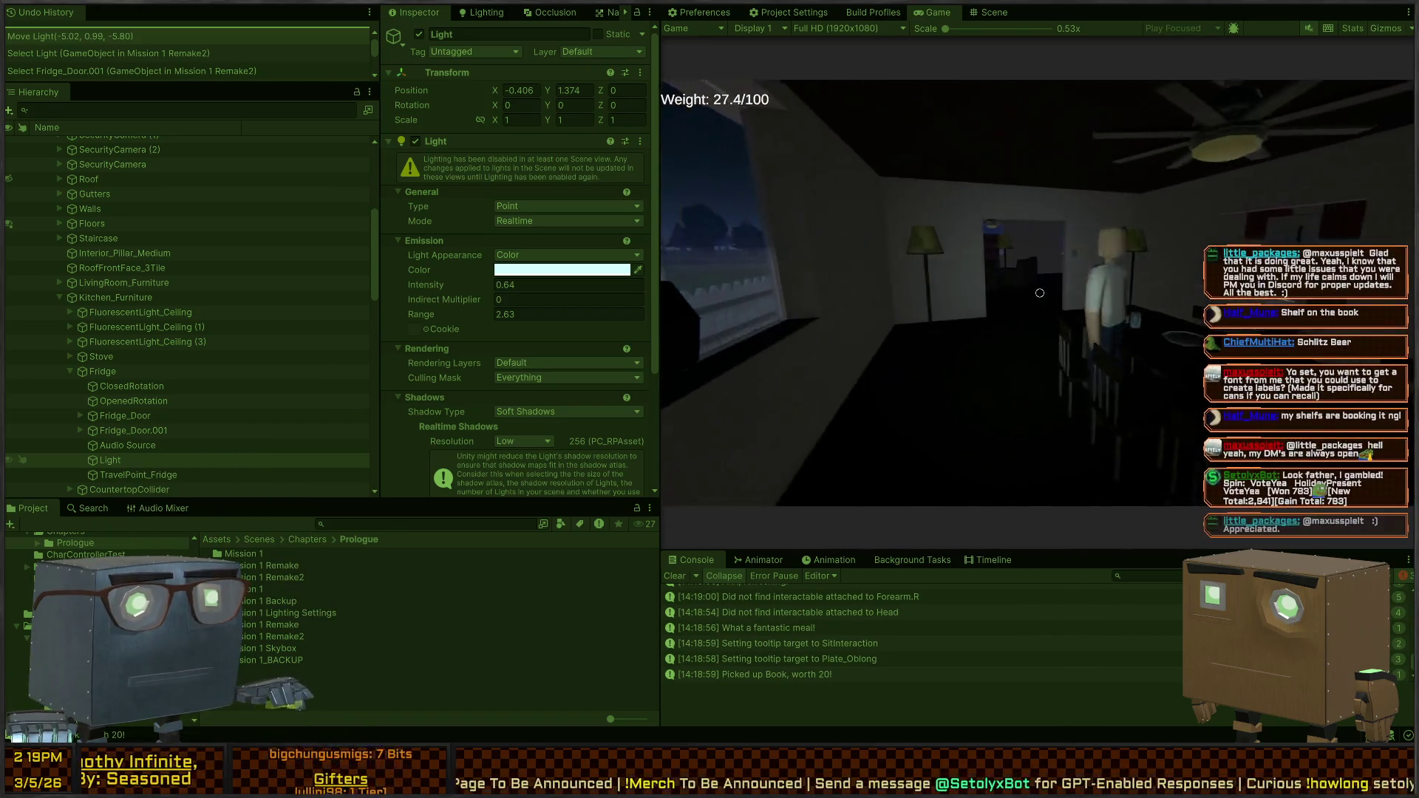
key(Escape)
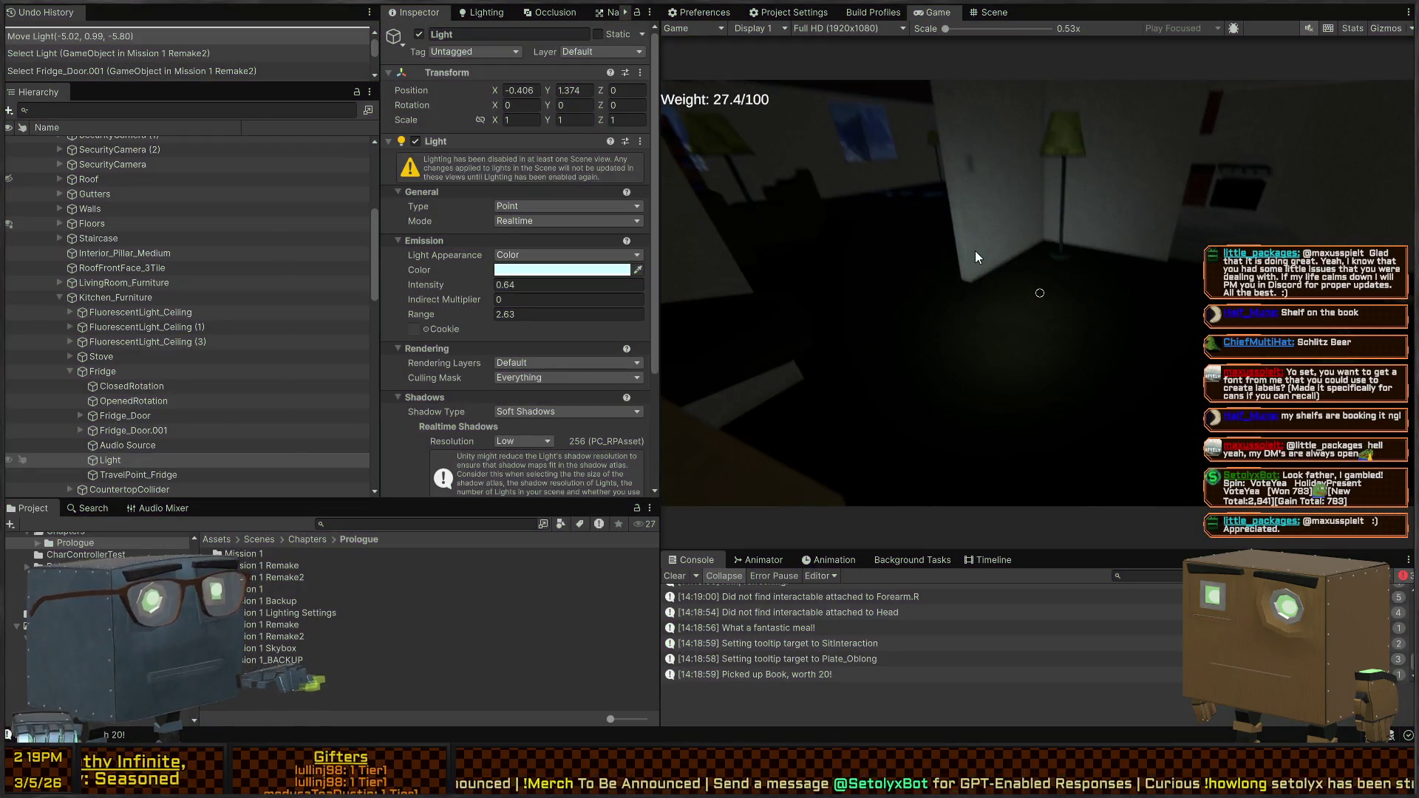
click(975, 257)
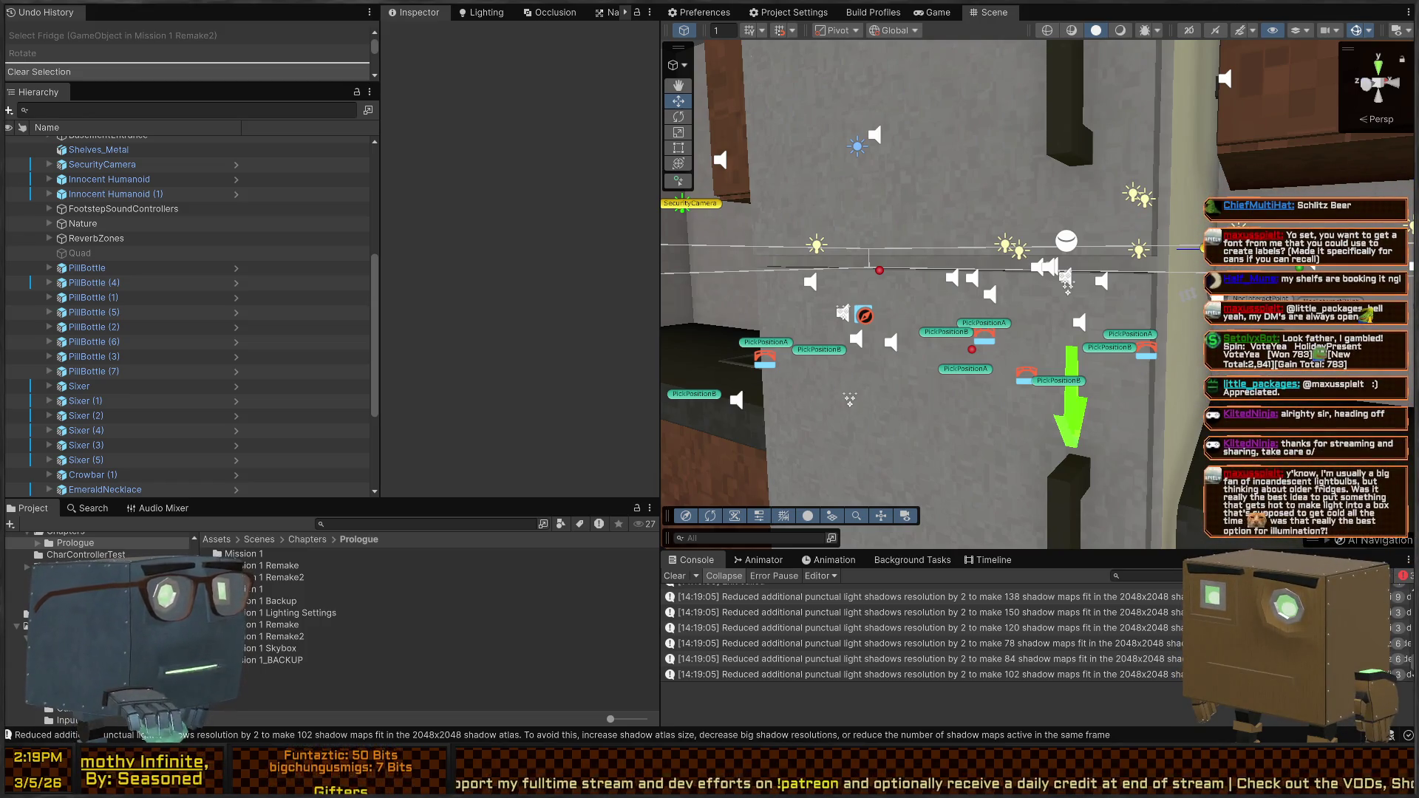
Fly the Scene camera around the kitchen counter and stove, then switch to Blender
mouse_move(927, 291)
mouse_down()
mouse_move(645, 255)
mouse_move(578, 277)
mouse_move(1331, 300)
mouse_up()
drag(1020, 259, 1067, 260)
mouse_move(813, 306)
mouse_down()
mouse_move(761, 330)
mouse_move(736, 465)
mouse_move(502, 306)
mouse_move(459, 308)
mouse_move(579, 308)
mouse_move(558, 326)
mouse_move(557, 311)
mouse_up()
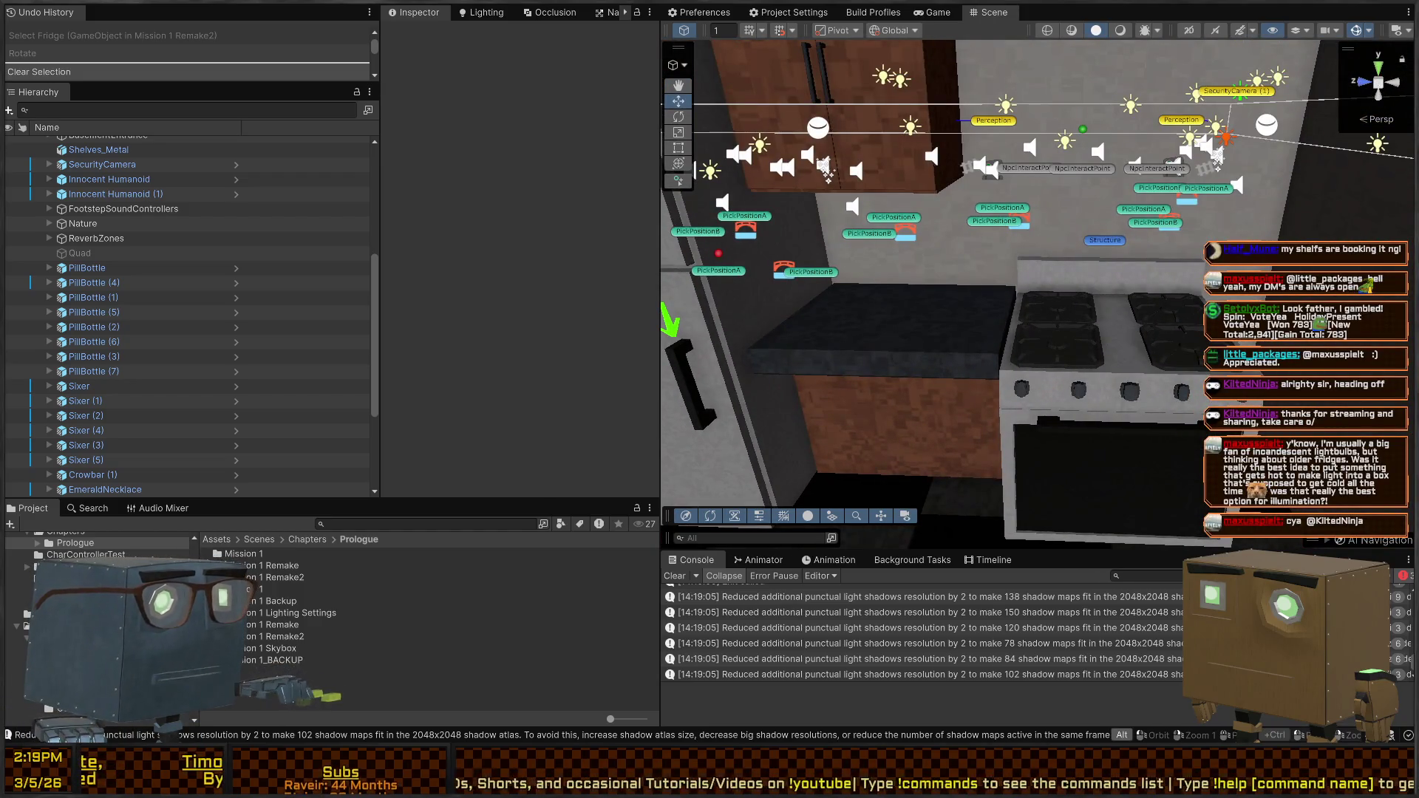
key(alt+Tab)
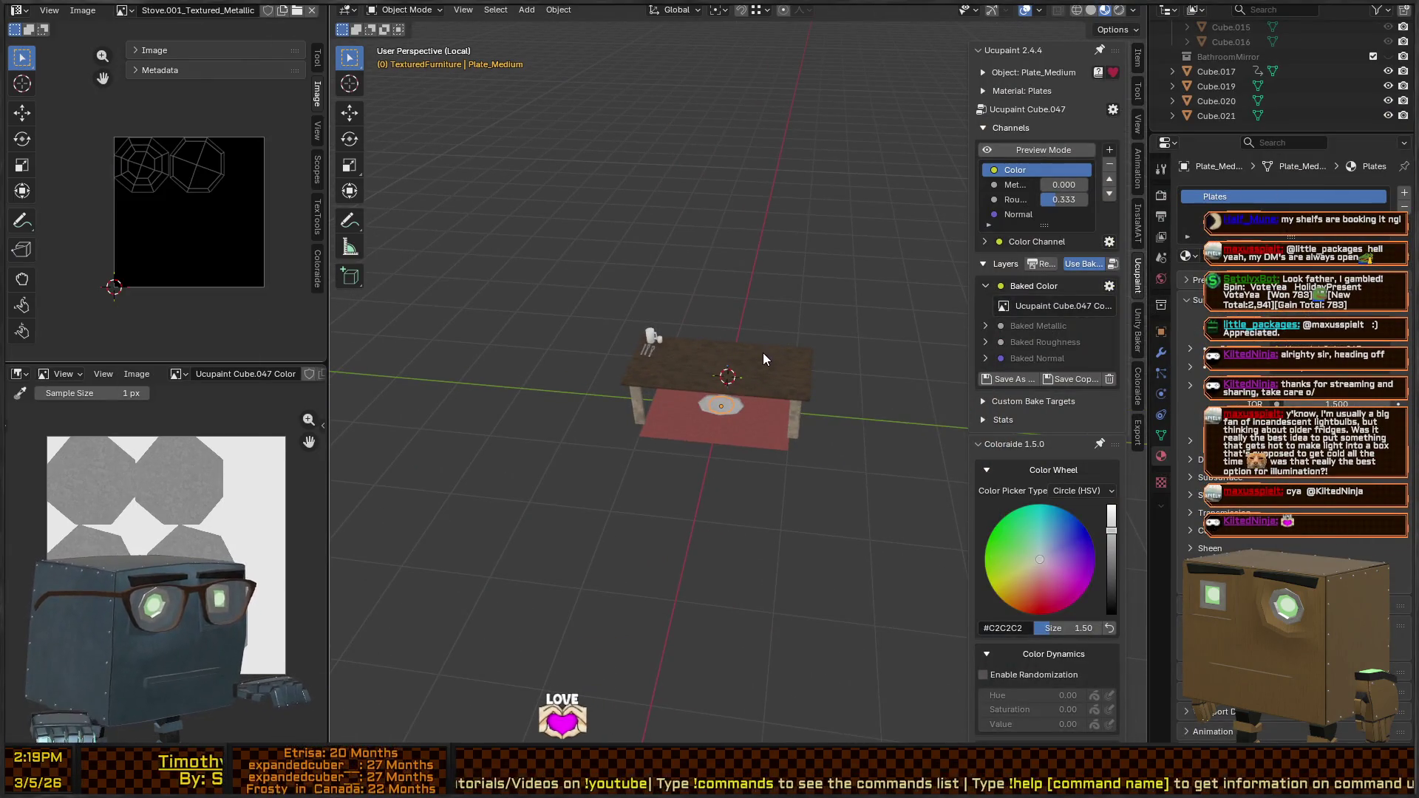
Exit Local view and select the kitchen table, cutlery and large glass
key(KP_Divide)
scroll(748, 325, down, 8)
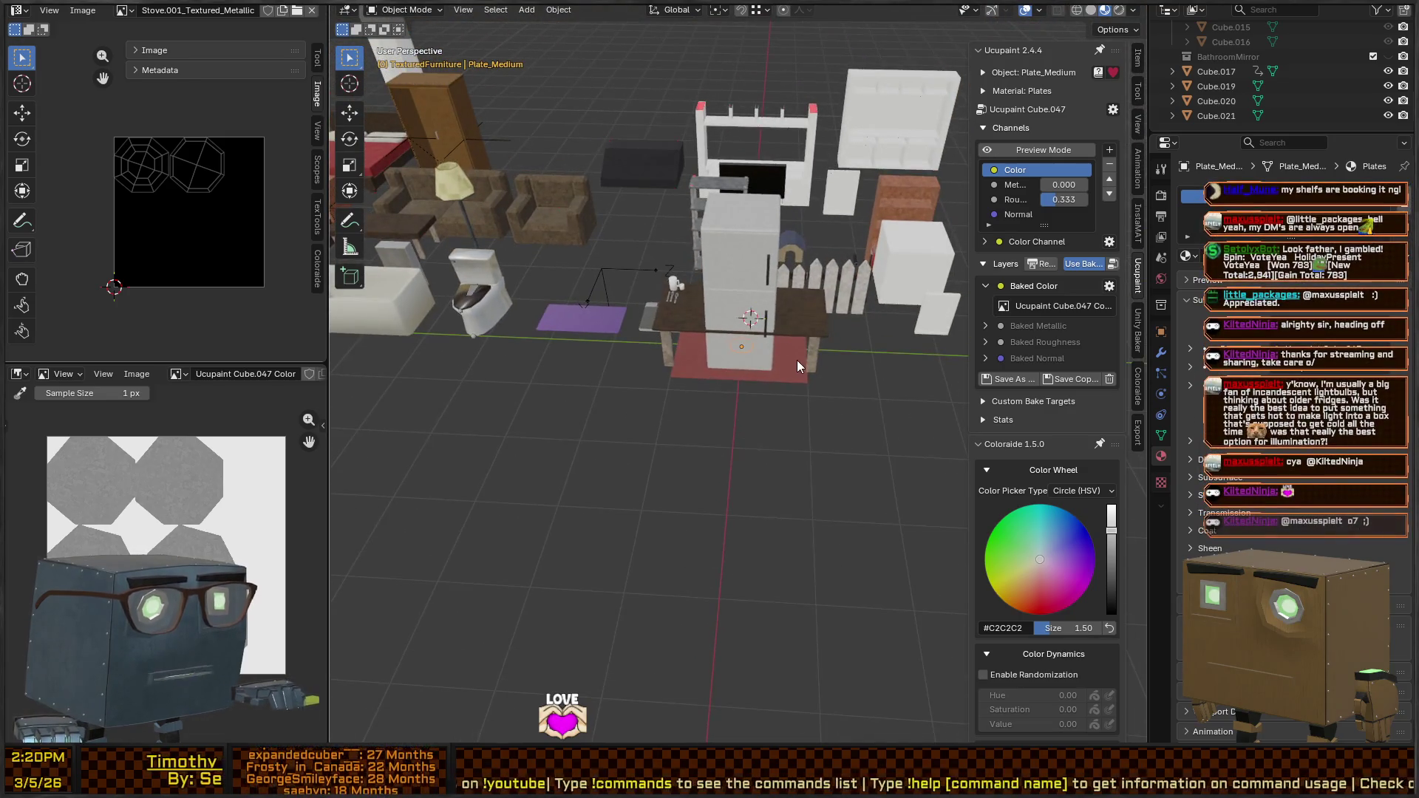
click(797, 333)
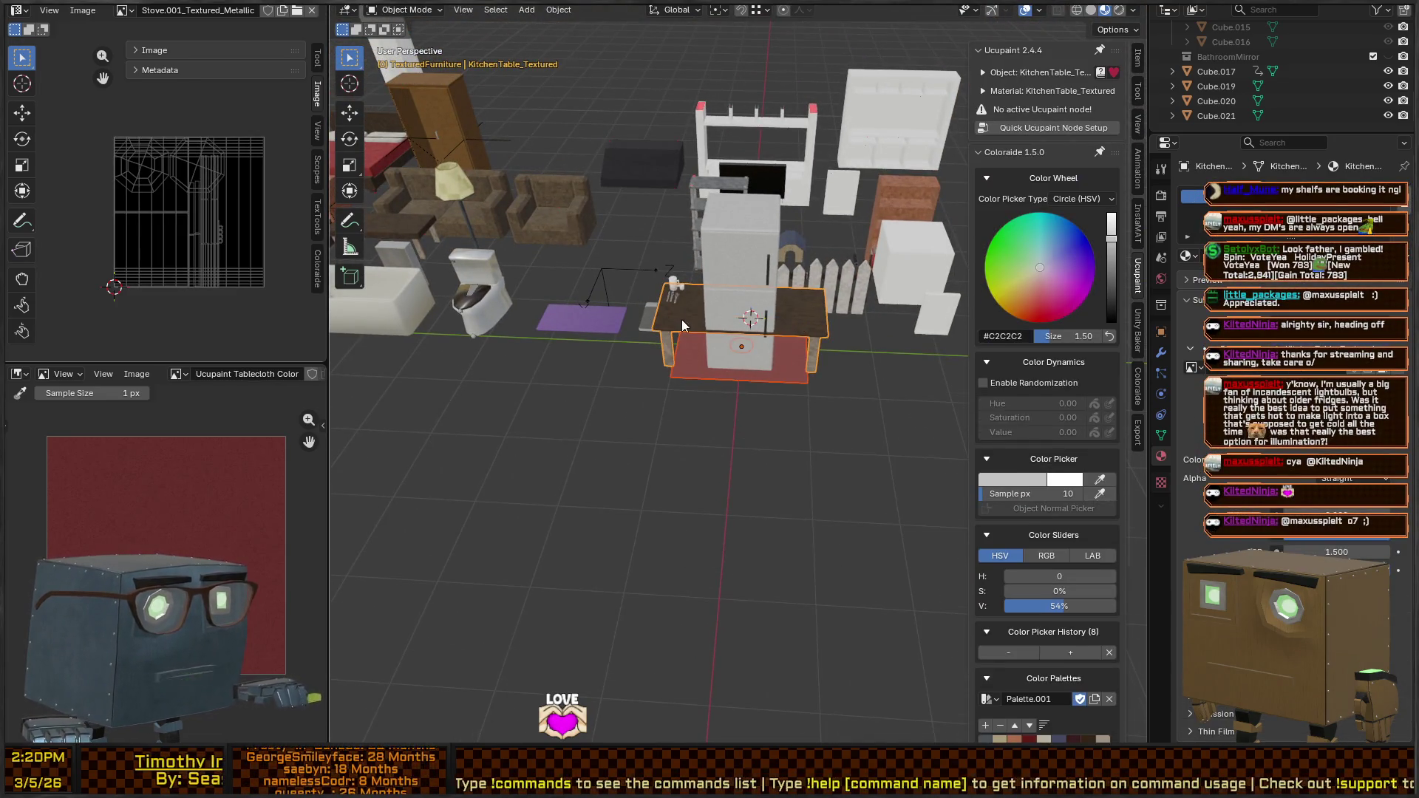
scroll(682, 326, up, 5)
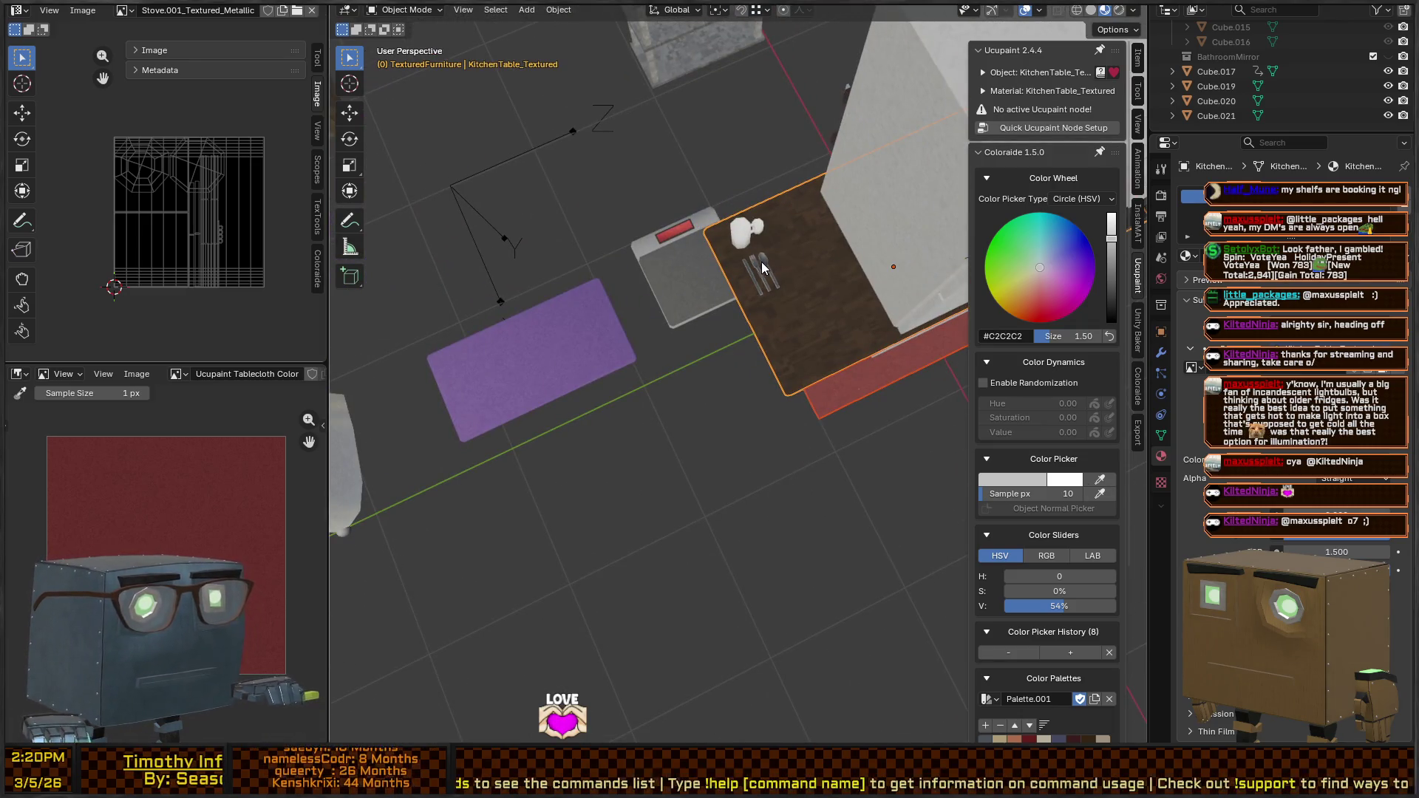
click(763, 267)
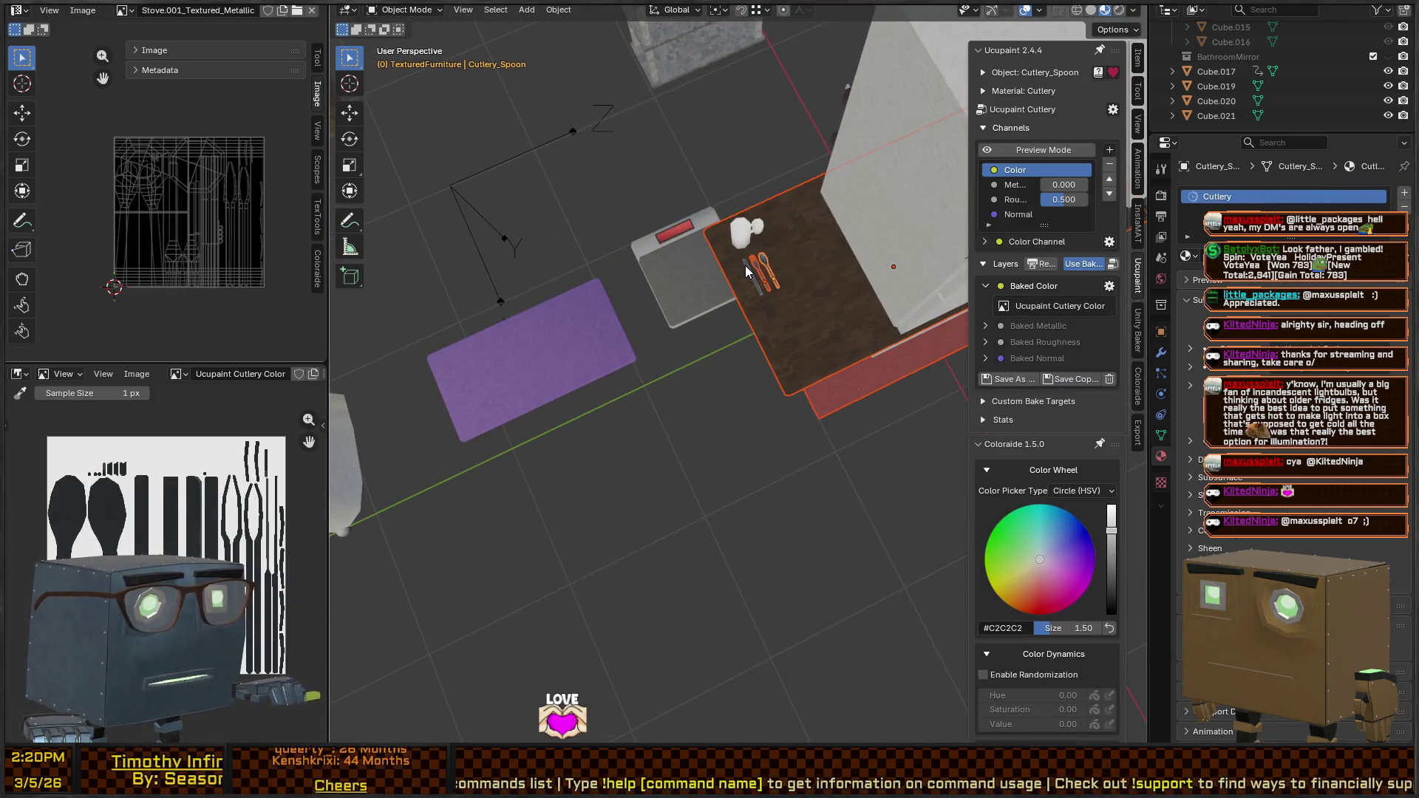
shift+click(739, 238)
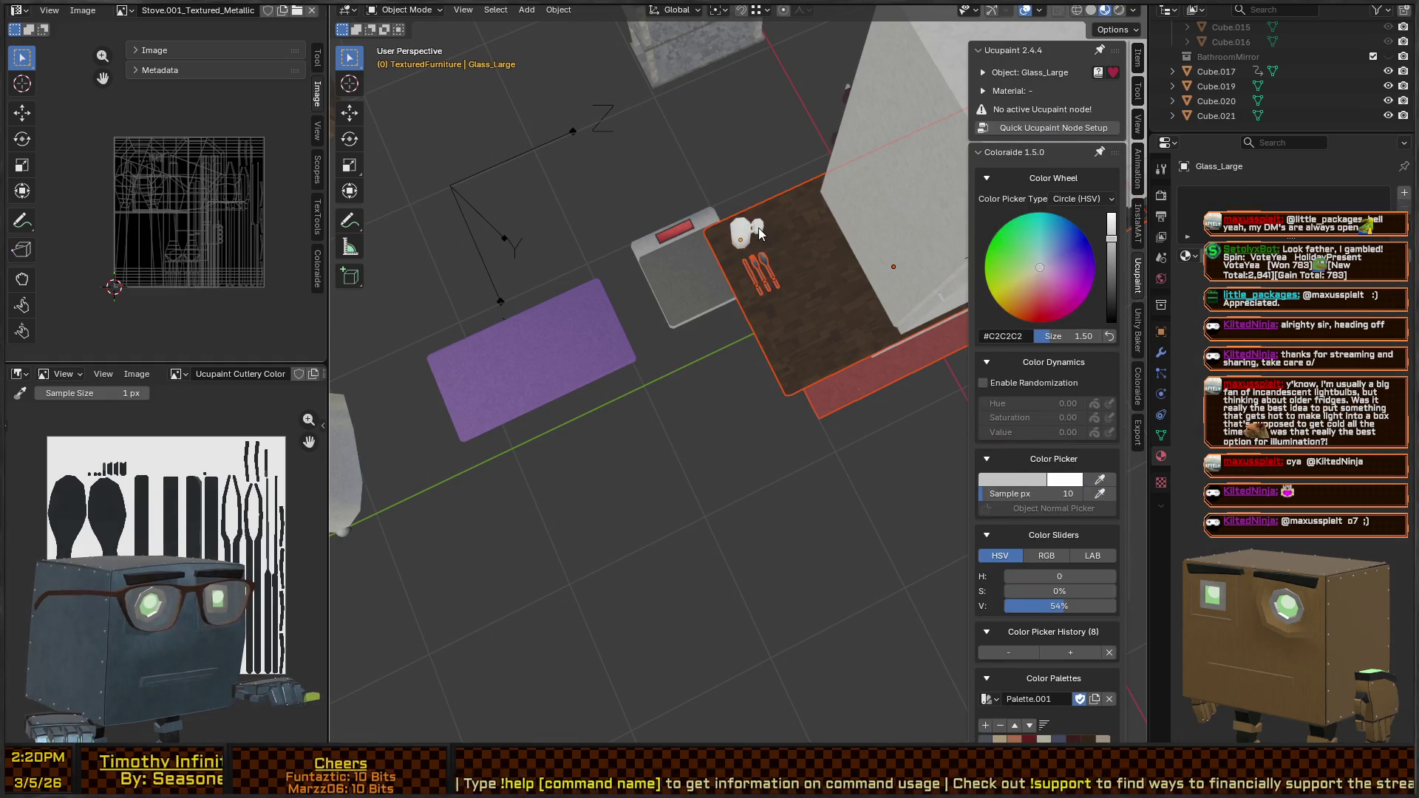
Move the table set about -6.15 m in X and 7.10 m in Y, then select the stove
scroll(756, 242, down, 10)
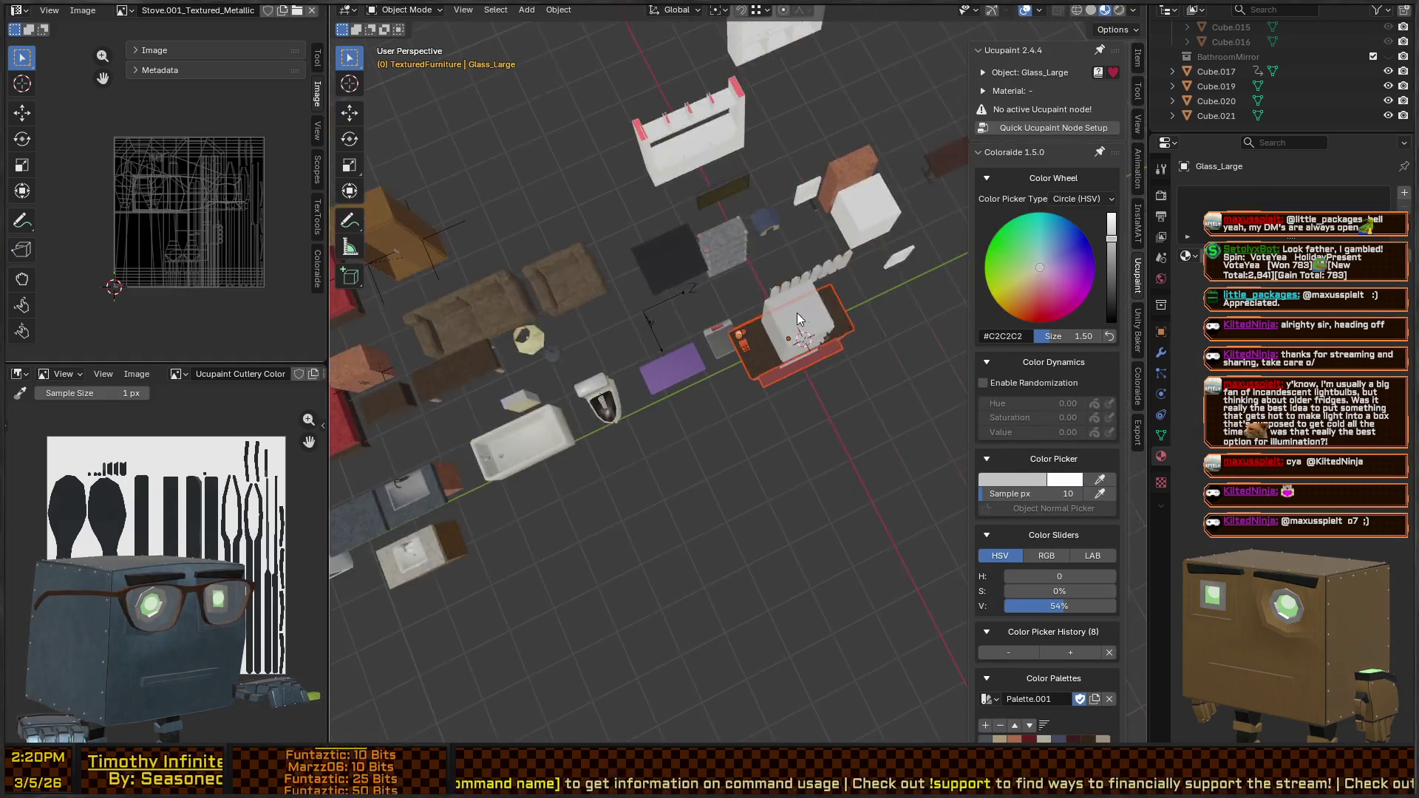
key(g)
click(739, 323)
scroll(739, 324, up, 5)
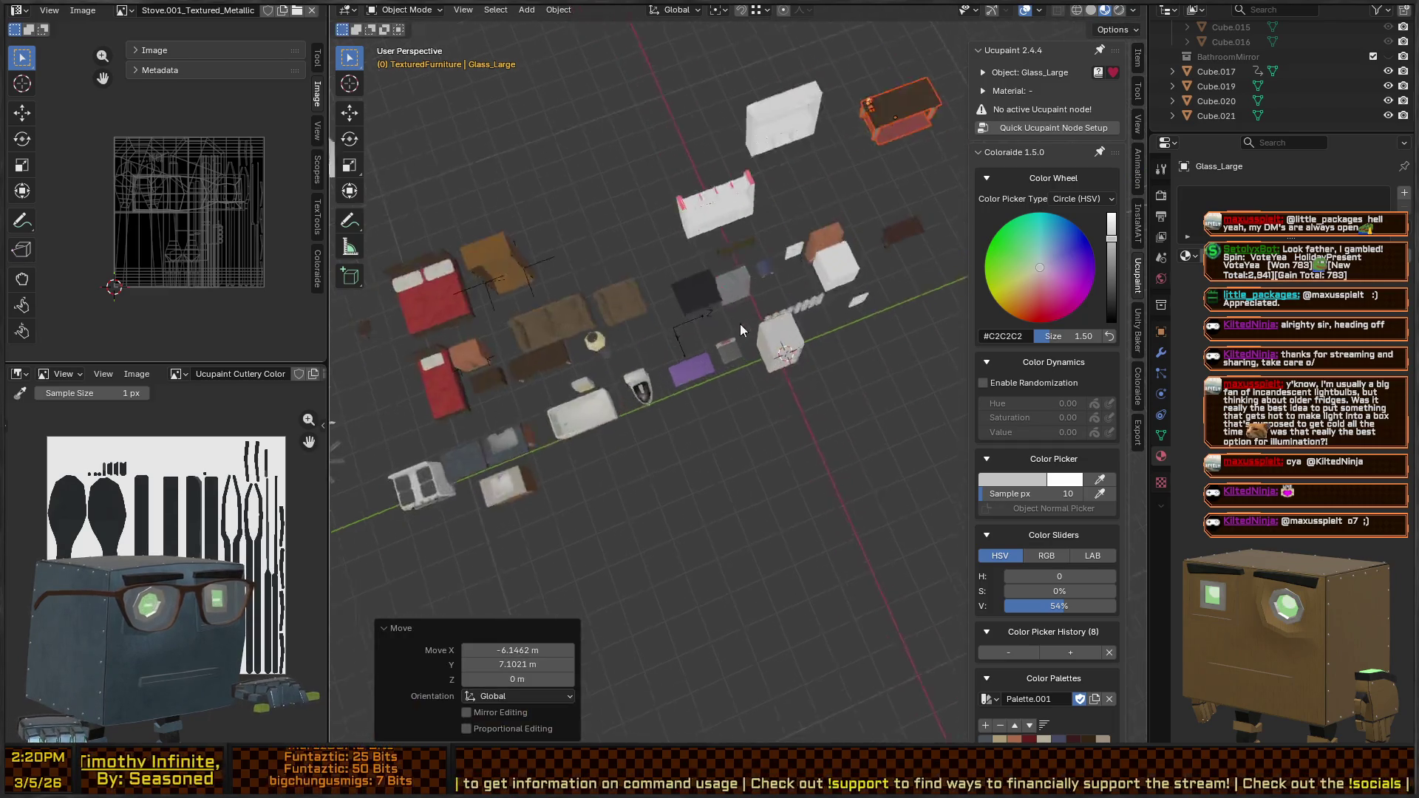
scroll(818, 356, up, 5)
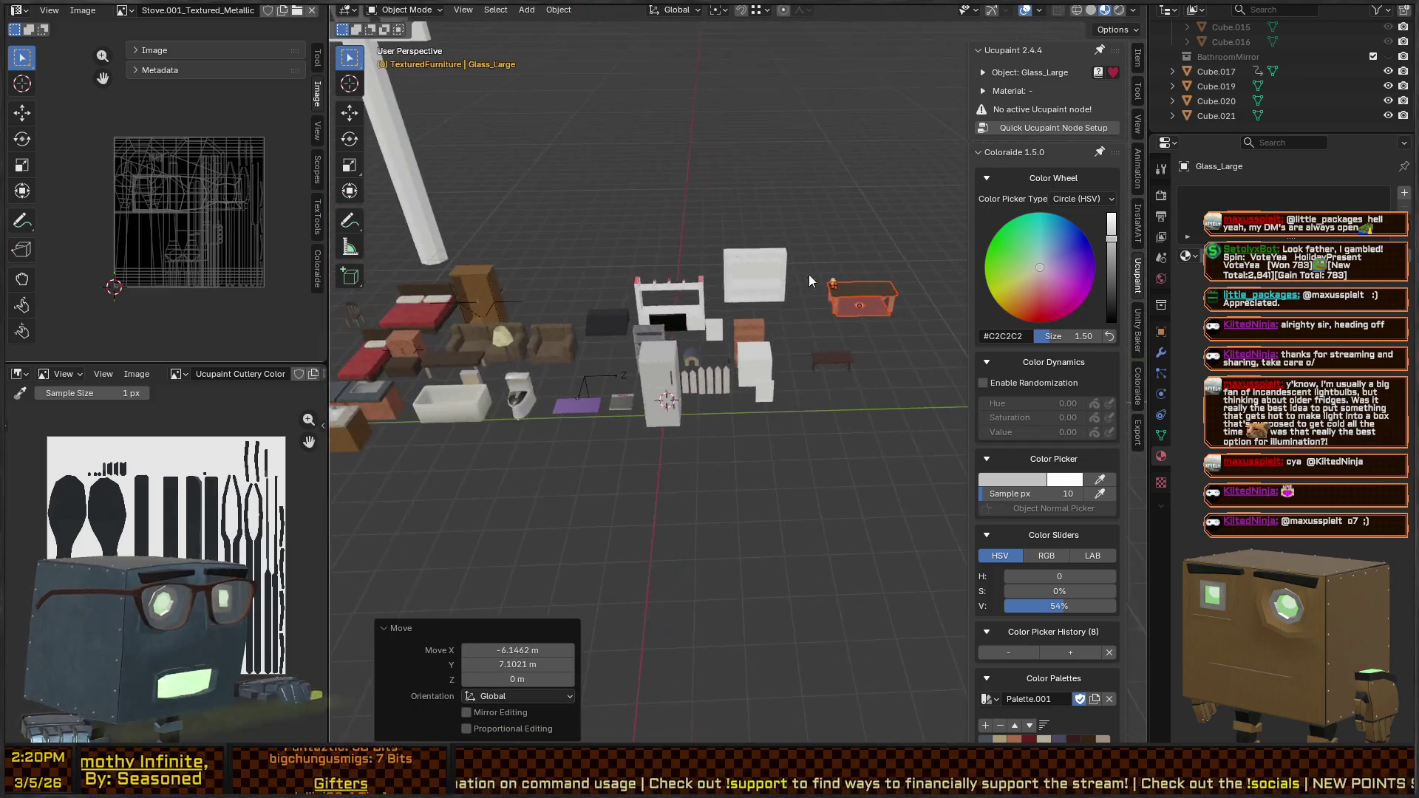
click(489, 389)
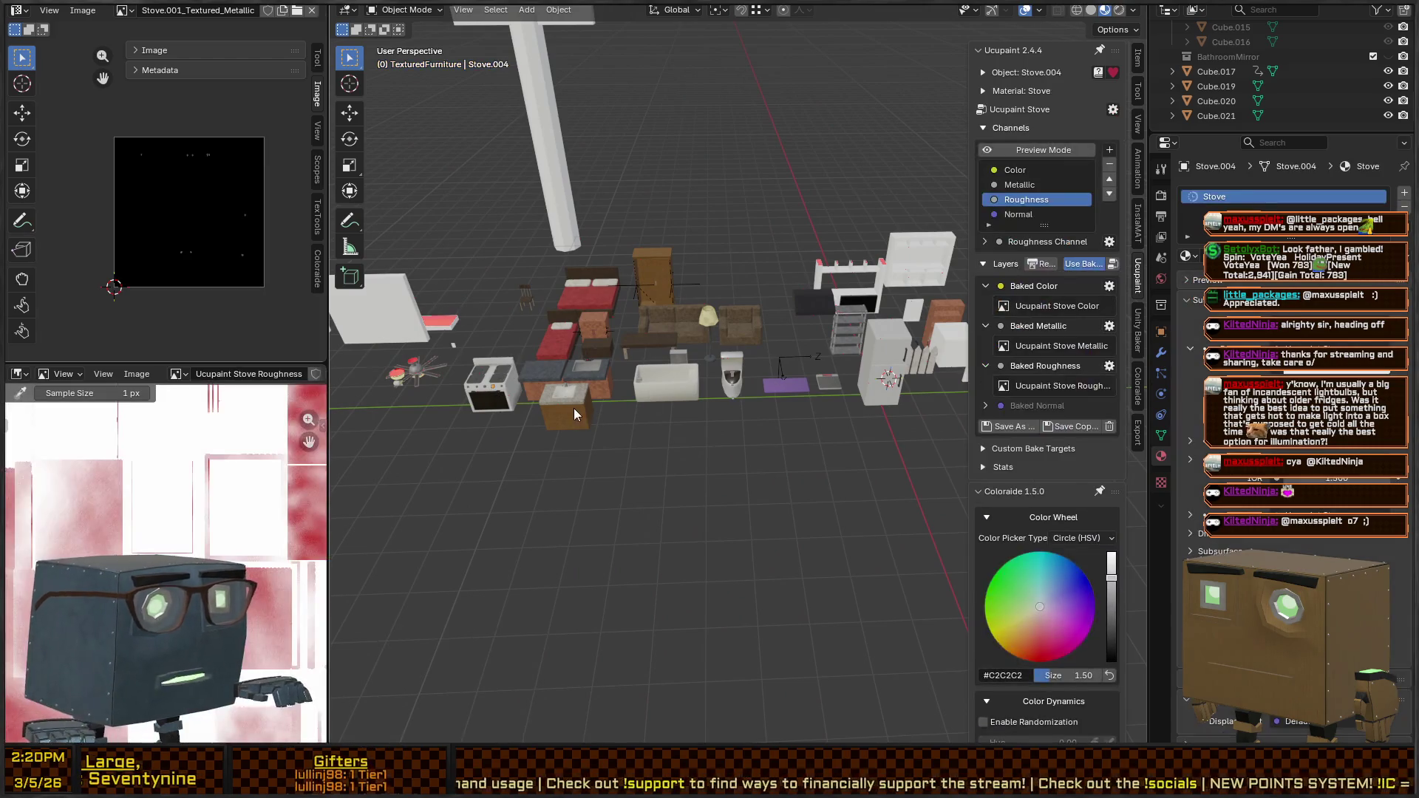
Clear the stove's location, isolate it in Local view, and open its Object context menu
key(alt+g)
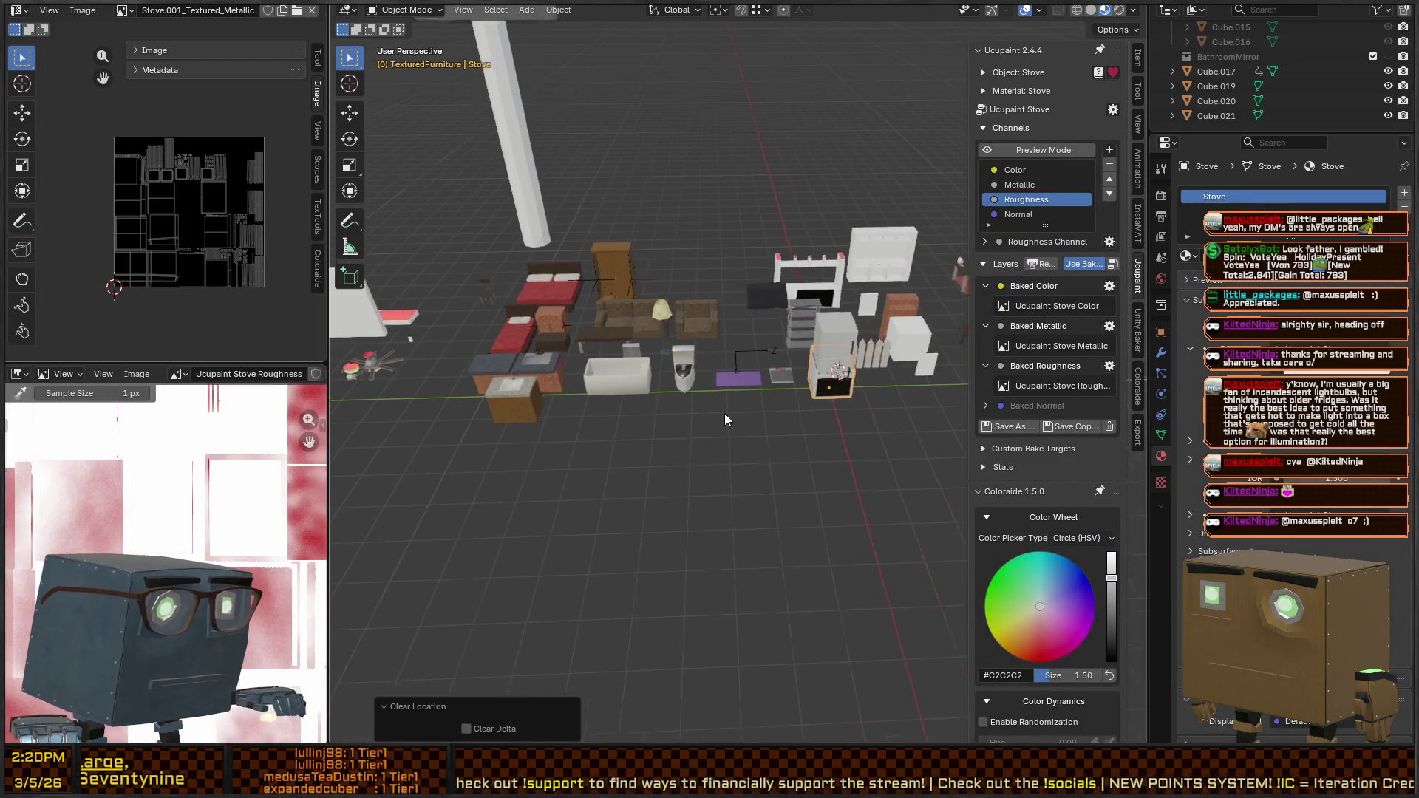
key(KP_Divide)
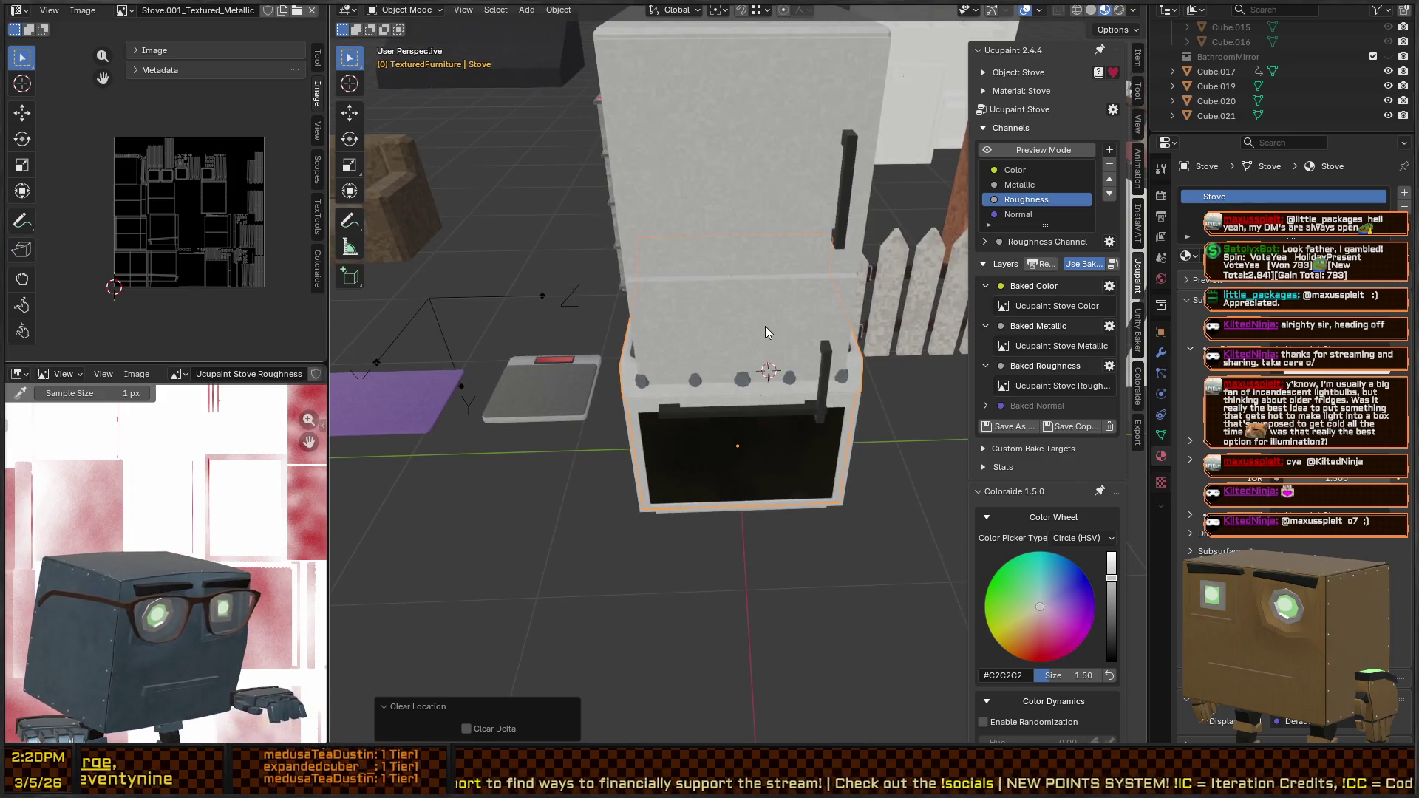
scroll(851, 420, up, 3)
scroll(851, 414, down, 5)
mouse_move(747, 374)
mouse_down()
mouse_move(689, 302)
mouse_move(768, 269)
mouse_move(770, 388)
mouse_move(738, 393)
mouse_move(760, 320)
mouse_move(714, 356)
mouse_move(820, 426)
mouse_move(755, 331)
mouse_move(766, 294)
mouse_move(792, 296)
mouse_move(738, 304)
mouse_move(719, 501)
mouse_move(729, 473)
mouse_move(703, 379)
mouse_move(804, 366)
mouse_move(726, 395)
mouse_move(694, 383)
mouse_move(727, 397)
mouse_move(748, 436)
mouse_move(827, 438)
mouse_move(788, 389)
mouse_move(733, 407)
mouse_move(805, 422)
mouse_move(767, 427)
mouse_move(733, 406)
mouse_move(779, 401)
mouse_move(766, 427)
mouse_move(738, 405)
mouse_move(762, 438)
mouse_move(756, 374)
mouse_move(770, 381)
mouse_move(791, 337)
mouse_move(745, 355)
mouse_move(773, 402)
mouse_move(765, 353)
mouse_move(791, 414)
mouse_move(776, 430)
mouse_move(784, 408)
mouse_move(719, 415)
mouse_move(720, 375)
mouse_up()
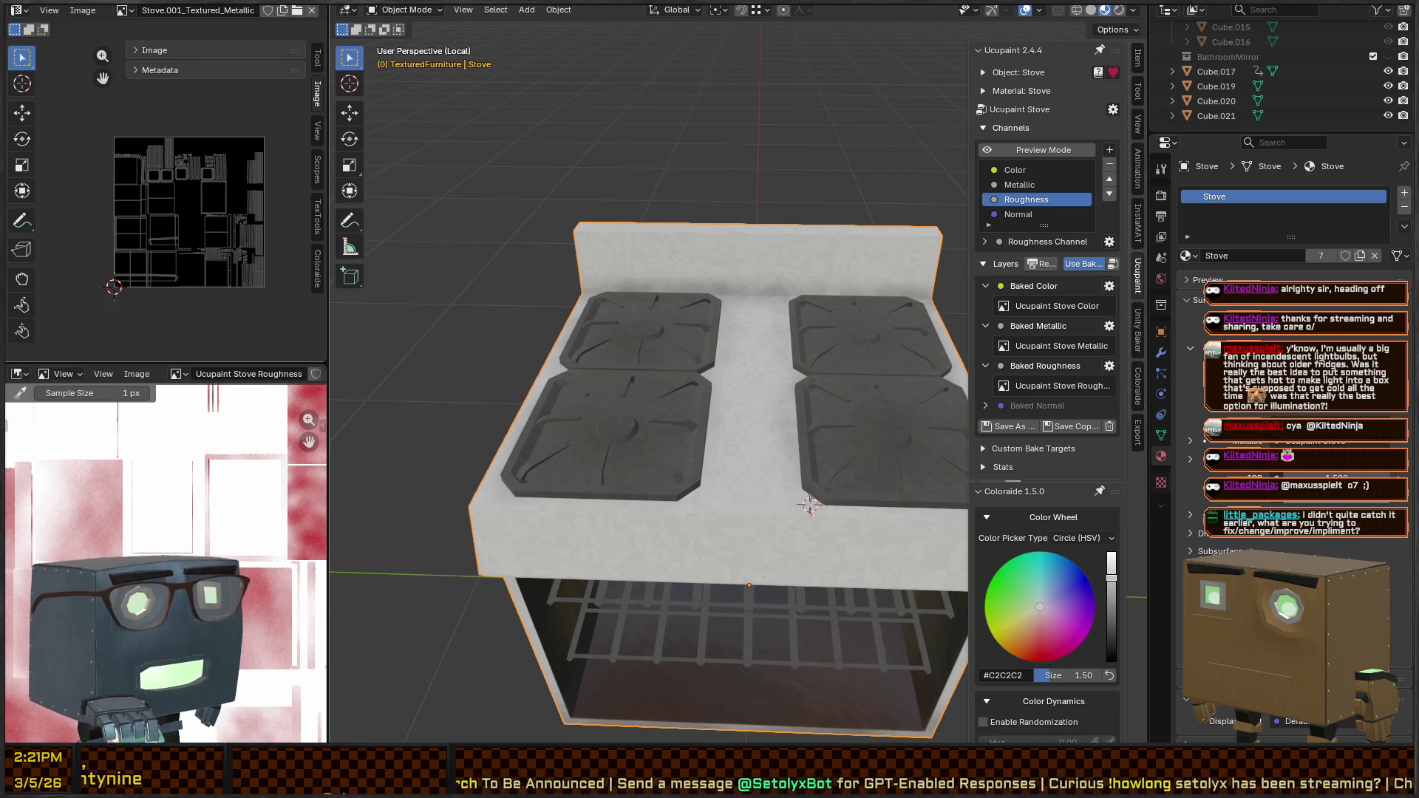
right_click(606, 309)
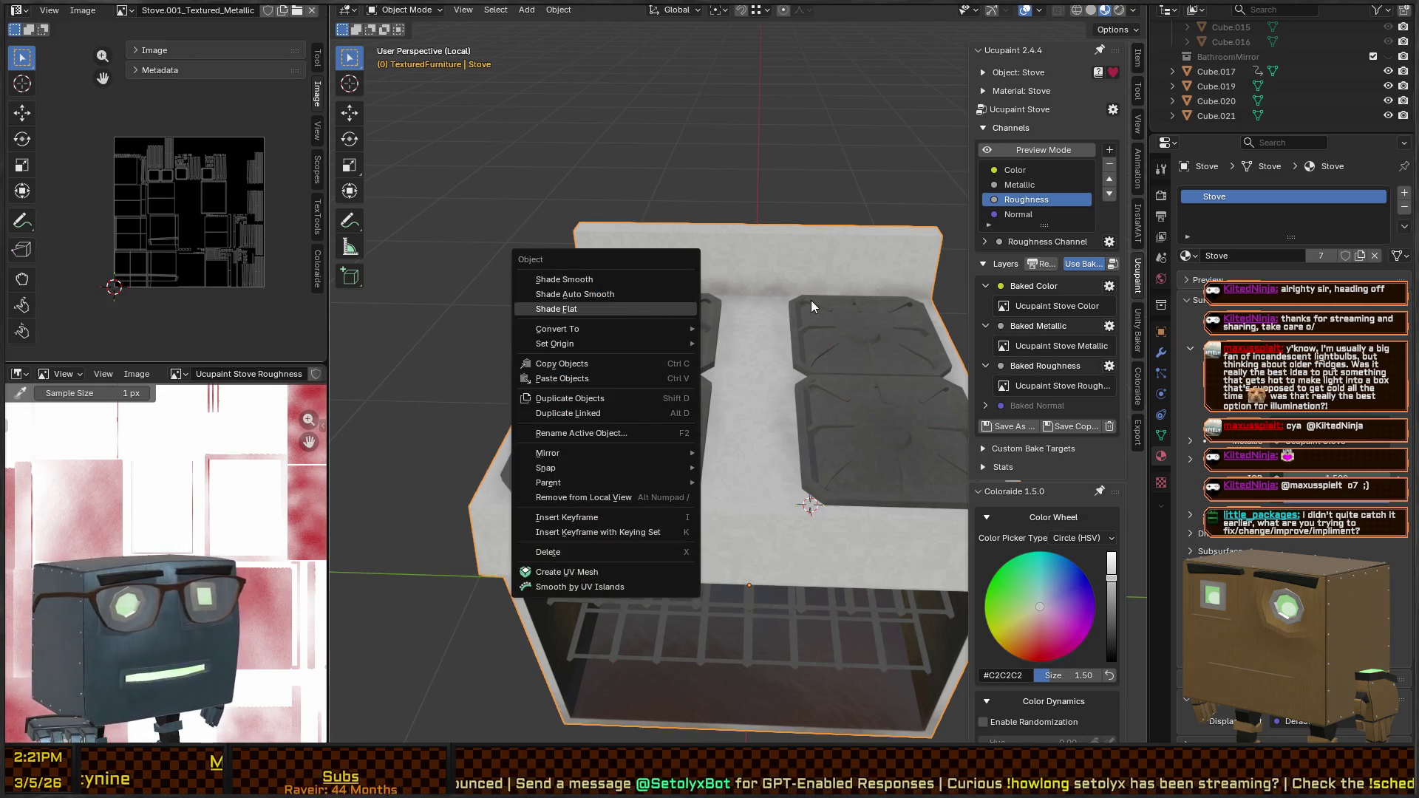
Orbit around the isolated stove to inspect its burner grates and oven racks
drag(721, 226, 758, 343)
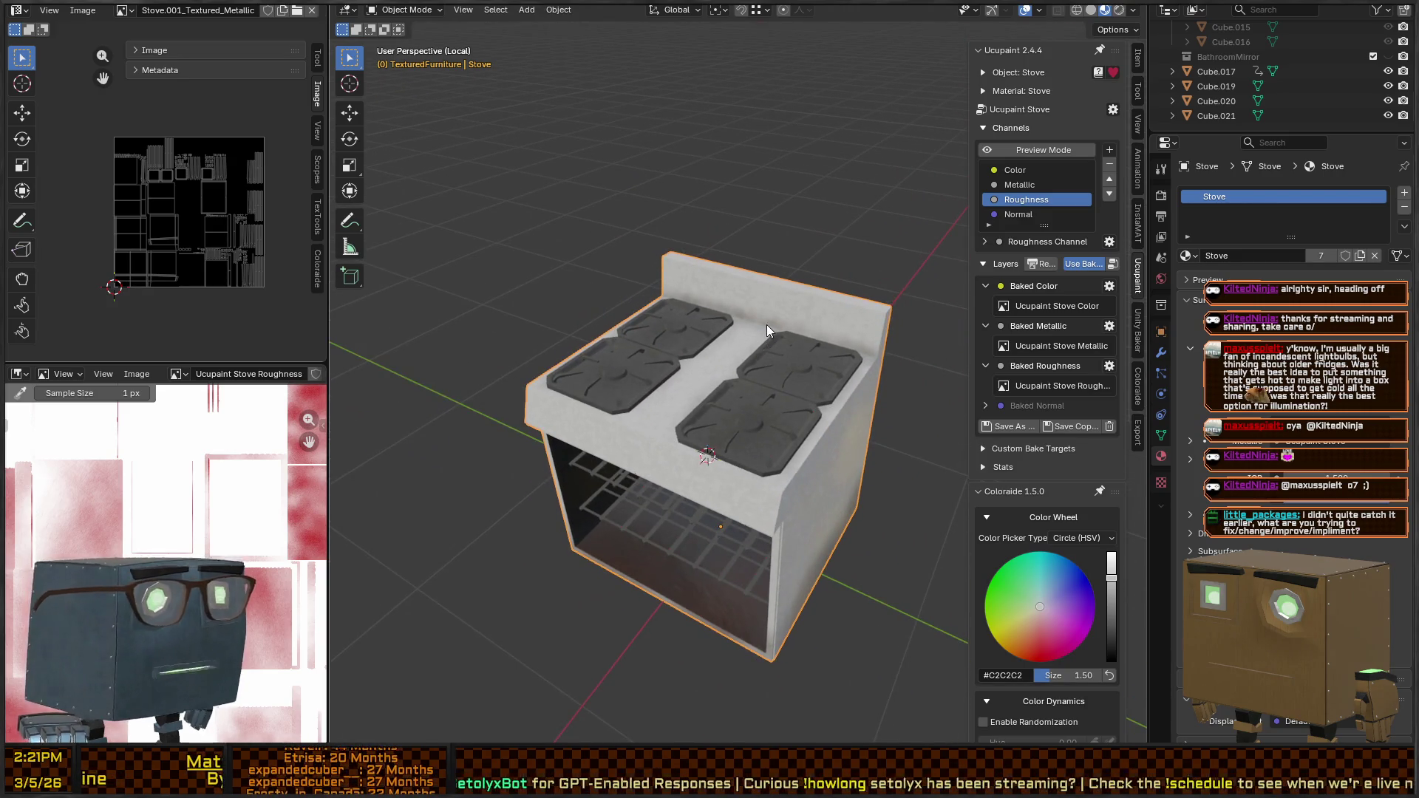
mouse_move(753, 303)
mouse_down()
mouse_move(786, 317)
mouse_move(800, 304)
mouse_up()
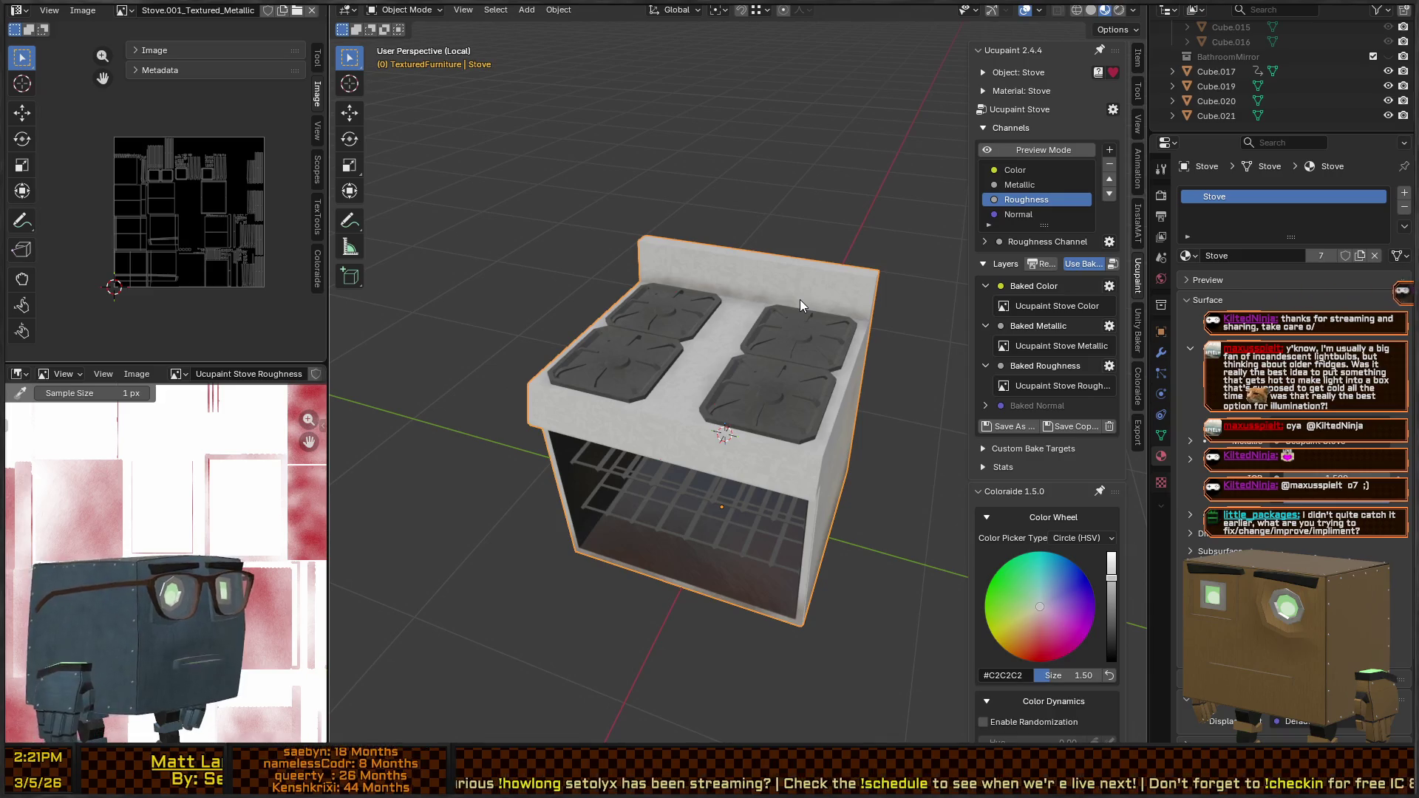
mouse_move(900, 317)
mouse_down()
mouse_move(832, 392)
mouse_move(820, 358)
mouse_move(822, 377)
mouse_up()
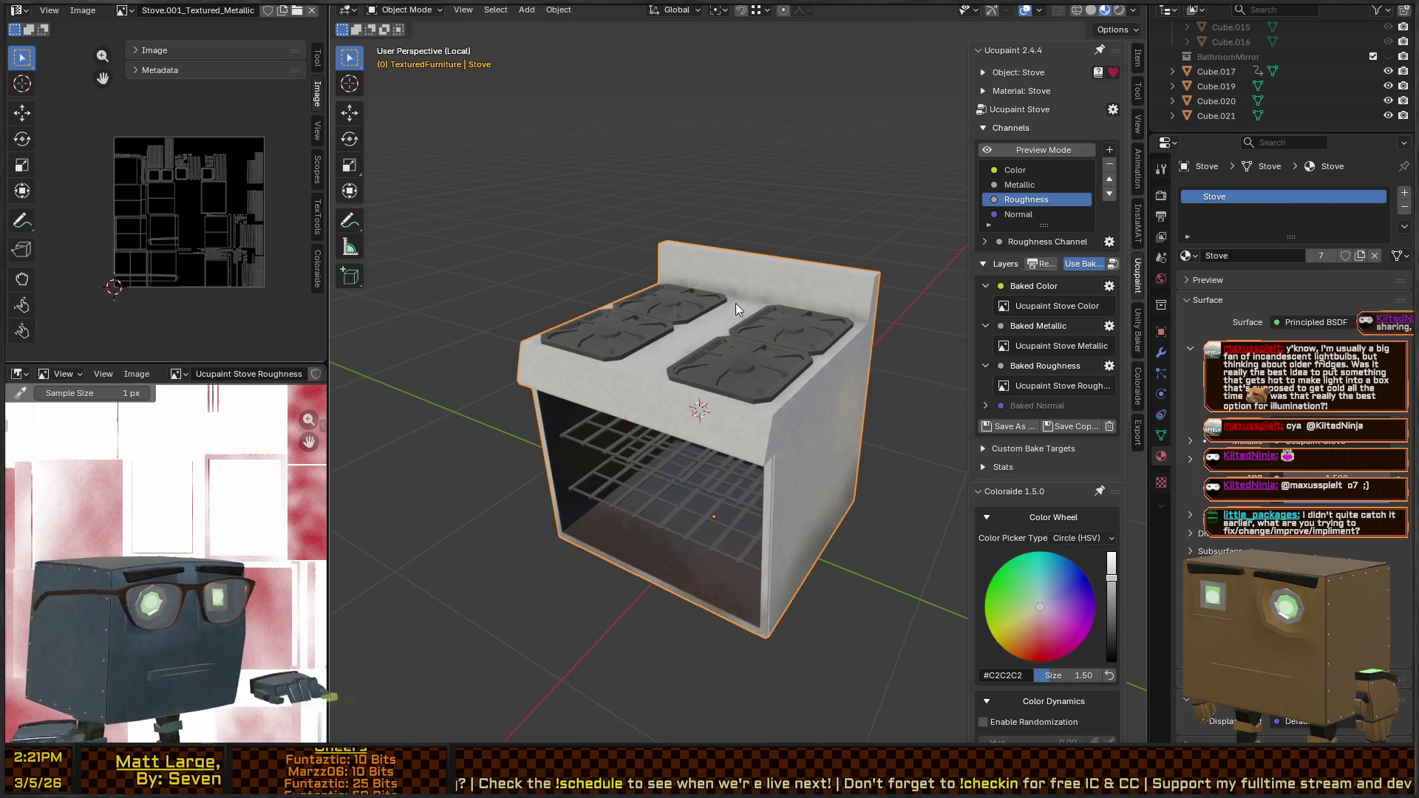
key(alt+Tab)
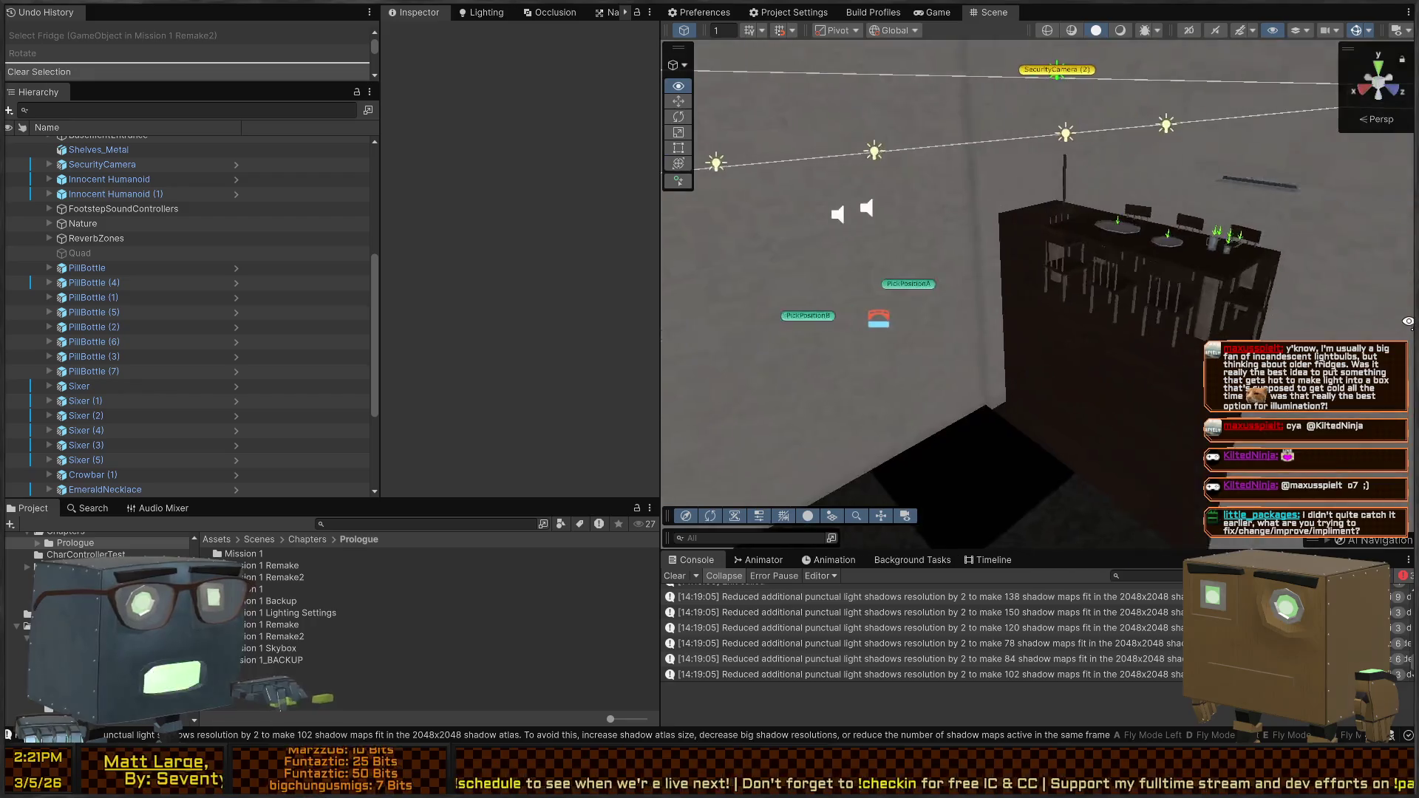
mouse_move(1318, 299)
mouse_down()
mouse_move(606, 336)
mouse_move(831, 321)
mouse_up()
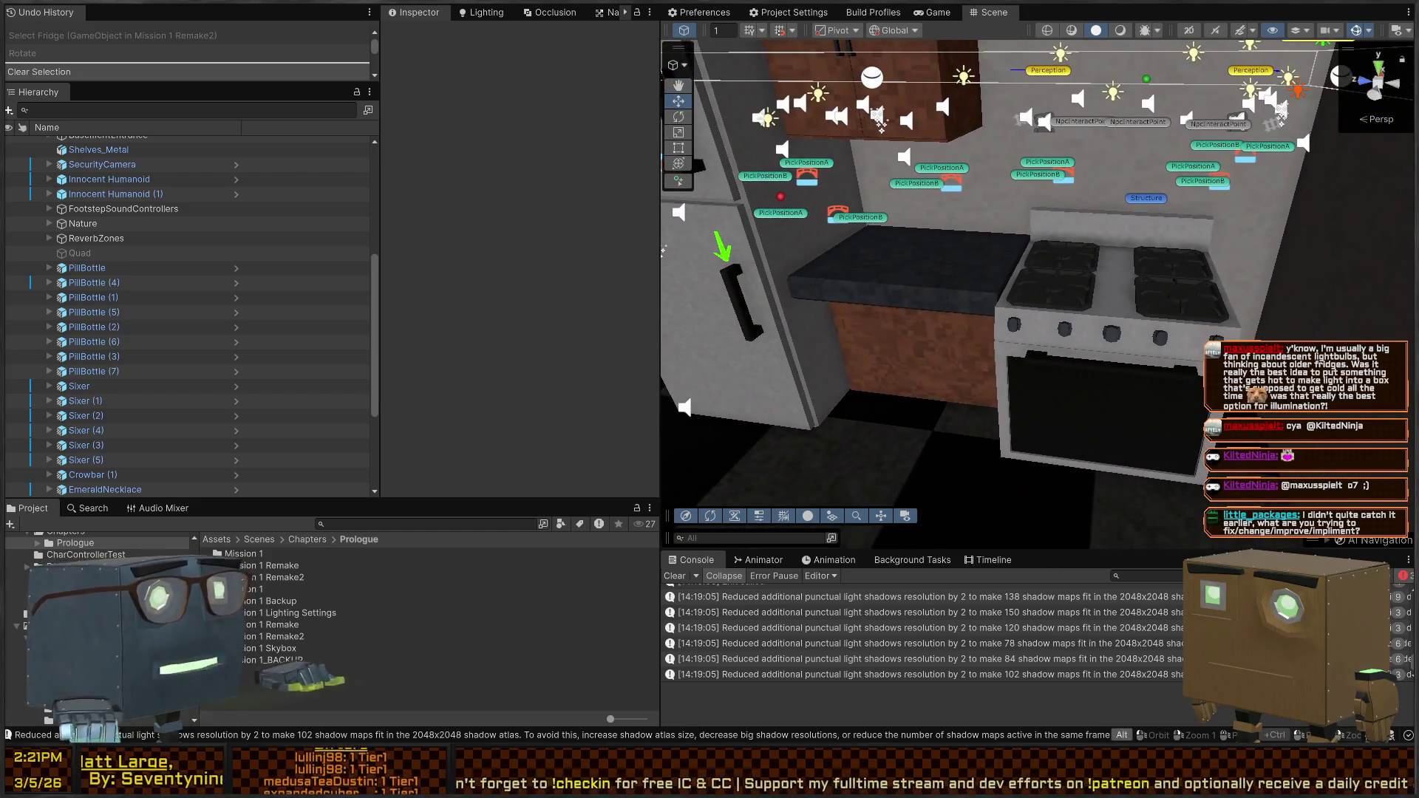
key(alt+Tab)
mouse_move(657, 285)
mouse_down()
mouse_move(695, 314)
mouse_move(727, 314)
mouse_up()
key(shift+a)
mouse_move(727, 316)
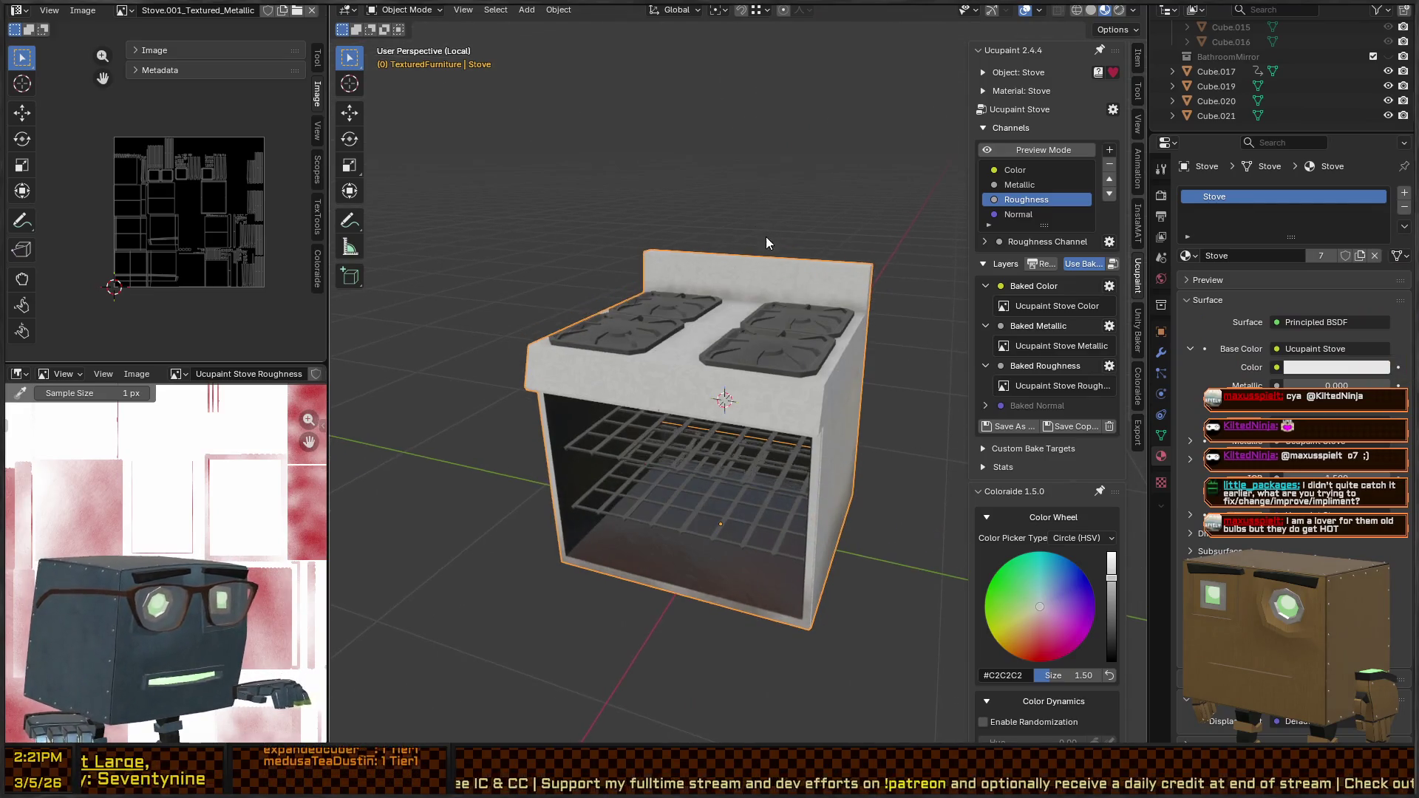
Add a 2 m cube mesh, Cube.047, beside the stove from the Add menu
key(shift+a)
mouse_move(739, 287)
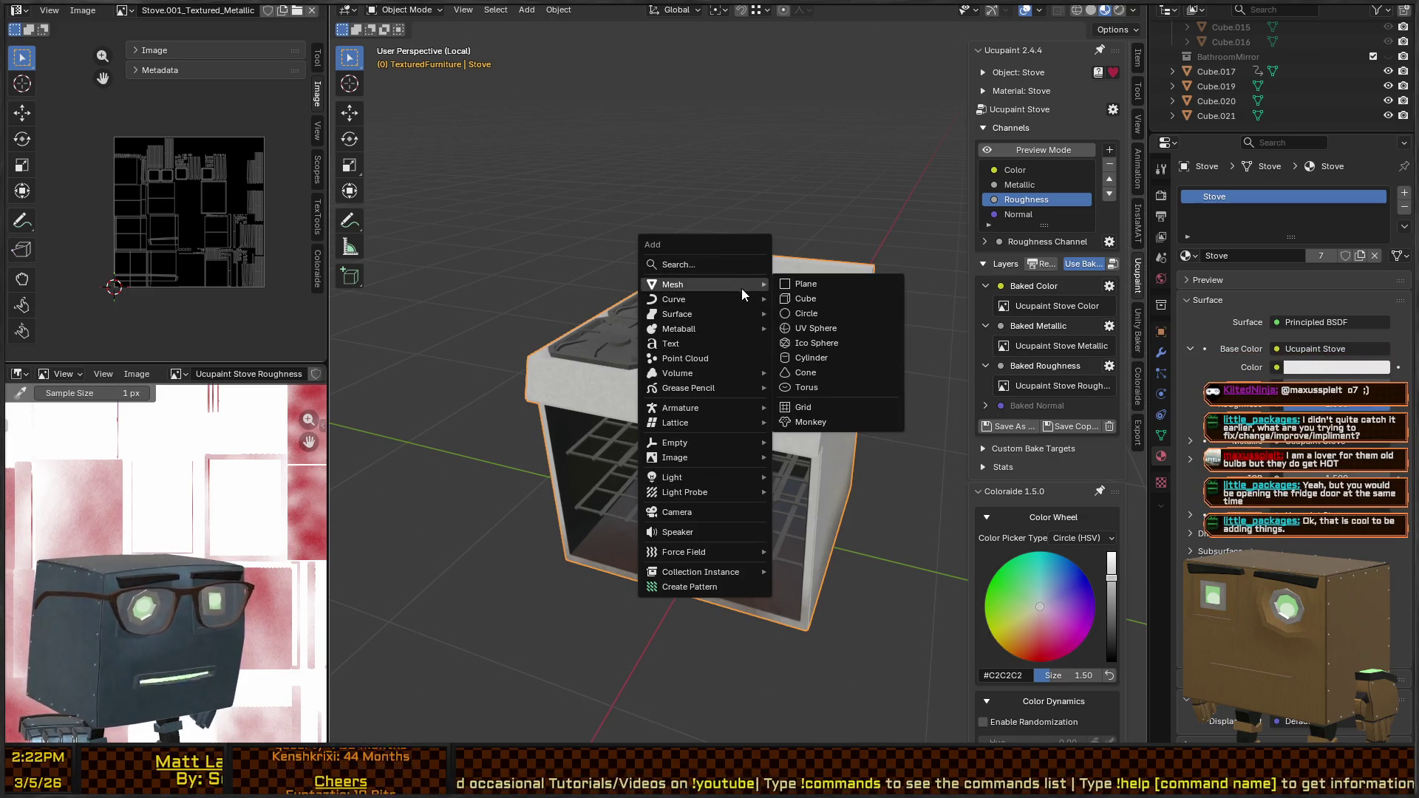
click(810, 296)
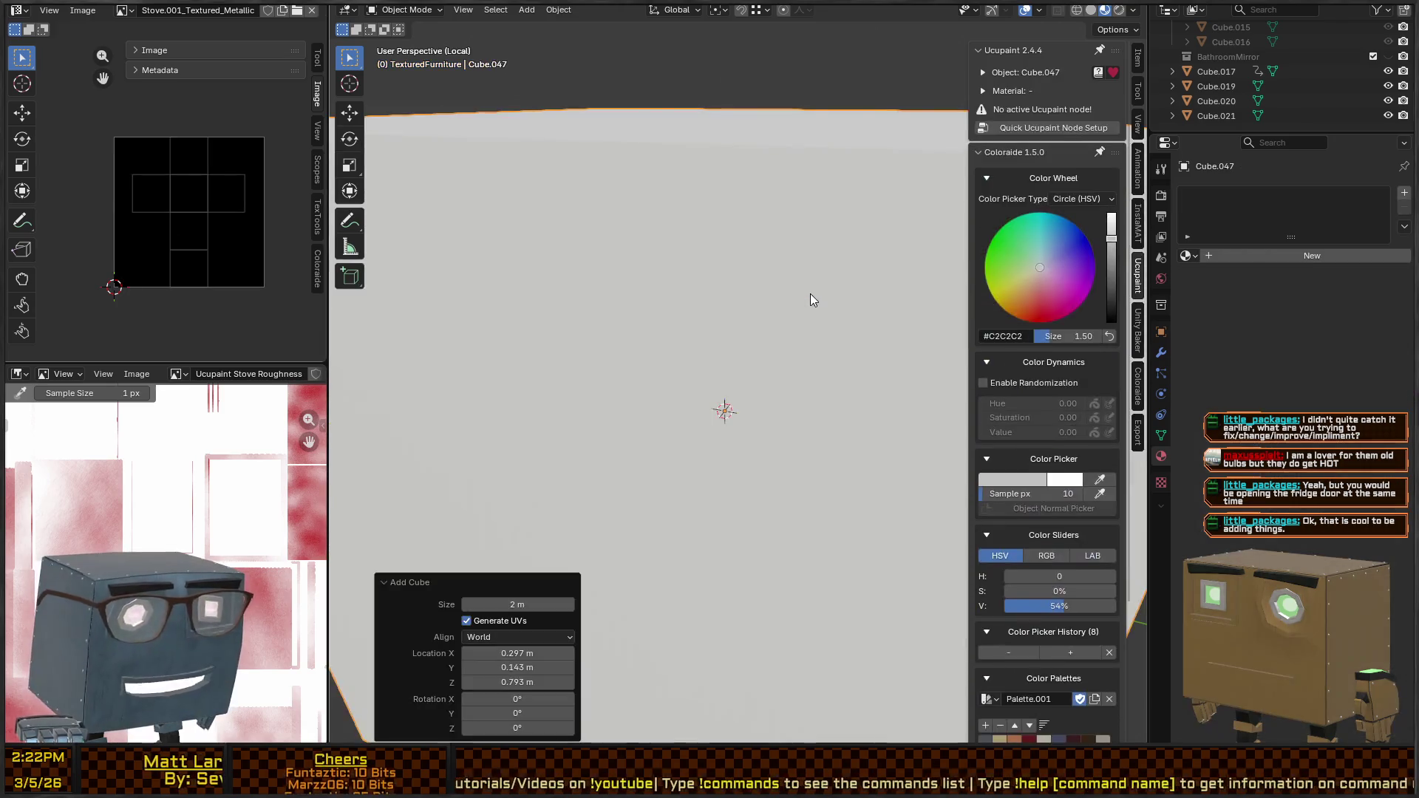
Scale the new cube down to 0.724
key(s)
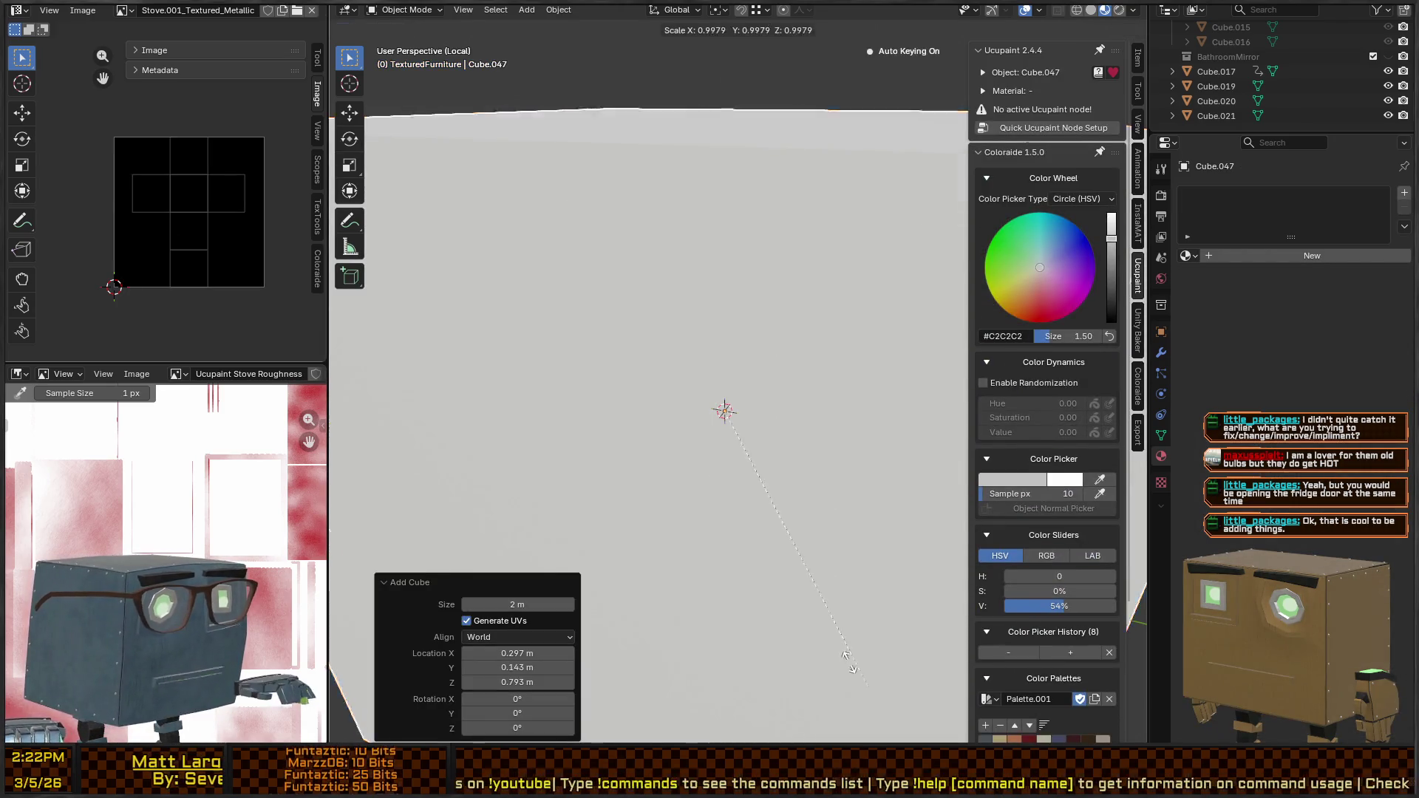
click(728, 476)
key(s)
click(752, 518)
Lower the cube -0.2903 m in Z so it sits between the stove's rear burner grates
key(g)
key(z)
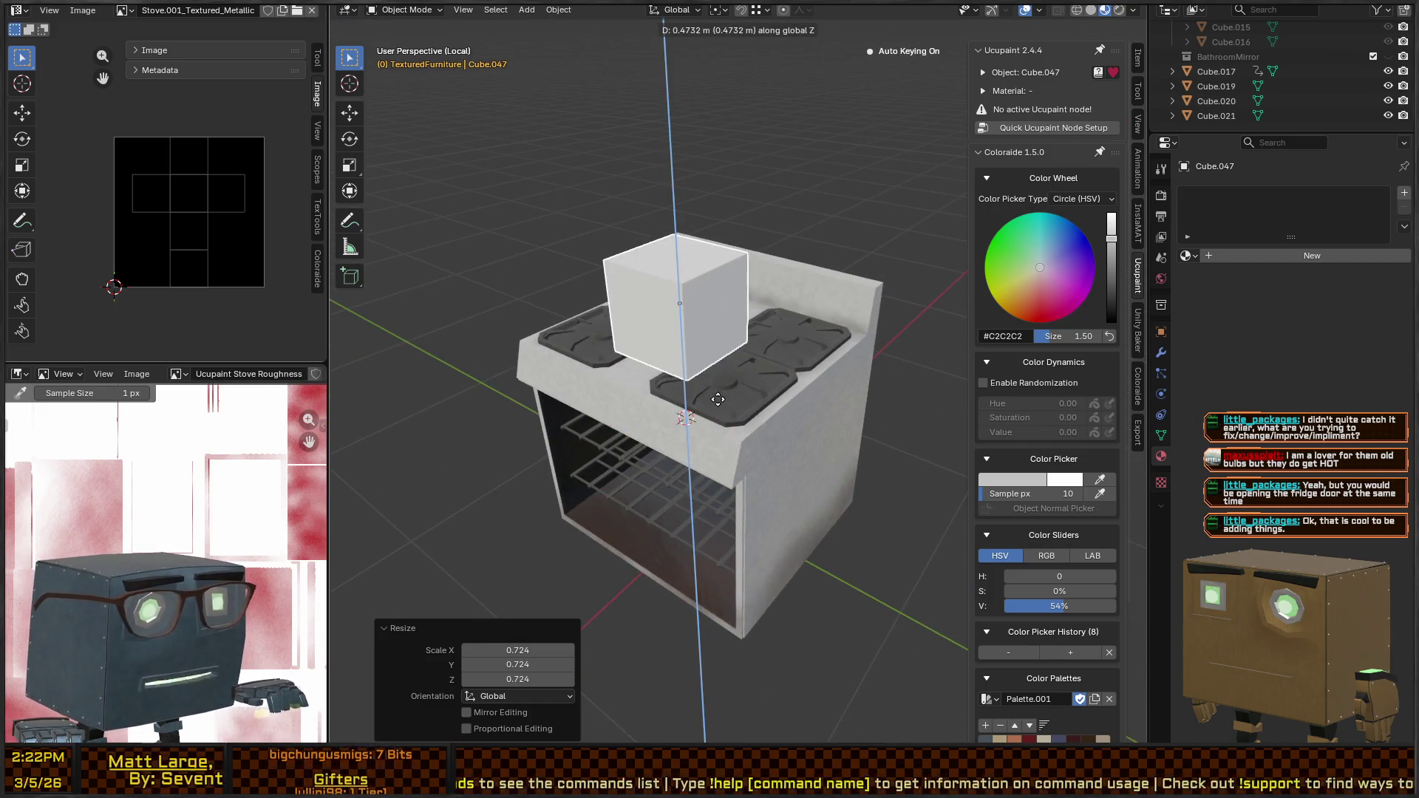
click(721, 392)
key(g)
key(z)
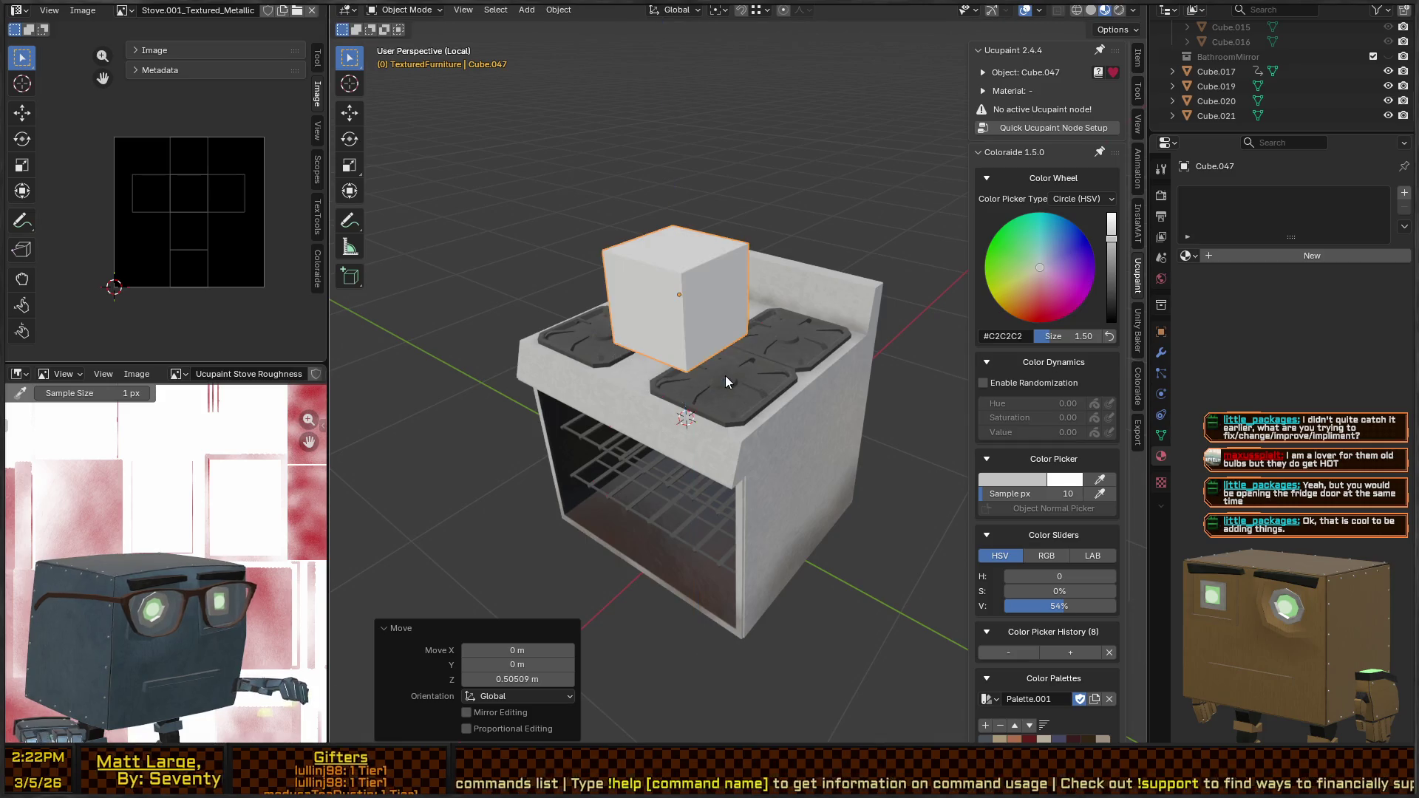
scroll(789, 388, up, 5)
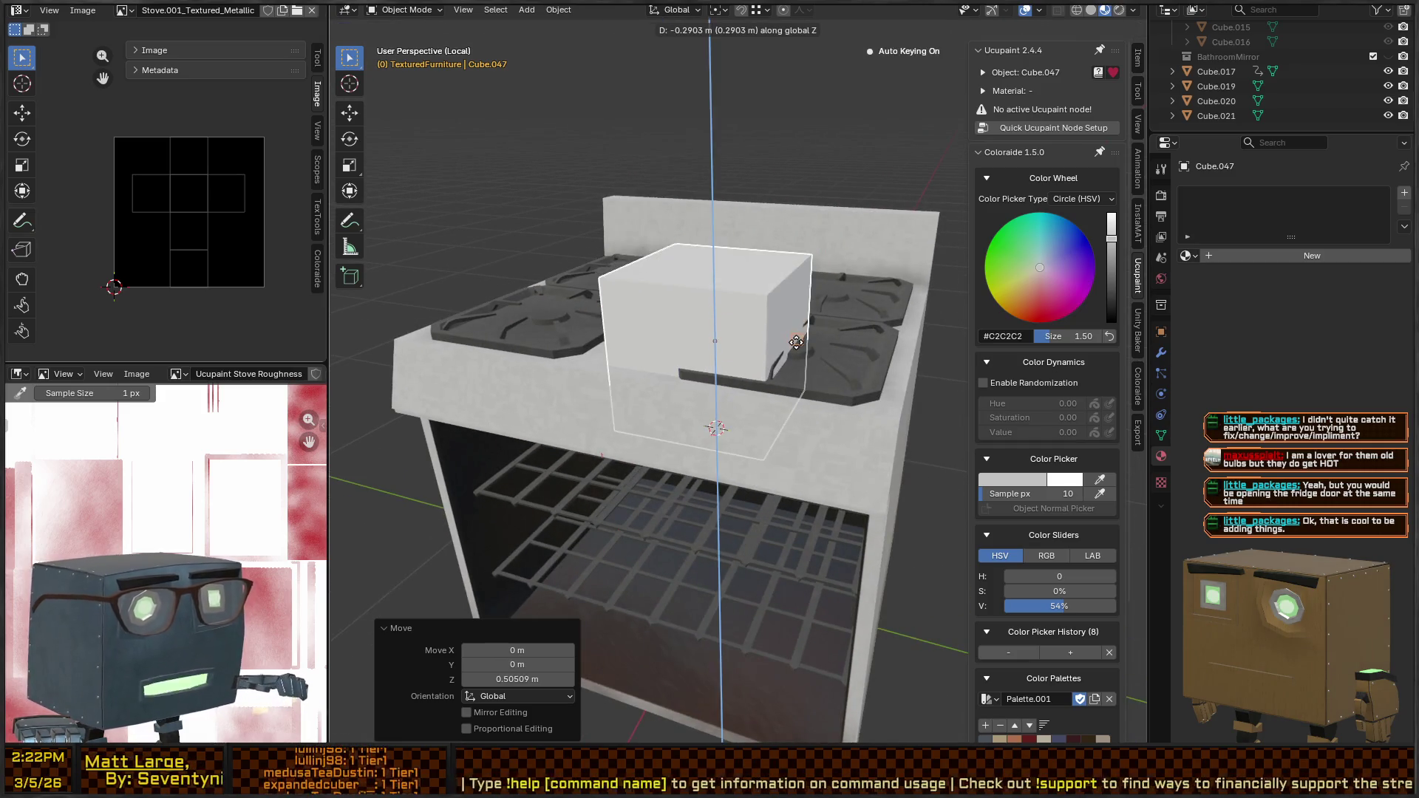
click(801, 346)
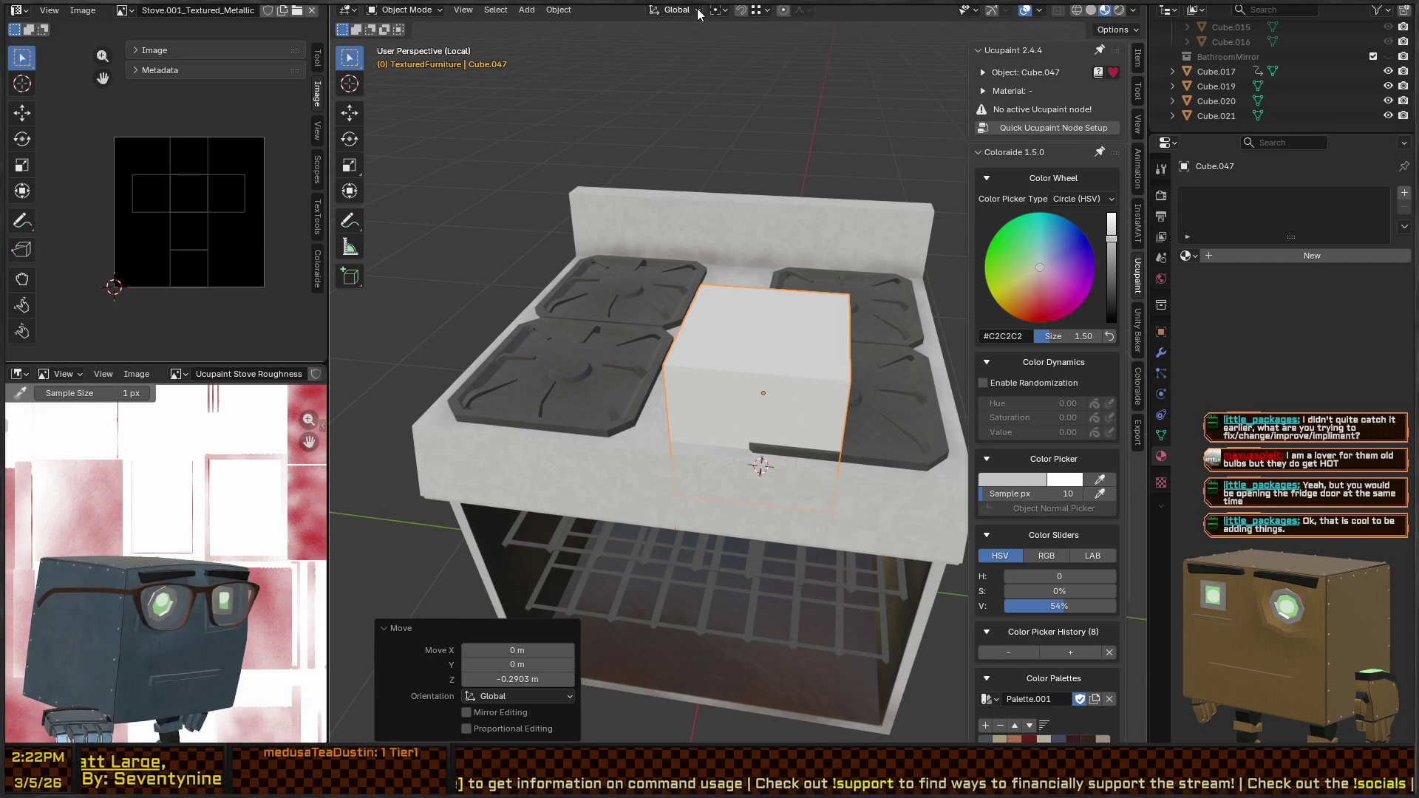
click(767, 10)
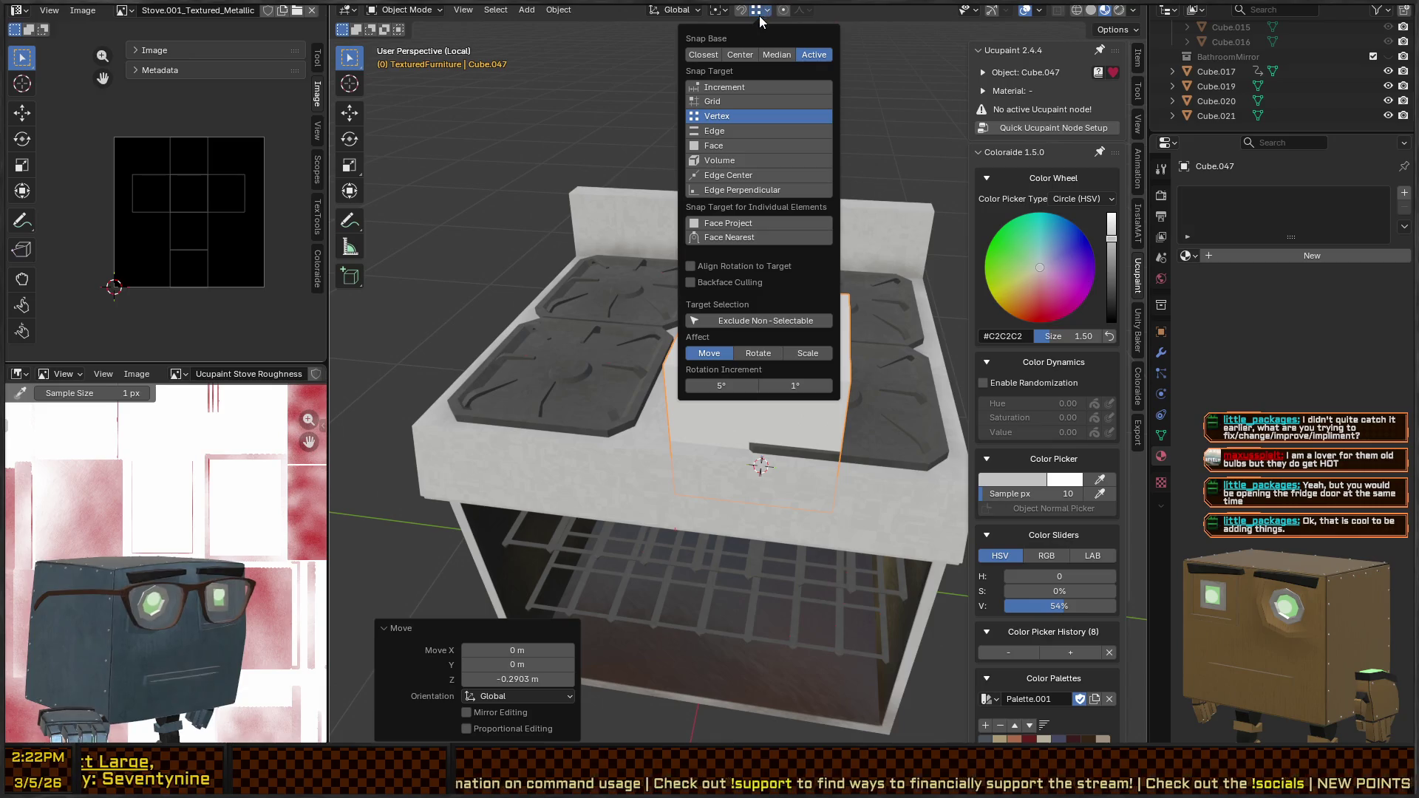
Set snapping to target Face, with Closest as the snap base
click(725, 146)
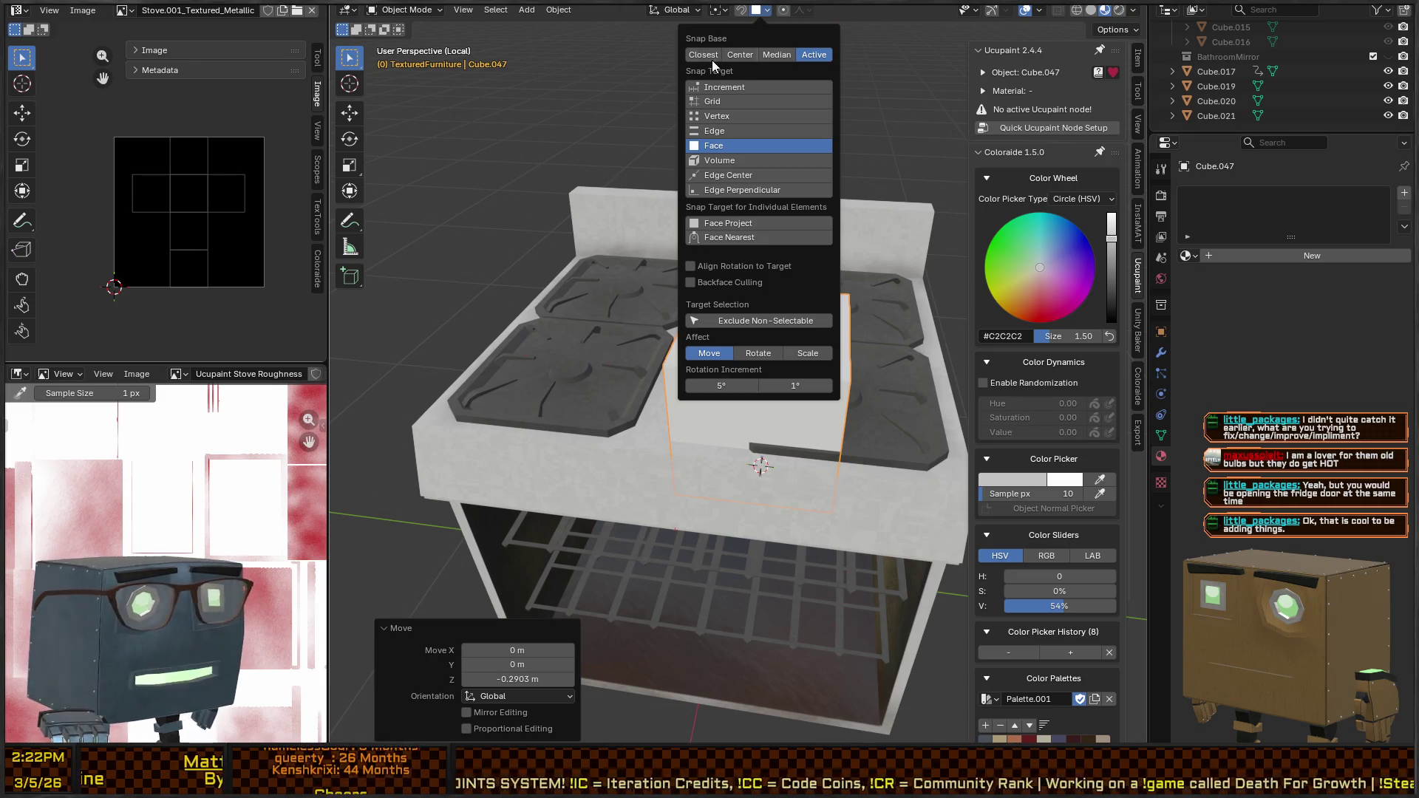
click(688, 59)
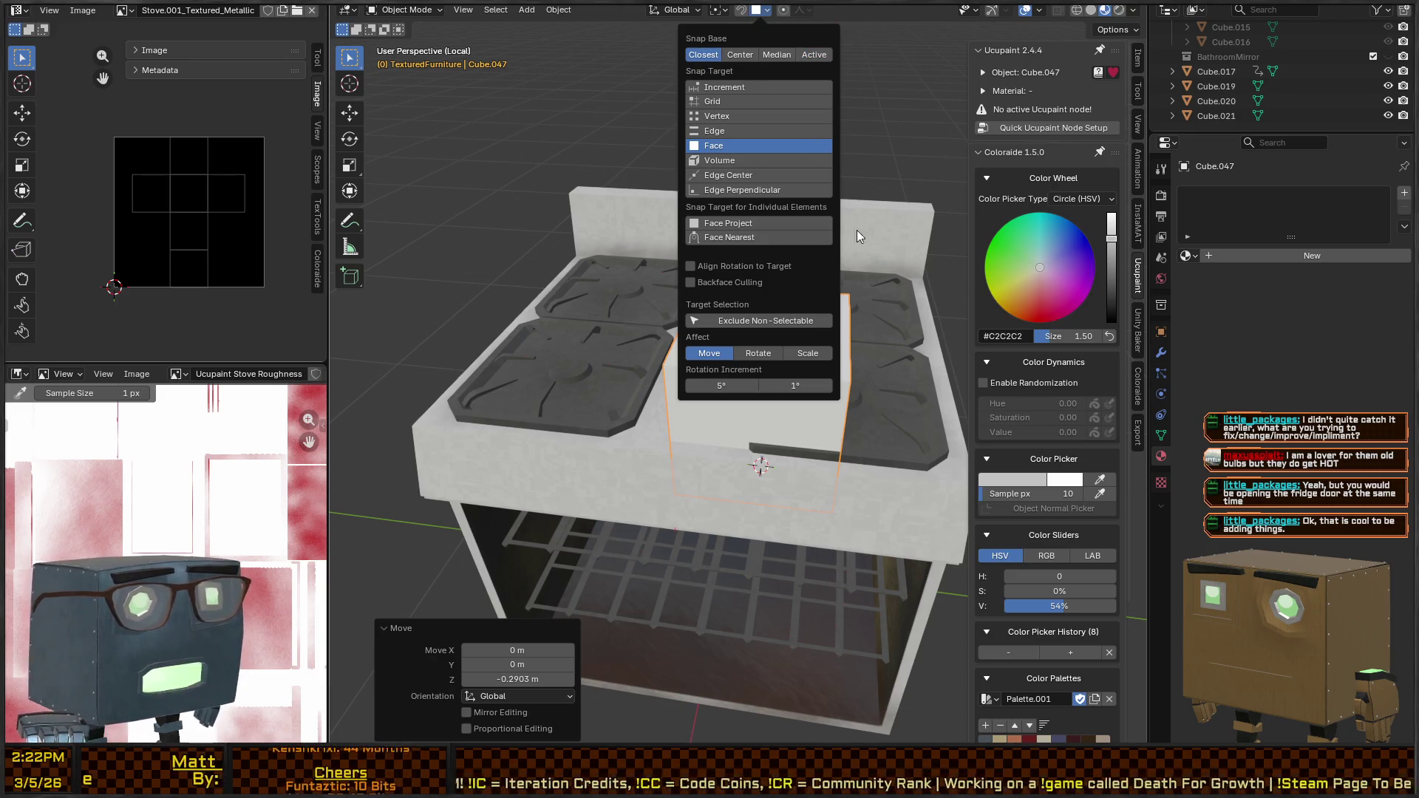
click(765, 10)
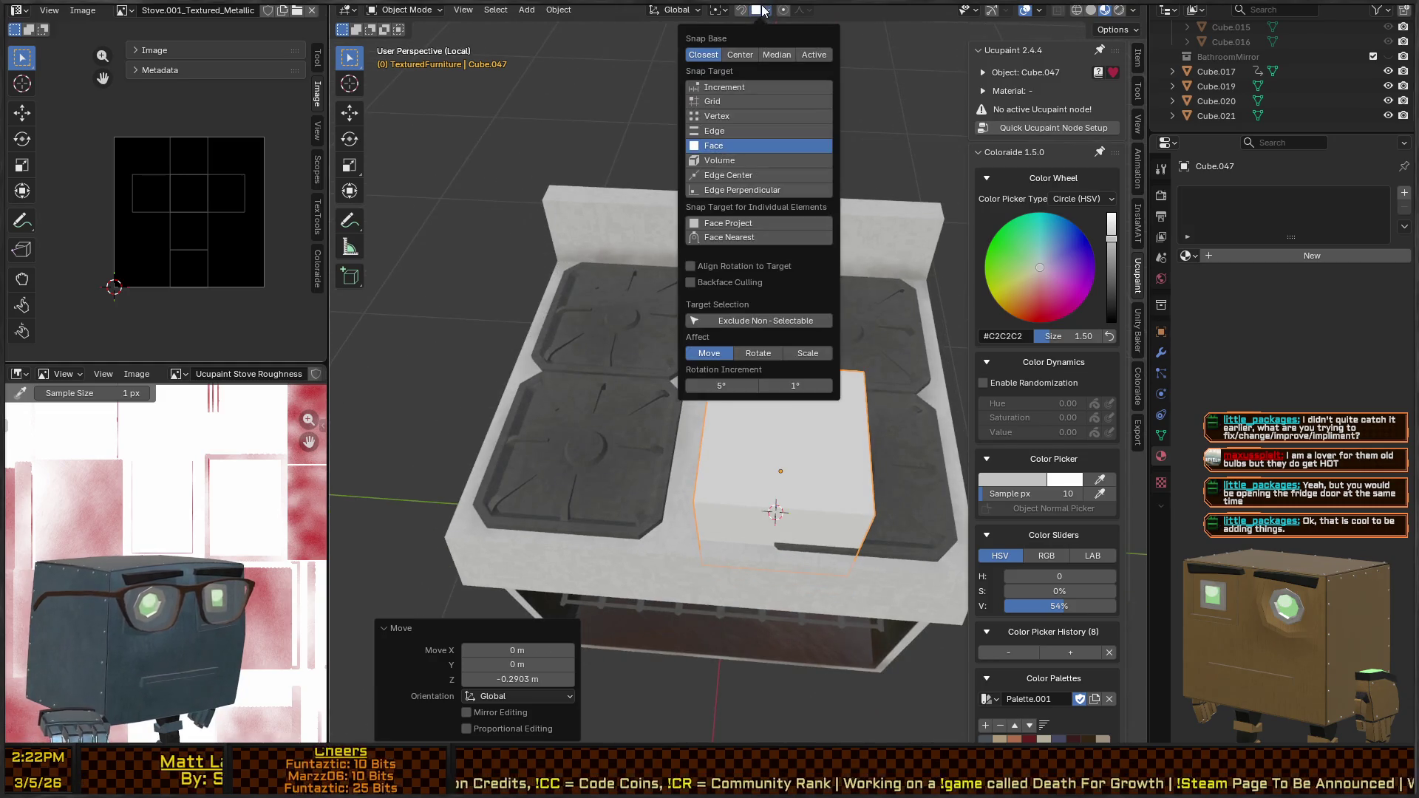
Slide the cube horizontally over a right-side burner and drop it onto the grate
key(g)
key(shift+z)
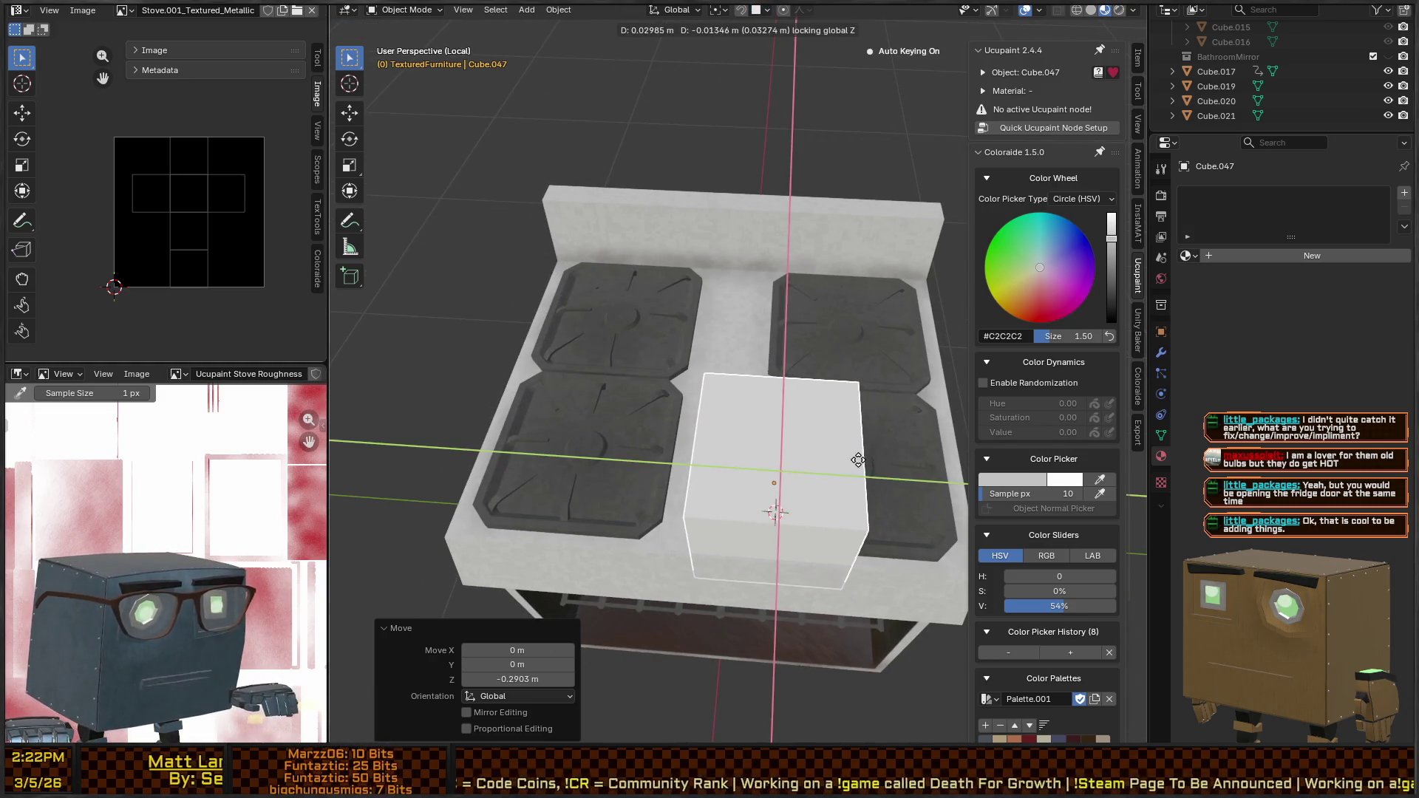
right_click(871, 443)
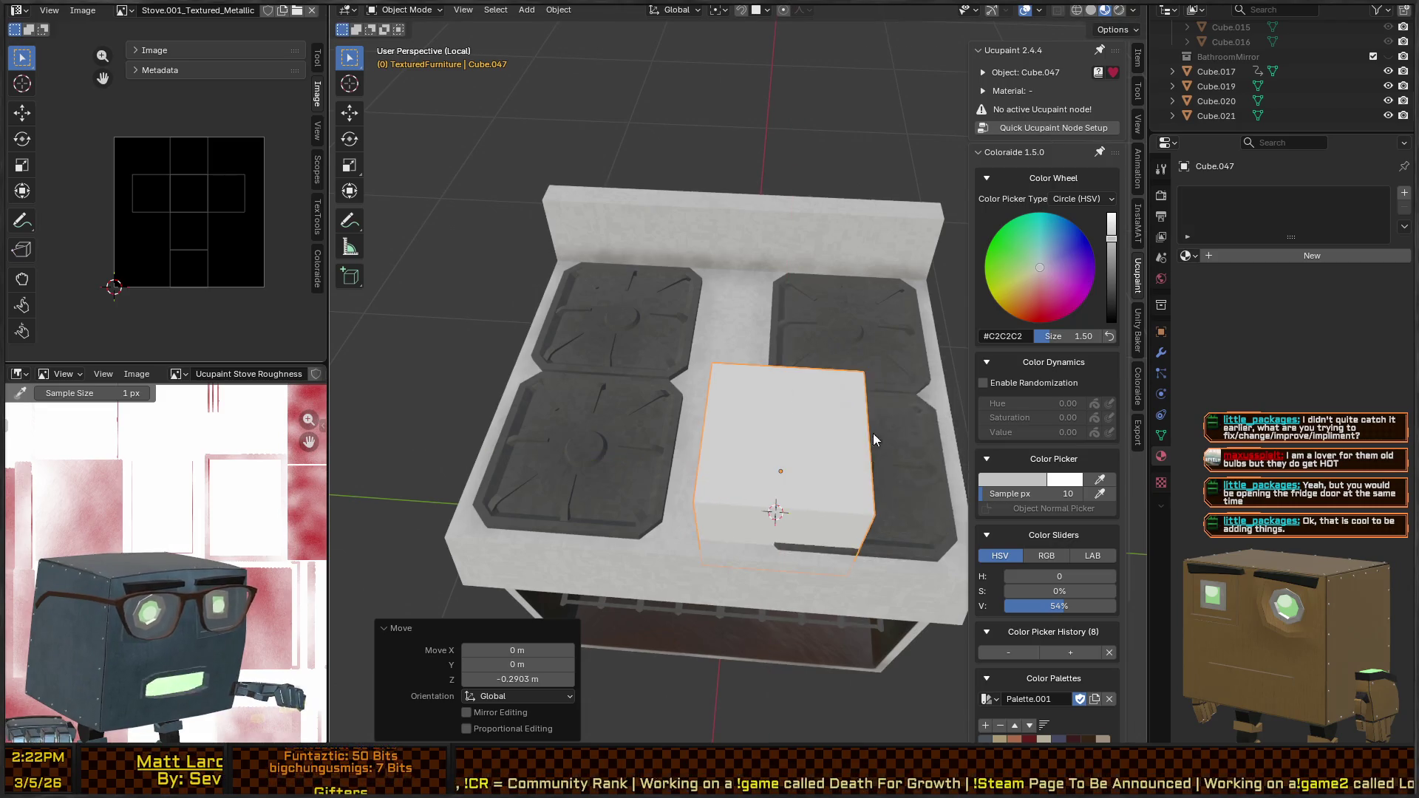
scroll(800, 420, up, 4)
scroll(717, 593, down, 4)
scroll(725, 584, up, 2)
scroll(729, 489, down, 5)
key(g)
key(shift+z)
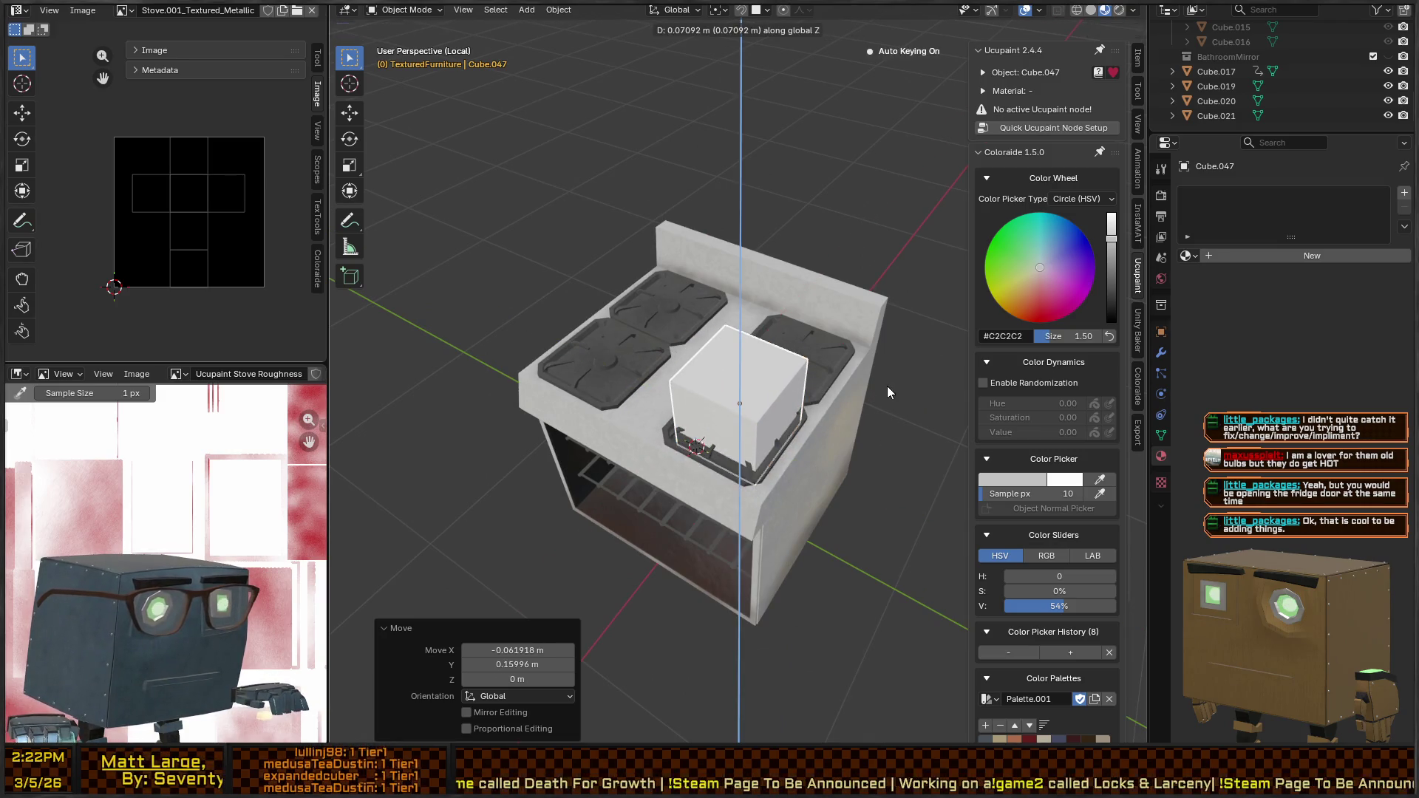
click(887, 386)
mouse_move(919, 385)
mouse_down()
mouse_move(890, 375)
mouse_move(933, 417)
mouse_up()
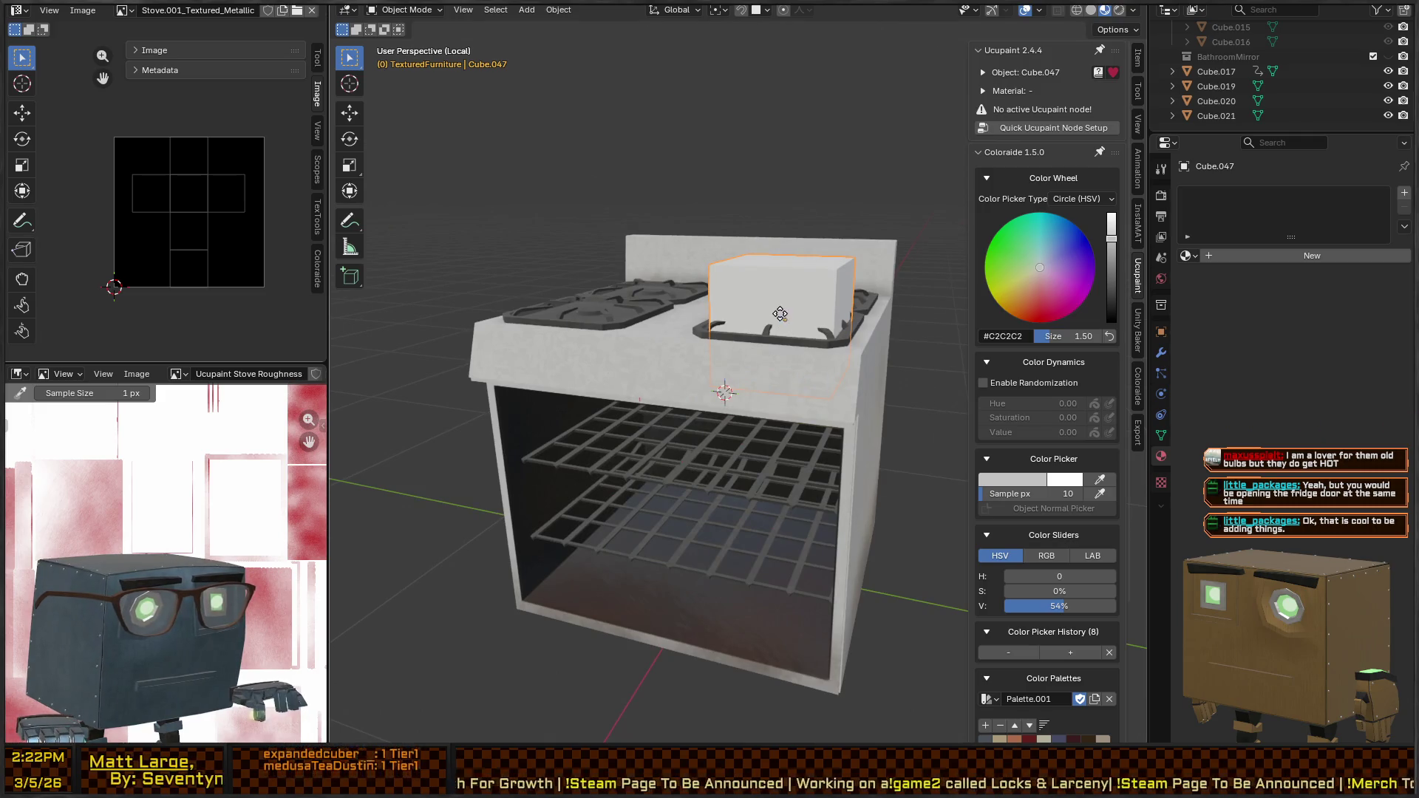
key(z)
click(793, 352)
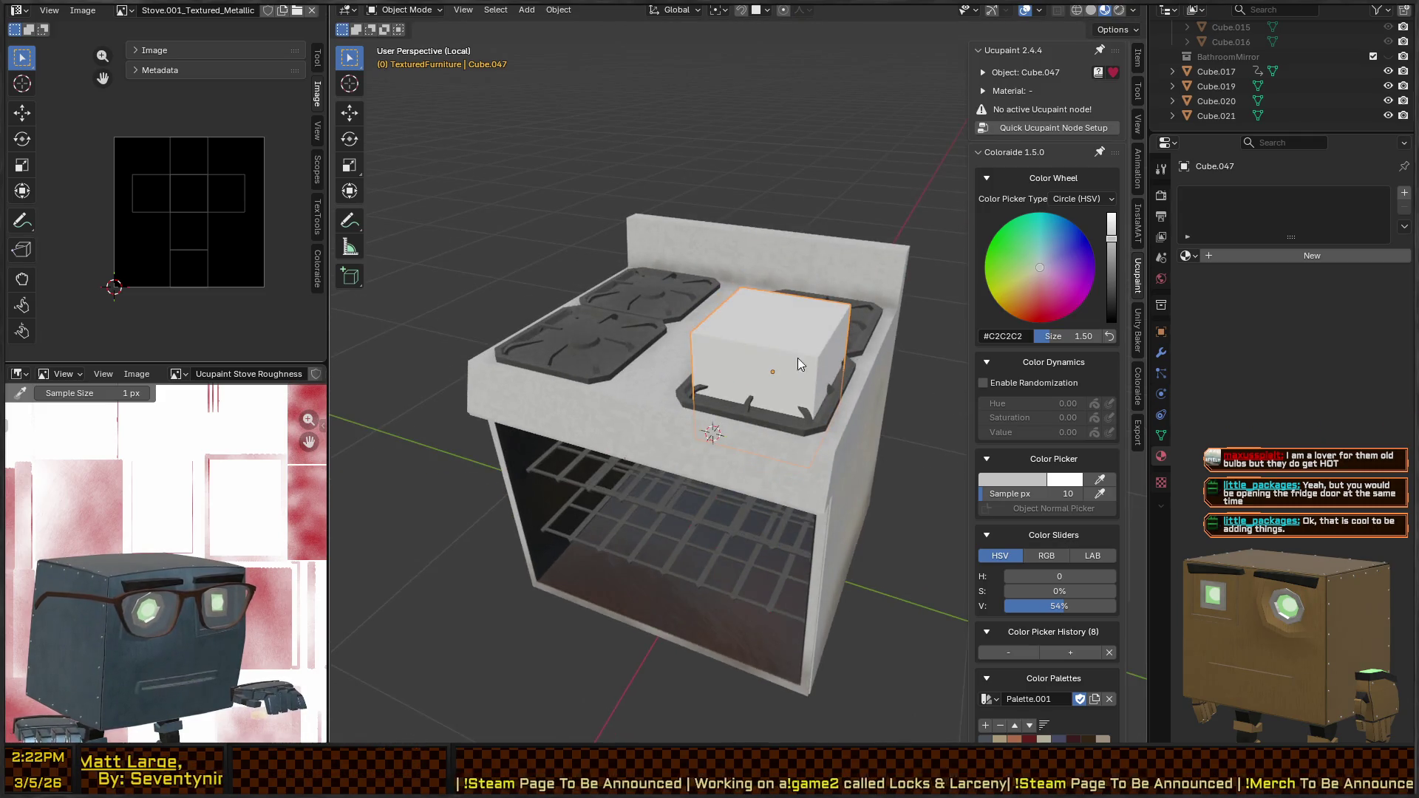
Check the cube's contact in wireframe, adjust its height, then return to solid shading and Edit Mode
key(z)
click(721, 384)
key(g)
key(z)
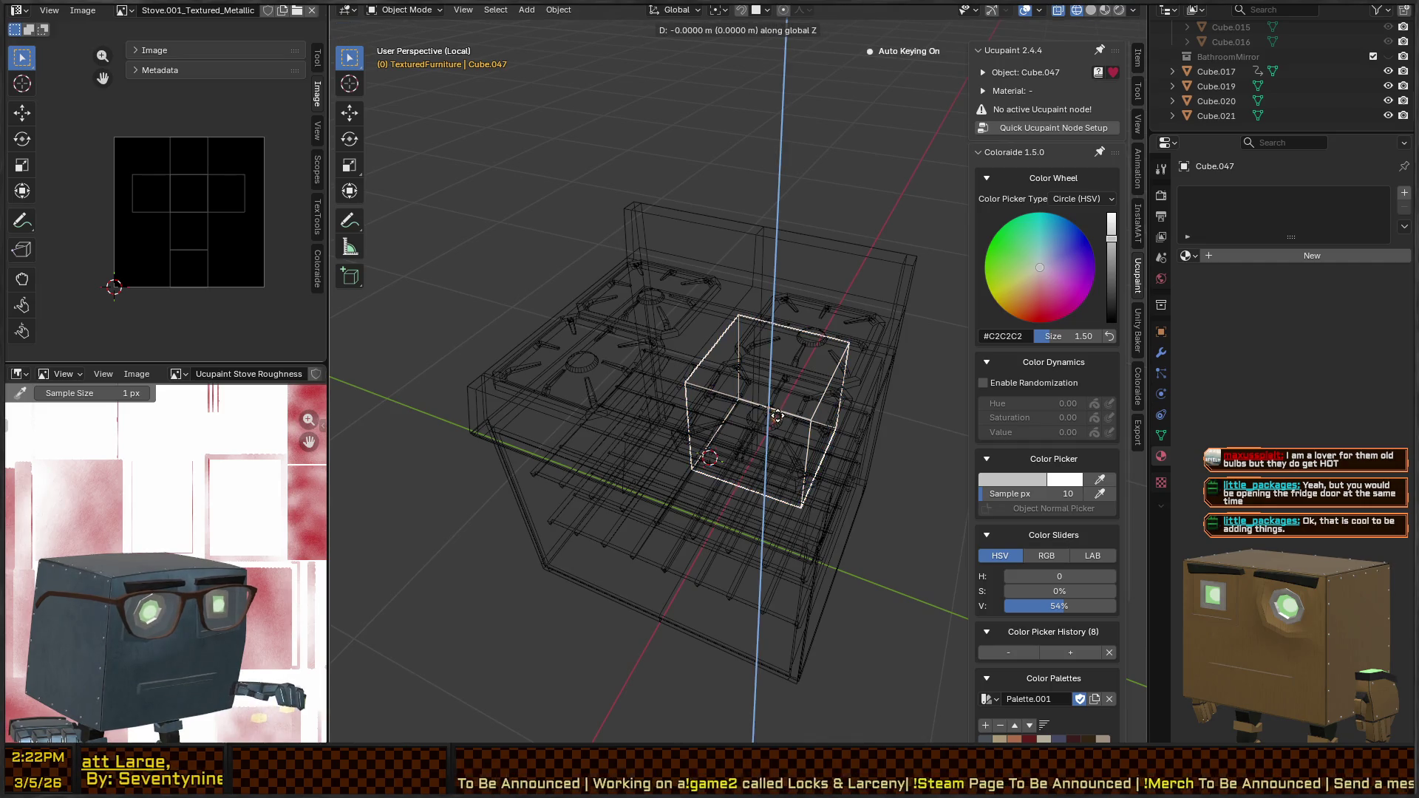
click(773, 415)
key(z)
click(818, 353)
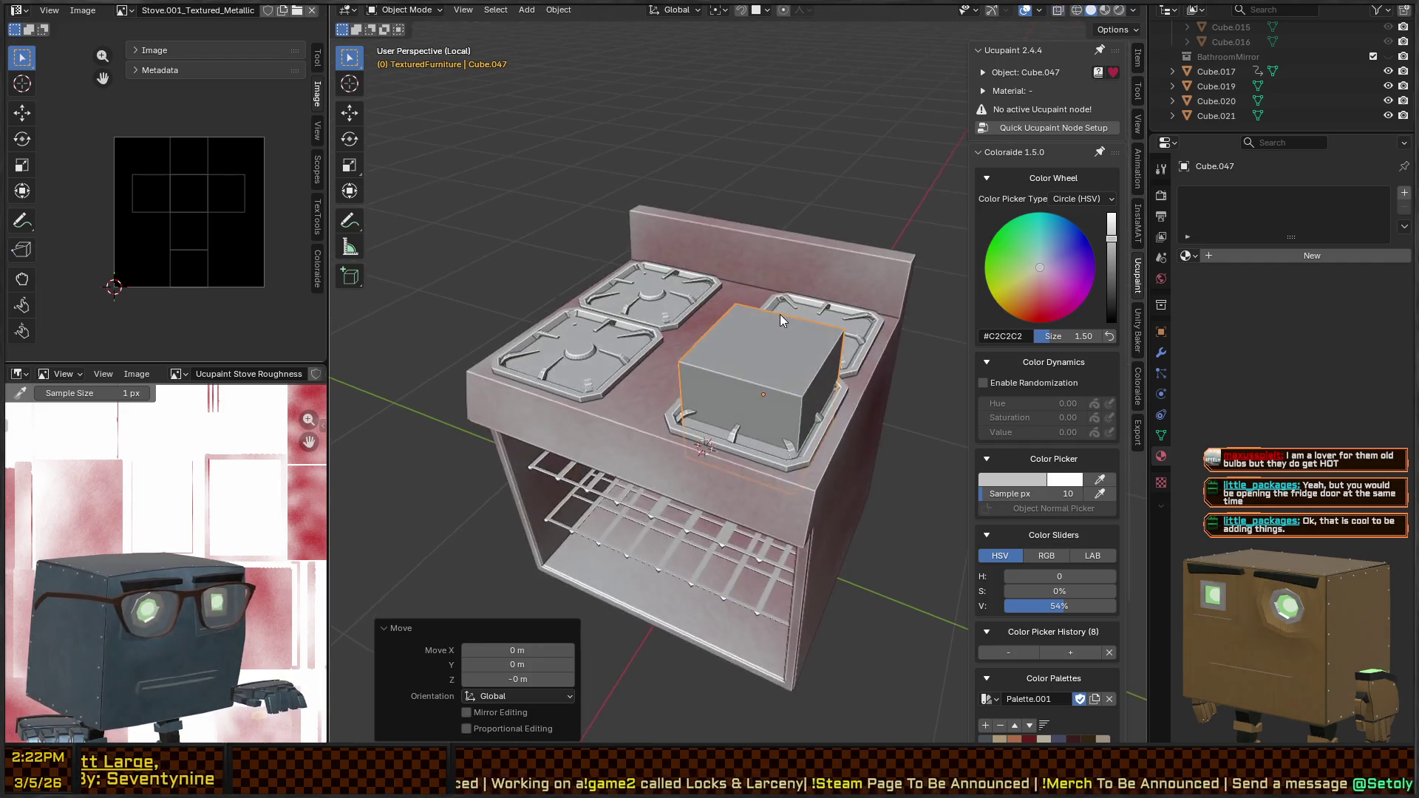
key(KP_Decimal)
key(Tab)
scroll(776, 321, down, 6)
Flatten the cube to 0.114 height and raise the slab slightly
key(s)
key(z)
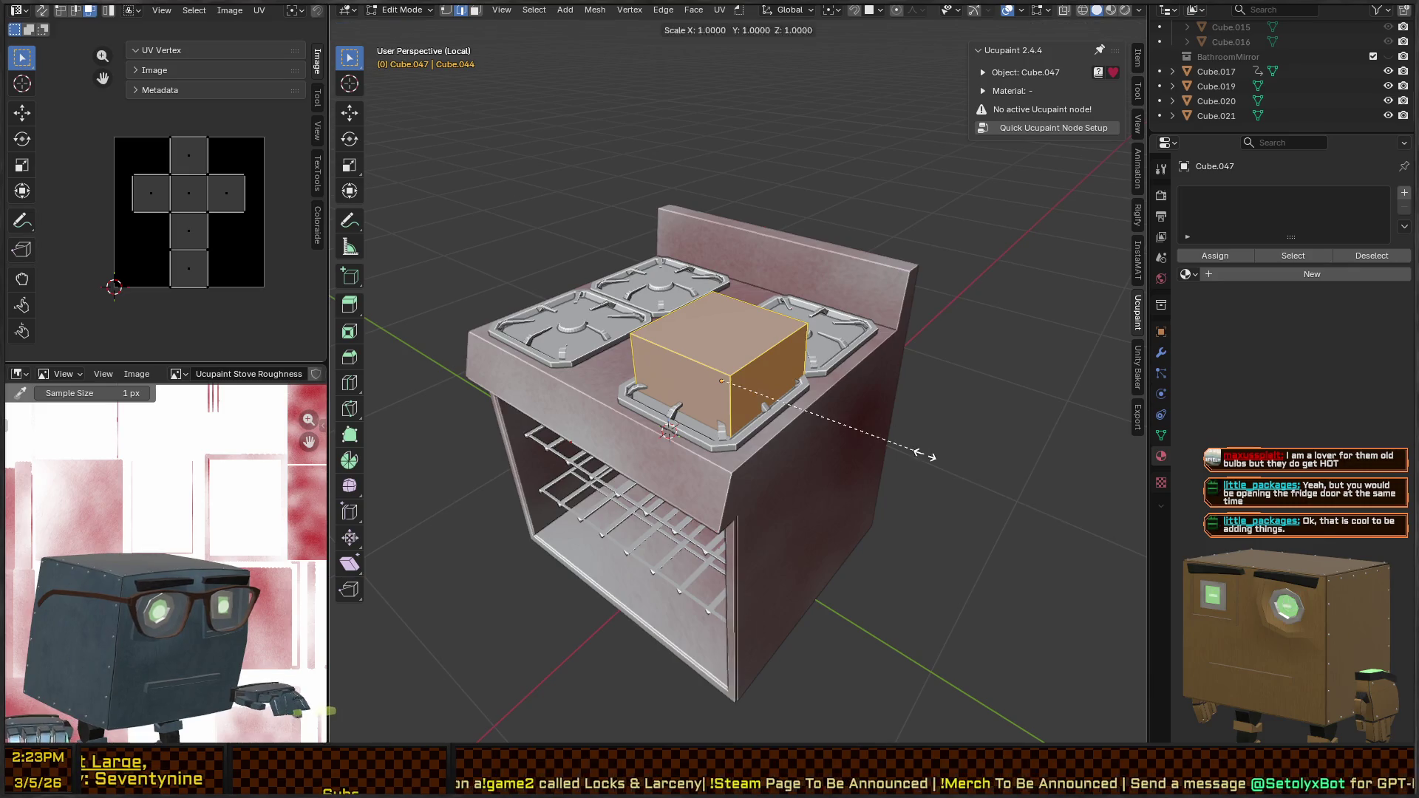
click(743, 385)
key(g)
key(z)
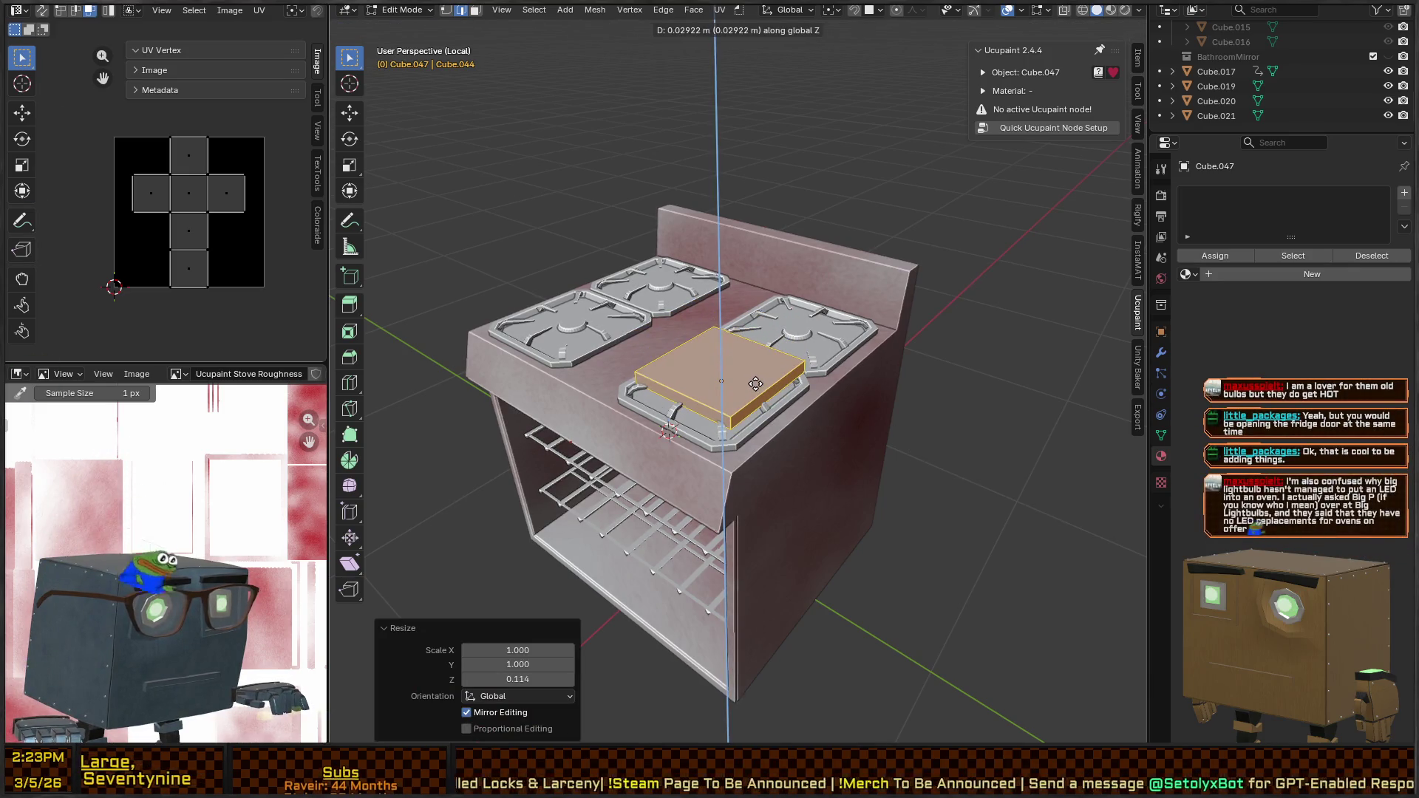
click(755, 383)
scroll(787, 382, up, 4)
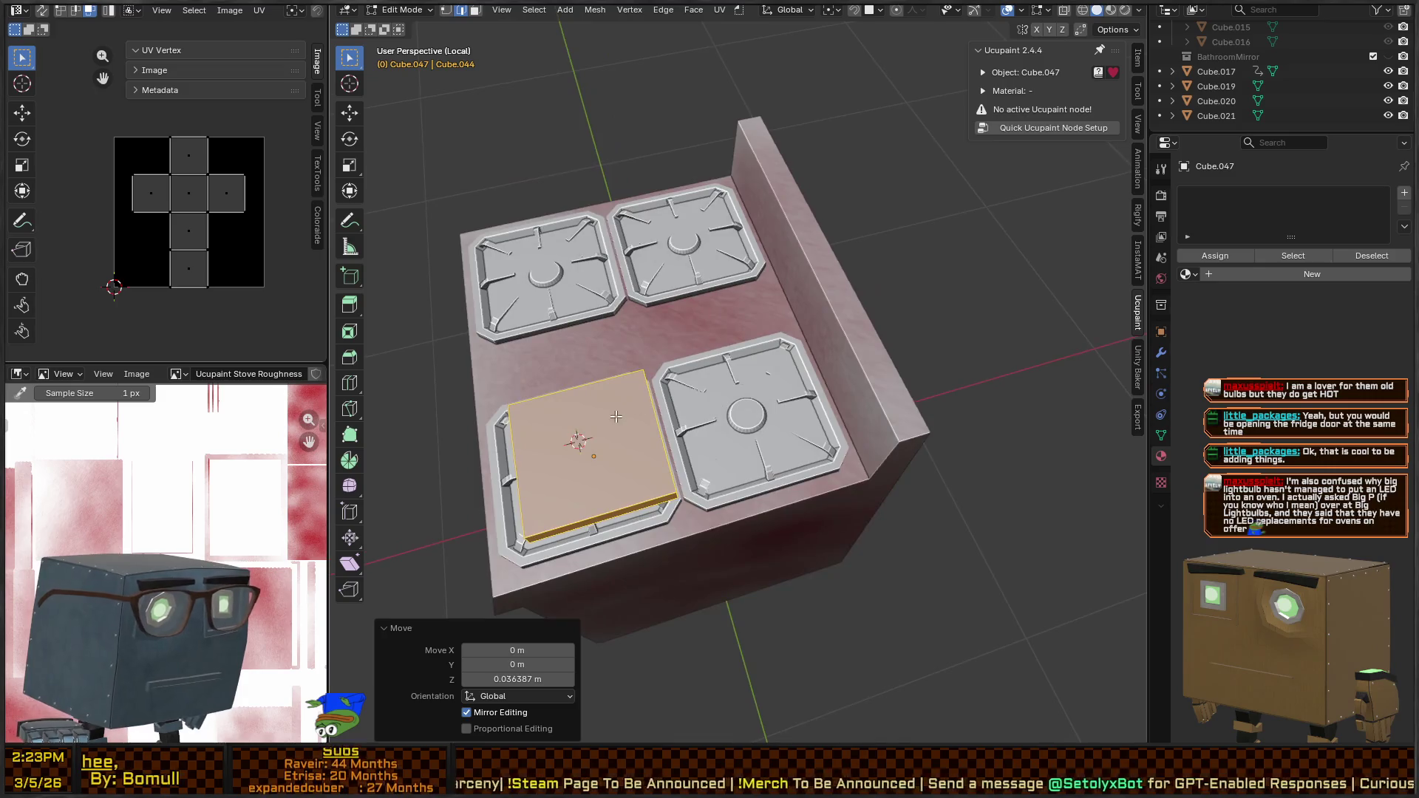
Rename the object to FryingPan and enter Edit Mode on its mesh
key(Tab)
key(F2)
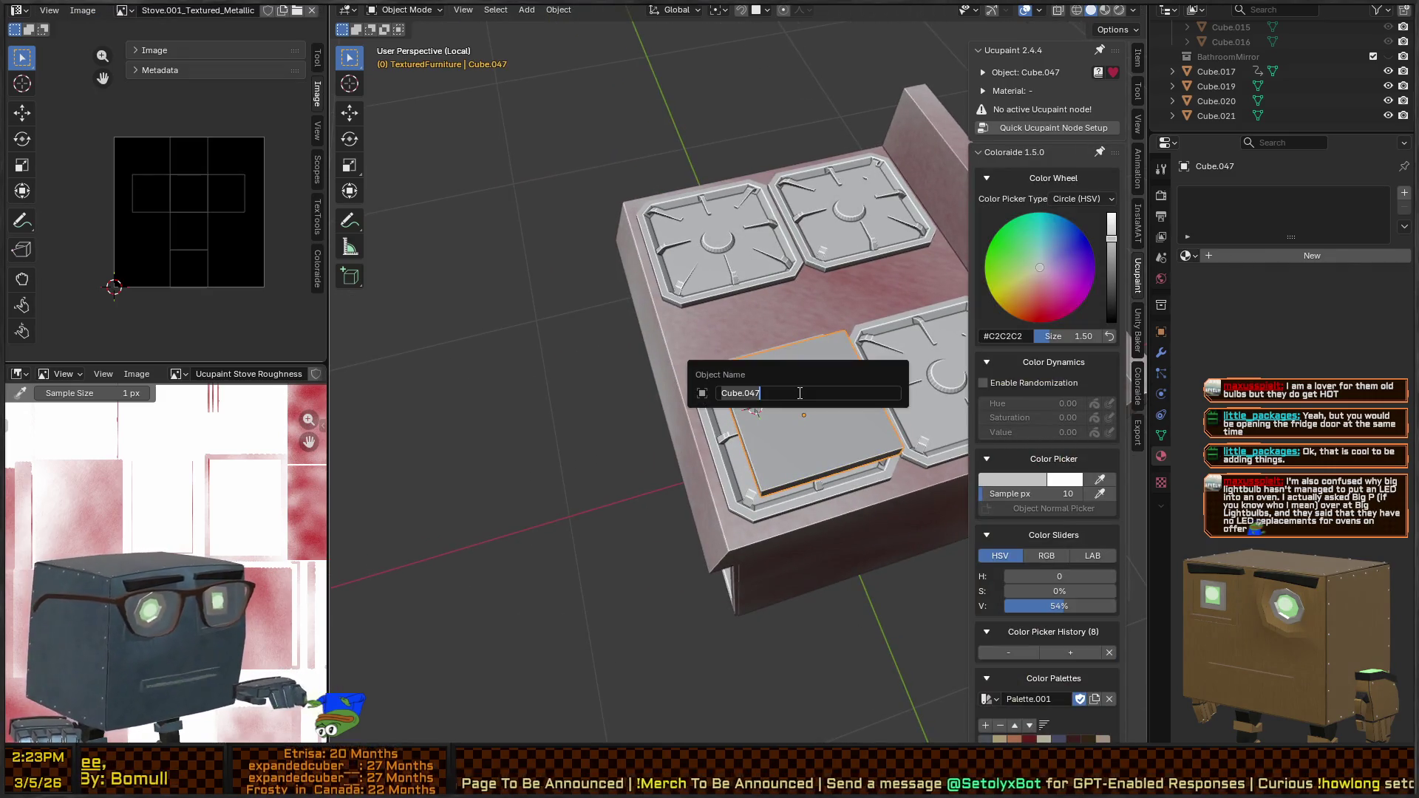
text(FryingPan)
key(Return)
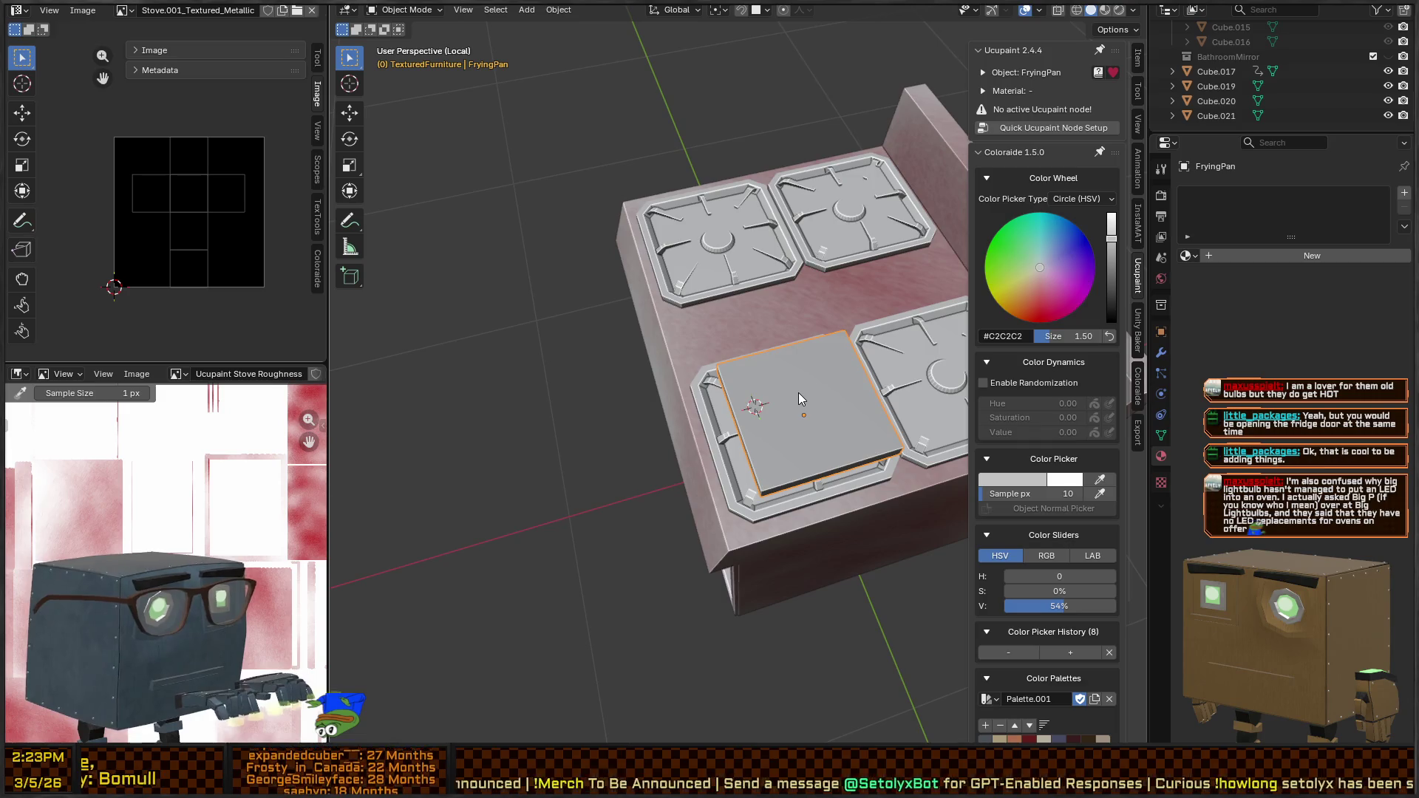
mouse_move(716, 361)
mouse_down()
mouse_move(733, 294)
mouse_move(711, 290)
mouse_up()
key(Tab)
drag(805, 293, 756, 317)
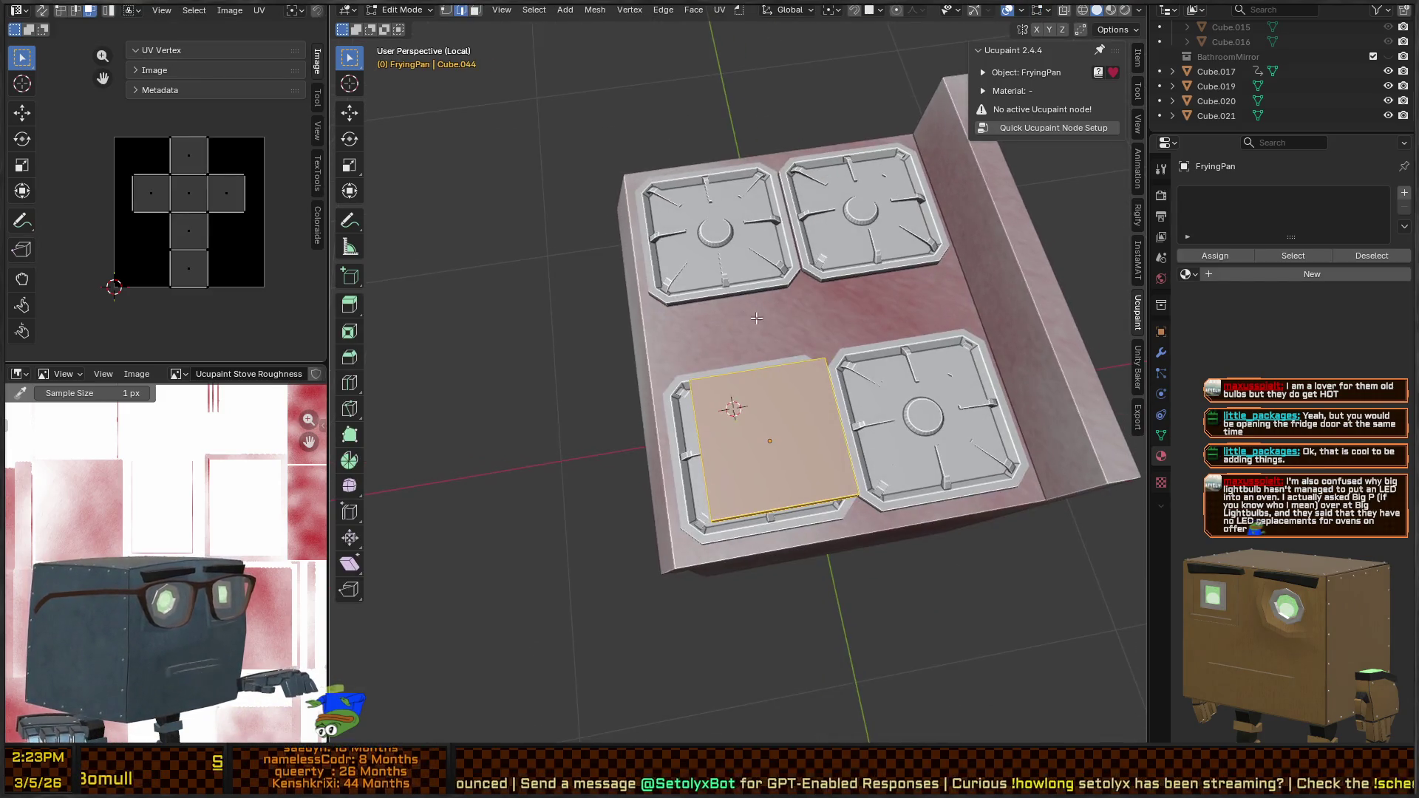
Add two perpendicular centred loop cuts and widen the pan outline to 1.369, keeping its height
key(ctrl+r)
click(831, 418)
right_click(831, 418)
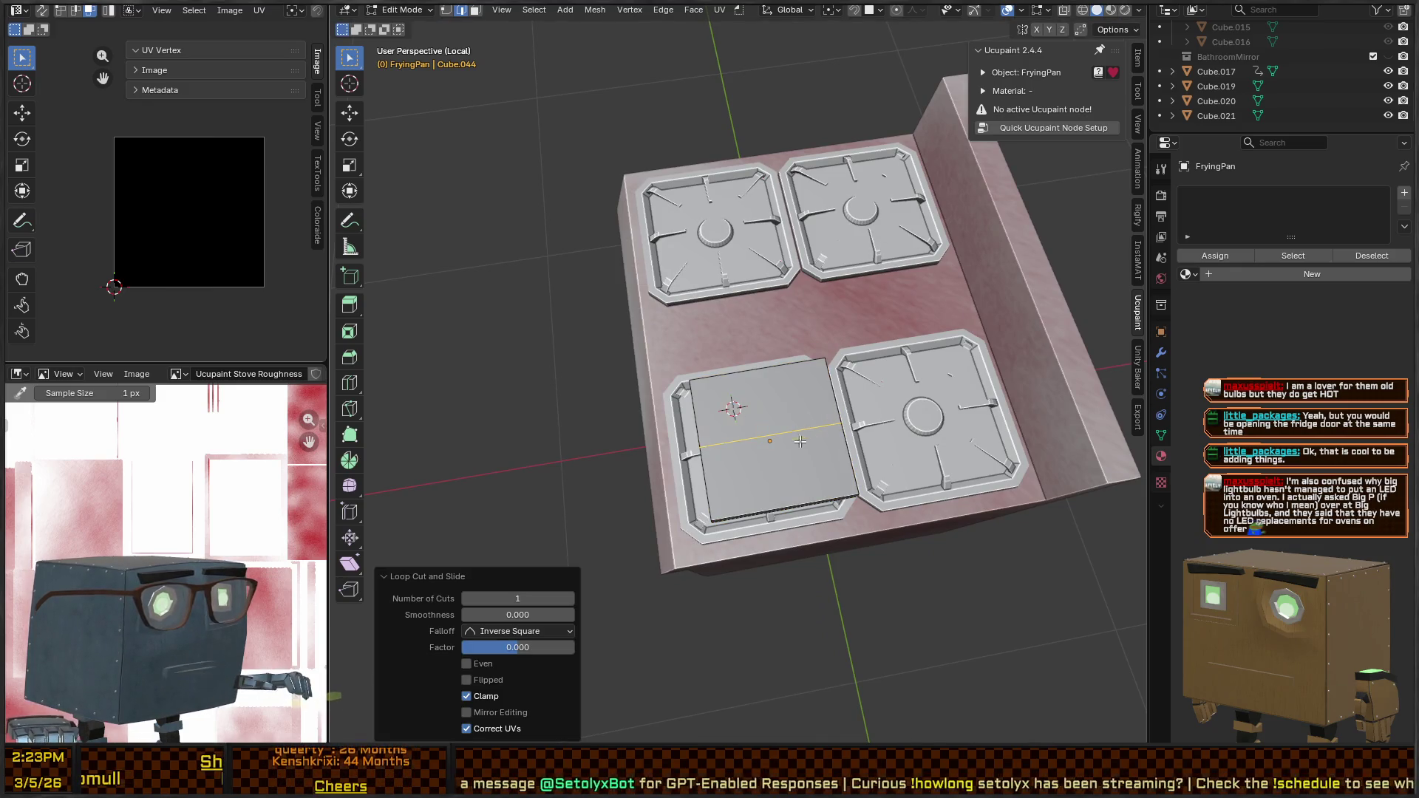
click(811, 425)
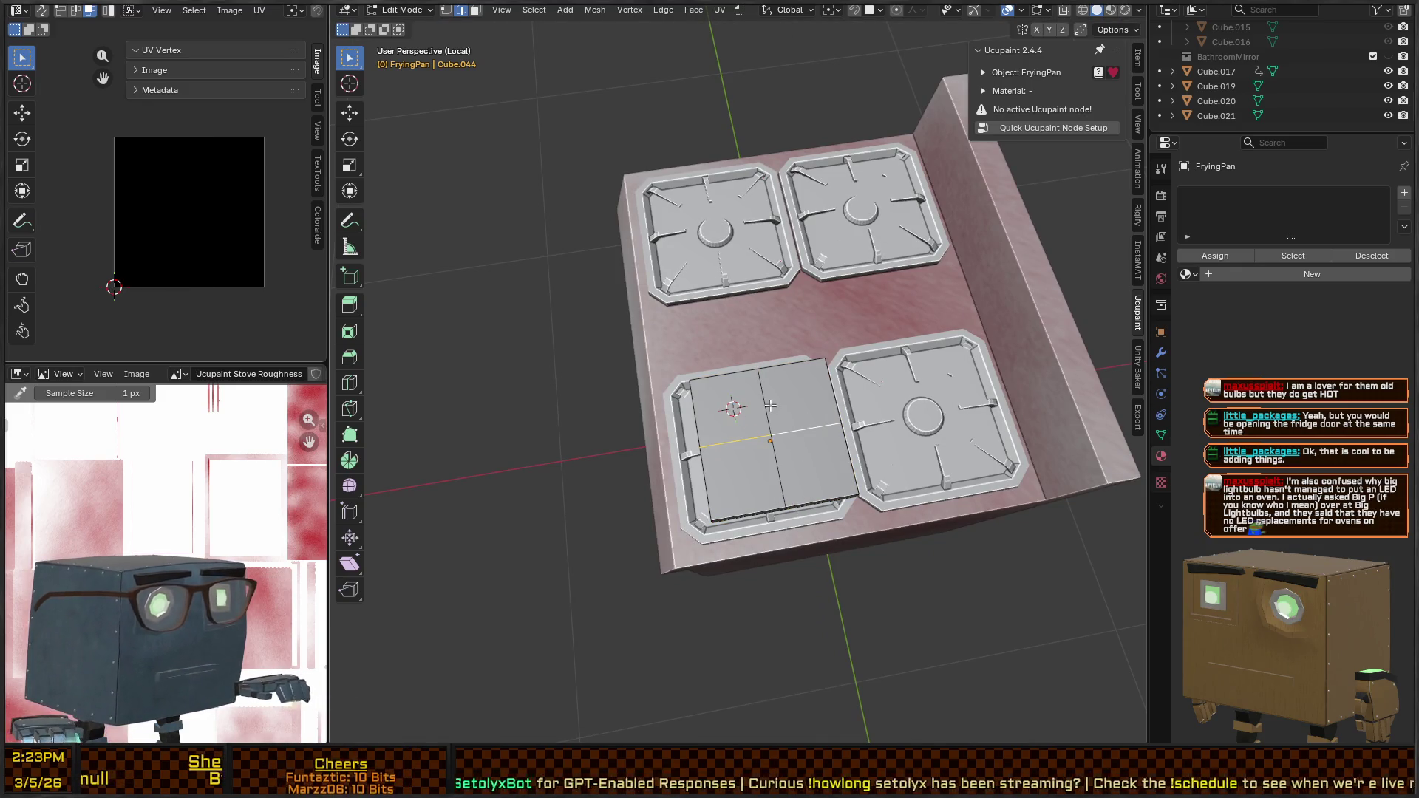
key(s)
key(shift+z)
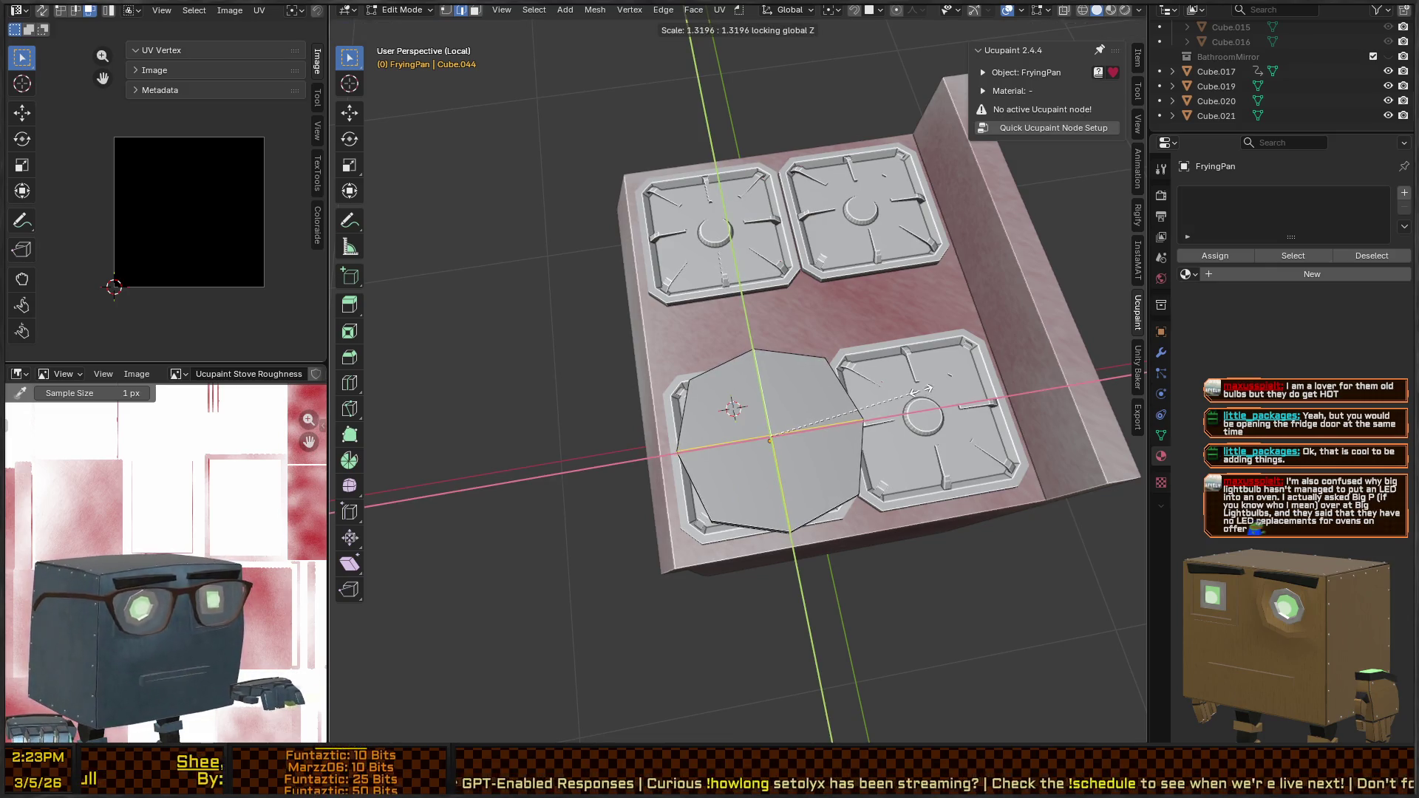
click(929, 388)
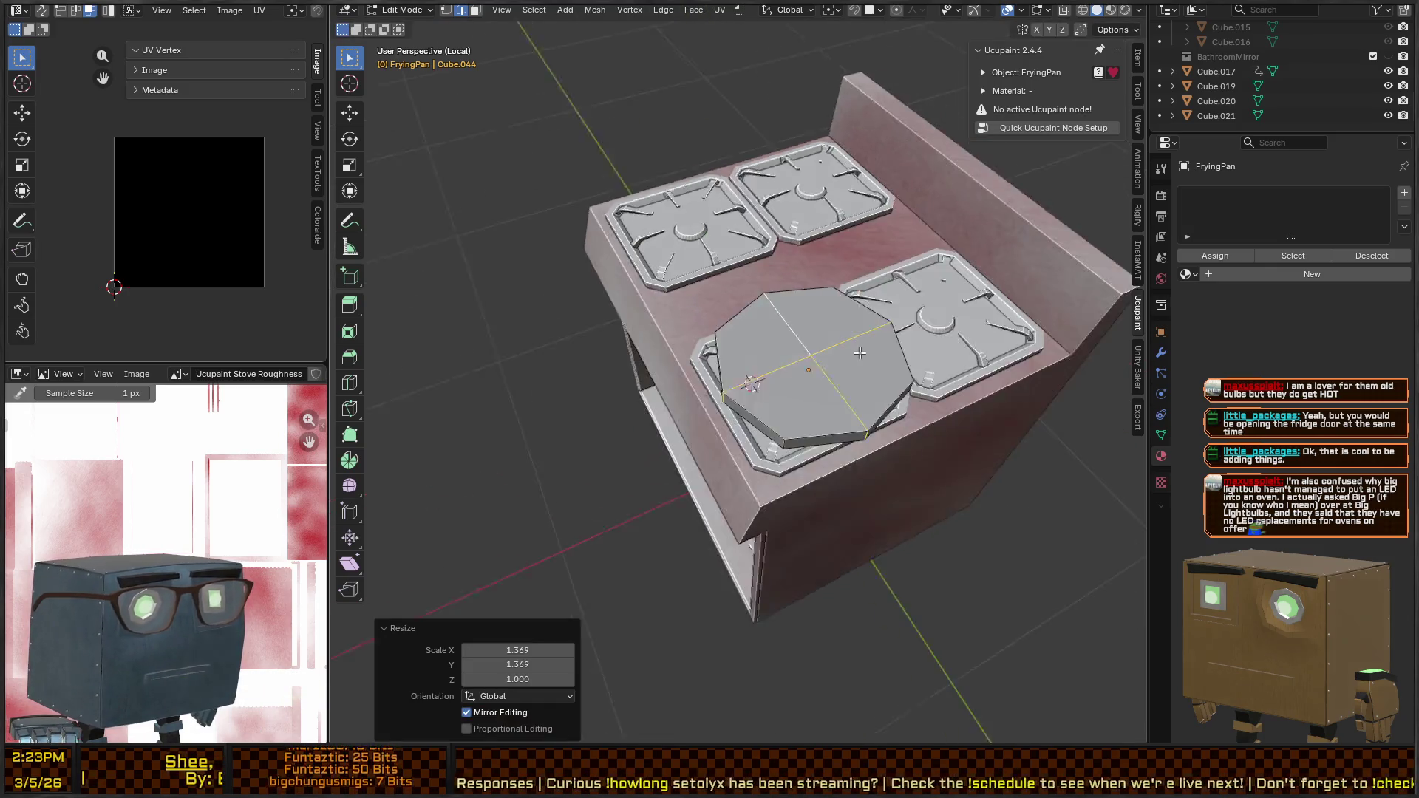
Inset the top faces to form a rim and extrude the inner faces down into a sunken base
key(3)
click(784, 292)
shift+click(873, 314)
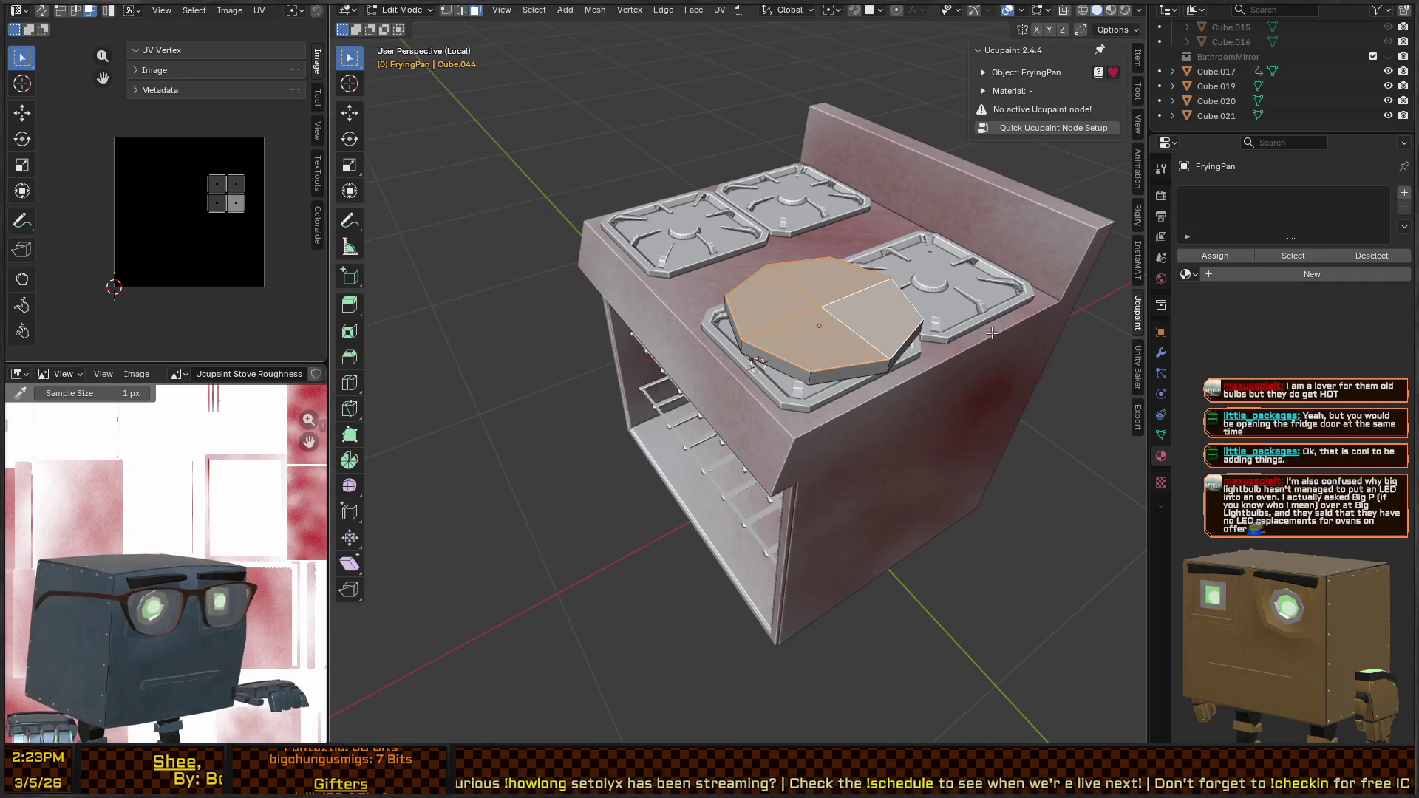
key(i)
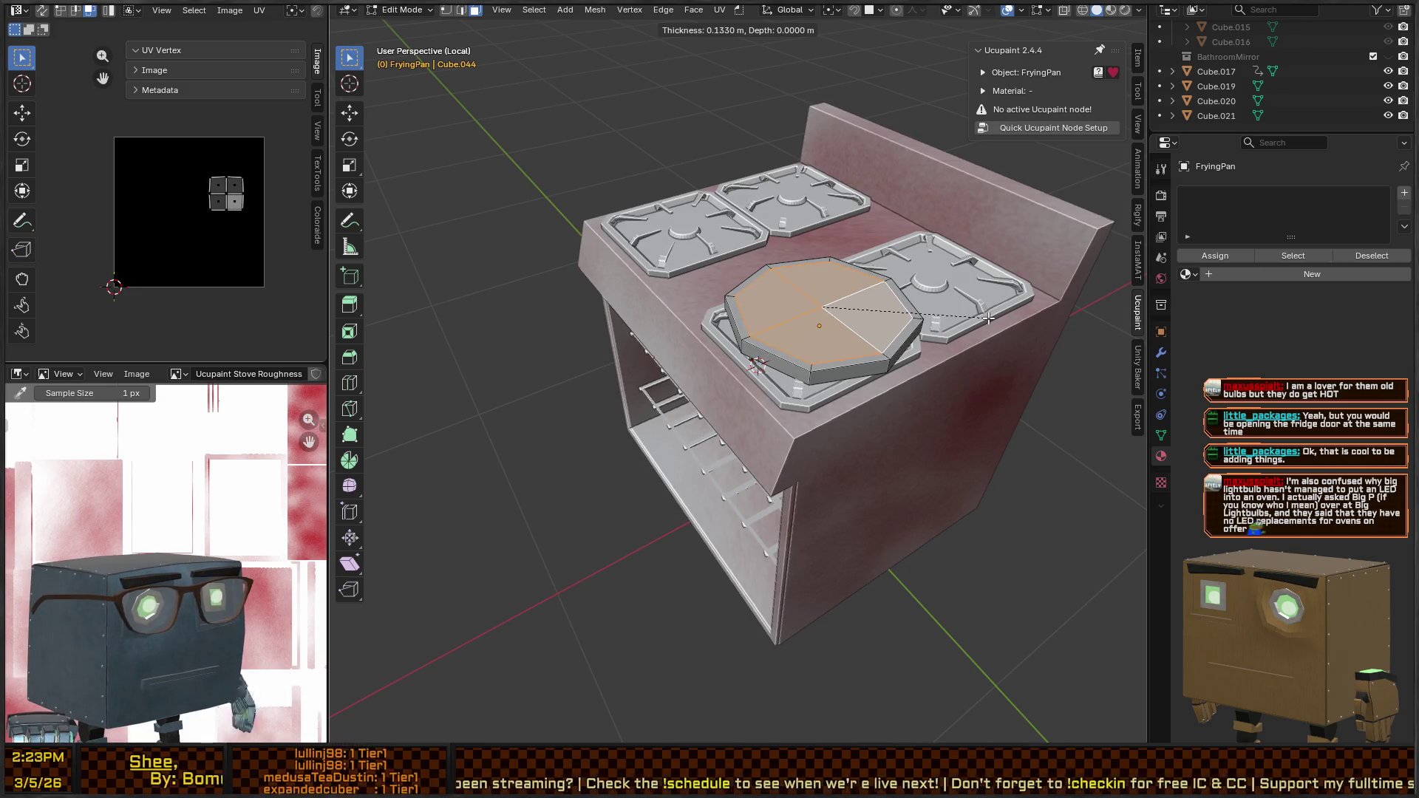
click(988, 318)
key(e)
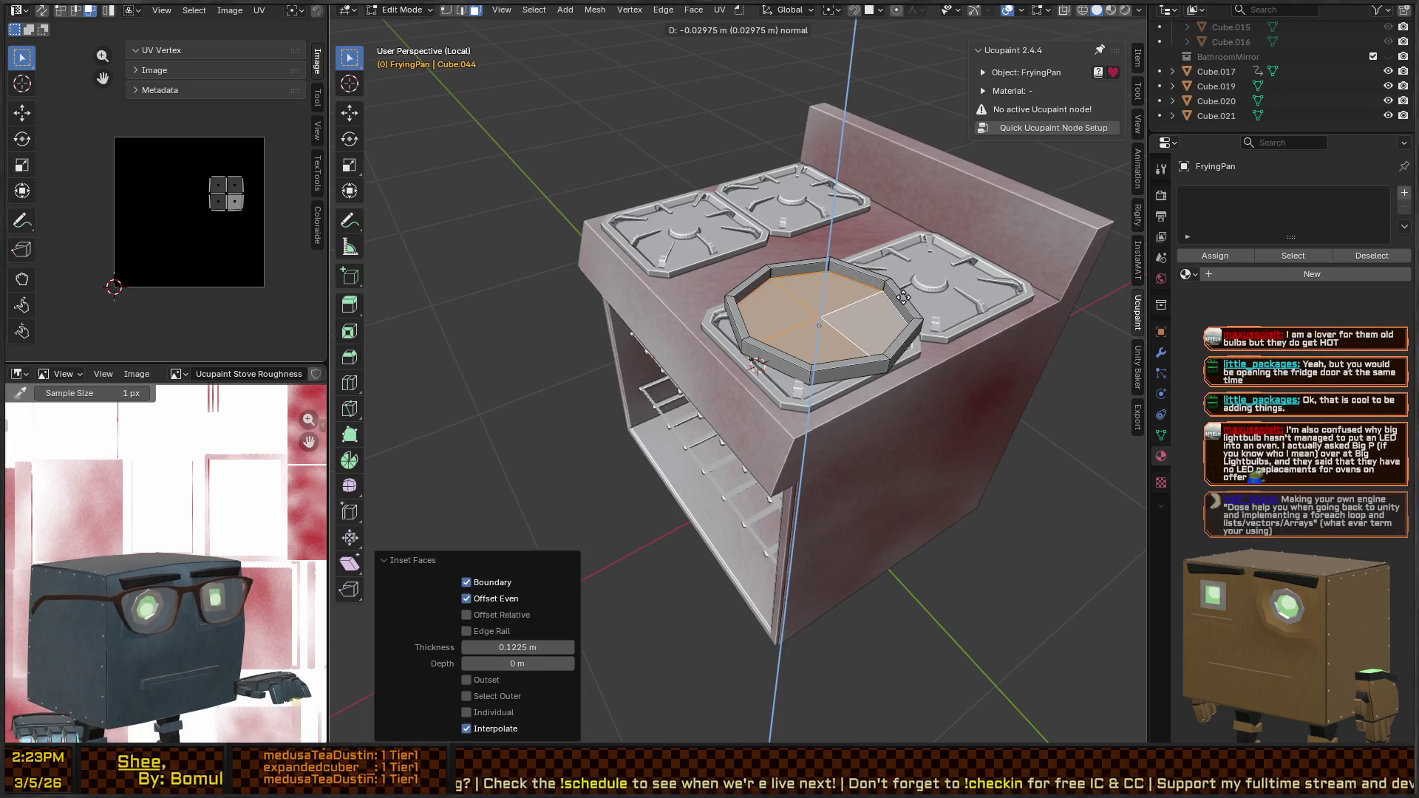
click(906, 296)
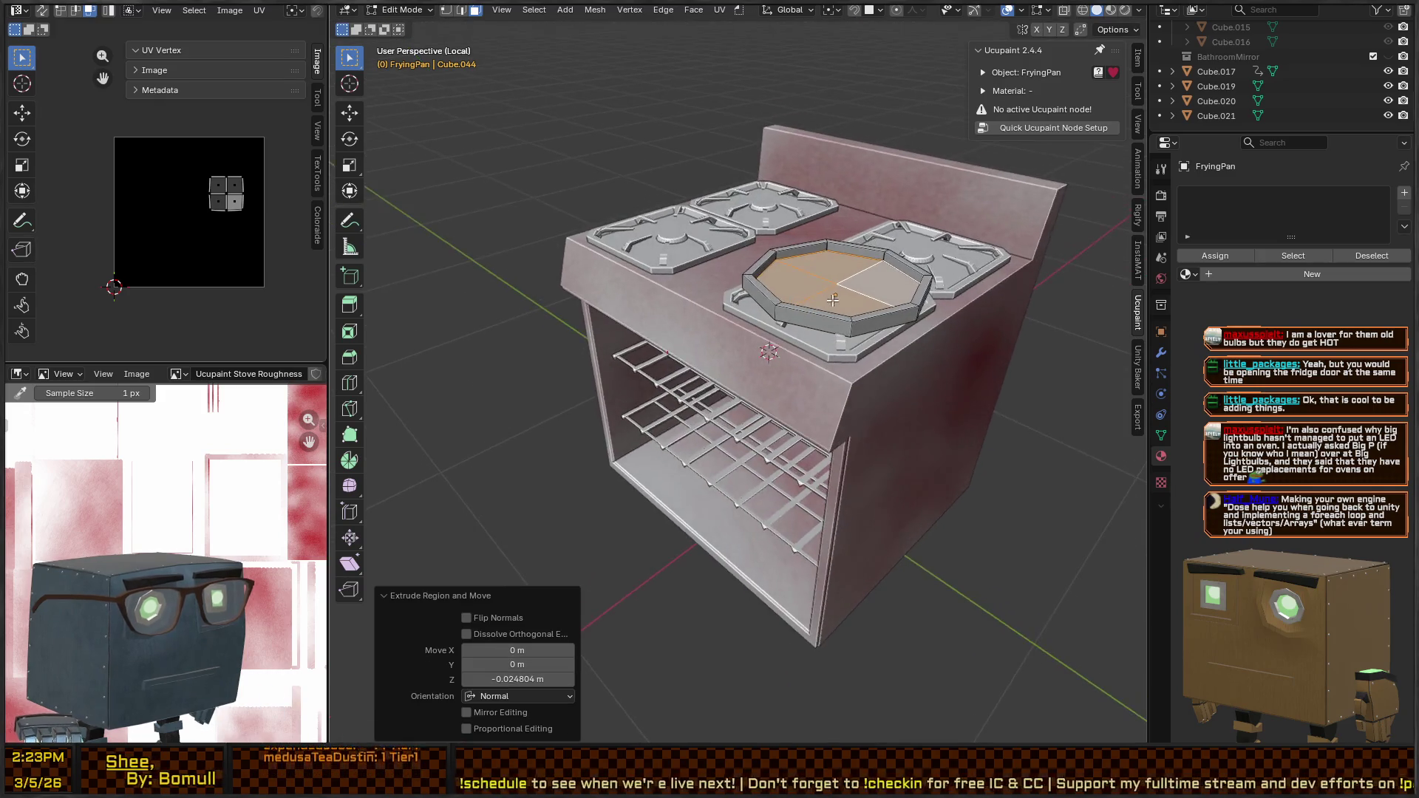
Select the coplanar faces and raise the frying pan straight up above the burner
scroll(827, 270, up, 3)
click(945, 179)
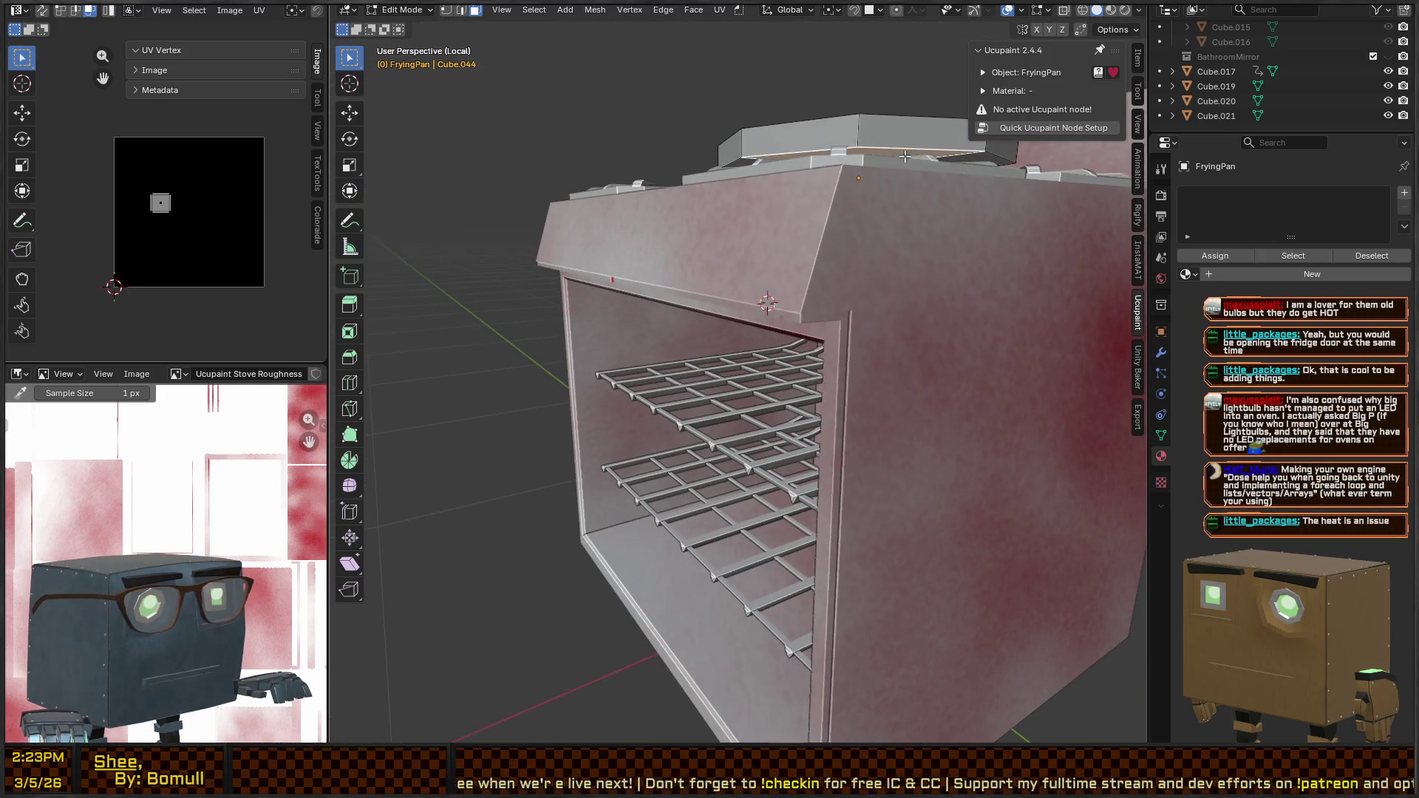
key(shift+g)
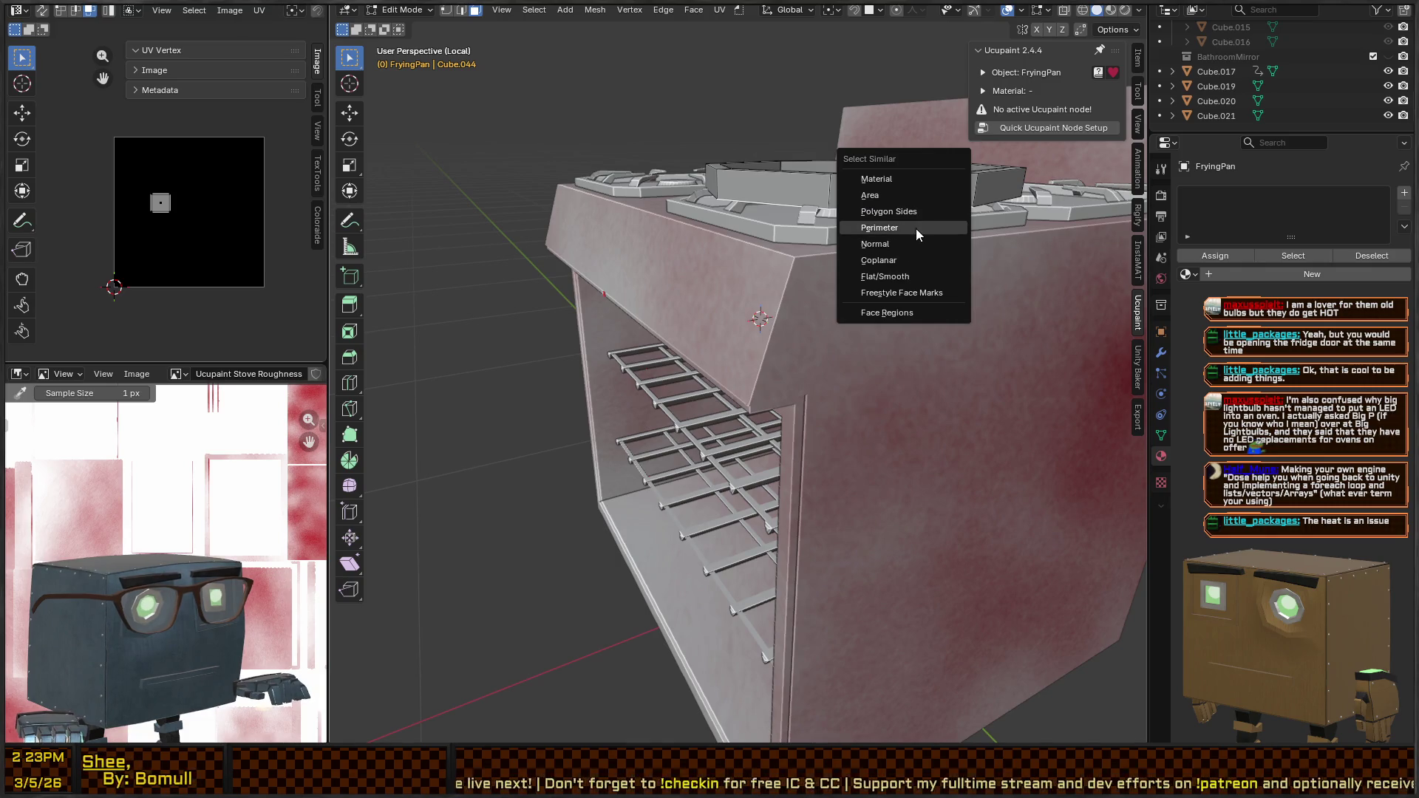
click(897, 256)
drag(897, 252, 833, 249)
drag(931, 297, 934, 270)
mouse_move(797, 233)
mouse_down()
mouse_move(769, 289)
mouse_move(770, 241)
mouse_move(741, 219)
mouse_move(760, 203)
mouse_up()
key(Tab)
key(g)
key(z)
click(769, 288)
Shrink the pan's bottom faces to 0.917 to narrow the underside
key(Tab)
key(s)
click(891, 227)
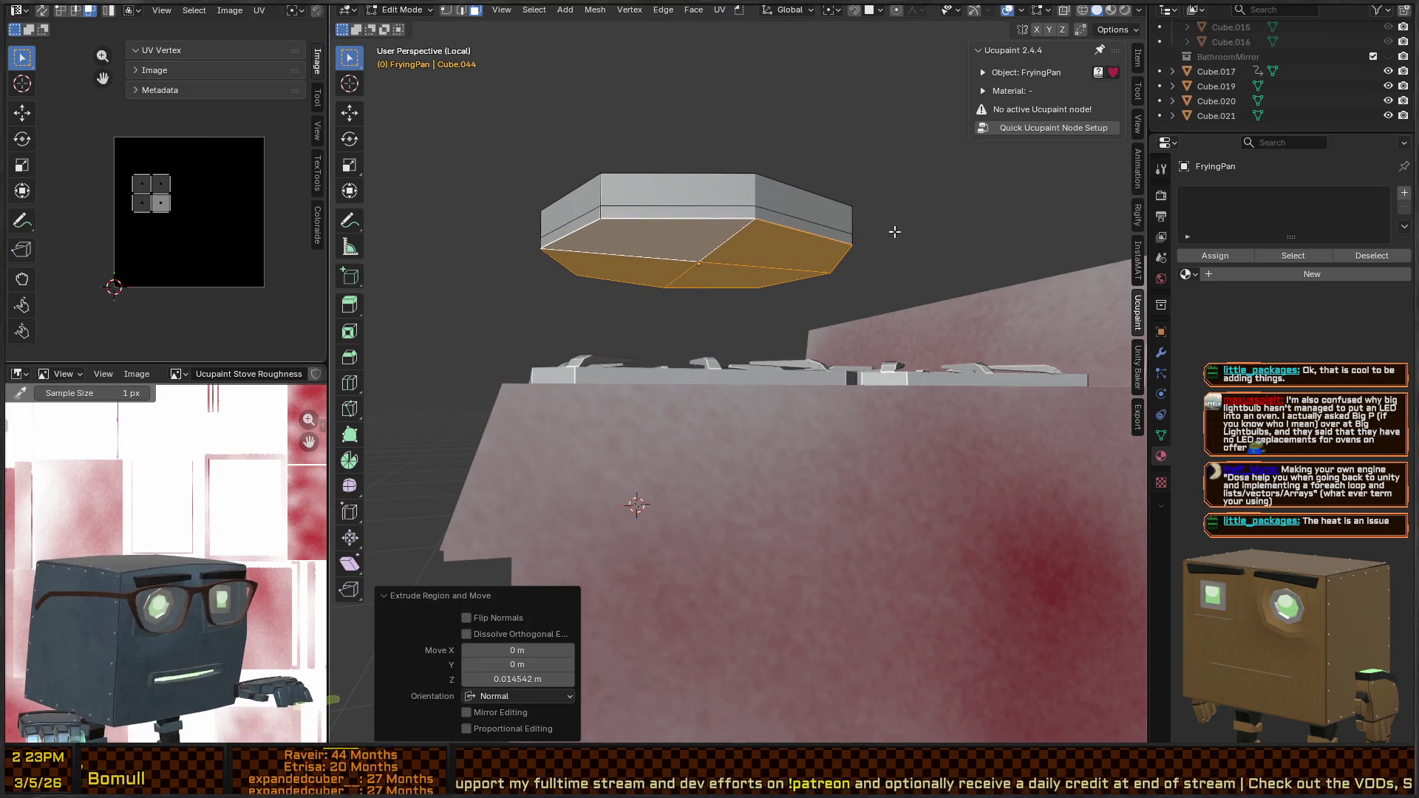
mouse_move(877, 230)
mouse_down()
mouse_move(810, 222)
mouse_move(858, 221)
mouse_move(836, 223)
mouse_up()
drag(733, 256, 757, 275)
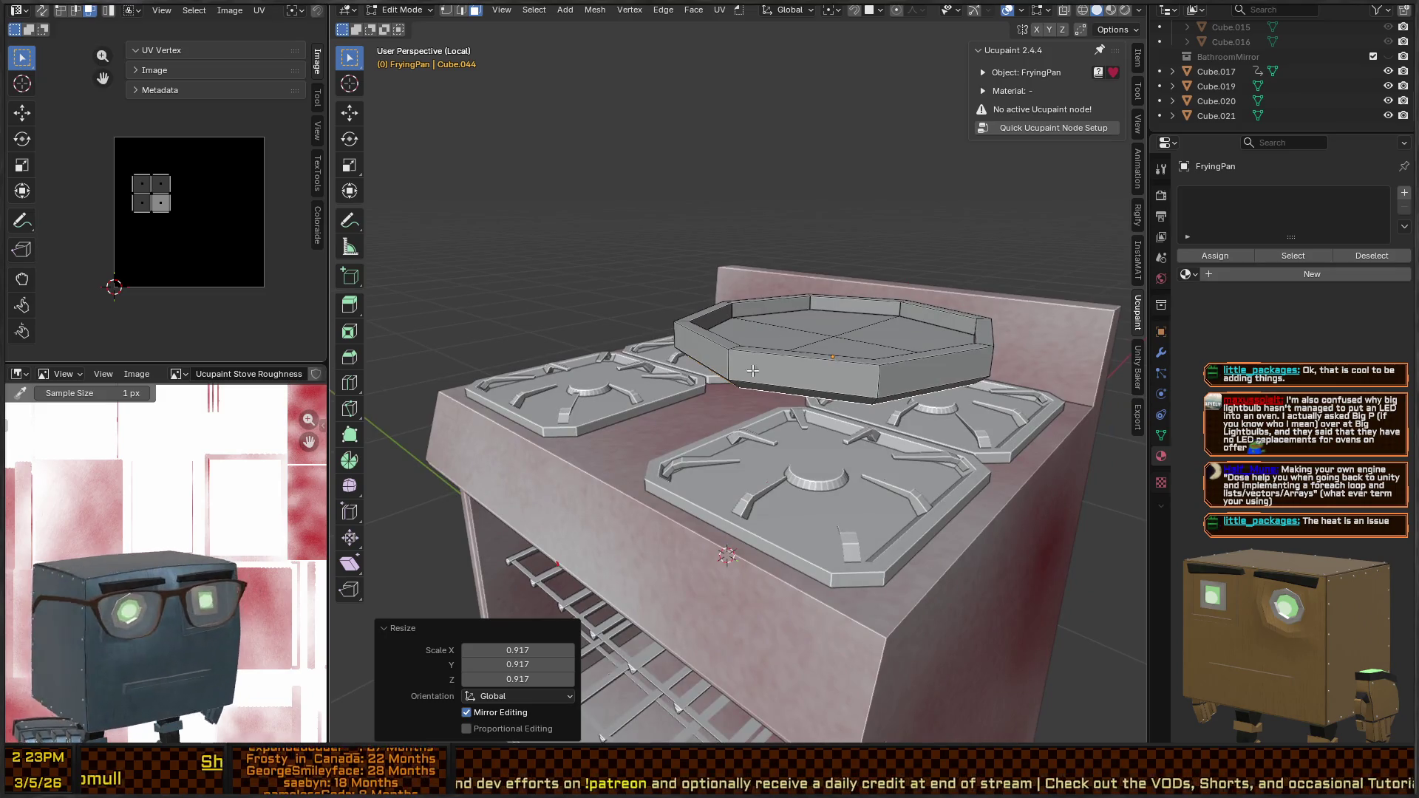
key(2)
click(727, 358)
key(grave)
click(723, 418)
key(shift+a)
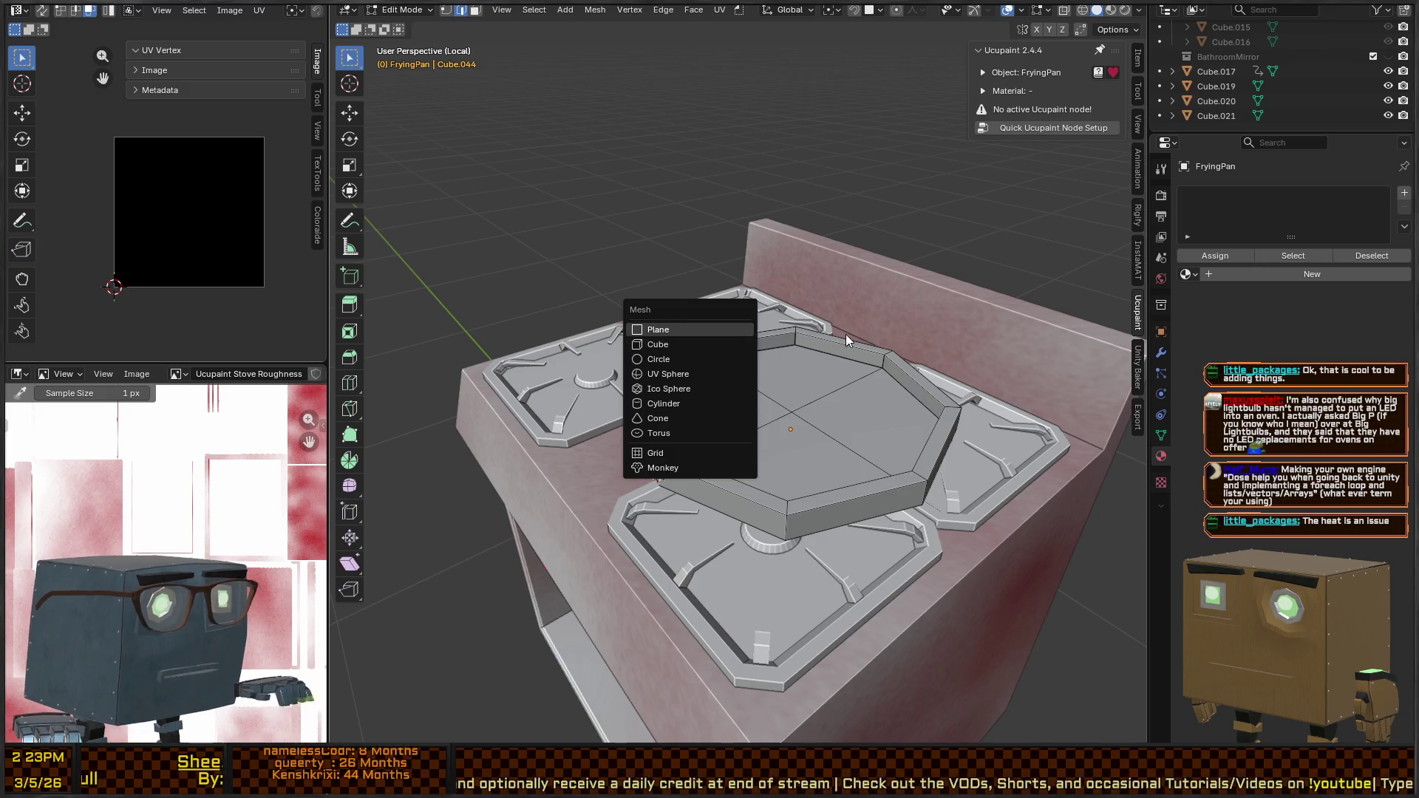
Add a cube beside the pan and scale it down to 0.162
key(Escape)
drag(845, 334, 748, 316)
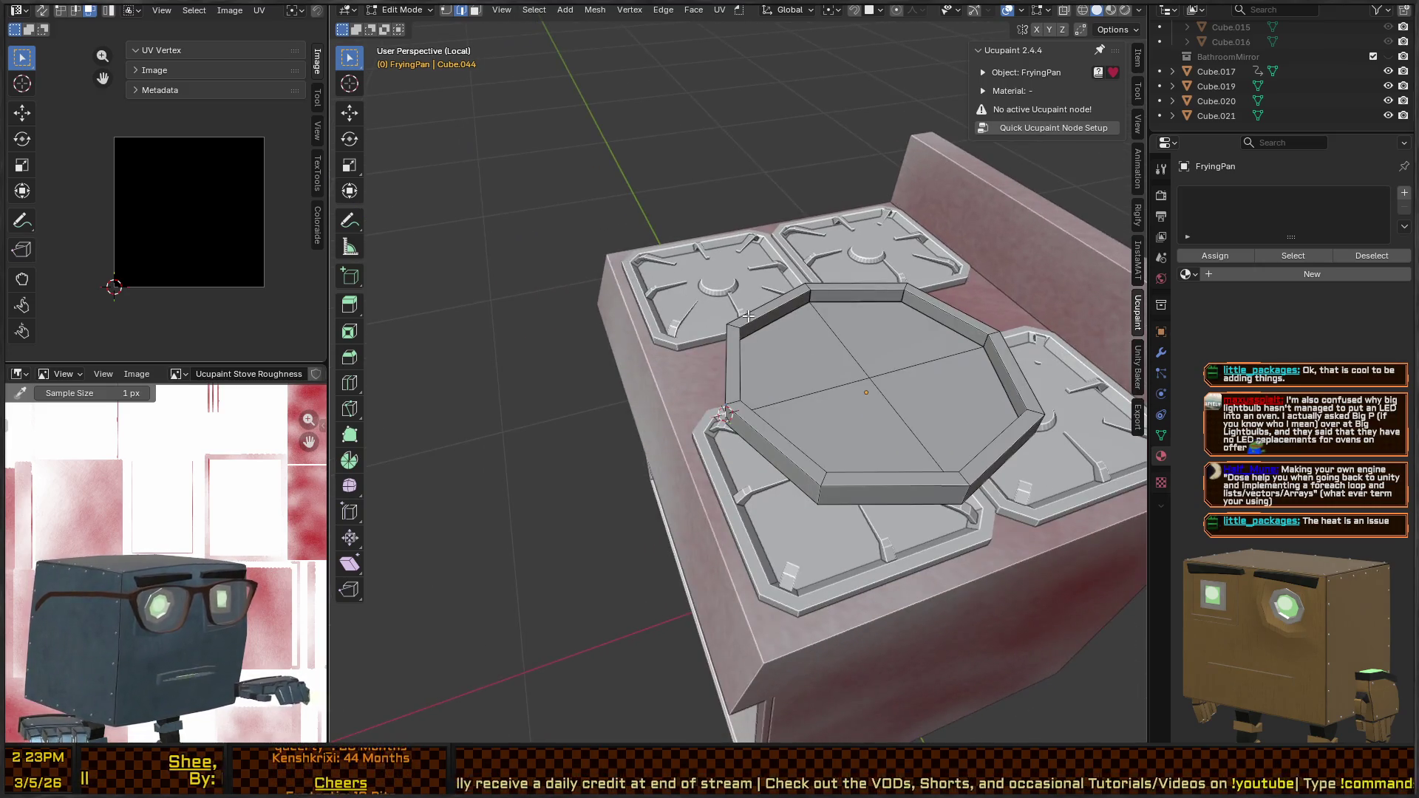
key(shift+a)
click(764, 355)
scroll(1028, 552, down, 5)
scroll(813, 414, up, 4)
scroll(813, 414, down, 2)
key(s)
click(759, 416)
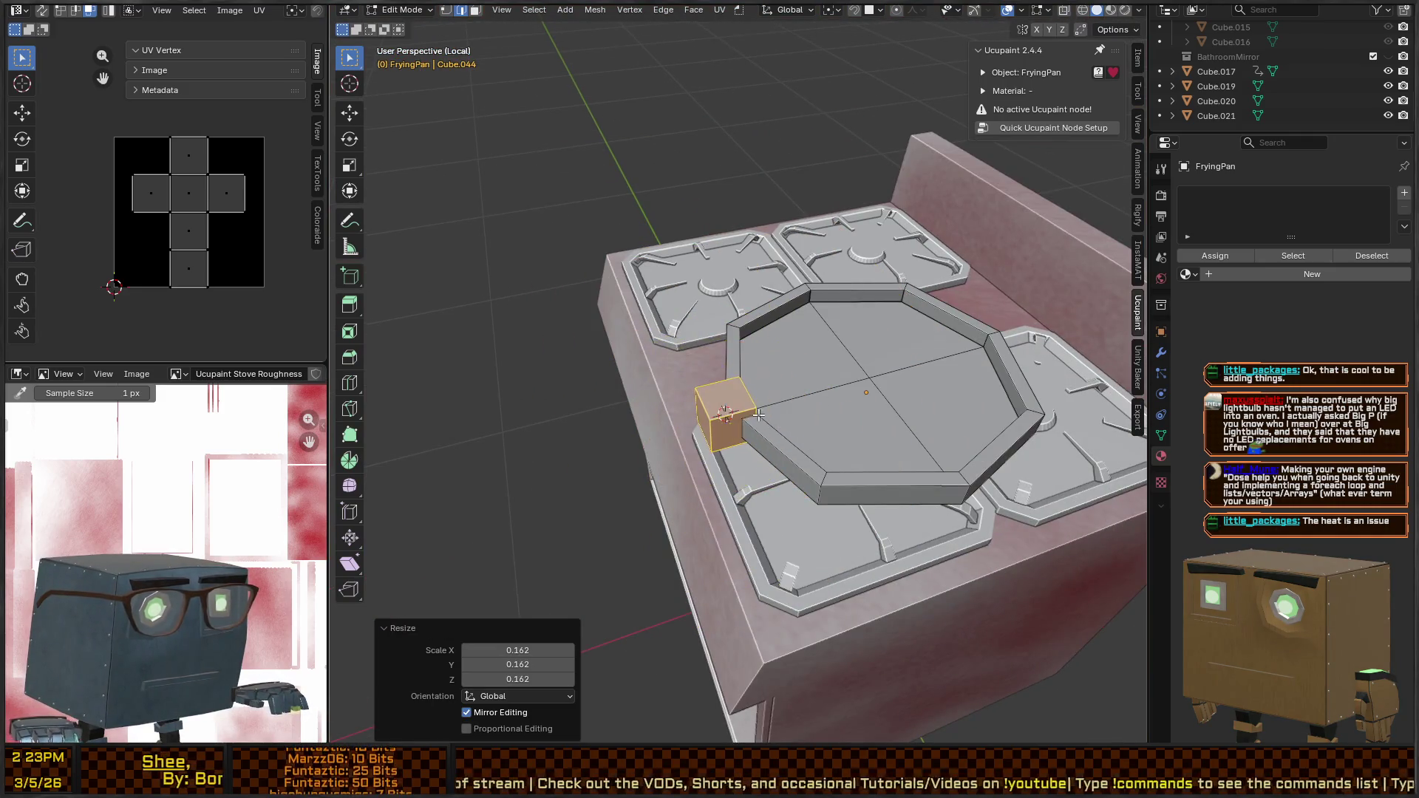
Flatten the small cube along Z to about half its height
scroll(759, 415, up, 5)
scroll(759, 416, down, 5)
mouse_move(759, 415)
mouse_down()
mouse_move(848, 357)
mouse_move(772, 237)
mouse_up()
key(s)
key(z)
click(849, 357)
scroll(813, 332, down, 3)
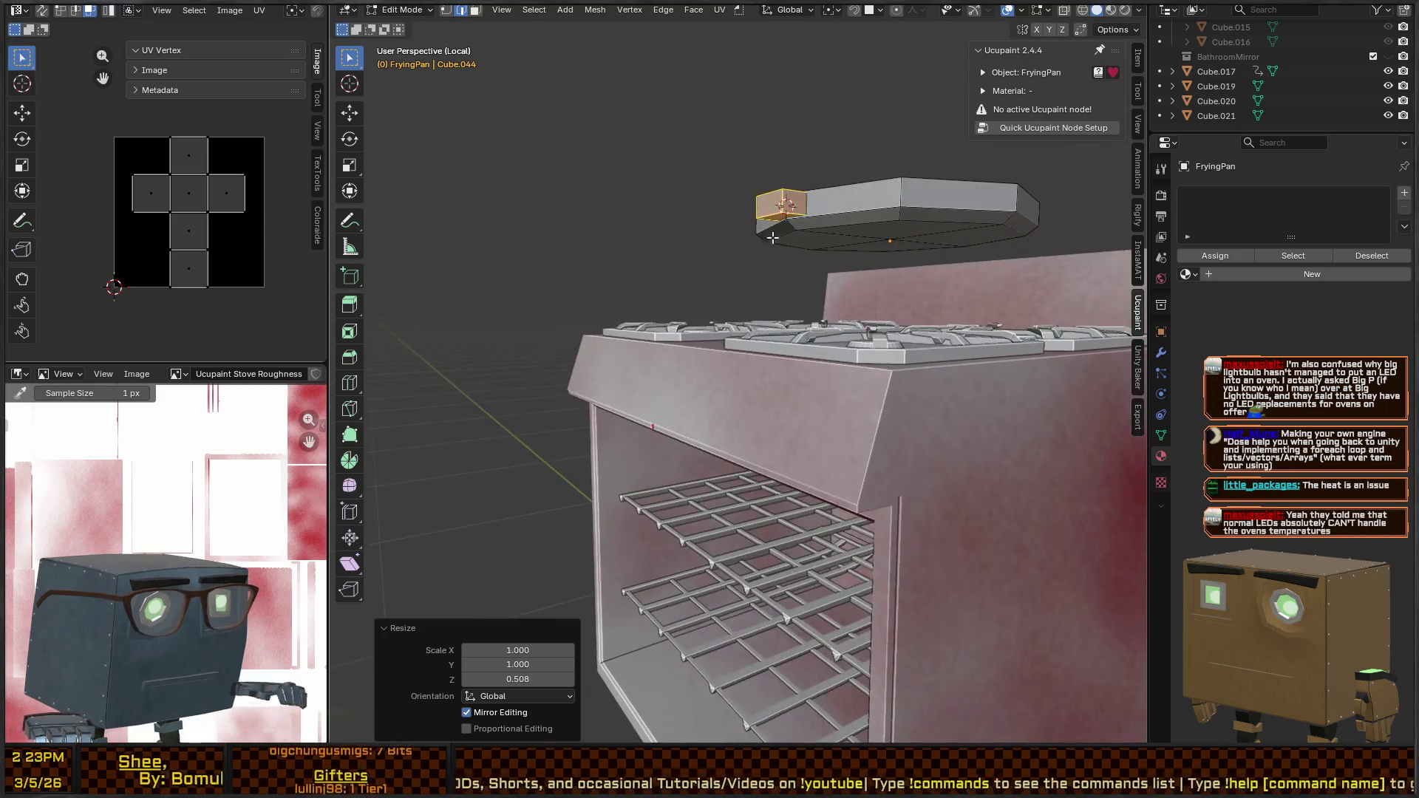
click(775, 216)
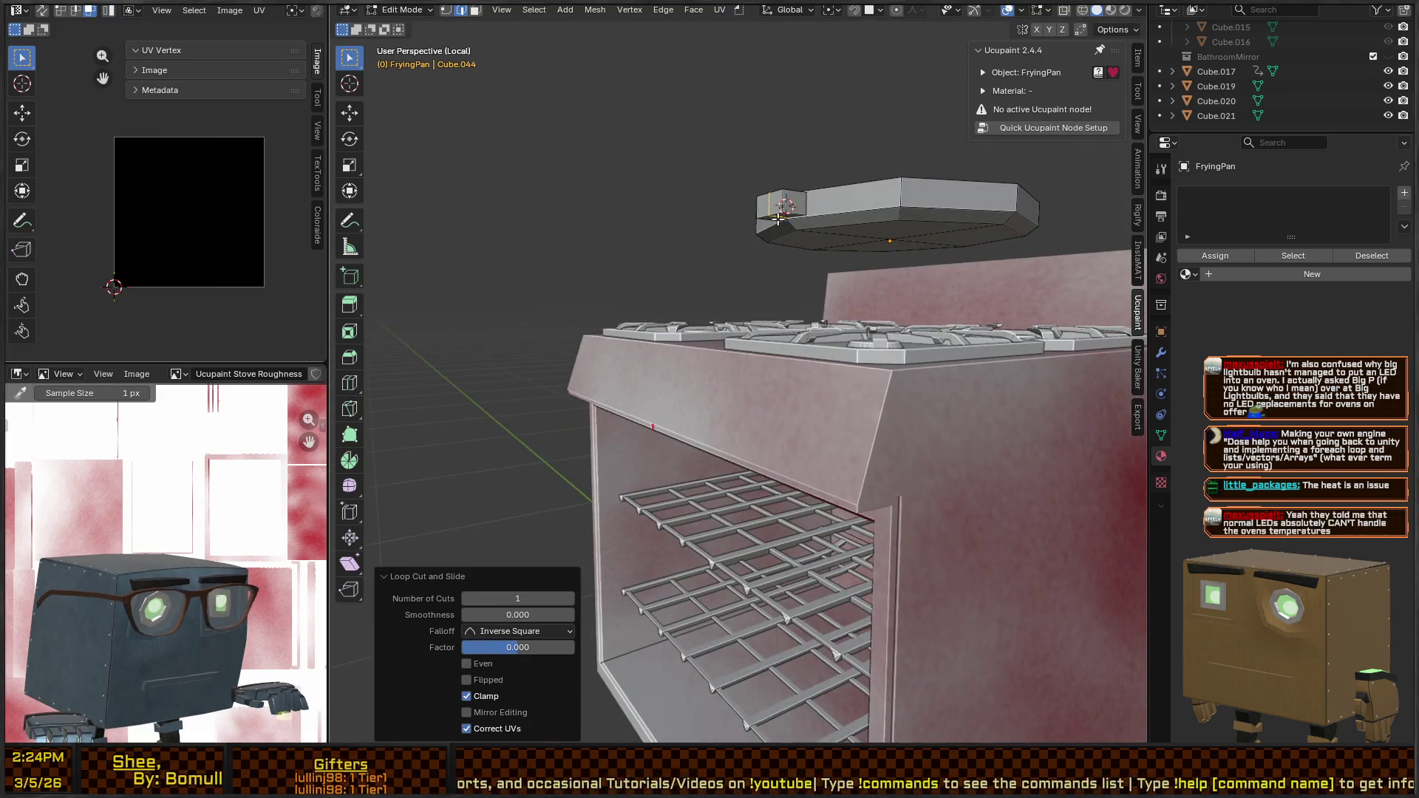
Move the selection vertically along Z
key(g)
key(z)
click(852, 229)
drag(852, 228, 812, 295)
Select and frame the small cube, then slide it along X against the pan
click(772, 303)
shift+click(769, 300)
key(KP_Decimal)
key(g)
key(x)
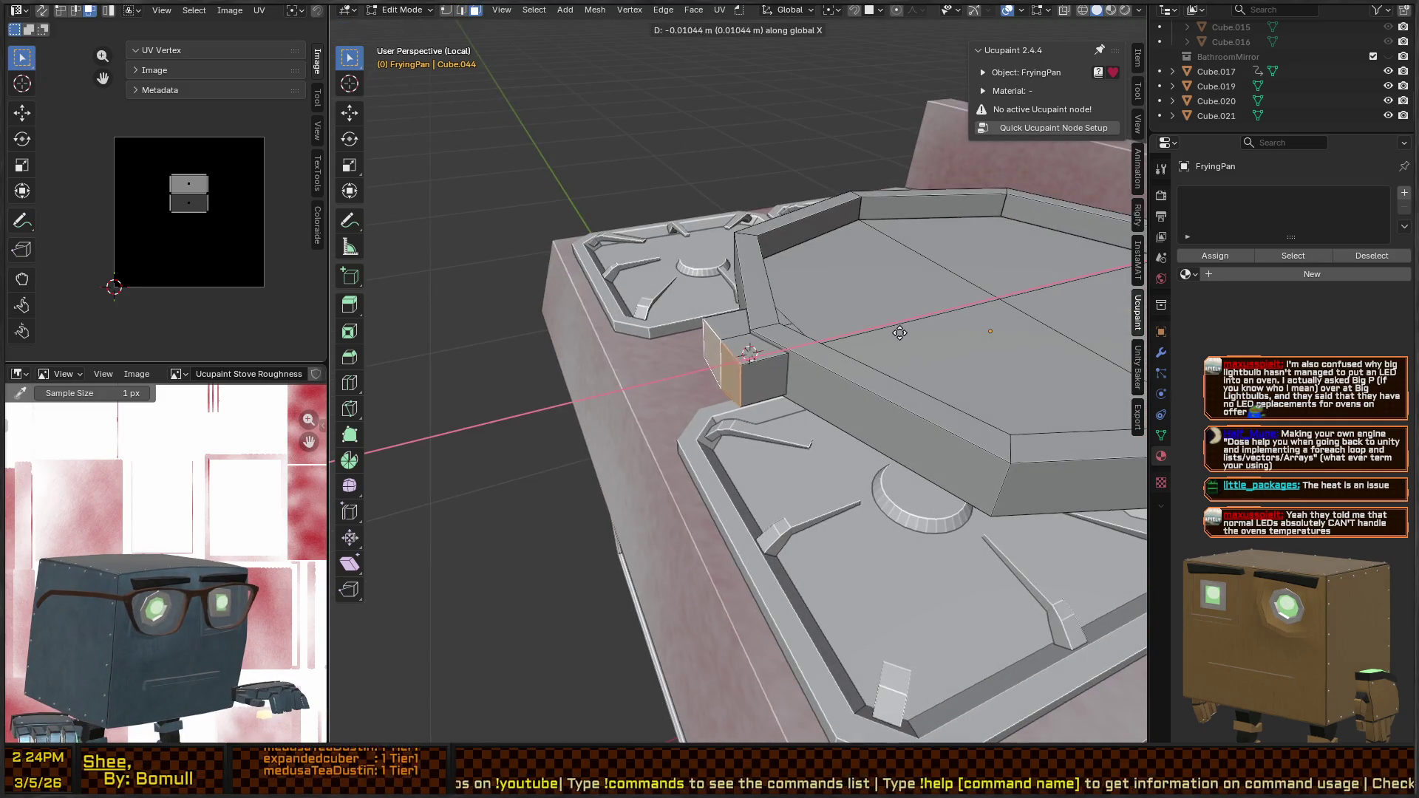
click(563, 394)
Shift the cube sideways along X
scroll(563, 394, up, 3)
click(547, 422)
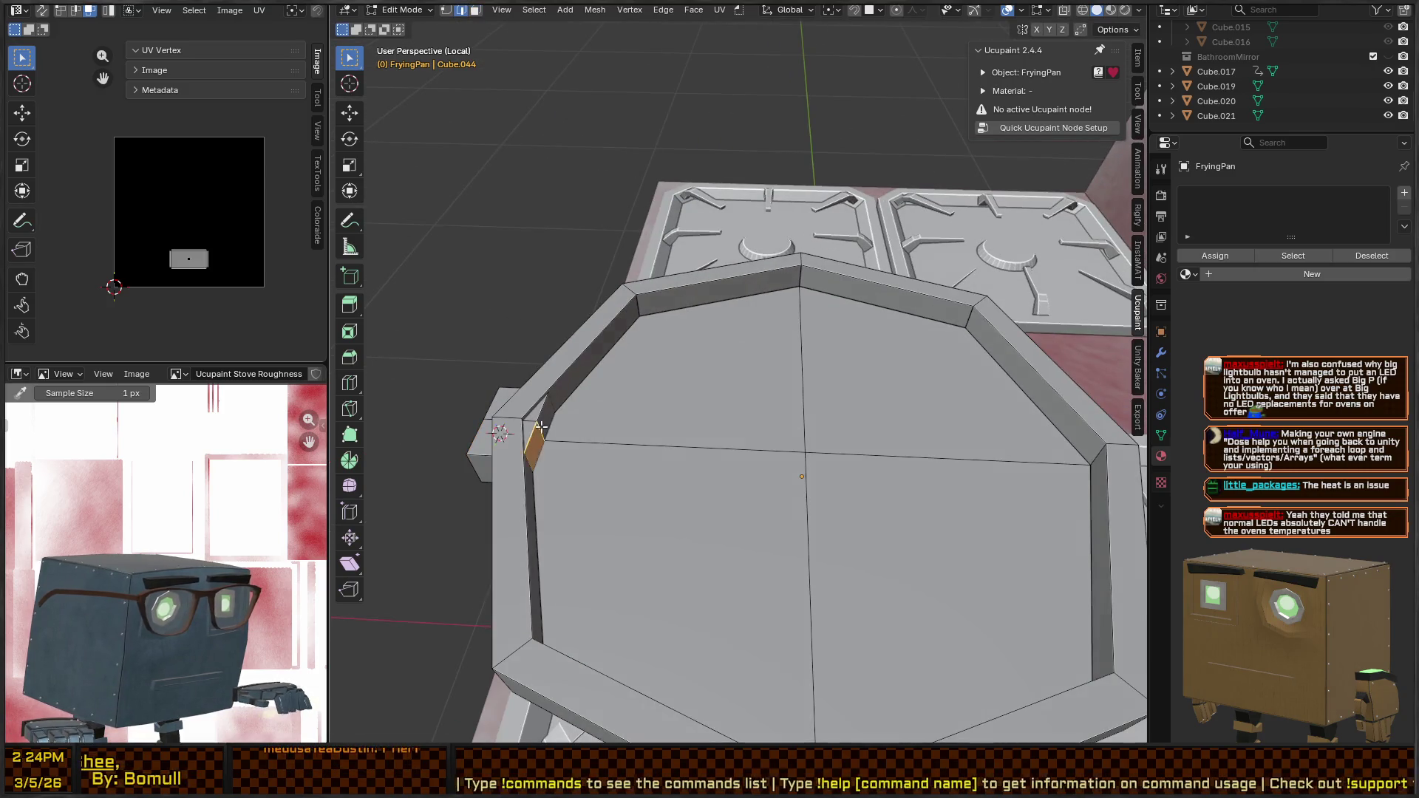
key(ctrl+z)
key(g)
key(x)
click(665, 421)
Extrude the cube's outer face and shrink the extruded face to 0.882
key(3)
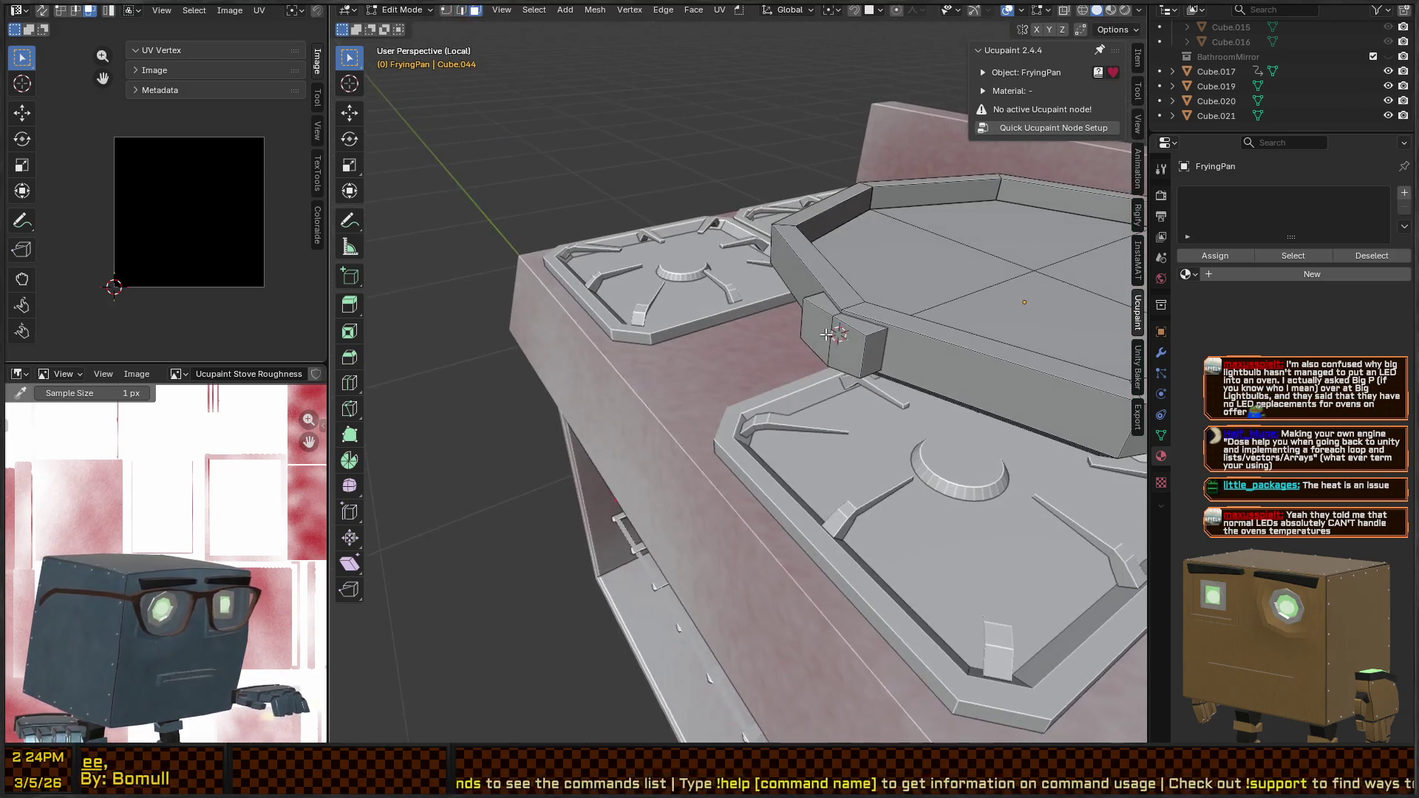
click(827, 335)
key(e)
click(881, 462)
key(s)
click(887, 465)
Extrude the face outward into a long handle and bevel its end edges
key(e)
click(917, 525)
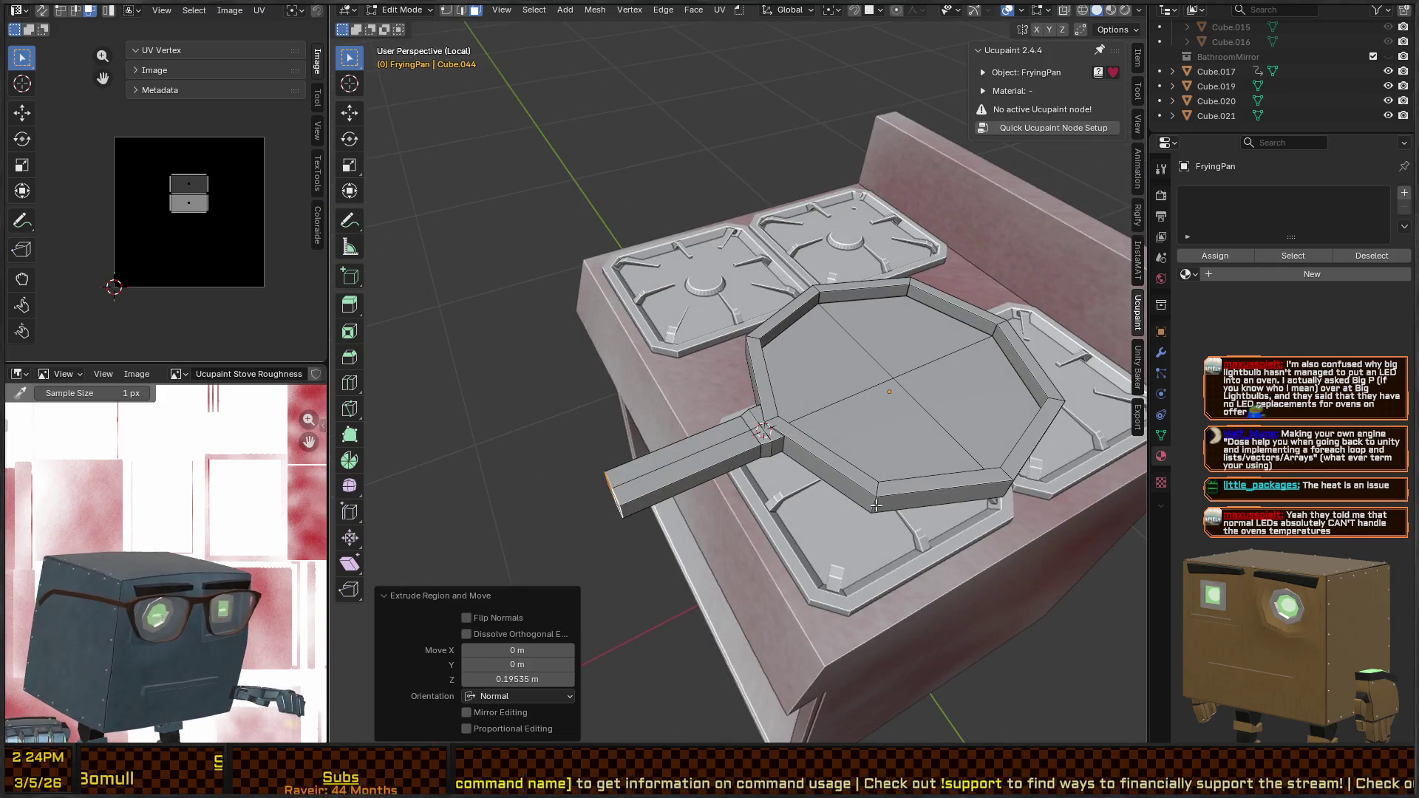
key(ctrl+b)
click(857, 503)
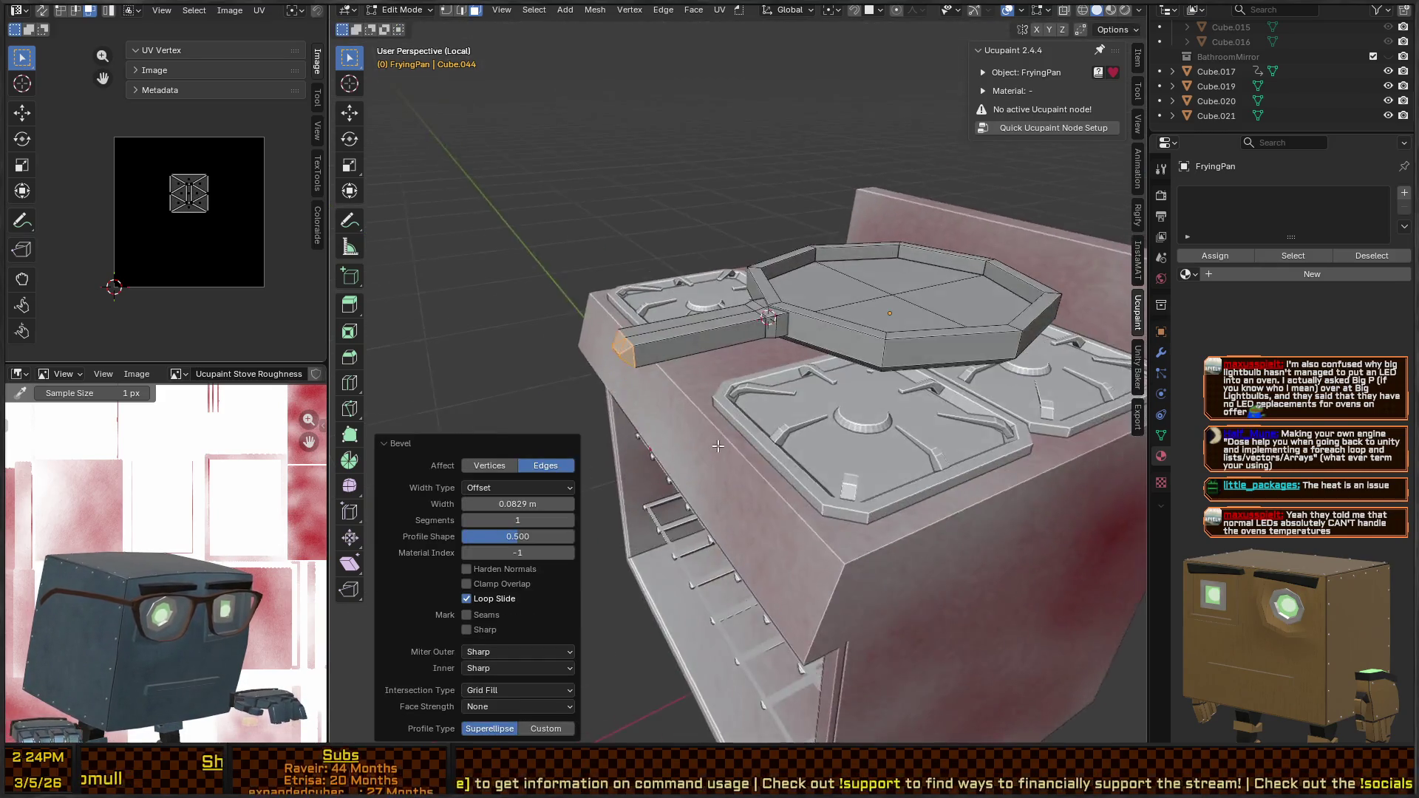
Re-bevel the handle end and extrude it further outward
key(Tab)
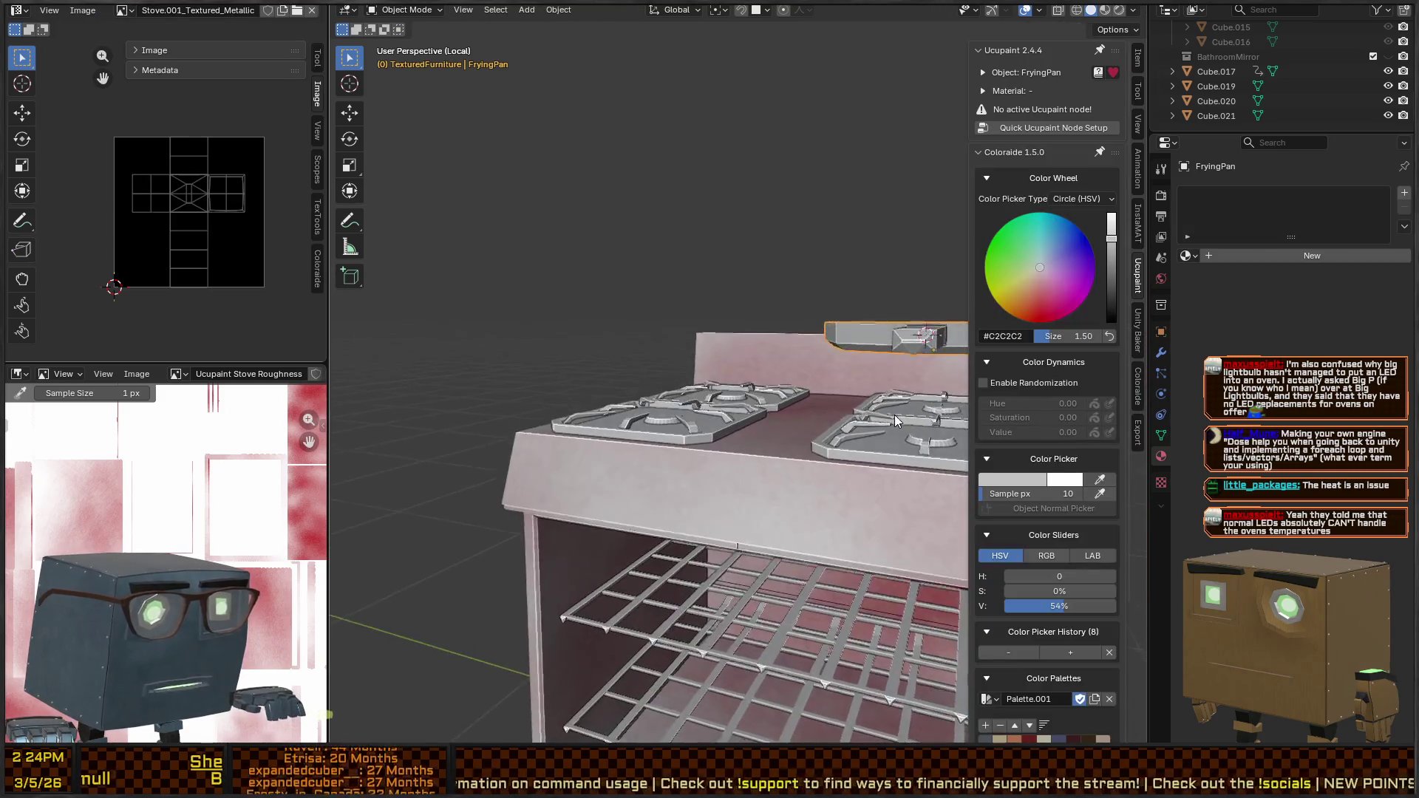
key(Tab)
key(Tab)
key(Tab)
key(Tab)
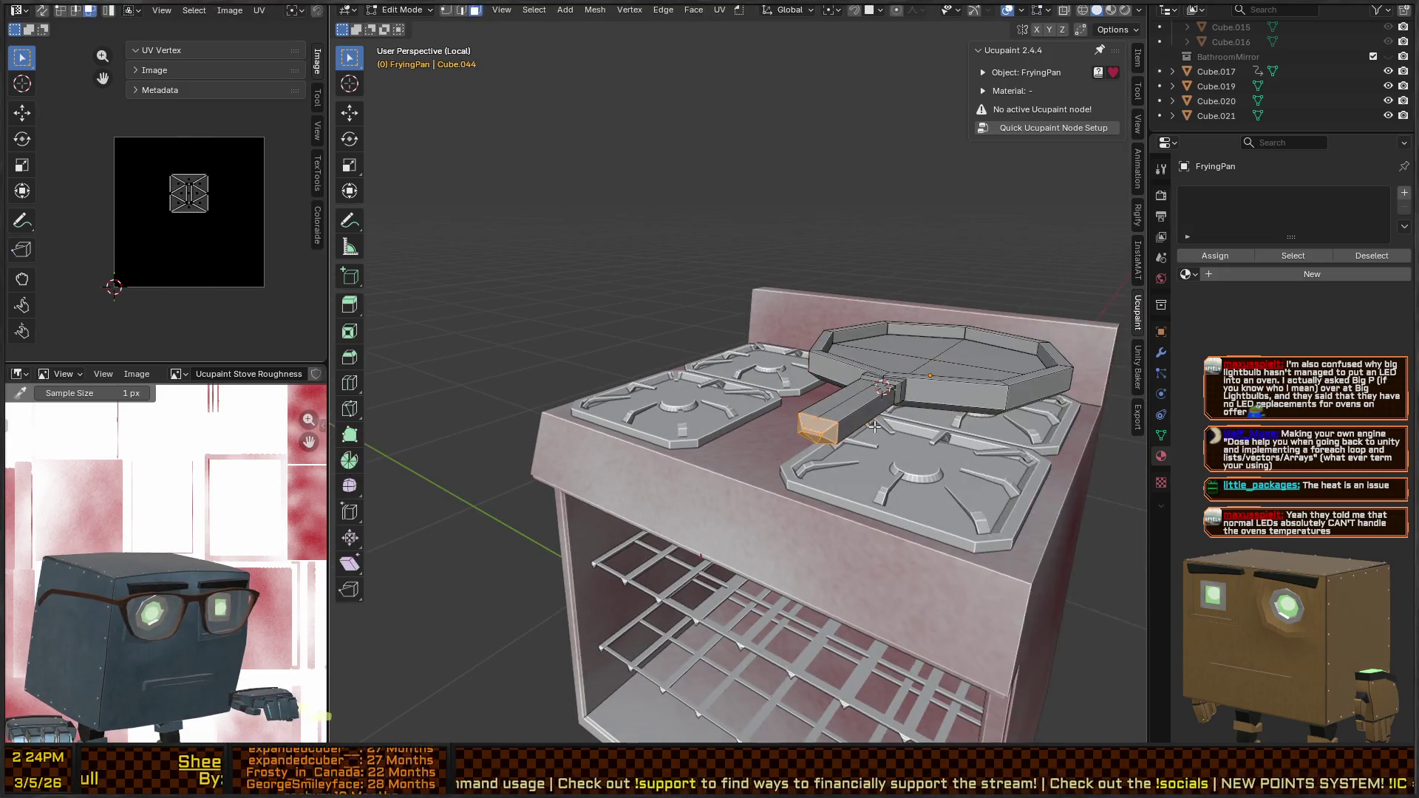
key(ctrl+b)
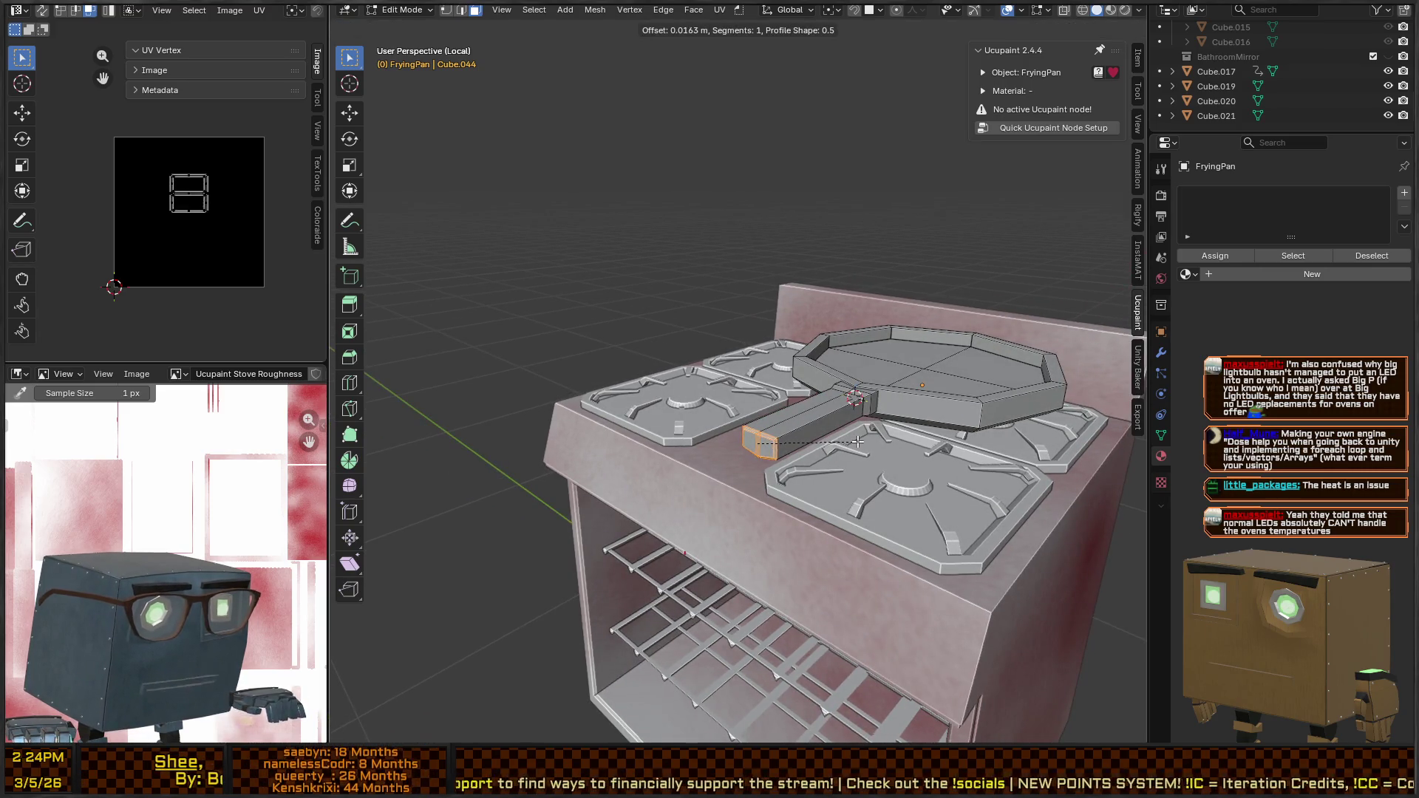
click(857, 441)
key(e)
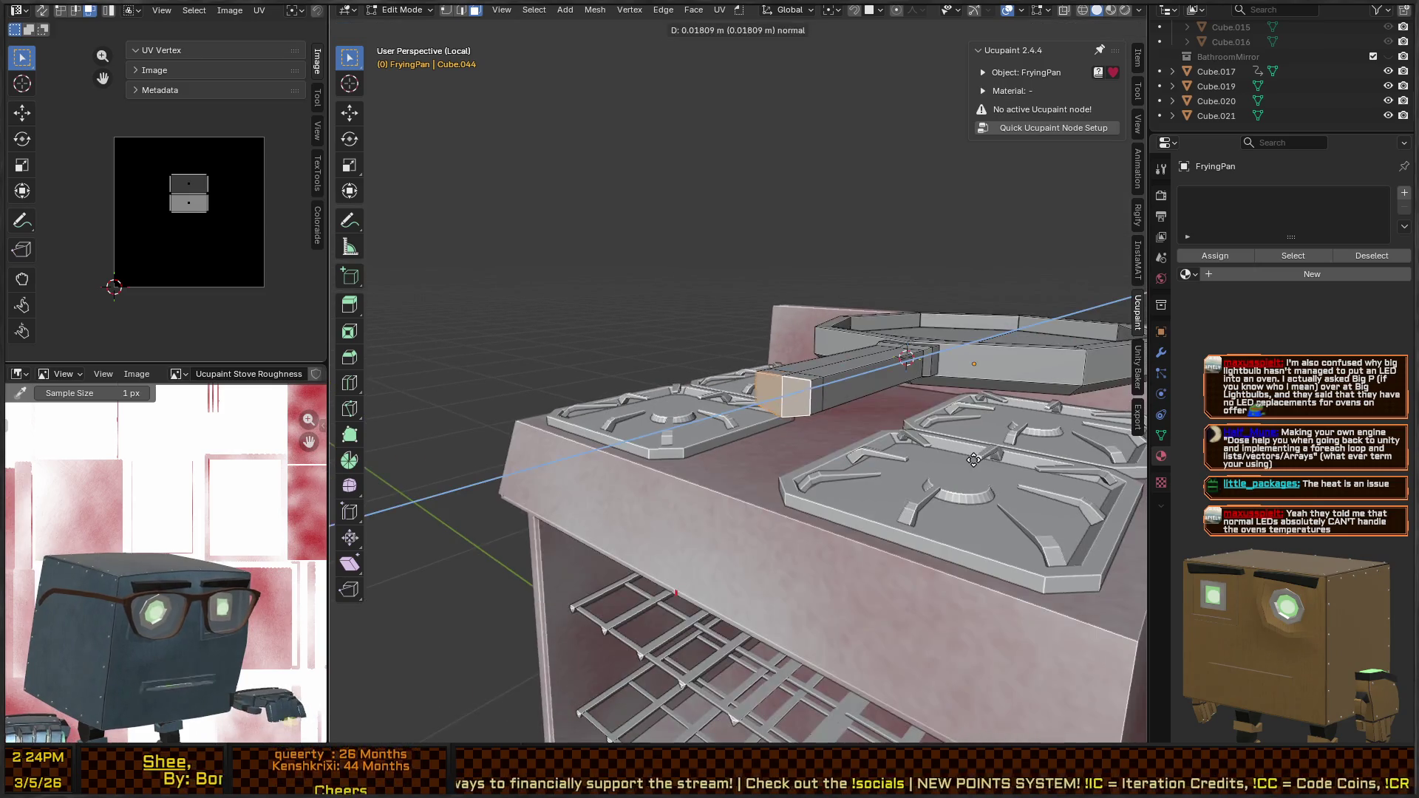
click(974, 460)
Shrink the handle tip to 0.846, shift it along X, and grow selection to the end face
key(s)
click(961, 457)
key(g)
key(x)
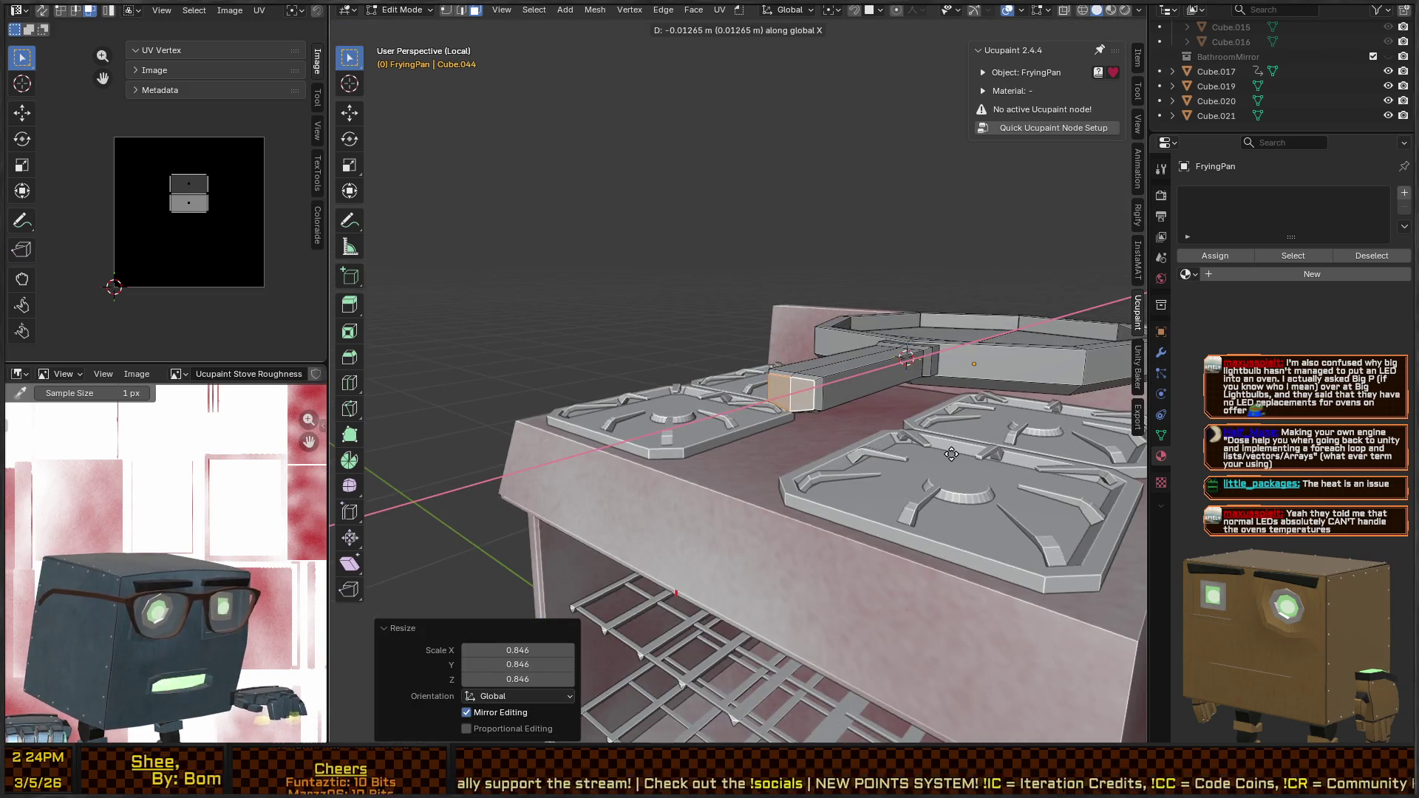
click(951, 454)
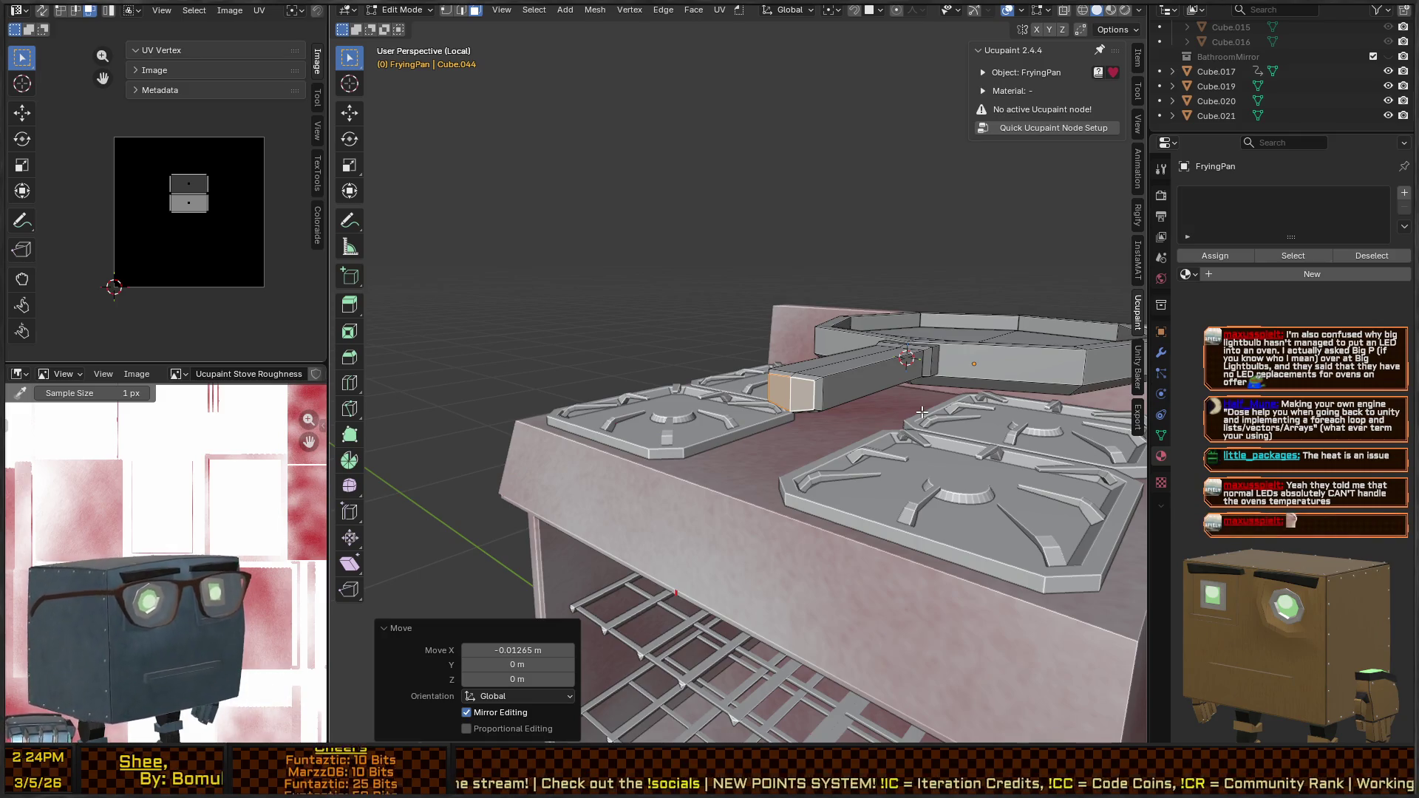
mouse_move(706, 230)
mouse_down()
mouse_move(815, 471)
mouse_move(846, 411)
mouse_up()
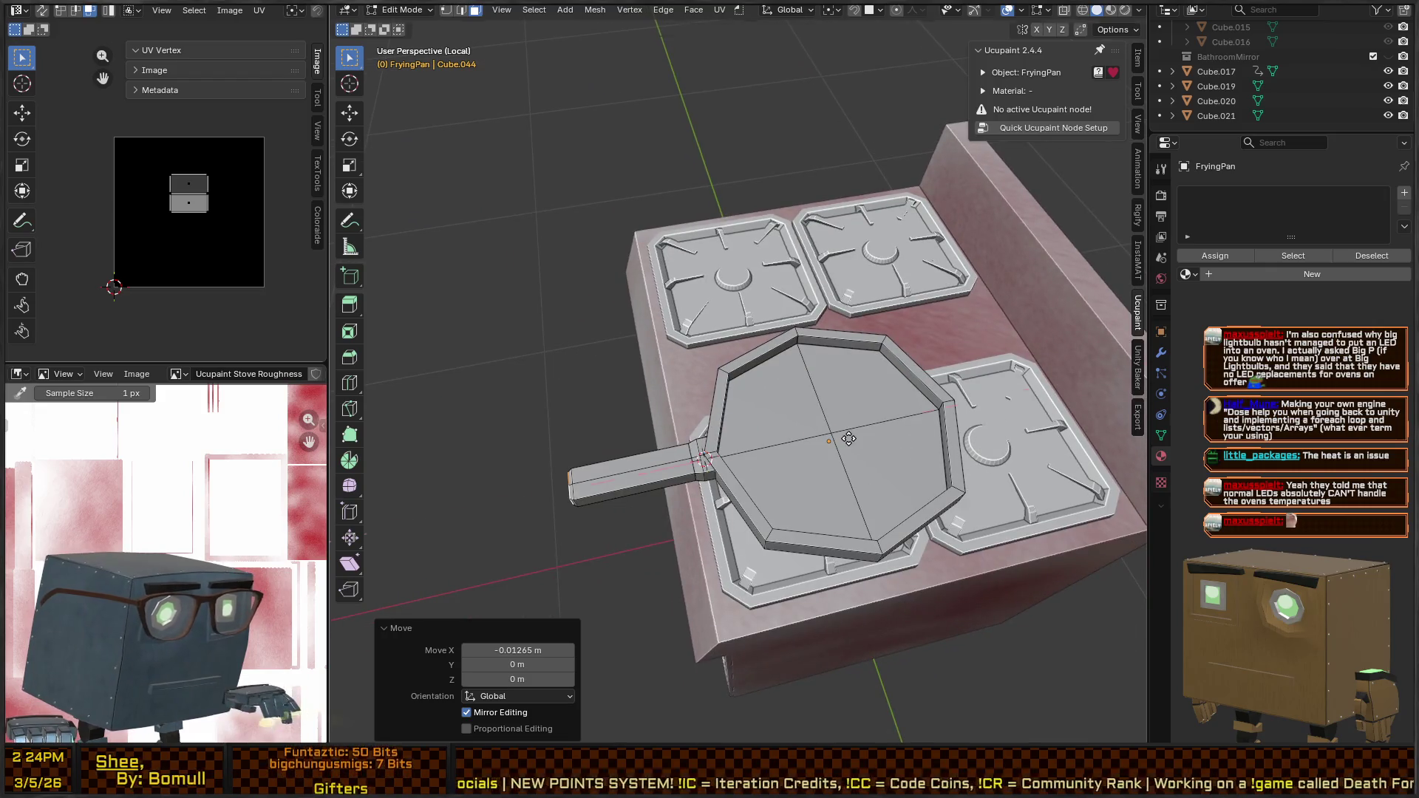
key(ctrl+KP_Add)
Lengthen the handle by moving its end face along X
key(g)
key(x)
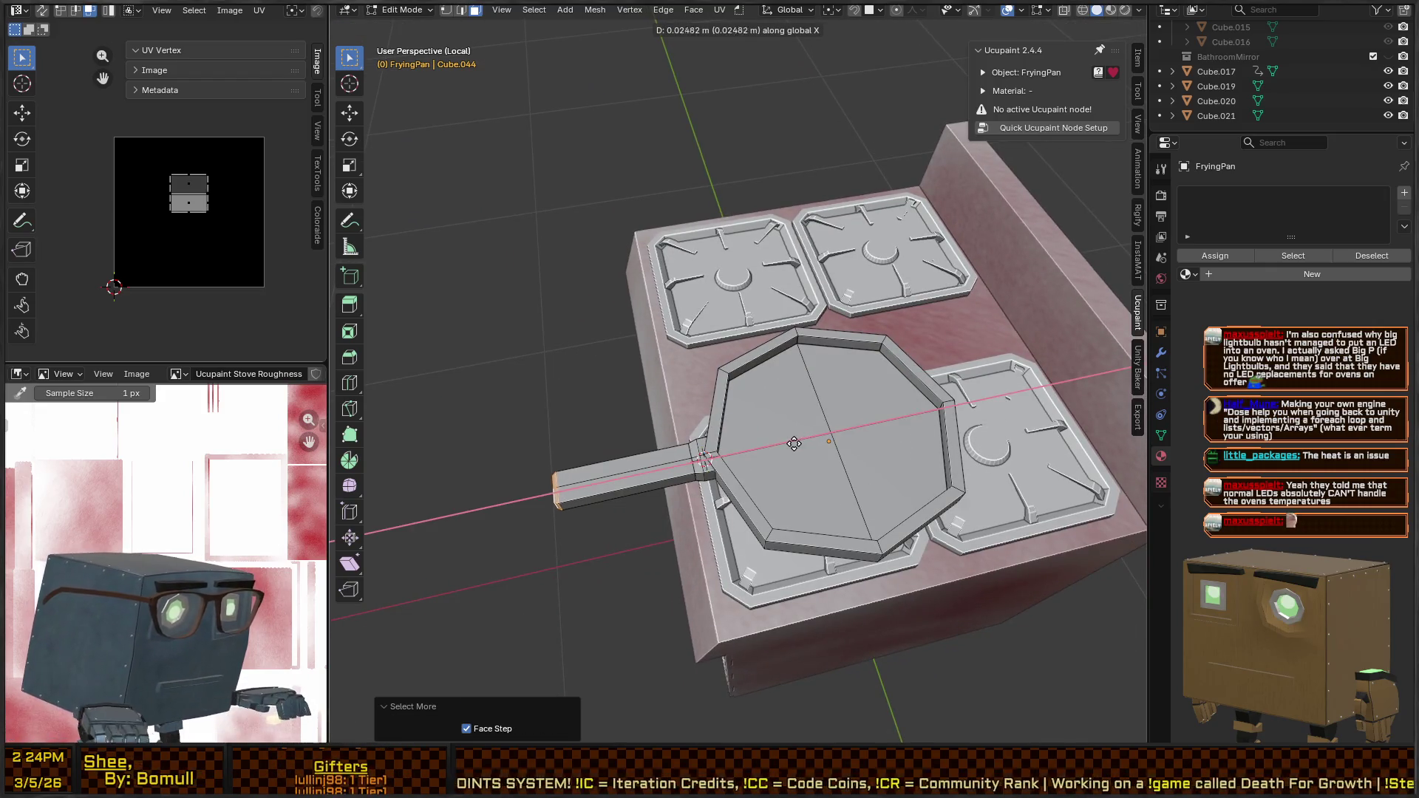
click(761, 449)
mouse_move(761, 448)
mouse_down()
mouse_move(974, 470)
mouse_move(892, 328)
mouse_move(765, 318)
mouse_move(739, 362)
mouse_move(694, 385)
mouse_move(761, 427)
mouse_move(708, 412)
mouse_move(725, 399)
mouse_up()
key(Tab)
key(Tab)
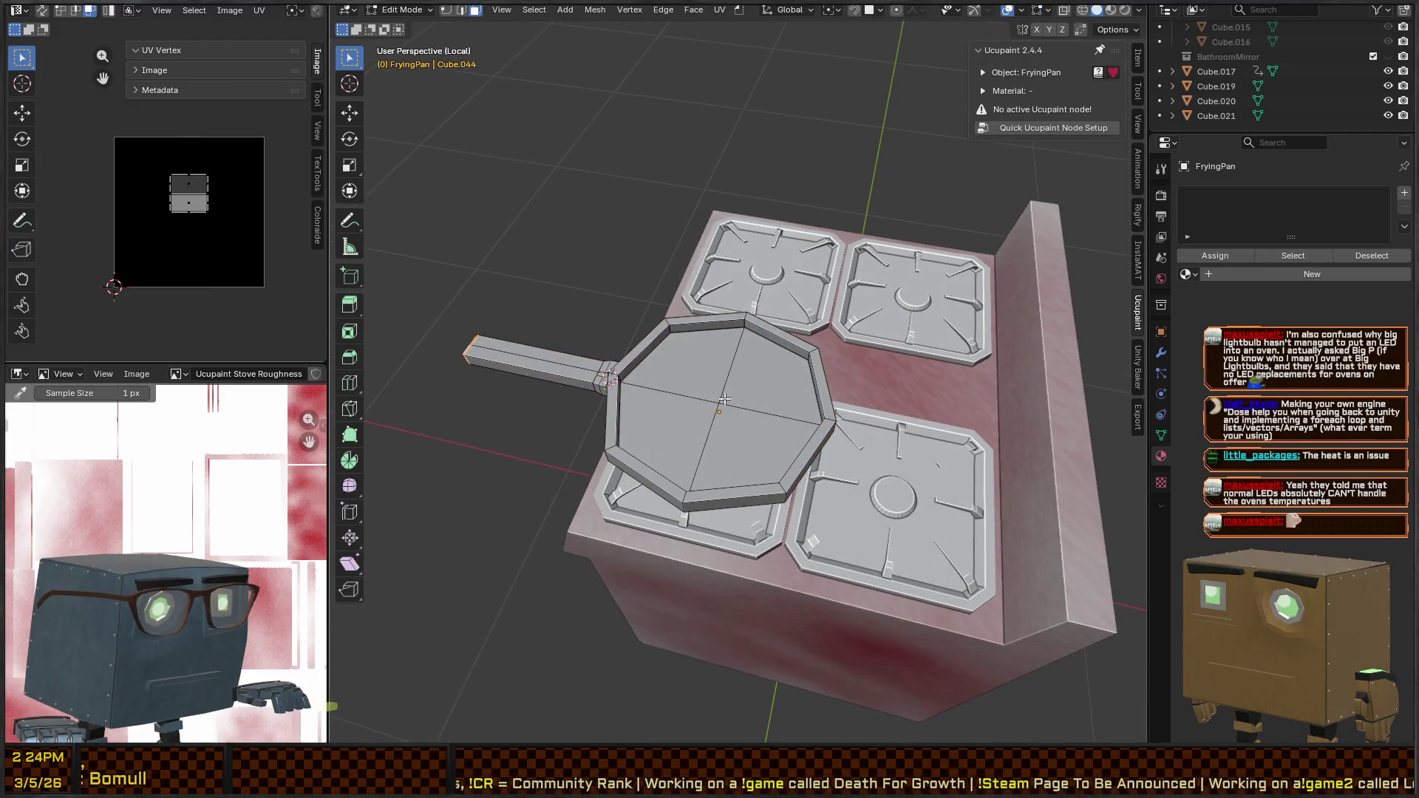
Select the four pan bottom faces and inset them
click(754, 381)
shift+click(673, 373)
shift+click(665, 451)
shift+click(778, 412)
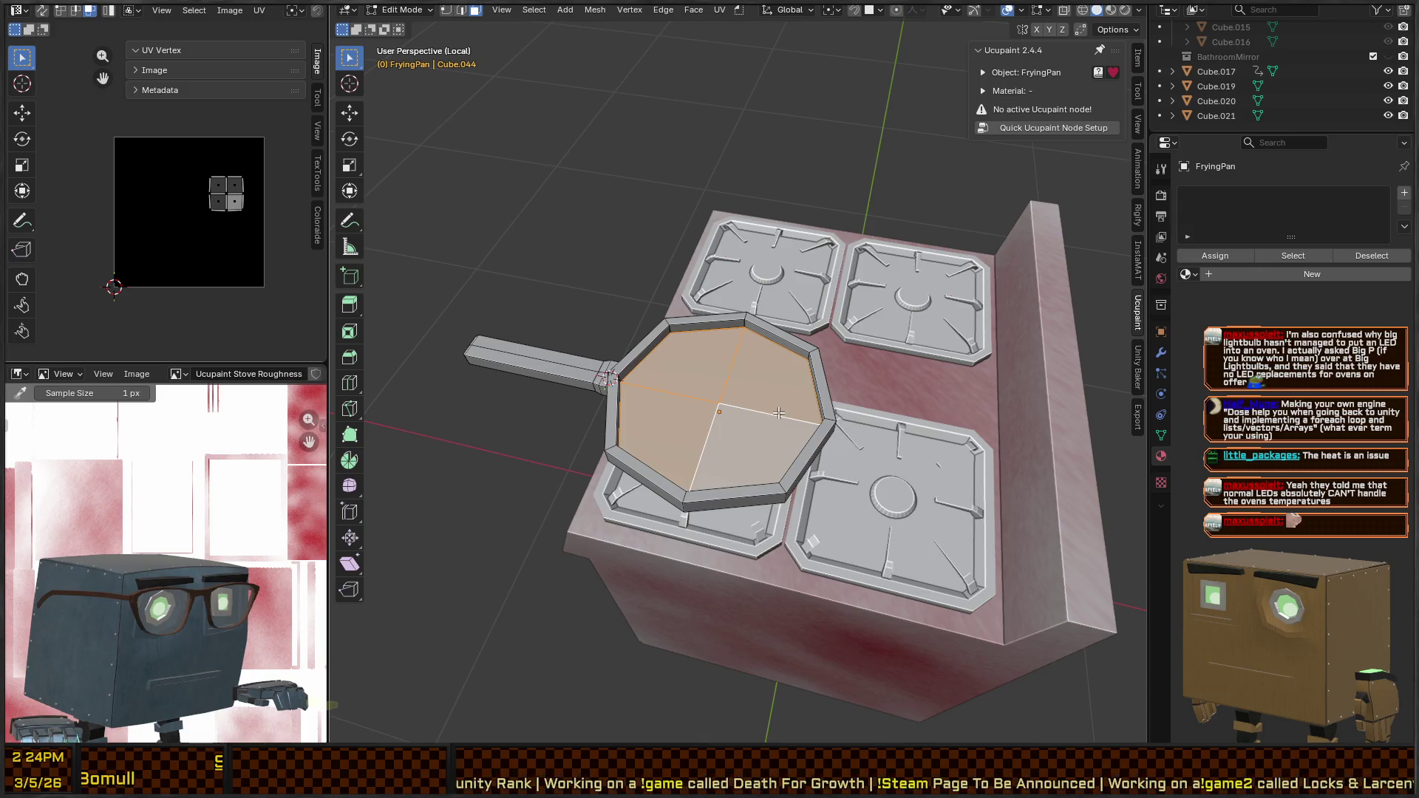
key(i)
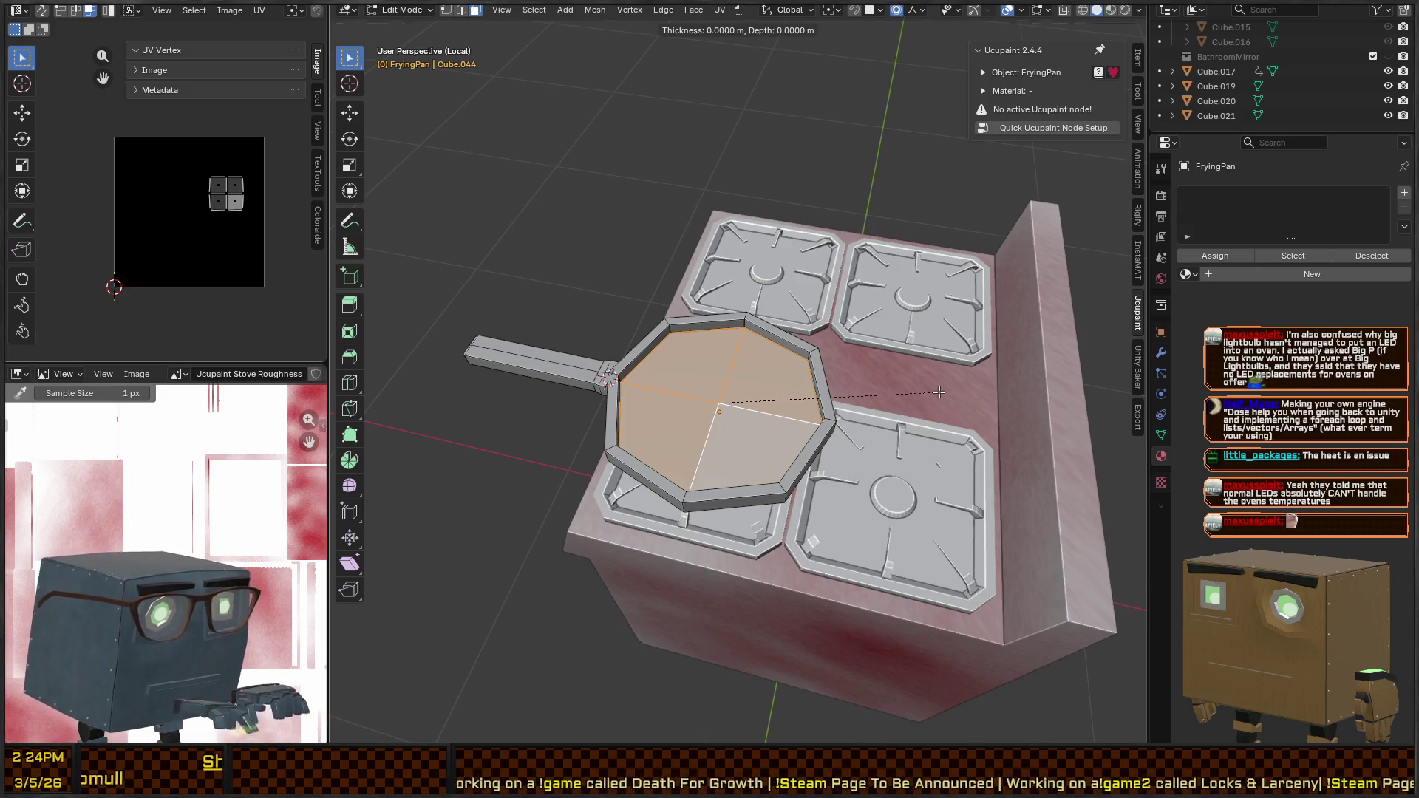
click(912, 393)
Lower the inset bottom faces slightly along Z
key(g)
key(z)
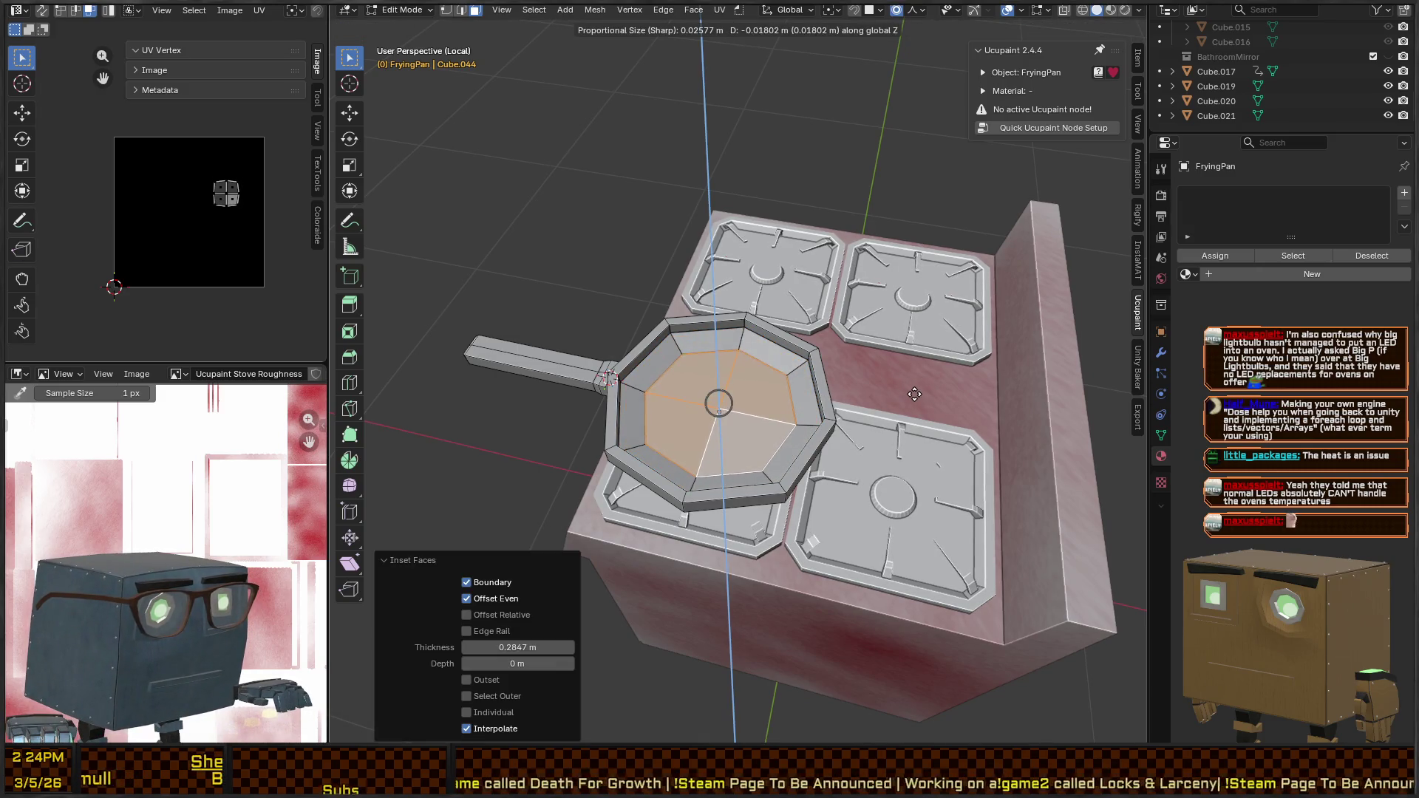
key(Escape)
key(g)
key(z)
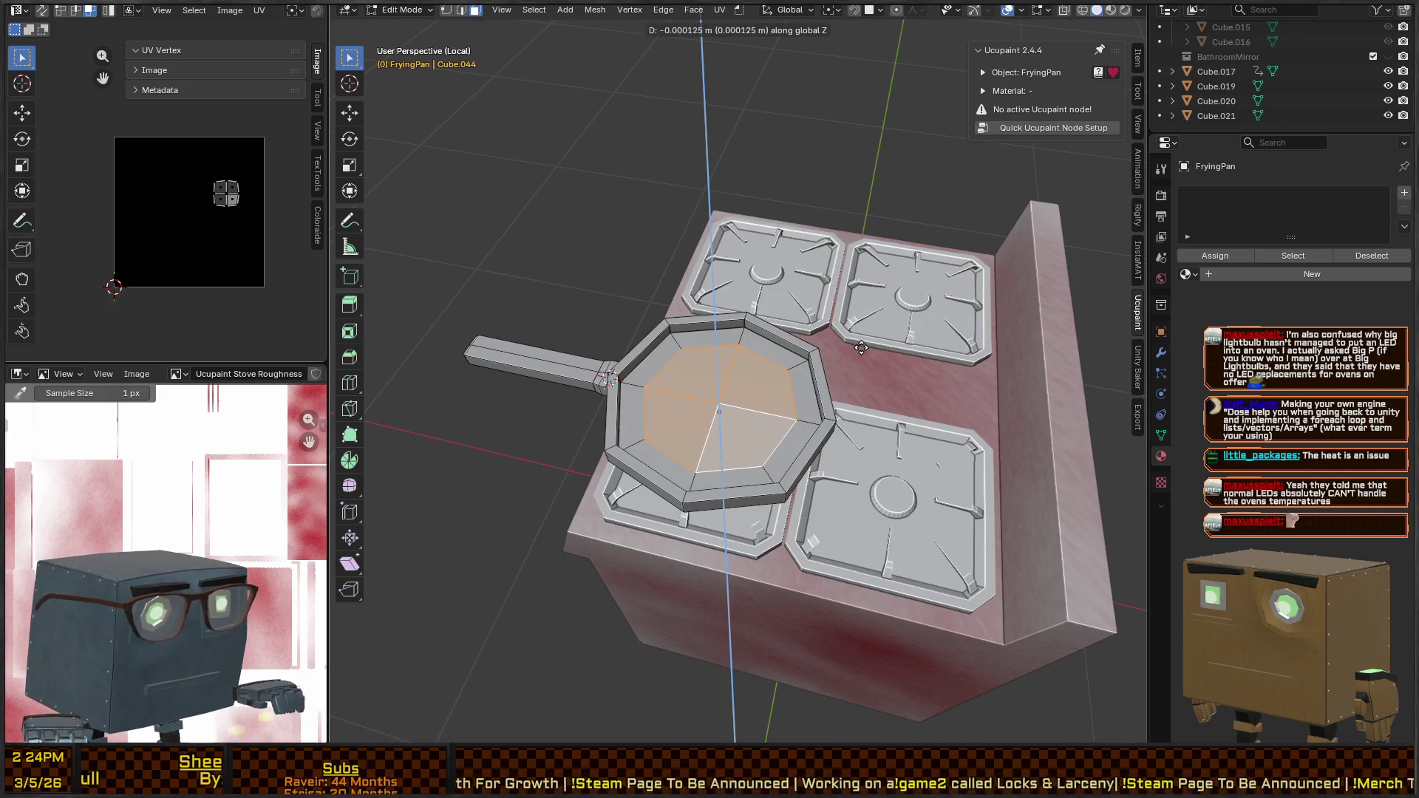
click(865, 349)
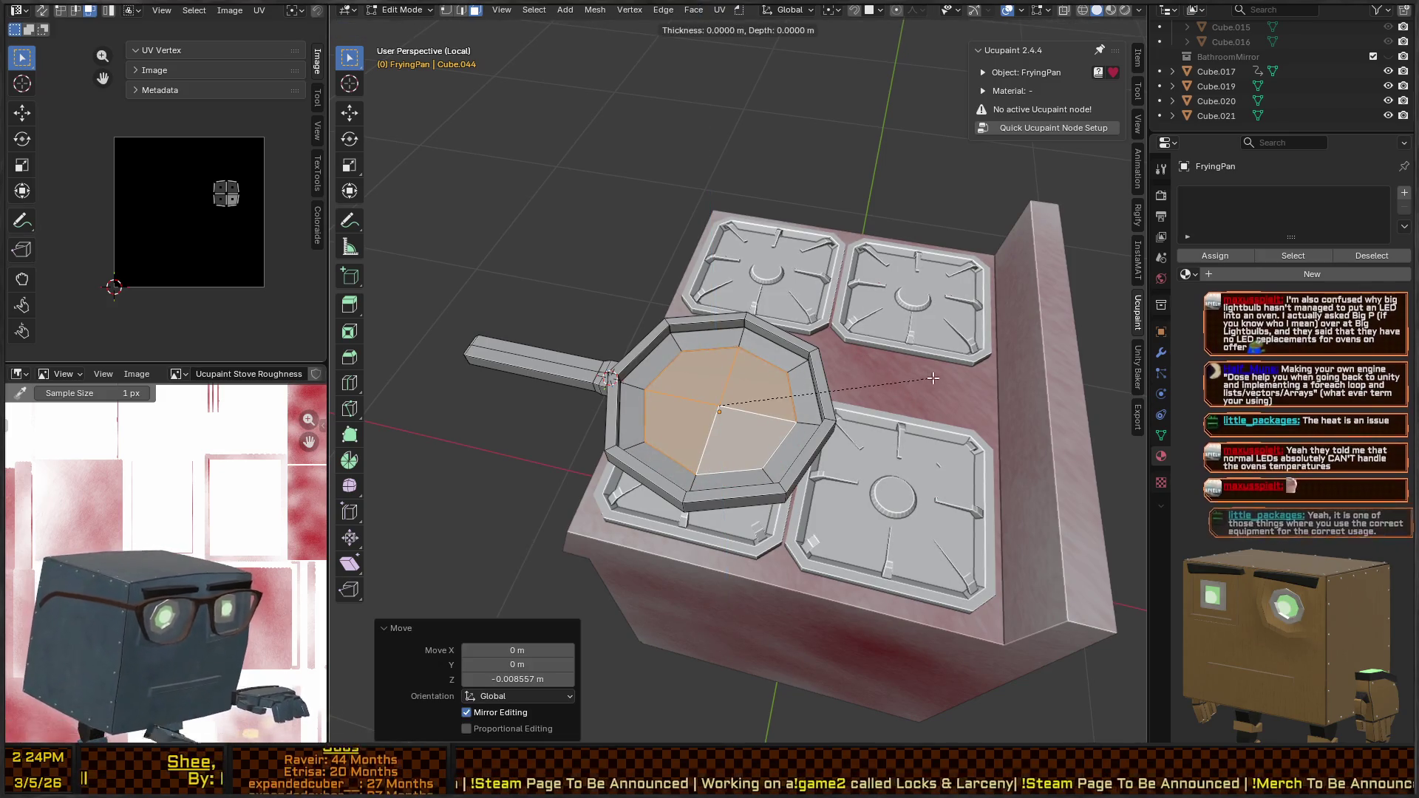
Add two more inset rings to the centre, sinking each slightly downward
key(i)
click(883, 366)
key(g)
key(z)
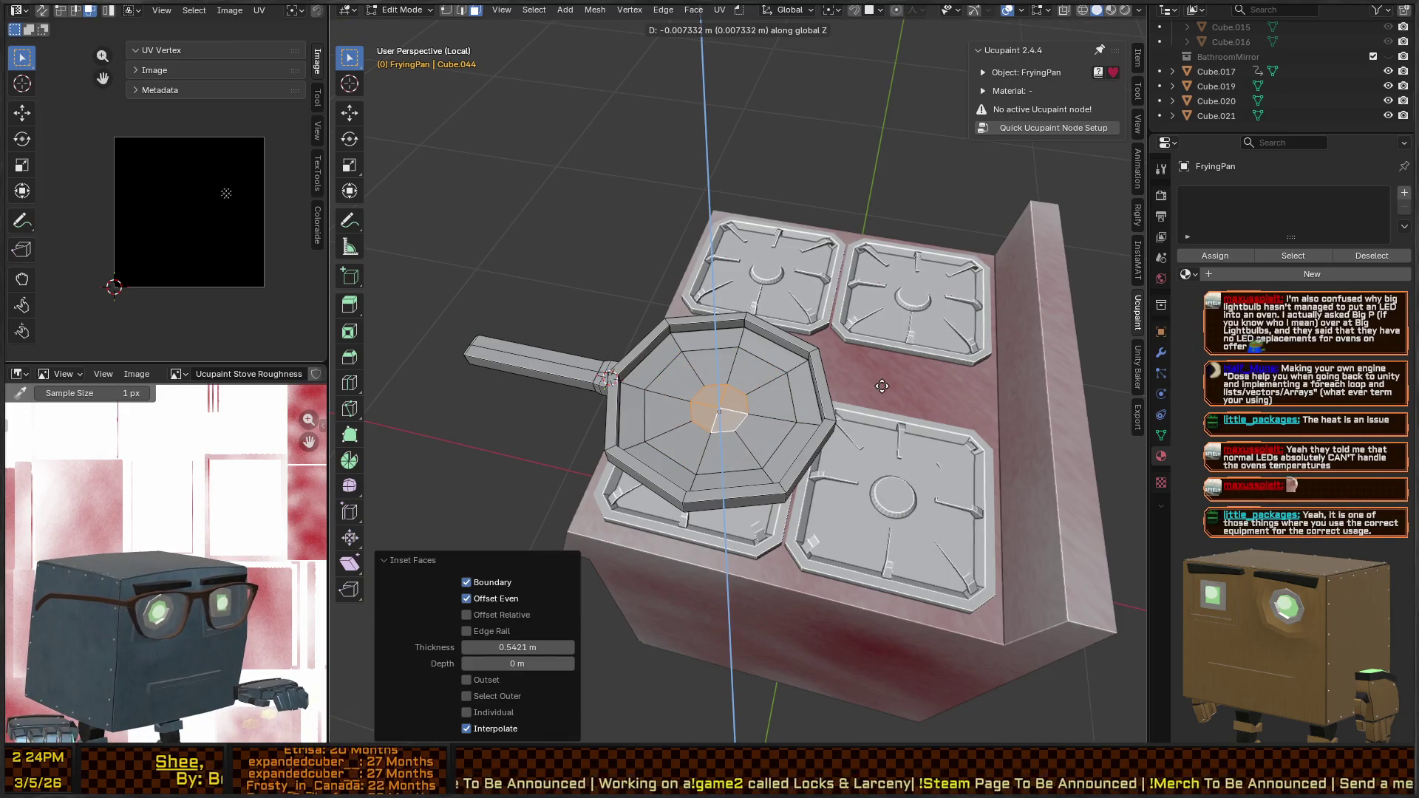
click(882, 385)
key(i)
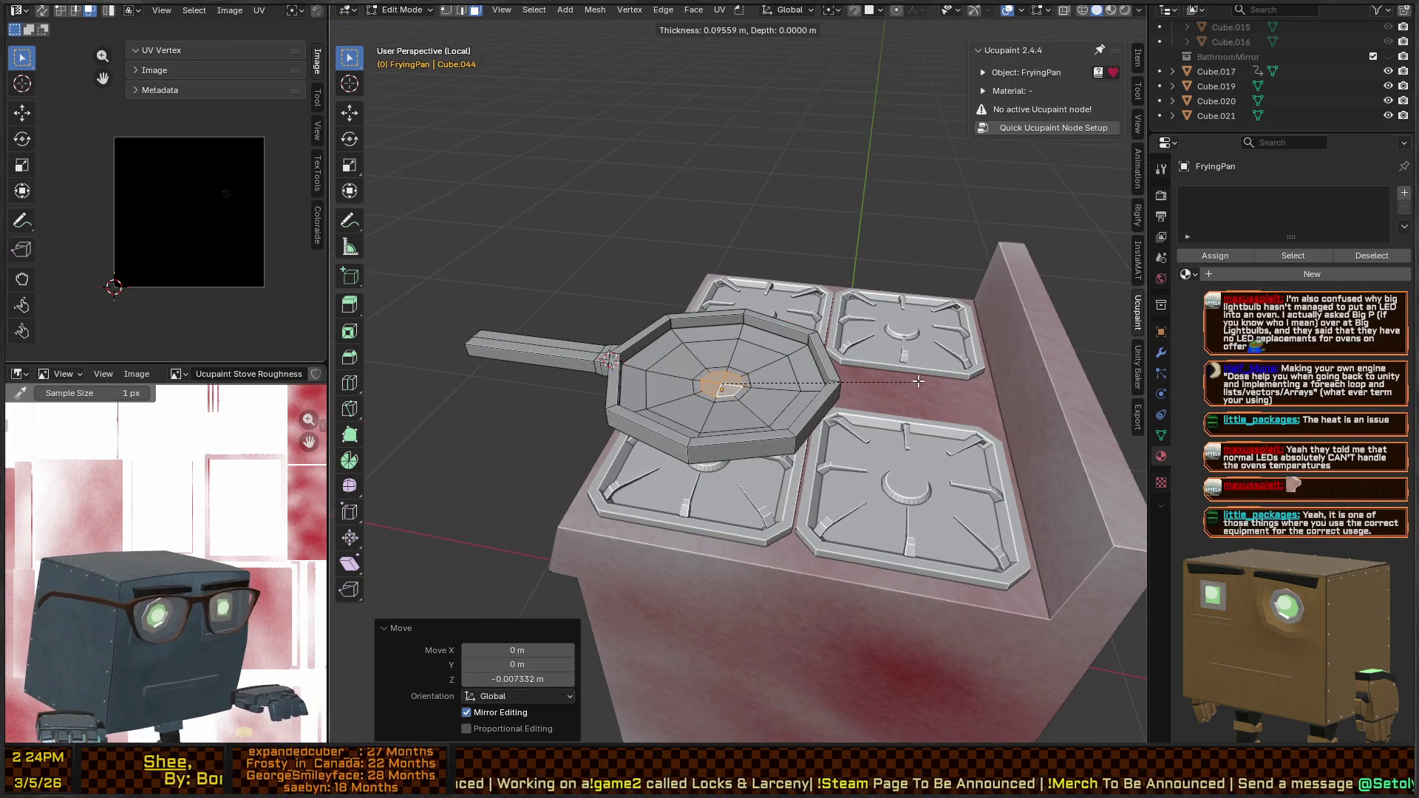
click(910, 378)
key(g)
key(z)
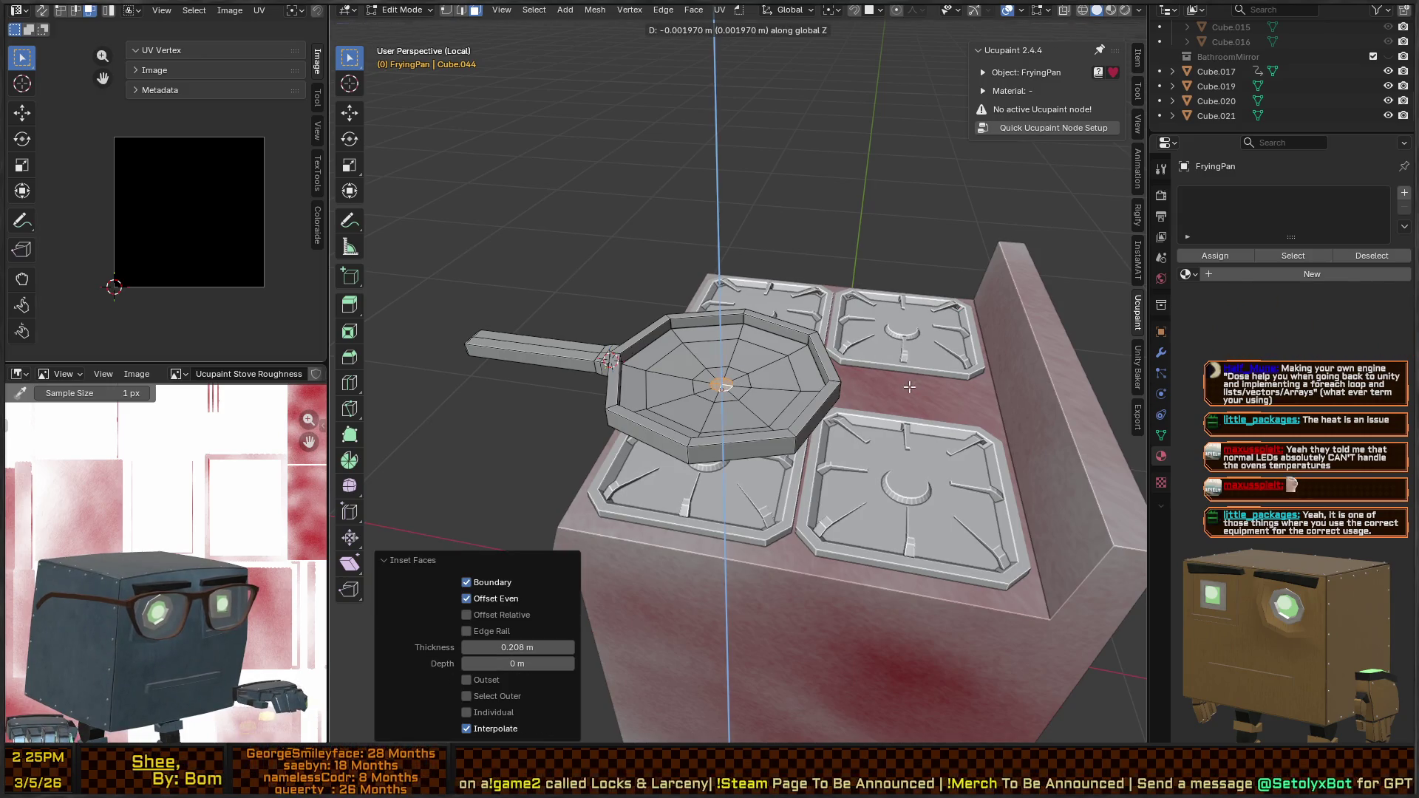
click(910, 379)
Make a final tiny centre inset with depth and return to Object Mode
key(KP_Decimal)
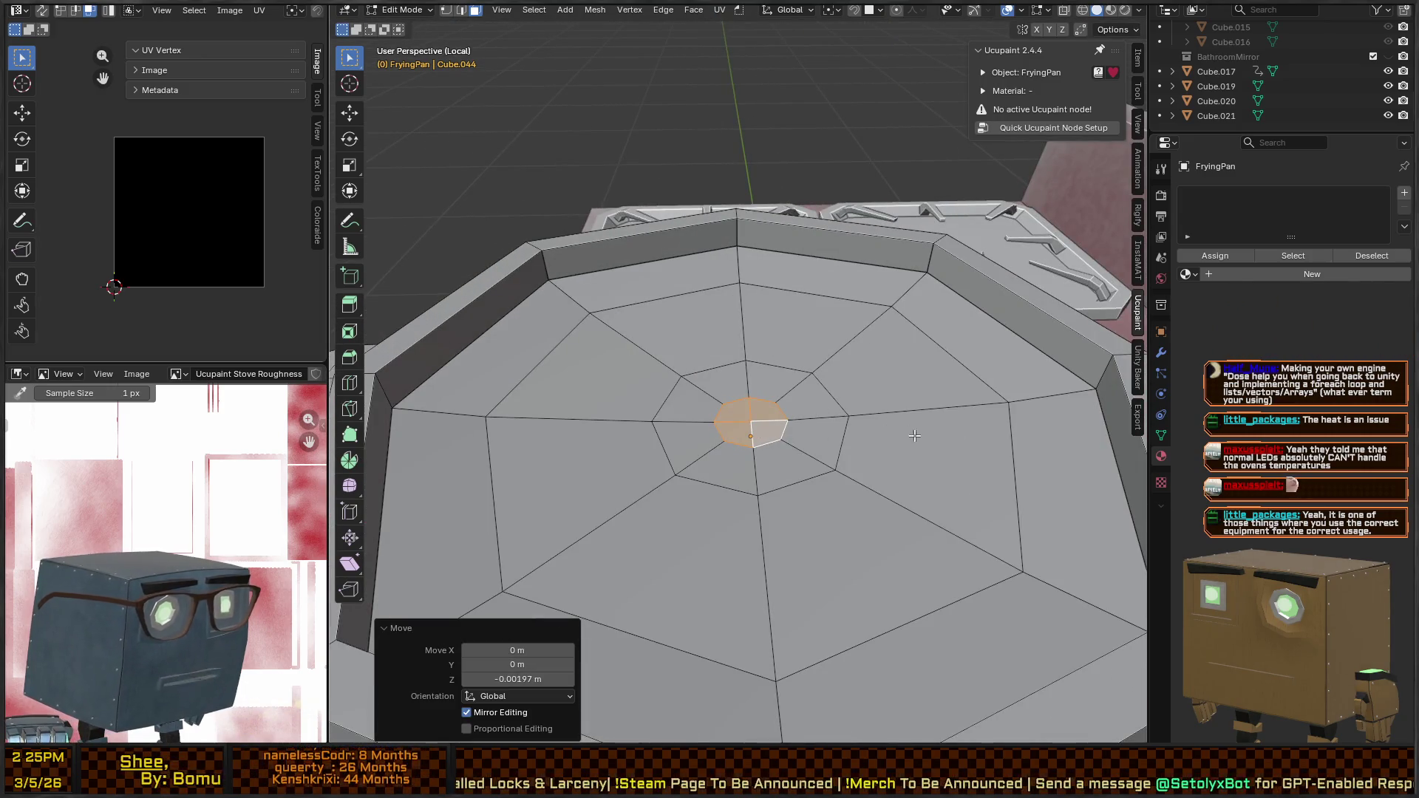
key(i)
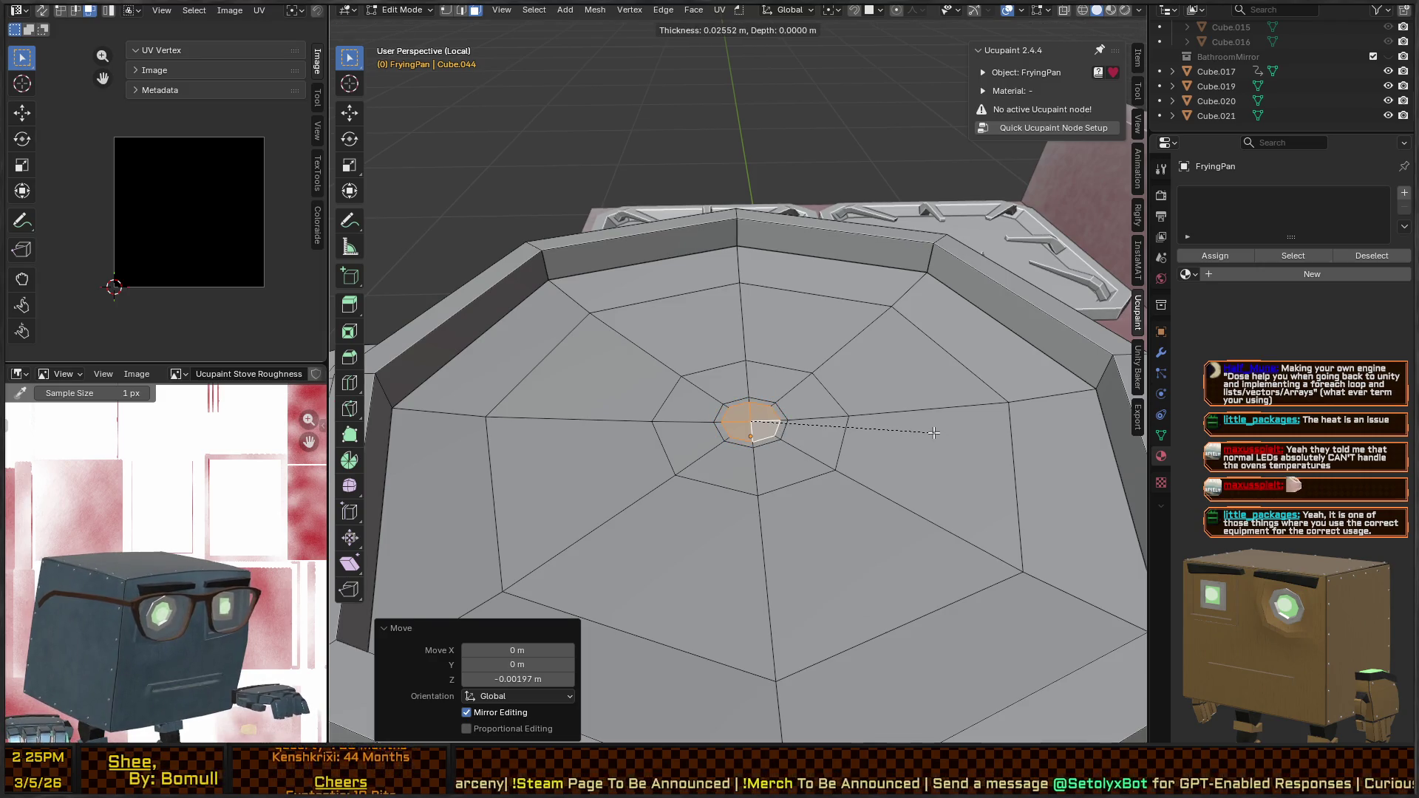
key(ctrl)
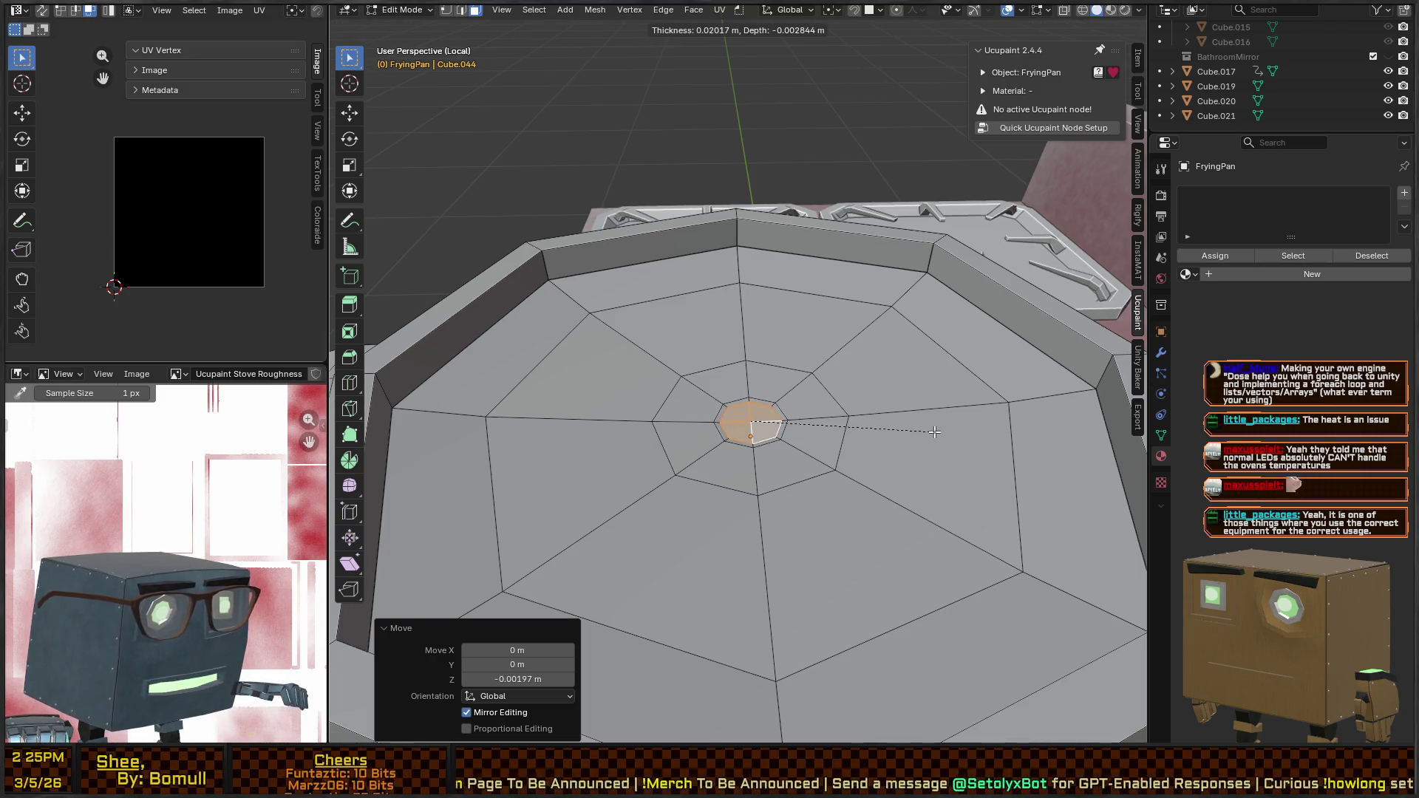
click(935, 432)
key(Tab)
scroll(748, 381, down, 5)
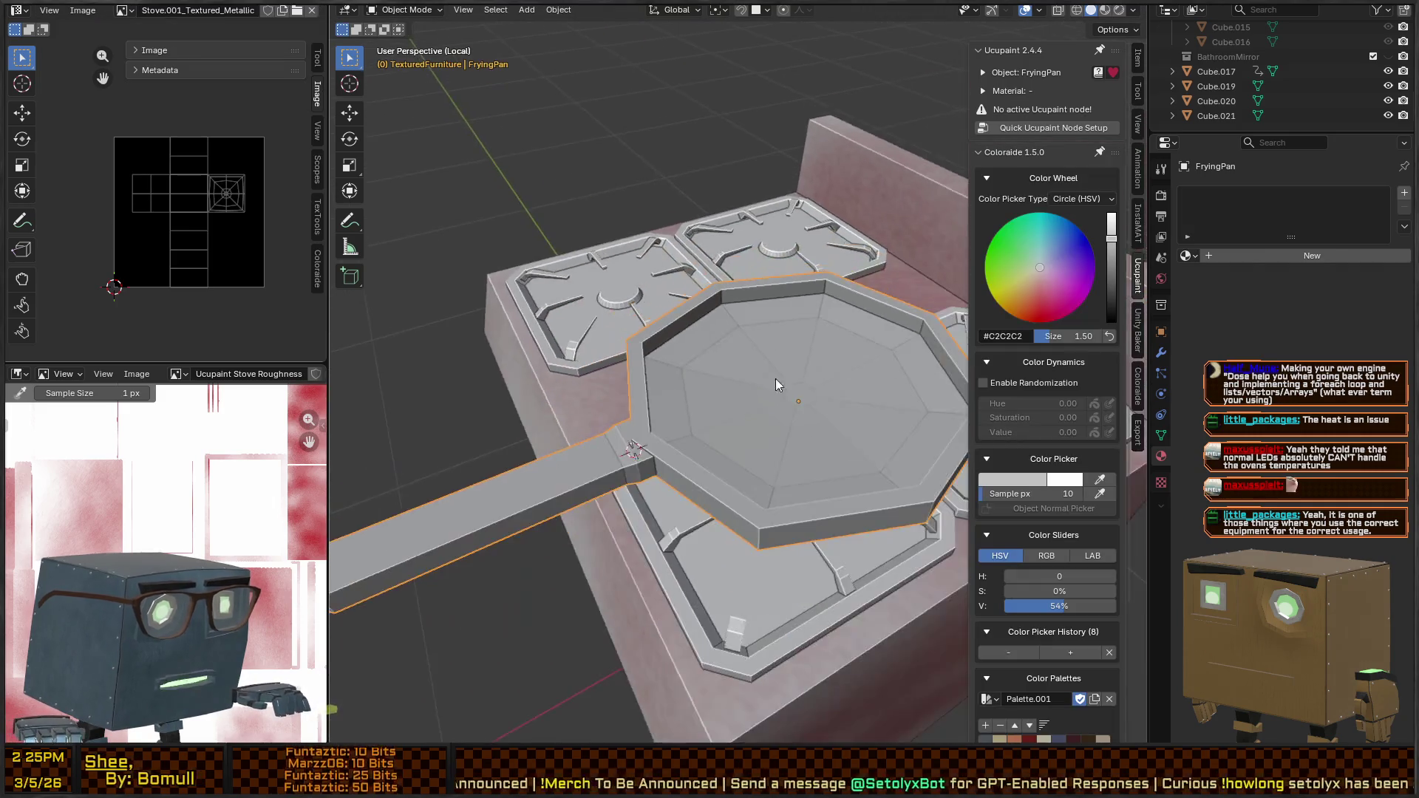
Switch the viewport to Material Preview shading and orbit lower around the pan
key(z)
click(750, 464)
mouse_move(751, 464)
mouse_down()
mouse_move(713, 400)
mouse_move(720, 417)
mouse_move(779, 421)
mouse_move(672, 424)
mouse_move(652, 454)
mouse_up()
key(ctrl+Tab)
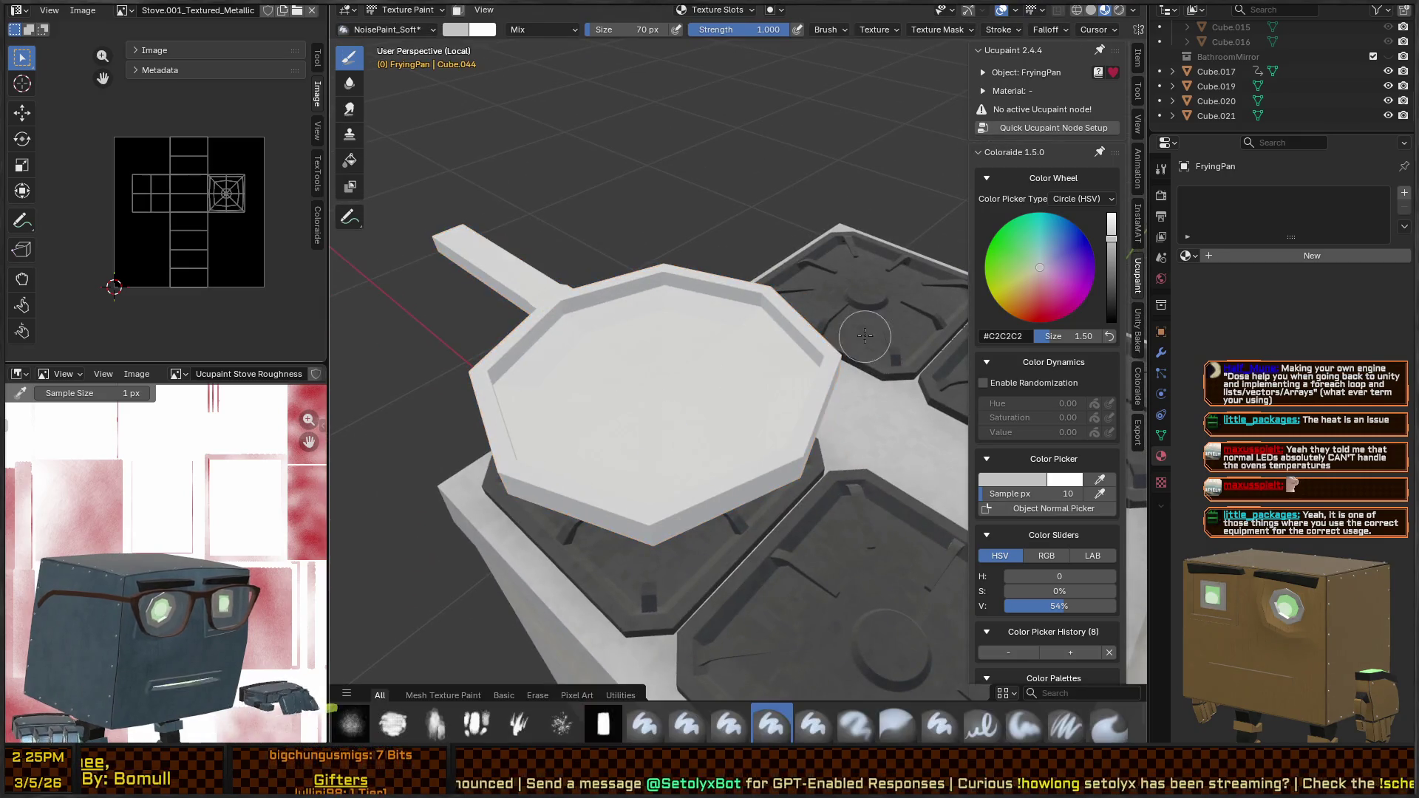
scroll(762, 373, down, 3)
key(ctrl+Tab)
scroll(755, 391, down, 3)
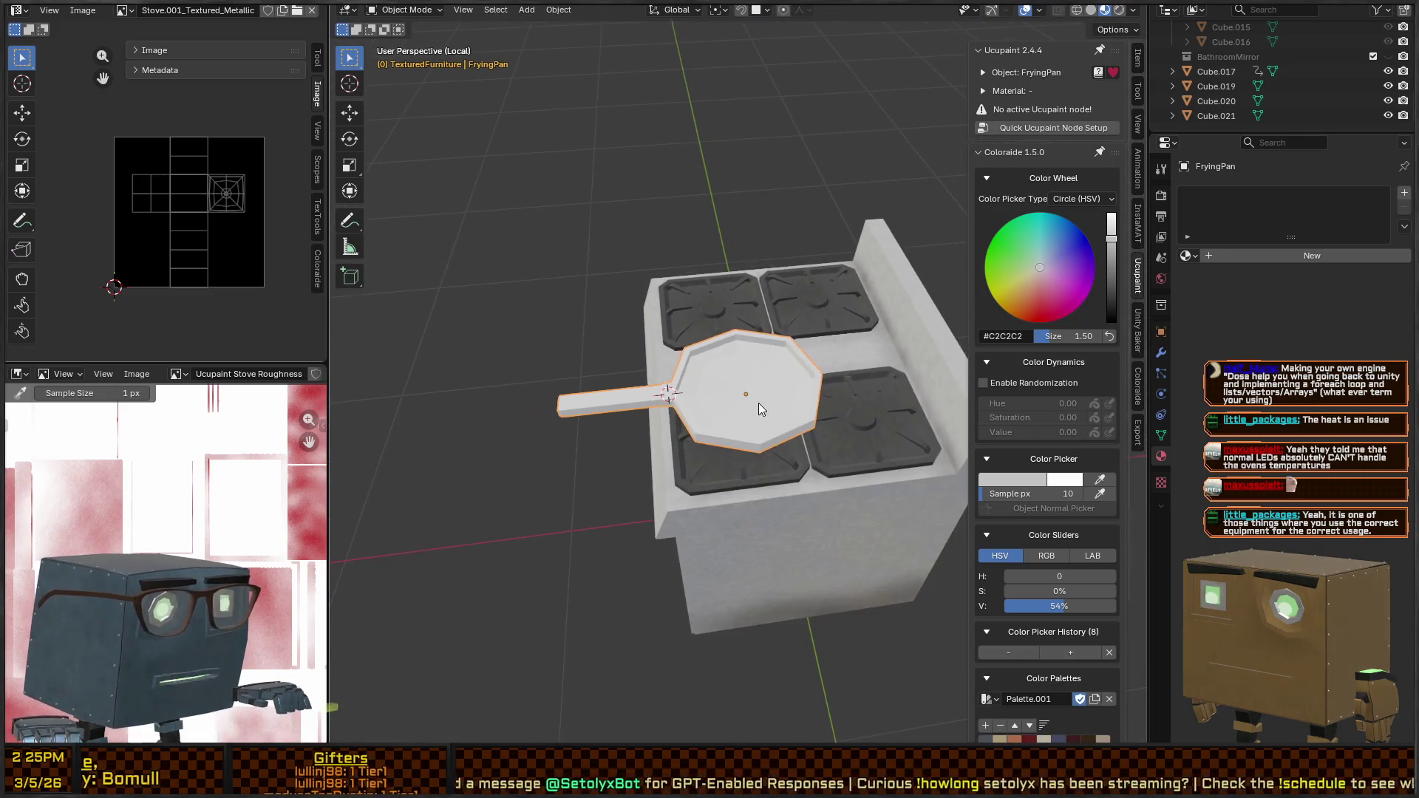
Select the entire pan mesh in Edit Mode and apply Smart UV Project at 66°
key(Tab)
key(a)
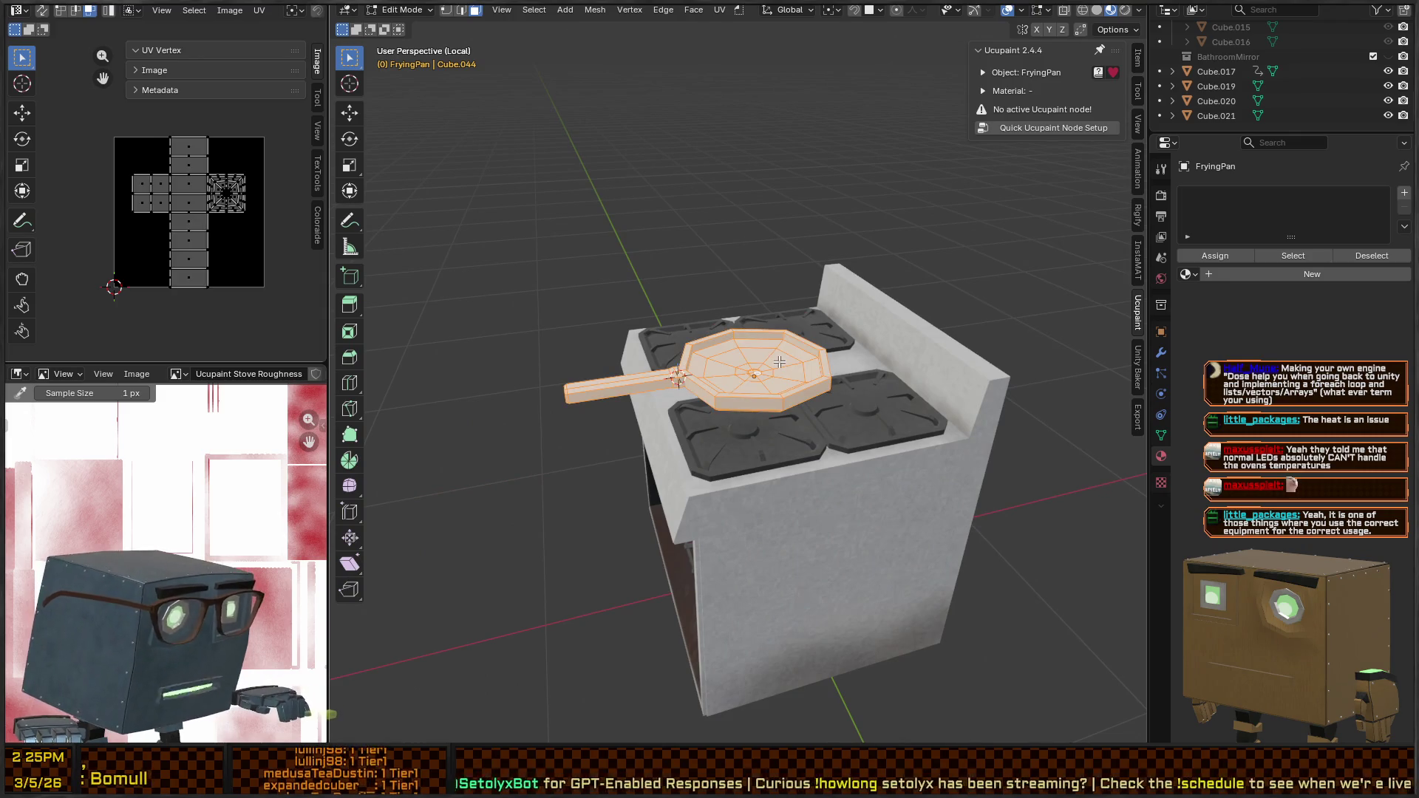
key(u)
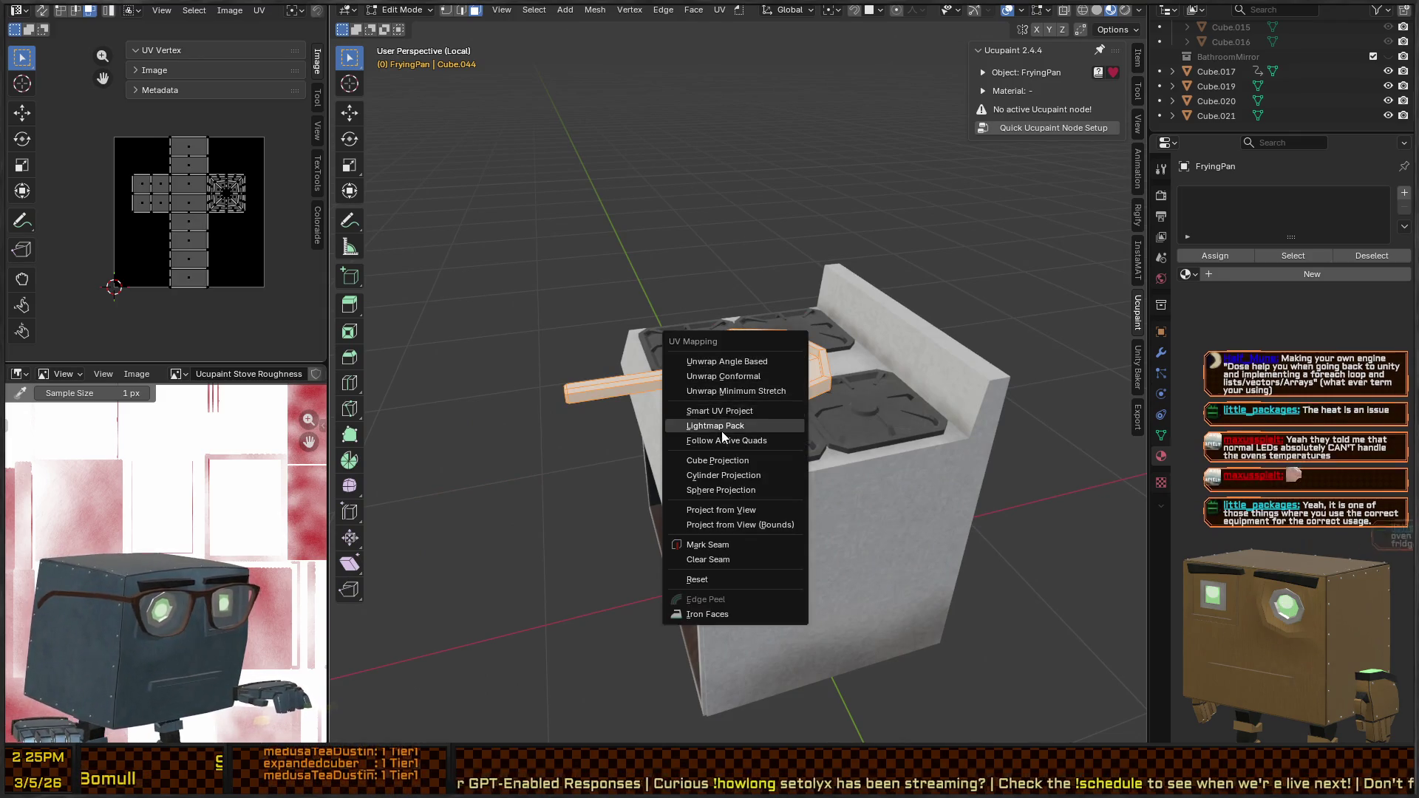
click(720, 410)
click(716, 549)
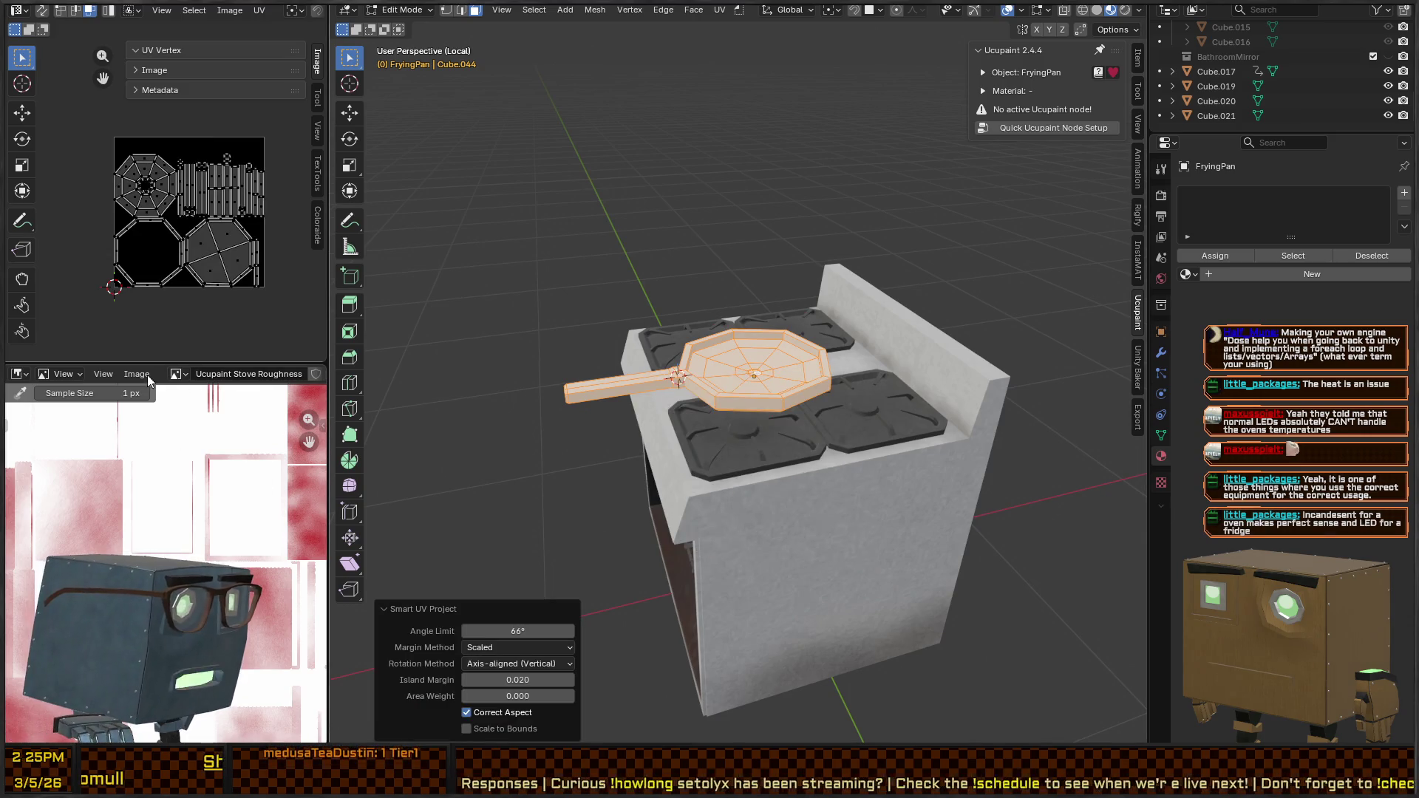
scroll(148, 374, right, 5)
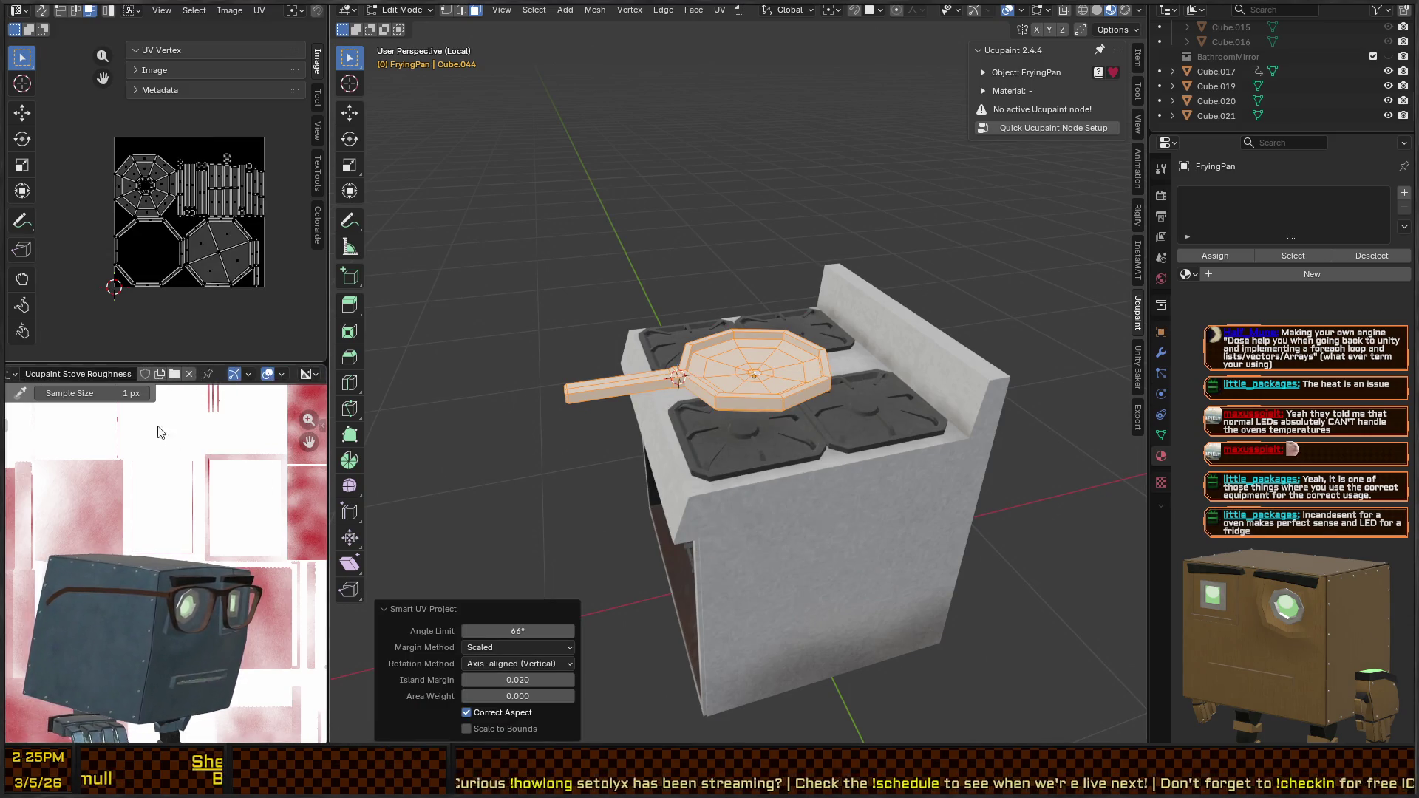
scroll(210, 447, down, 2)
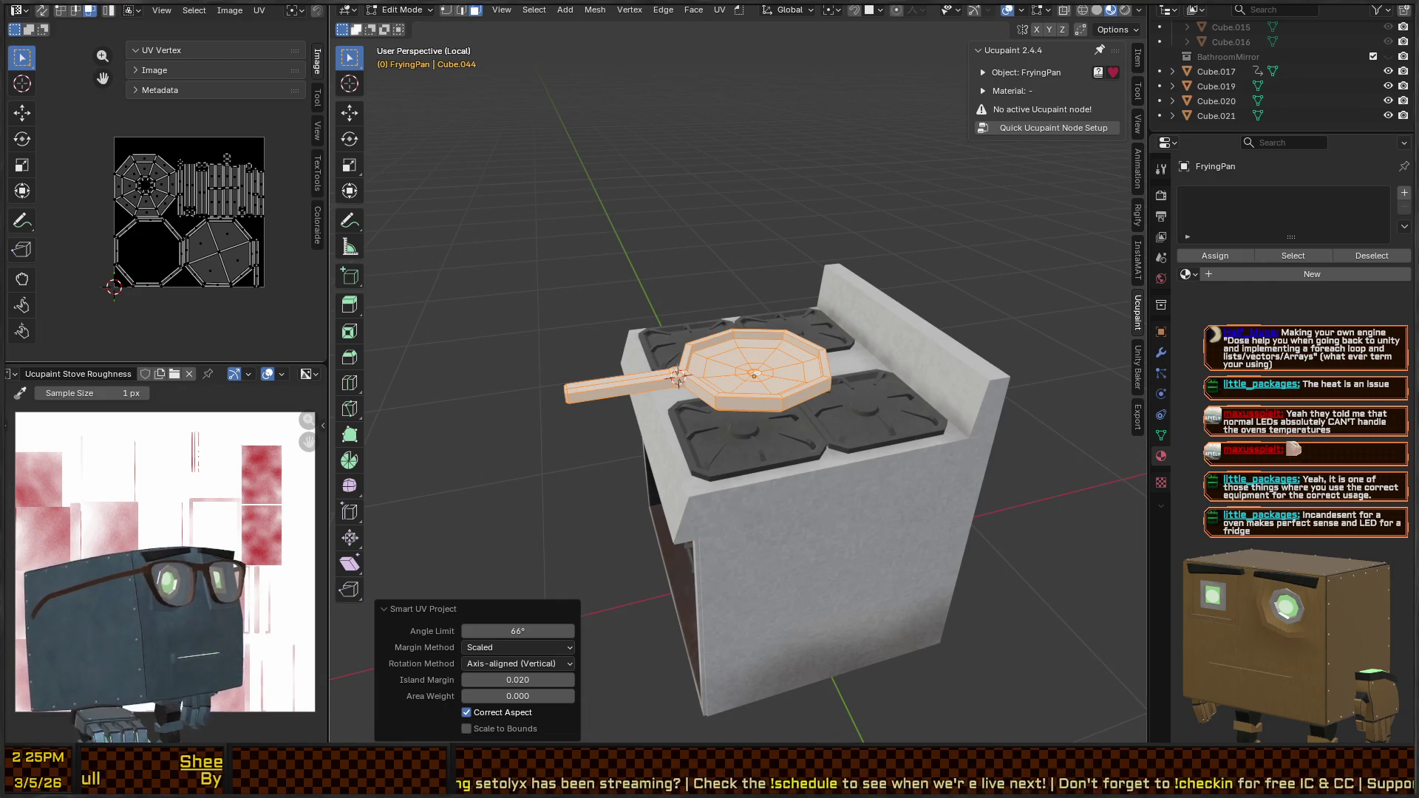
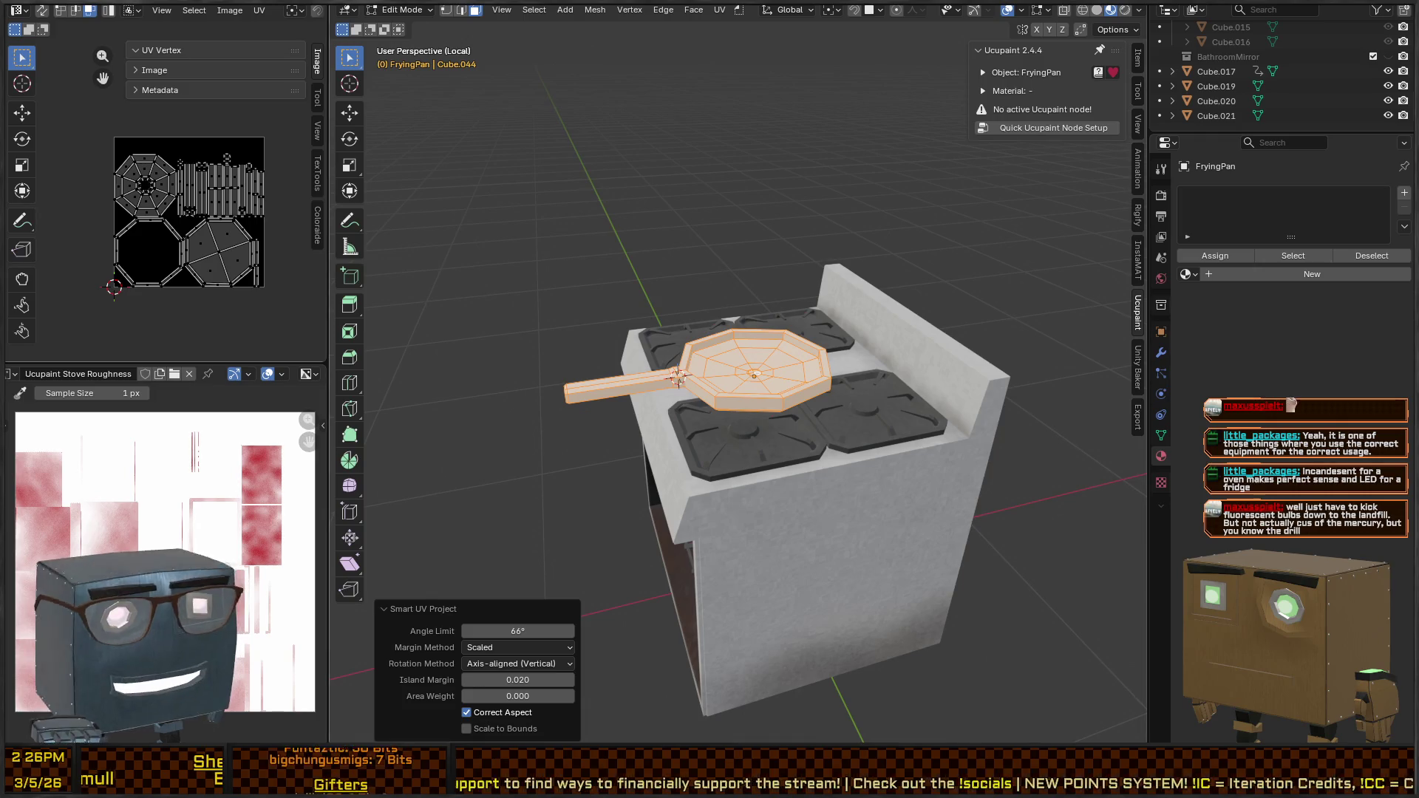
Select the faces around the pan's centre and lower them slightly
key(ctrl+f)
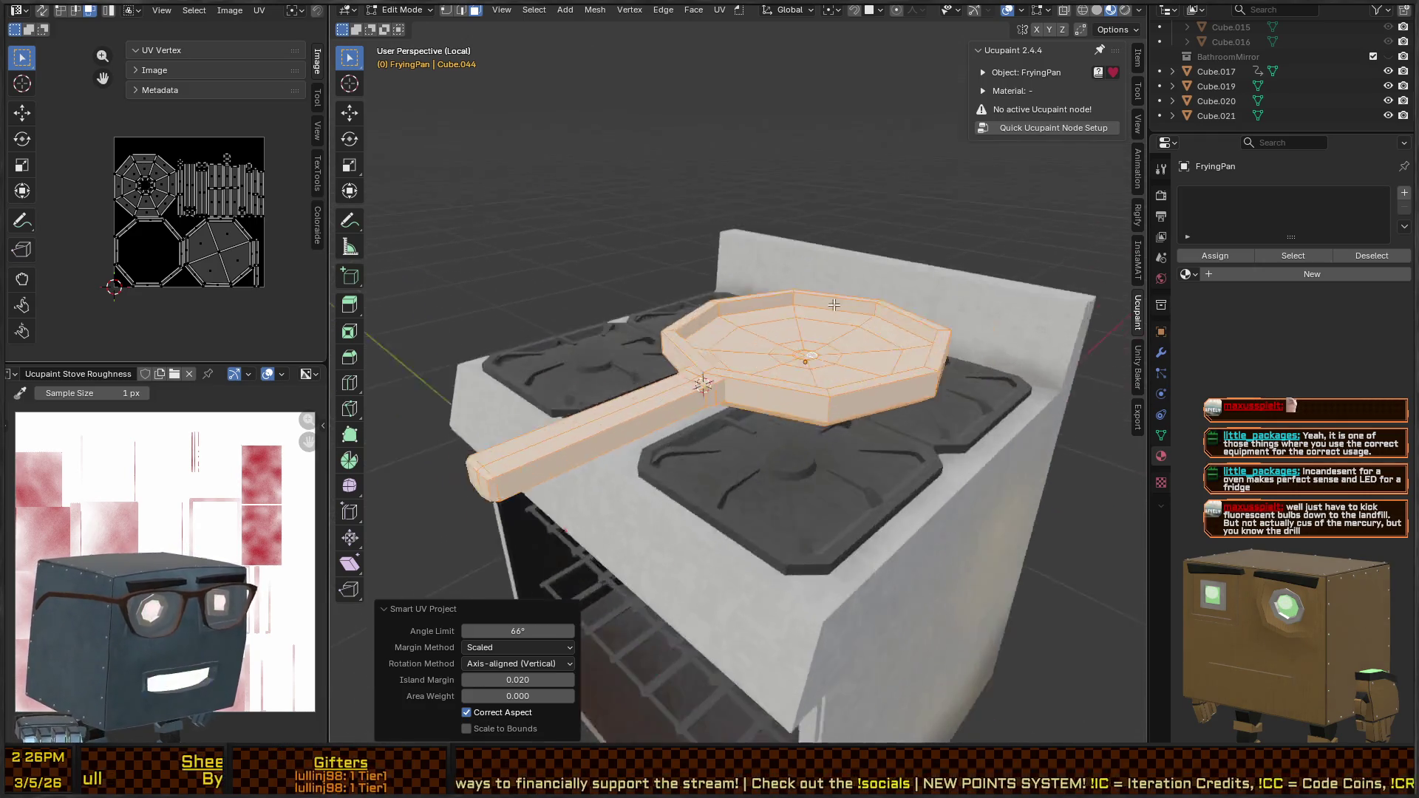
mouse_move(782, 323)
mouse_down()
mouse_move(711, 294)
mouse_move(737, 337)
mouse_up()
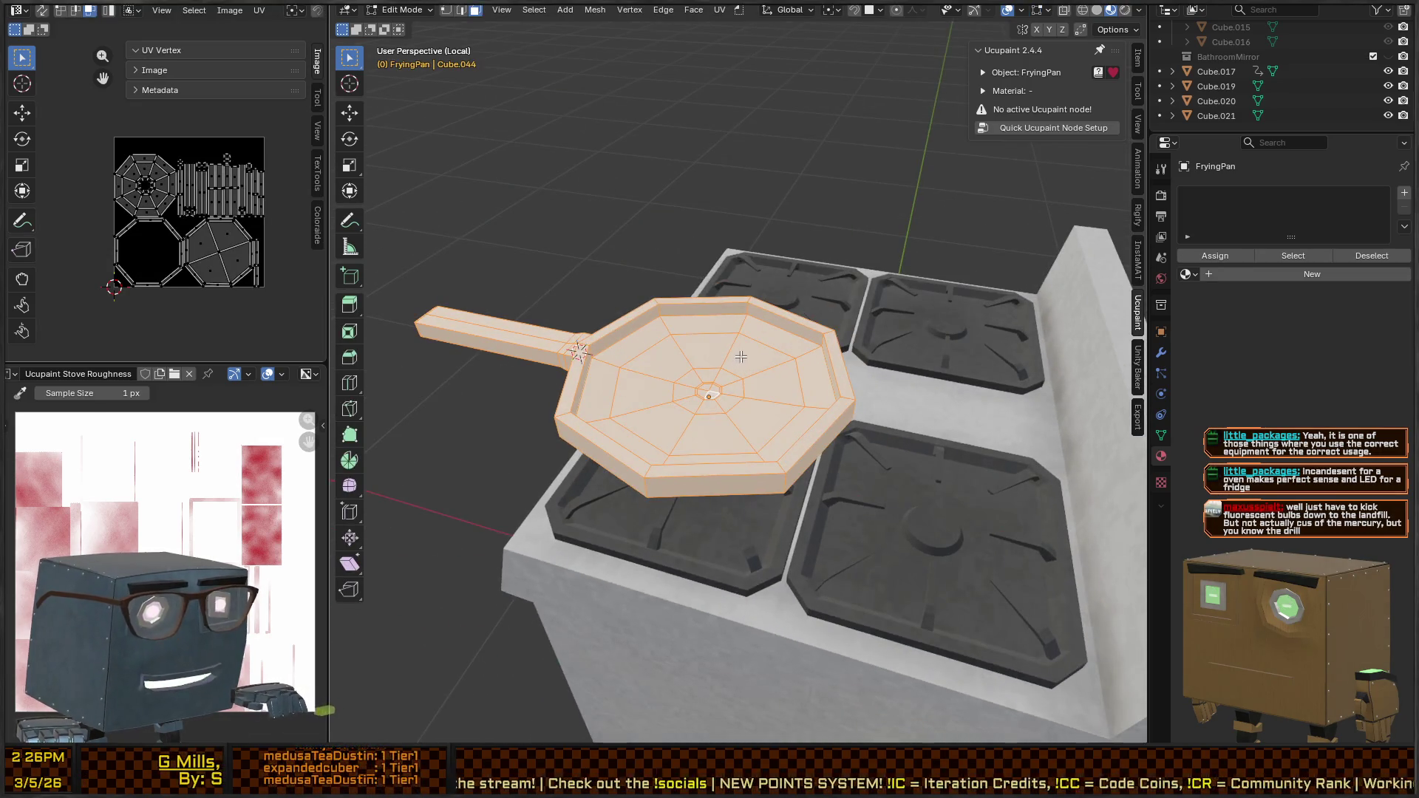
key(2)
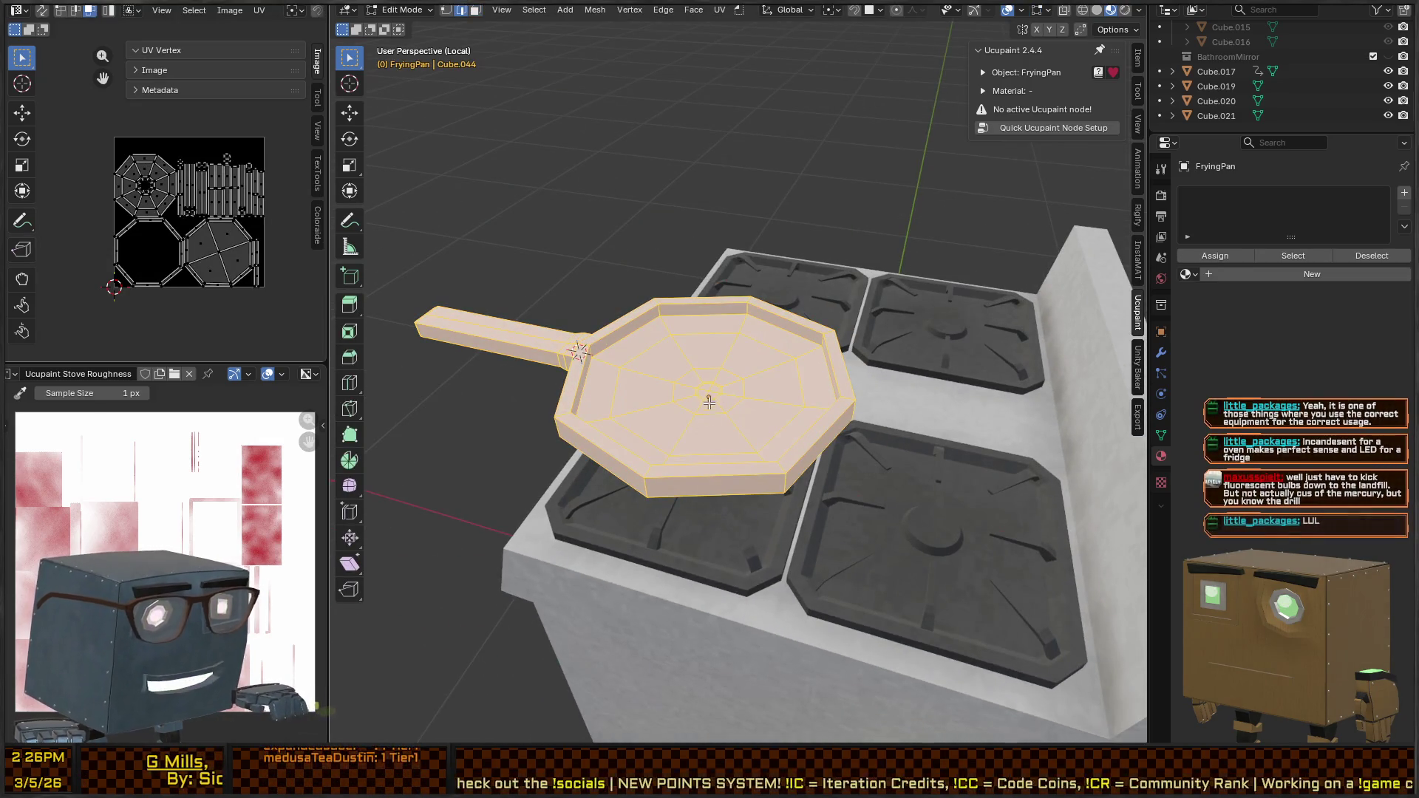
alt+click(708, 392)
key(ctrl+KP_Add)
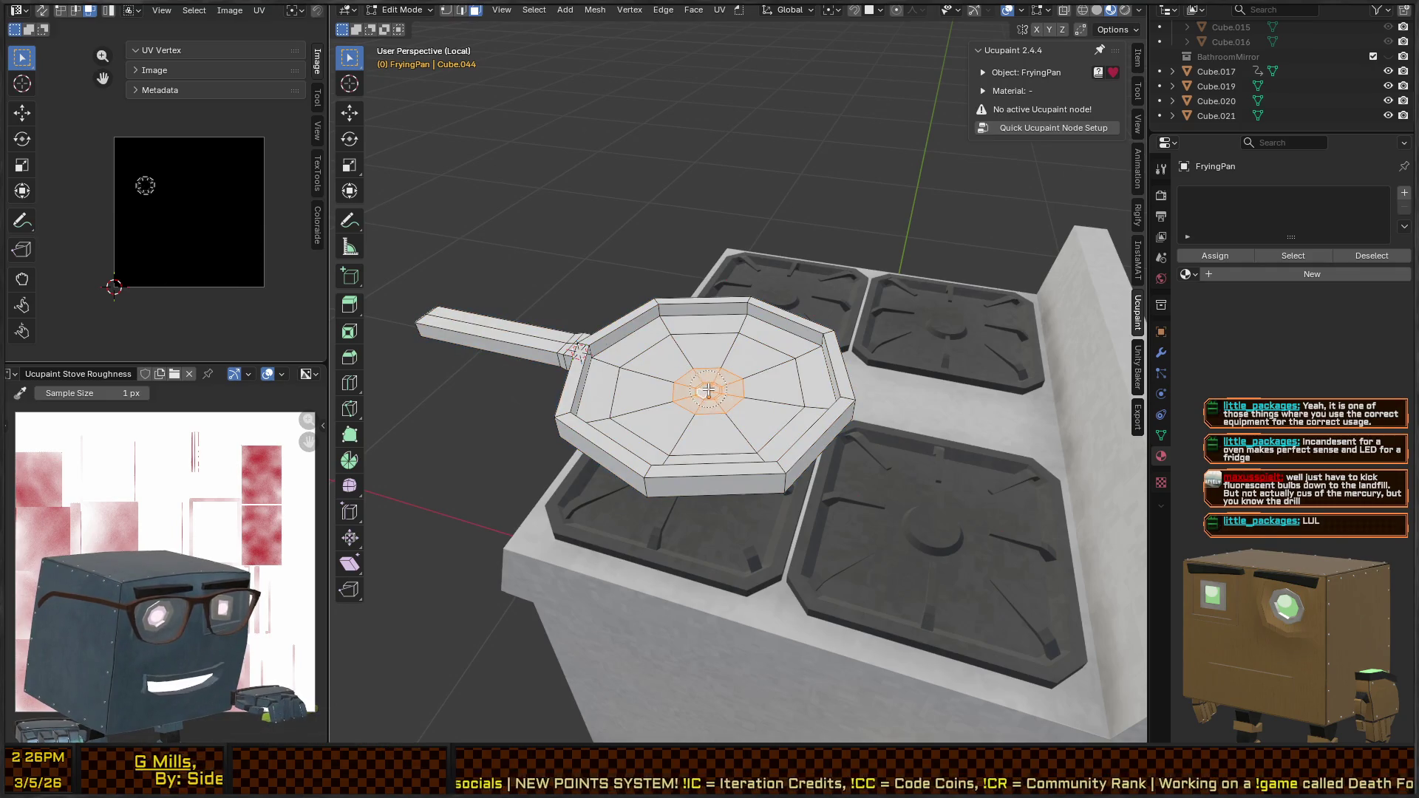
key(ctrl+KP_Add)
key(KP_8)
key(KP_8)
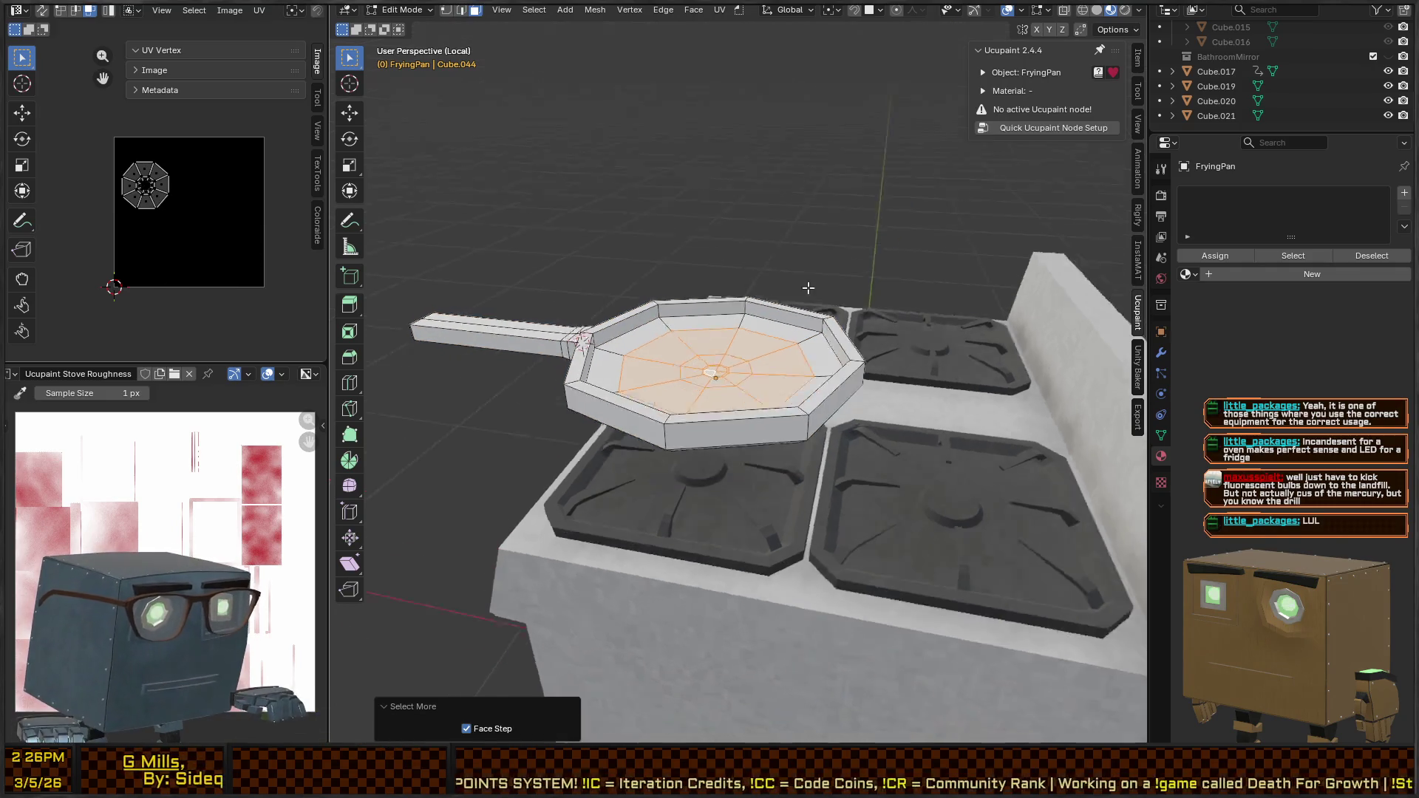
key(g)
key(z)
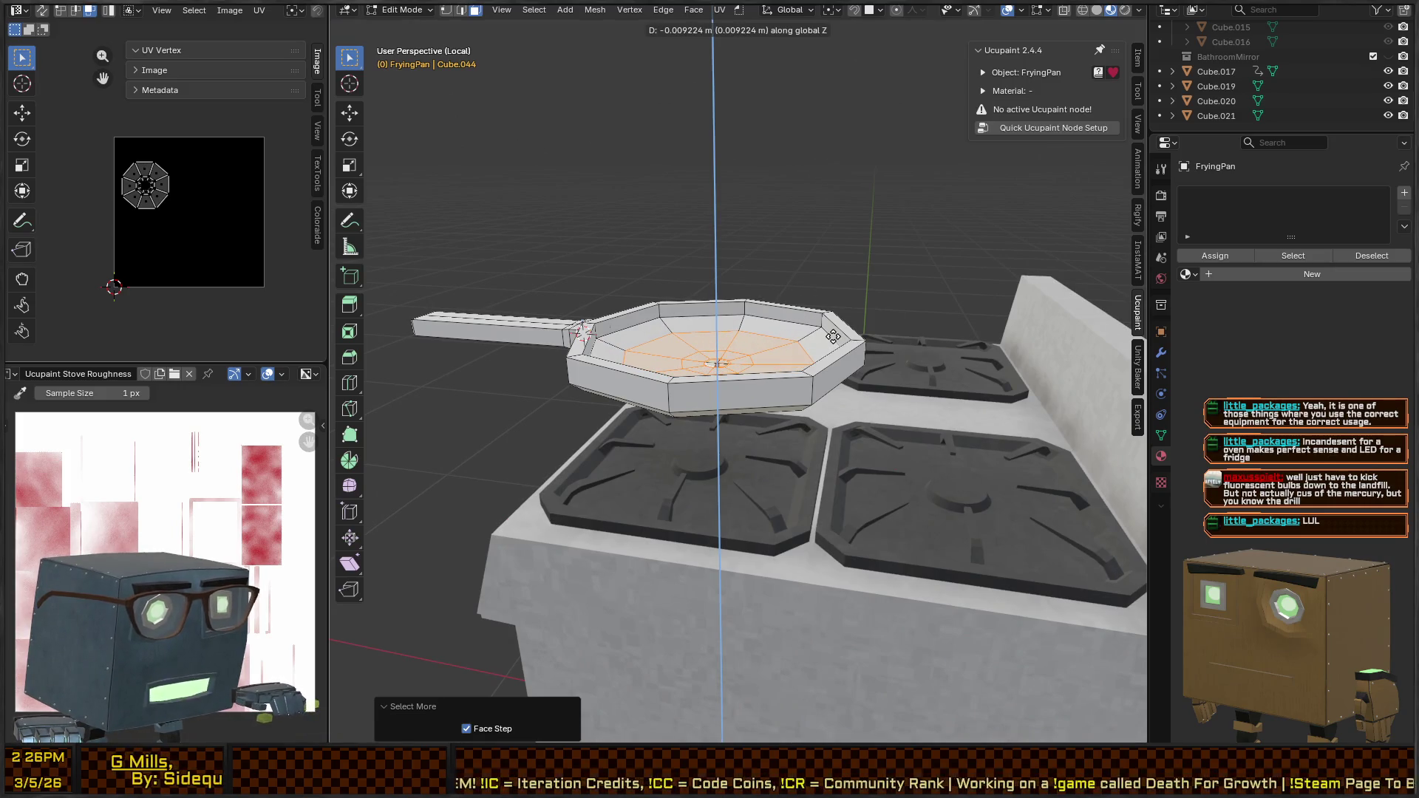
click(853, 323)
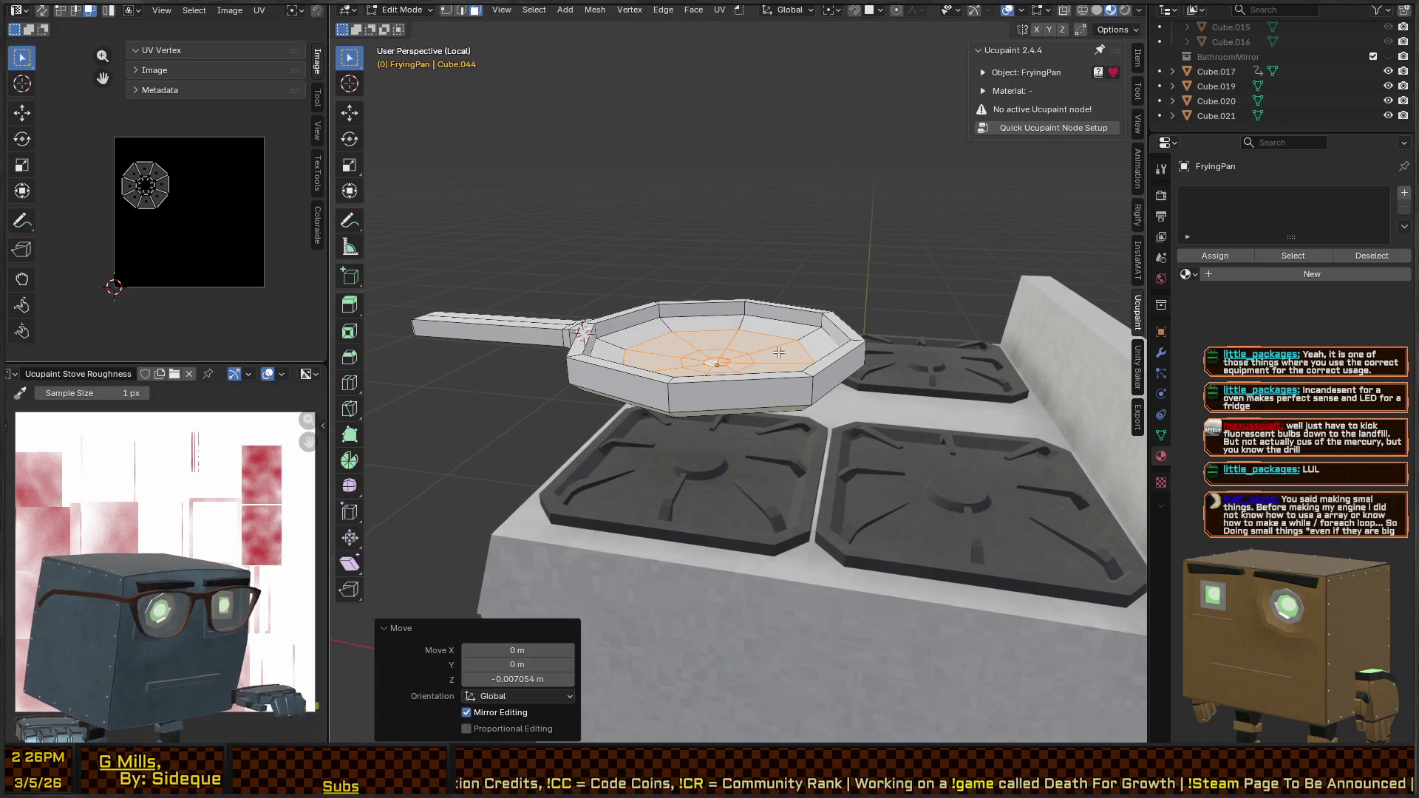
Lower the centre ring further, shrink it slightly, then select the rim face ring
key(ctrl+KP_Subtract)
key(g)
key(z)
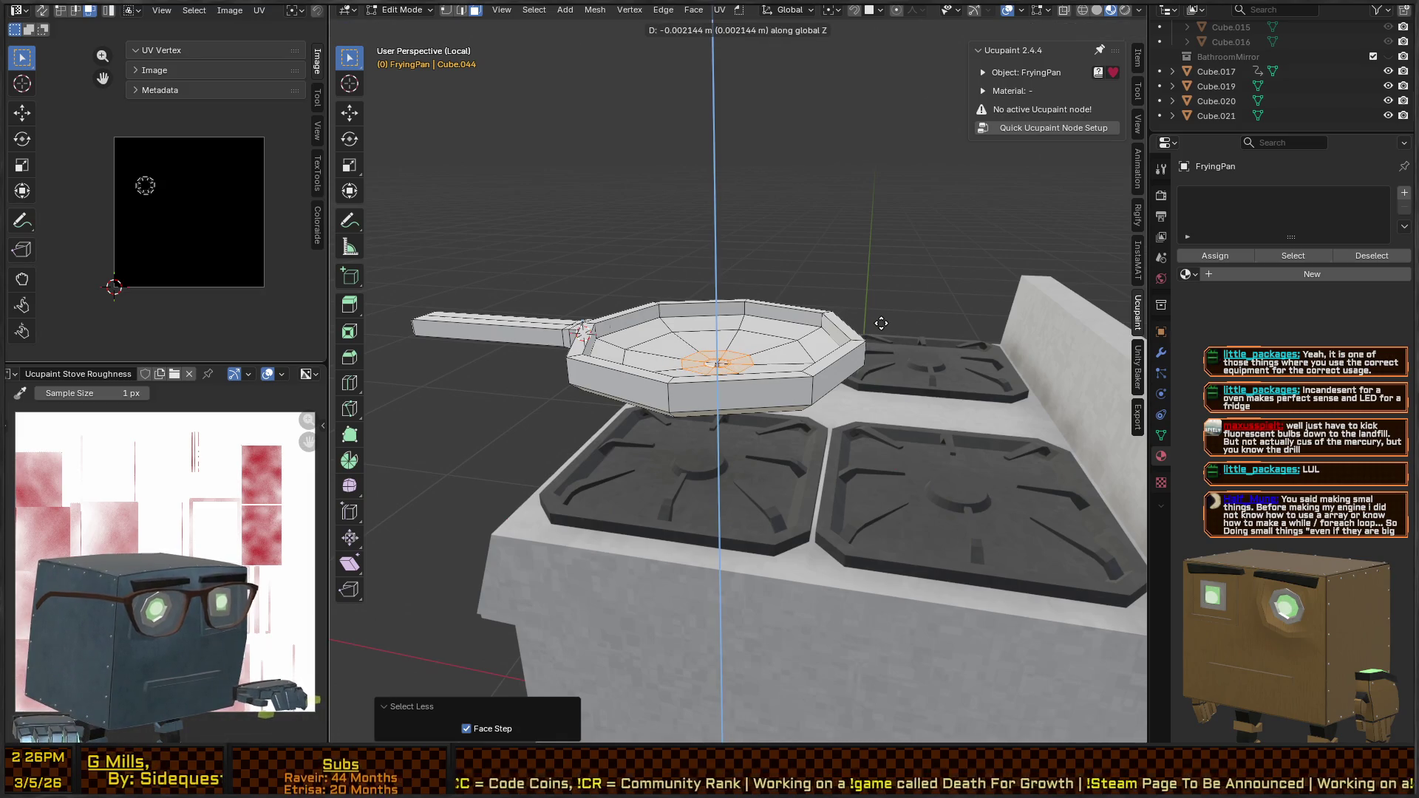
click(881, 323)
key(Tab)
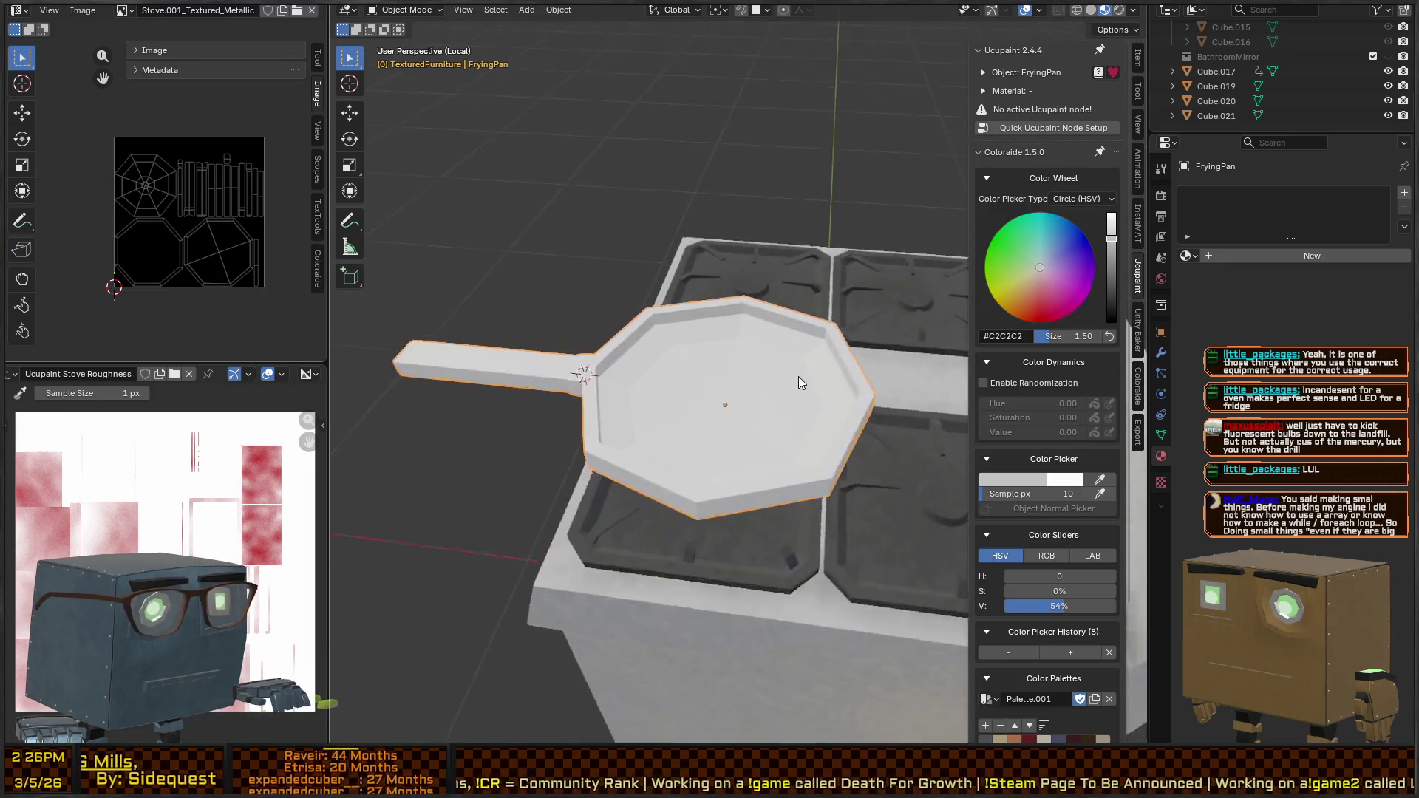
key(Tab)
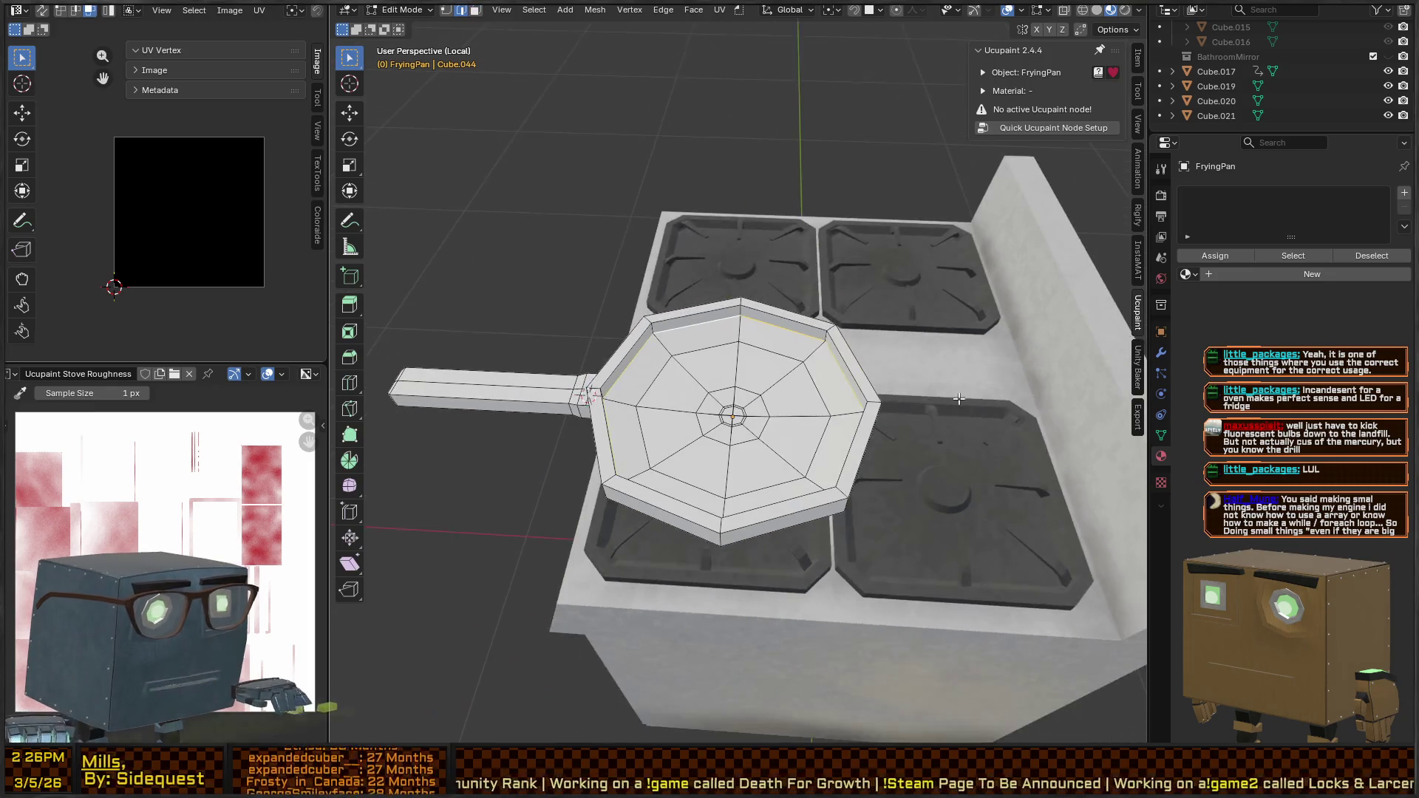
key(s)
click(898, 375)
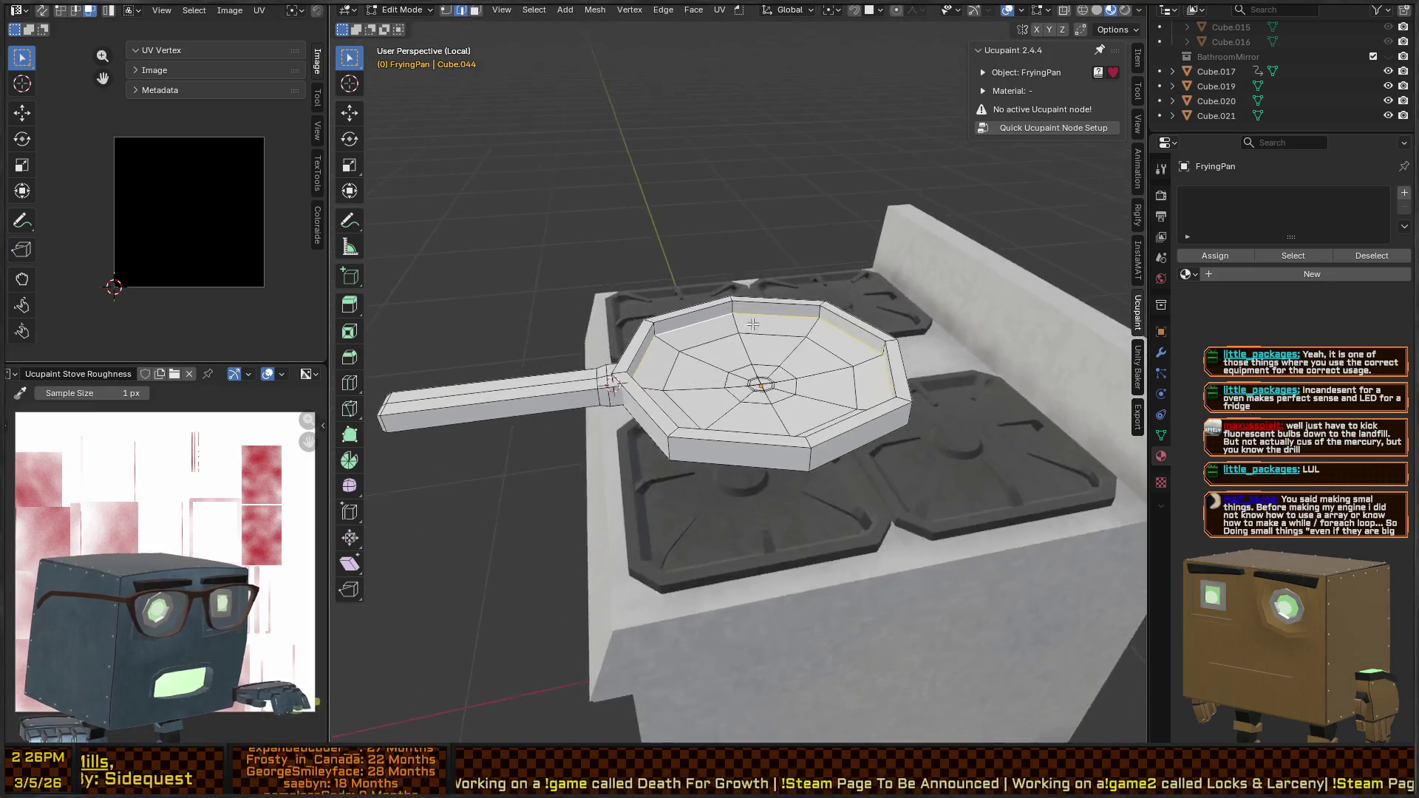
key(3)
alt+click(716, 313)
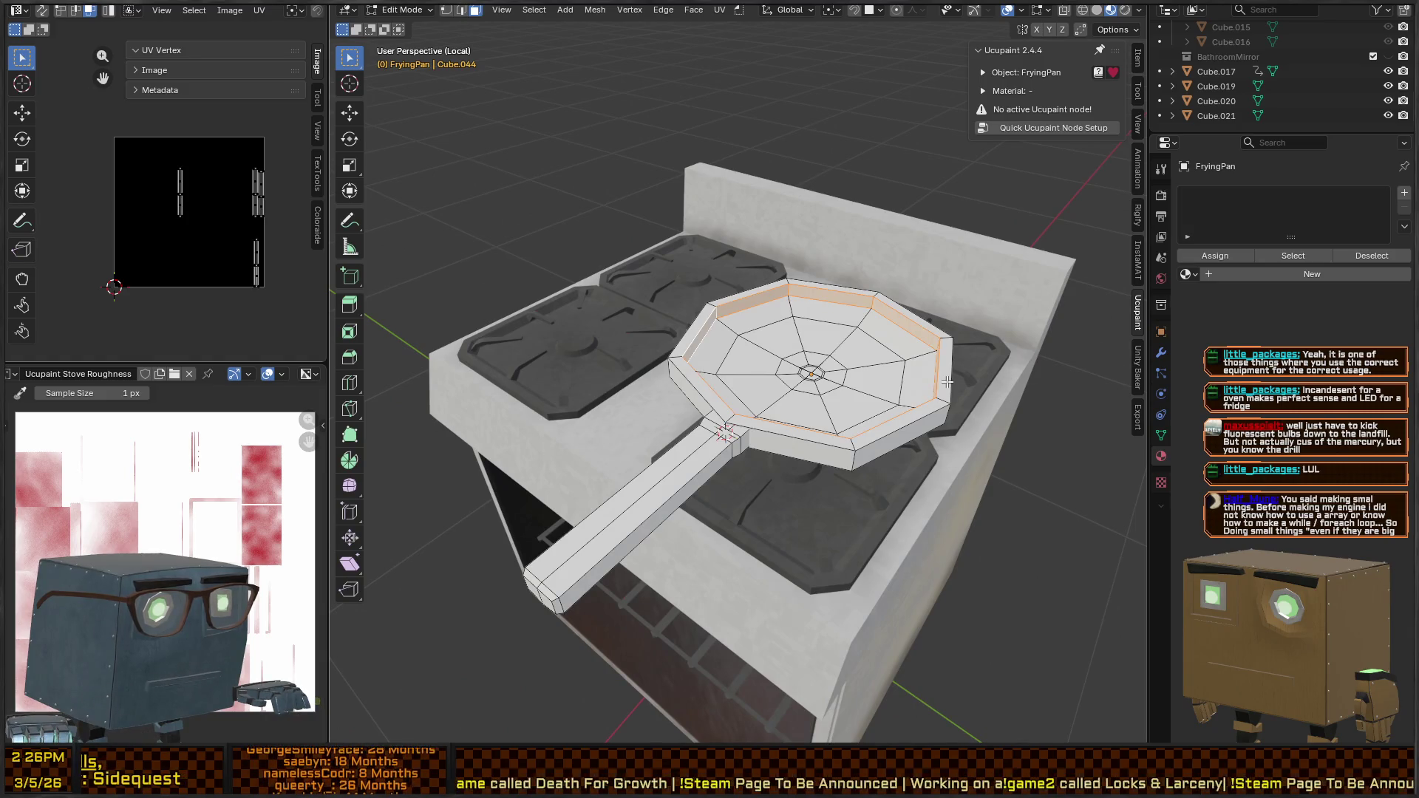
Thin the rim faces, then extrude the top rim ring about 0.0098 m upward
key(alt+s)
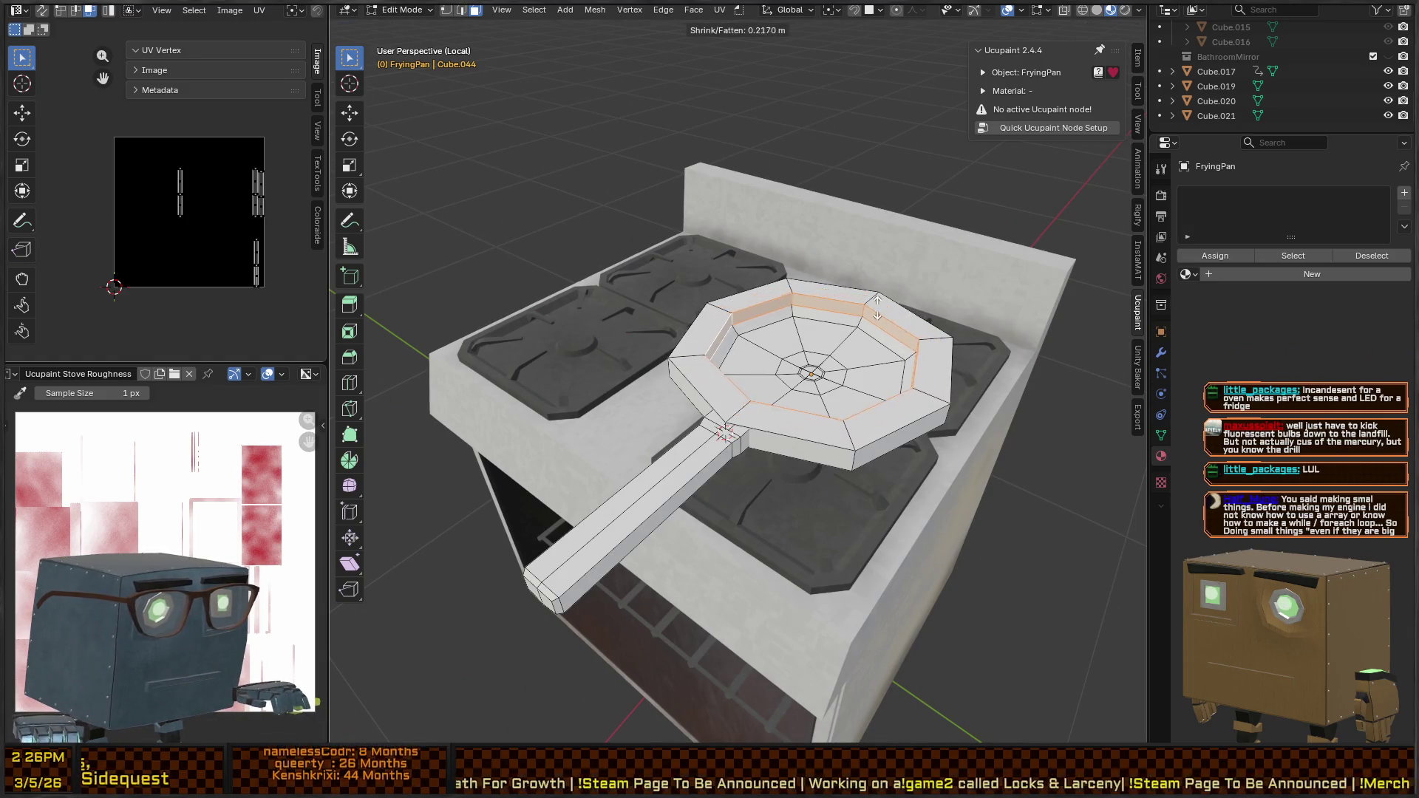
click(939, 393)
mouse_move(628, 318)
mouse_down()
mouse_move(591, 325)
mouse_move(647, 321)
mouse_up()
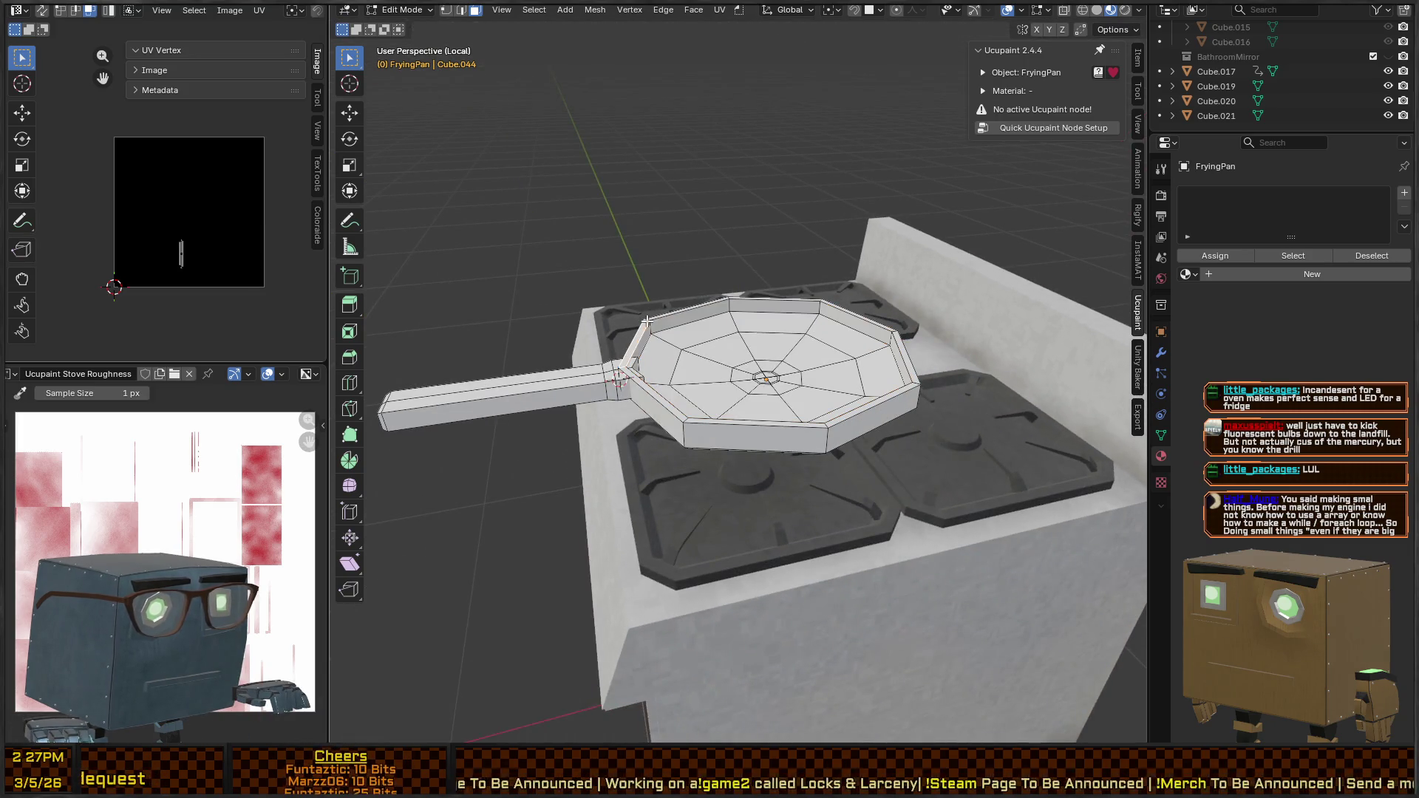
alt+click(663, 323)
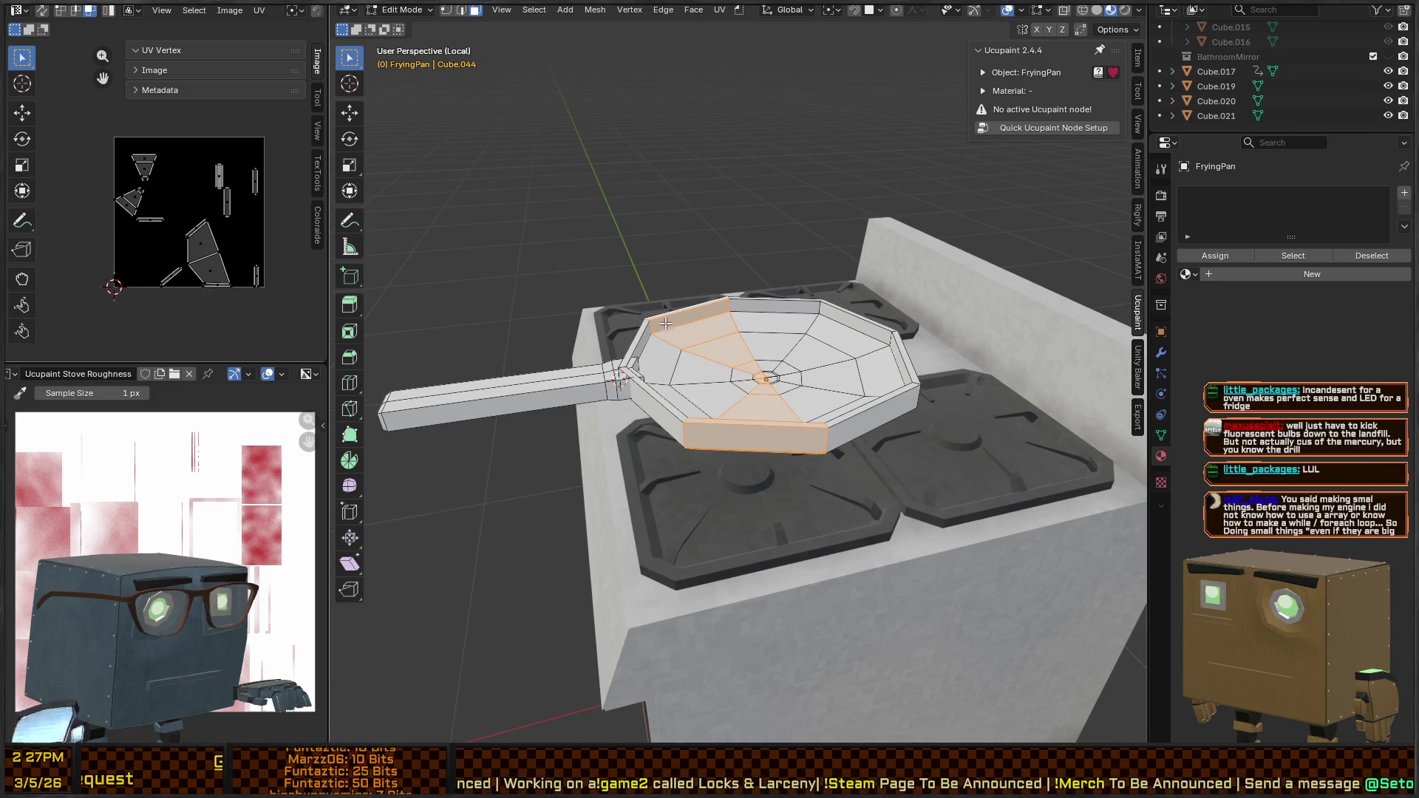
shift+click(685, 420)
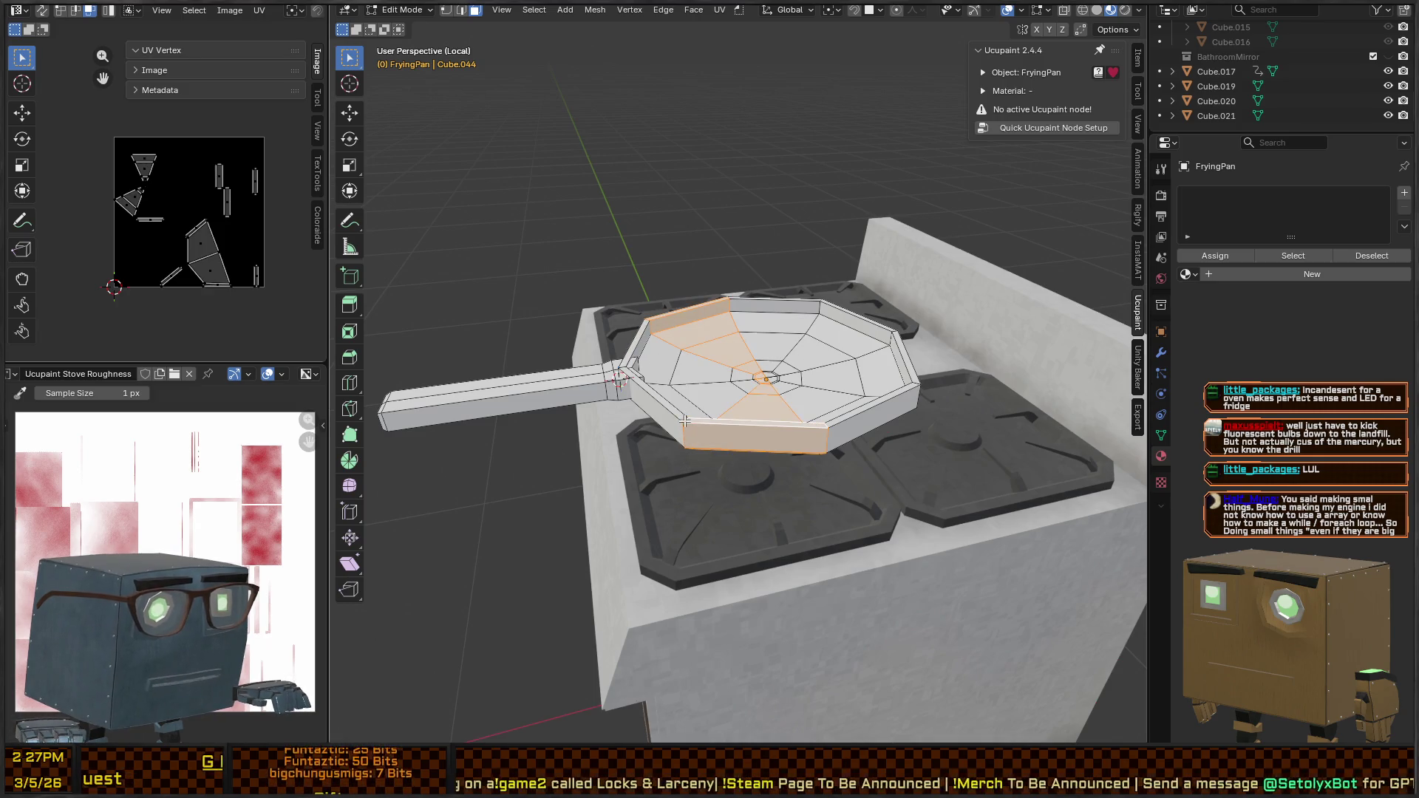
alt+click(686, 421)
key(e)
click(857, 375)
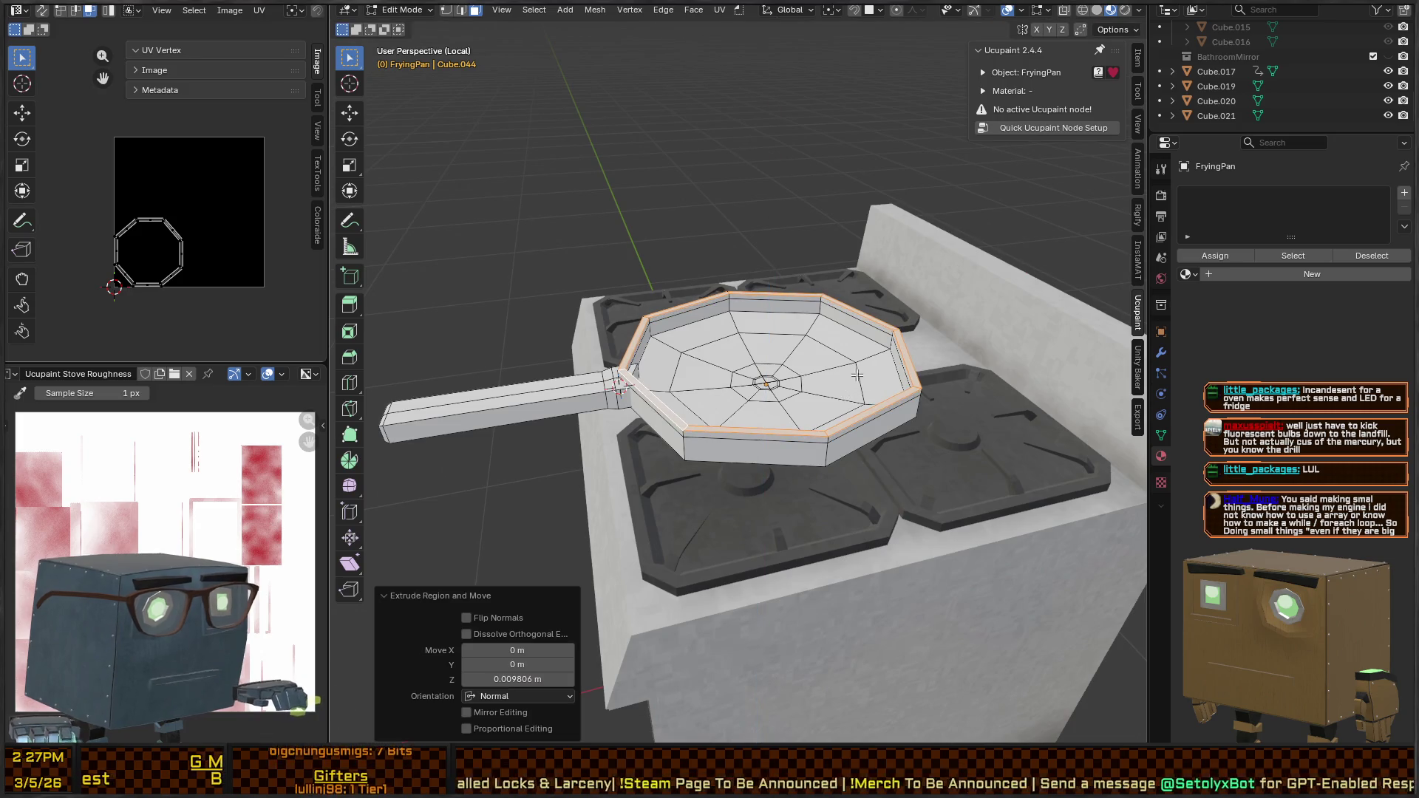
Apply an even -0.0181 m shrink/fatten to the raised rim, then select a rim edge loop
key(alt+s)
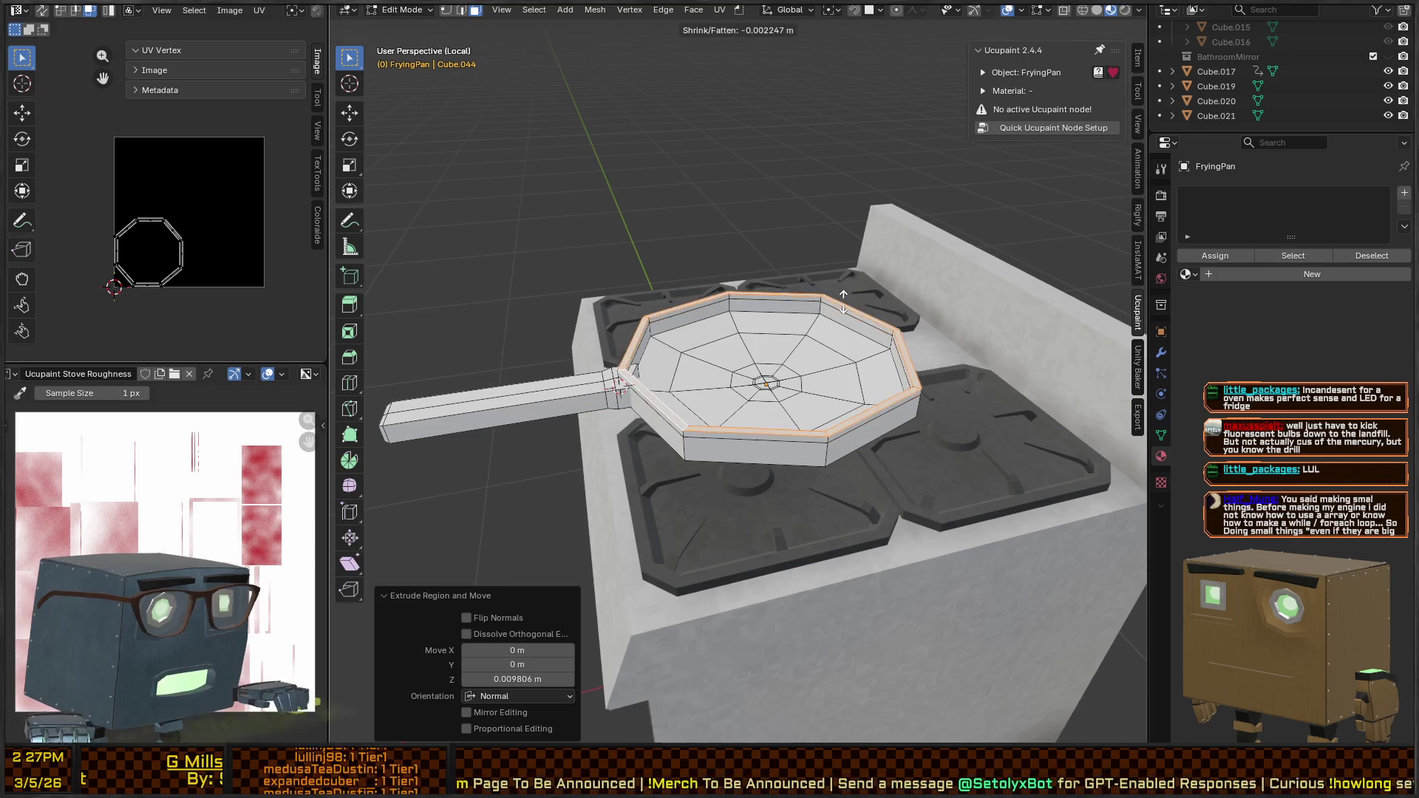
key(Escape)
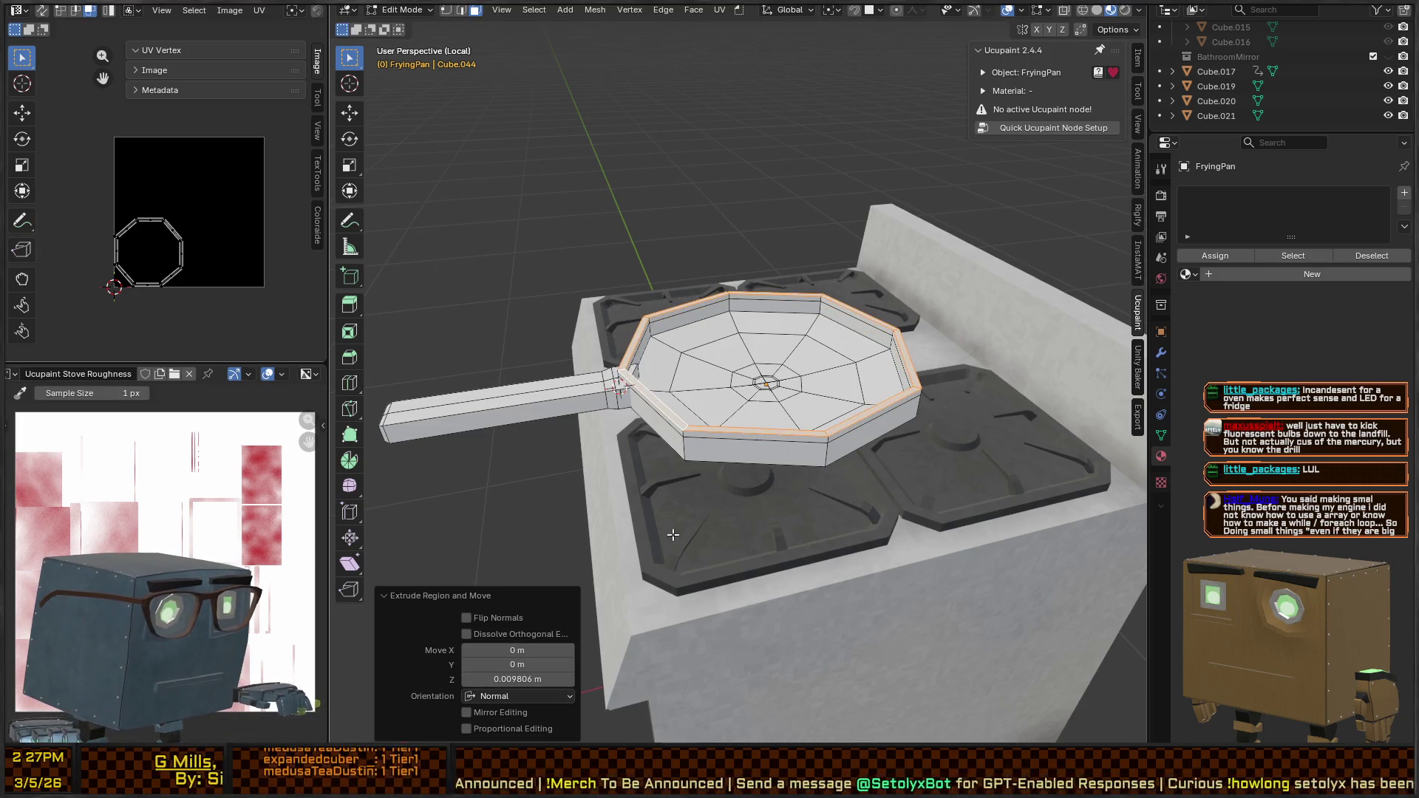
scroll(672, 534, up, 4)
scroll(672, 534, down, 1)
key(alt+s)
click(466, 658)
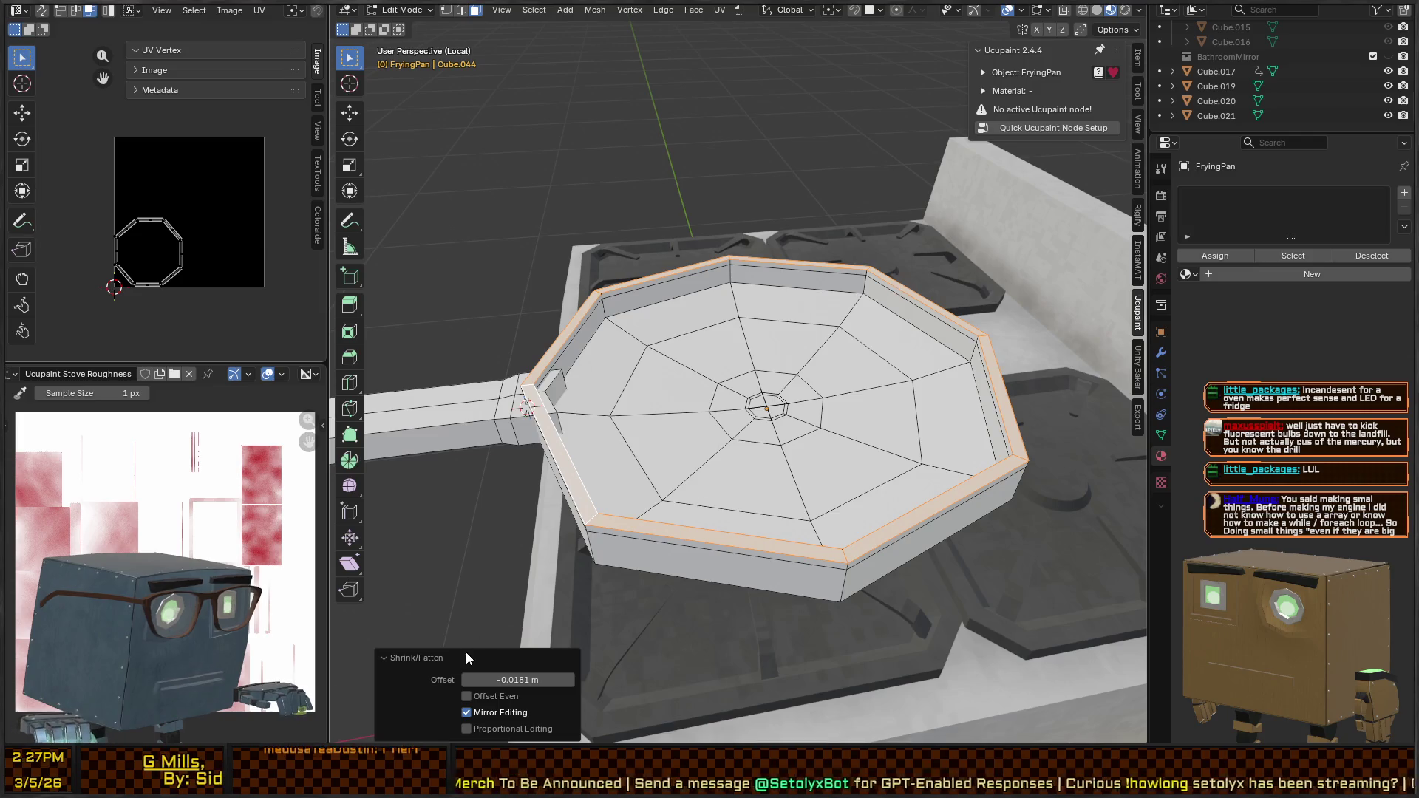
click(466, 696)
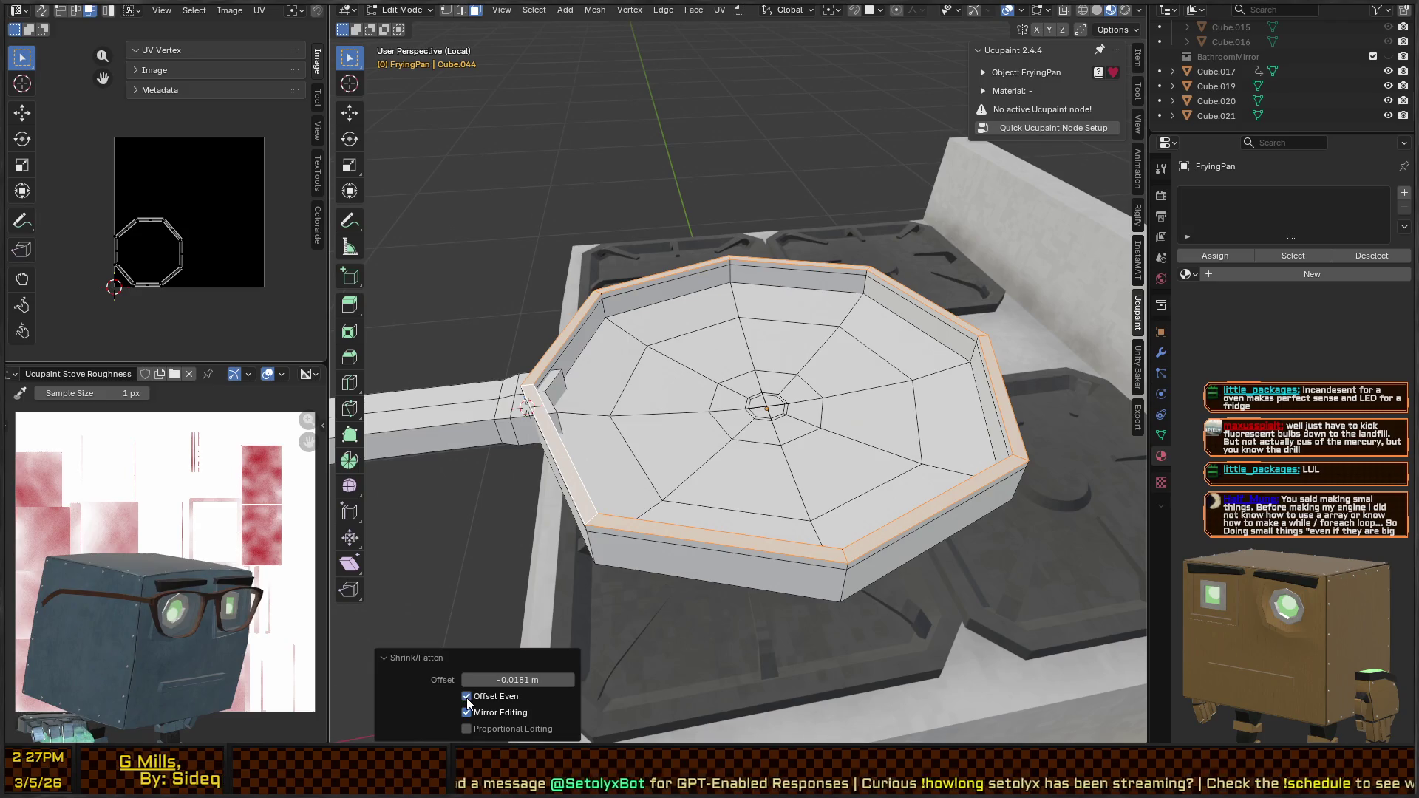
drag(518, 679, 458, 680)
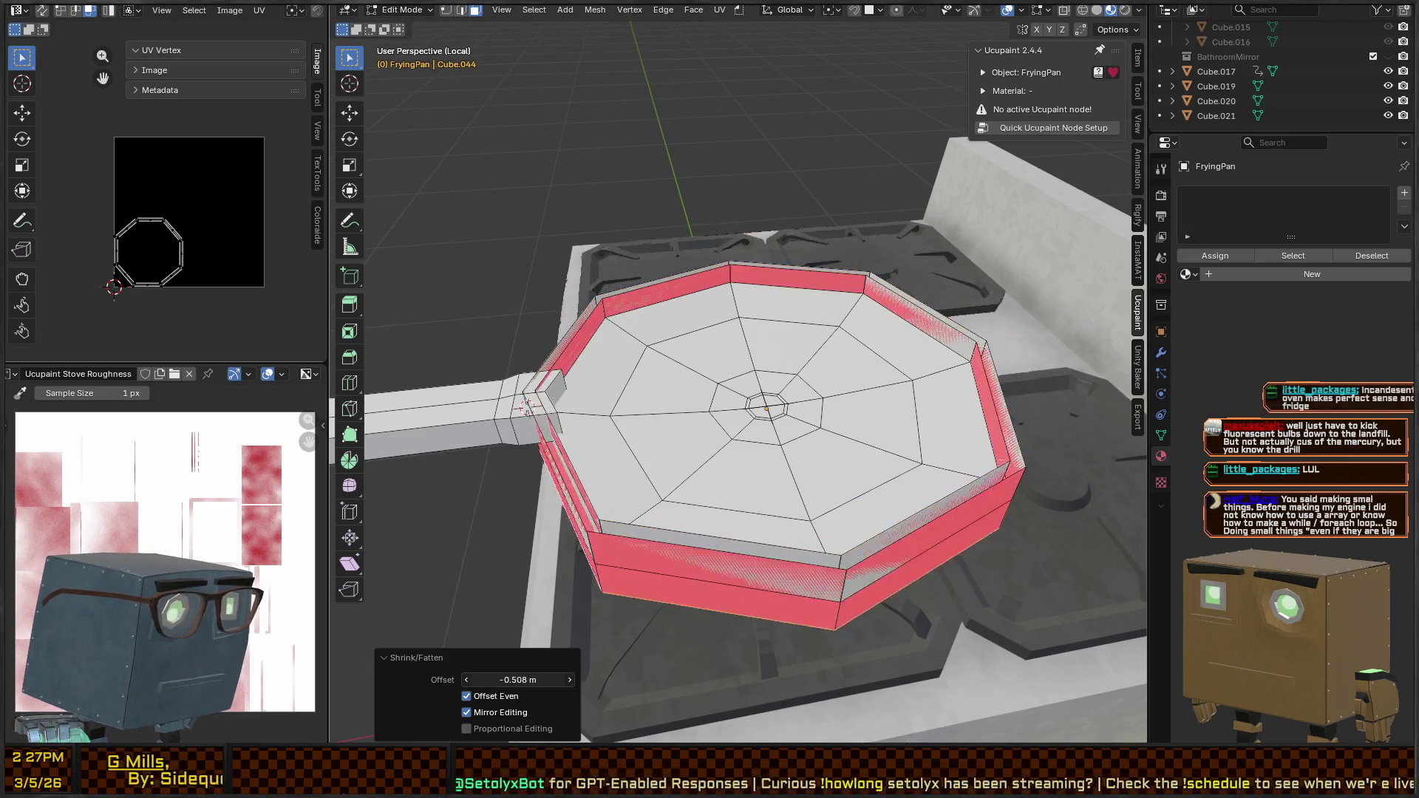
key(ctrl+z)
key(2)
alt+click(651, 532)
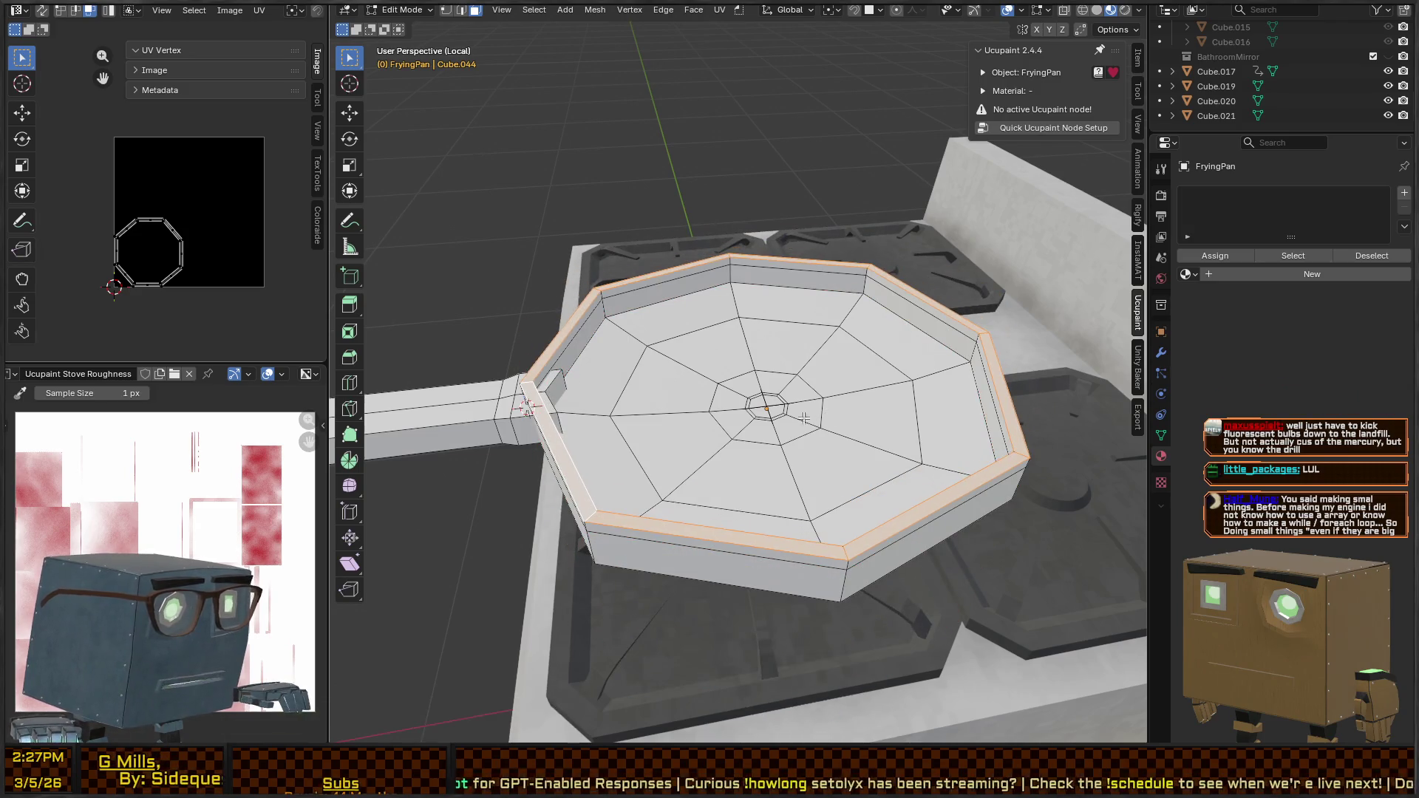
alt+click(643, 517)
Shrink the rim loop horizontally to 0.982 scale, keeping its height unchanged
key(s)
key(shift+z)
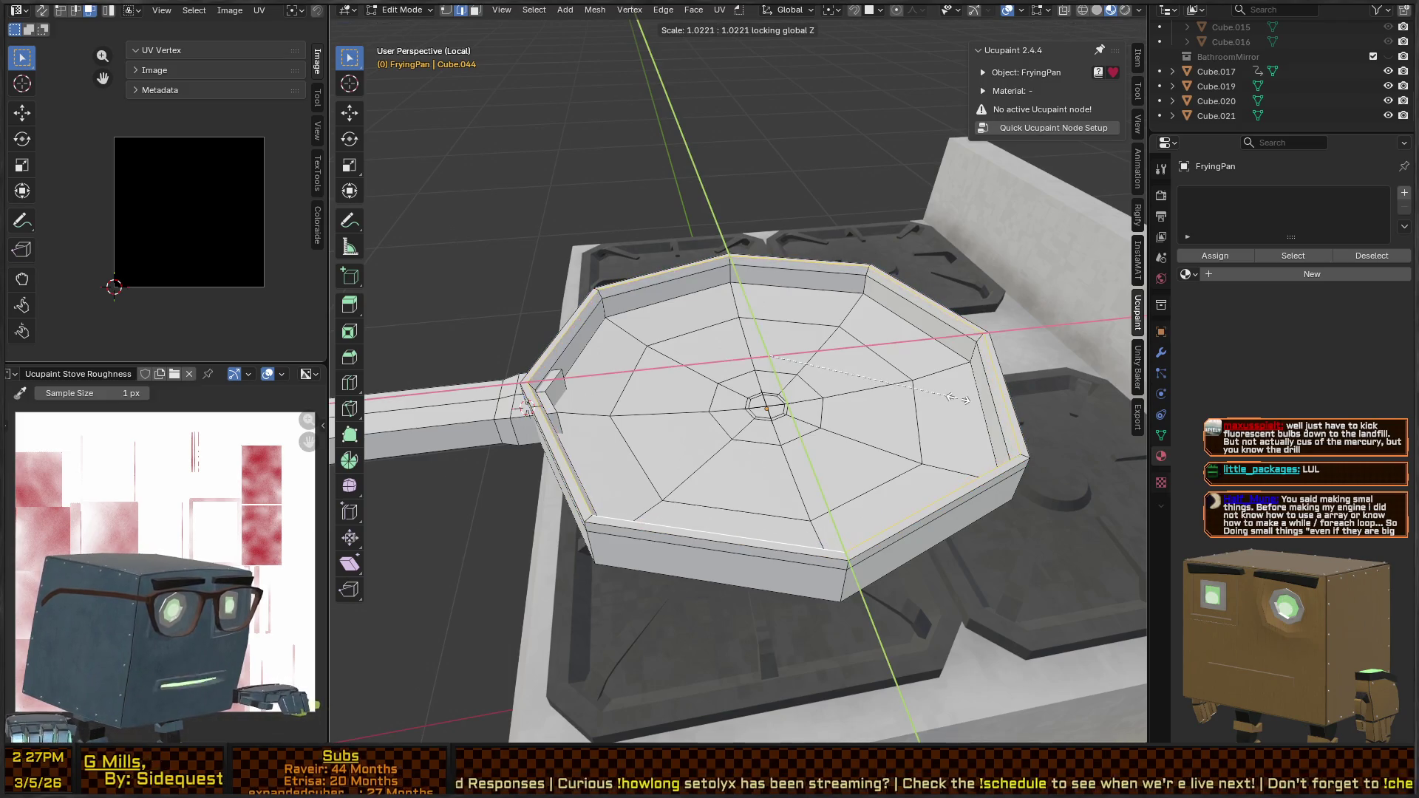
click(959, 399)
key(ctrl+z)
key(s)
key(shift+z)
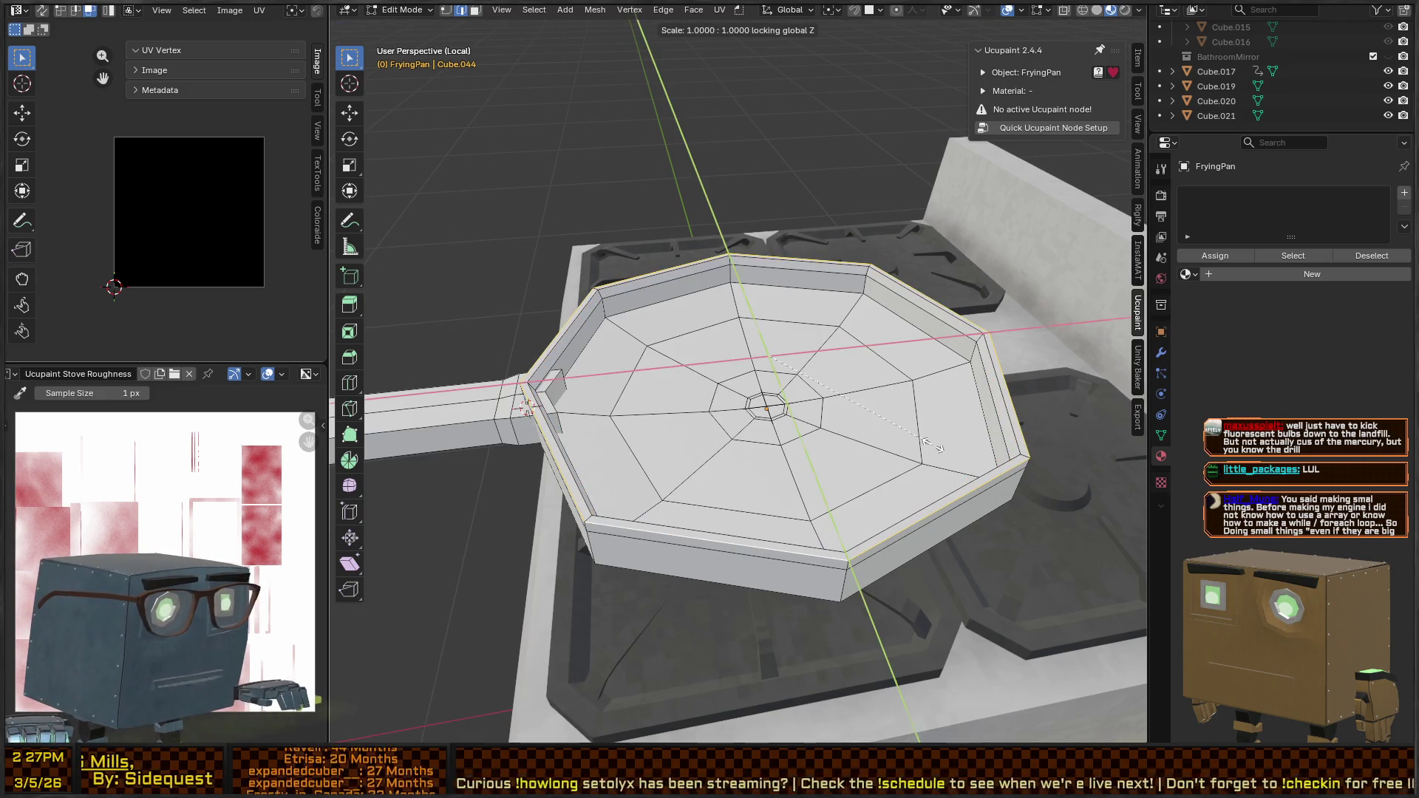
click(930, 445)
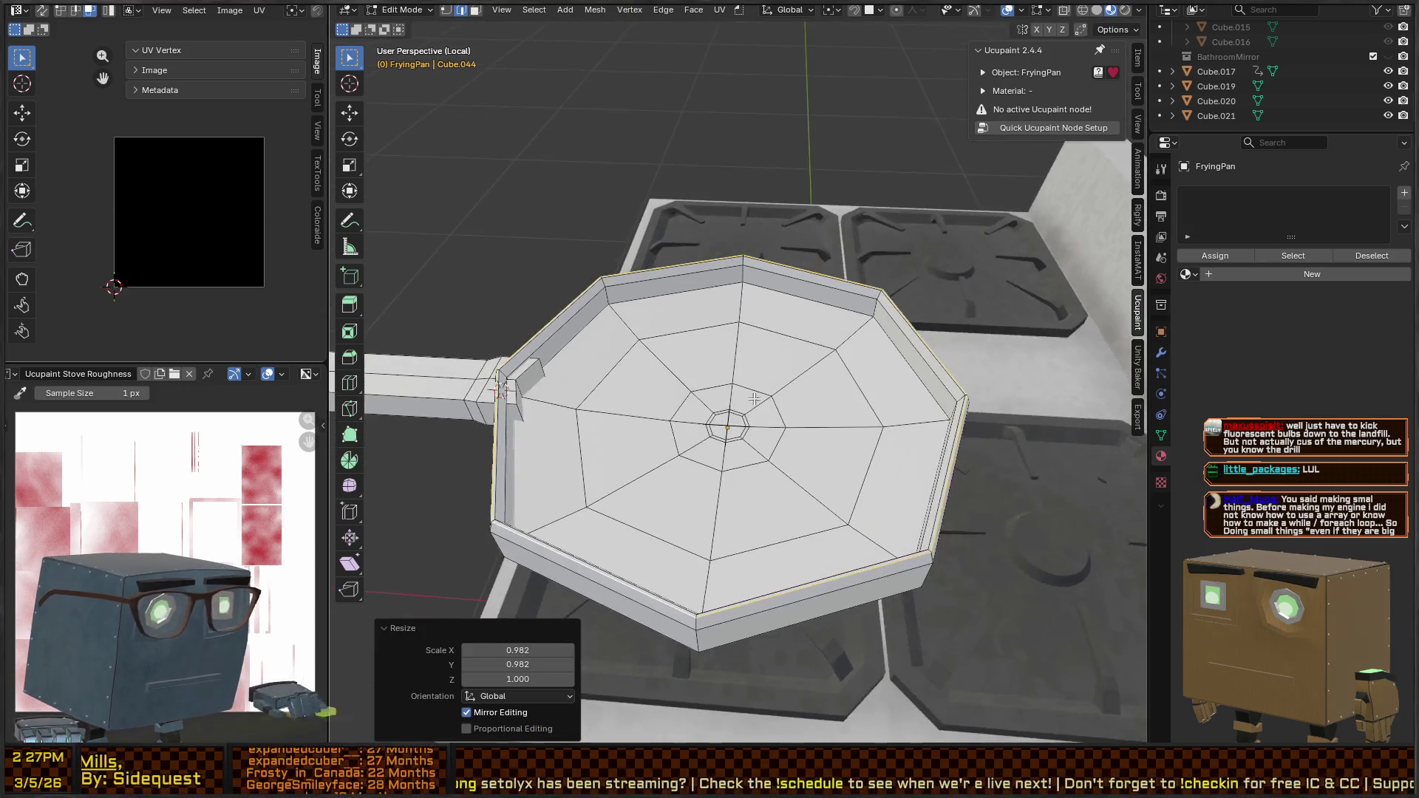
Shrink the selected loop to 0.873 size to taper the wall
key(ctrl+z)
key(ctrl+shift+z)
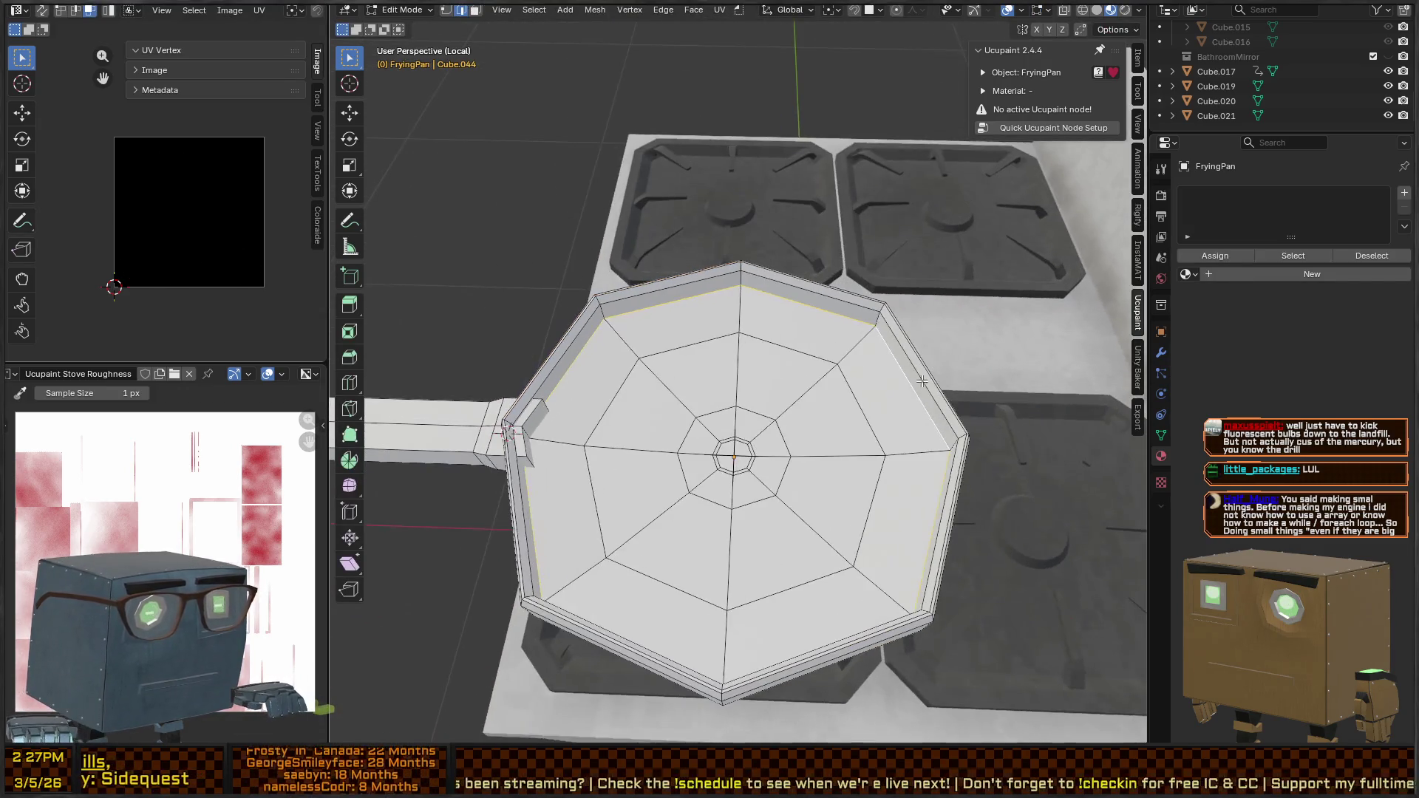
key(s)
click(906, 392)
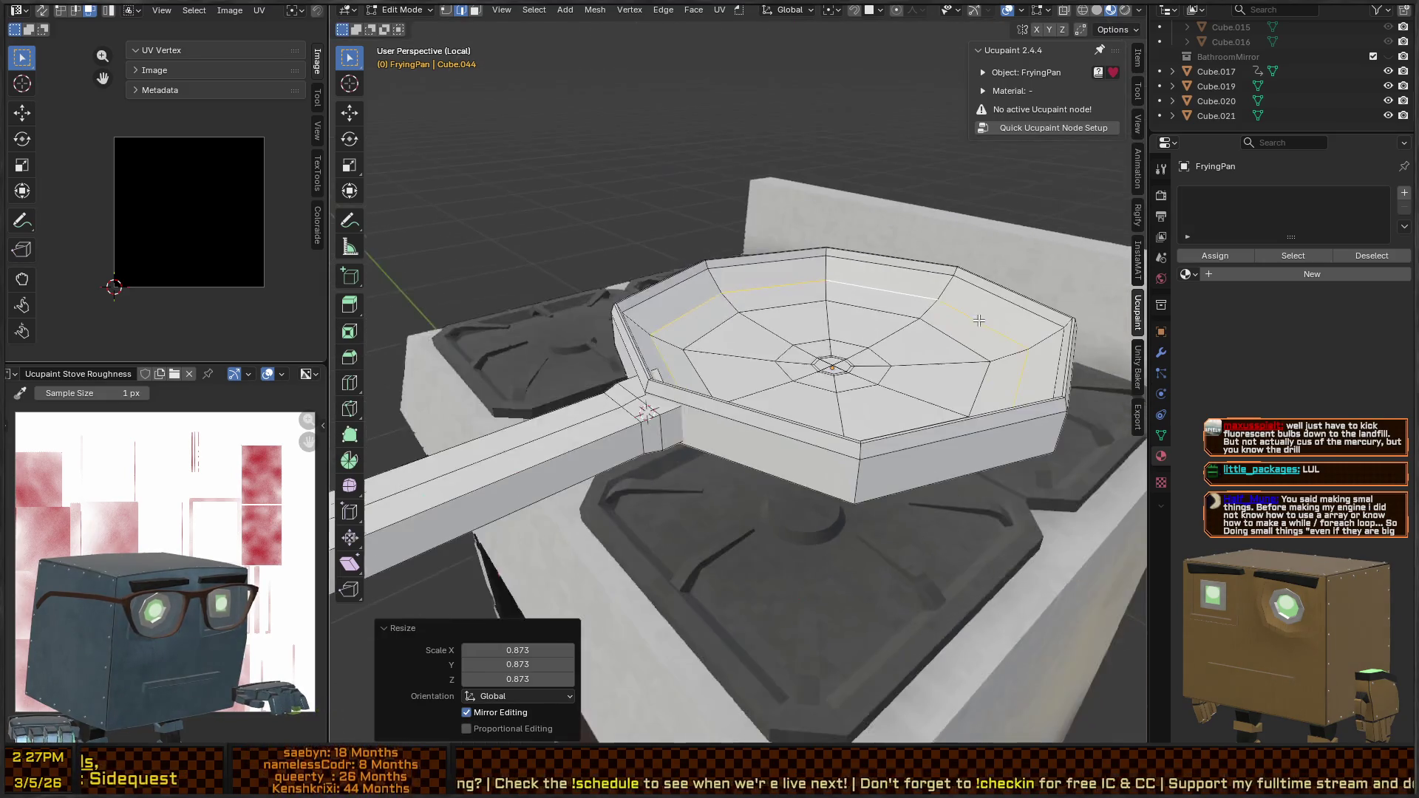
key(ctrl+z)
key(ctrl+shift+z)
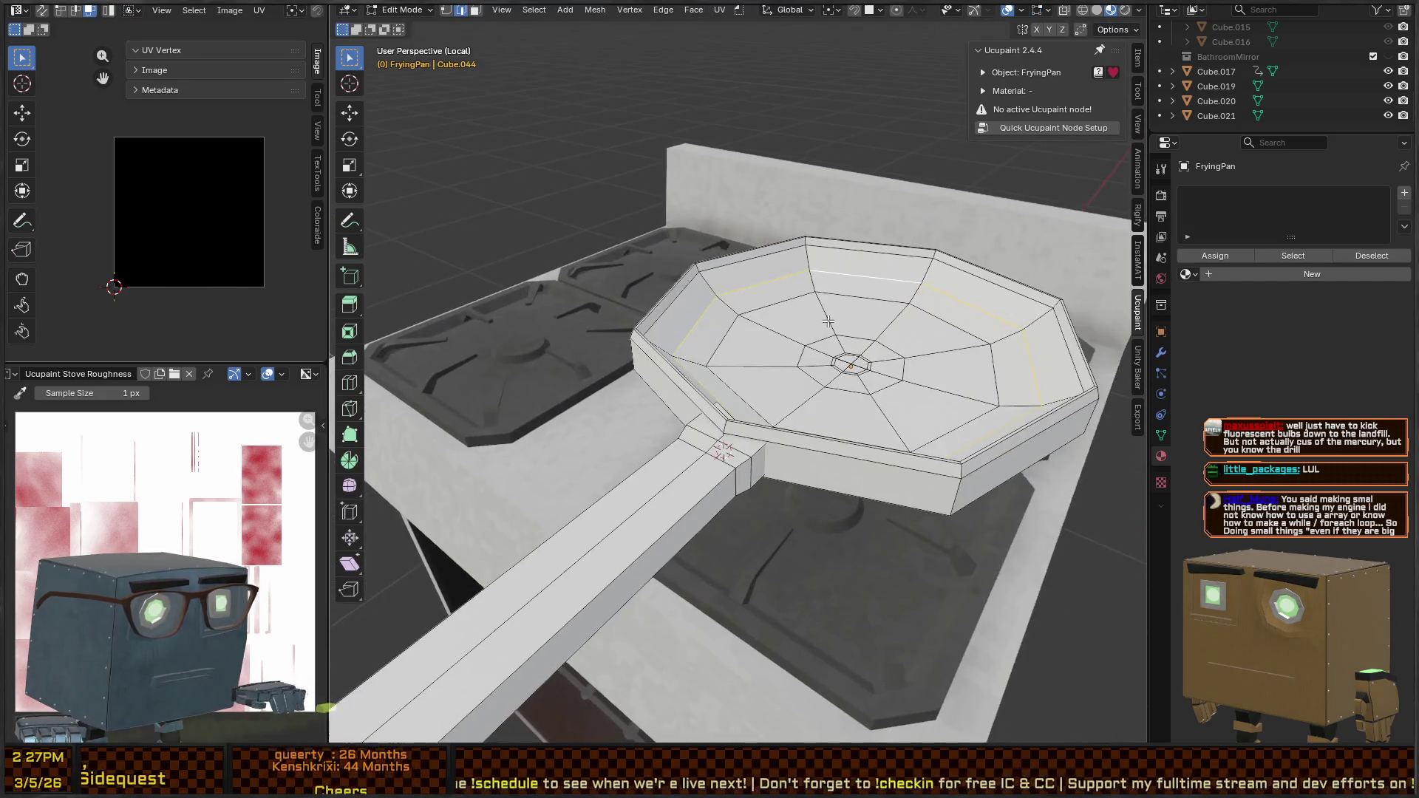
key(ctrl+z)
key(ctrl+shift+z)
Add a centred loop cut around the pan wall
key(ctrl+r)
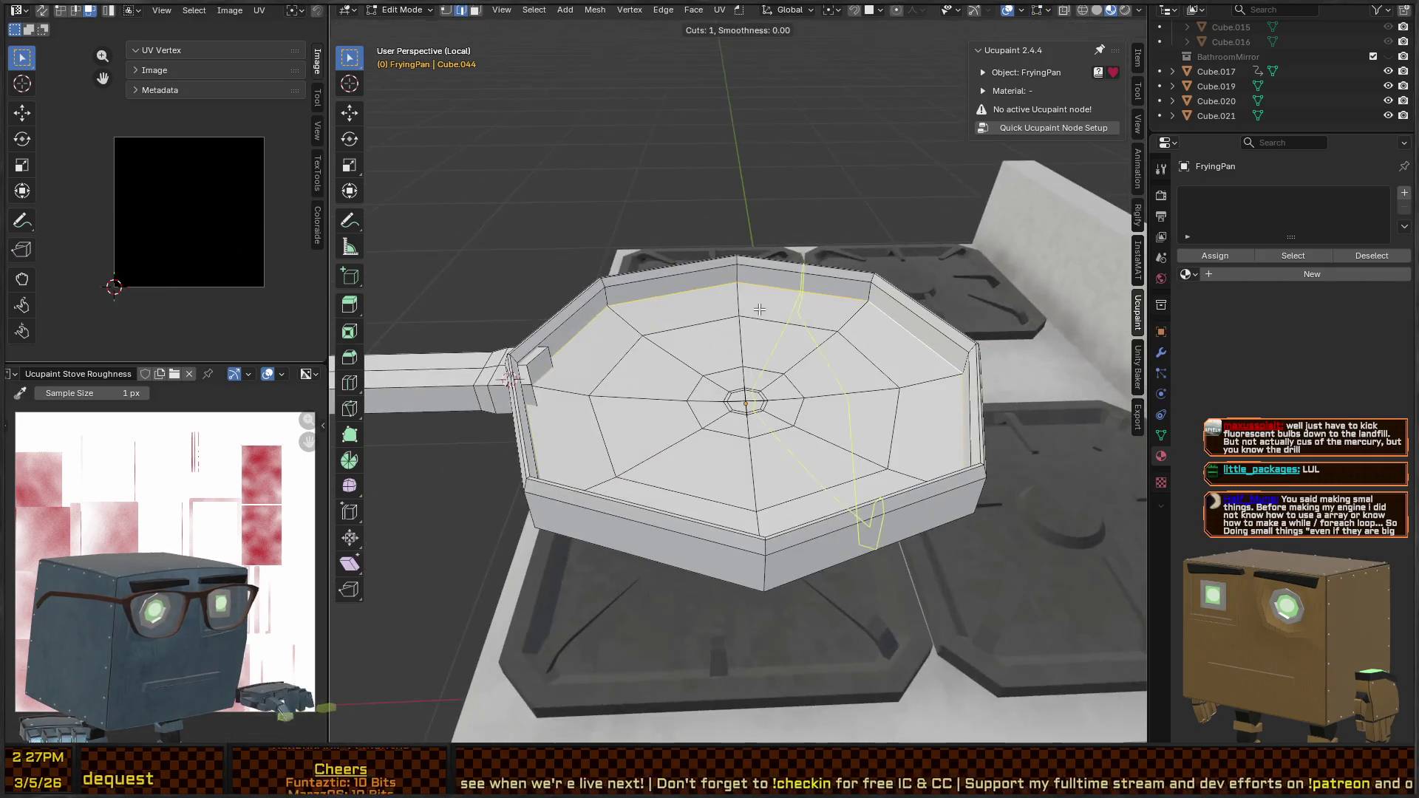
click(730, 294)
right_click(731, 294)
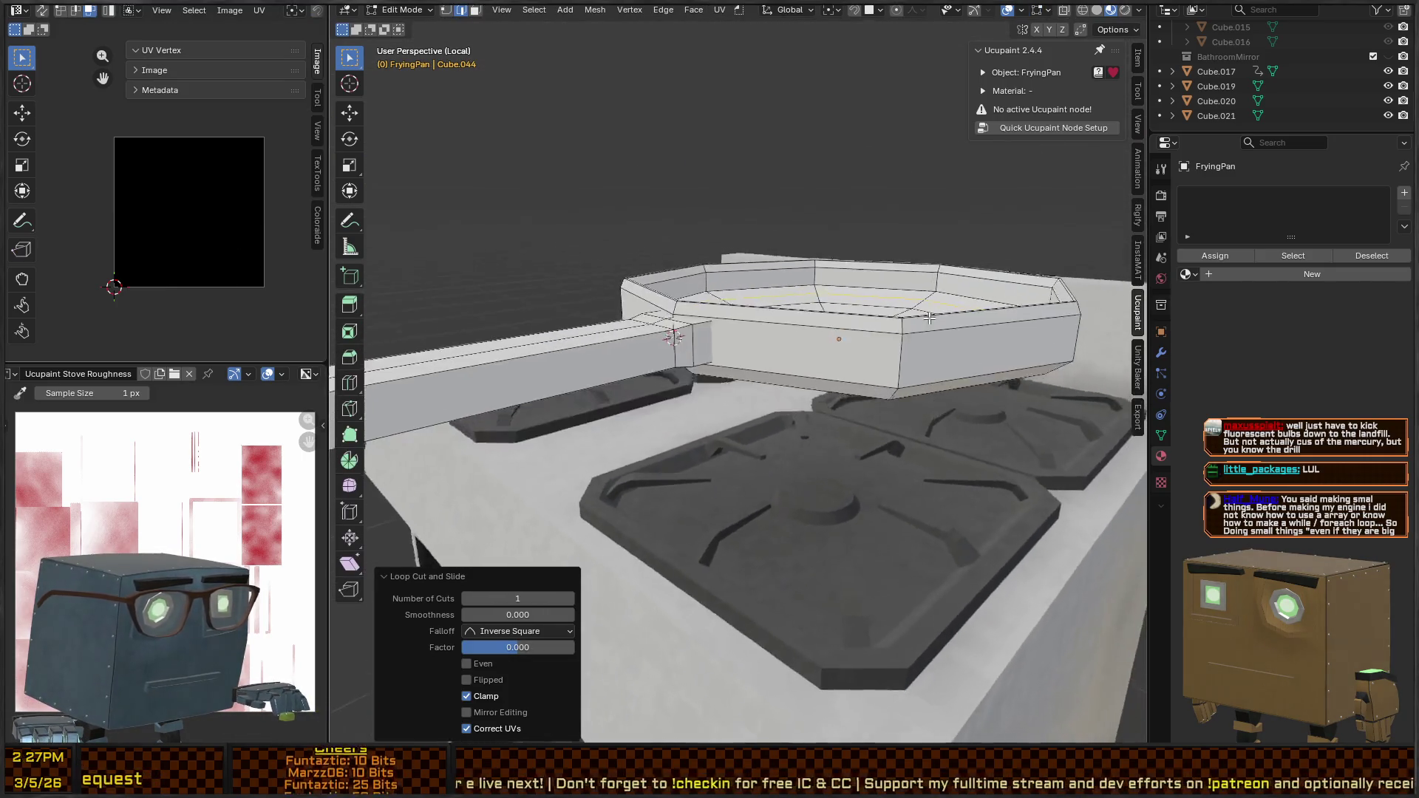
mouse_move(874, 301)
mouse_down()
mouse_move(910, 379)
mouse_move(845, 293)
mouse_move(622, 291)
mouse_move(746, 282)
mouse_move(653, 323)
mouse_move(796, 297)
mouse_move(827, 348)
mouse_move(762, 387)
mouse_move(809, 384)
mouse_move(724, 392)
mouse_move(760, 380)
mouse_move(720, 311)
mouse_move(786, 402)
mouse_move(570, 481)
mouse_up()
Give the pan 30° Auto Smooth shading and switch to Texture Paint mode
key(Tab)
key(Tab)
key(Tab)
right_click(724, 393)
click(658, 412)
key(ctrl+Tab)
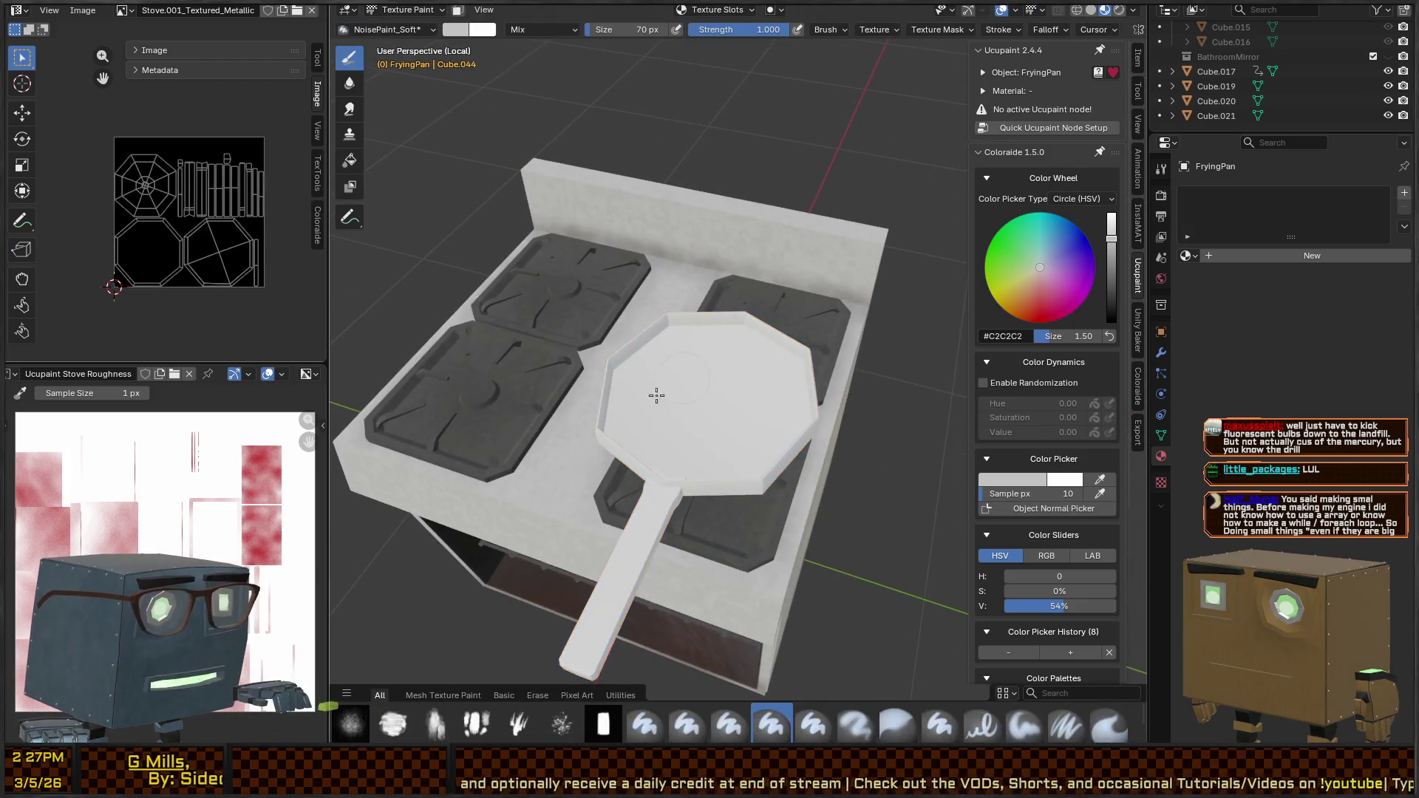
Unwrap the whole pan with Smart UV Project at a 66° angle limit
scroll(662, 411, up, 2)
key(Tab)
key(a)
key(u)
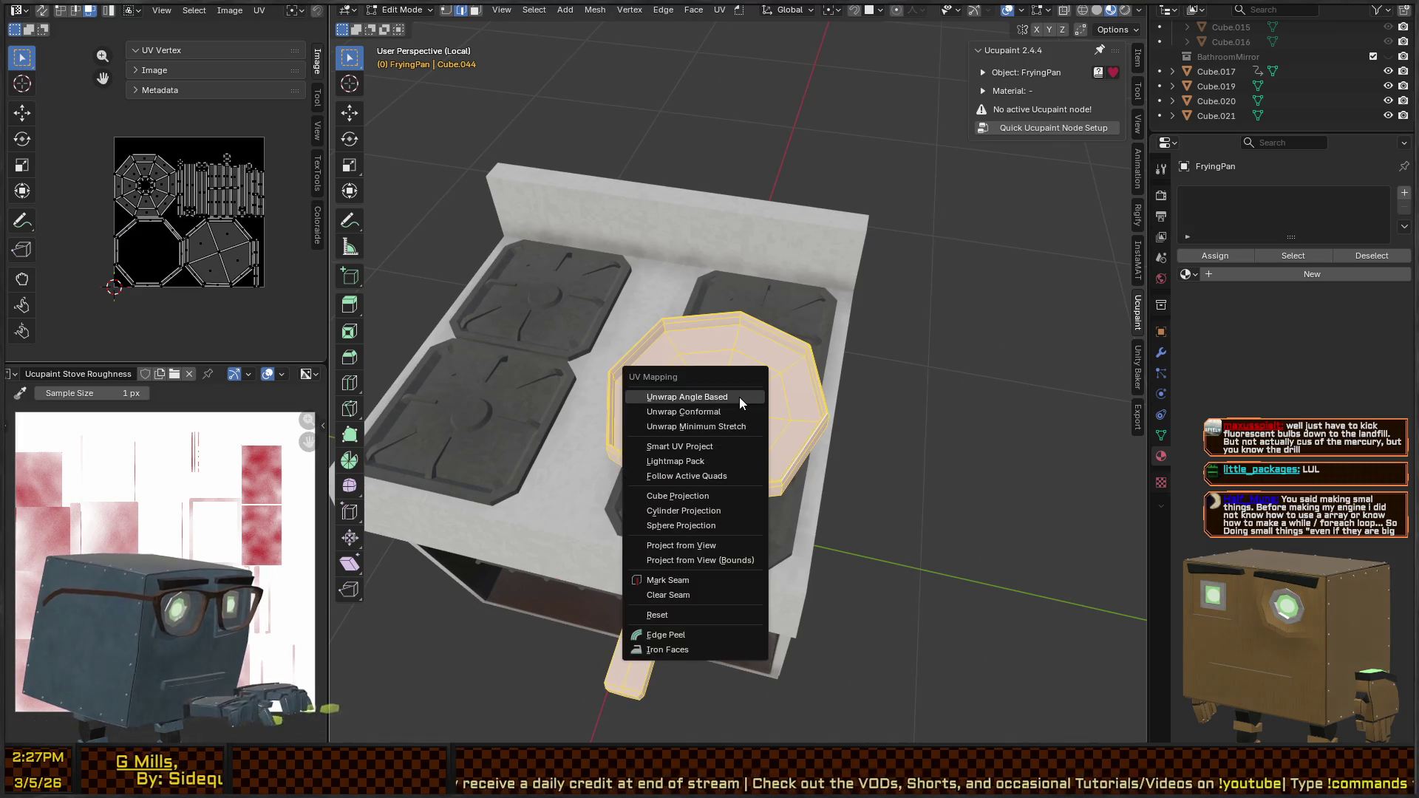
click(679, 446)
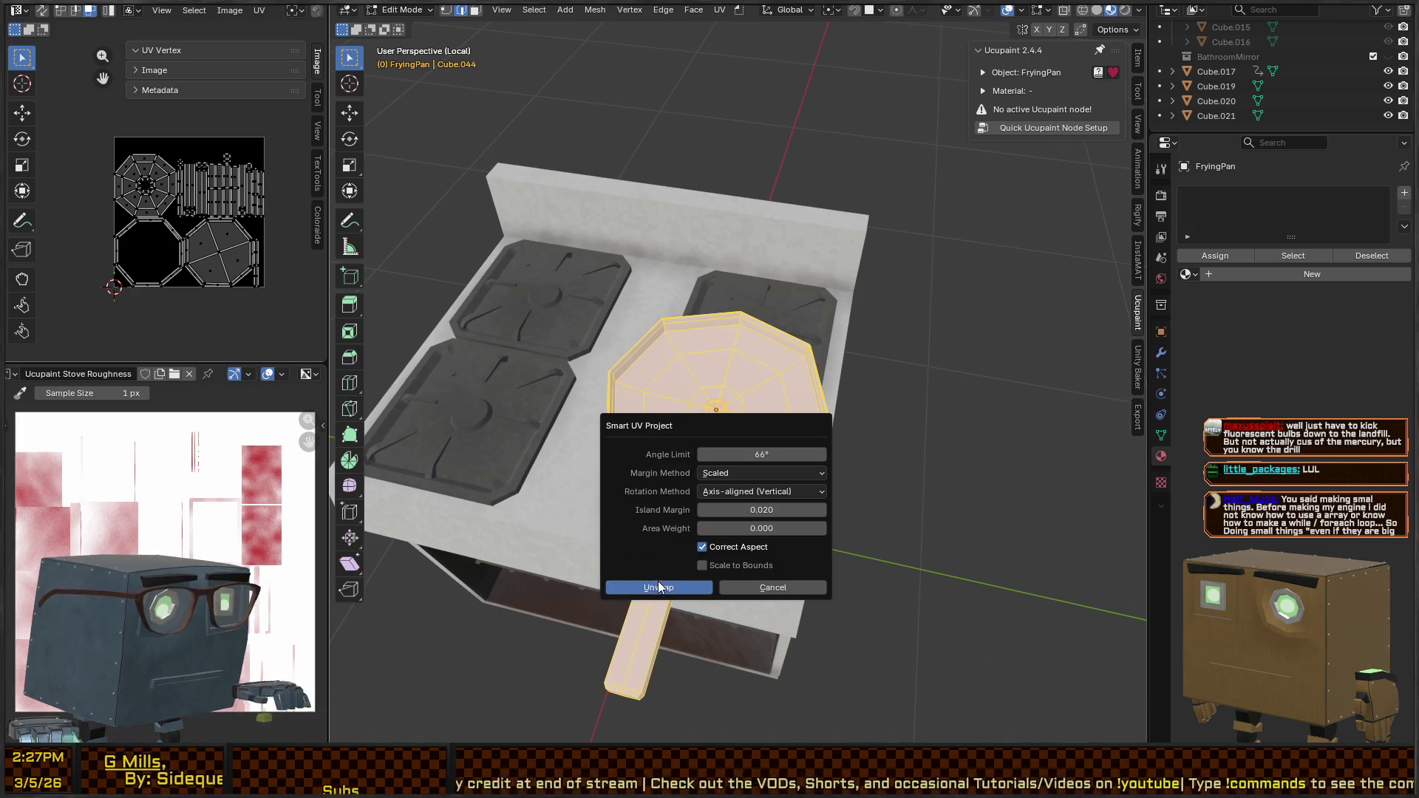
click(658, 593)
Rename the pan's mesh data to FryingPan and return to Texture Paint mode
drag(811, 377, 872, 381)
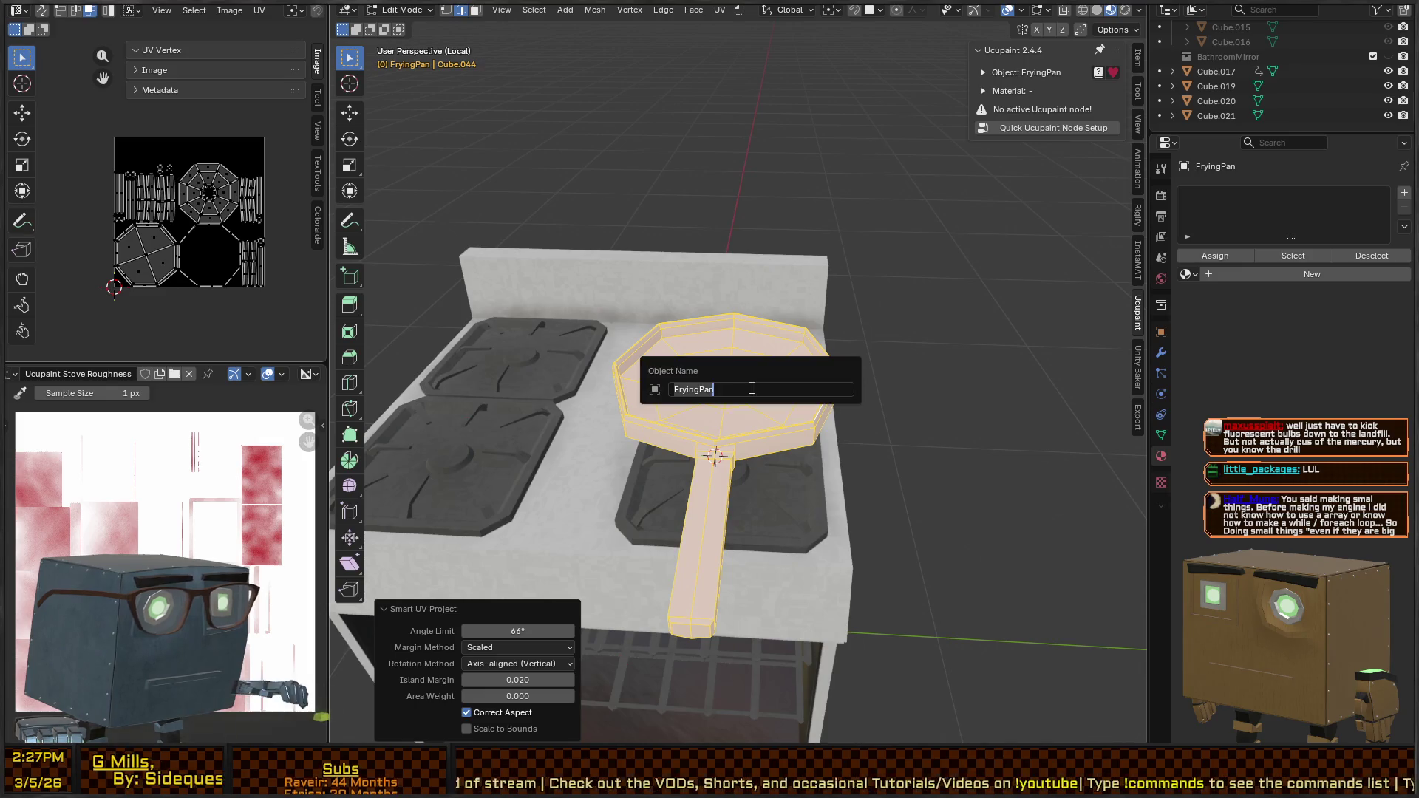
click(1163, 430)
text(FryingPan)
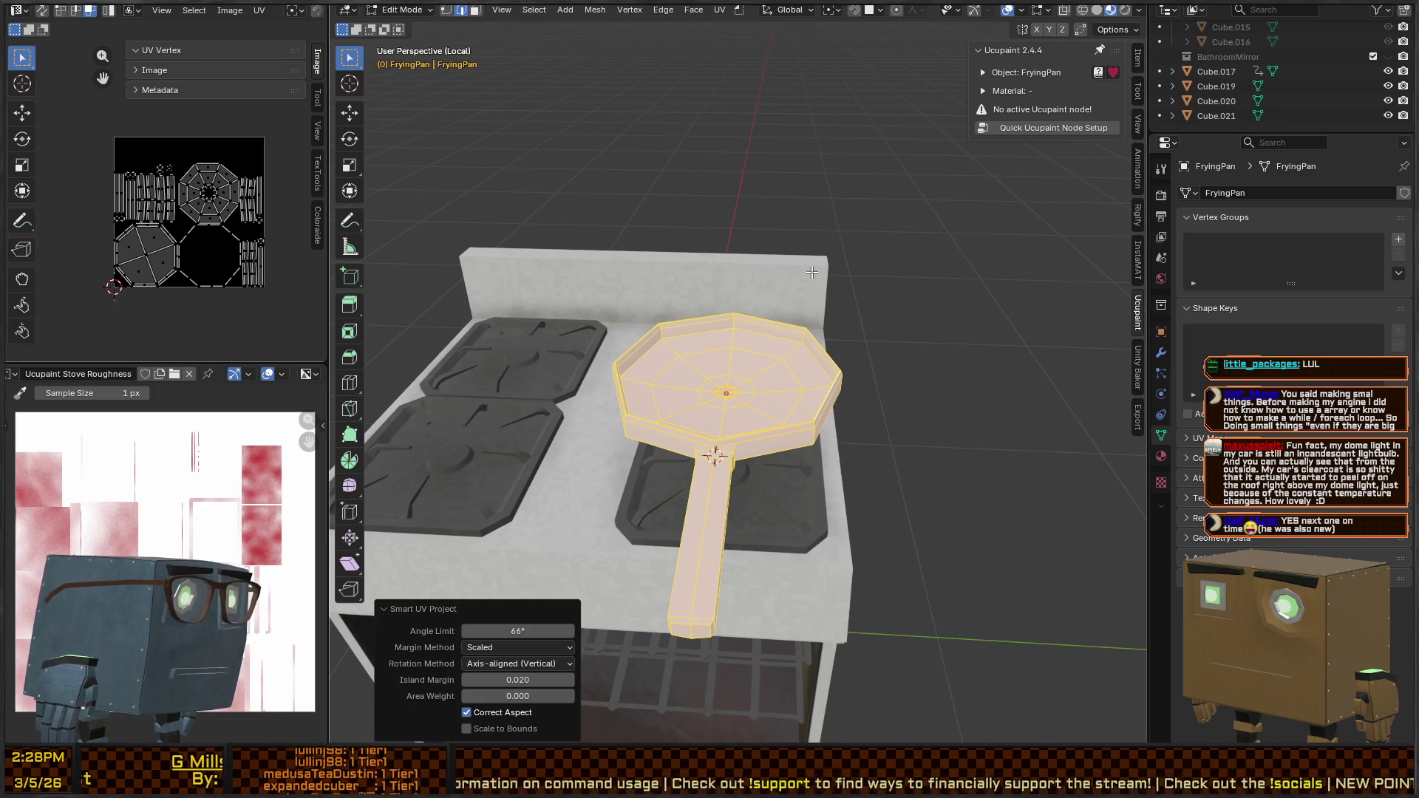
drag(815, 365, 832, 407)
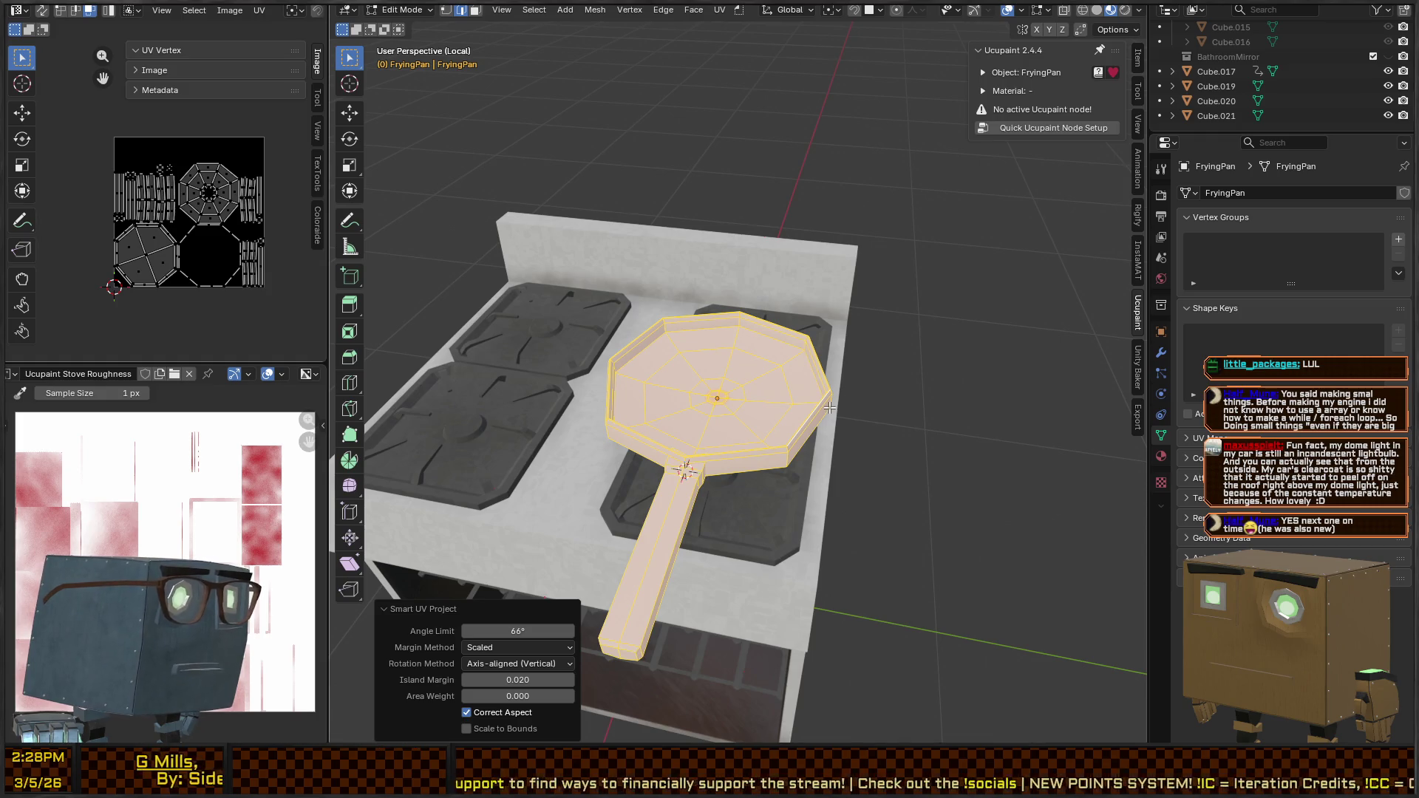
mouse_move(866, 409)
mouse_down()
mouse_move(982, 354)
mouse_move(921, 371)
mouse_move(852, 348)
mouse_move(906, 386)
mouse_move(928, 379)
mouse_move(869, 354)
mouse_move(801, 370)
mouse_move(838, 364)
mouse_up()
key(Tab)
key(ctrl+Tab)
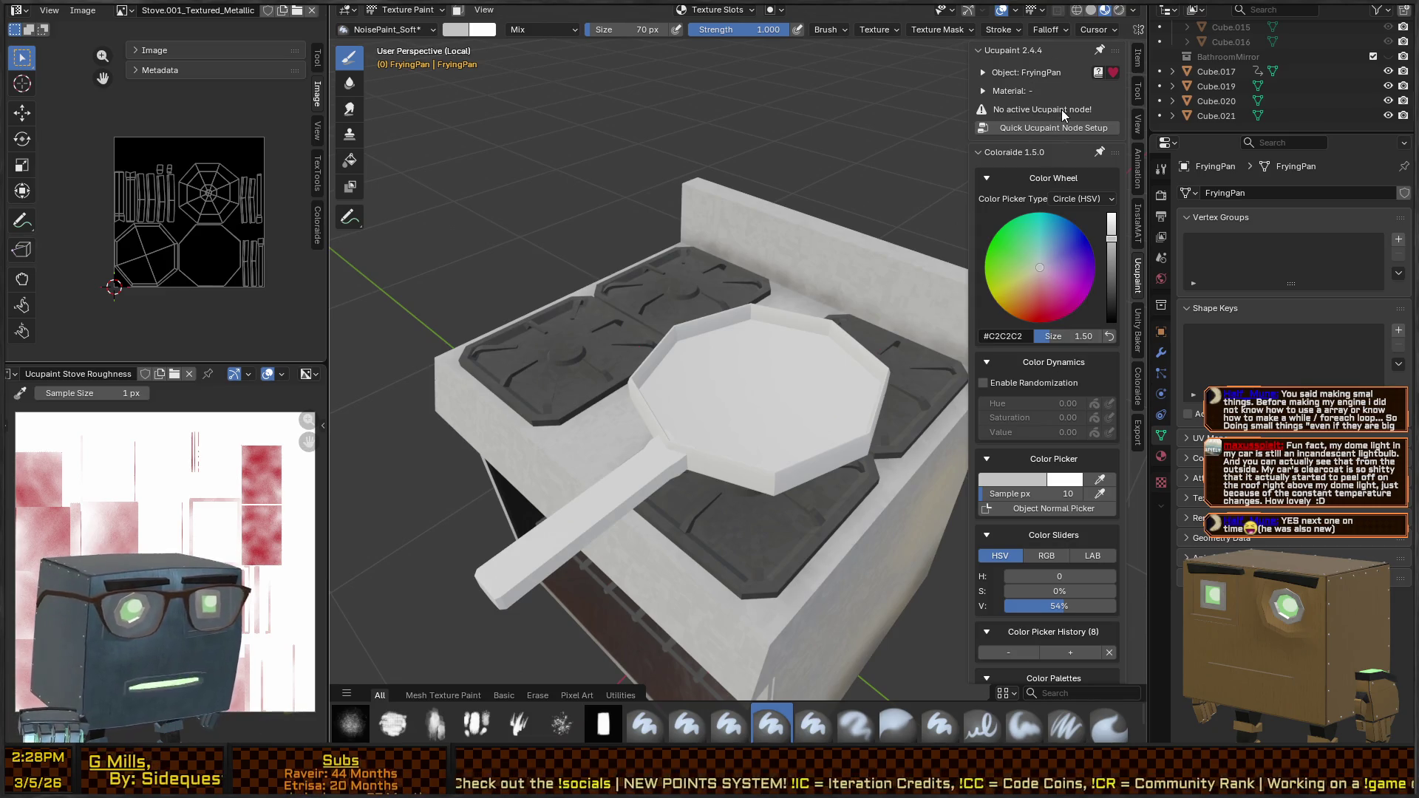
Run Ucupaint Quick Node Setup and add a New Image layer named FryingPan Color
click(1045, 128)
click(1008, 286)
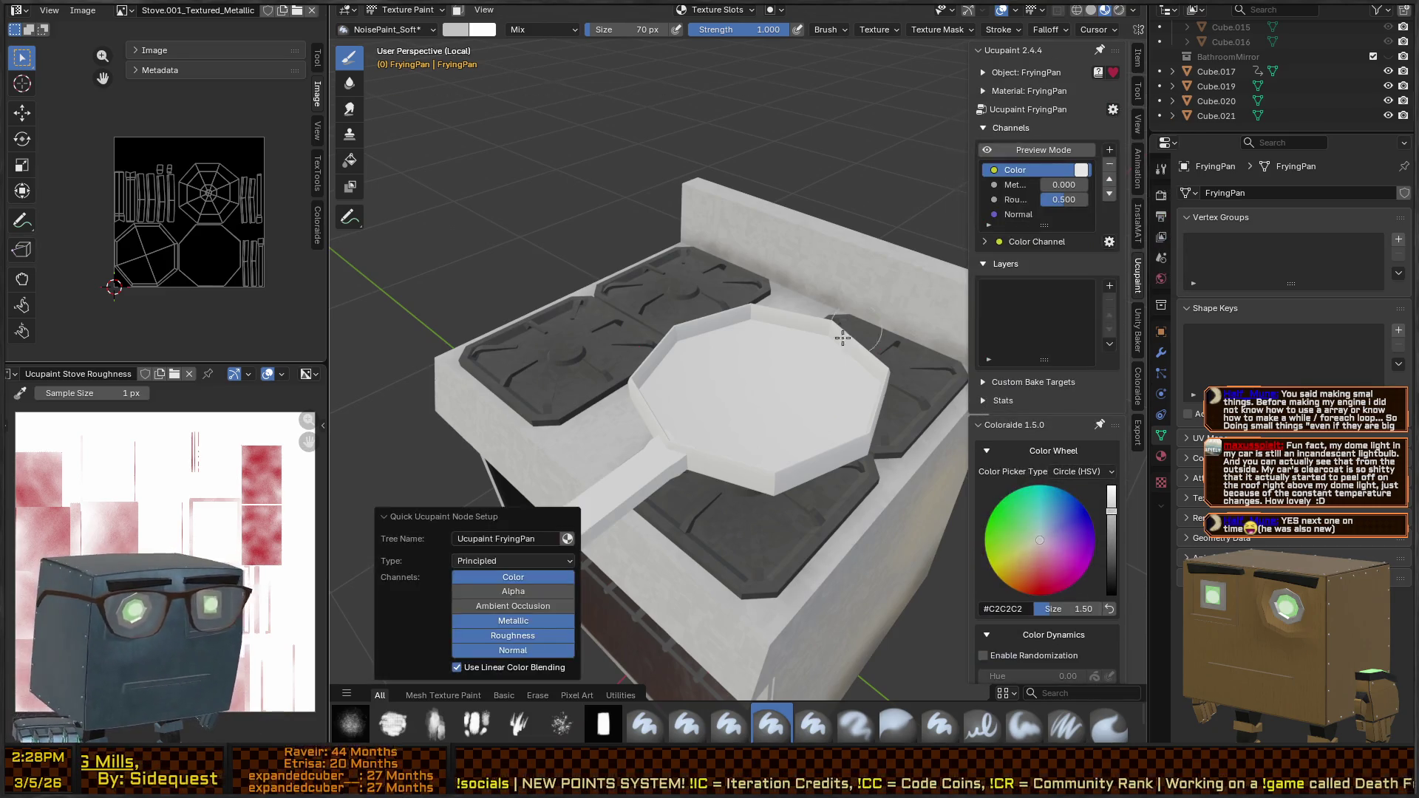
drag(739, 369, 783, 347)
click(1111, 284)
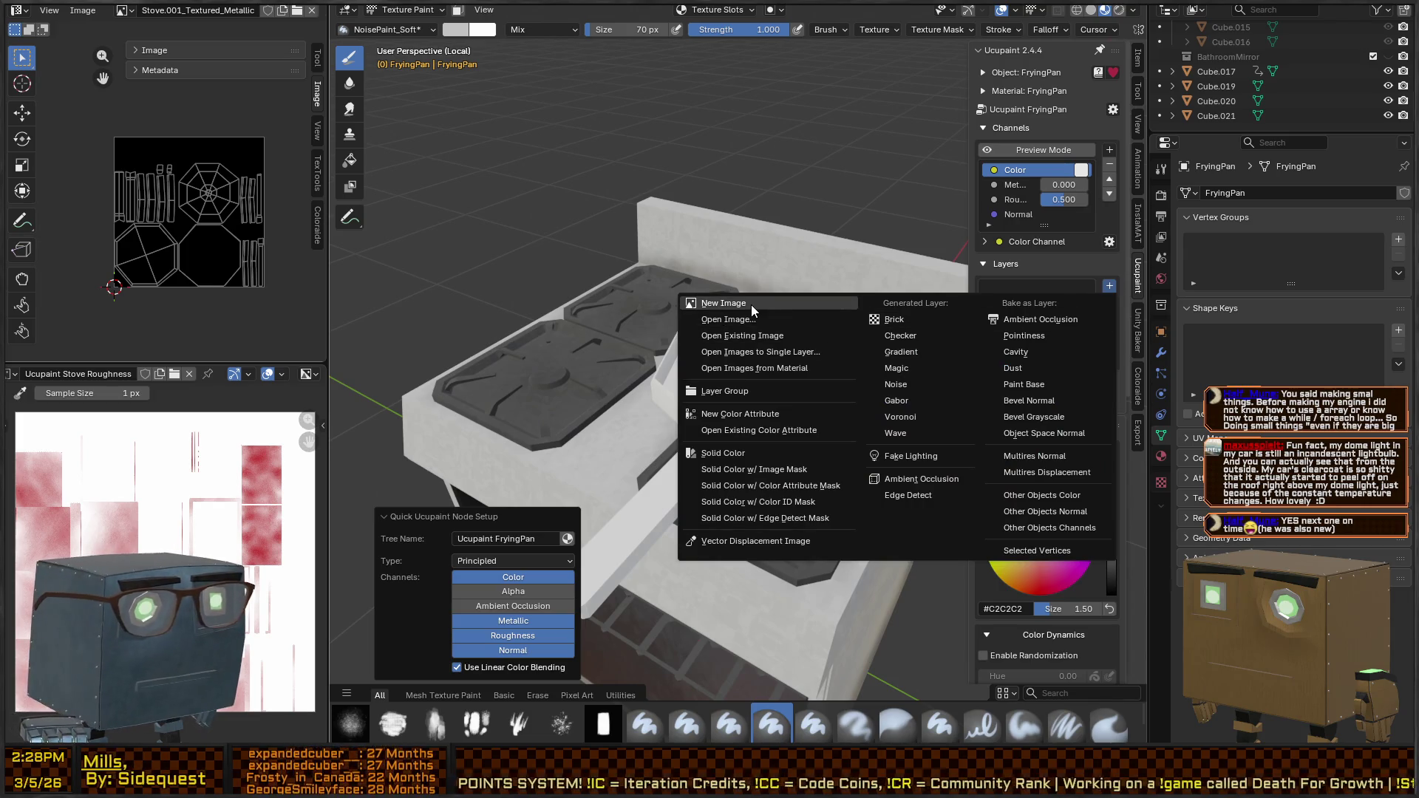
click(751, 305)
click(854, 309)
click(854, 310)
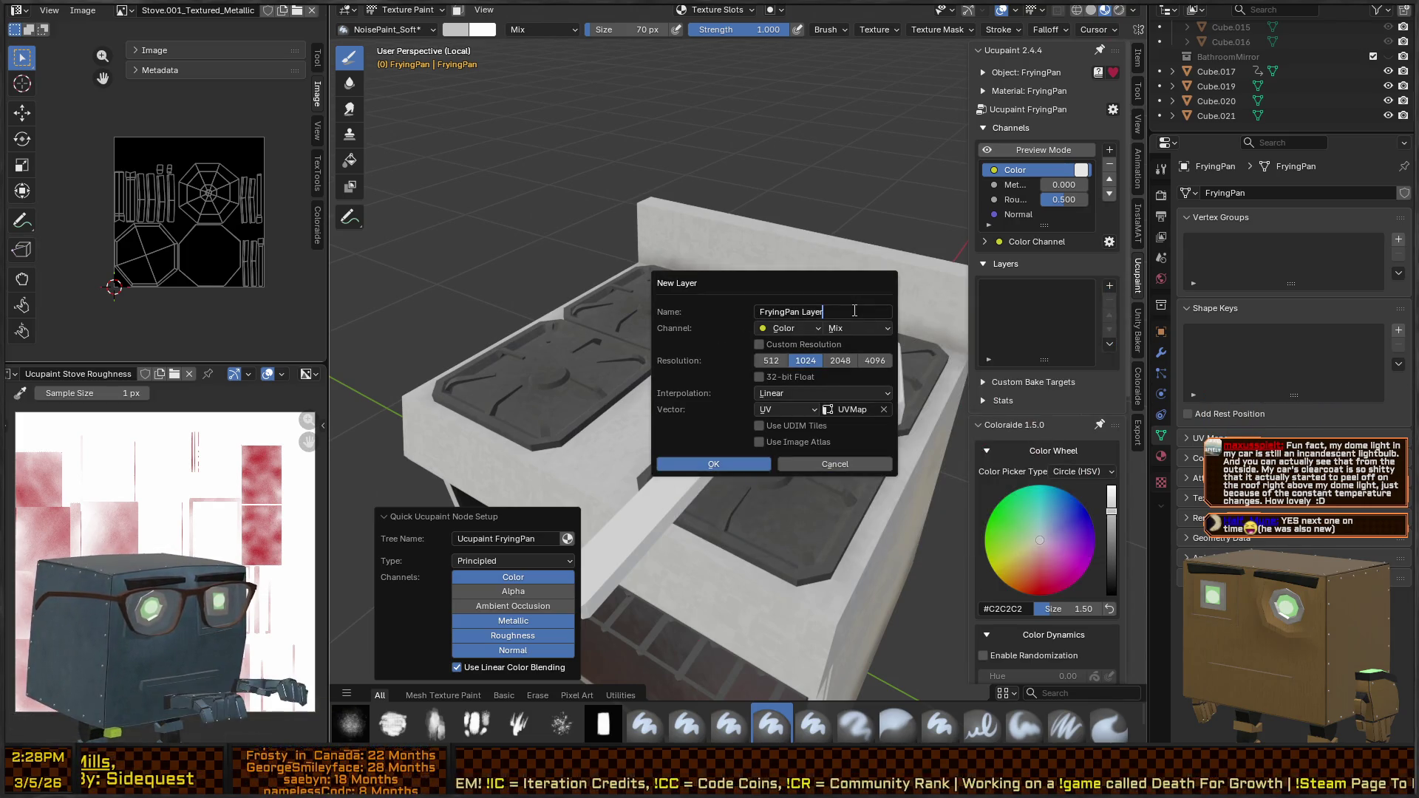
text(r)
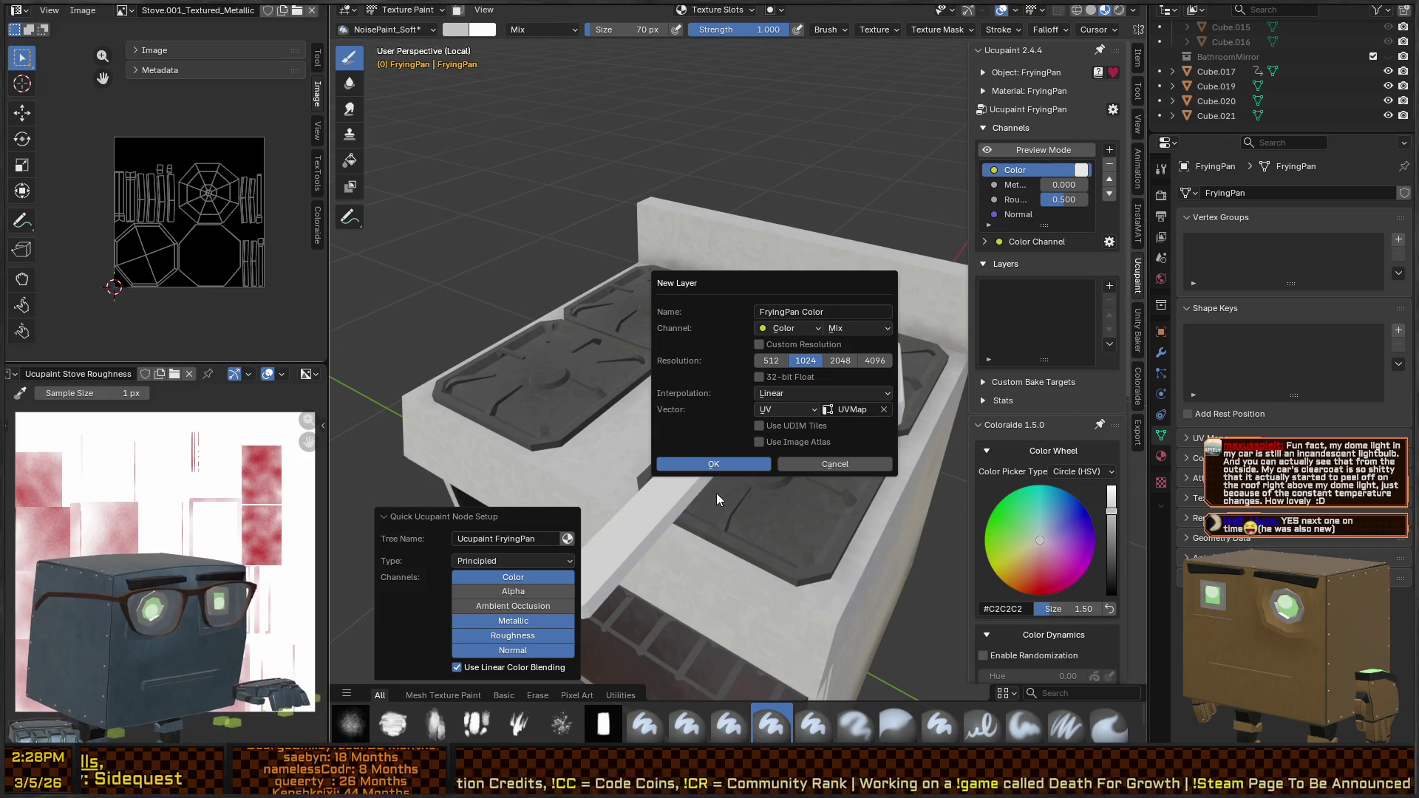
click(724, 464)
Paint dark grime over the pan's rim and inside with the NoisePaint_Large brush
mouse_move(720, 453)
mouse_down()
mouse_move(837, 423)
mouse_move(735, 363)
mouse_move(782, 373)
mouse_move(773, 342)
mouse_up()
mouse_move(888, 343)
mouse_down()
mouse_move(628, 314)
mouse_move(612, 295)
mouse_move(837, 328)
mouse_up()
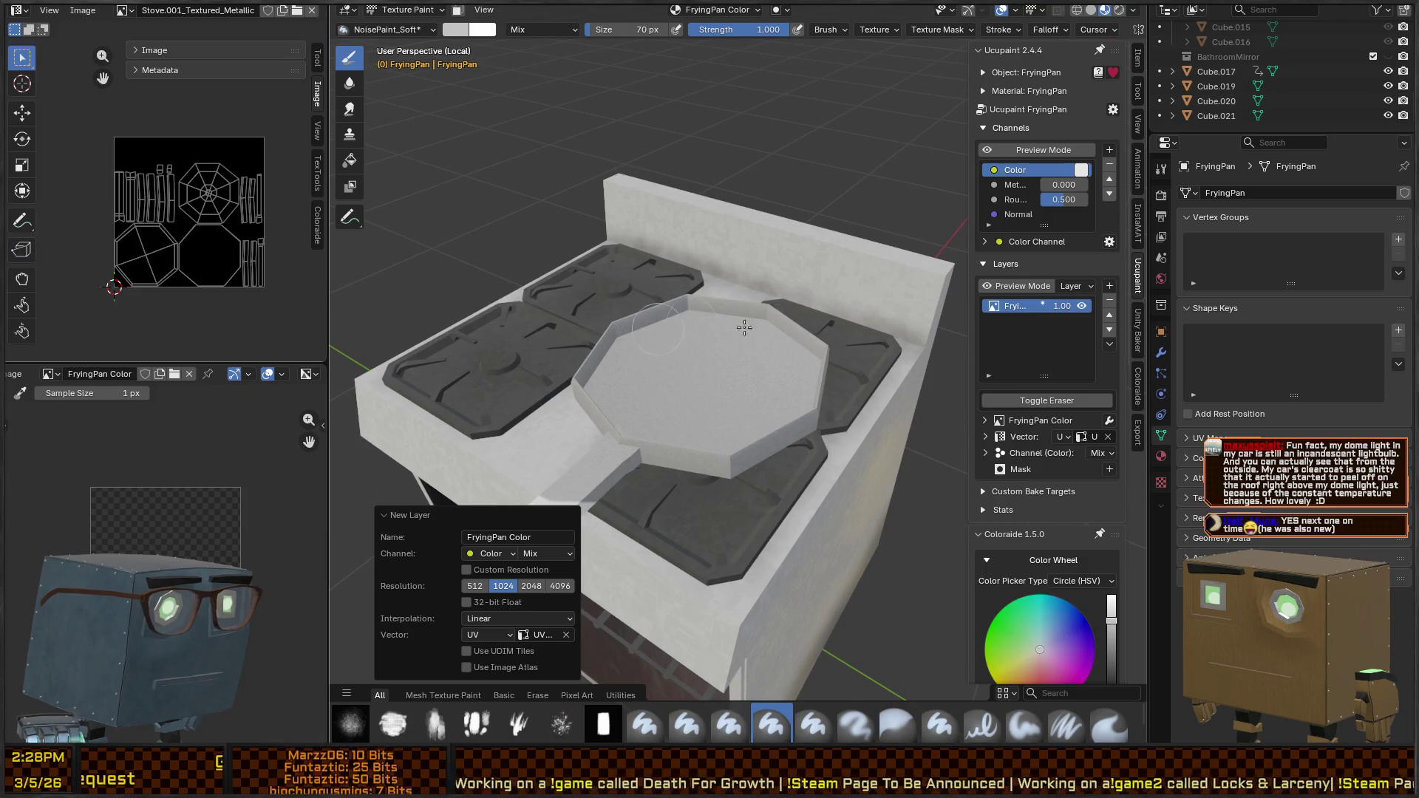
scroll(744, 327, down, 3)
mouse_move(744, 328)
mouse_down()
mouse_move(811, 295)
mouse_move(780, 367)
mouse_up()
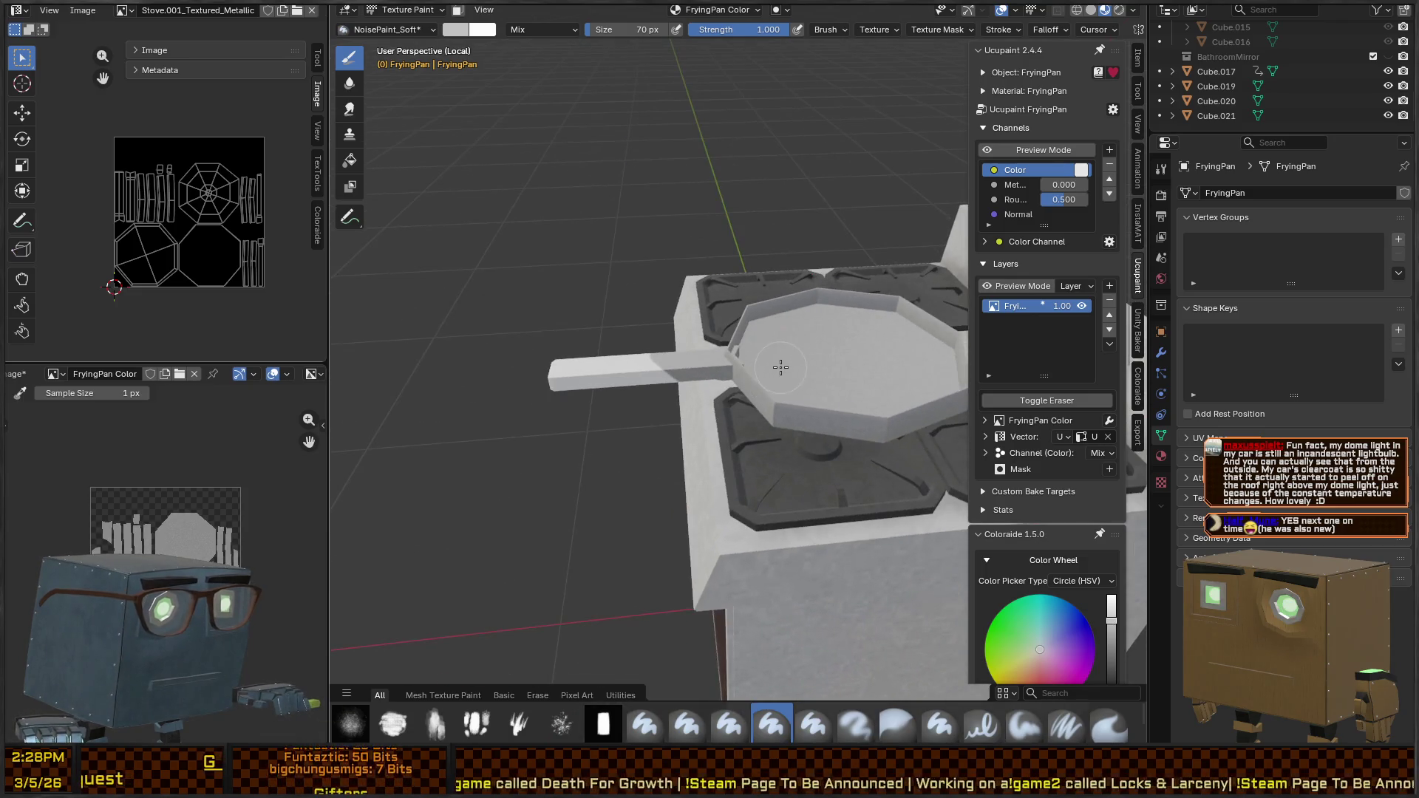
scroll(1047, 443, down, 5)
click(728, 725)
drag(739, 369, 913, 503)
Reload the paint image and paint the pan's inner surface dark
scroll(913, 503, up, 3)
drag(813, 466, 772, 470)
scroll(768, 467, up, 2)
scroll(768, 467, down, 5)
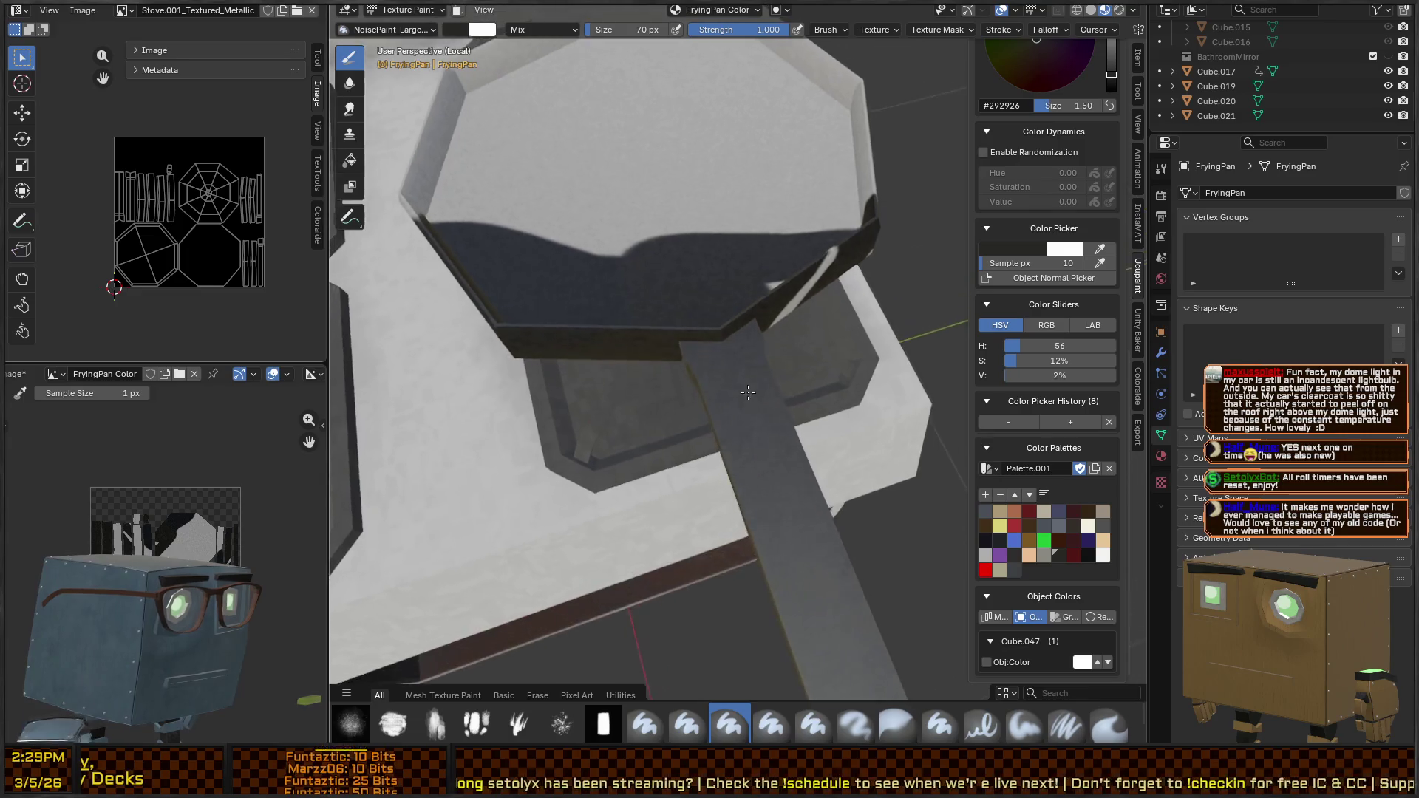
scroll(772, 382, down, 2)
drag(772, 381, 730, 460)
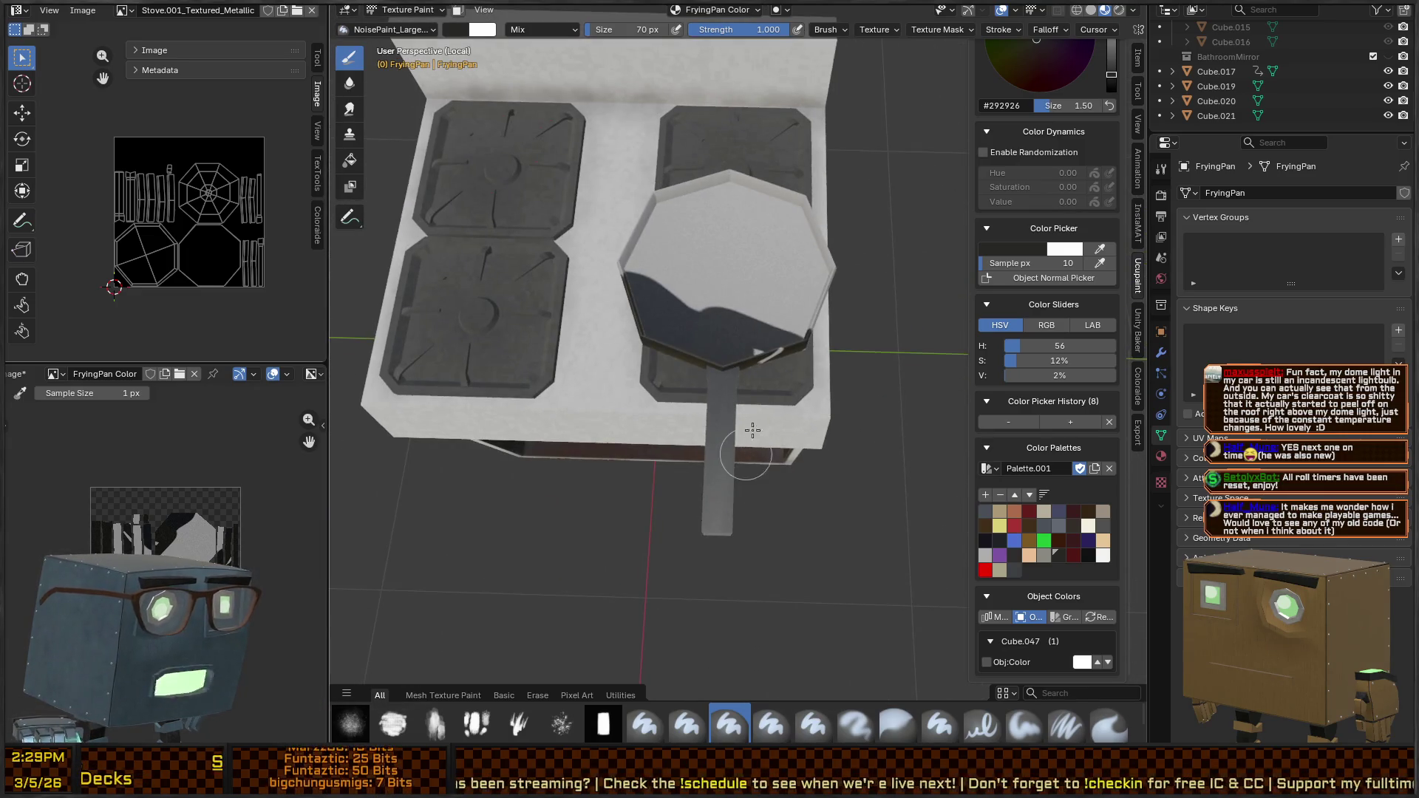
scroll(1026, 278, up, 5)
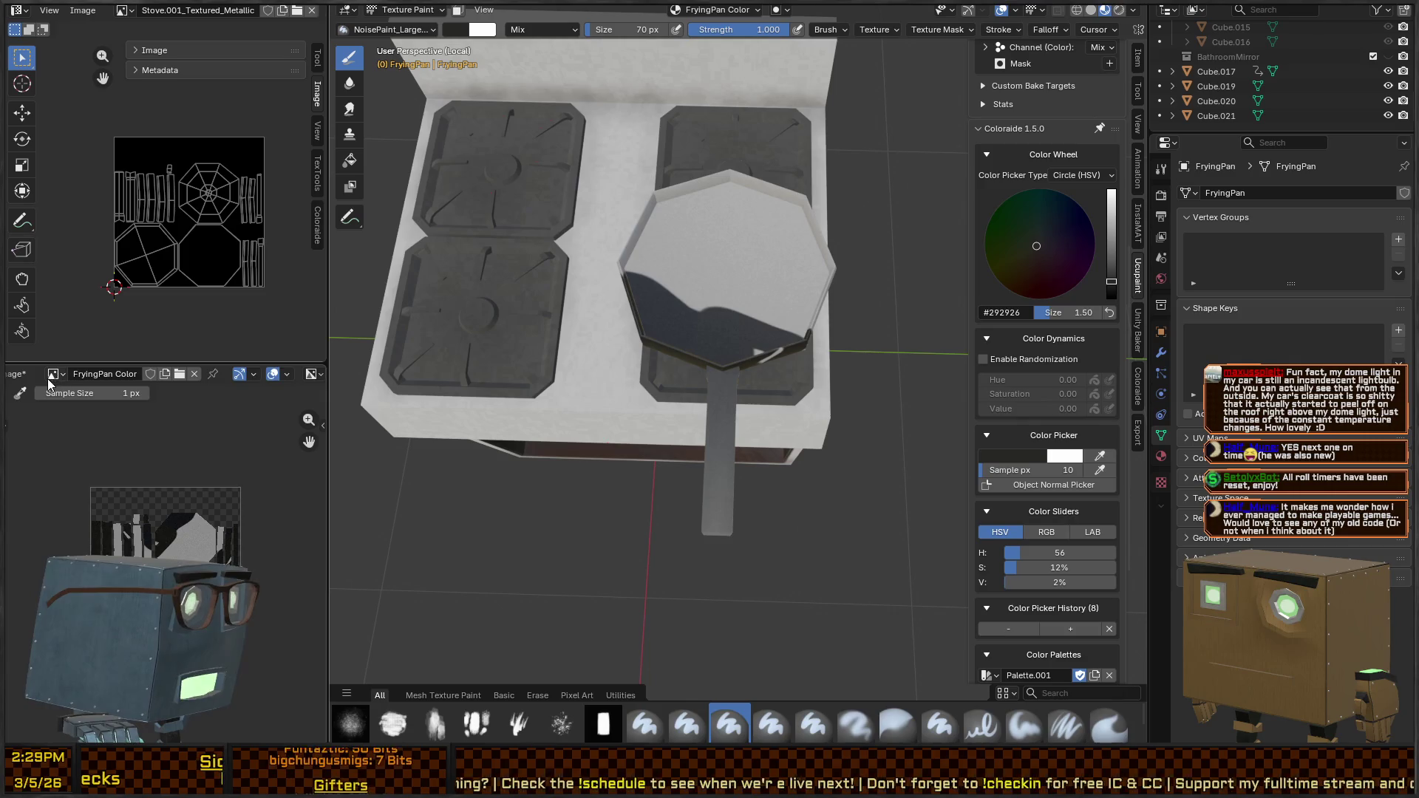
scroll(50, 378, up, 3)
click(137, 374)
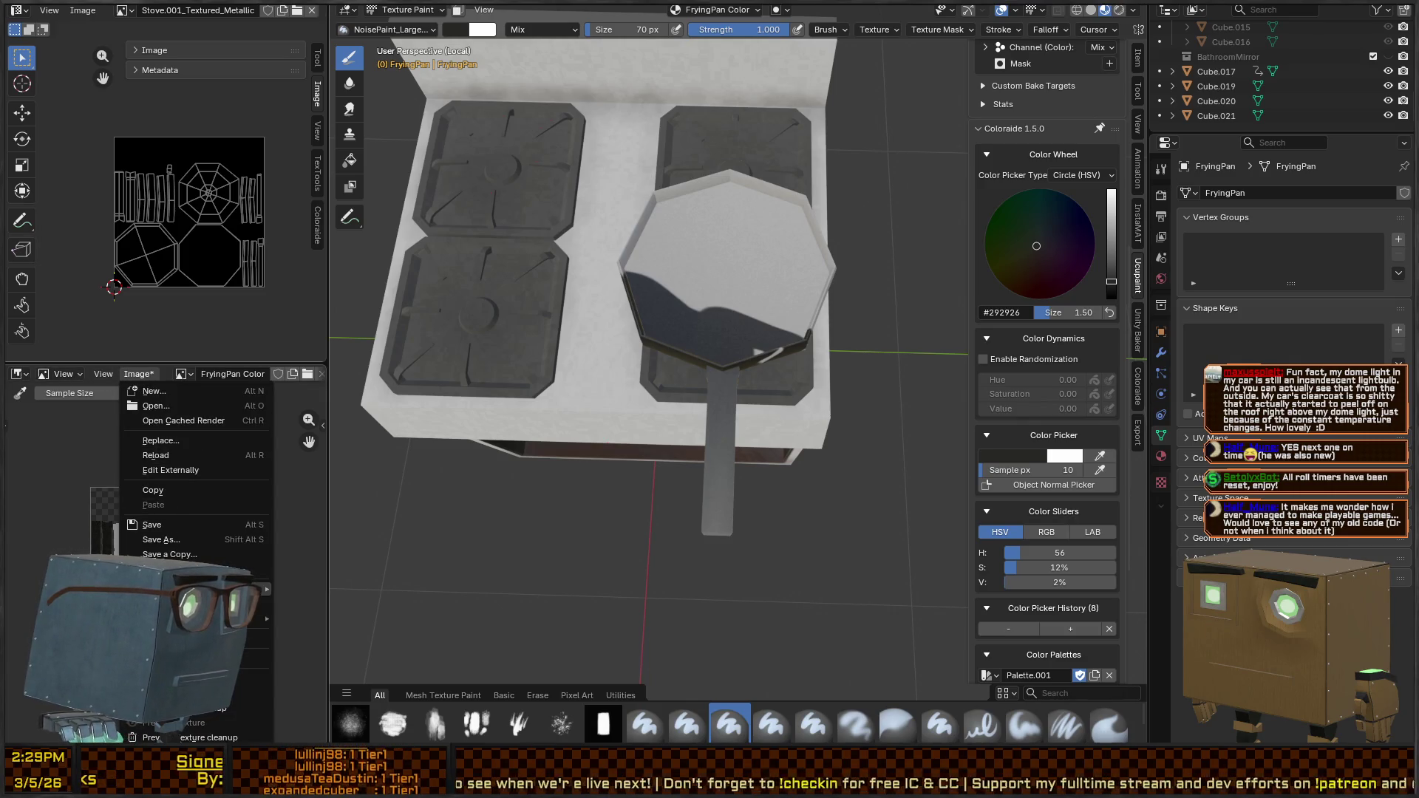
click(192, 613)
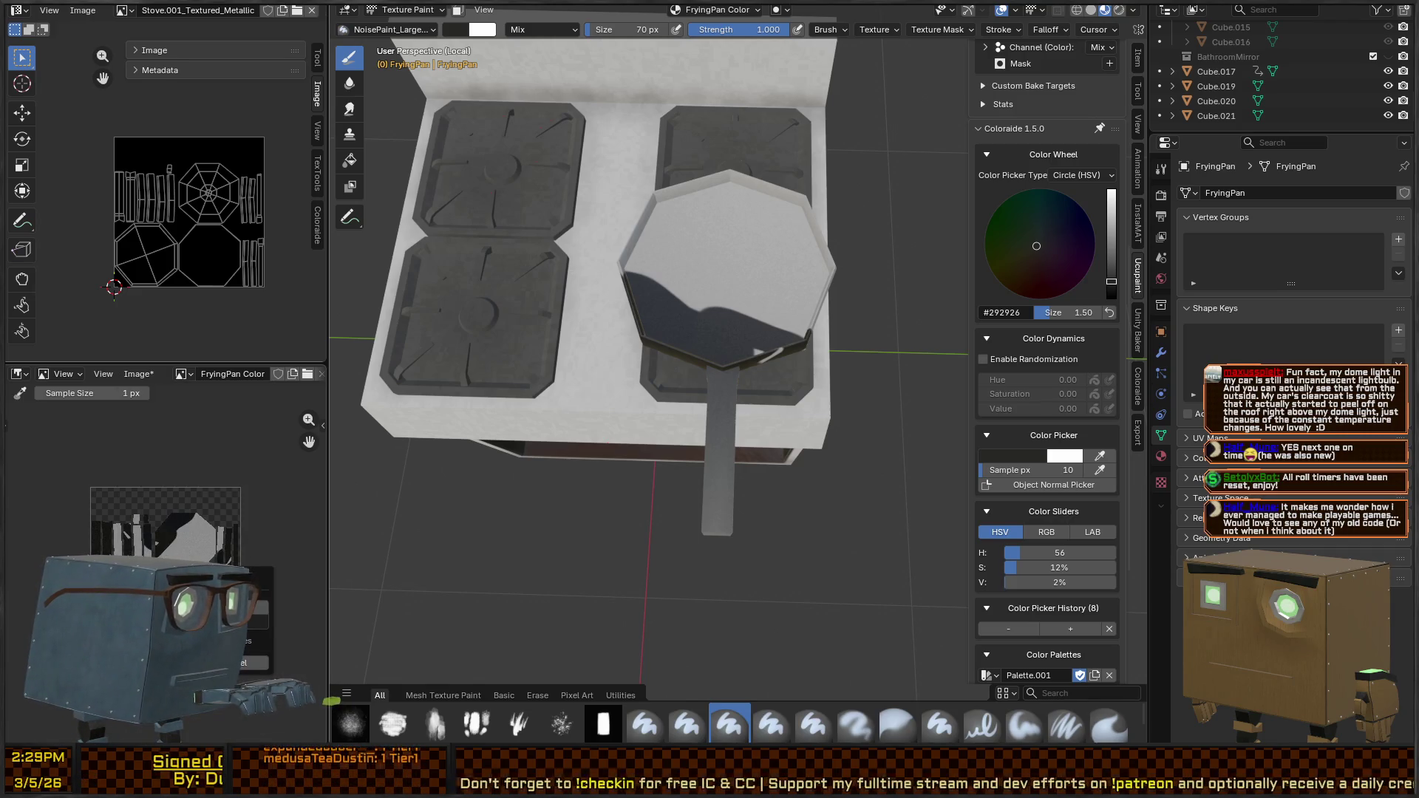
click(247, 640)
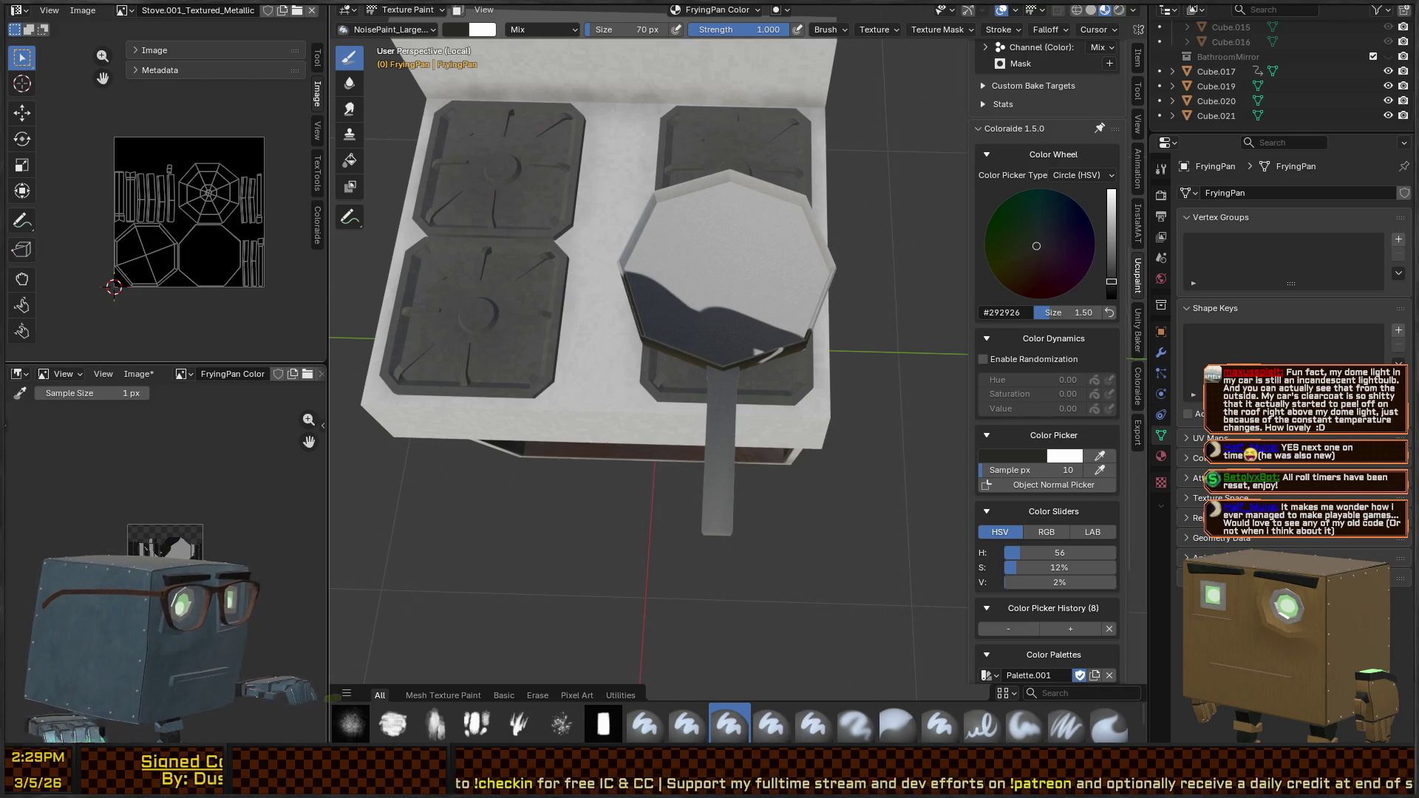
mouse_move(739, 342)
mouse_down()
mouse_move(732, 362)
mouse_move(820, 281)
mouse_move(780, 255)
mouse_up()
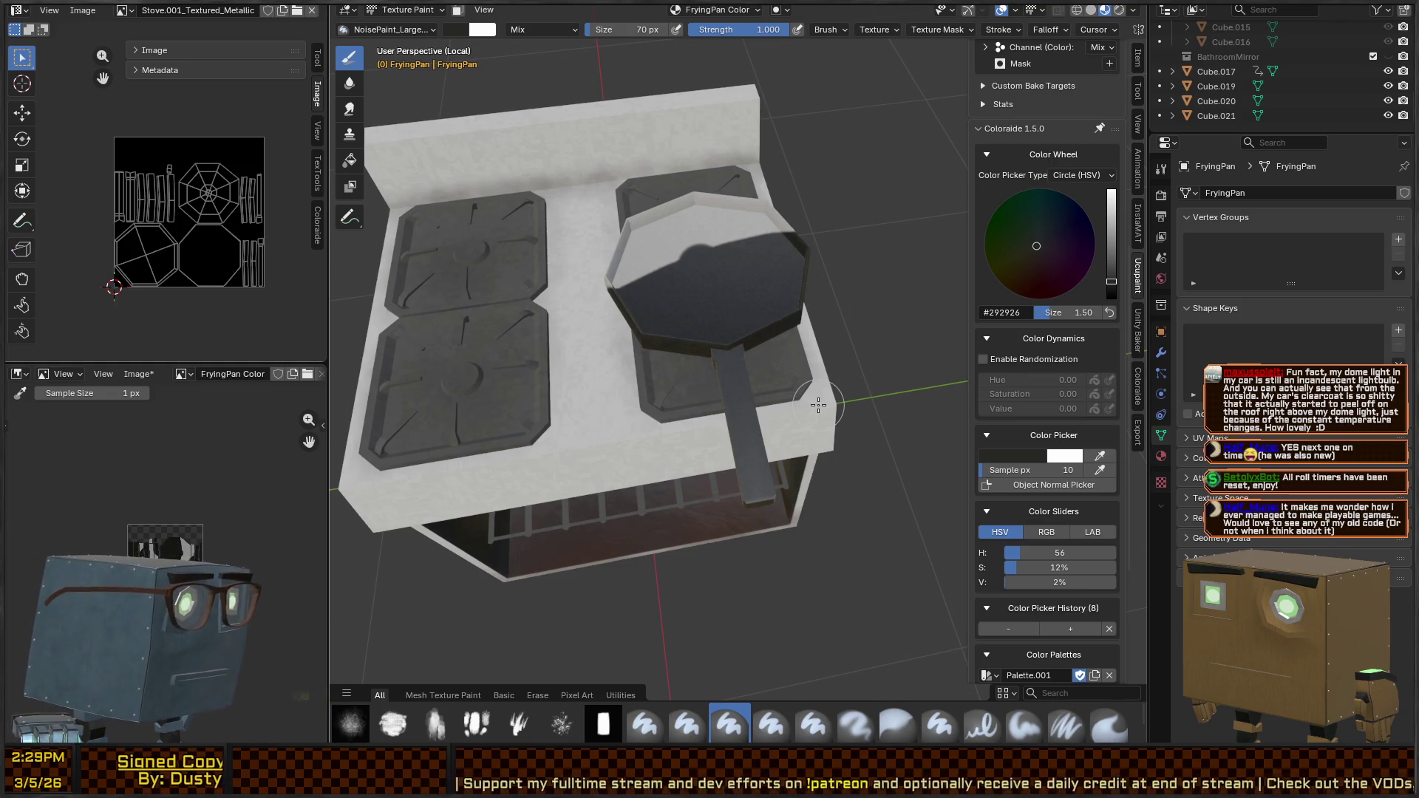
Try a red NoisePaint stroke down the handle from a top view, then undo it
key(KP_7)
key(KP_2)
key(KP_2)
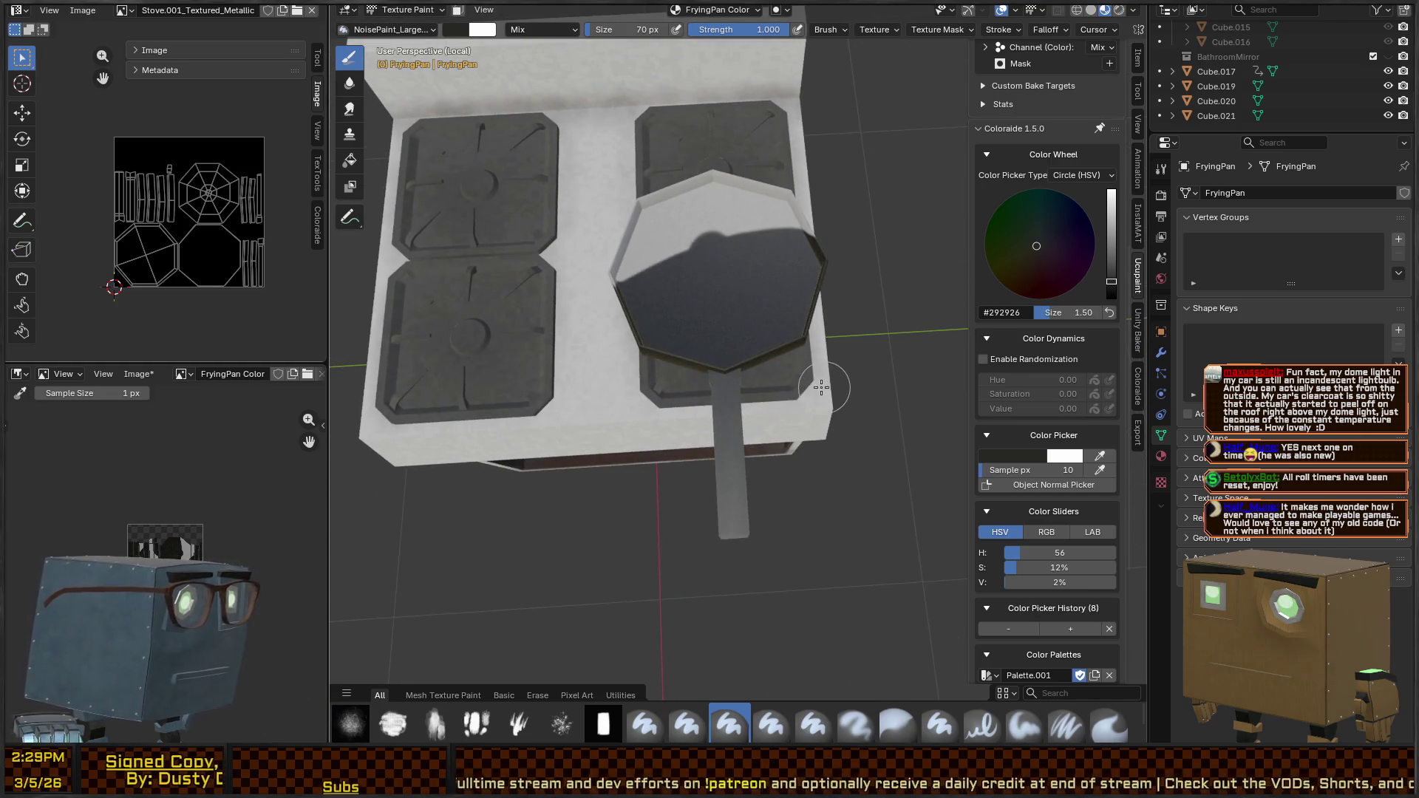
scroll(785, 279, up, 4)
key(KP_7)
key(KP_2)
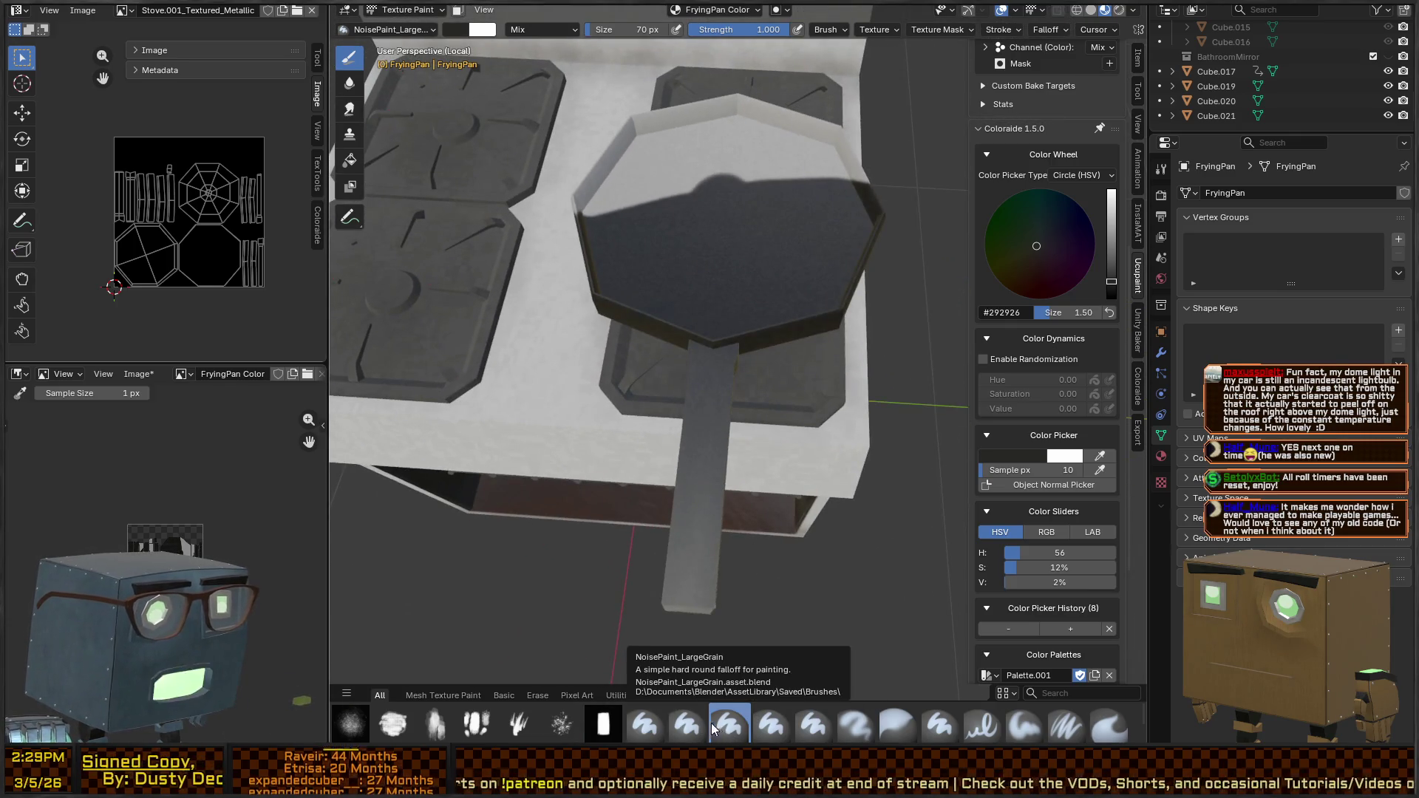
click(681, 726)
drag(728, 336, 683, 528)
key(ctrl+z)
key(ctrl+z)
key(ctrl+z)
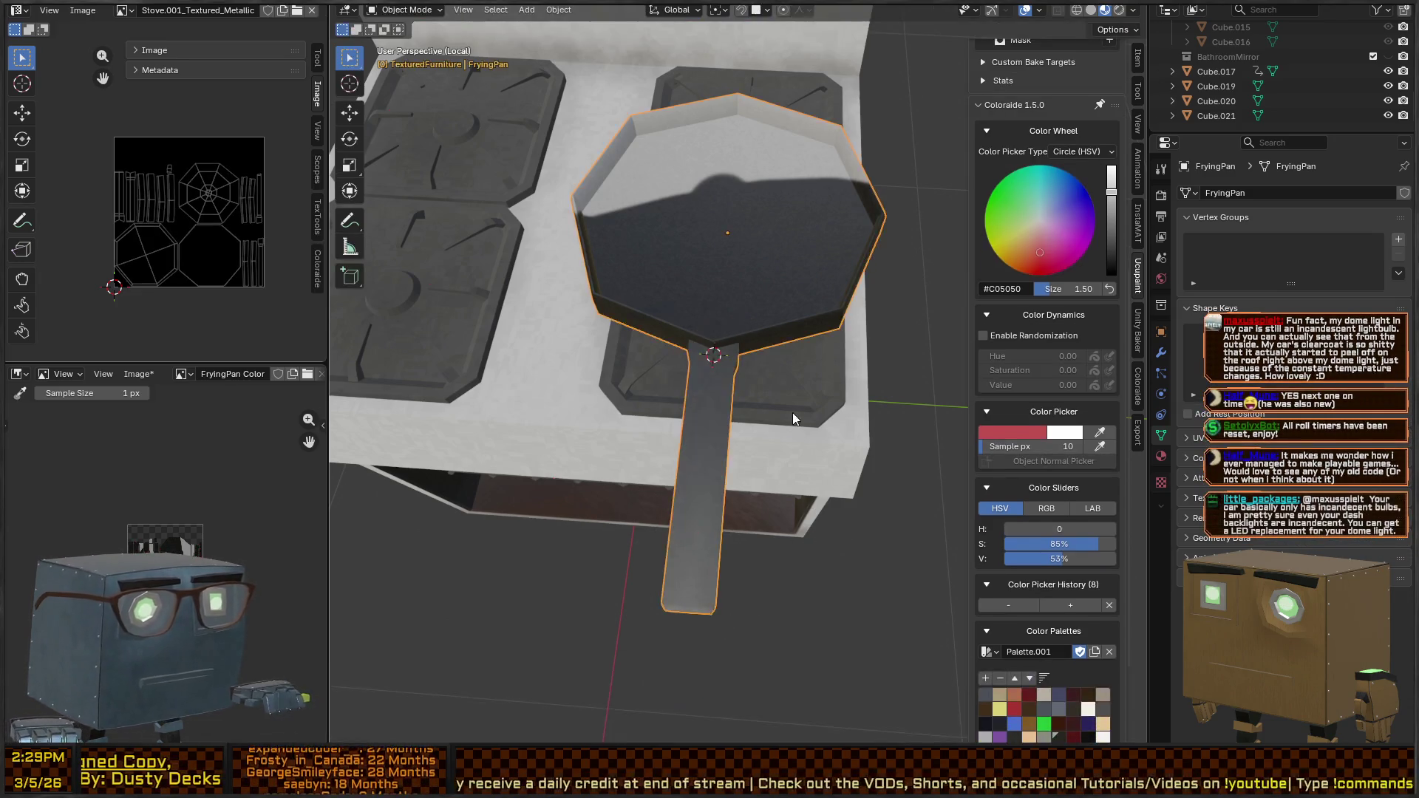
Apply the pan's scale, return to Texture Paint, and check the paint image's resize settings
key(Tab)
key(ctrl+a)
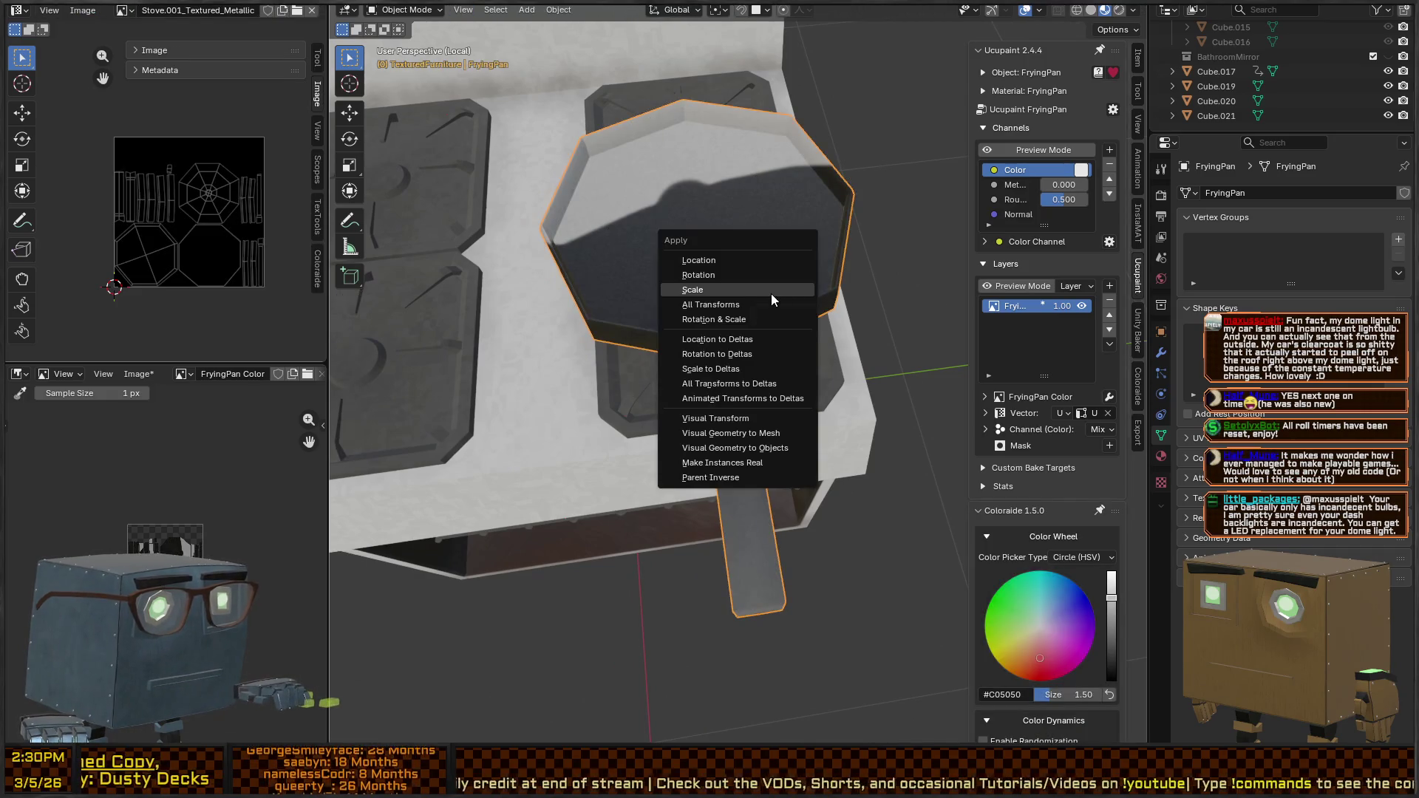
click(783, 292)
key(Tab)
key(ctrl+Tab)
mouse_move(713, 296)
mouse_down()
mouse_move(697, 566)
mouse_move(761, 602)
mouse_up()
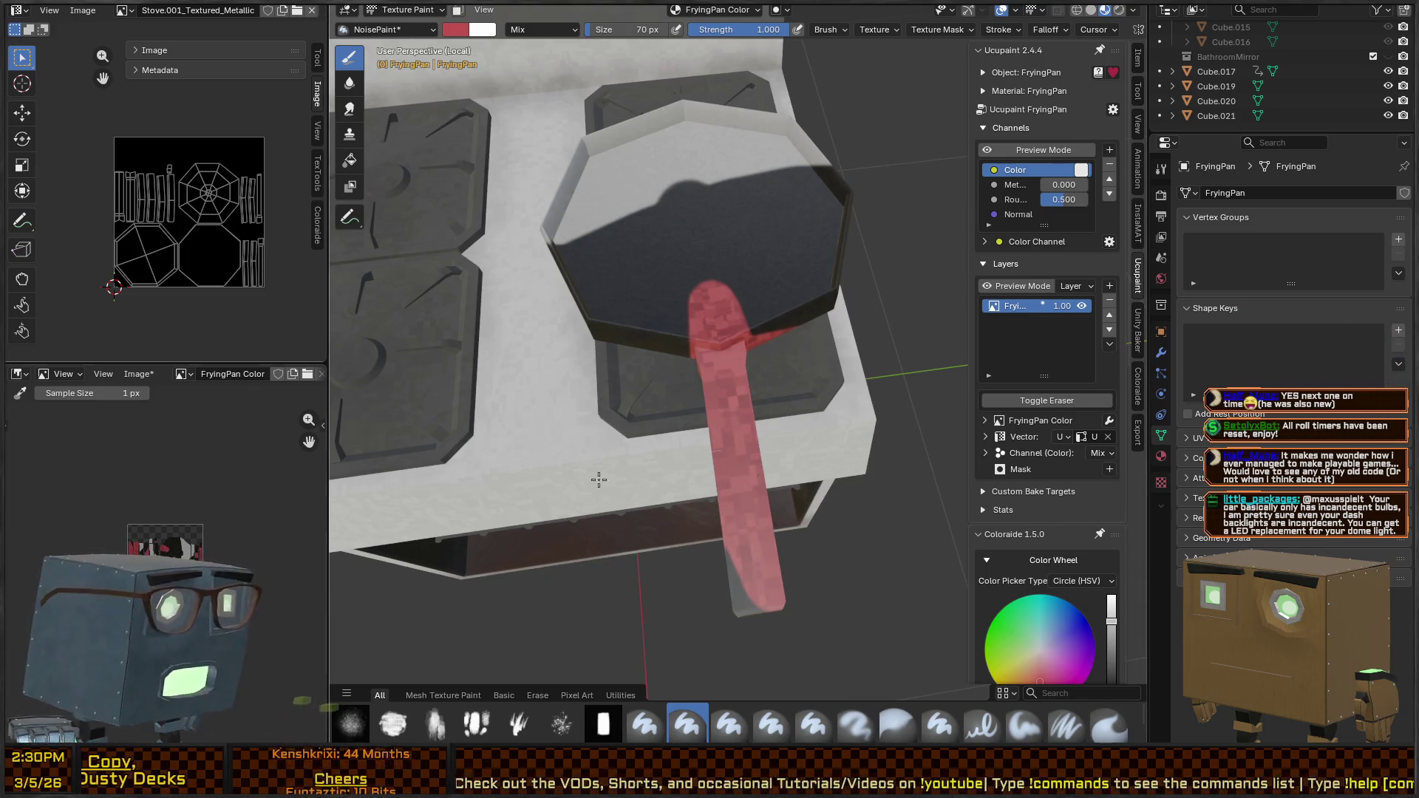
click(137, 374)
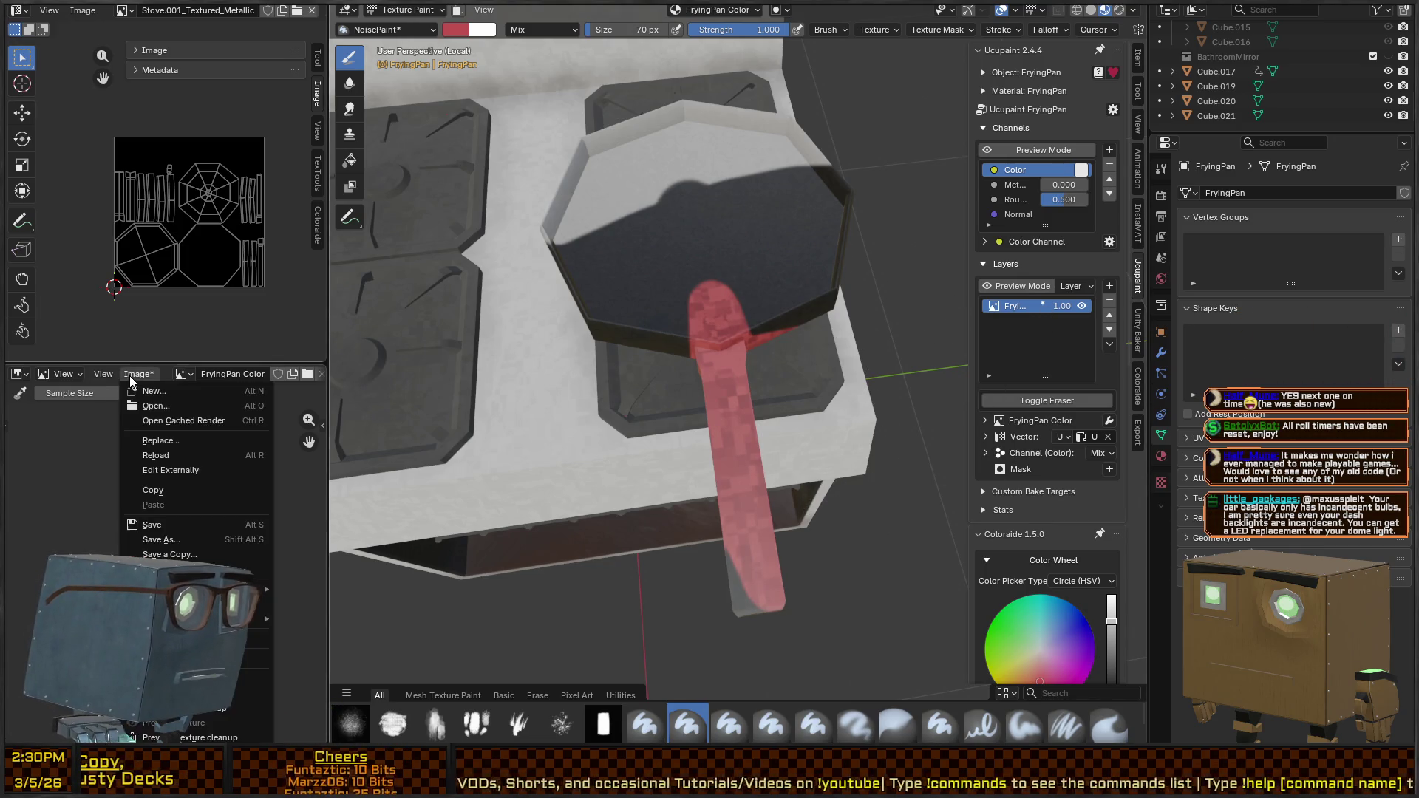
click(170, 604)
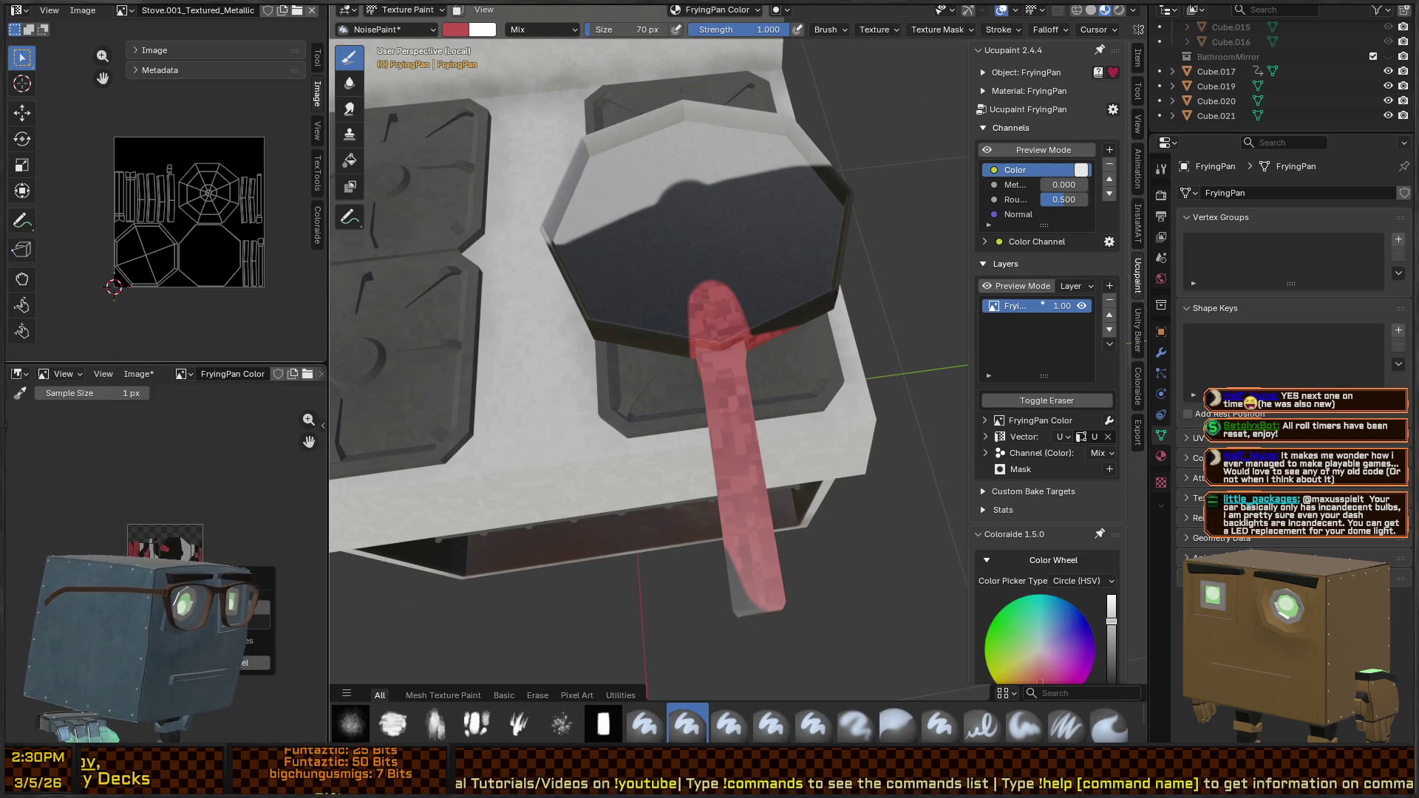
Mask painting to the handle's faces and paint them dark #232529
key(KP_6)
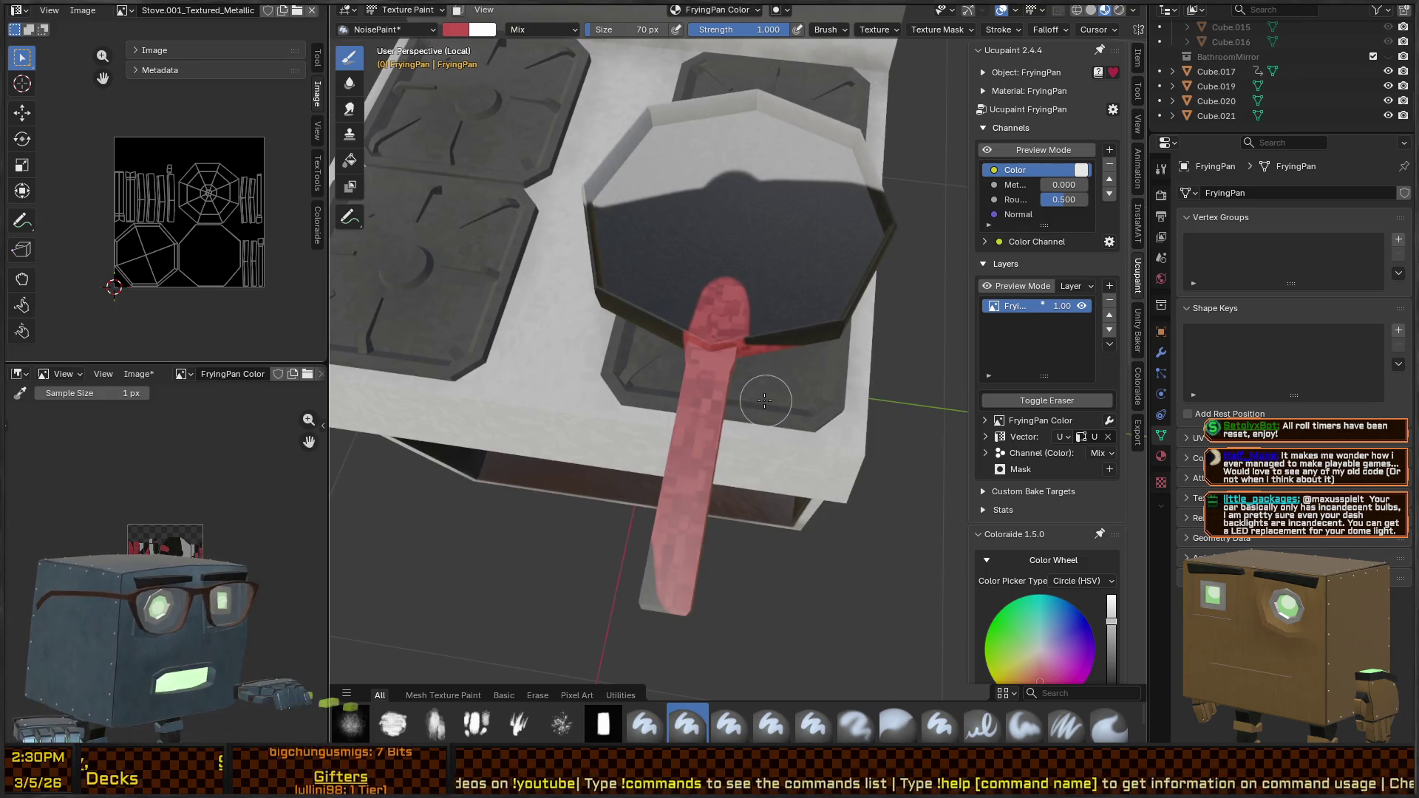
key(KP_6)
key(KP_6)
key(KP_6)
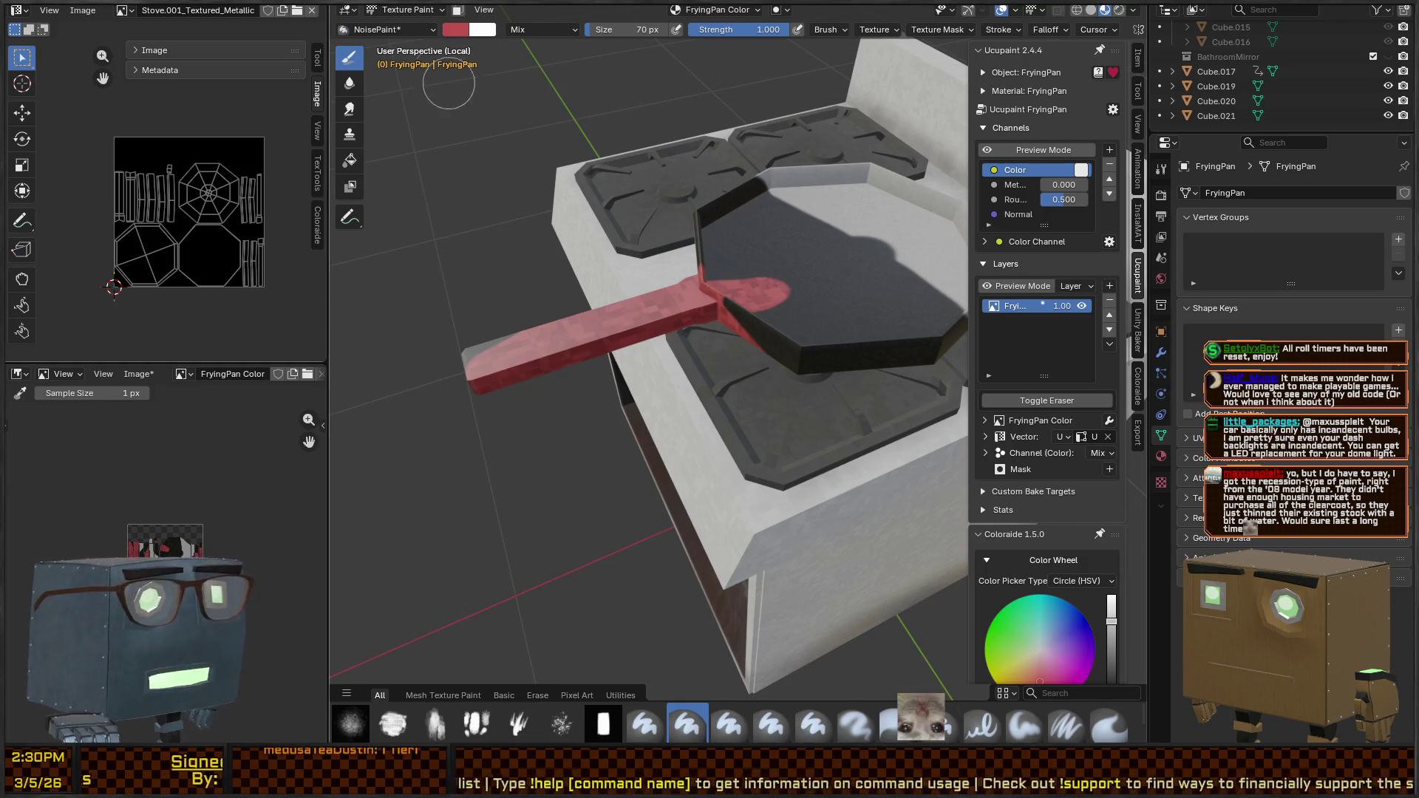
drag(654, 244, 681, 313)
click(458, 10)
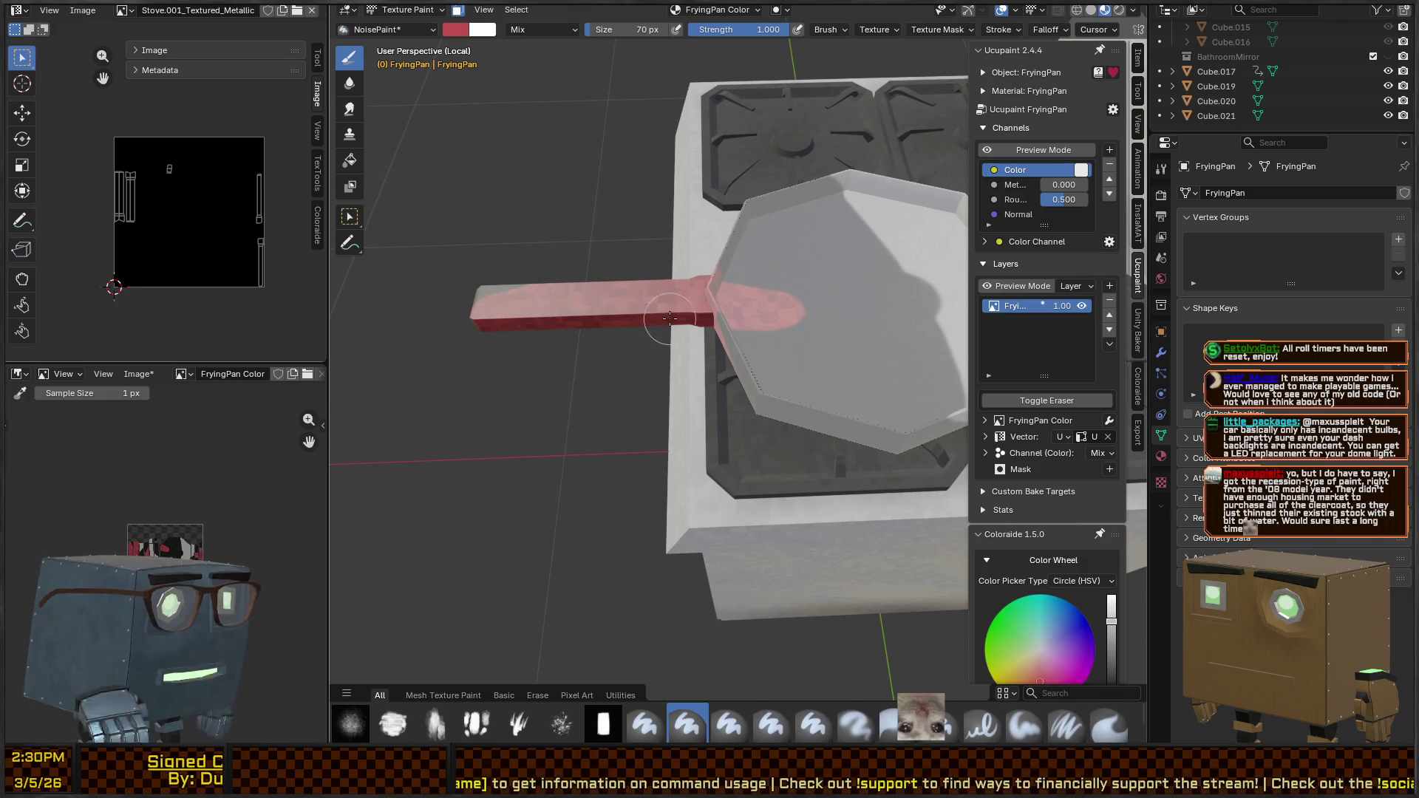
key(l)
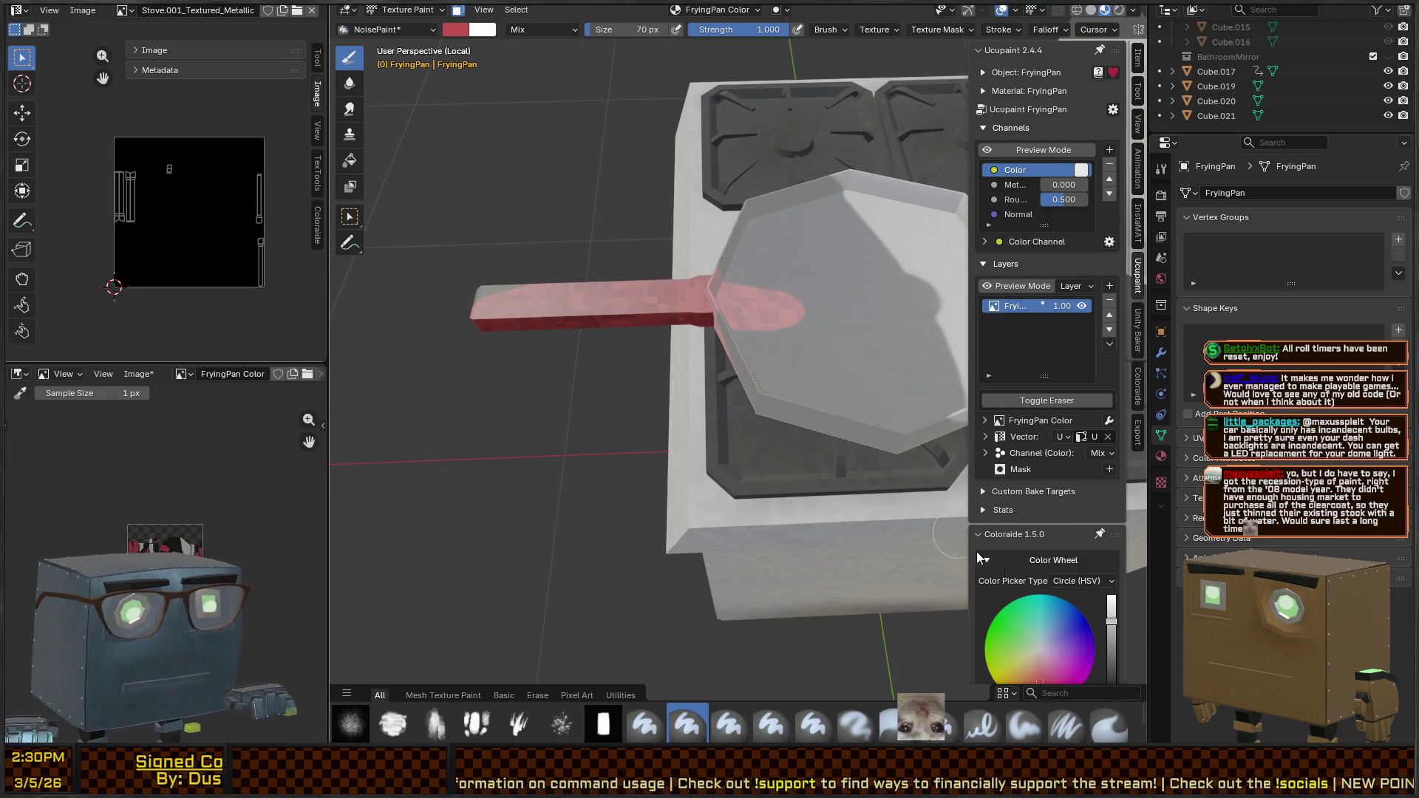
scroll(1053, 470, down, 10)
scroll(1053, 470, down, 6)
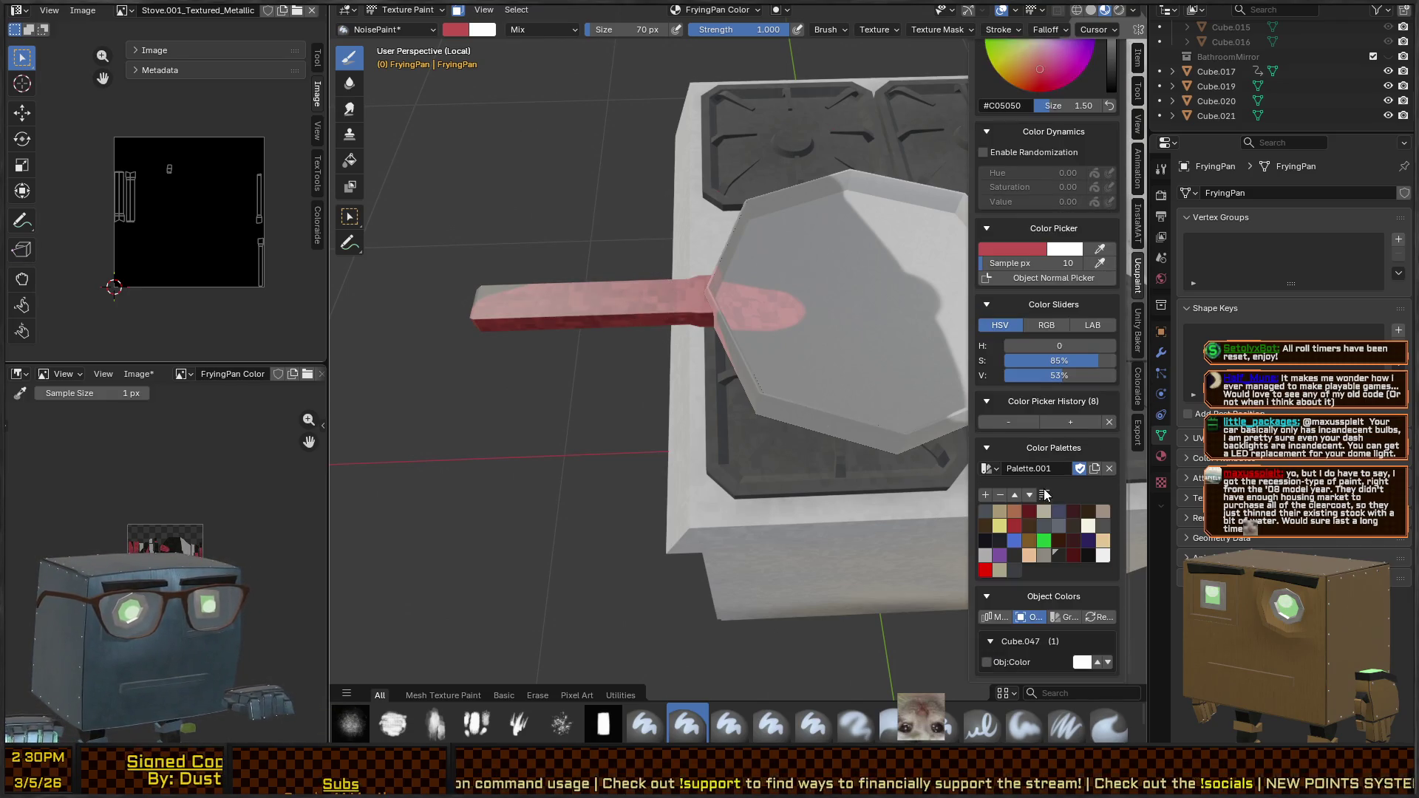
click(1005, 543)
mouse_move(480, 307)
mouse_down()
mouse_move(634, 299)
mouse_move(708, 318)
mouse_move(817, 396)
mouse_move(961, 310)
mouse_up()
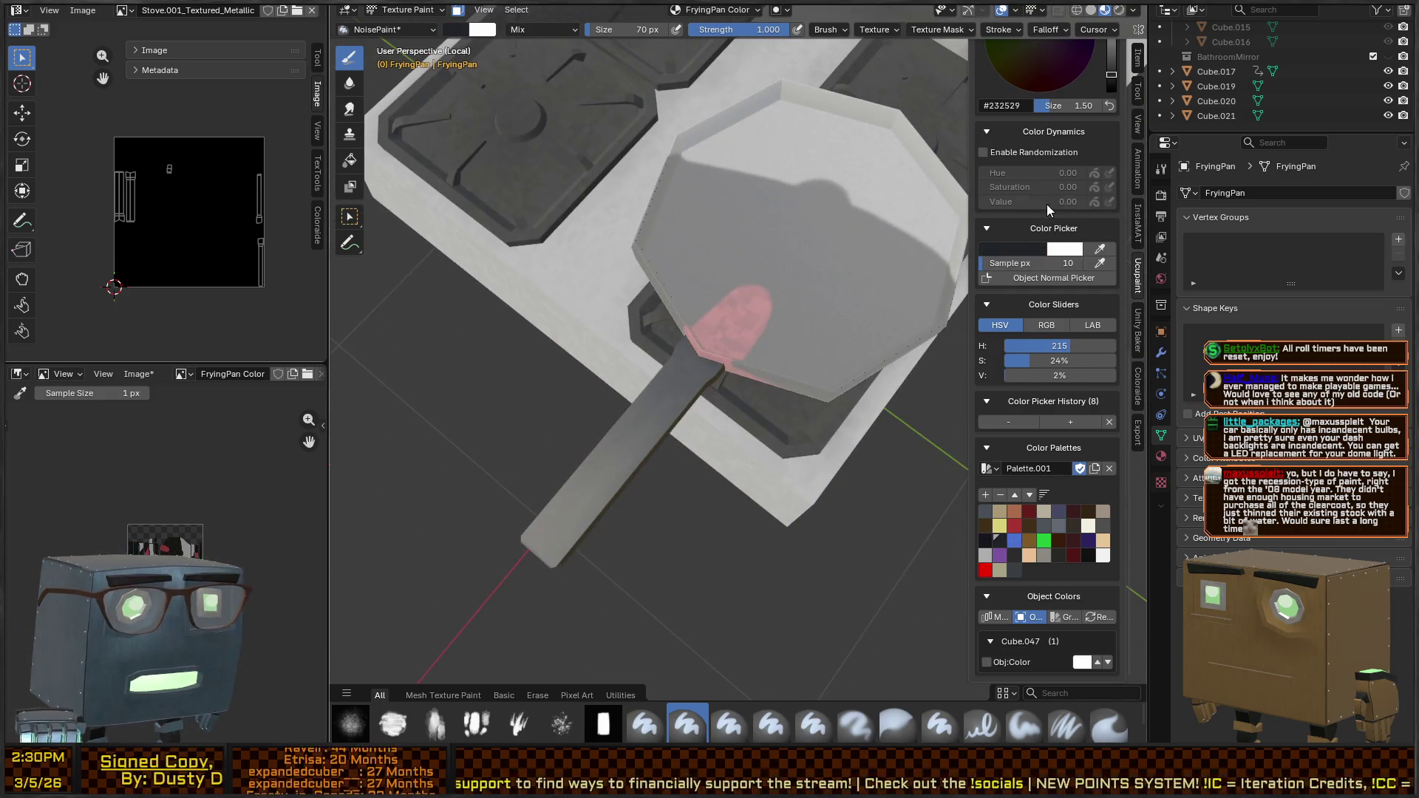
Raise the frying pan's roughness to 1.000 in Ucupaint
scroll(1046, 204, up, 15)
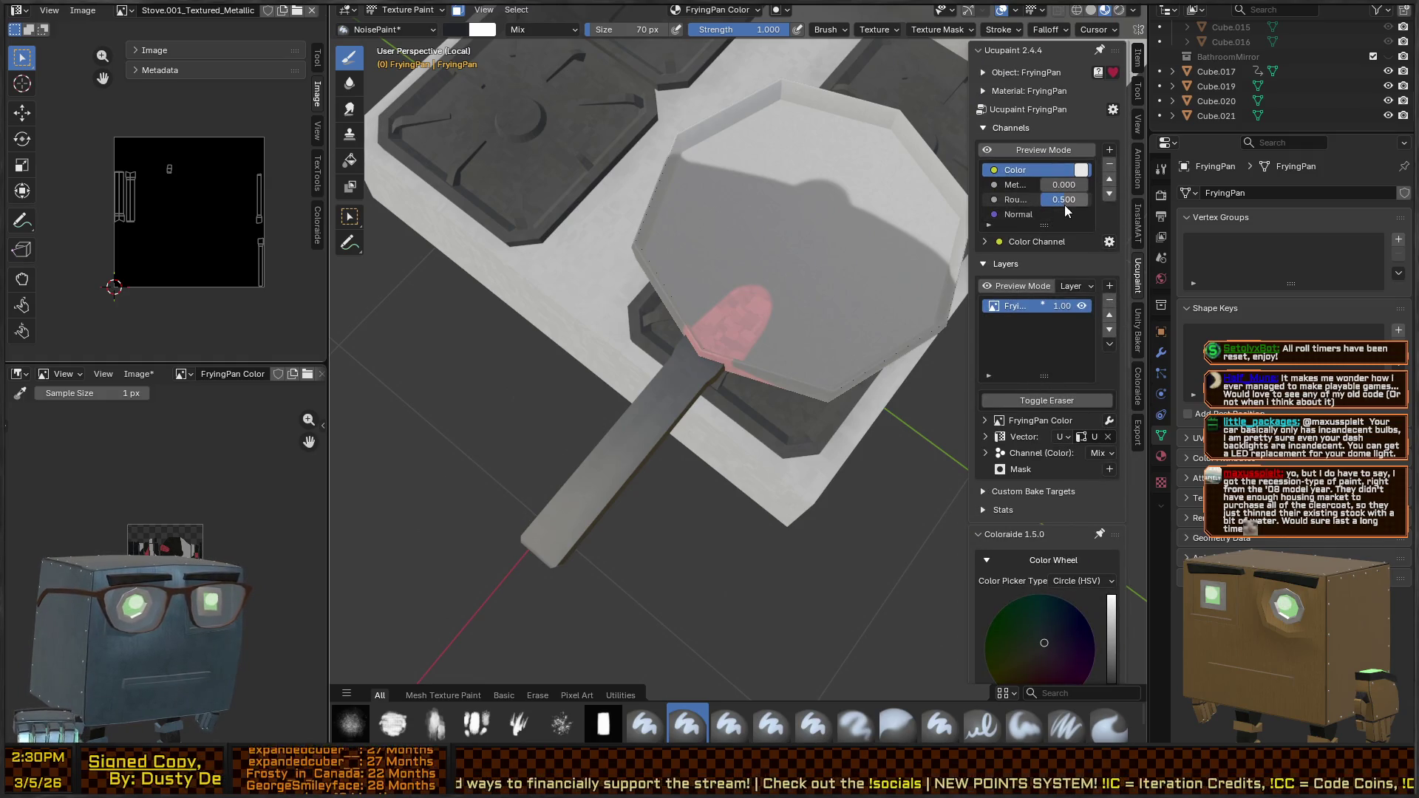
drag(1065, 209, 1101, 209)
mouse_move(784, 384)
mouse_down()
mouse_move(687, 326)
mouse_move(733, 306)
mouse_up()
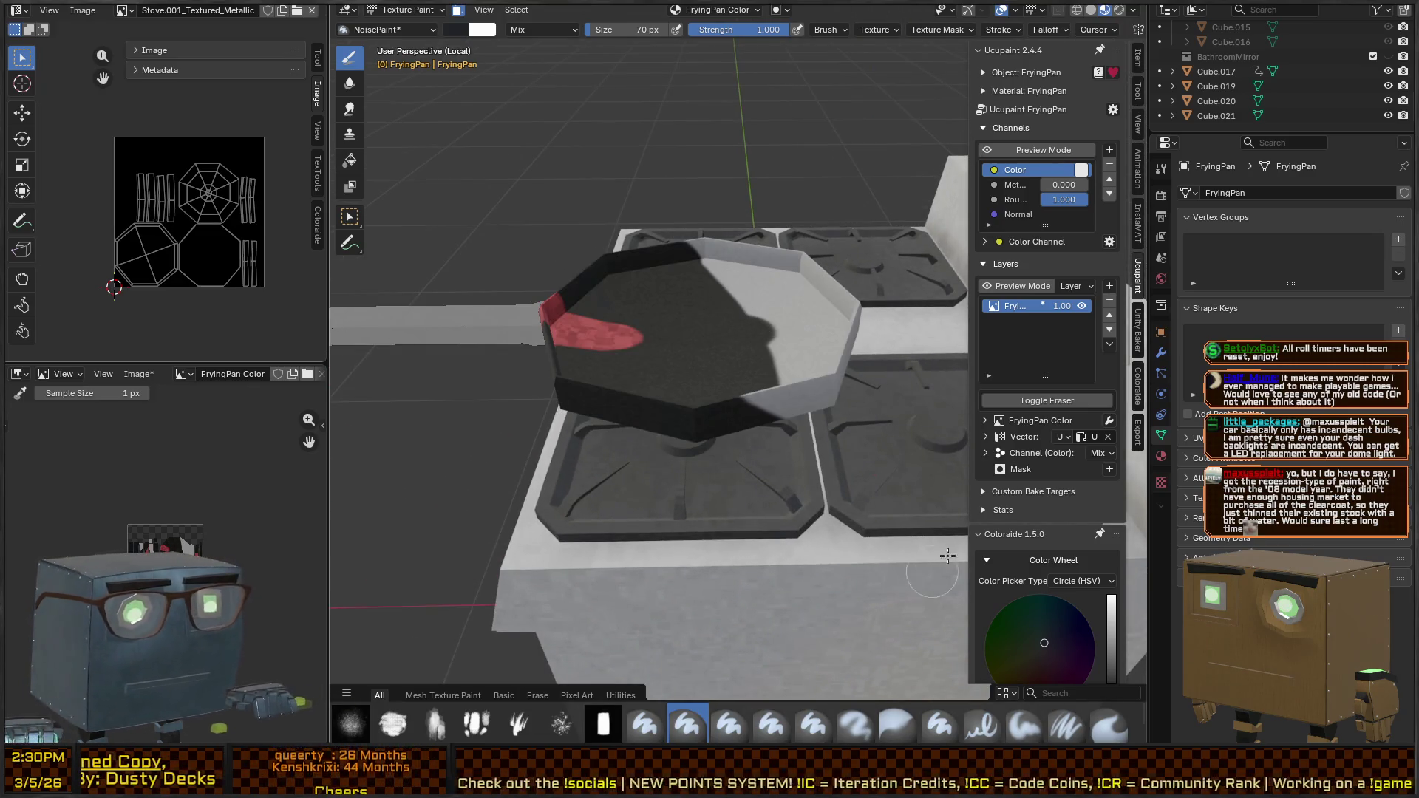
Paint the whole frying pan with the near-black #19181F palette colour
scroll(1043, 516, down, 10)
scroll(1053, 507, down, 8)
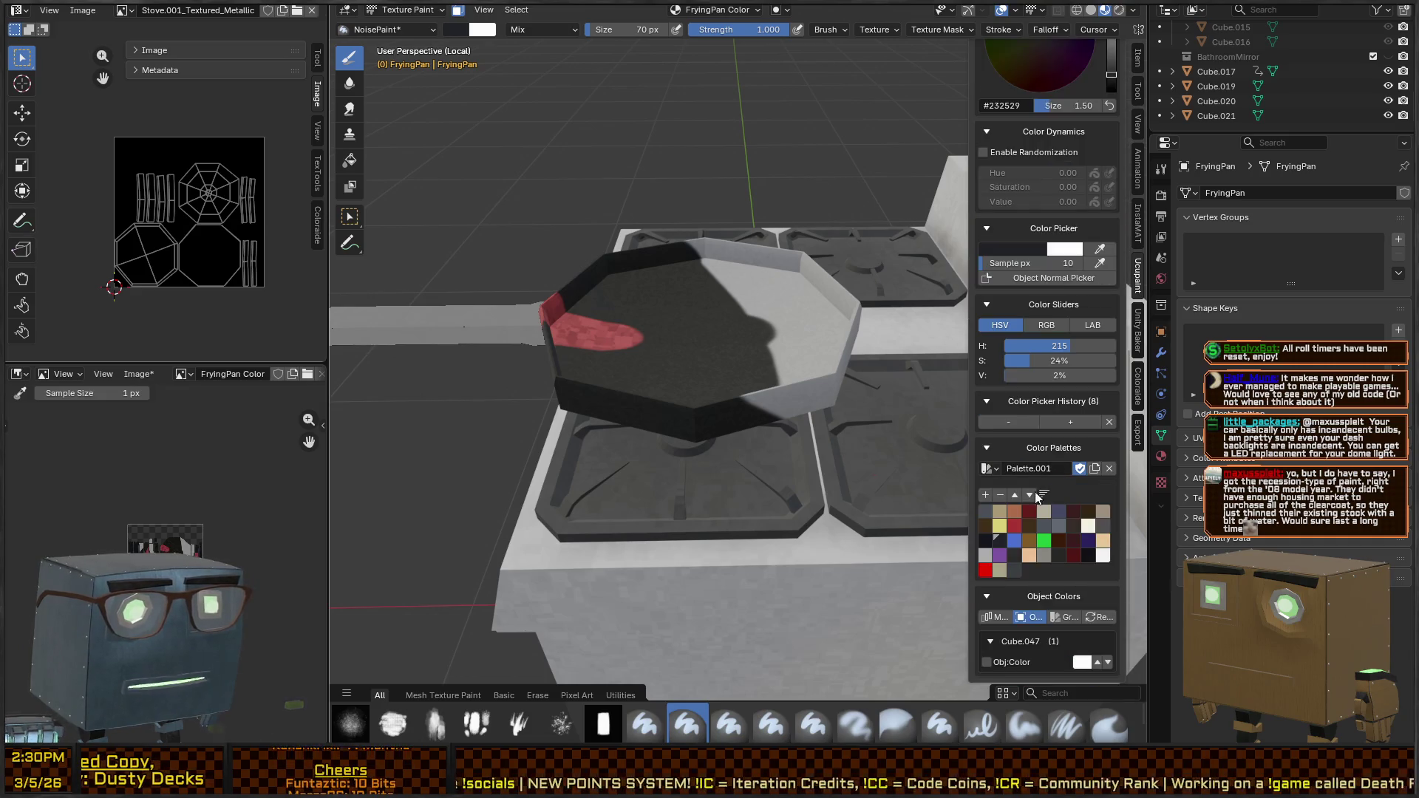
click(985, 555)
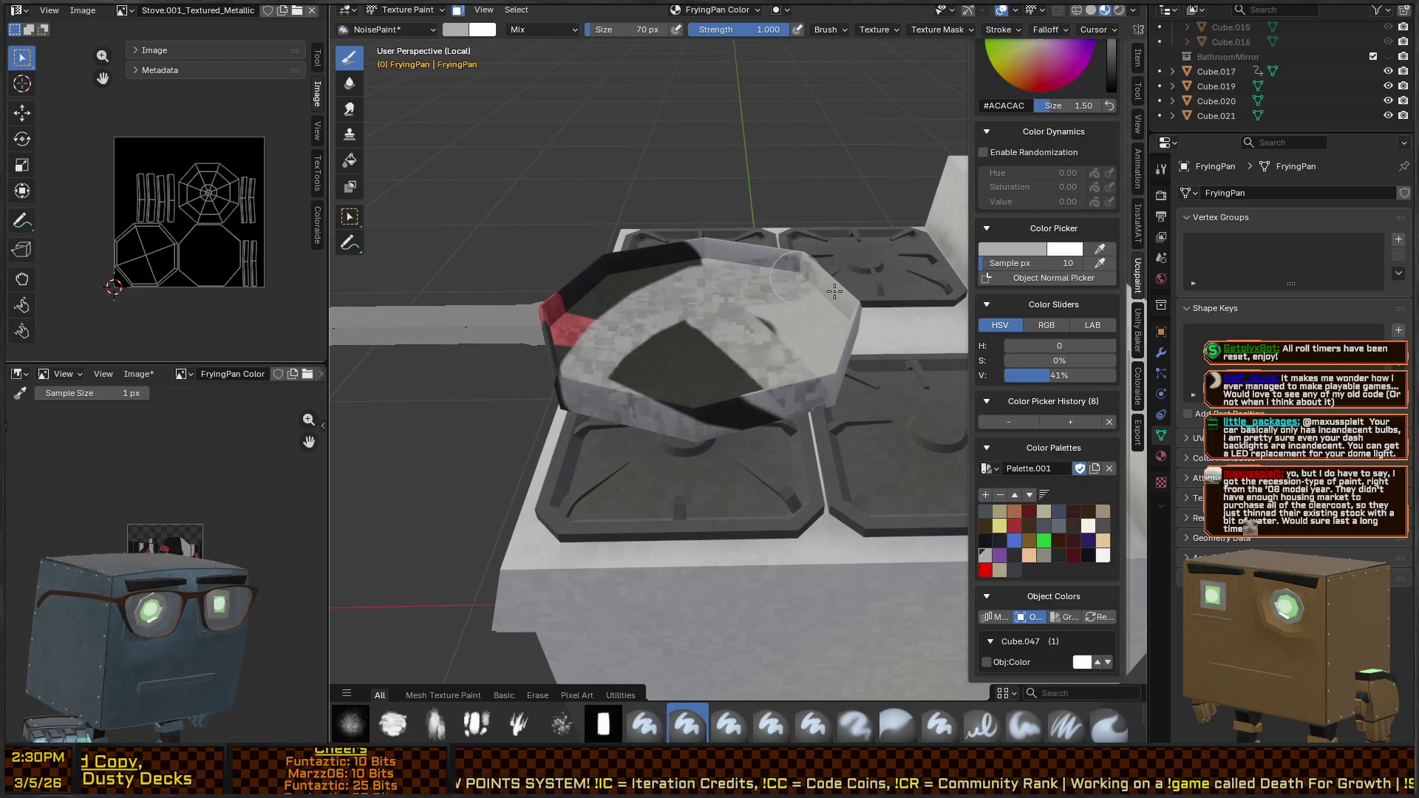
scroll(1044, 414, up, 12)
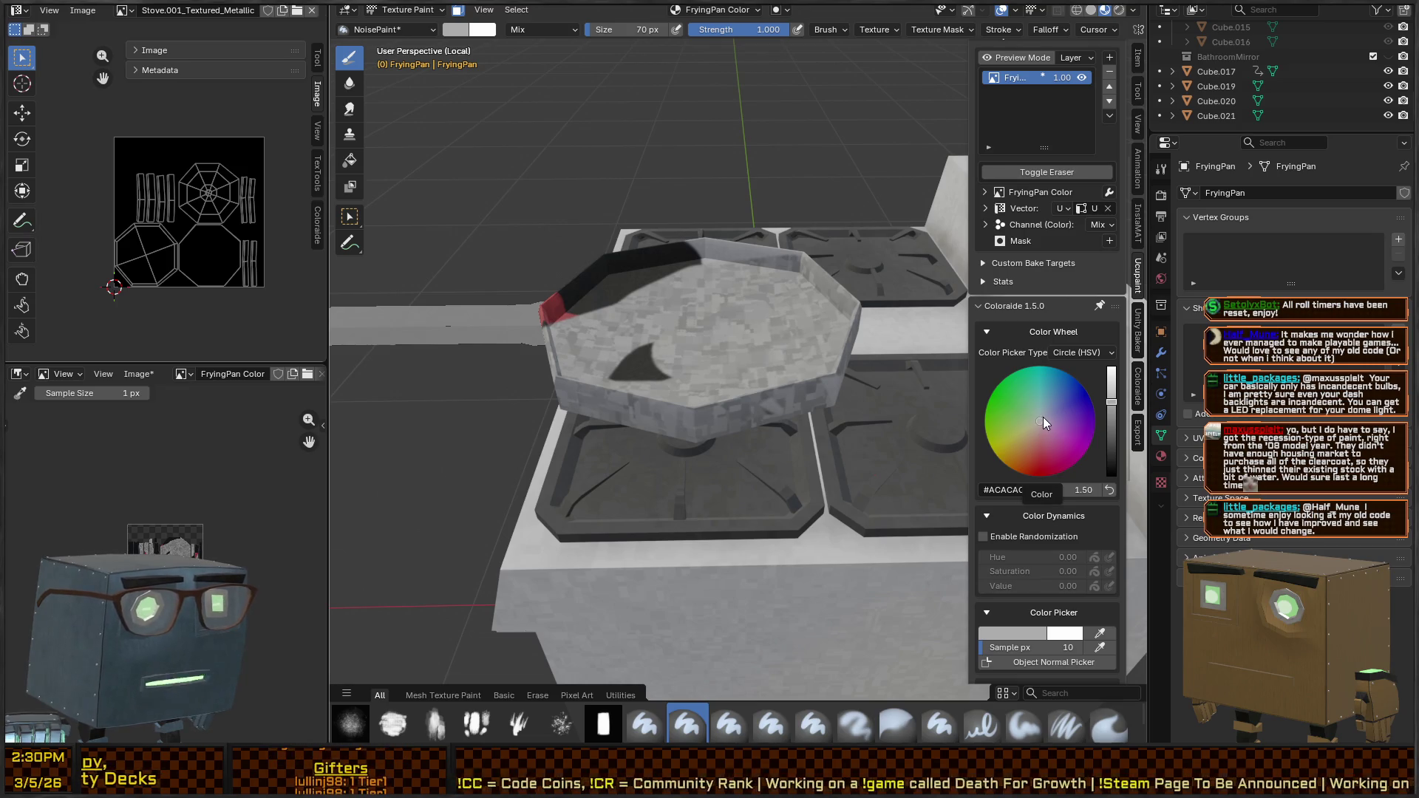
scroll(1000, 482, down, 12)
click(985, 540)
mouse_move(640, 311)
mouse_down()
mouse_move(591, 347)
mouse_move(650, 284)
mouse_move(786, 364)
mouse_move(588, 421)
mouse_move(595, 303)
mouse_move(688, 214)
mouse_move(836, 237)
mouse_move(842, 376)
mouse_move(868, 299)
mouse_up()
drag(775, 335, 761, 365)
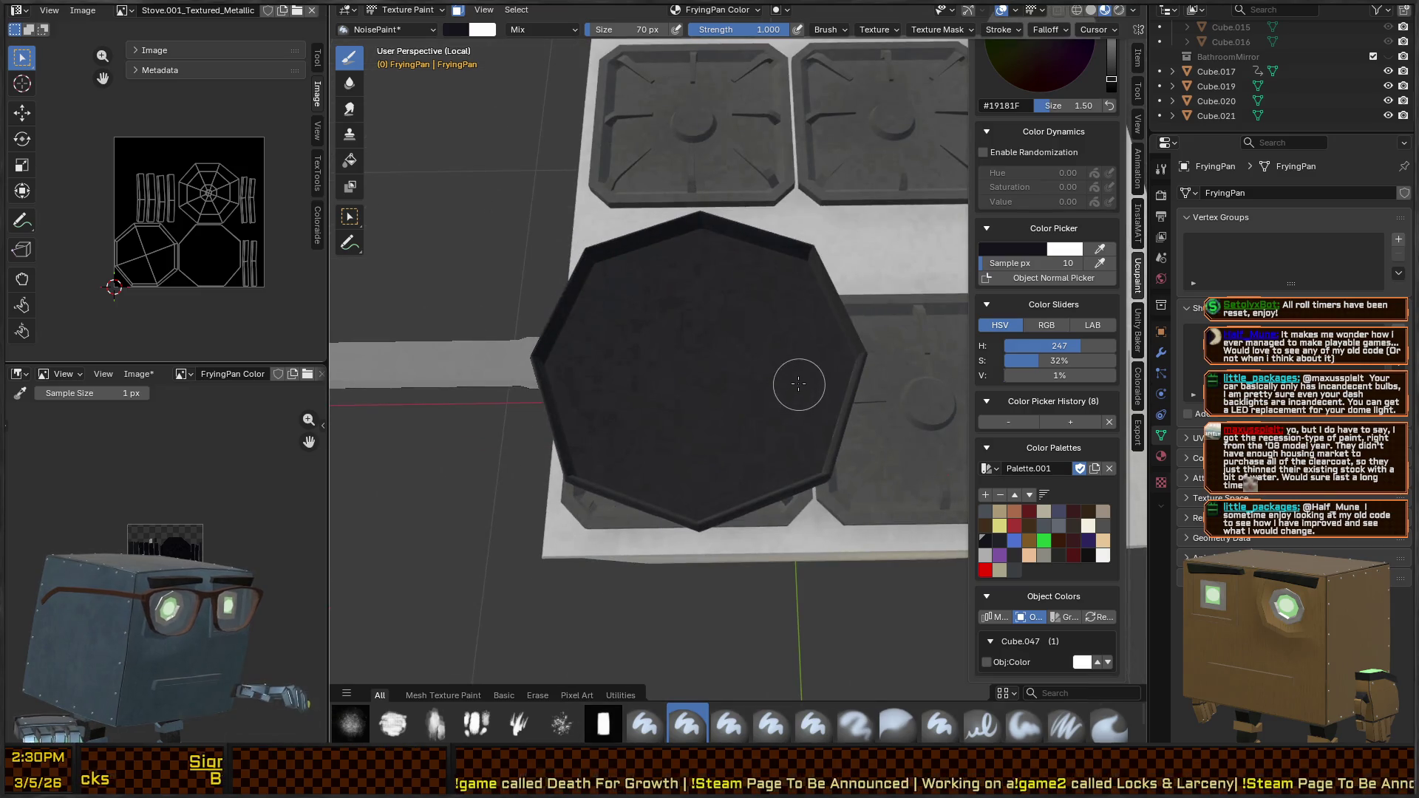
Save the file with Ctrl+S and switch the pan back to Object Mode
key(ctrl+s)
key(Escape)
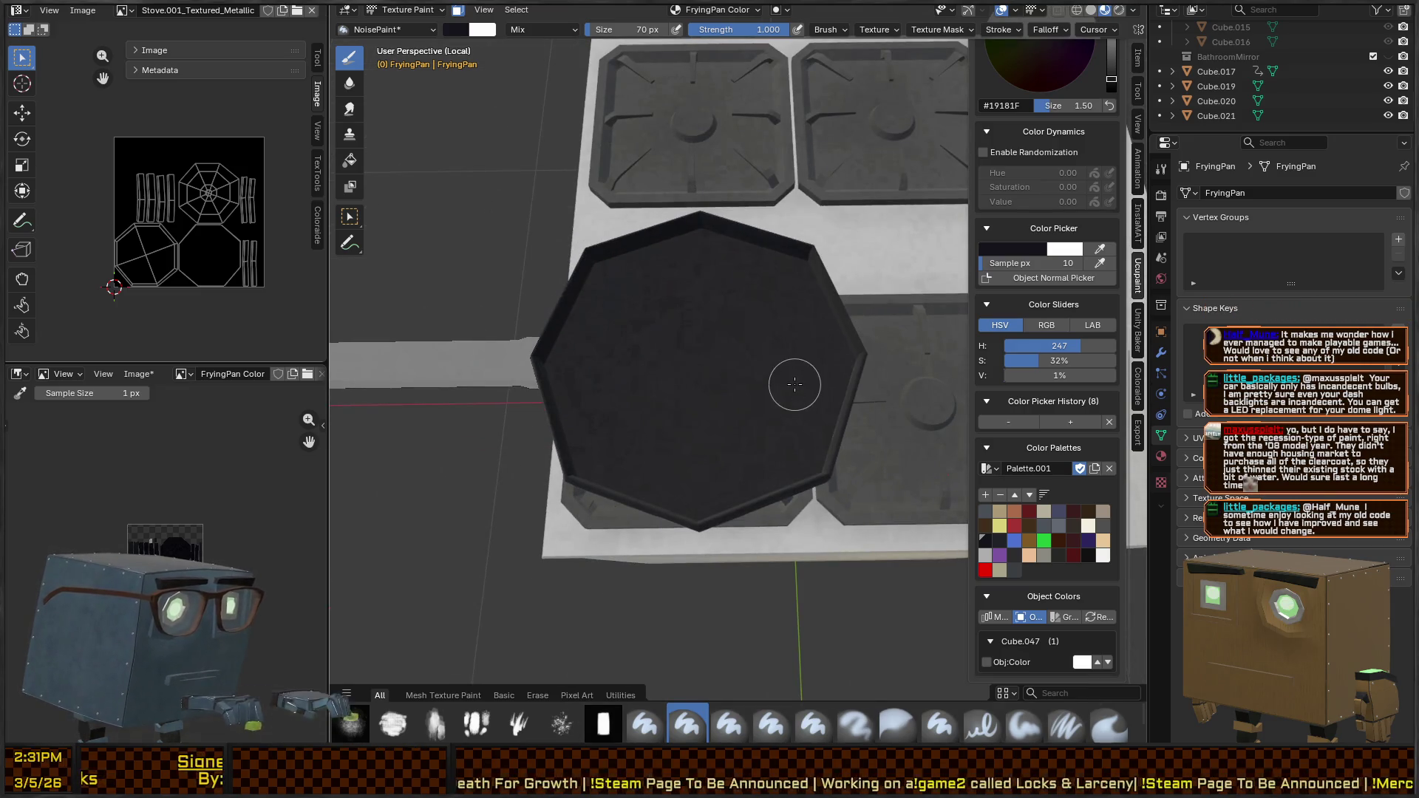
key(ctrl+Tab)
click(643, 348)
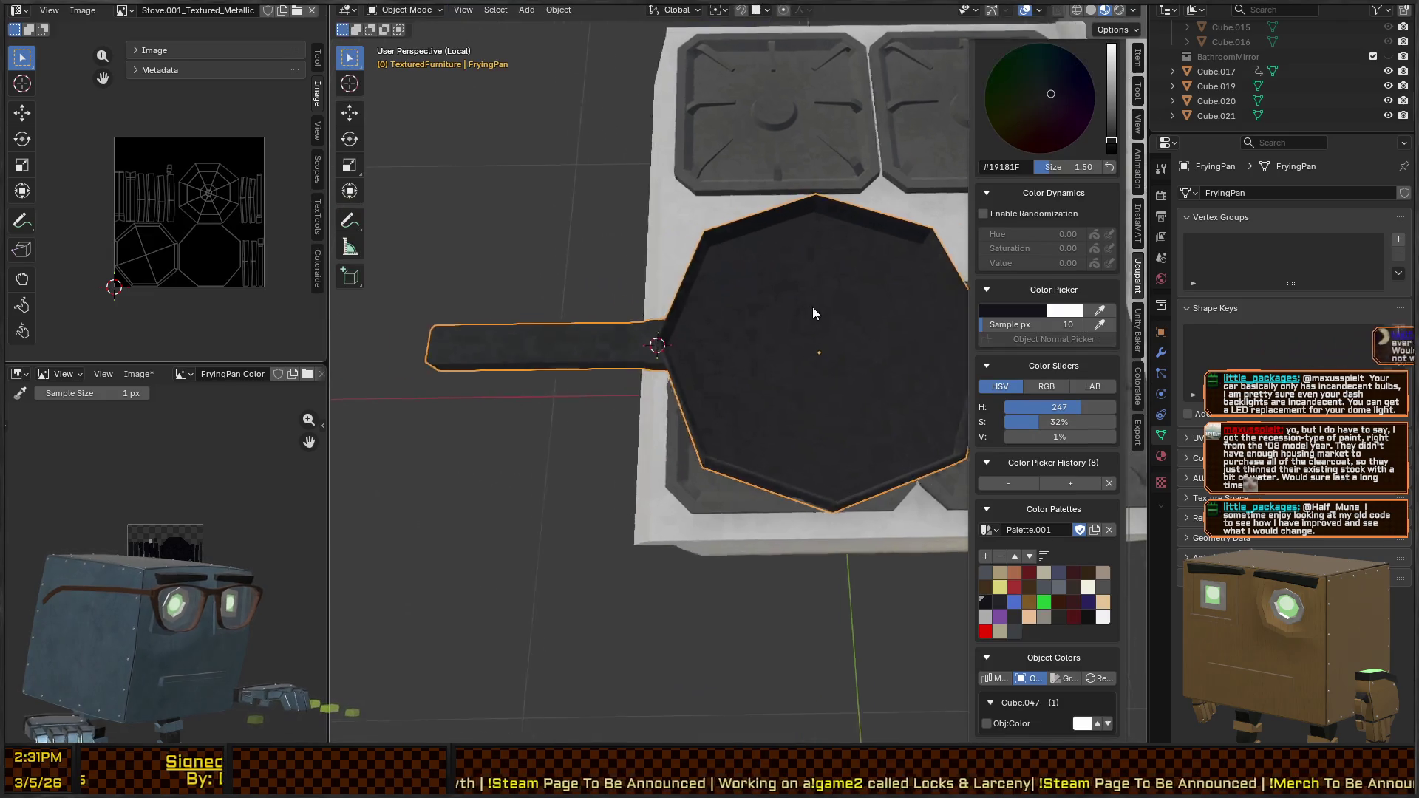
Return to Texture Paint and paint the handle dark reddish-brown along its length
key(ctrl+Tab)
click(790, 237)
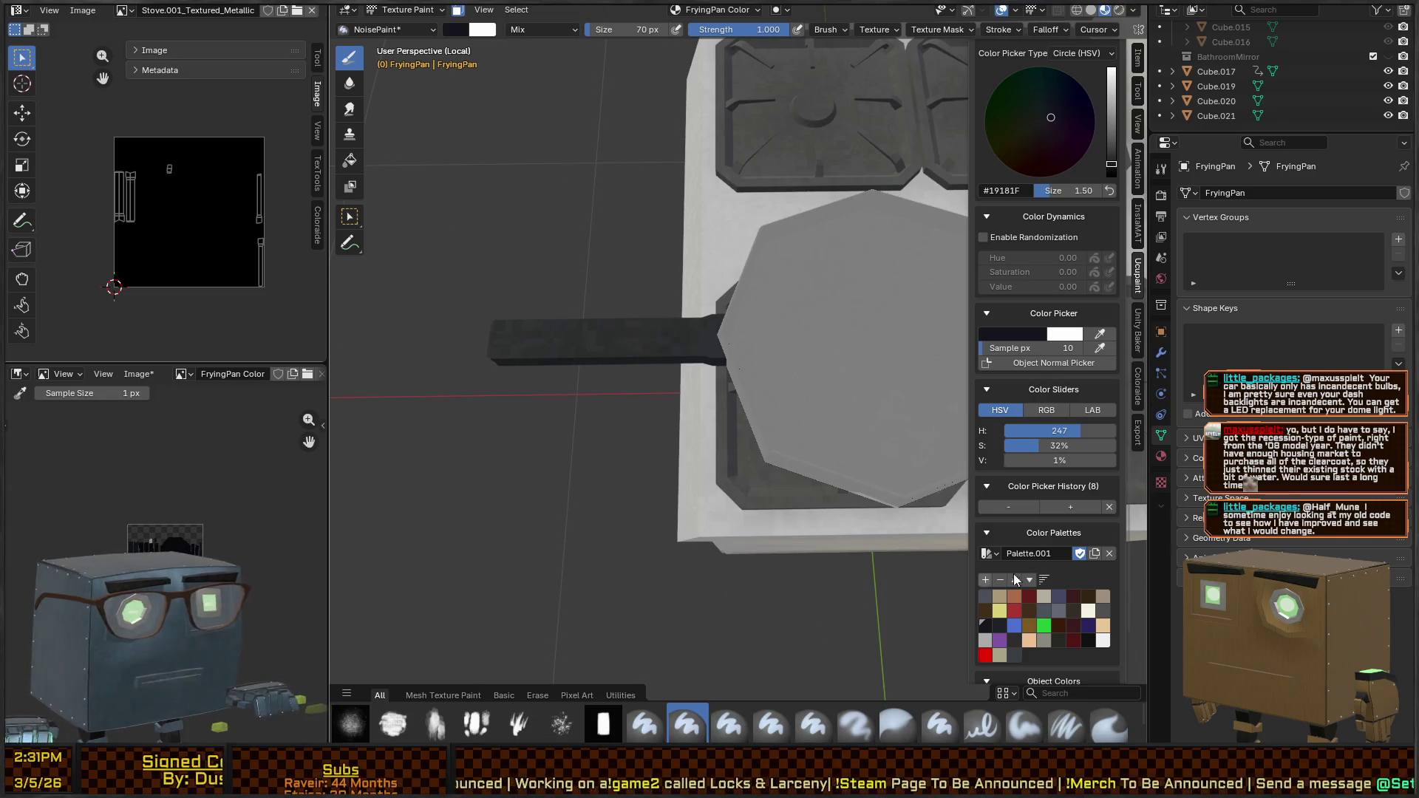
click(1085, 596)
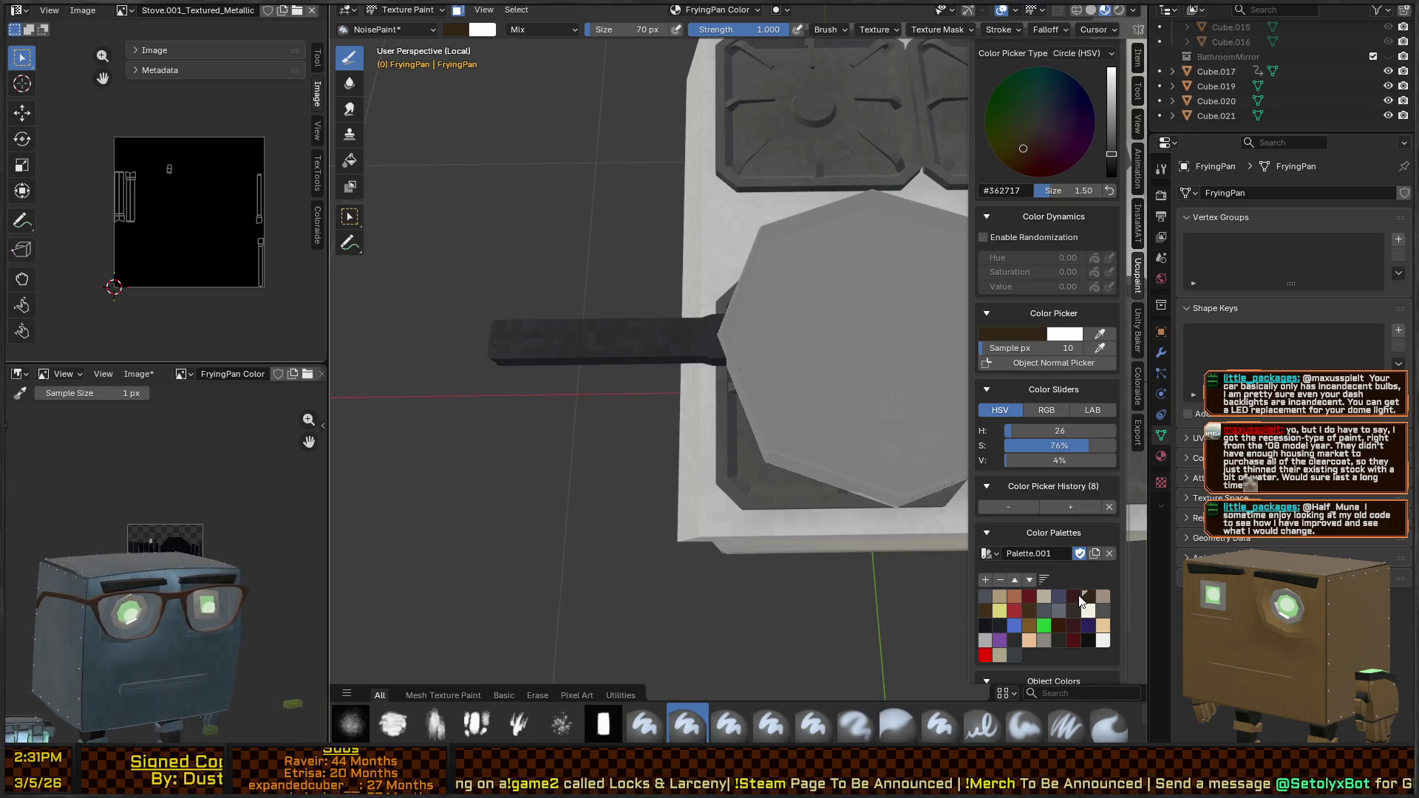
drag(648, 313, 755, 282)
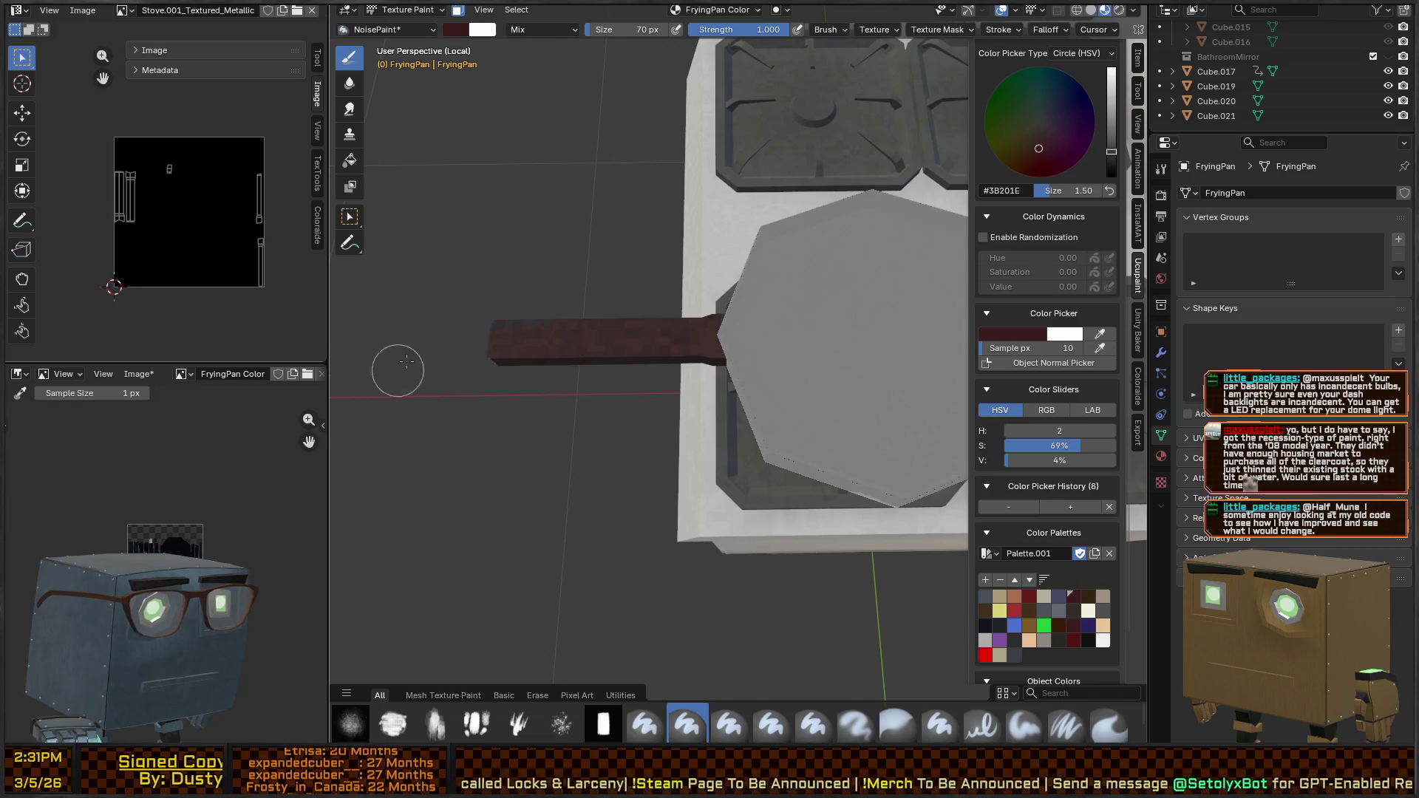
Switch to Object Mode and look down closely at the pan and stove
key(ctrl+Tab)
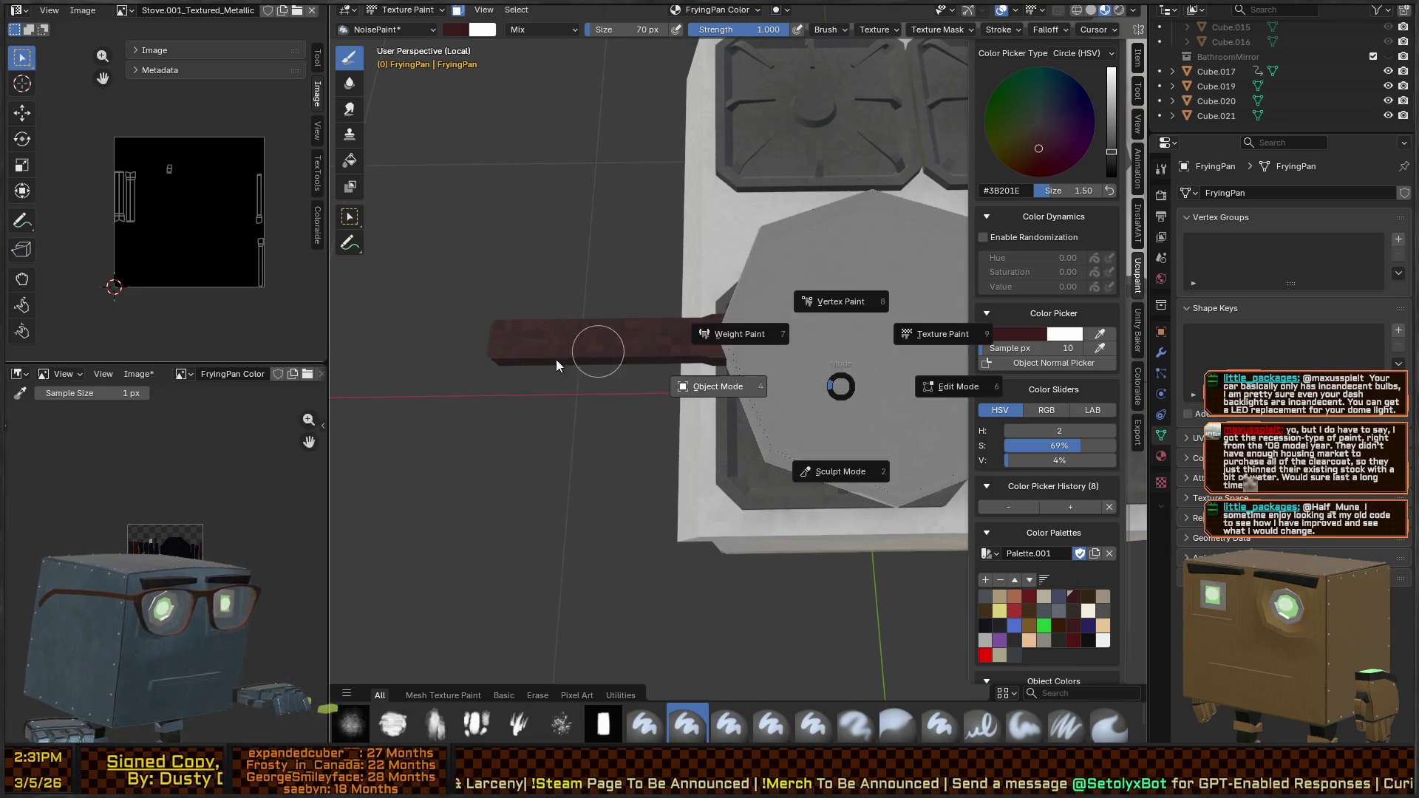
click(556, 359)
drag(814, 291, 821, 380)
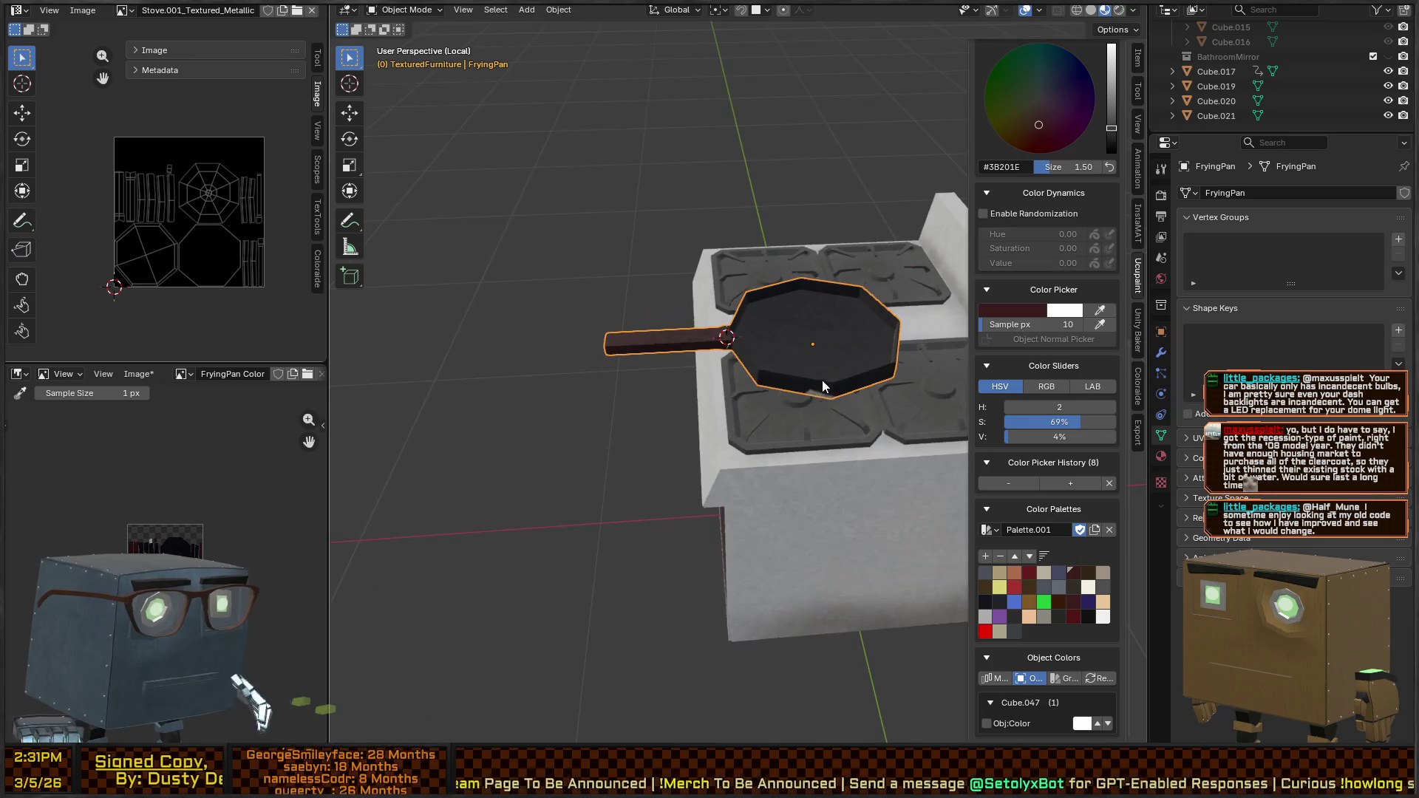
scroll(822, 380, up, 3)
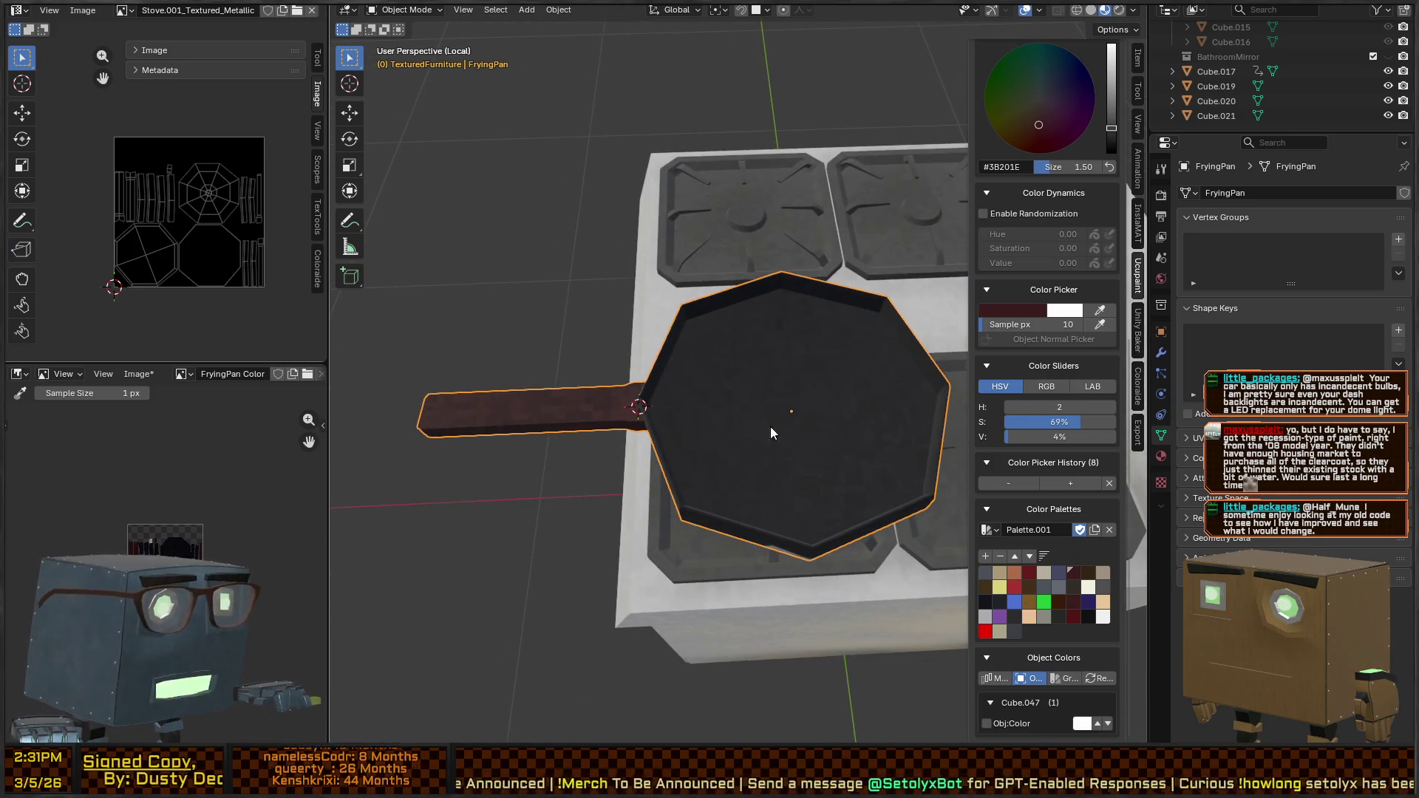
Reselect near-black #19181F for painting, then select a bottom face of the pan in Edit Mode
key(ctrl+Tab)
drag(729, 507, 742, 354)
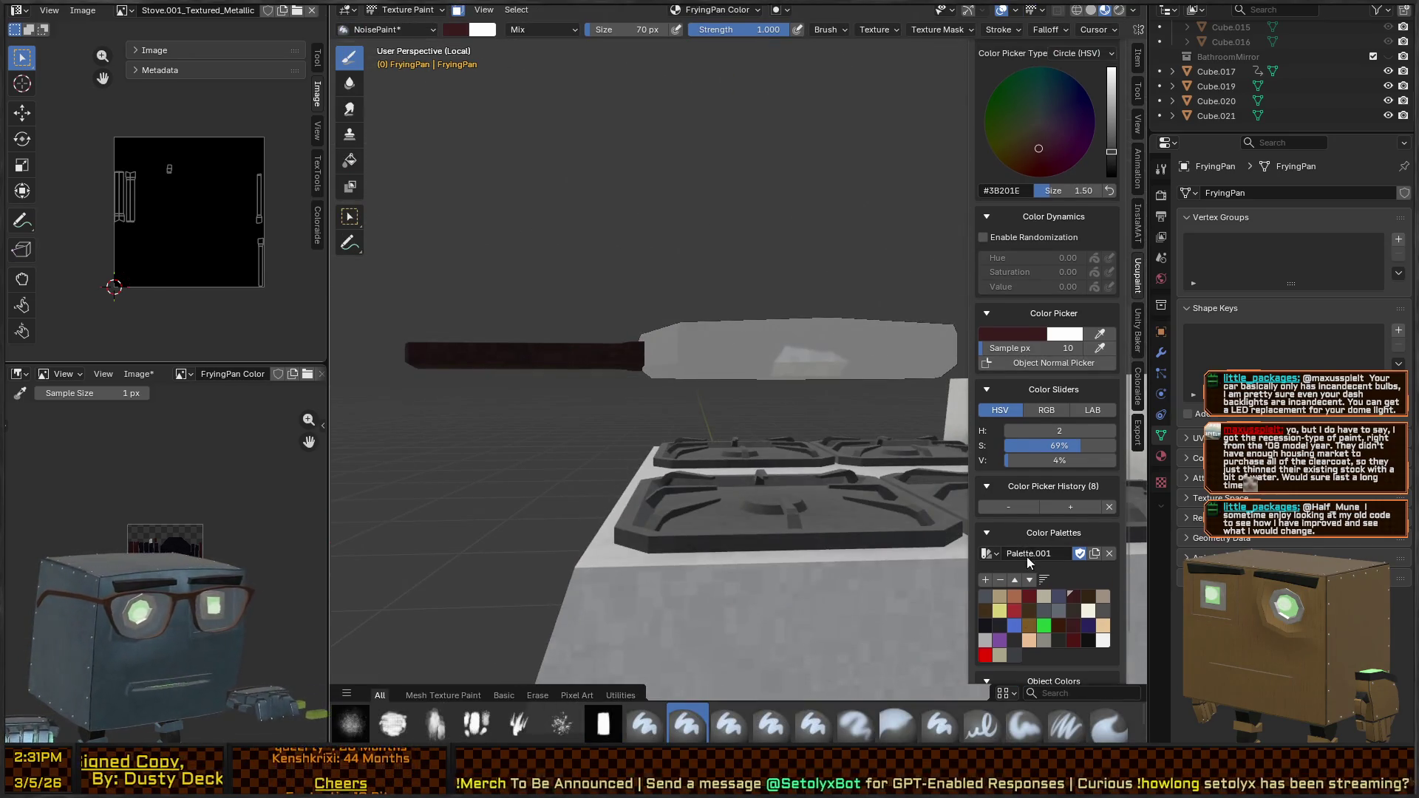
click(989, 624)
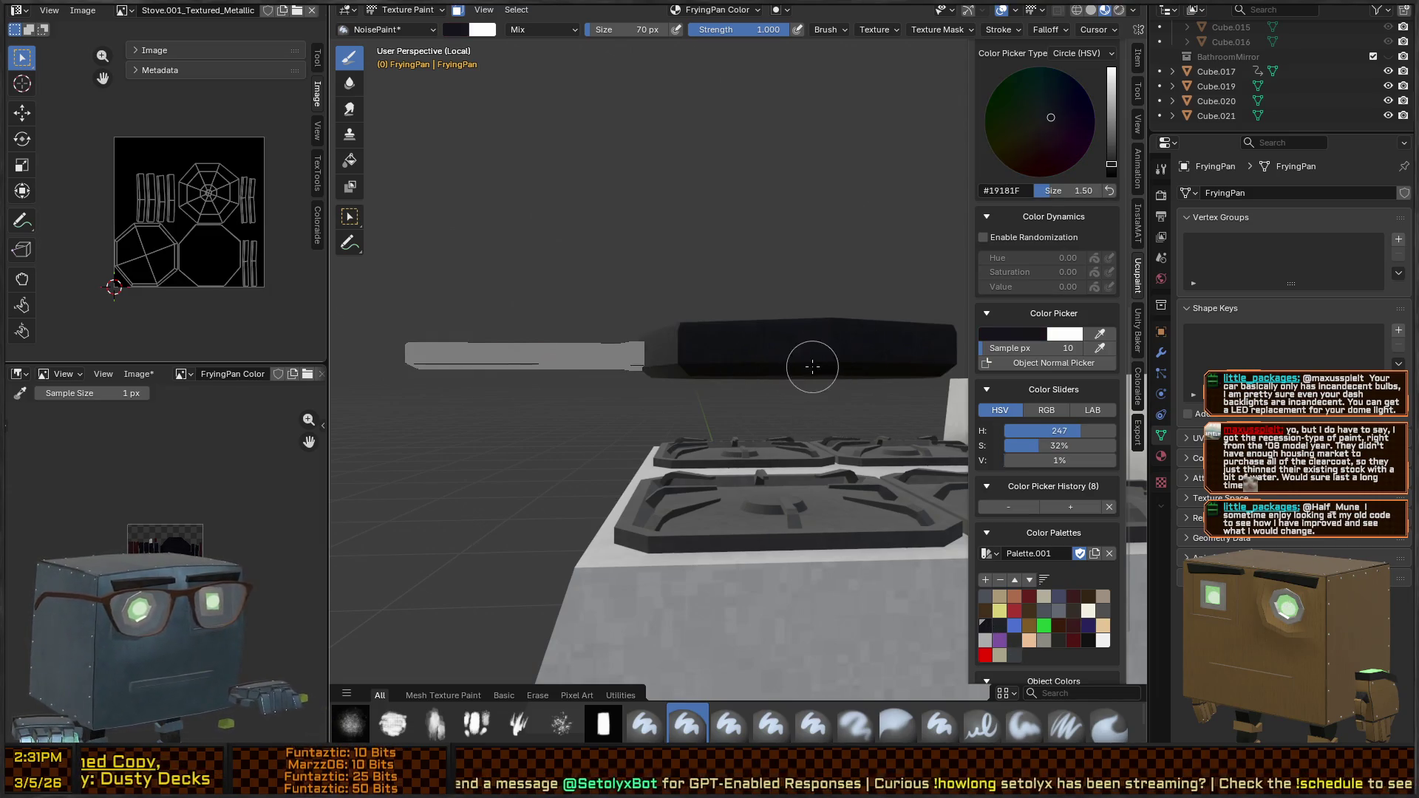
mouse_move(811, 372)
mouse_down()
mouse_move(837, 462)
mouse_move(808, 373)
mouse_up()
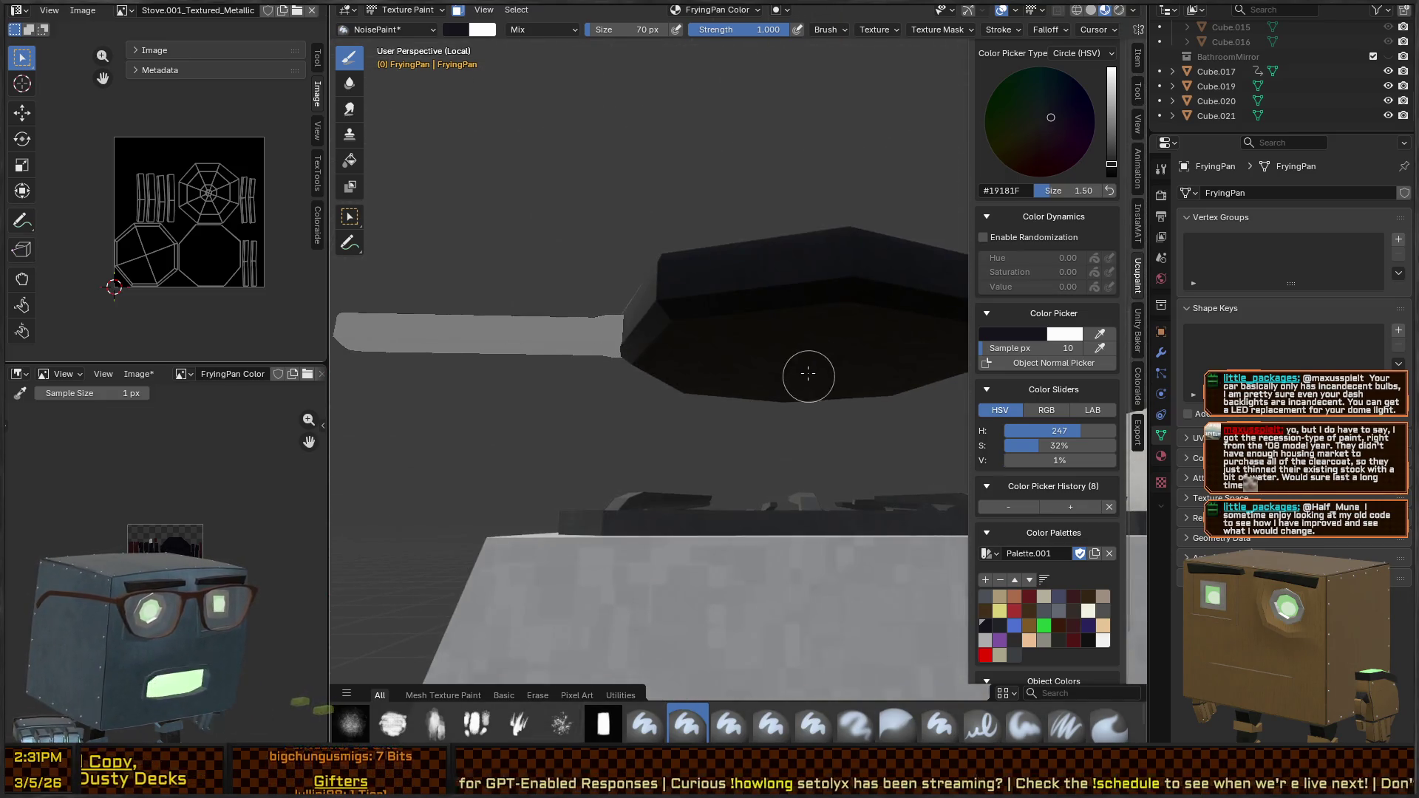
key(Tab)
click(800, 353)
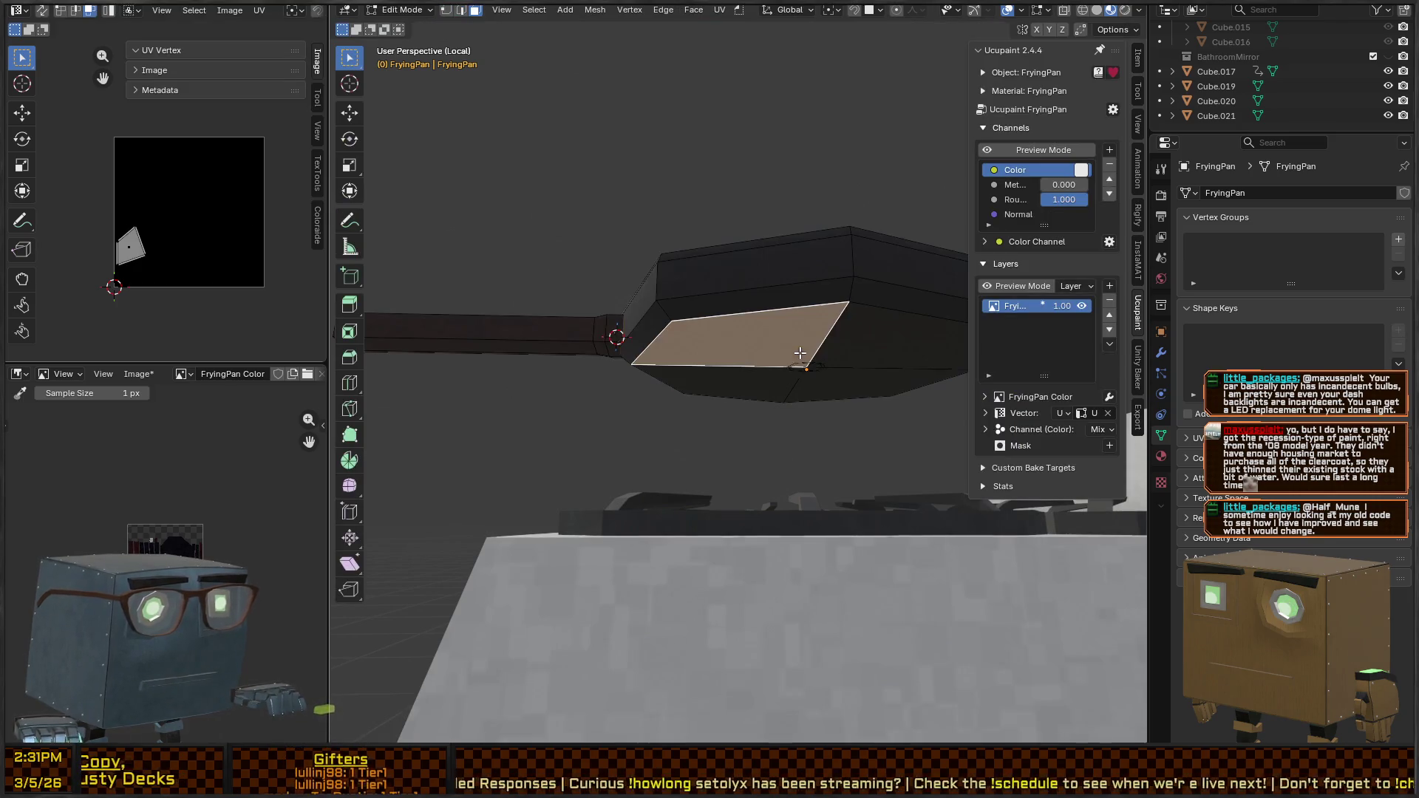
Lower the selected bottom faces about 0.003 m along Z and grow the selection one band
shift+click(774, 381)
shift+click(852, 344)
key(g)
key(z)
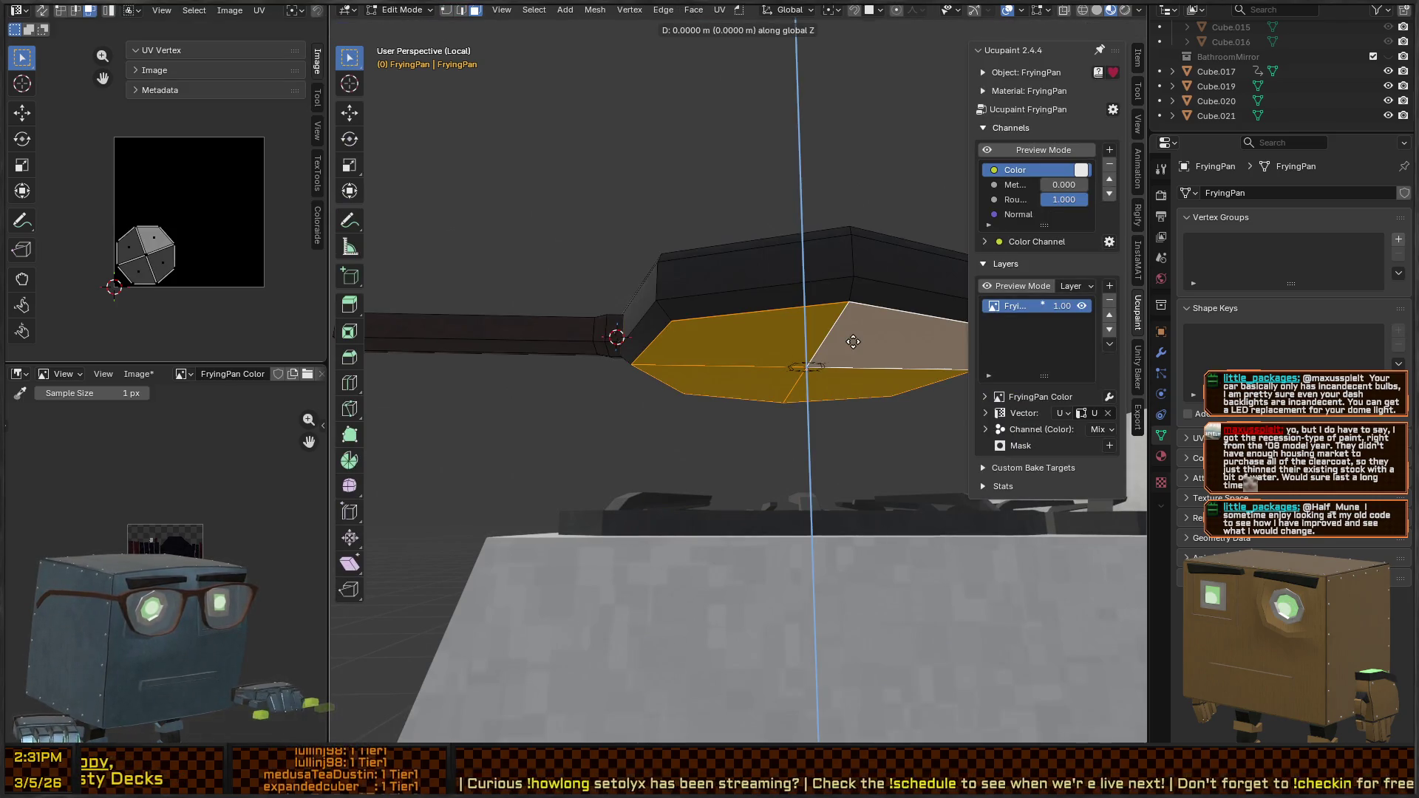
click(866, 361)
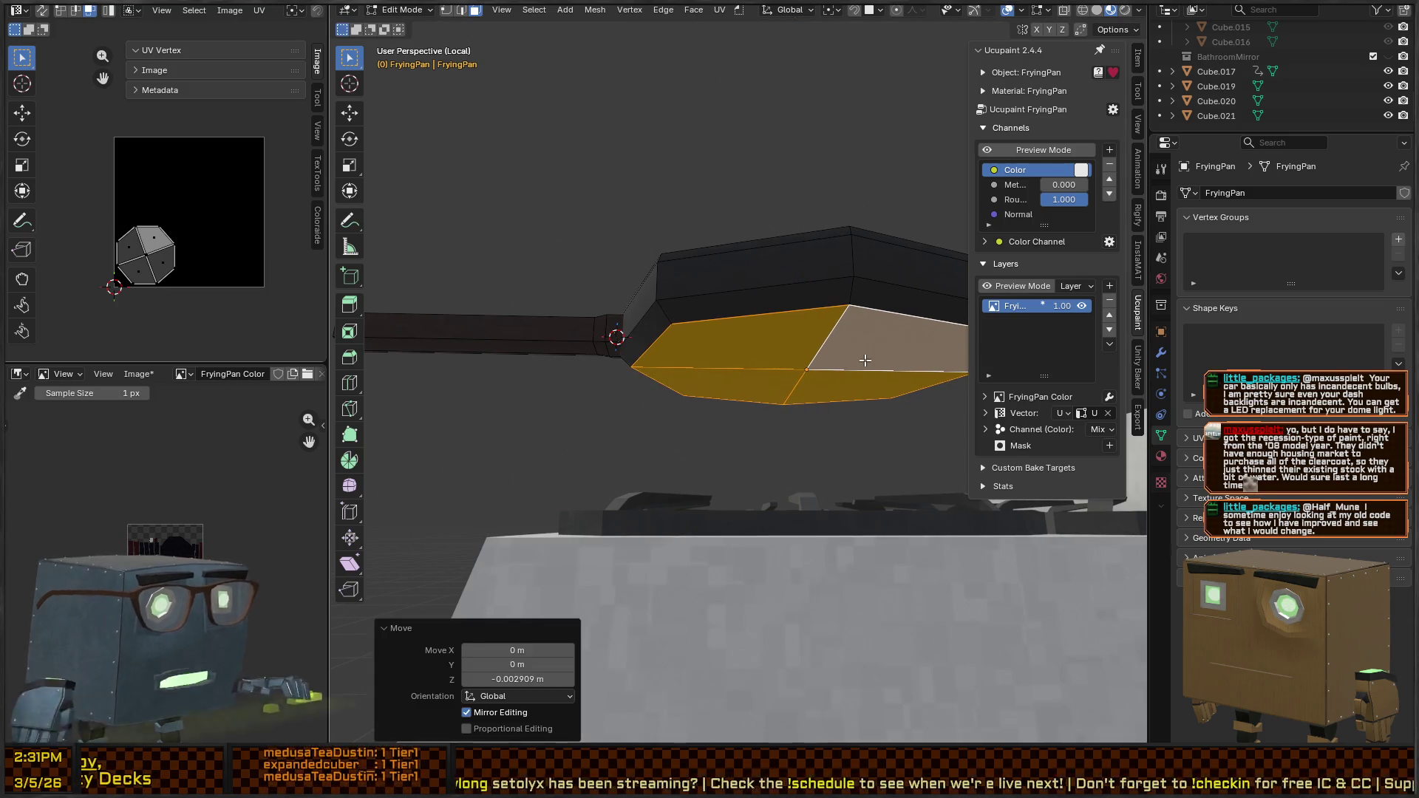
key(ctrl+KP_Add)
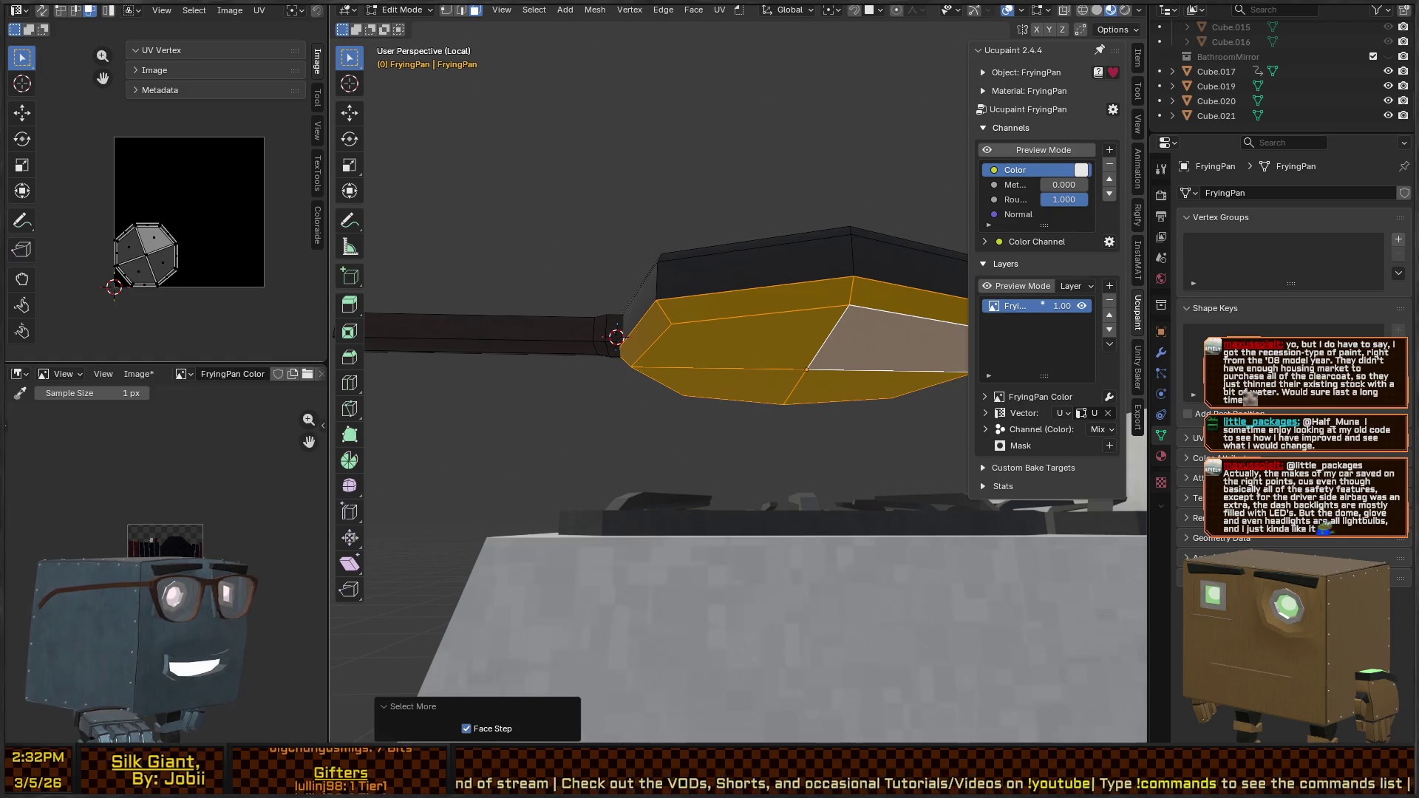
Frame the selected faces and orbit to a nearly level view of the pan
key(KP_Decimal)
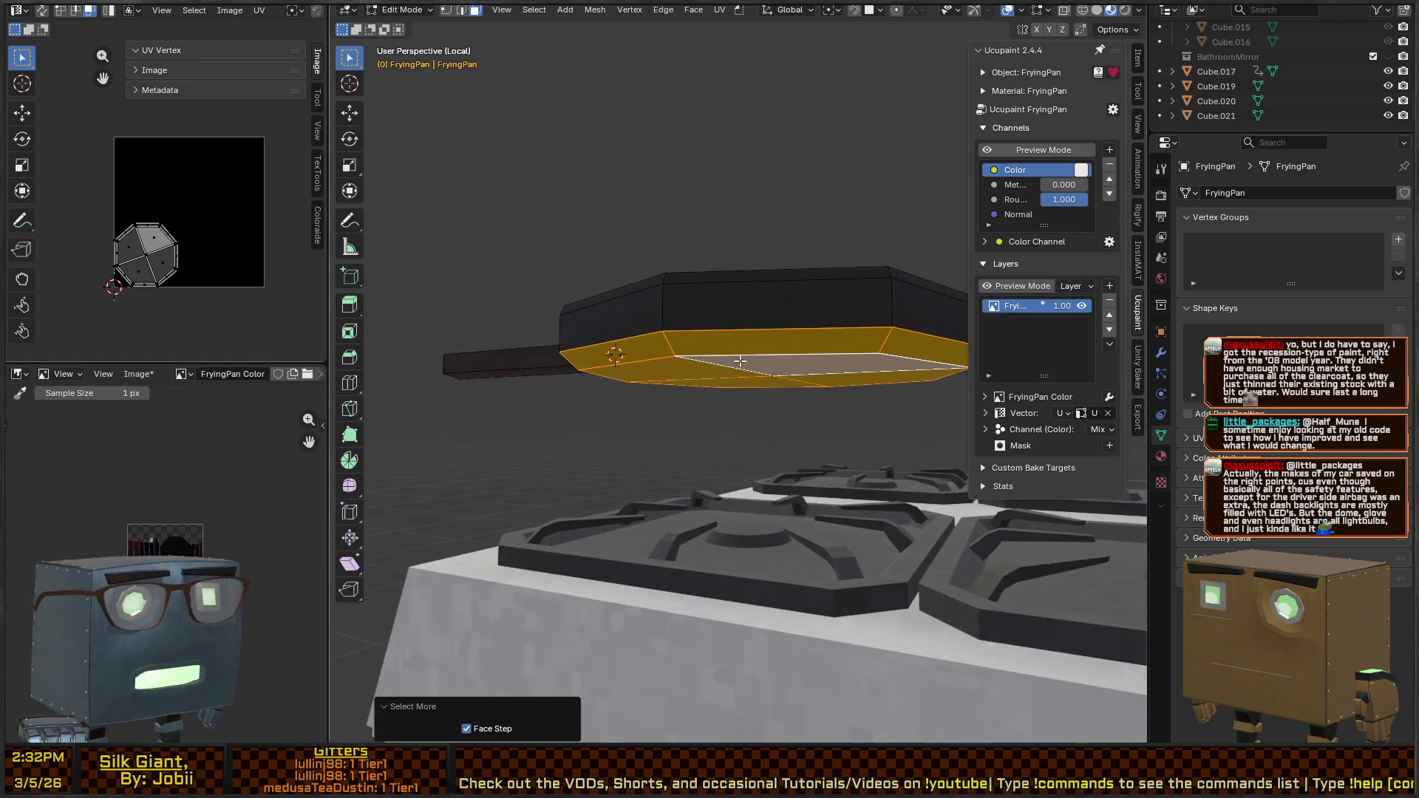
mouse_move(743, 327)
mouse_down()
mouse_move(736, 339)
mouse_move(709, 316)
mouse_up()
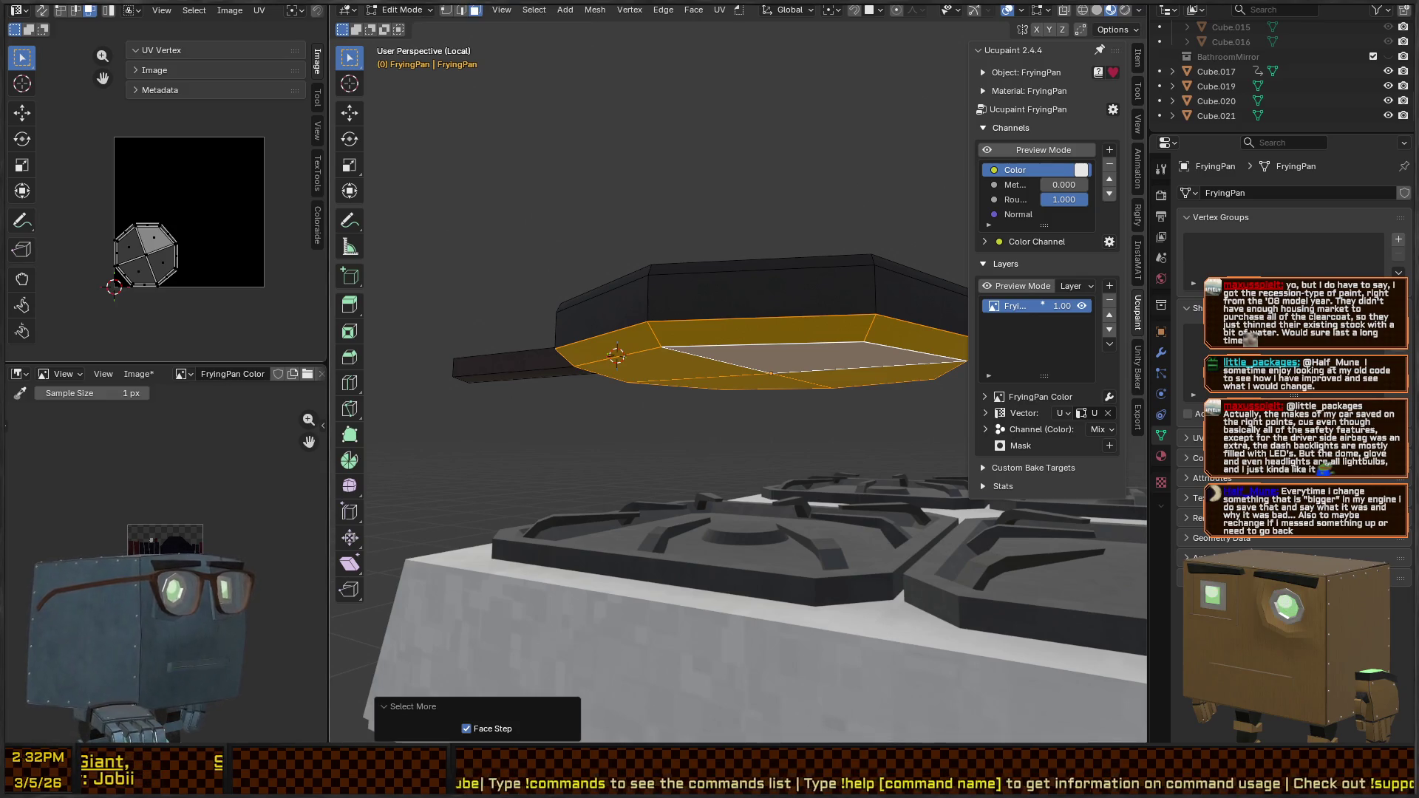
mouse_move(818, 297)
mouse_down()
mouse_move(819, 281)
mouse_move(764, 341)
mouse_move(811, 358)
mouse_move(807, 329)
mouse_move(836, 333)
mouse_move(791, 305)
mouse_move(848, 371)
mouse_up()
key(ctrl+Tab)
key(ctrl+Tab)
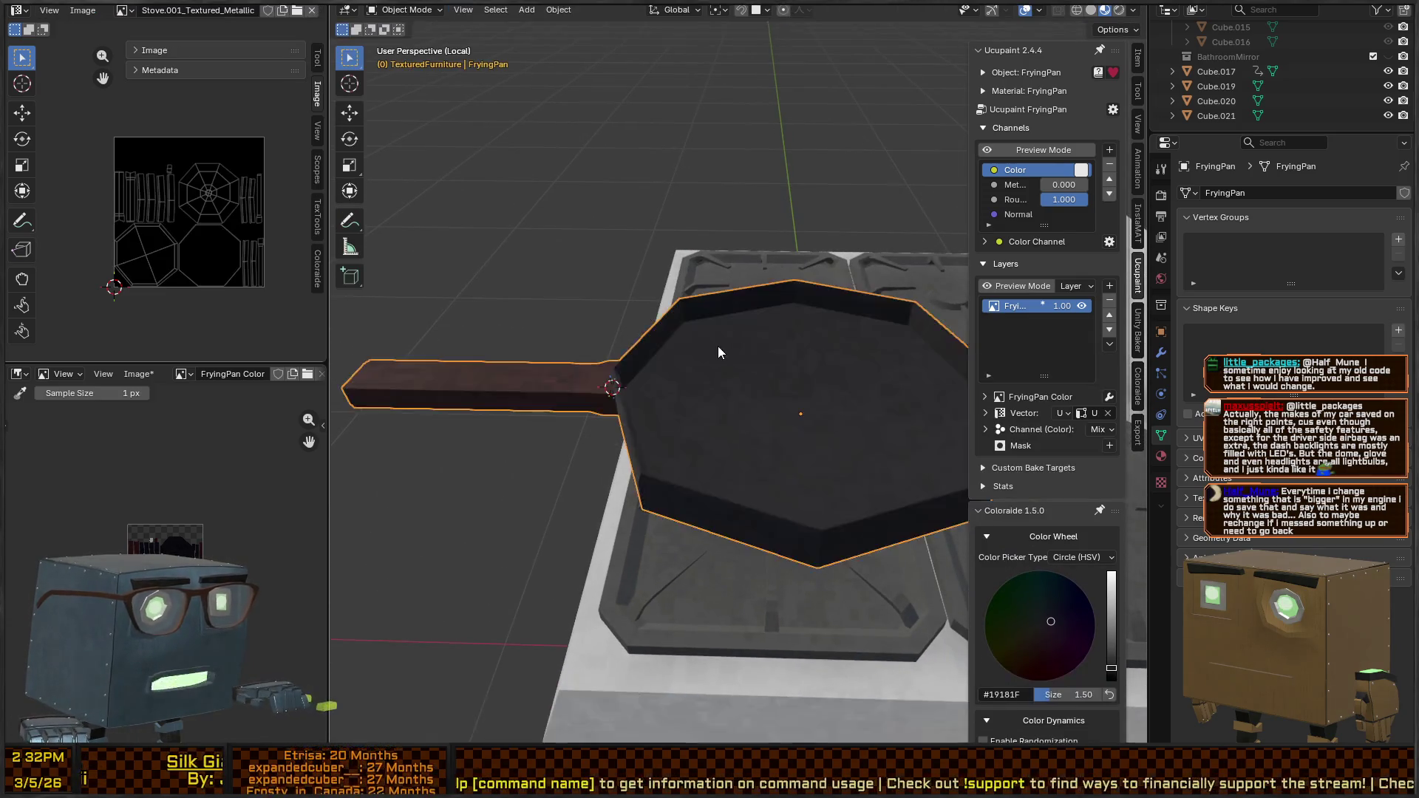
Bake all of the pan's Ucupaint channels to an image
scroll(713, 351, down, 3)
mouse_move(710, 357)
mouse_down()
mouse_move(811, 364)
mouse_move(765, 340)
mouse_move(834, 371)
mouse_move(734, 432)
mouse_move(787, 390)
mouse_move(777, 367)
mouse_move(870, 299)
mouse_up()
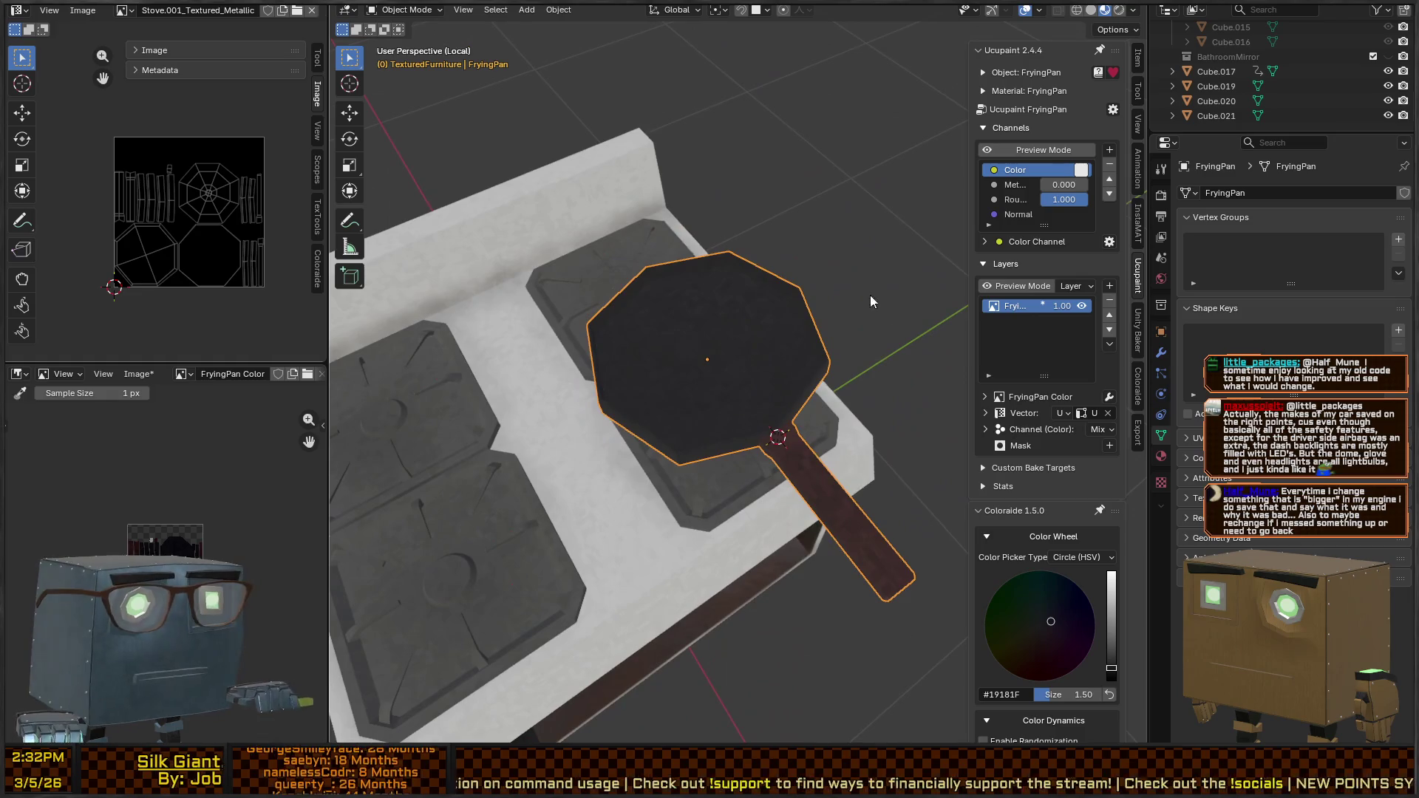
click(1113, 110)
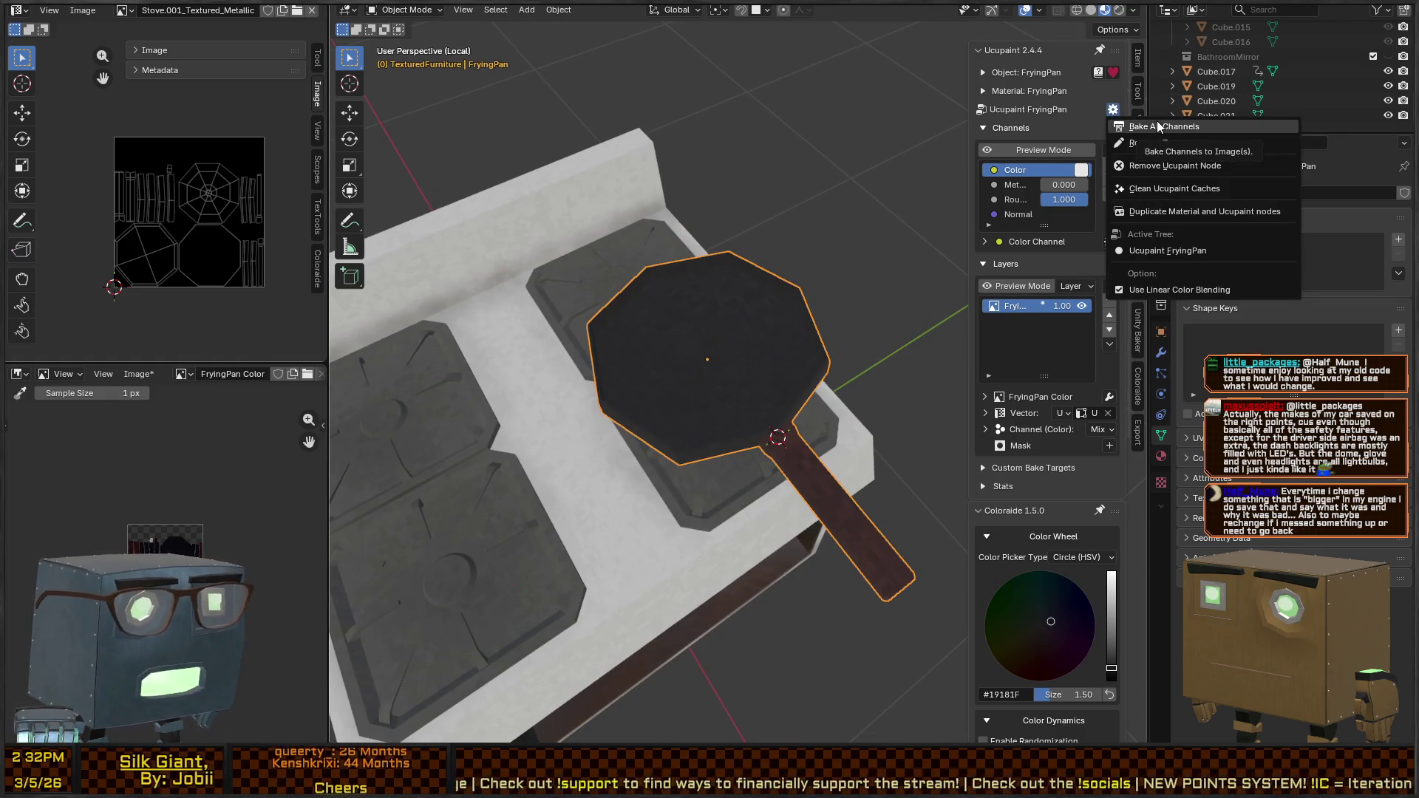
click(1147, 127)
click(1114, 408)
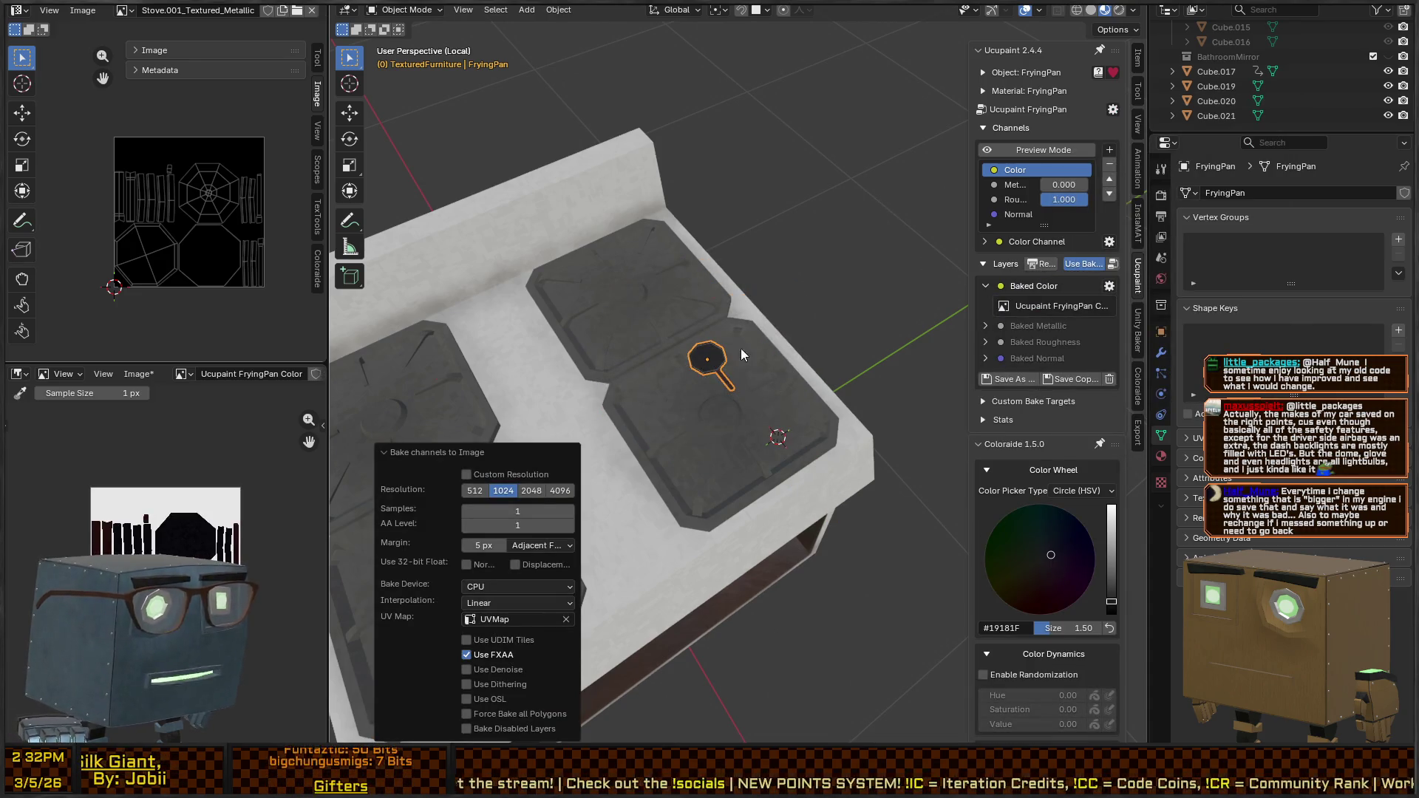
Undo the bake, stepping back through the undo history to the unbaked paint layer
scroll(741, 348, up, 3)
mouse_move(753, 398)
mouse_down()
mouse_move(685, 274)
mouse_move(781, 376)
mouse_move(776, 424)
mouse_move(707, 388)
mouse_move(714, 371)
mouse_move(787, 420)
mouse_move(826, 340)
mouse_move(804, 338)
mouse_move(786, 385)
mouse_move(805, 432)
mouse_move(783, 398)
mouse_up()
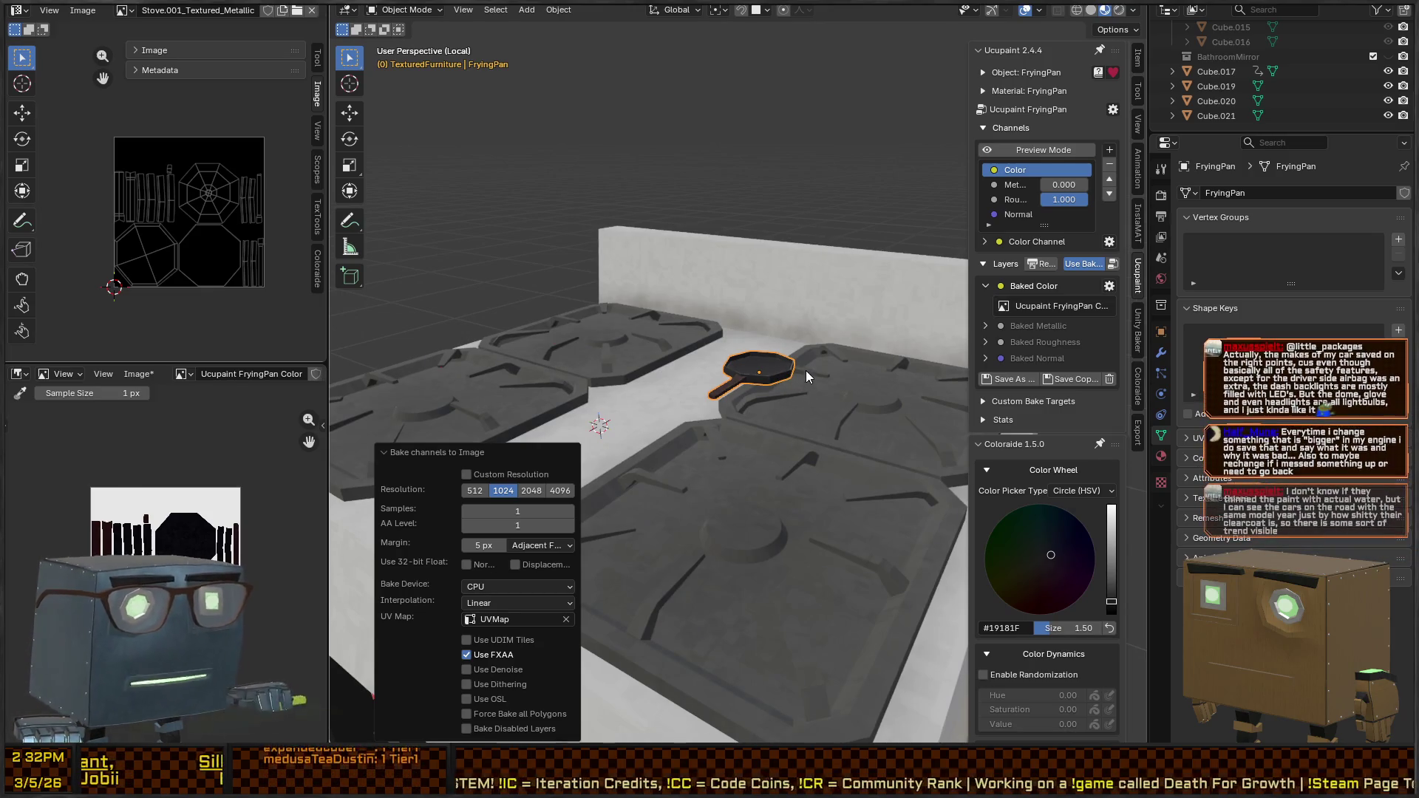
key(ctrl+z)
scroll(770, 338, up, 5)
scroll(853, 397, up, 3)
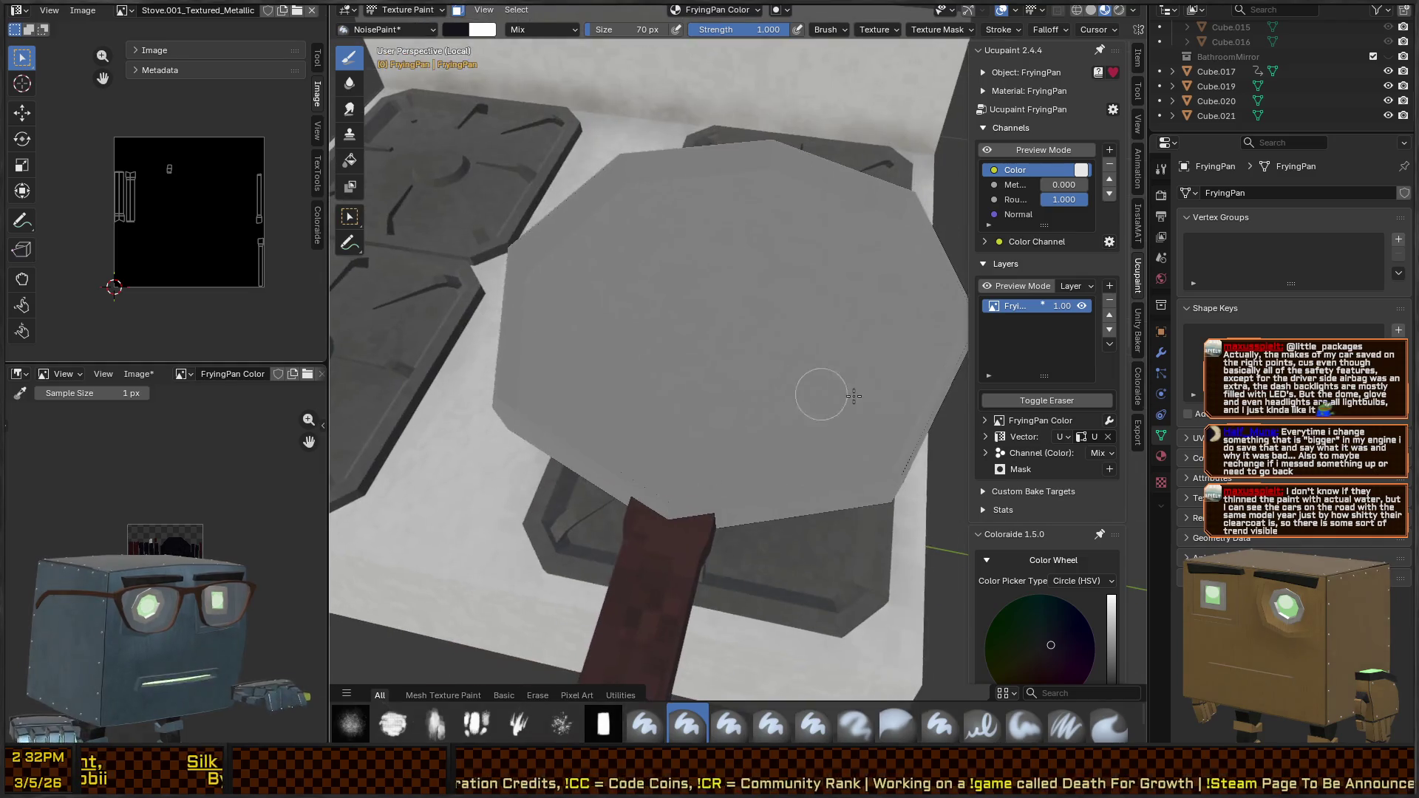
key(ctrl+z)
scroll(774, 347, down, 5)
key(ctrl+alt+z)
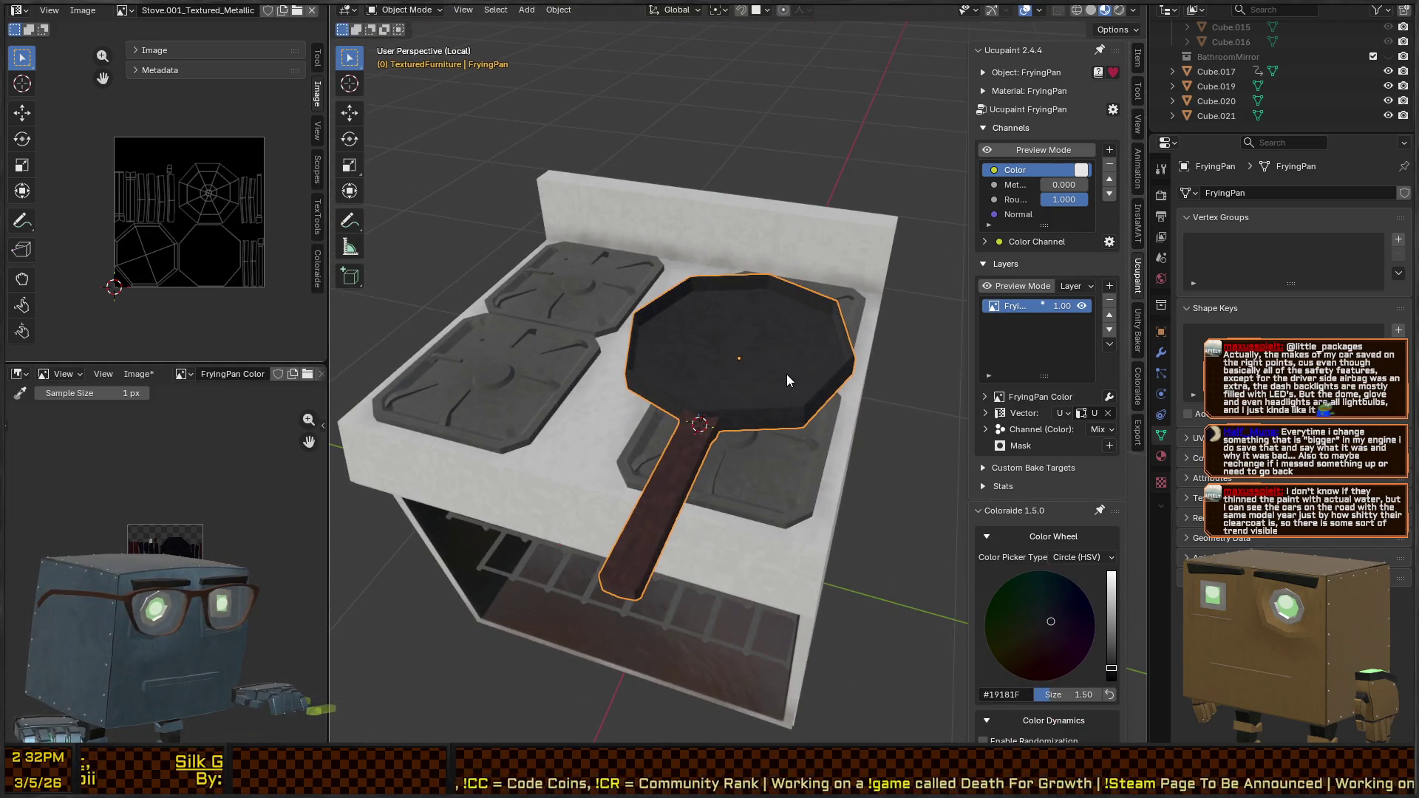
Orbit around the stove to bring the frying pan into view
right_click(786, 380)
key(Escape)
mouse_move(721, 432)
mouse_down()
mouse_move(726, 339)
mouse_move(711, 361)
mouse_move(809, 237)
mouse_move(748, 283)
mouse_up()
scroll(770, 361, up, 3)
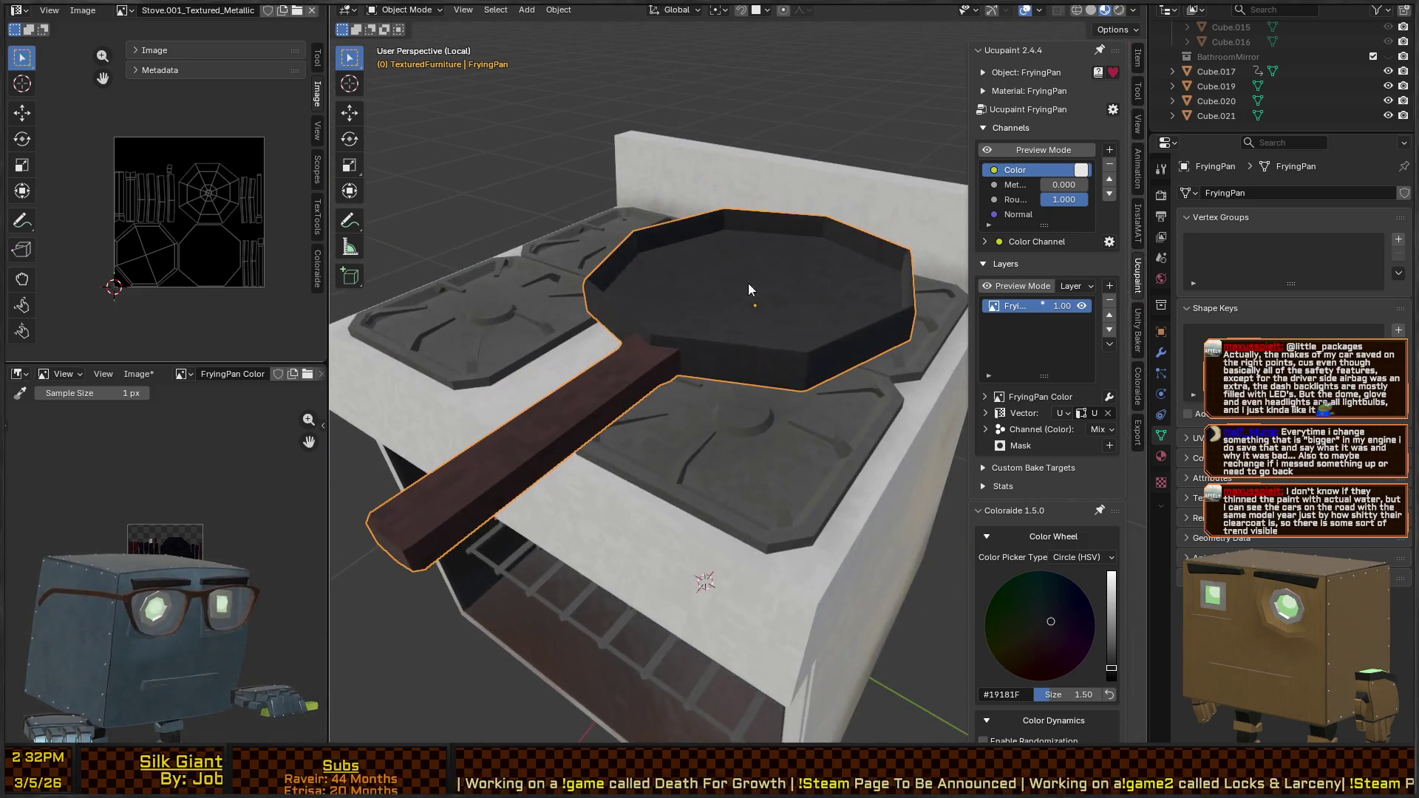
right_click(747, 282)
key(Escape)
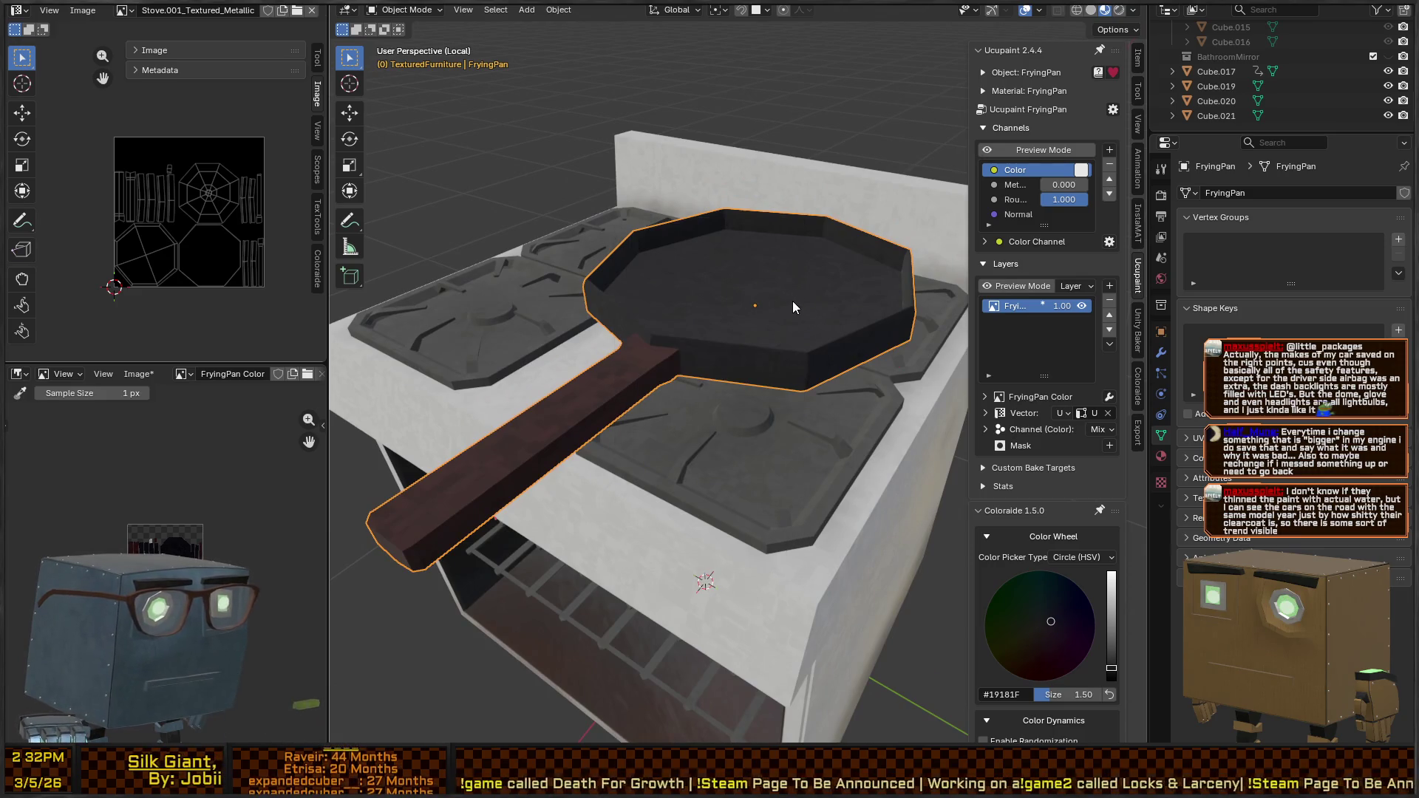
Apply the frying pan's scale and rotation, then start baking all Ucupaint channels
key(ctrl+a)
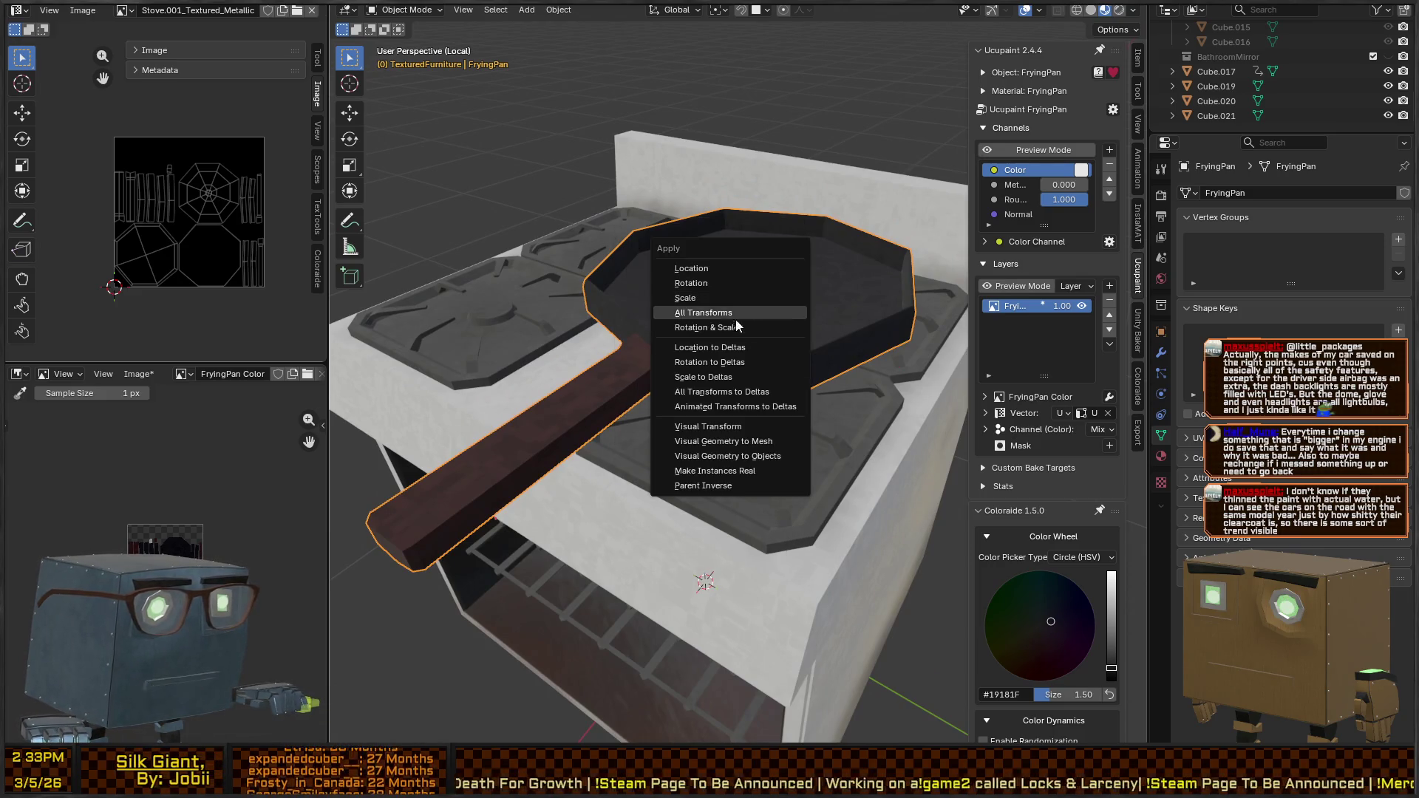
click(737, 298)
key(ctrl+a)
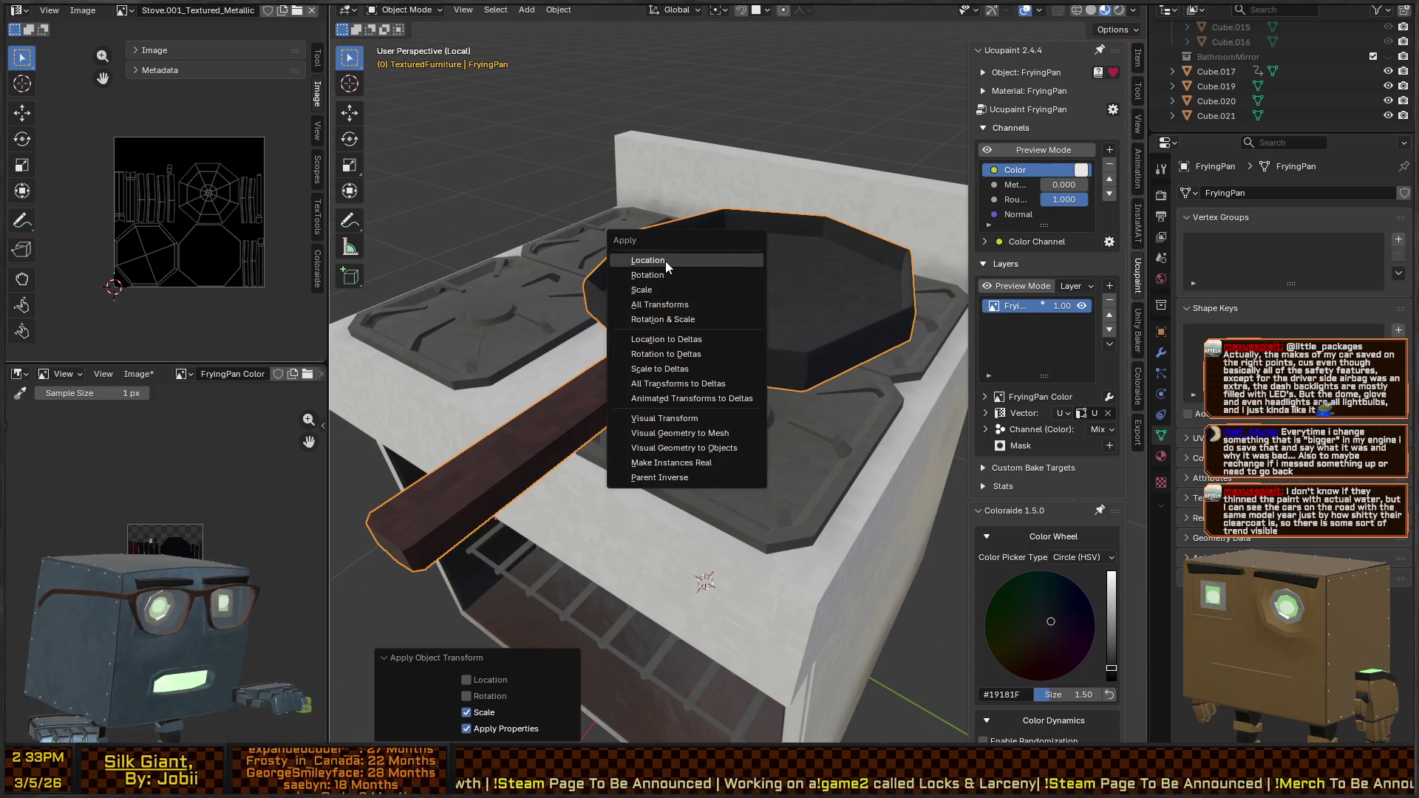
click(666, 270)
mouse_move(667, 270)
mouse_down()
mouse_move(772, 312)
mouse_move(756, 323)
mouse_up()
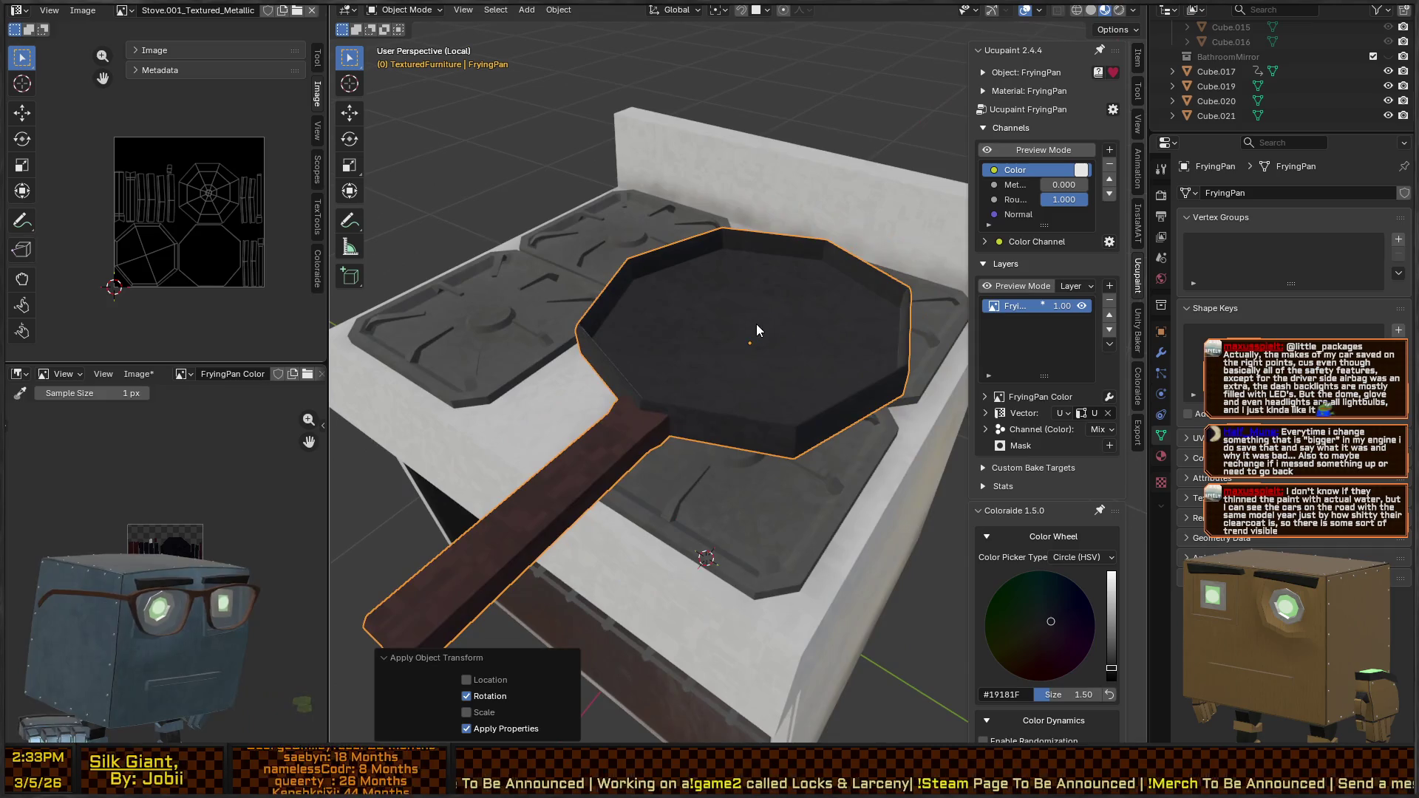
click(1113, 109)
click(1140, 127)
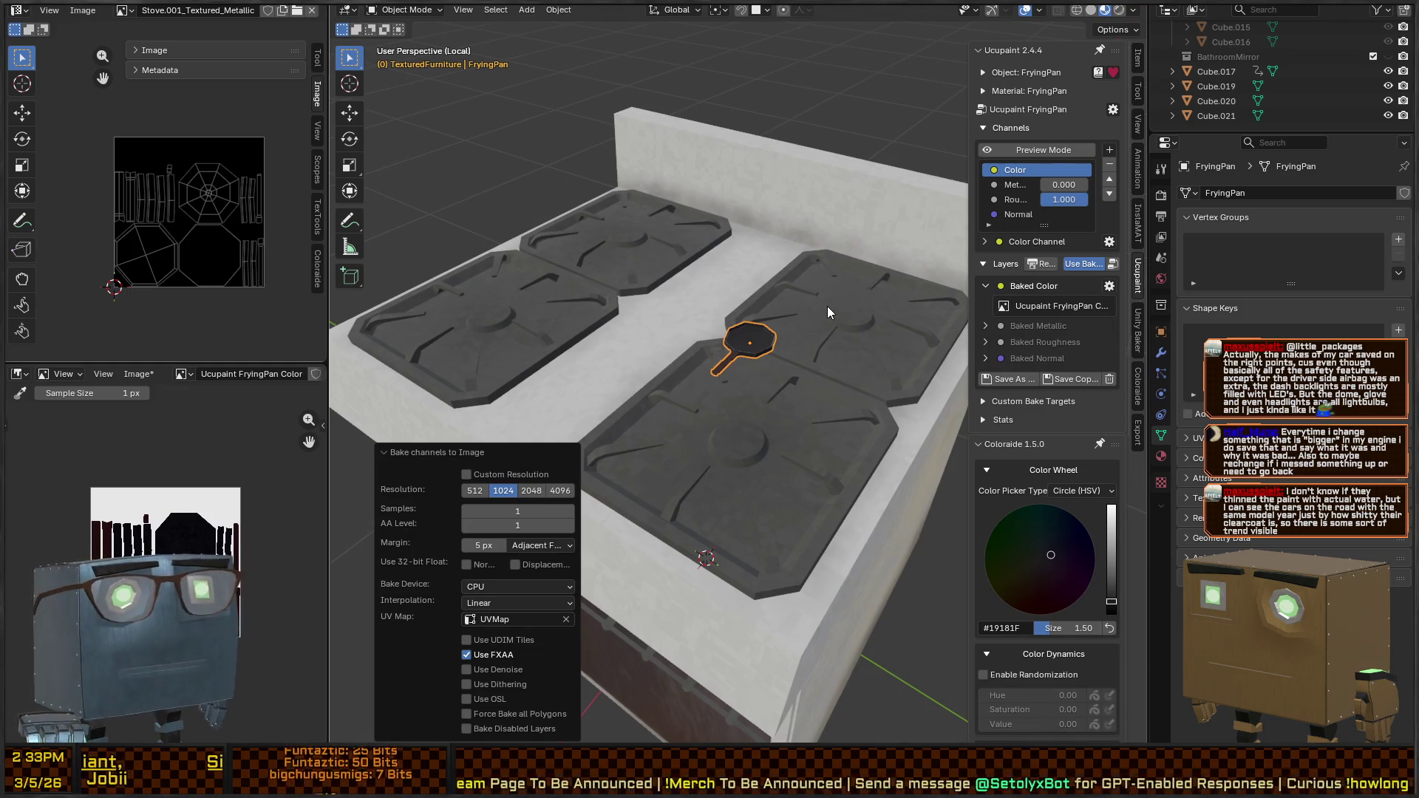
Undo the Ucupaint bake and clear the pan's scale with Alt+S back to full size
mouse_move(693, 291)
mouse_down()
mouse_move(821, 343)
mouse_move(739, 400)
mouse_move(760, 325)
mouse_move(772, 332)
mouse_move(726, 370)
mouse_move(761, 325)
mouse_up()
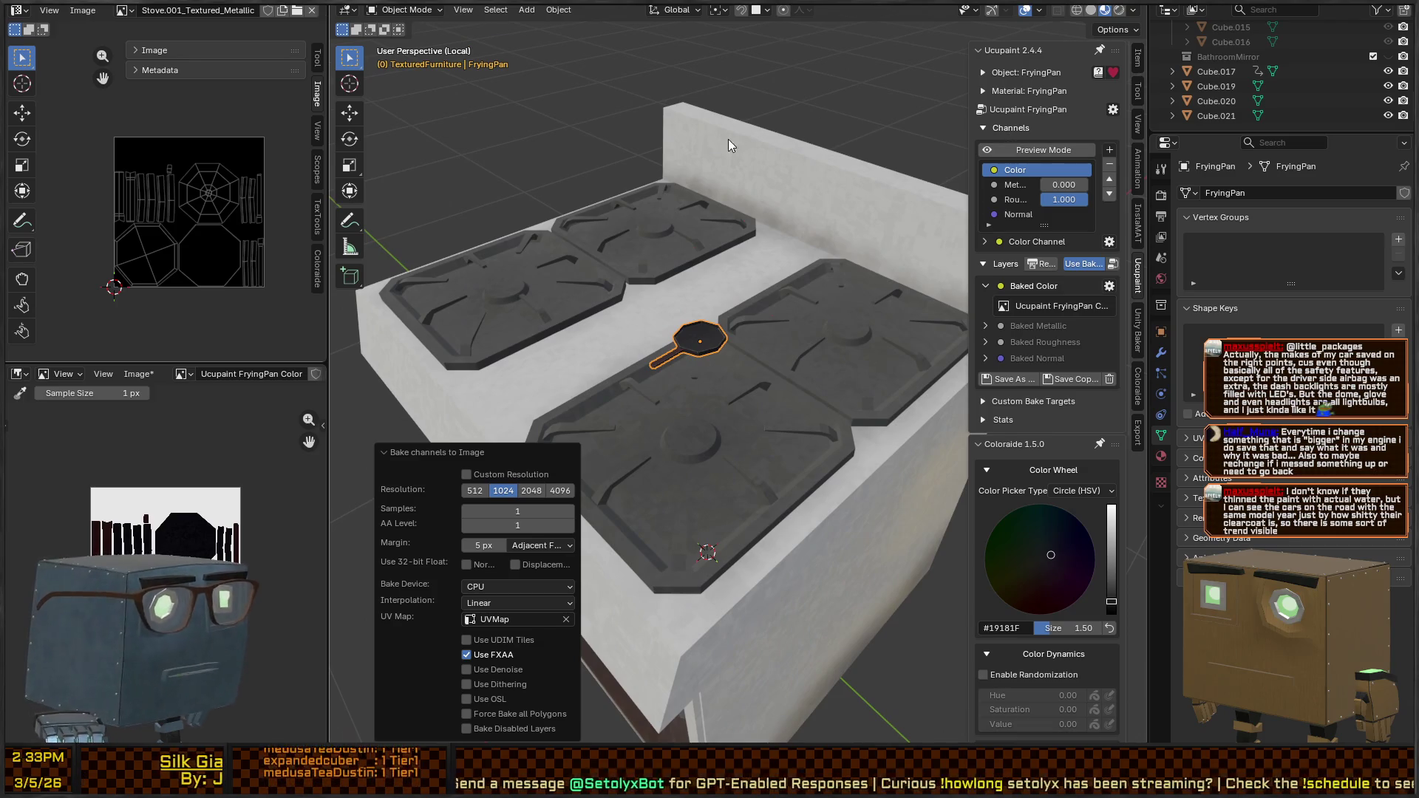
key(ctrl+z)
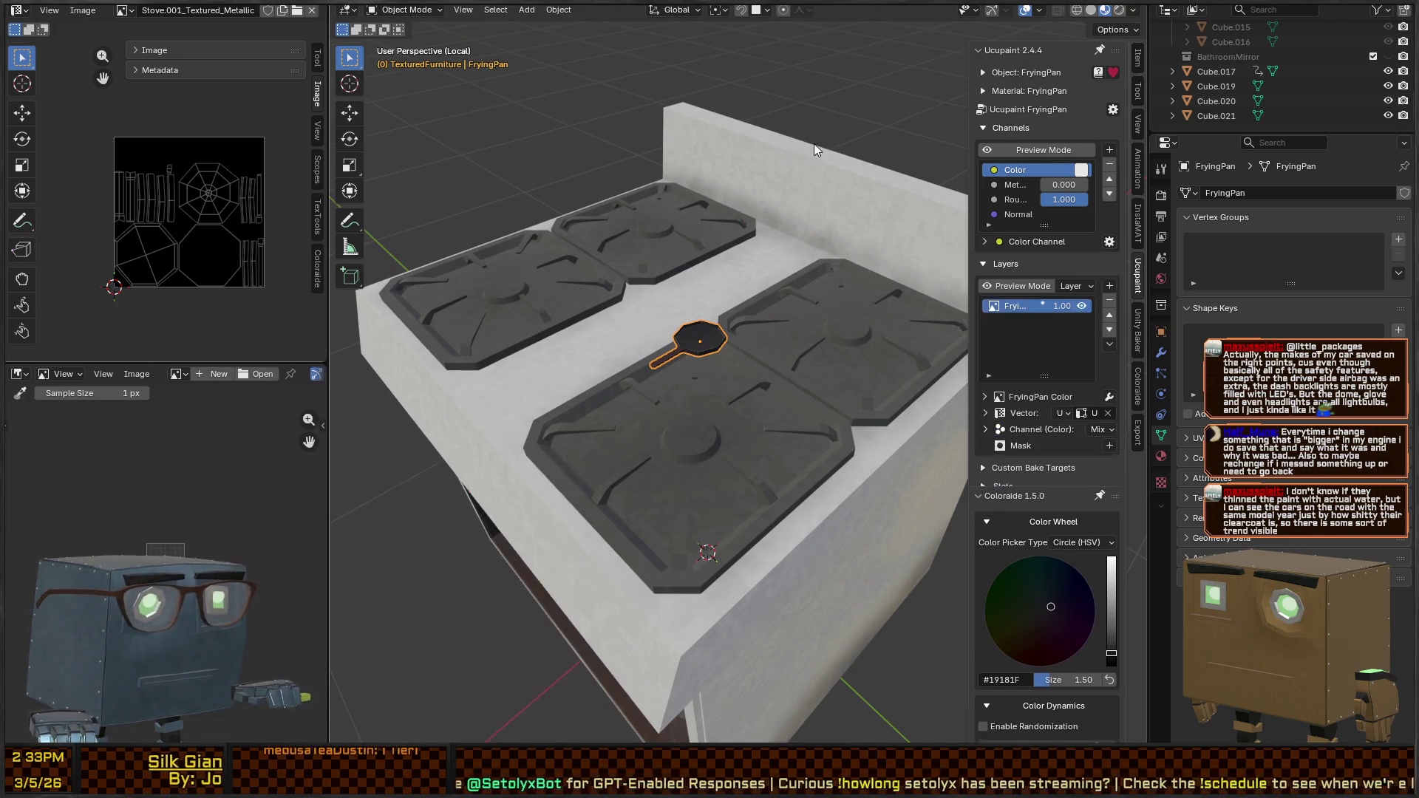
key(ctrl+alt+z)
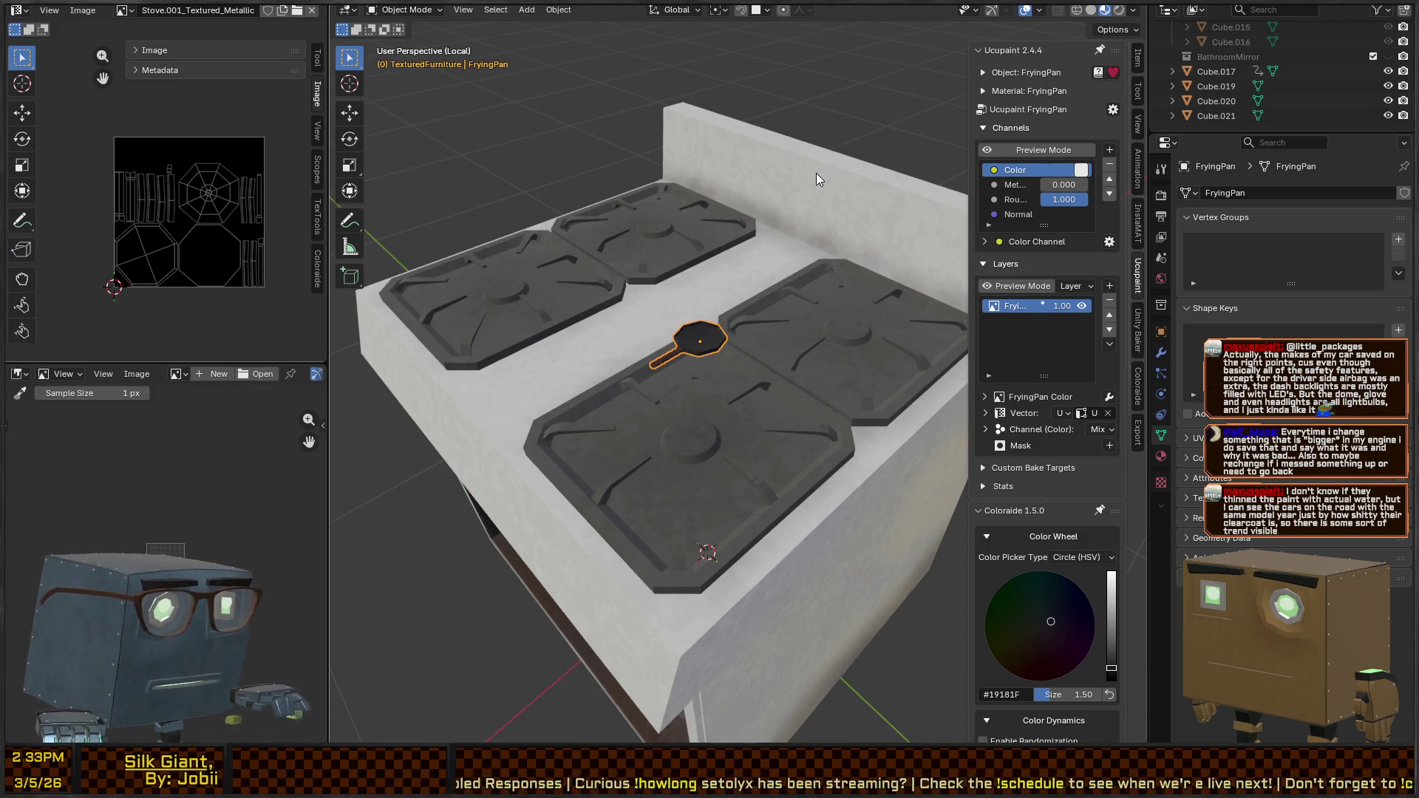
key(alt+s)
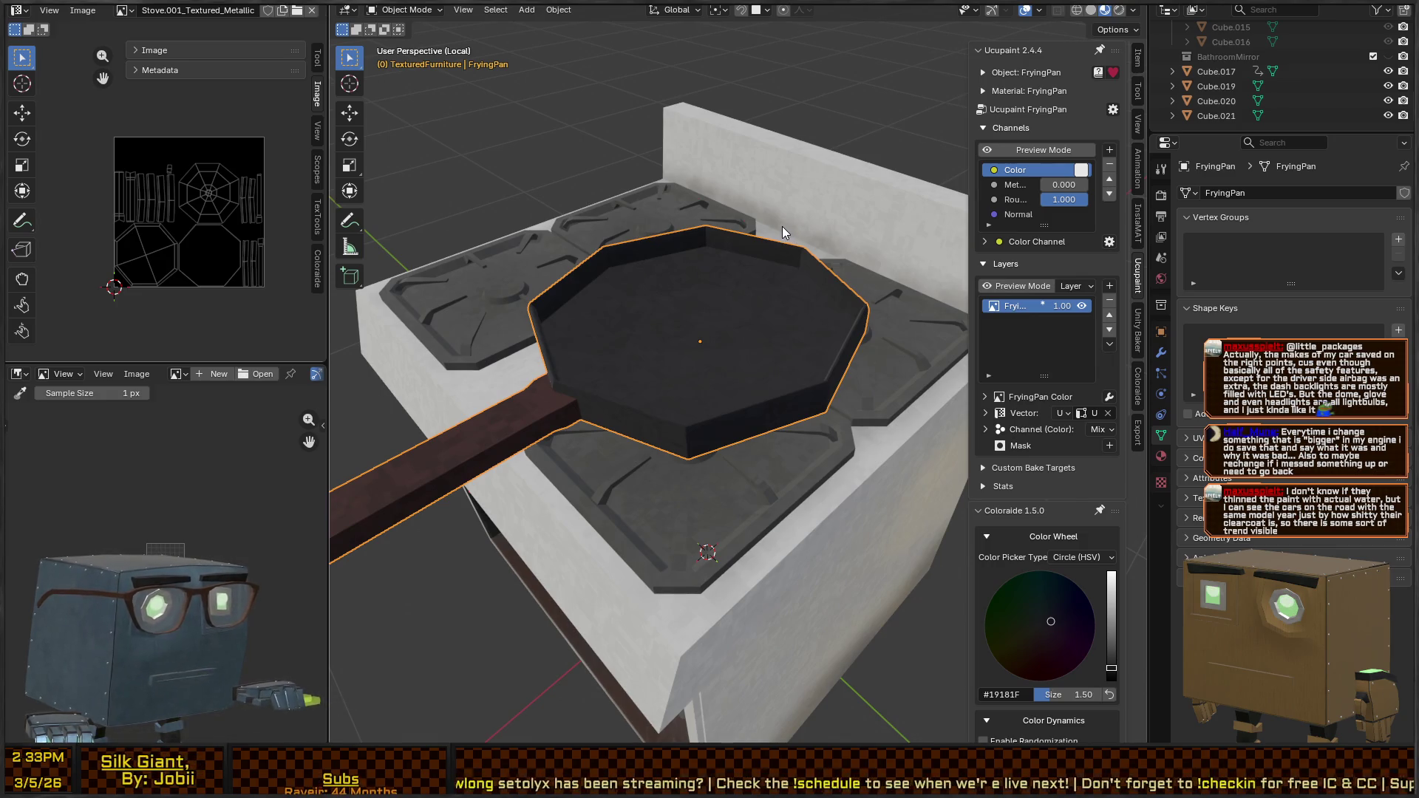
drag(817, 296, 814, 280)
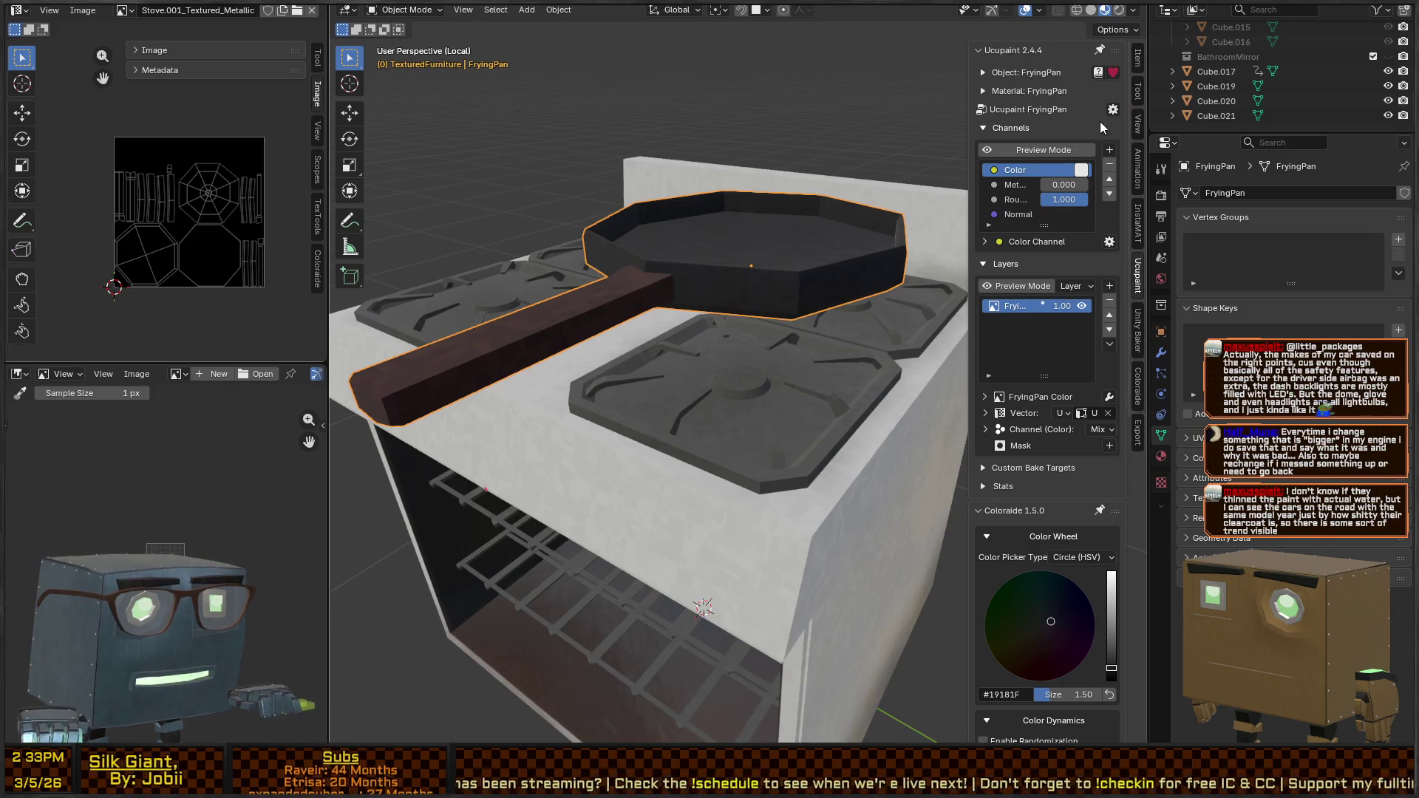
Bake all channels into Baked Color, Metallic, Roughness and Normal, then save the Baked Color image
click(1115, 110)
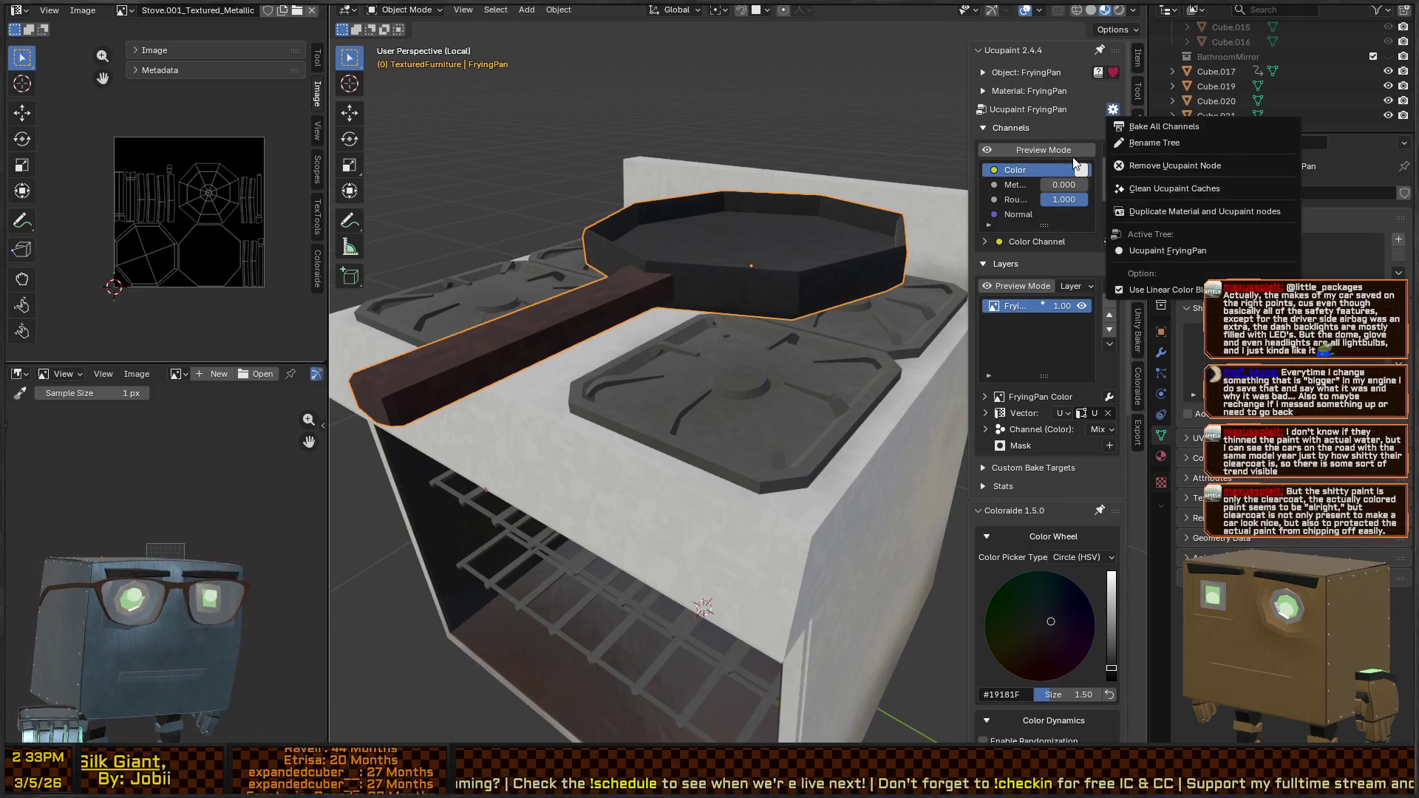
click(1153, 128)
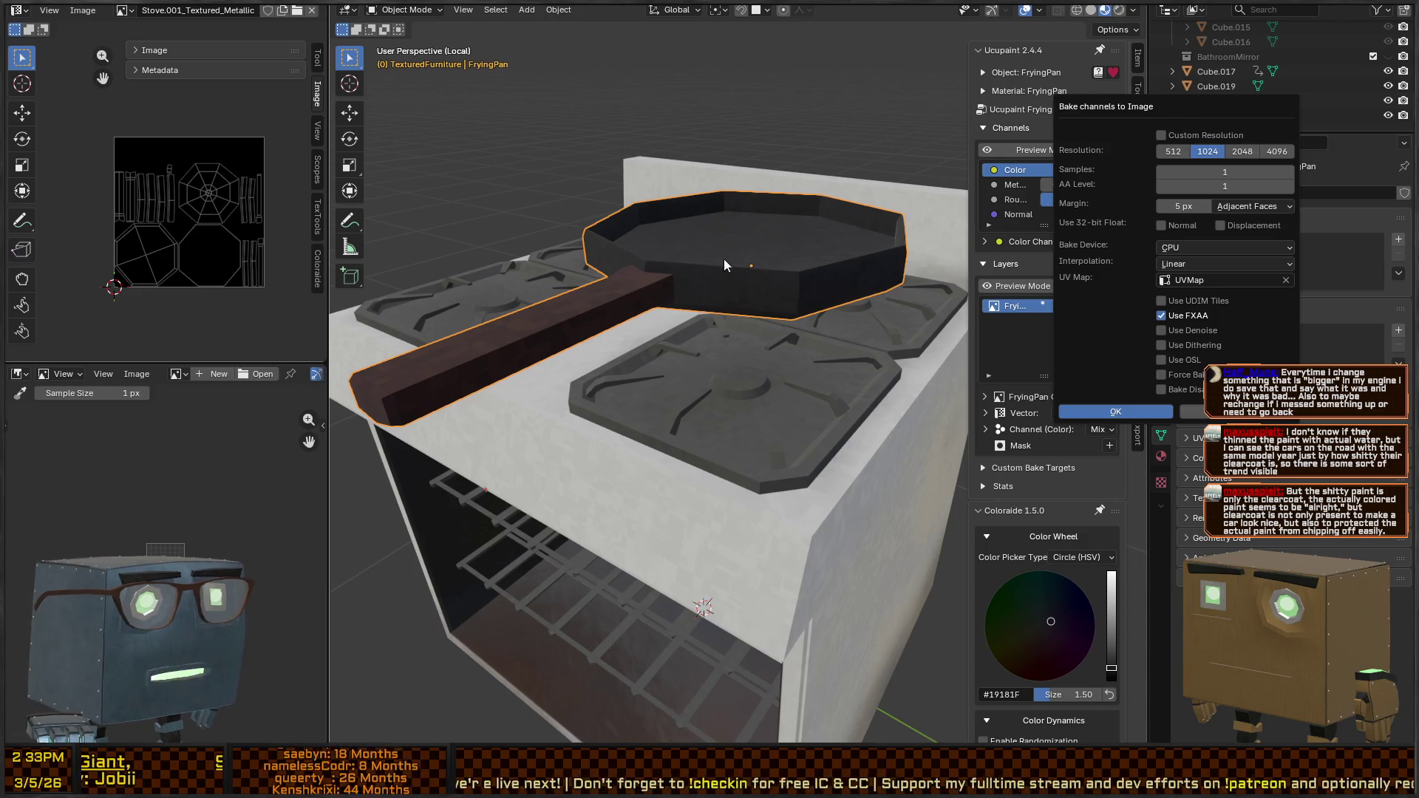
key(Return)
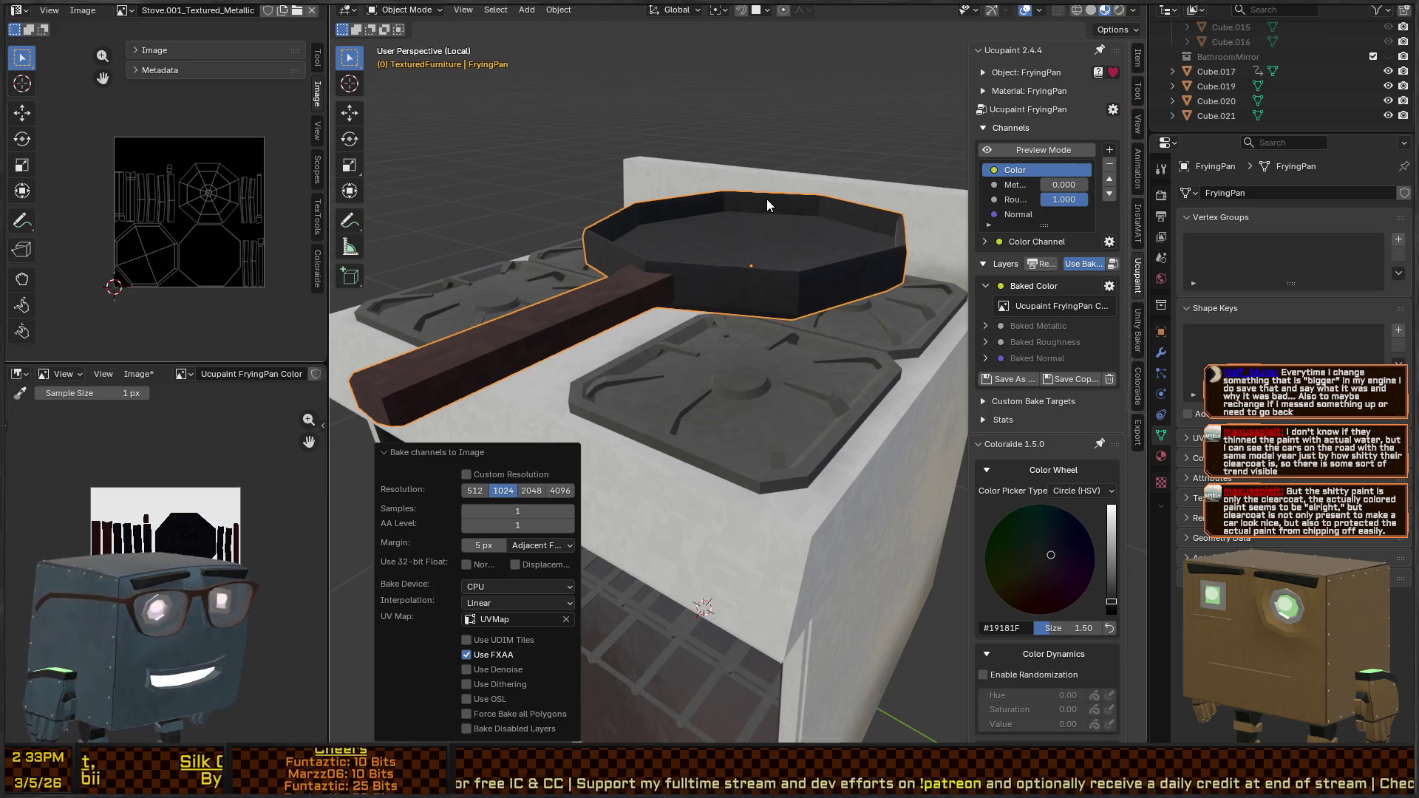
mouse_move(820, 163)
mouse_down()
mouse_move(717, 248)
mouse_move(740, 220)
mouse_move(887, 228)
mouse_up()
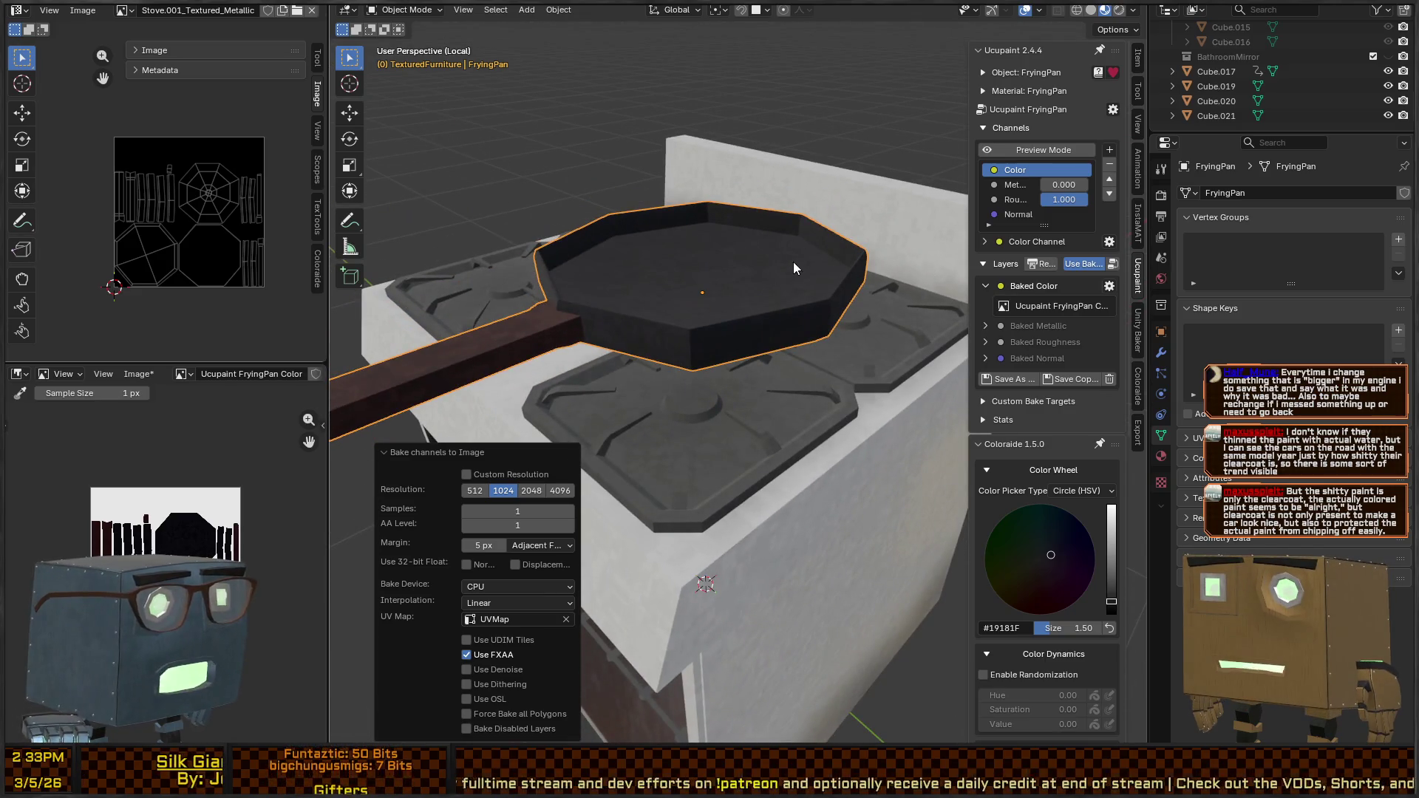
click(1000, 380)
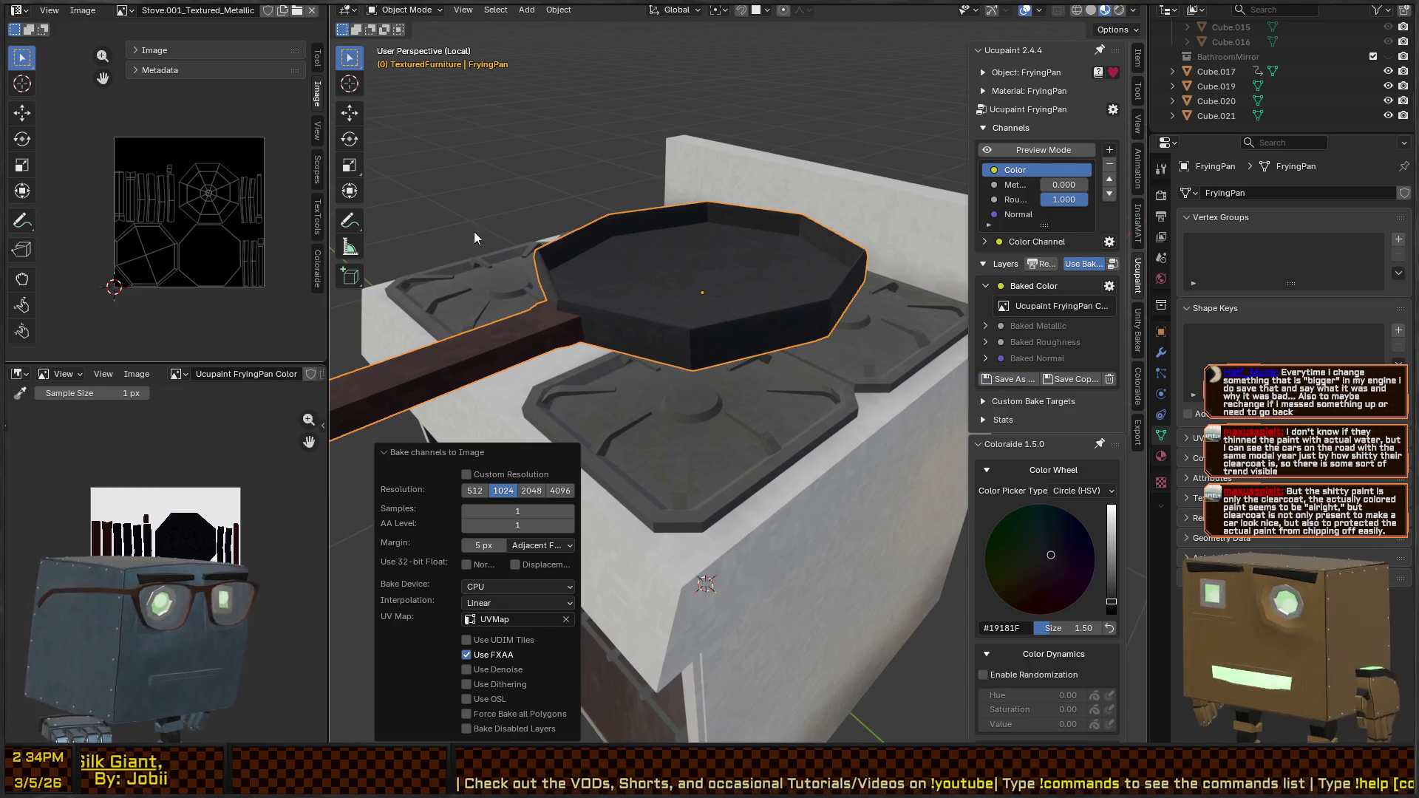
right_click(726, 220)
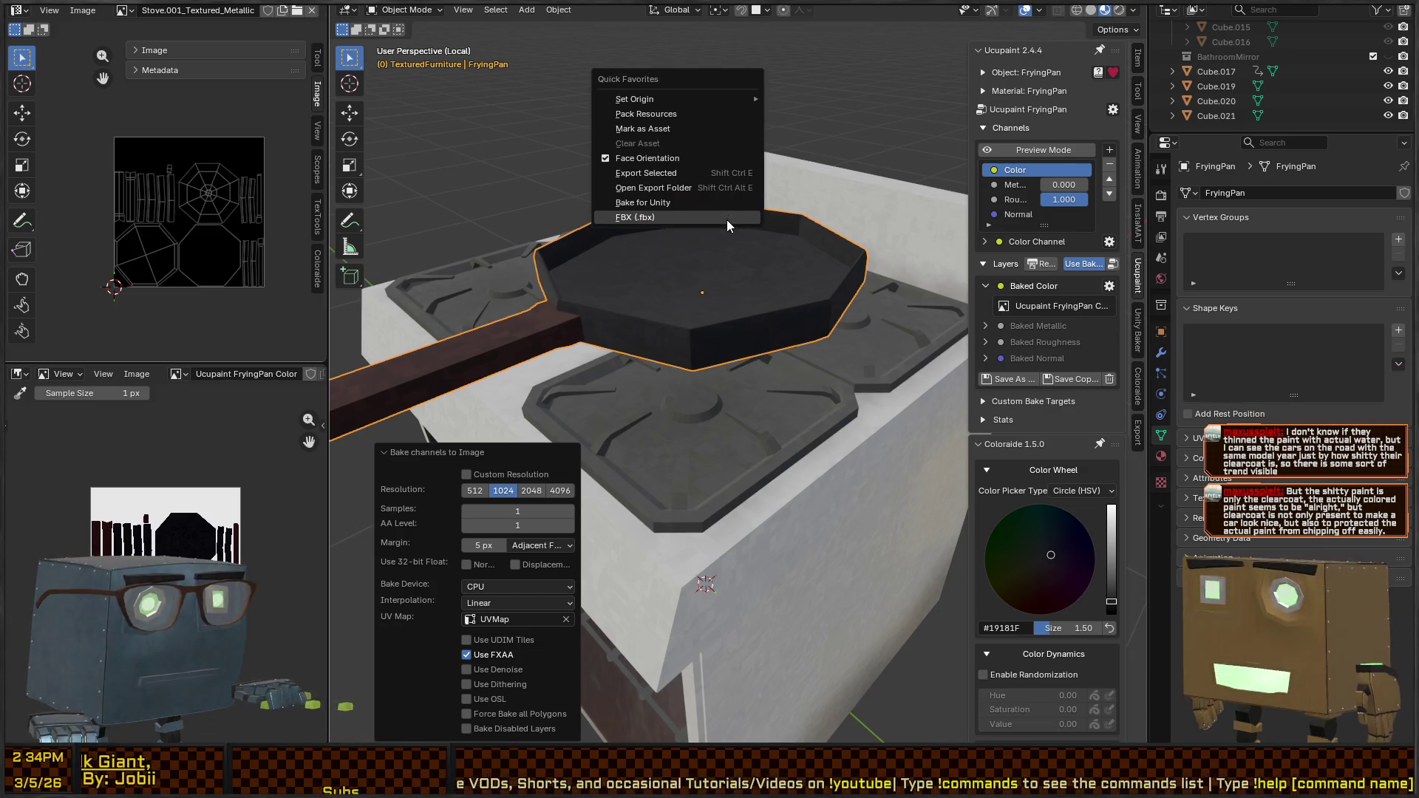
Clear the frying pan's location to the origin and export it as FBX
key(Escape)
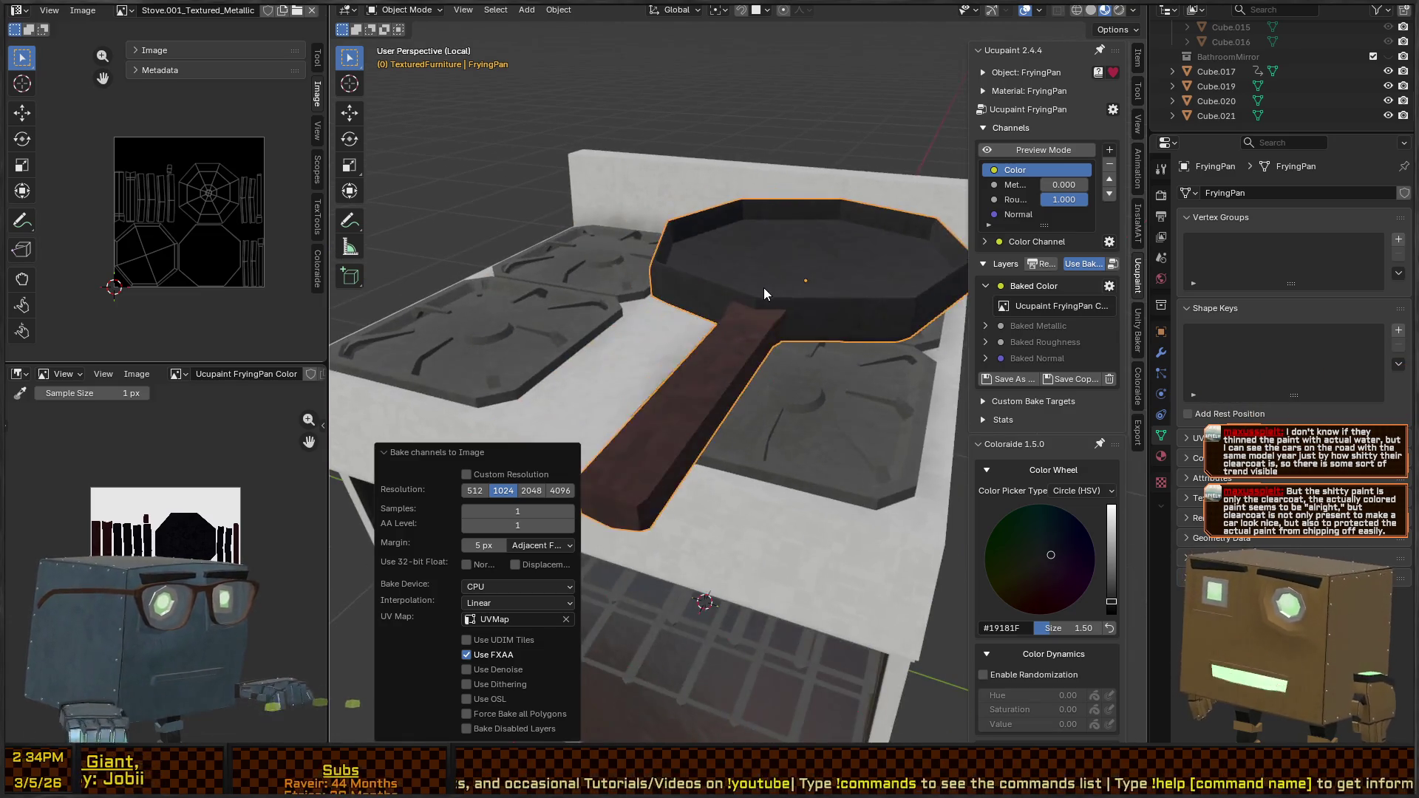
key(alt+g)
key(q)
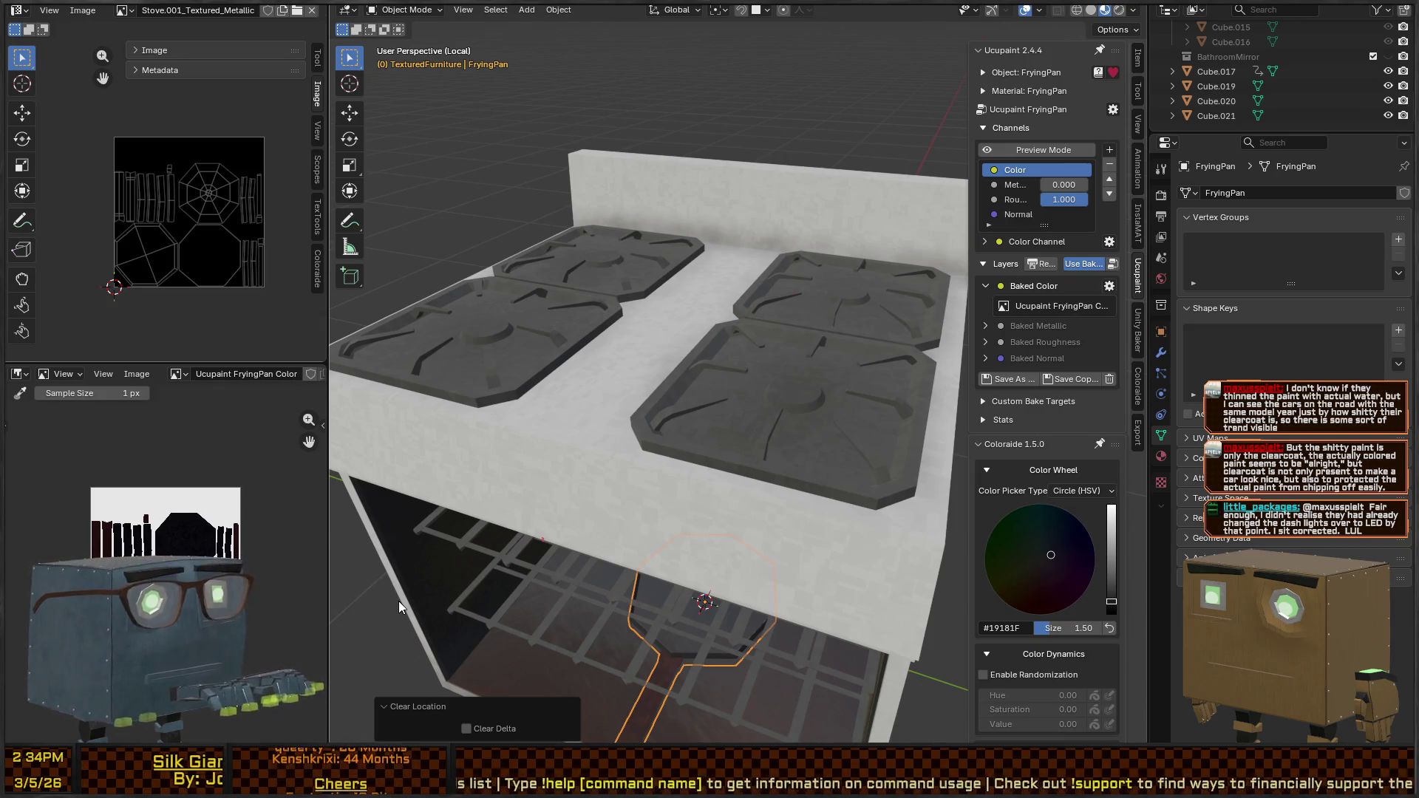
Lift the pan 1.0324 m along Z onto the stove and switch to Unity
key(g)
key(z)
click(739, 133)
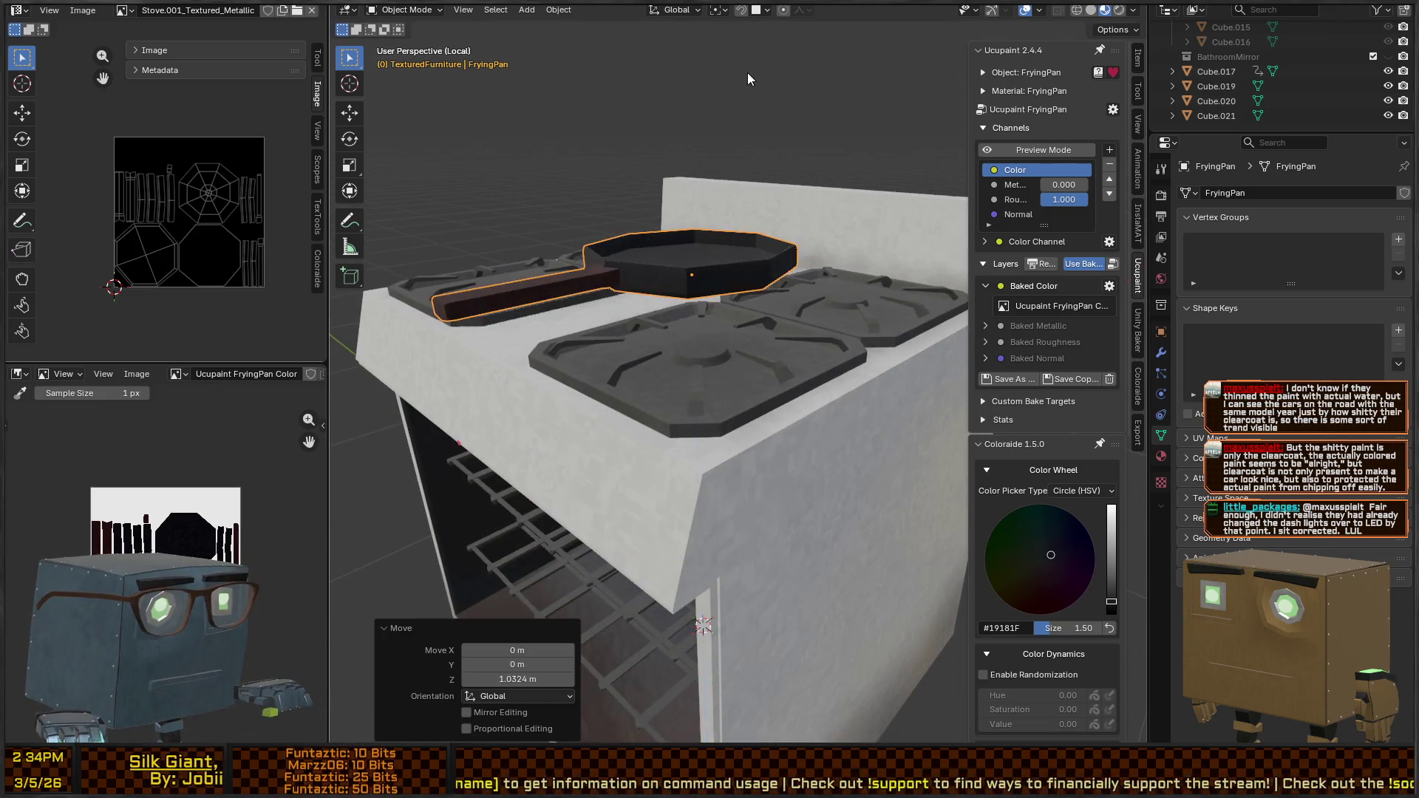
key(alt+Tab)
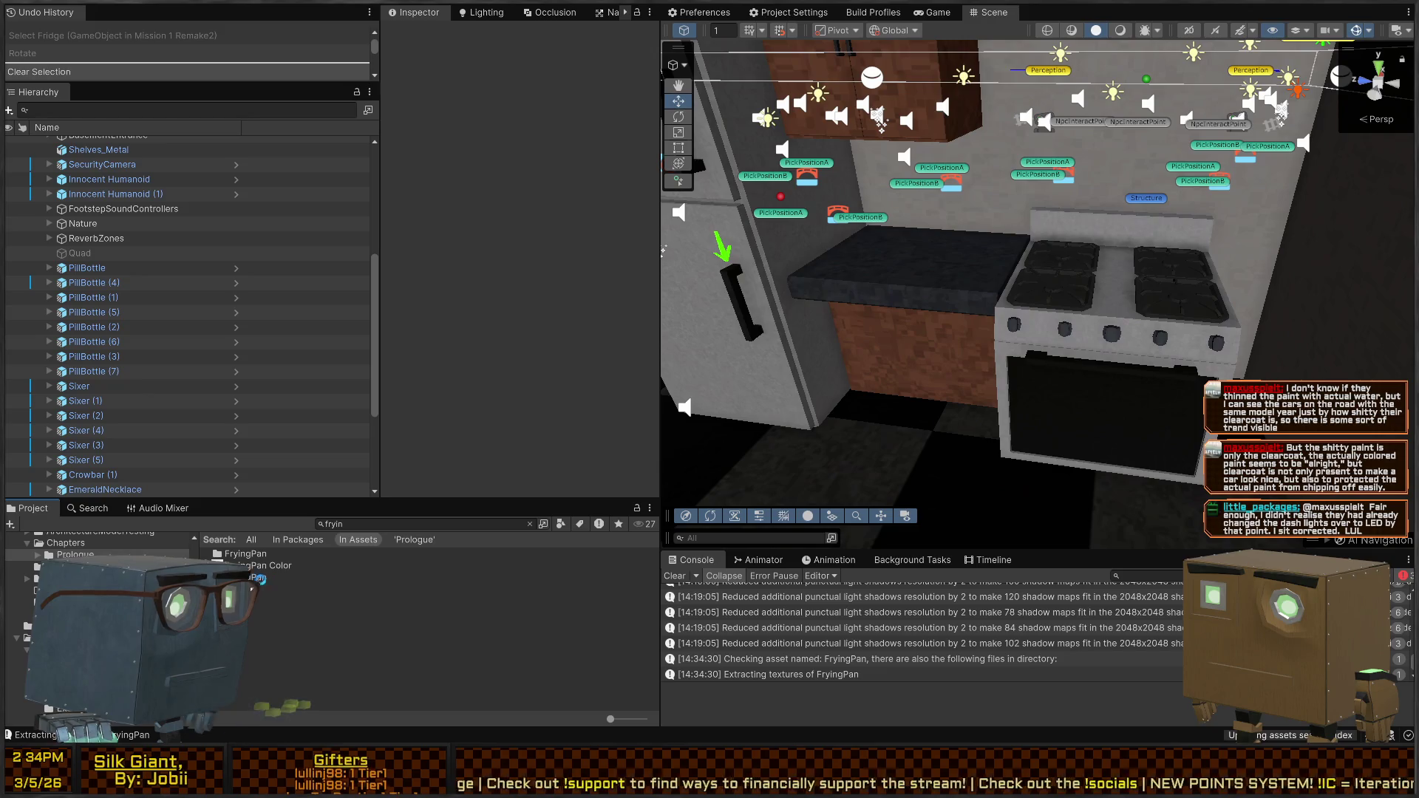
Extract the FryingPan model's materials and set FryingPan Color as the material's Base Map
click(257, 577)
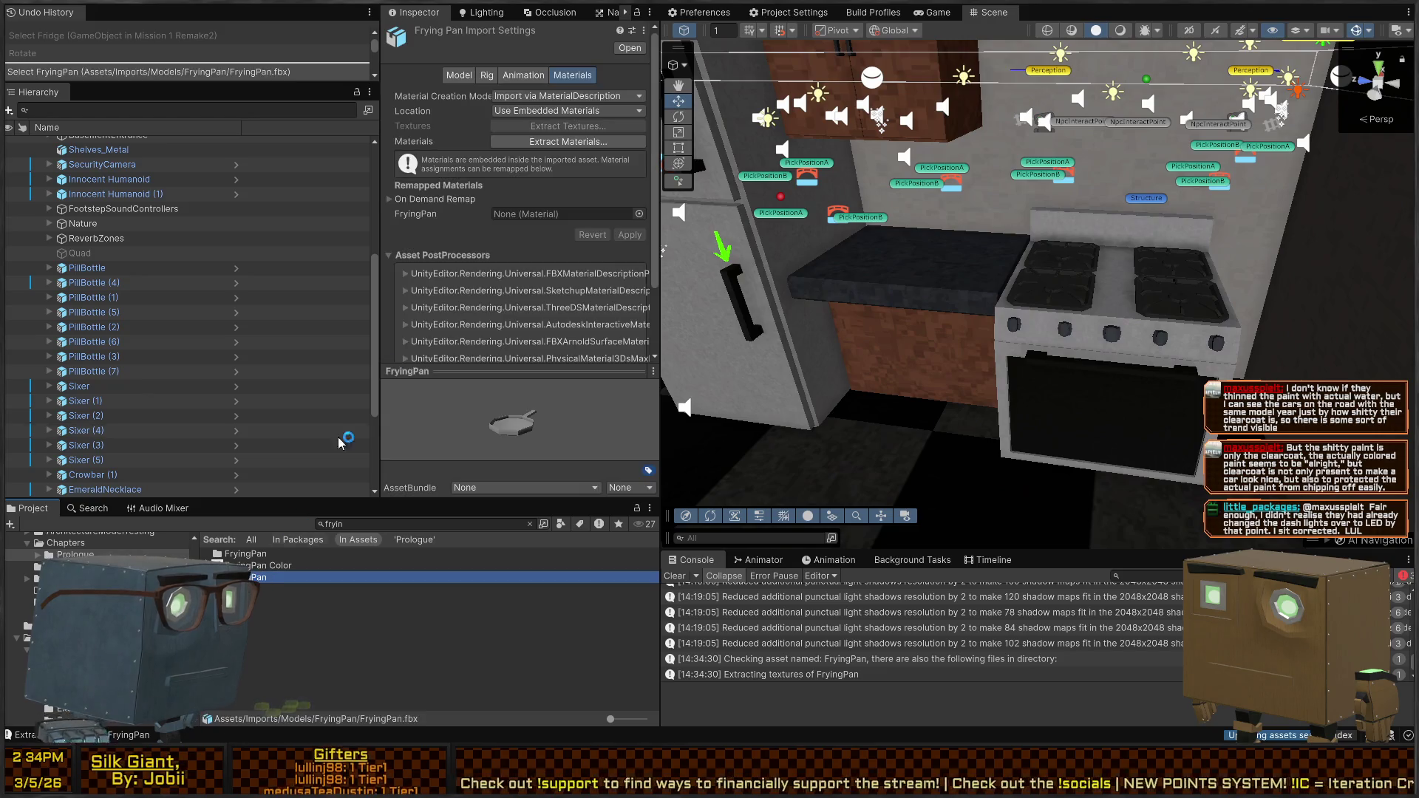
click(529, 524)
click(586, 145)
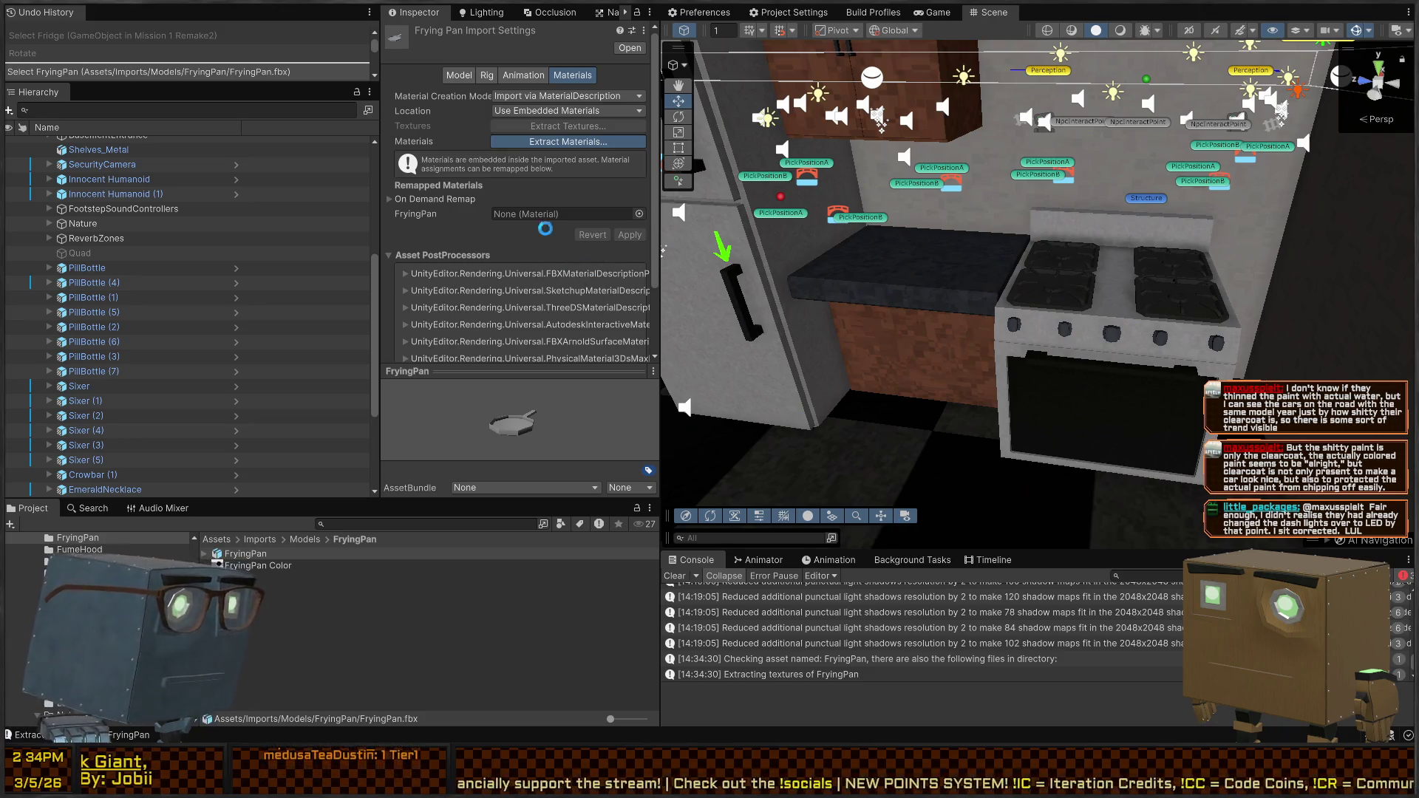
click(245, 565)
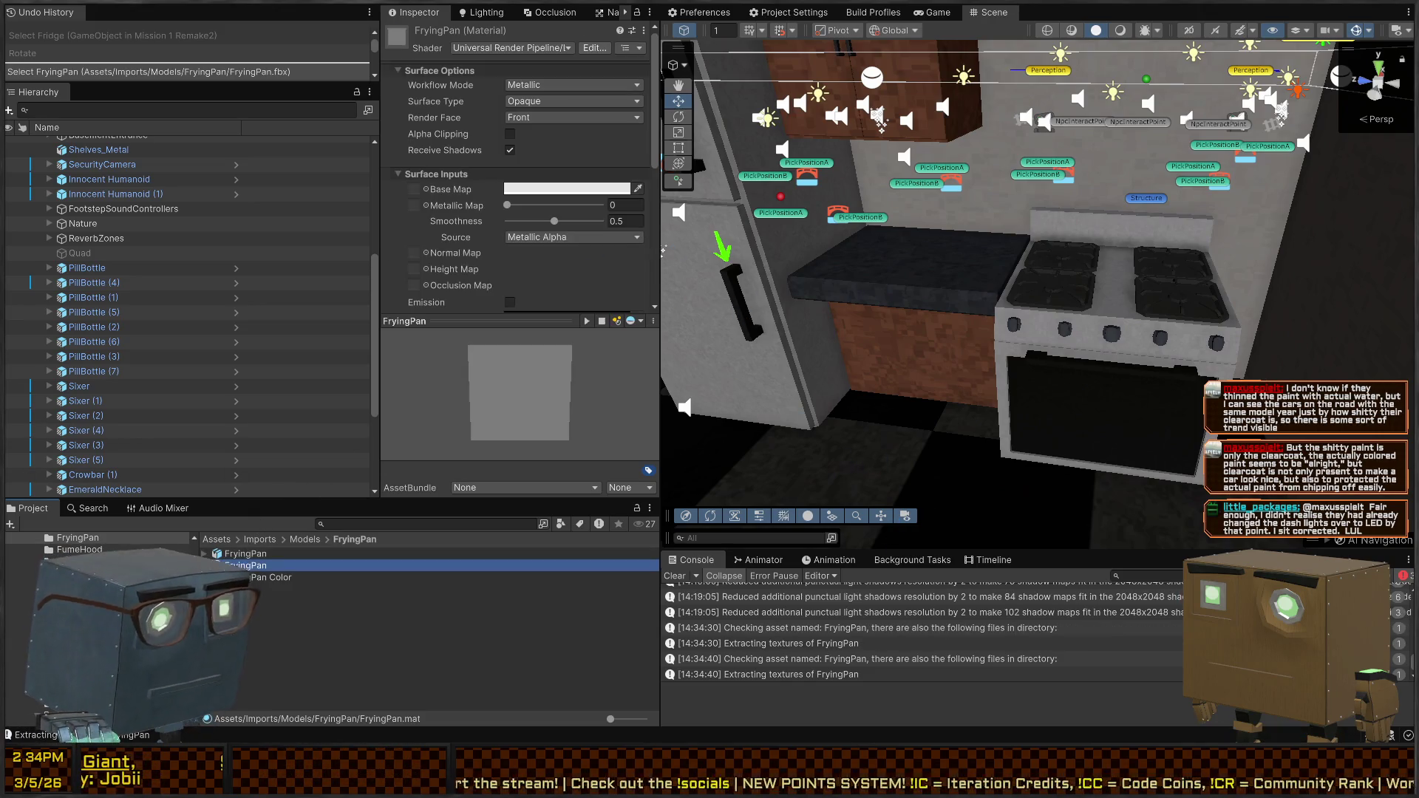
scroll(462, 218, down, 3)
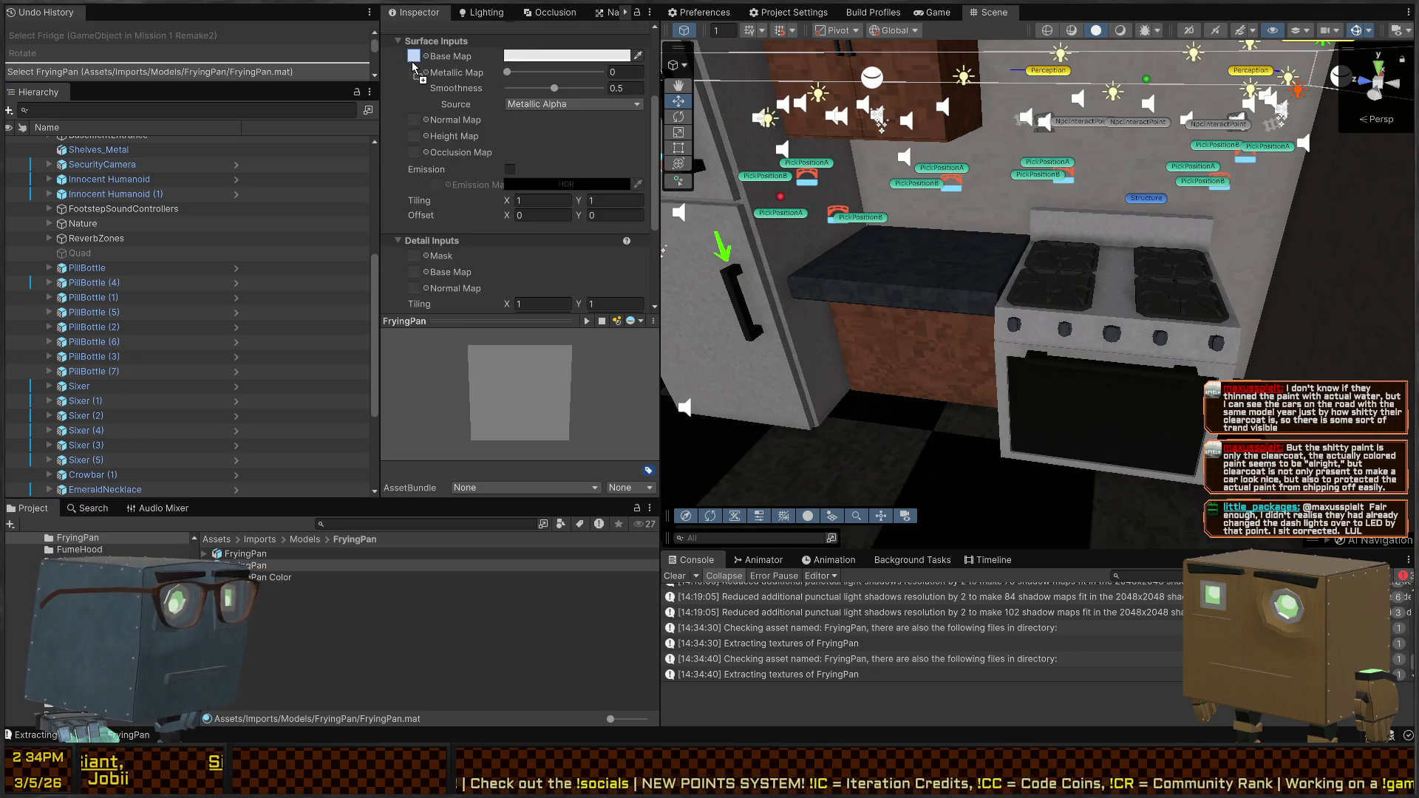
drag(413, 66, 414, 58)
Drag the frying pan into the scene and position it on a stove burner
drag(238, 559, 1050, 296)
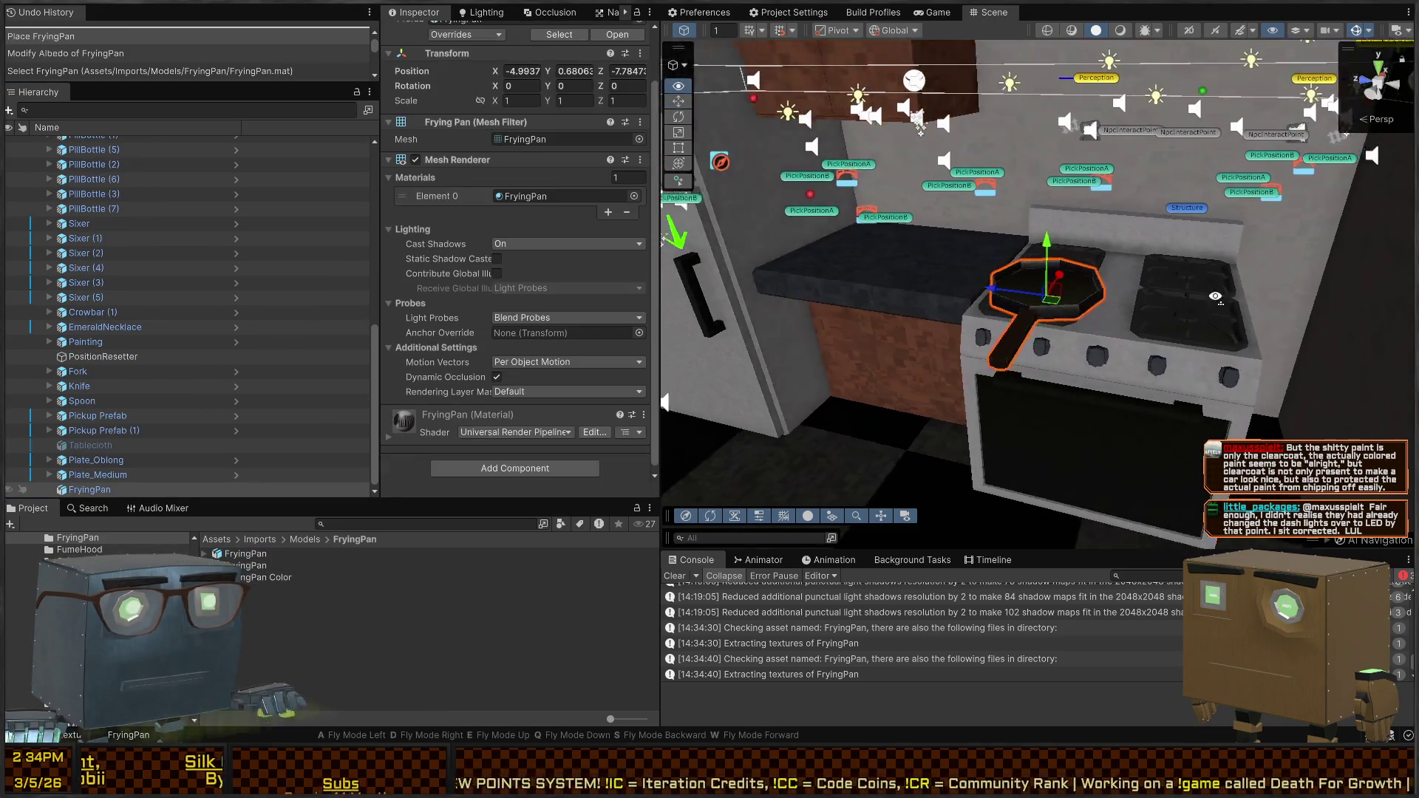
key(w)
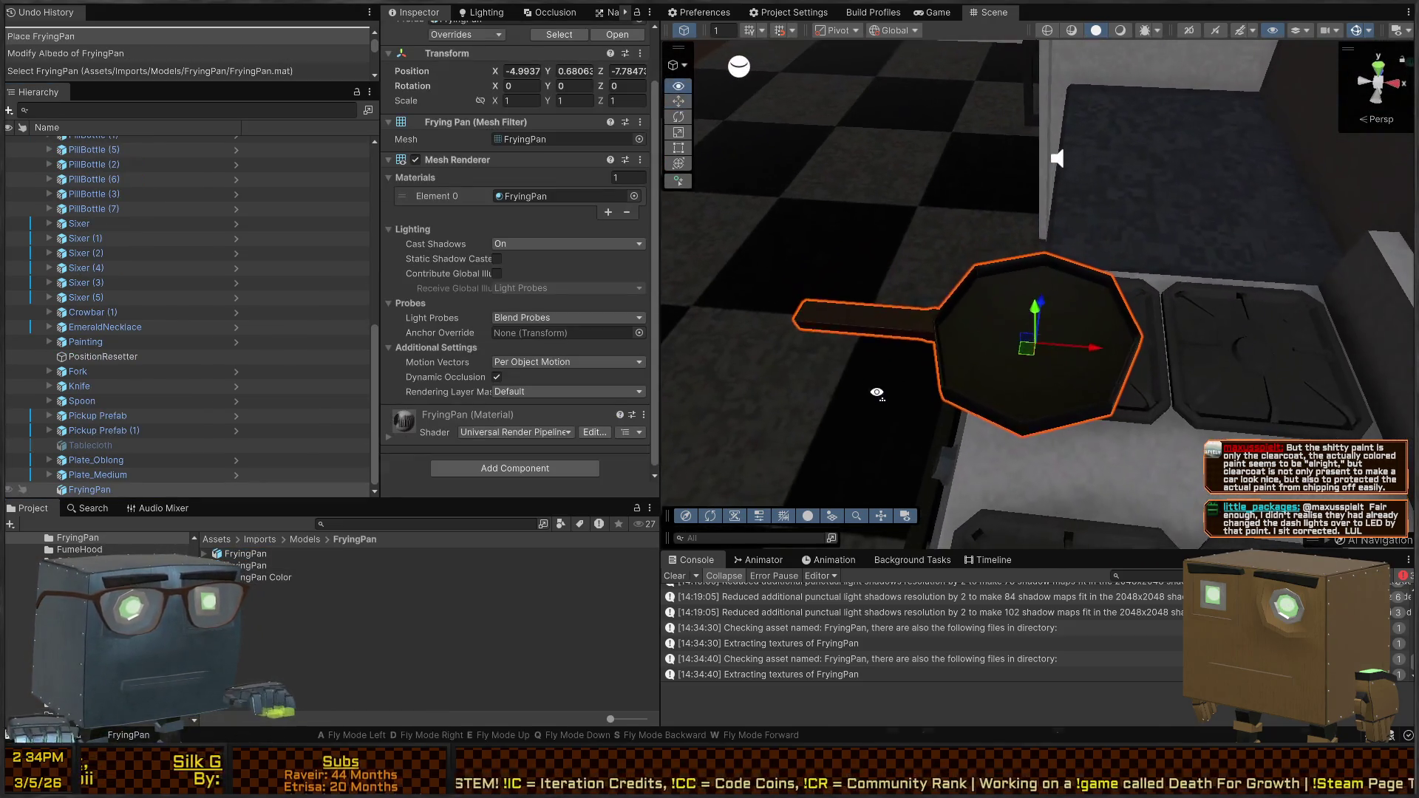
key(w)
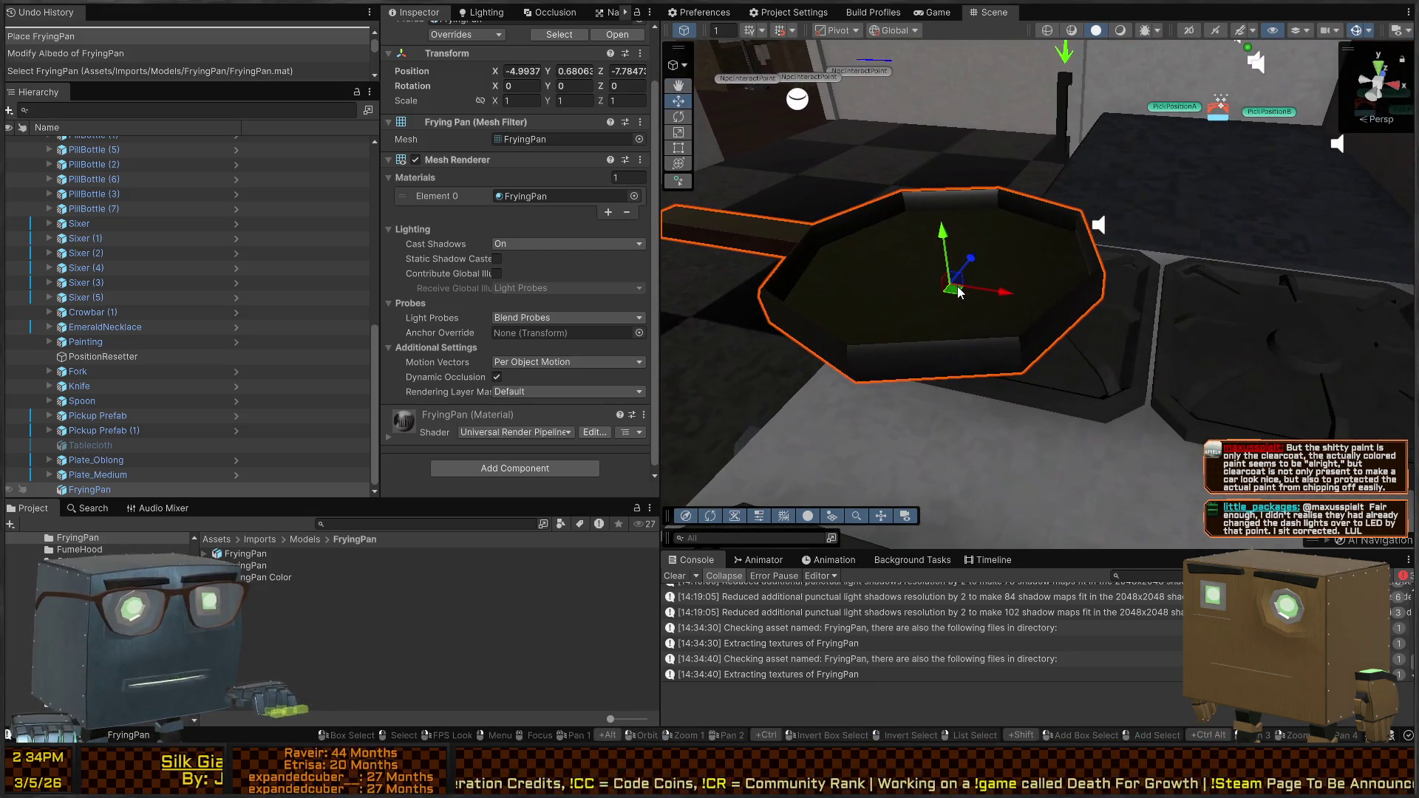
drag(957, 293, 1035, 214)
drag(1023, 267, 1041, 282)
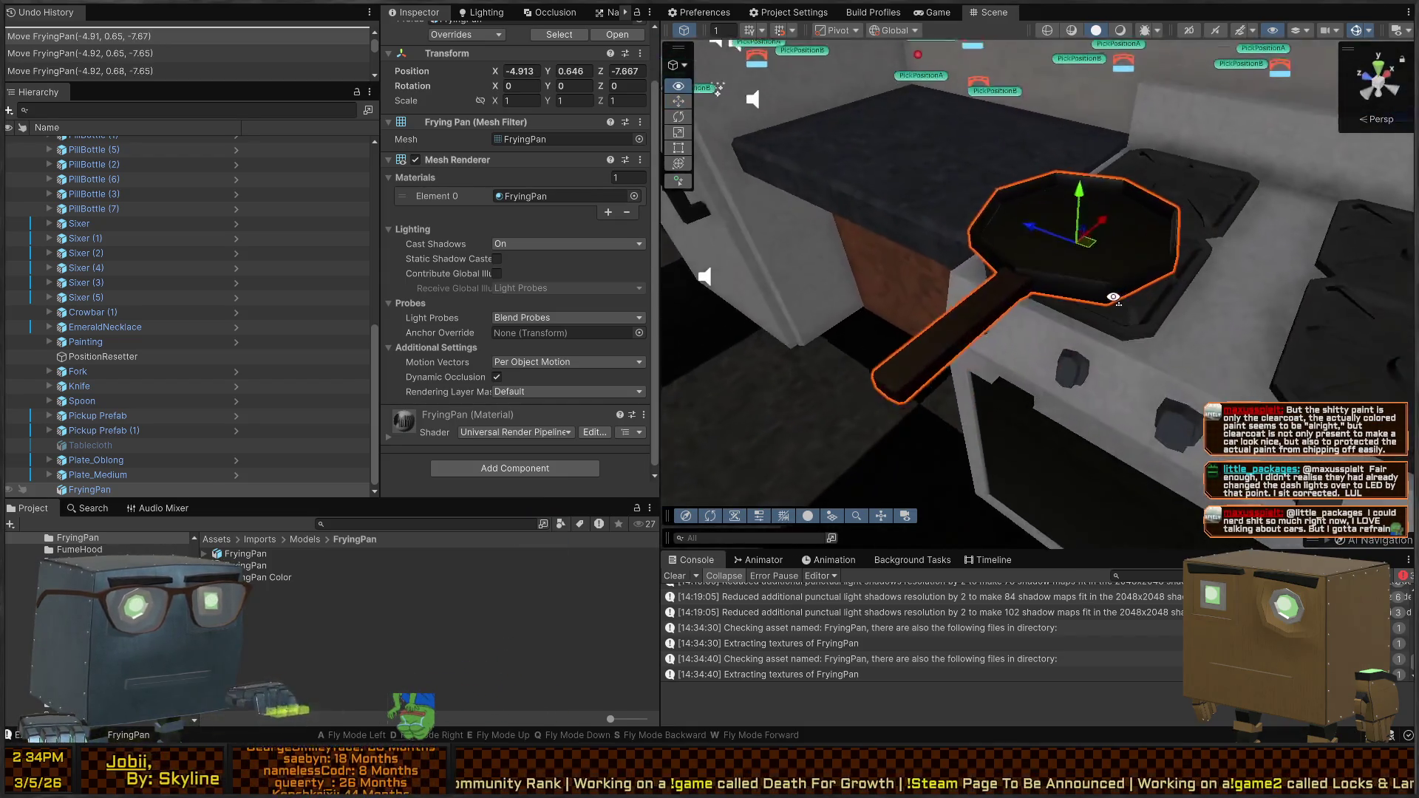
Set the FryingPan material's Smoothness to 0 and fine-tune the pan's placement on the burner
double_click(545, 196)
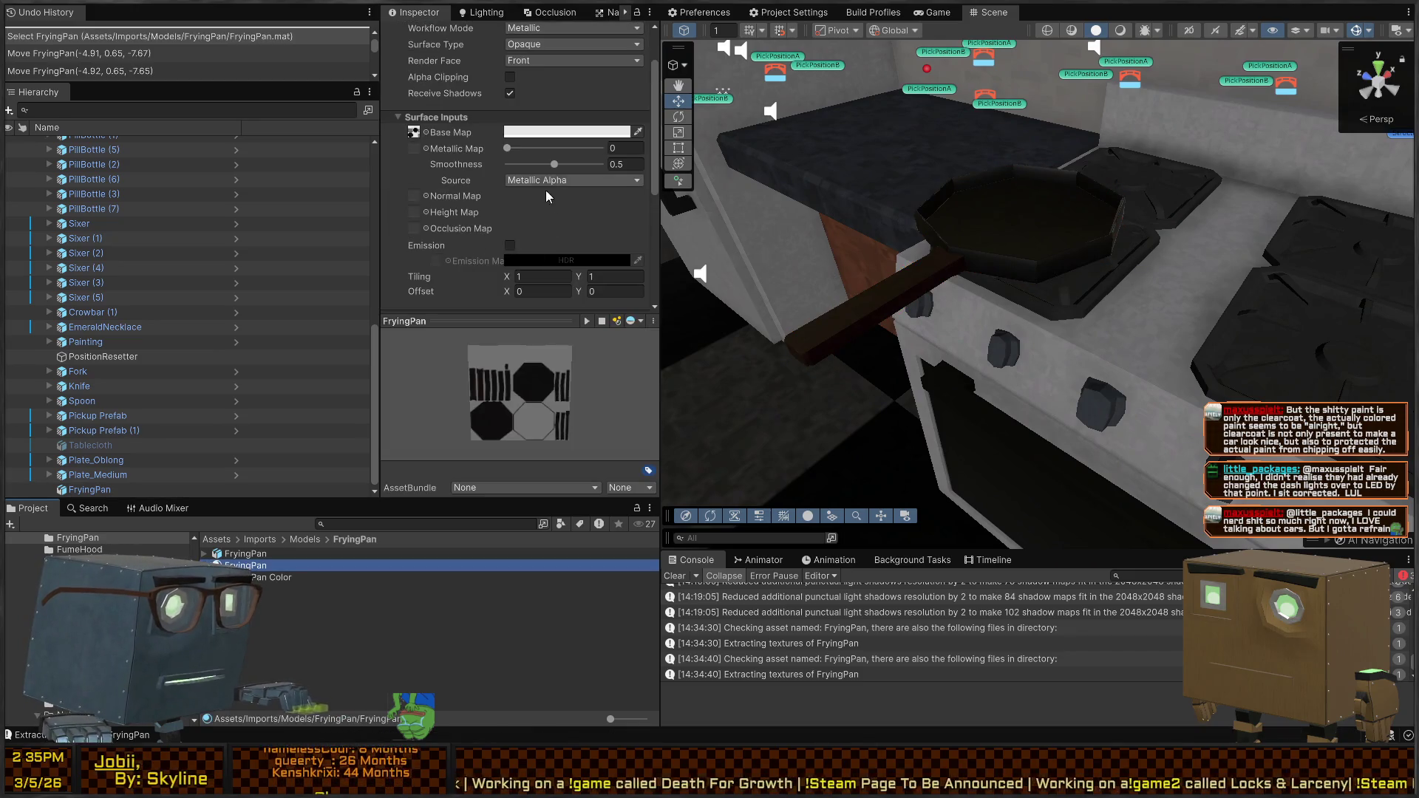
drag(556, 164, 420, 166)
drag(1094, 311, 1236, 358)
click(1020, 268)
drag(1018, 270, 1024, 274)
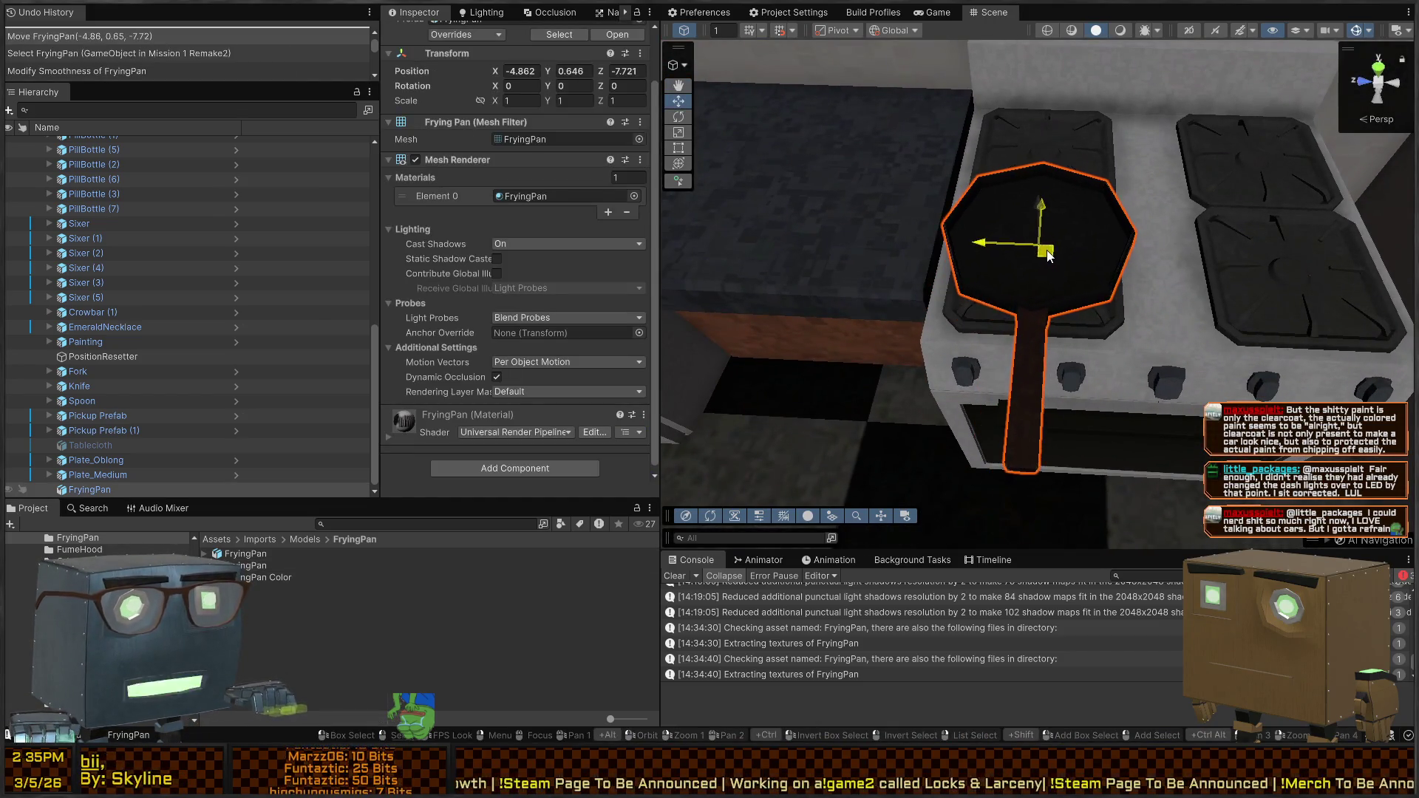
drag(1129, 309, 865, 277)
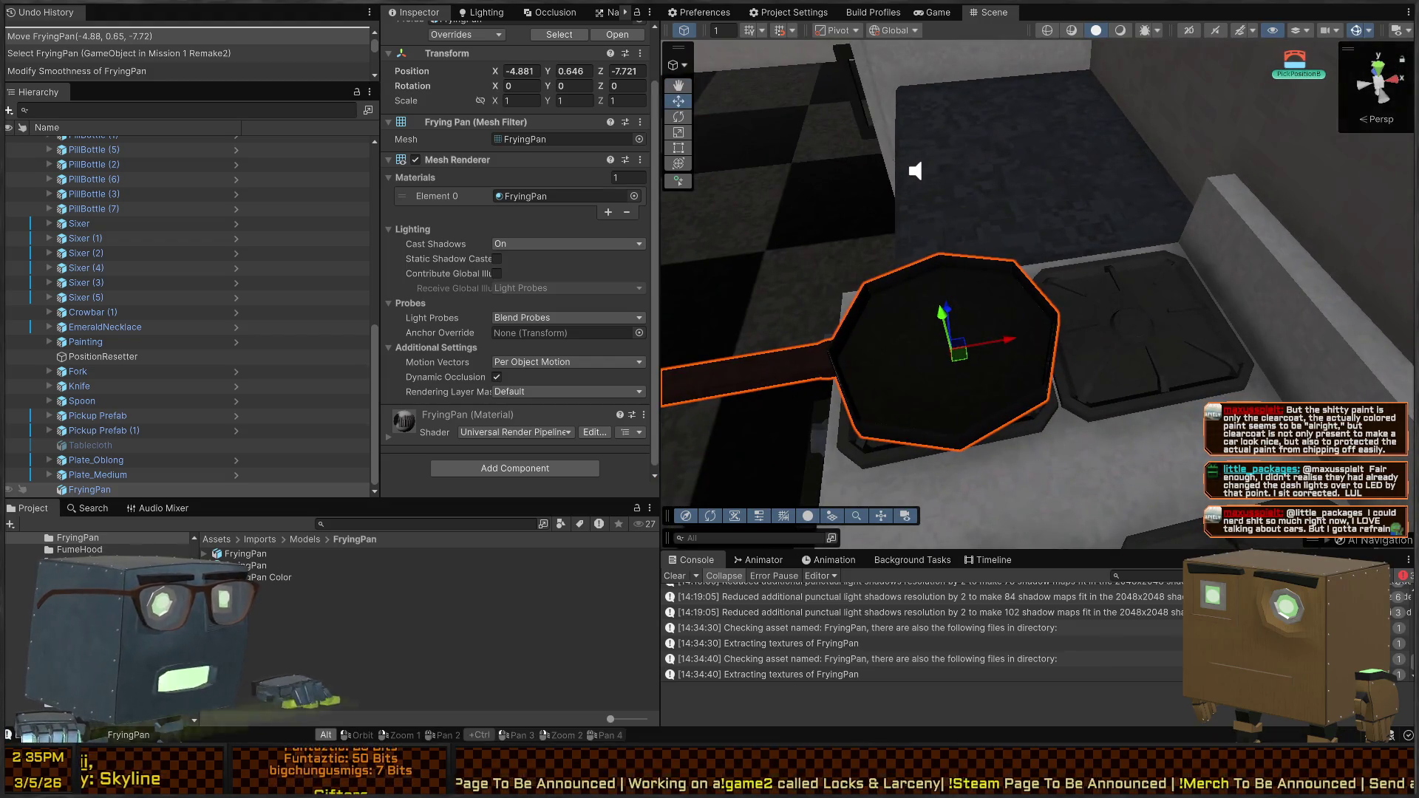
key(alt+Tab)
Preview the pan in Rendered shading, then return the viewport to Material Preview
mouse_move(768, 264)
mouse_down()
mouse_move(727, 278)
mouse_move(764, 433)
mouse_up()
key(z)
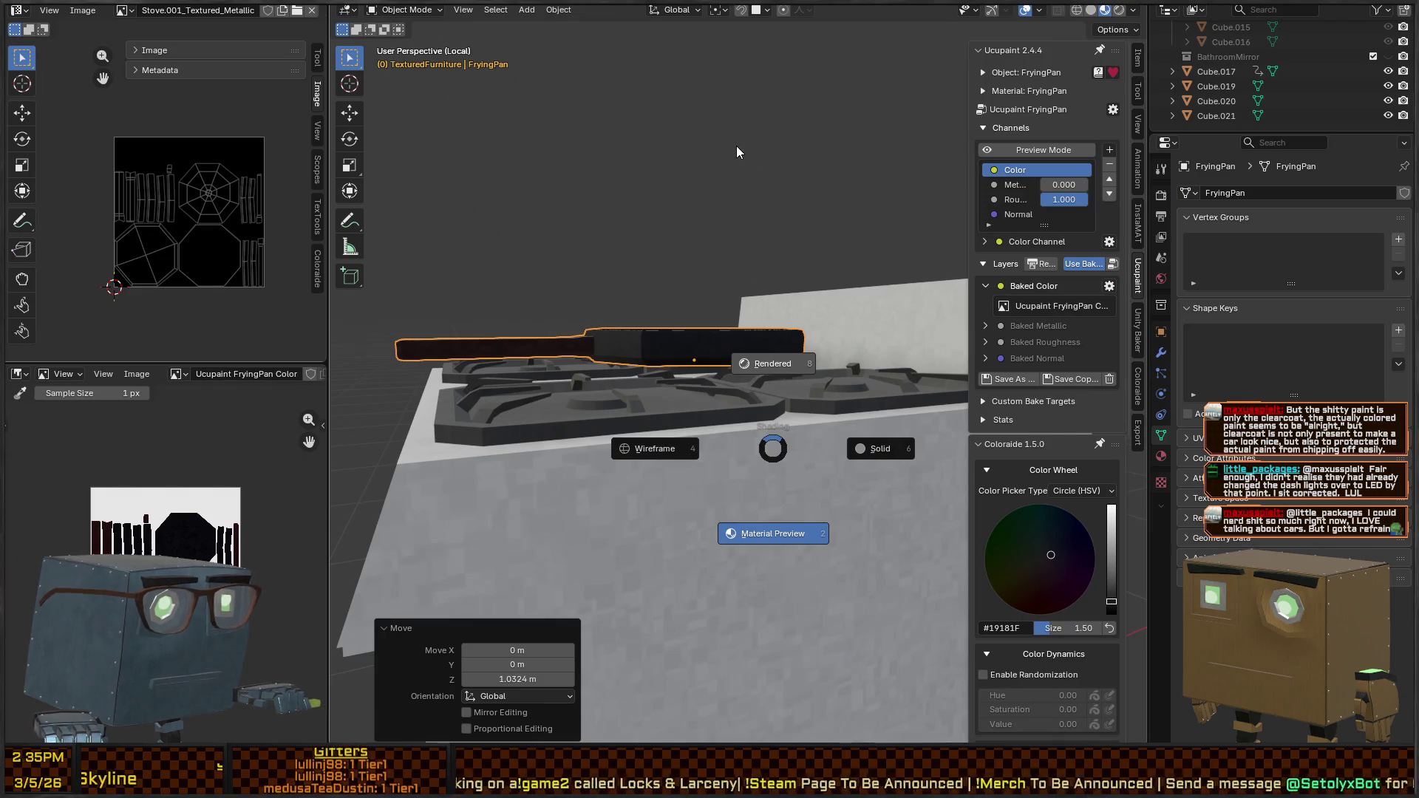
click(746, 148)
mouse_move(757, 149)
mouse_down()
mouse_move(737, 249)
mouse_move(632, 316)
mouse_move(772, 357)
mouse_move(801, 282)
mouse_move(756, 224)
mouse_up()
key(z)
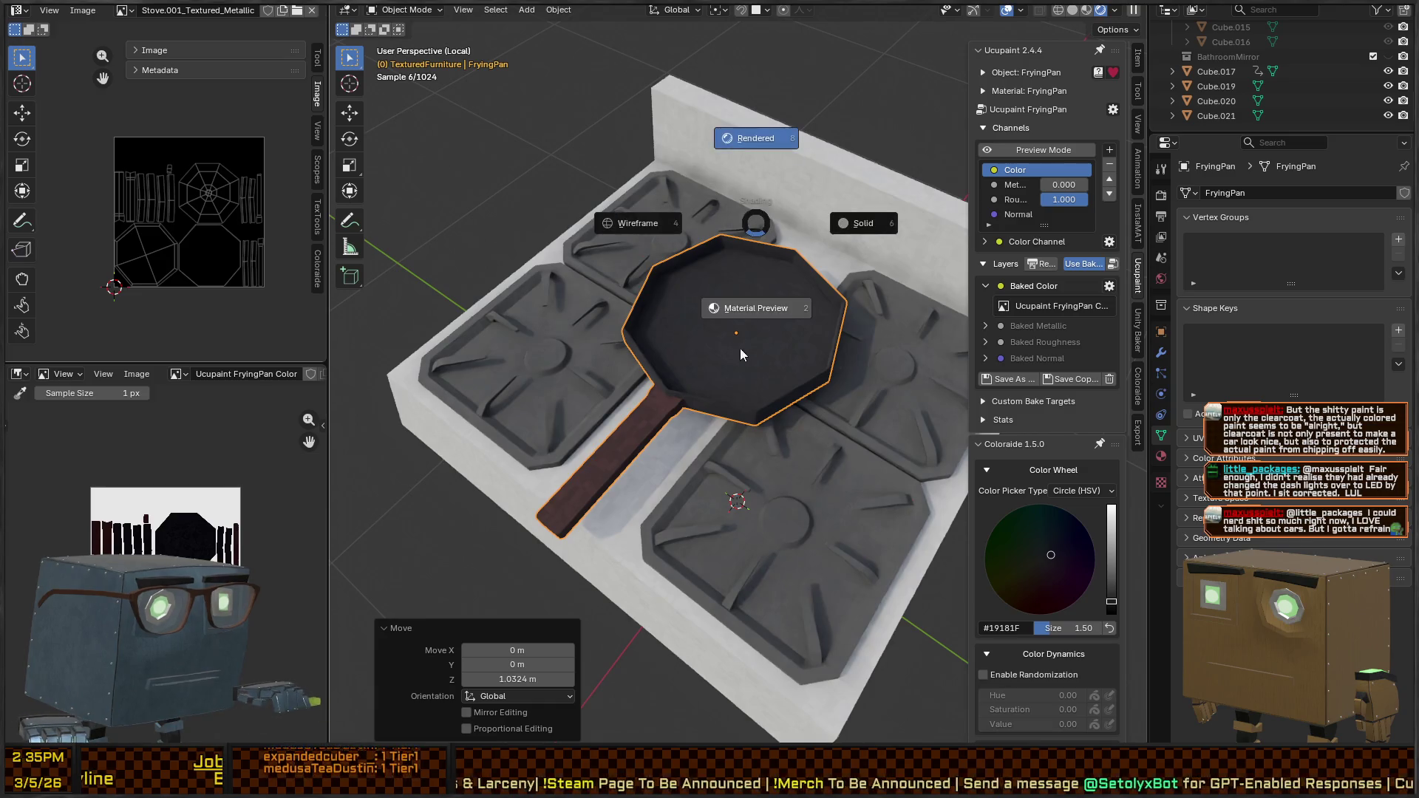
click(739, 348)
scroll(707, 326, up, 4)
scroll(659, 311, down, 2)
Enter Texture Paint, return the pan to Object Mode, and switch to the Unity editor
key(ctrl+Tab)
click(765, 247)
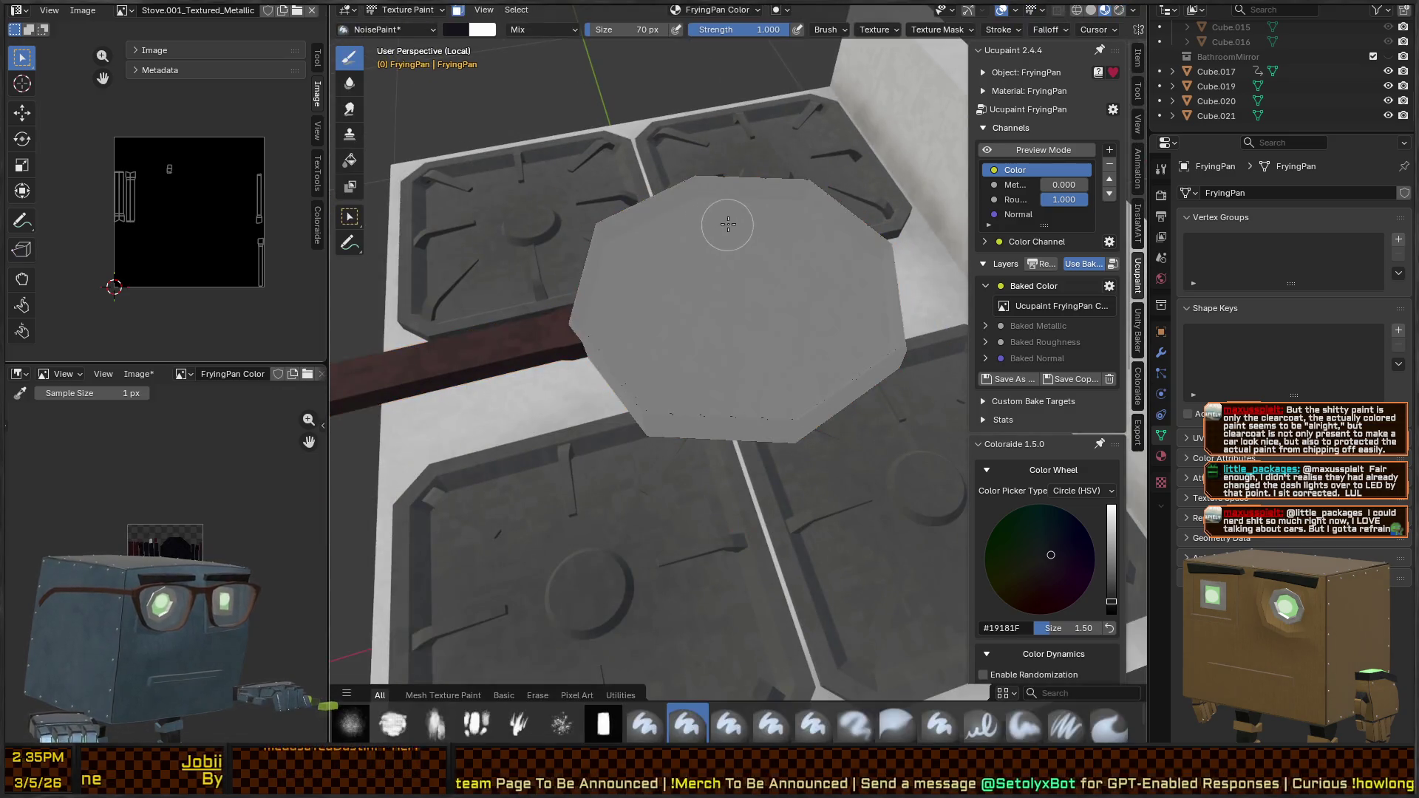
drag(739, 244, 724, 148)
key(ctrl+Tab)
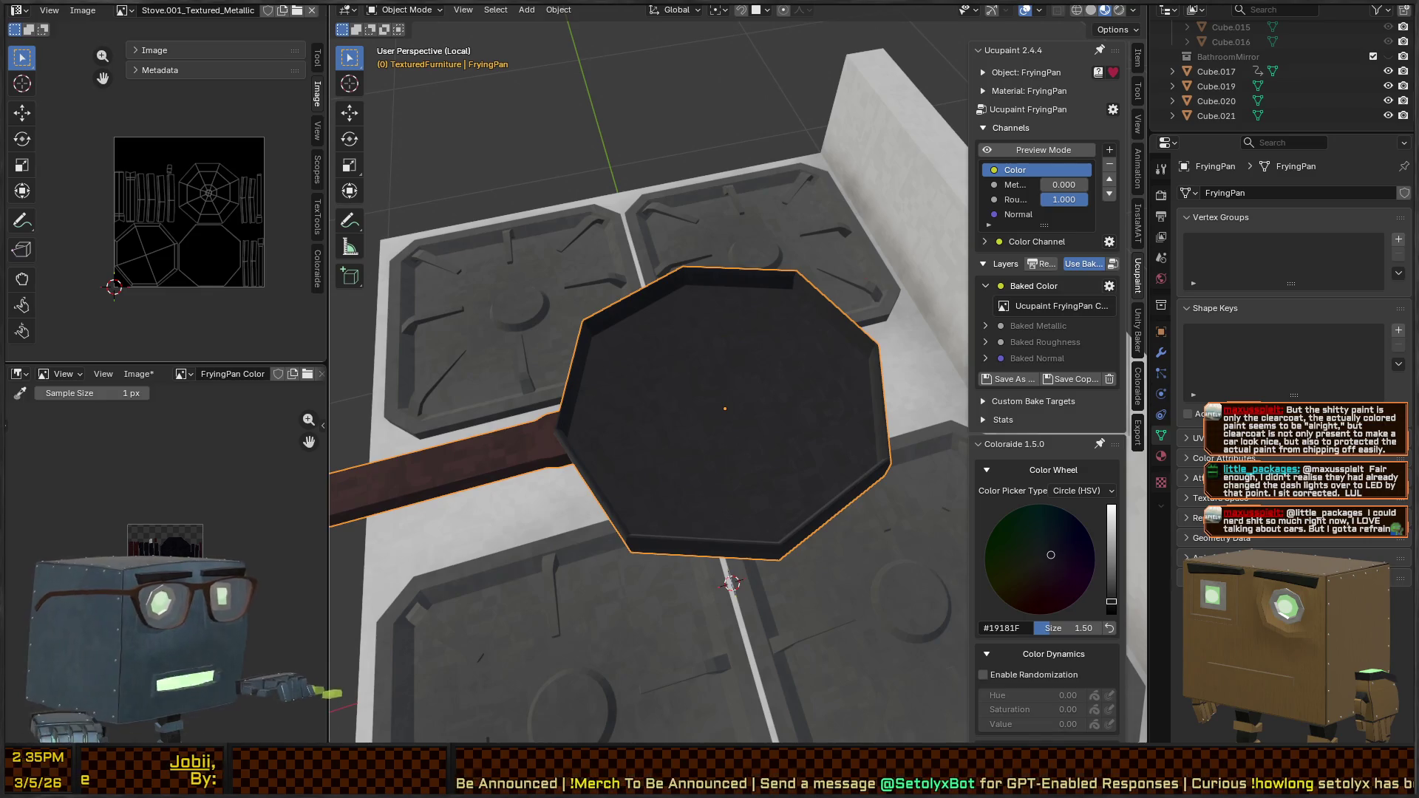
key(alt+Tab)
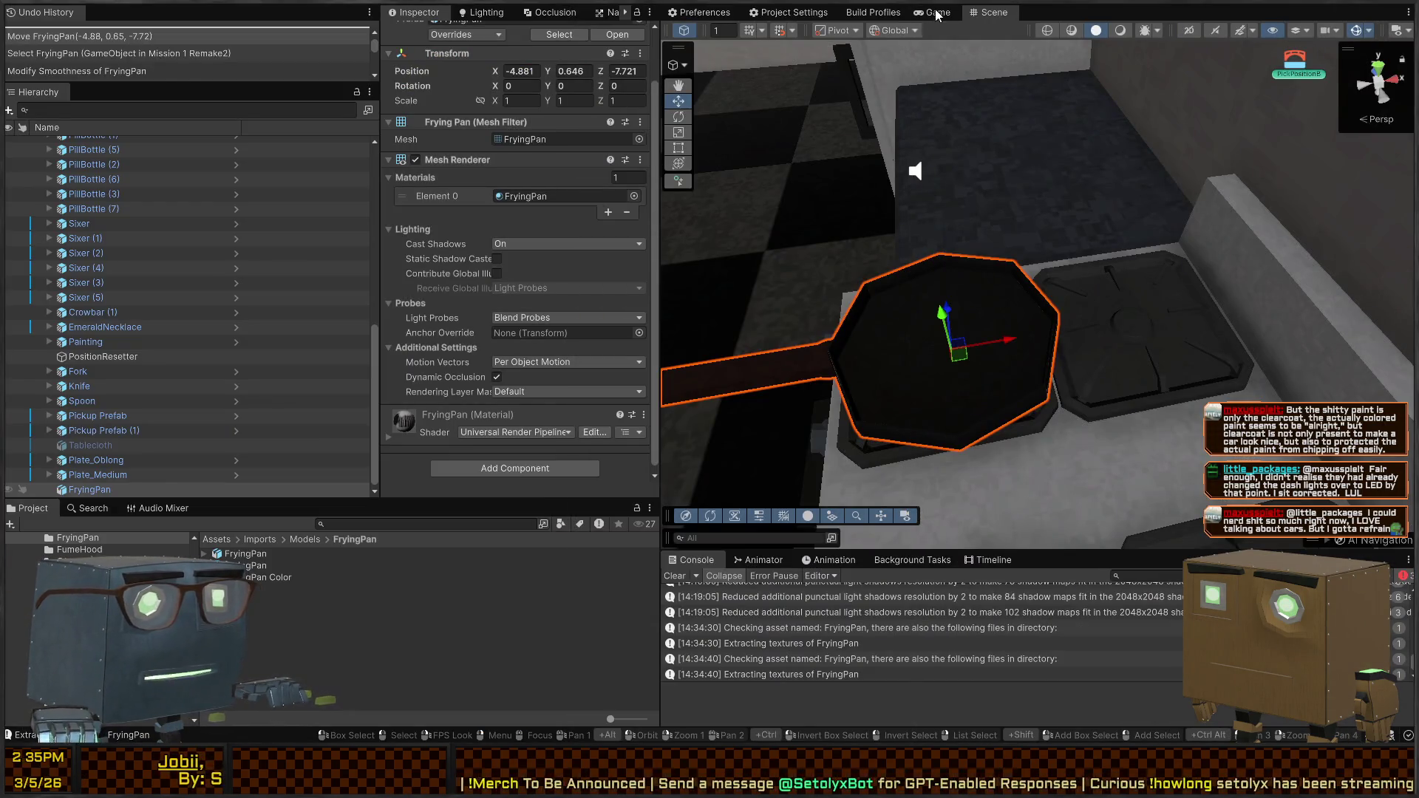
Start Play mode in a maximized Game view and walk through the window into the dark kitchen
key(ctrl+p)
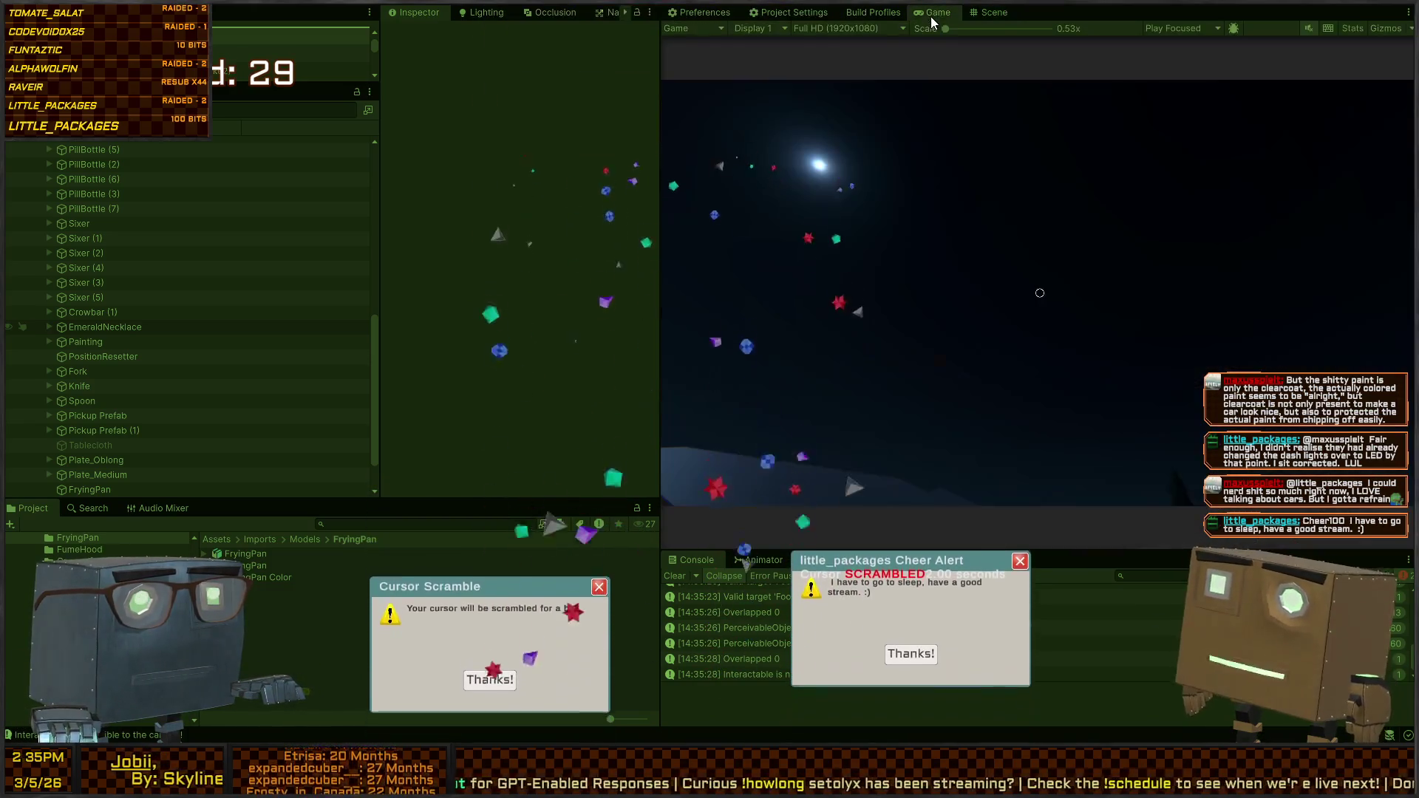
key(shift+space)
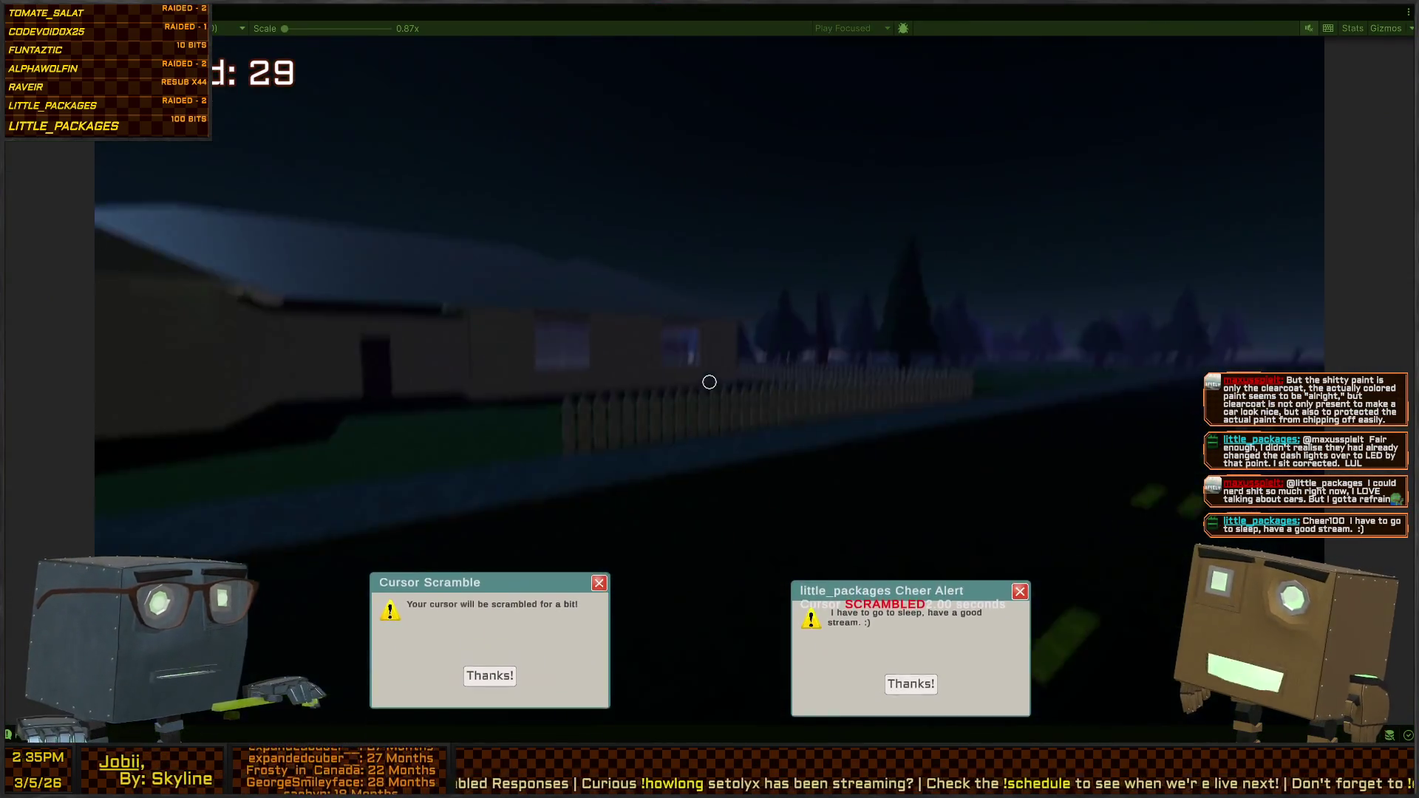
key(w)
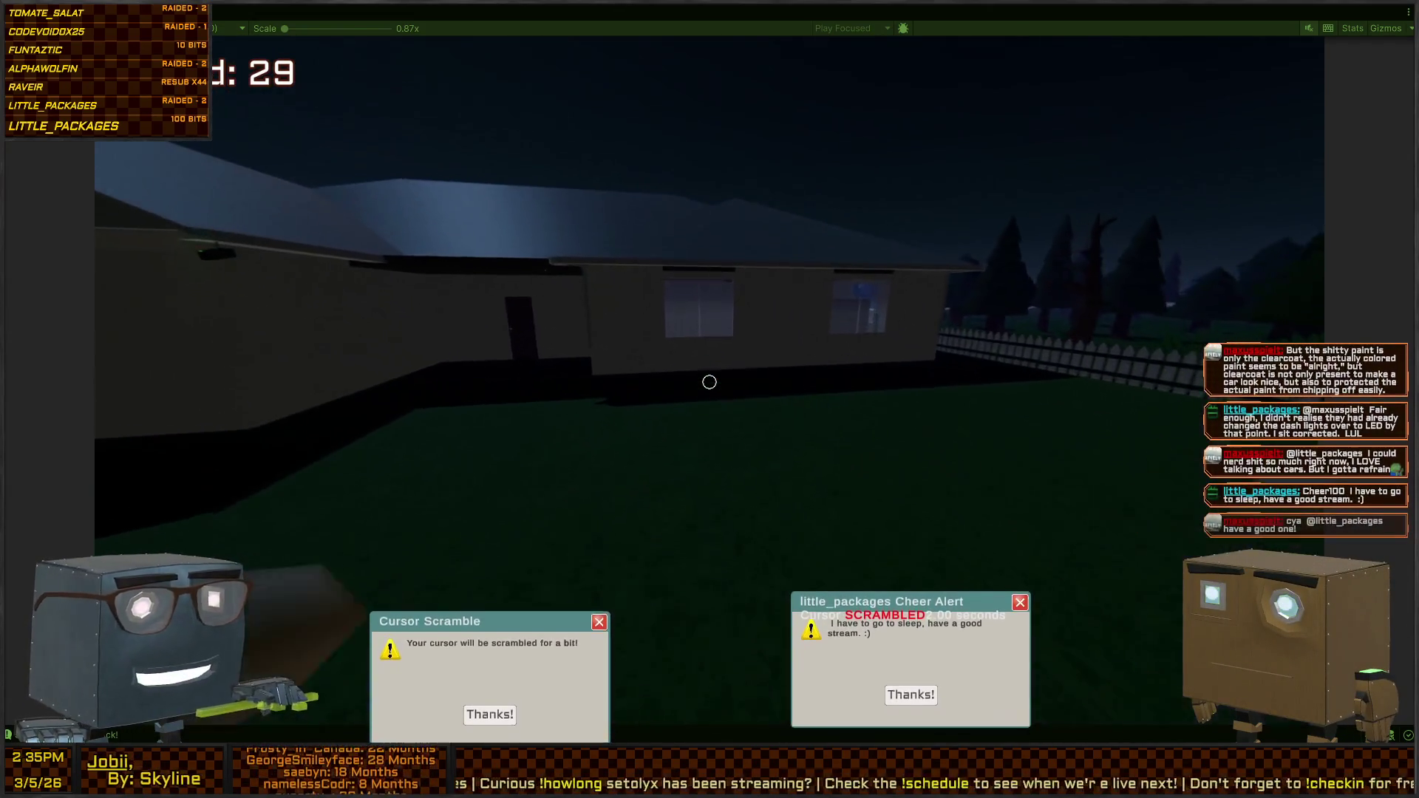
key(w)
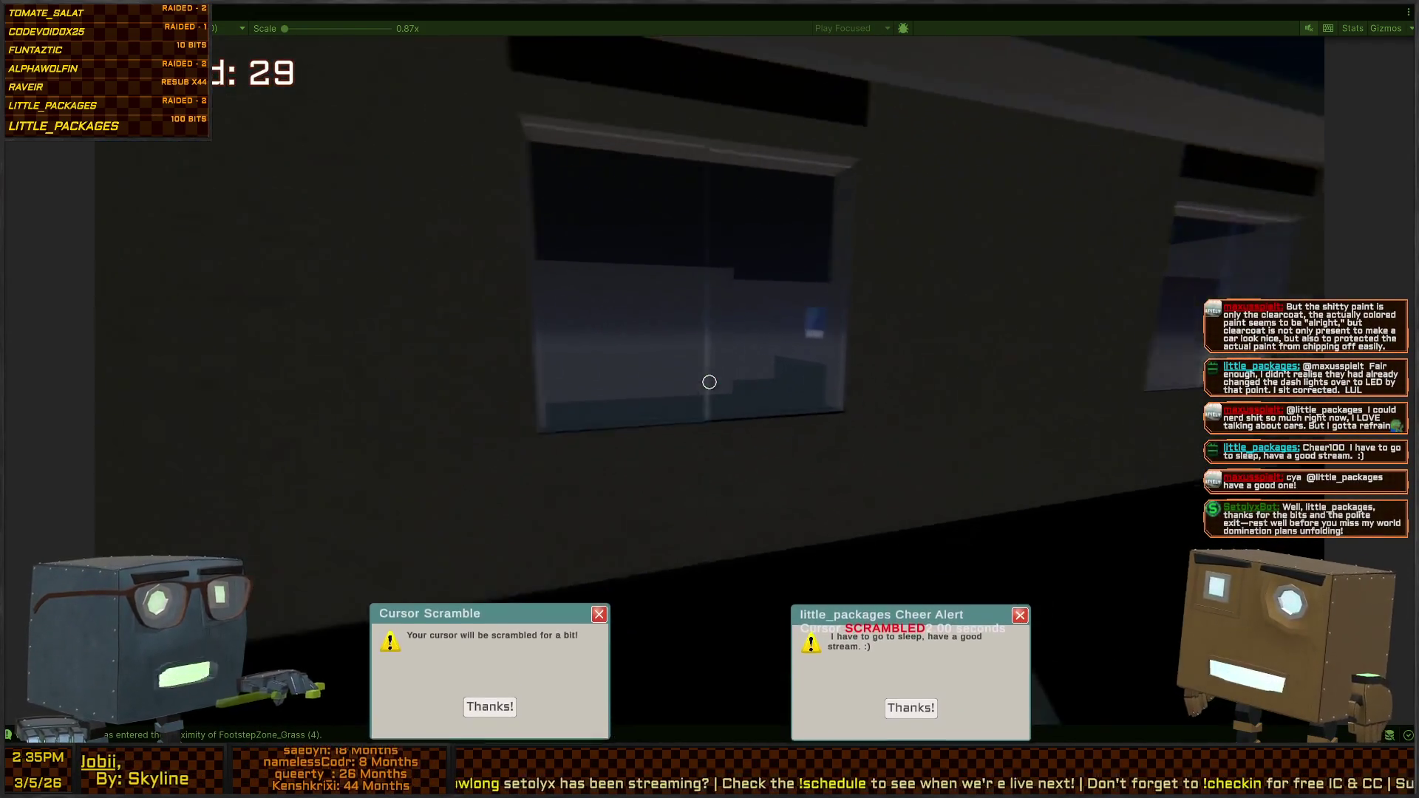
key(w)
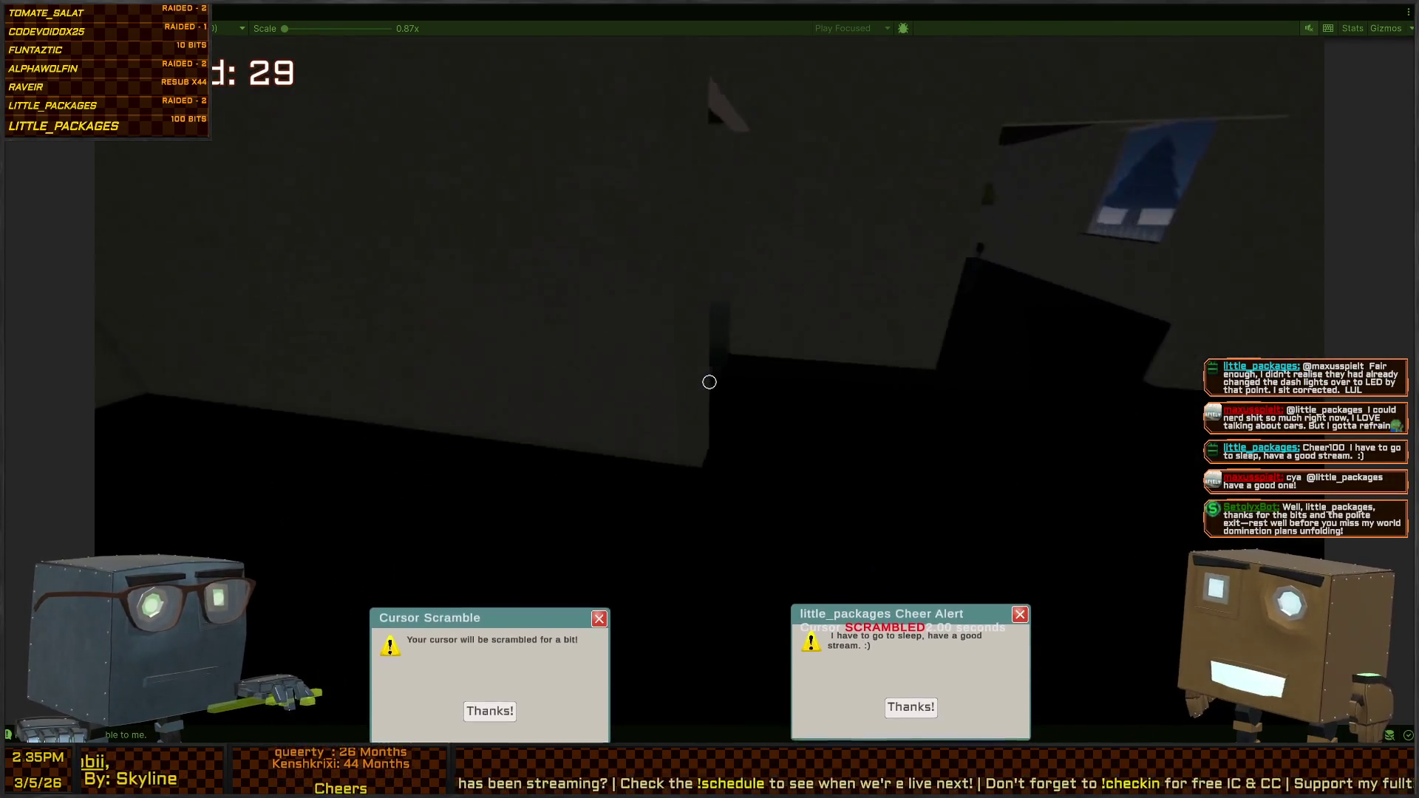
key(w)
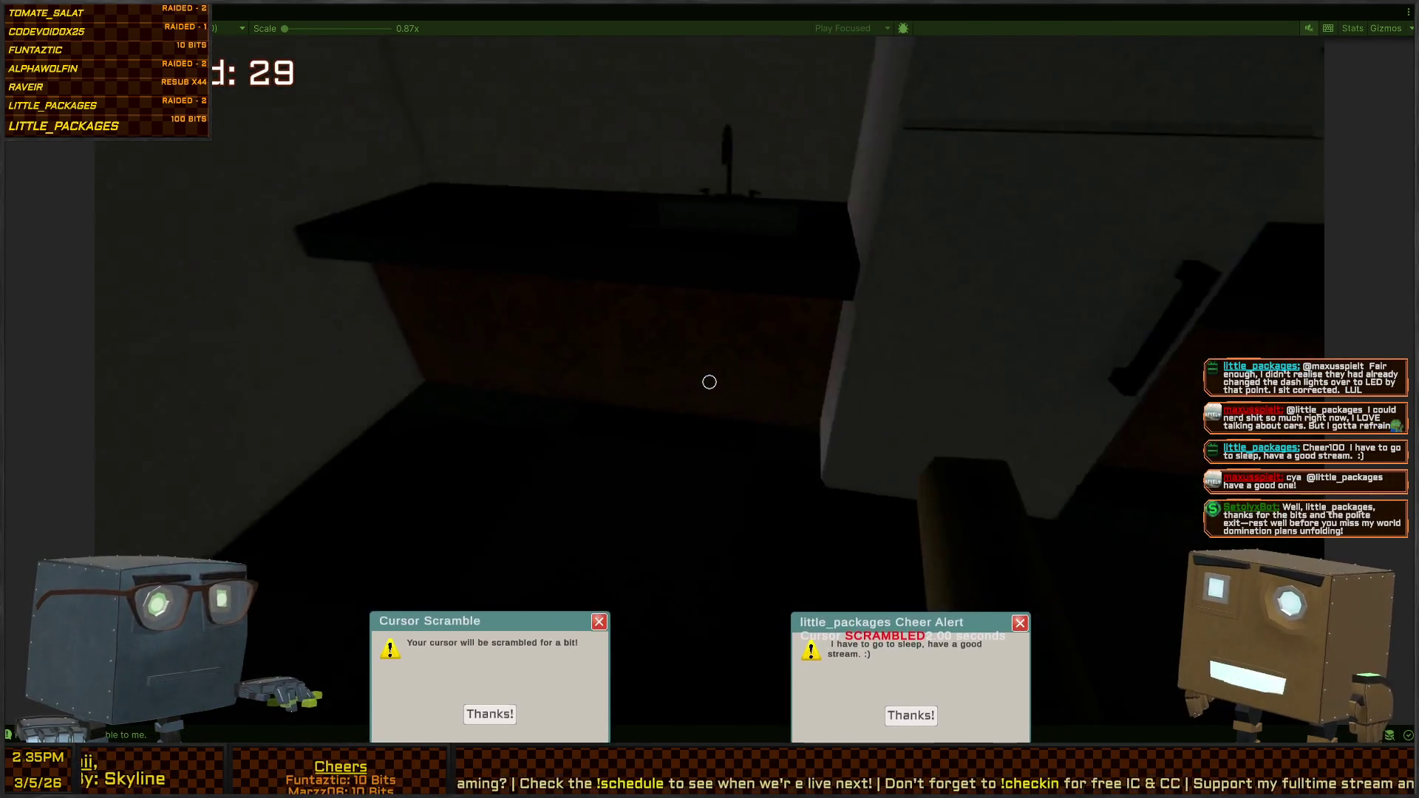
key(w)
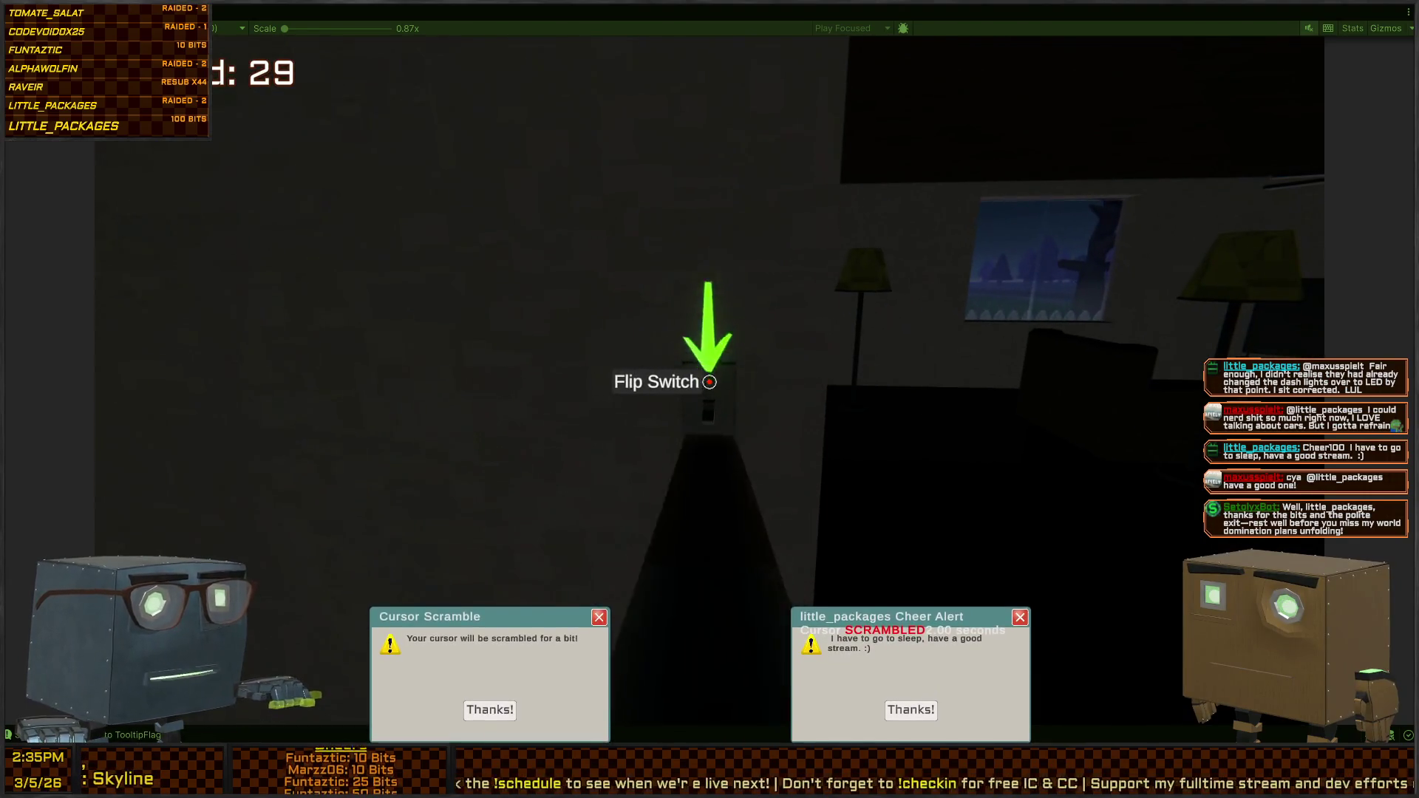
Flip the wall switch to light the kitchen and dismiss the three popups
click(709, 382)
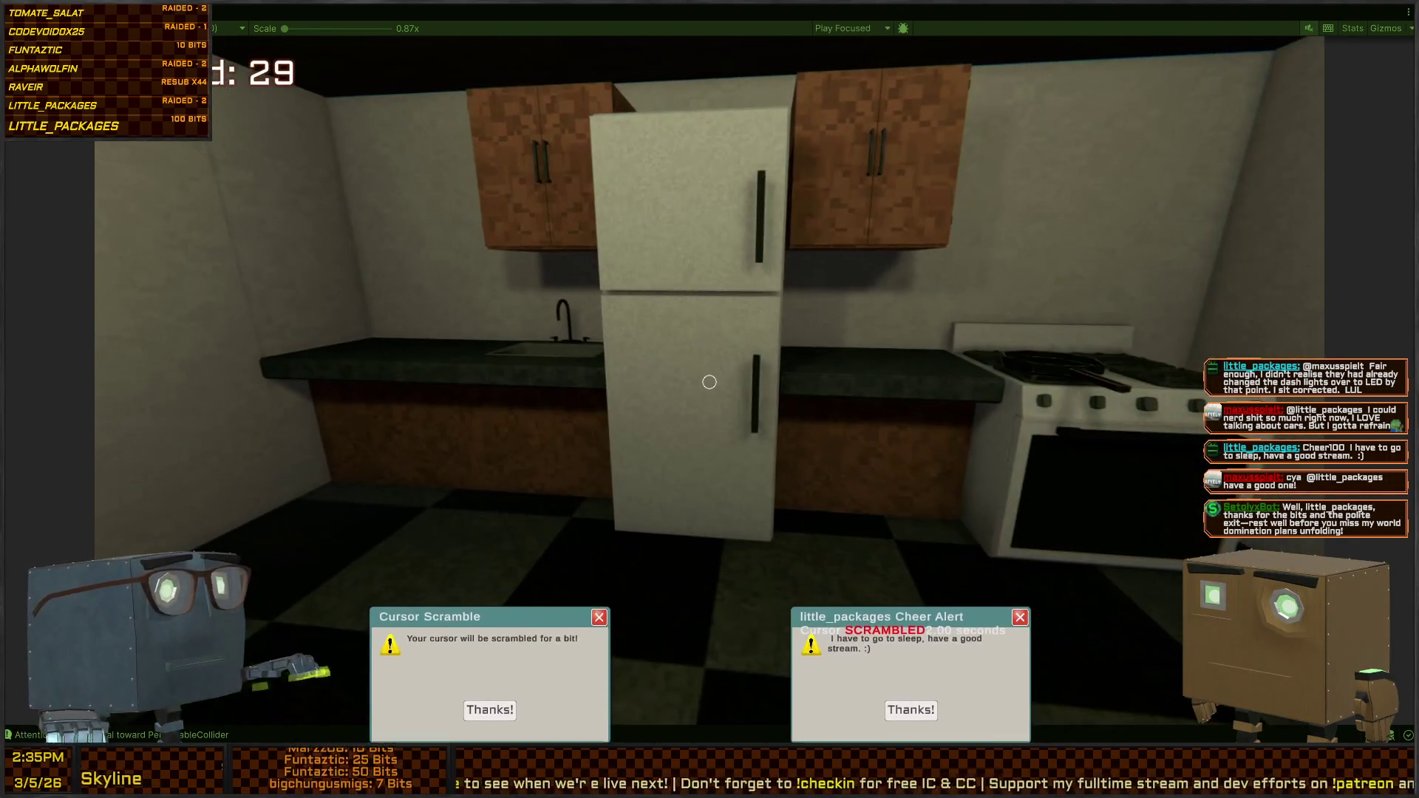
click(917, 712)
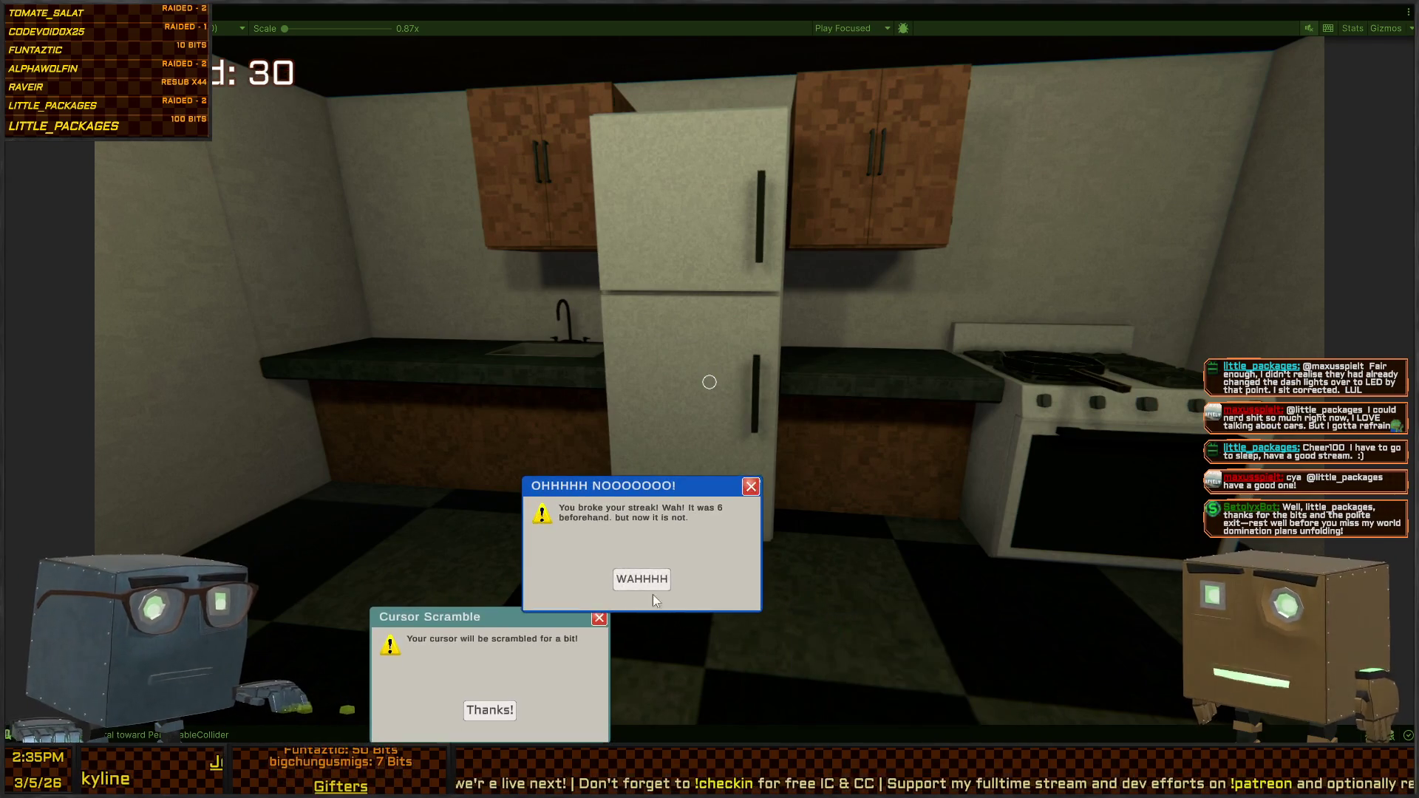
click(641, 580)
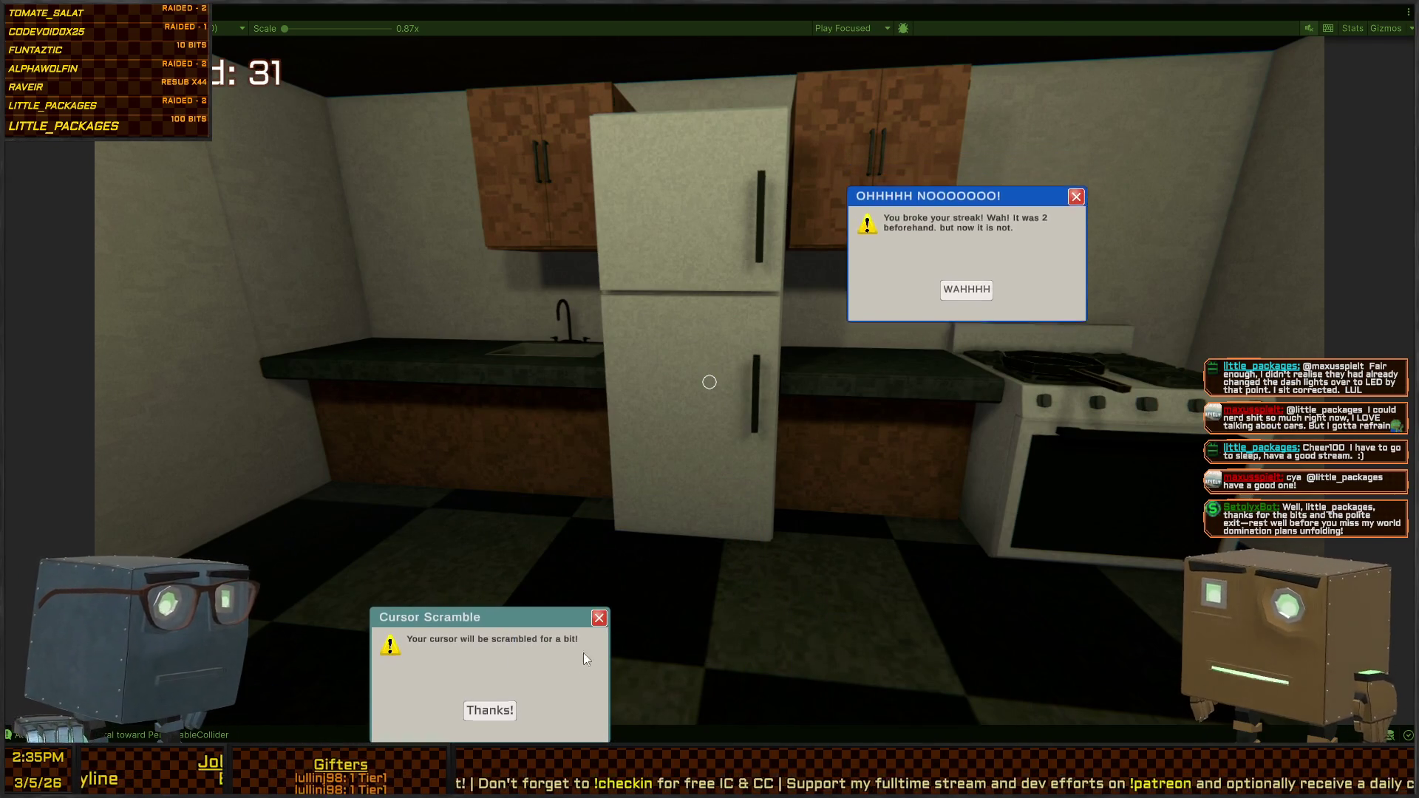
click(488, 710)
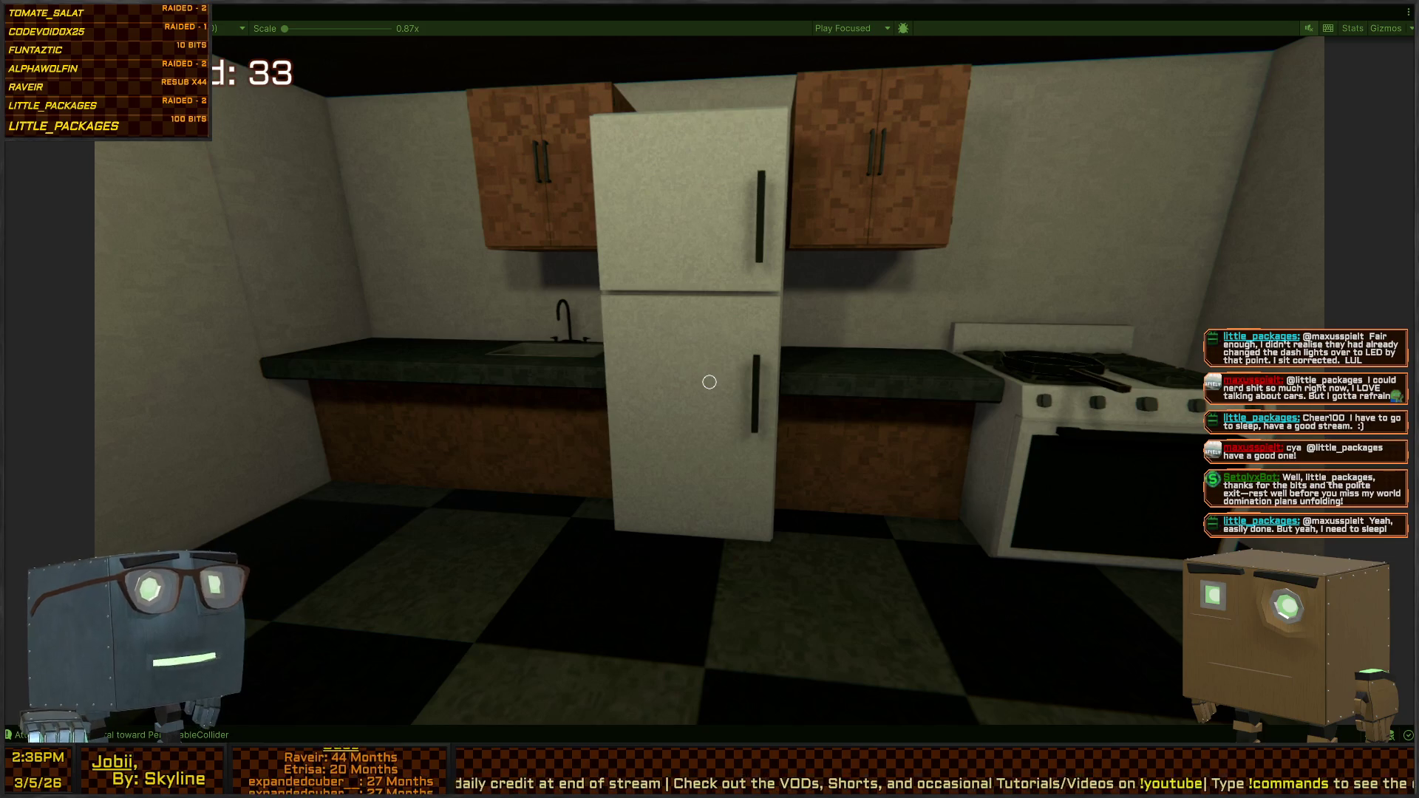
Walk past the fridge to the stove and view the frying pan up close and from farther back
key(w)
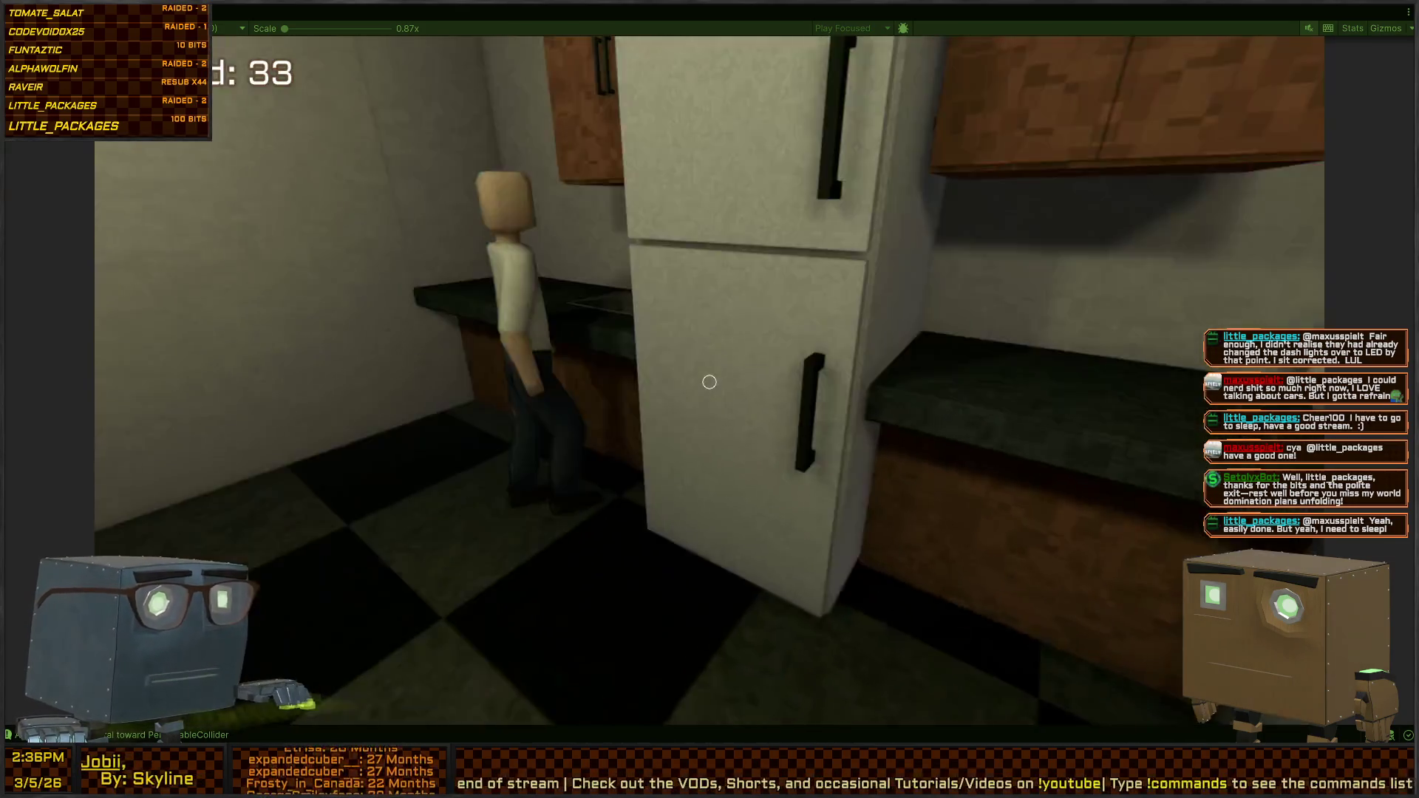
key(s)
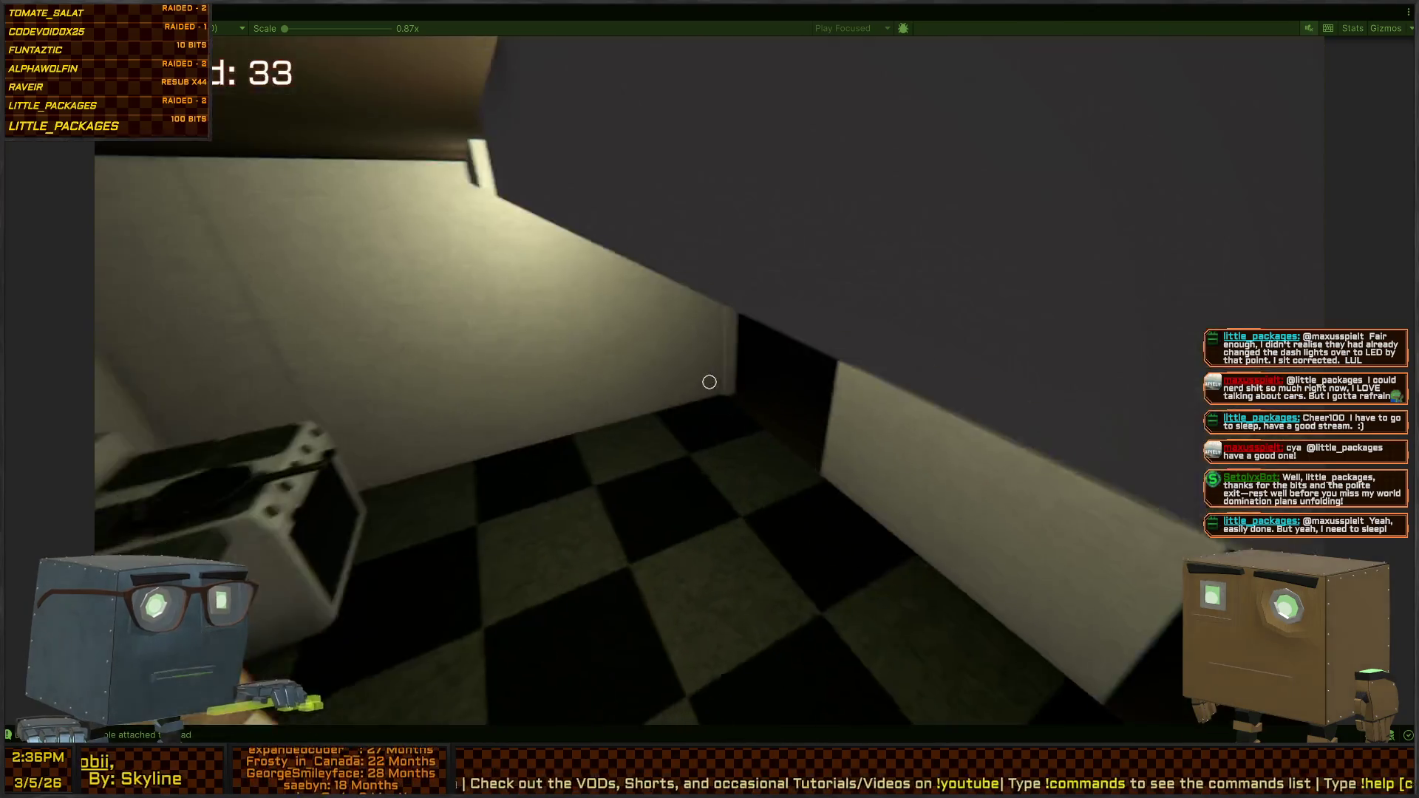
key(w)
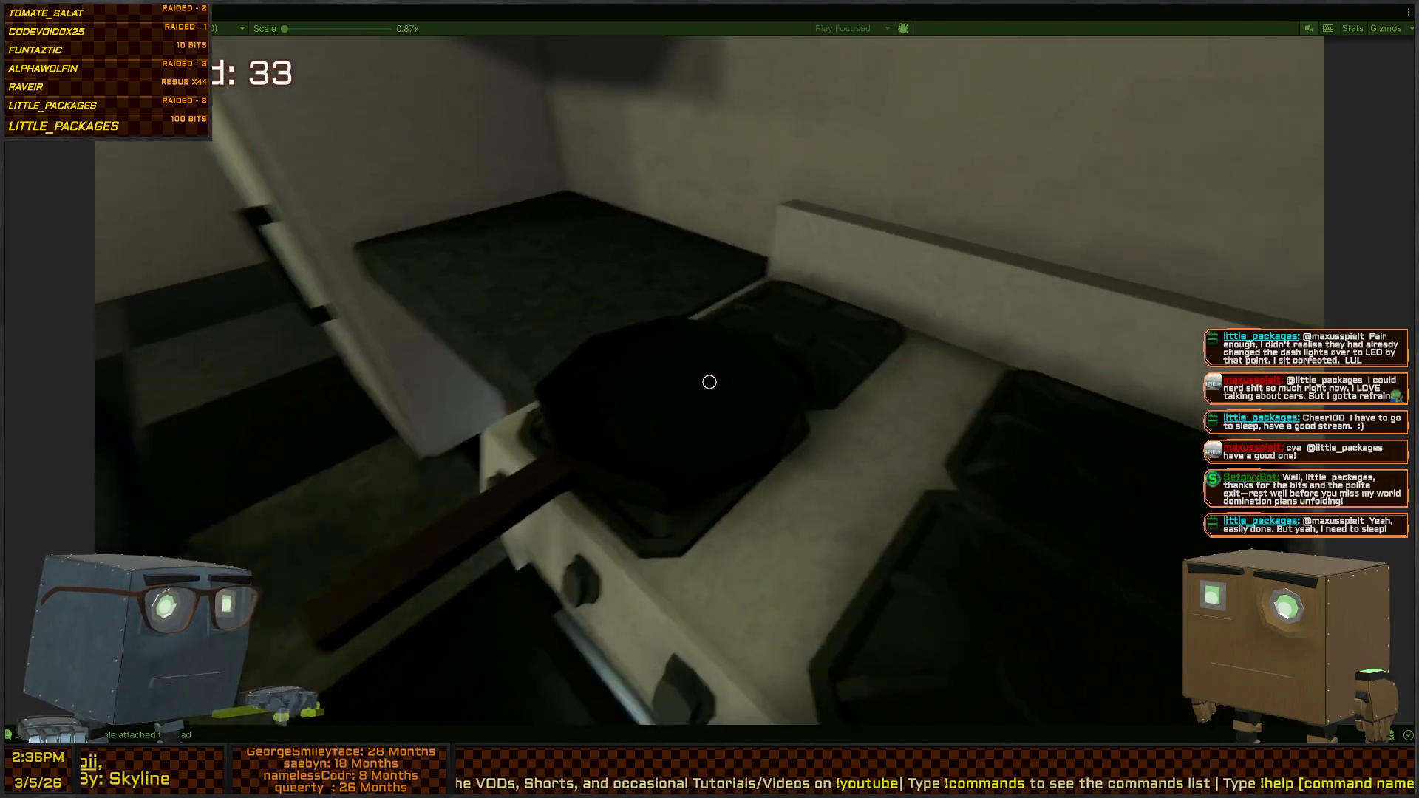
key(s)
key(s)
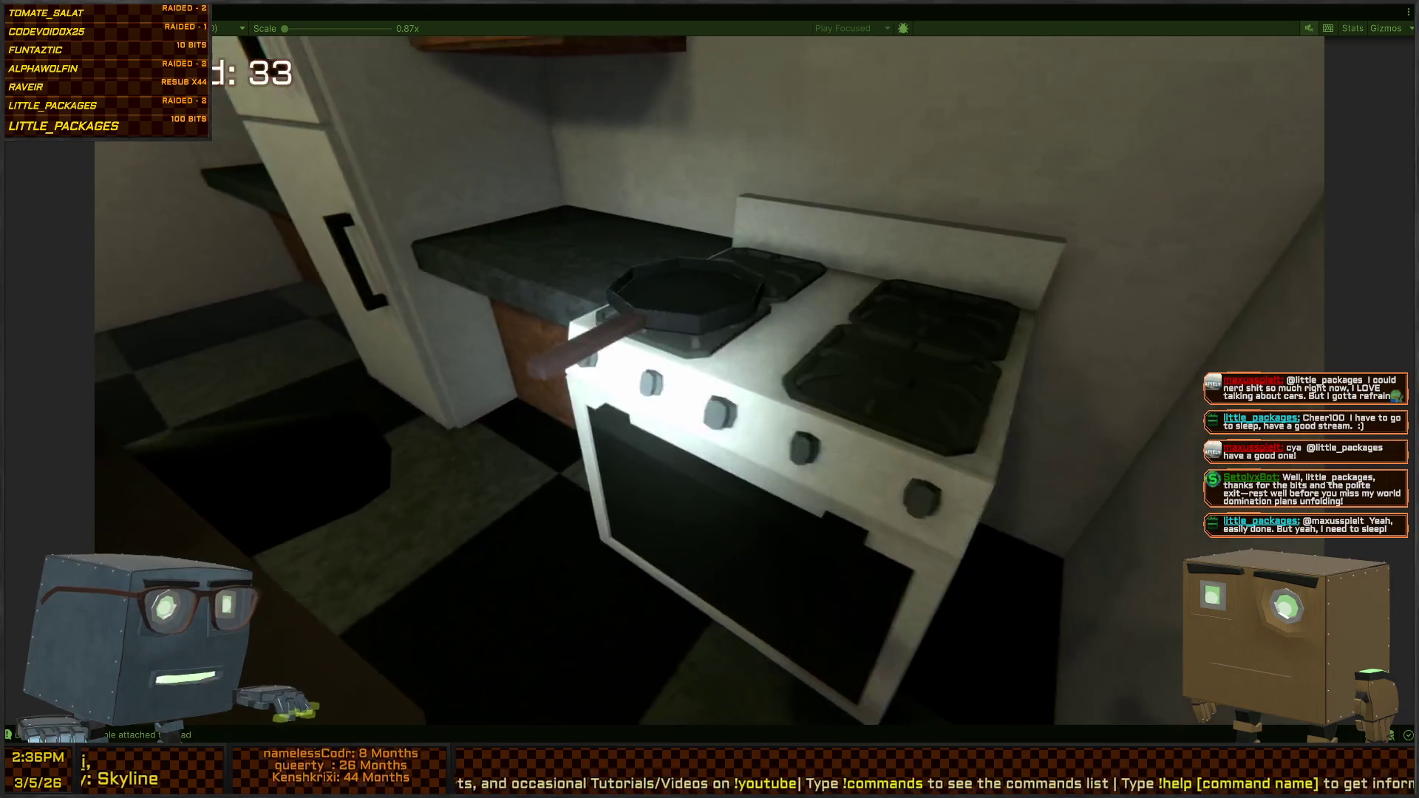
key(w)
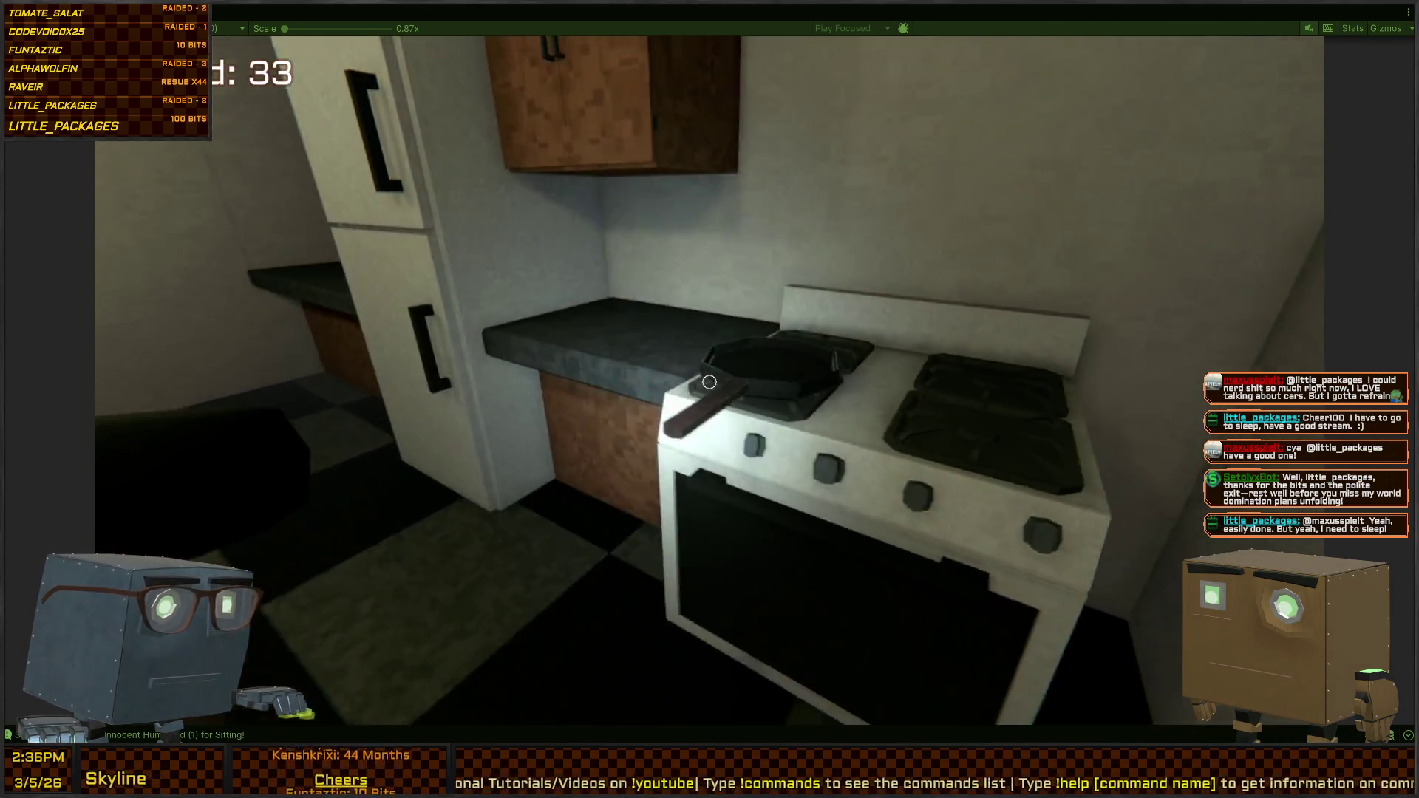
key(s)
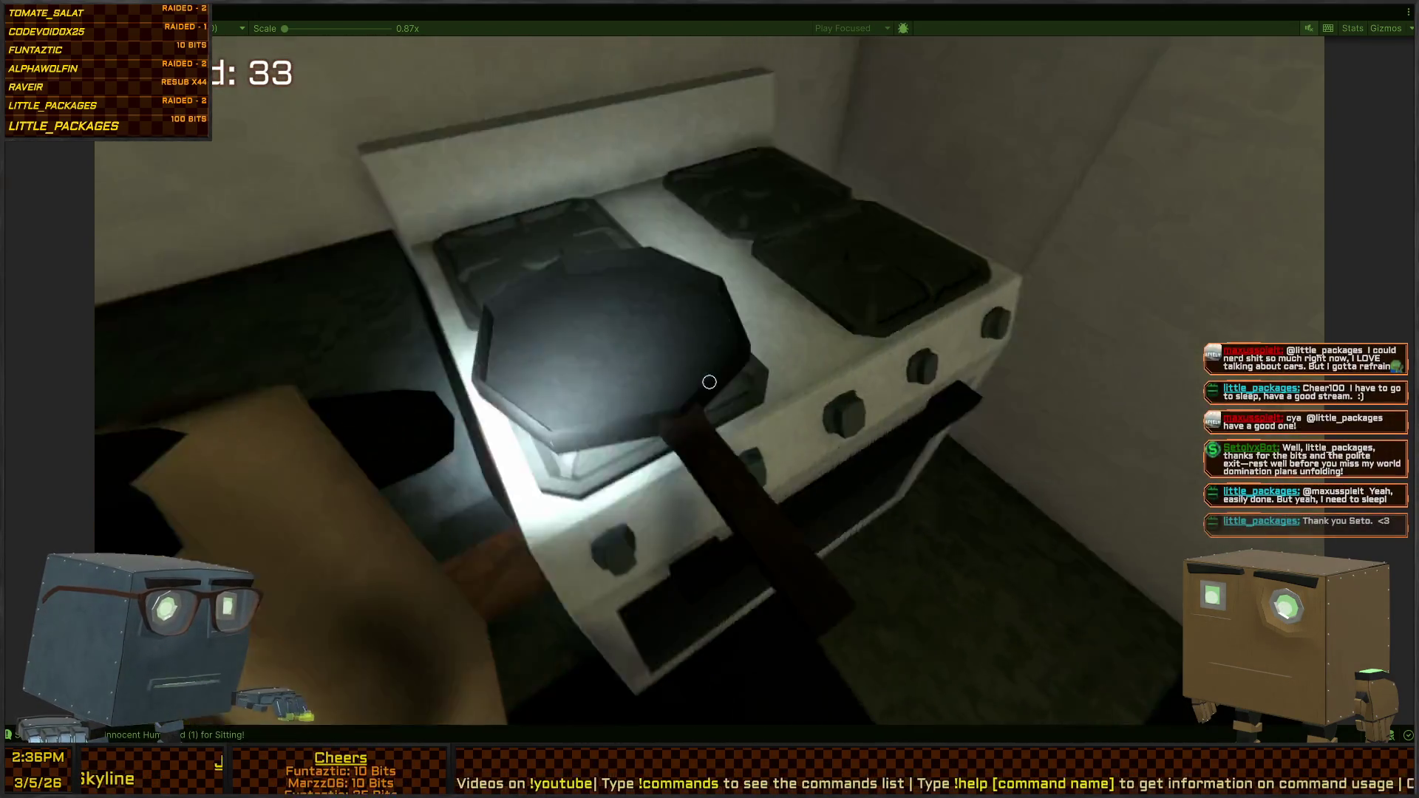
key(w)
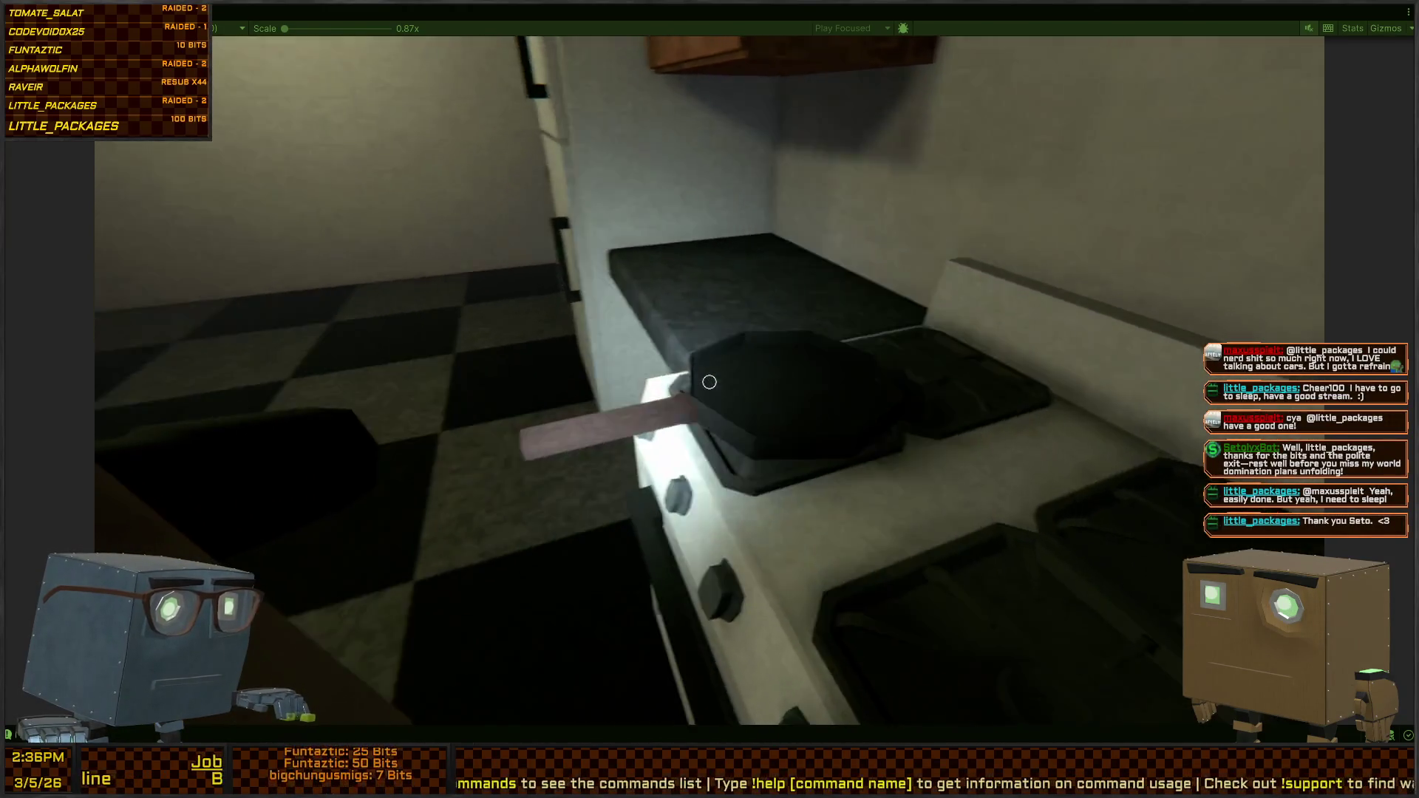
Step back and forth around the pan a few more times, then pause the game with Escape
key(s)
key(w)
key(s)
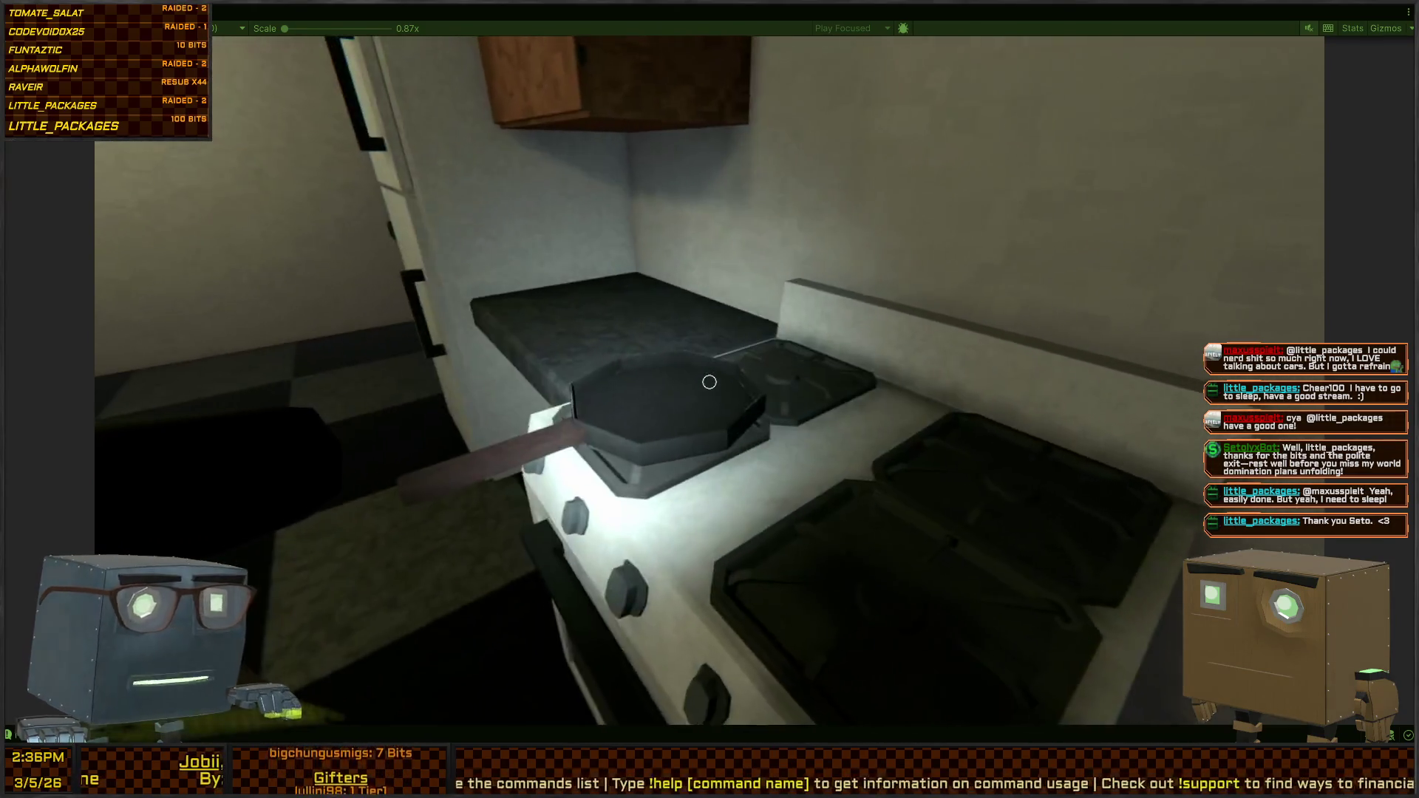
key(w)
key(s)
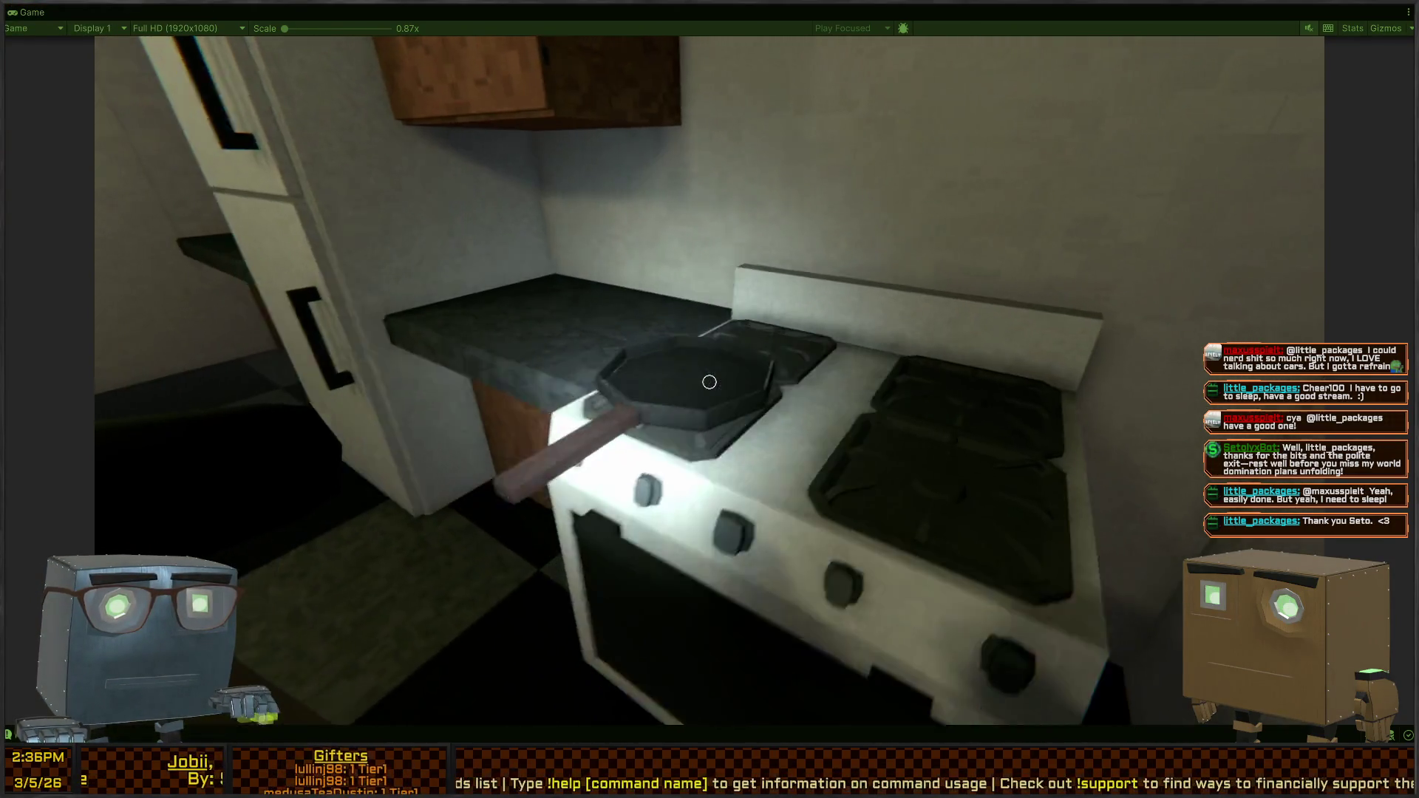
key(w)
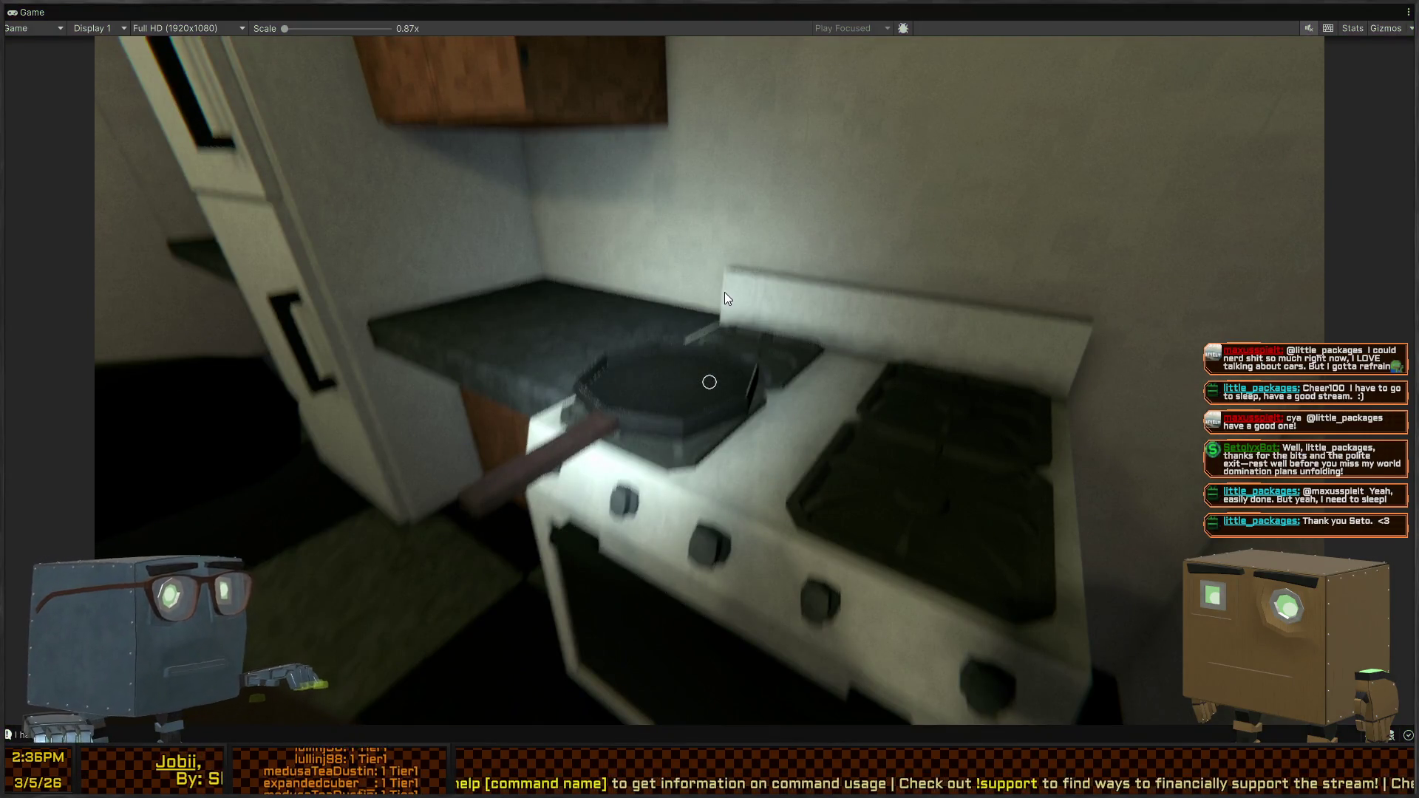
key(Escape)
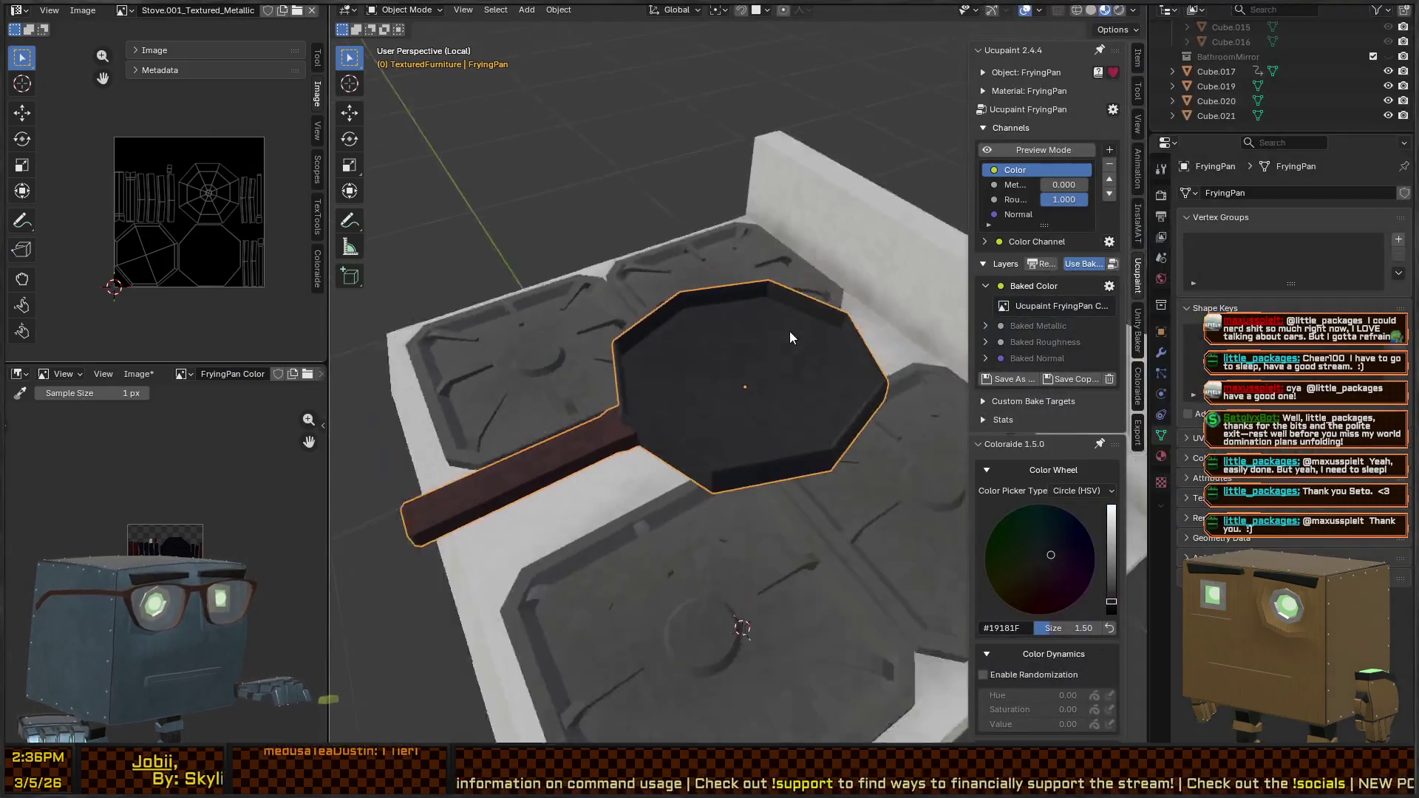
Select every face of the pan in Edit Mode, then return it to Texture Paint mode
key(ctrl+Tab)
click(728, 362)
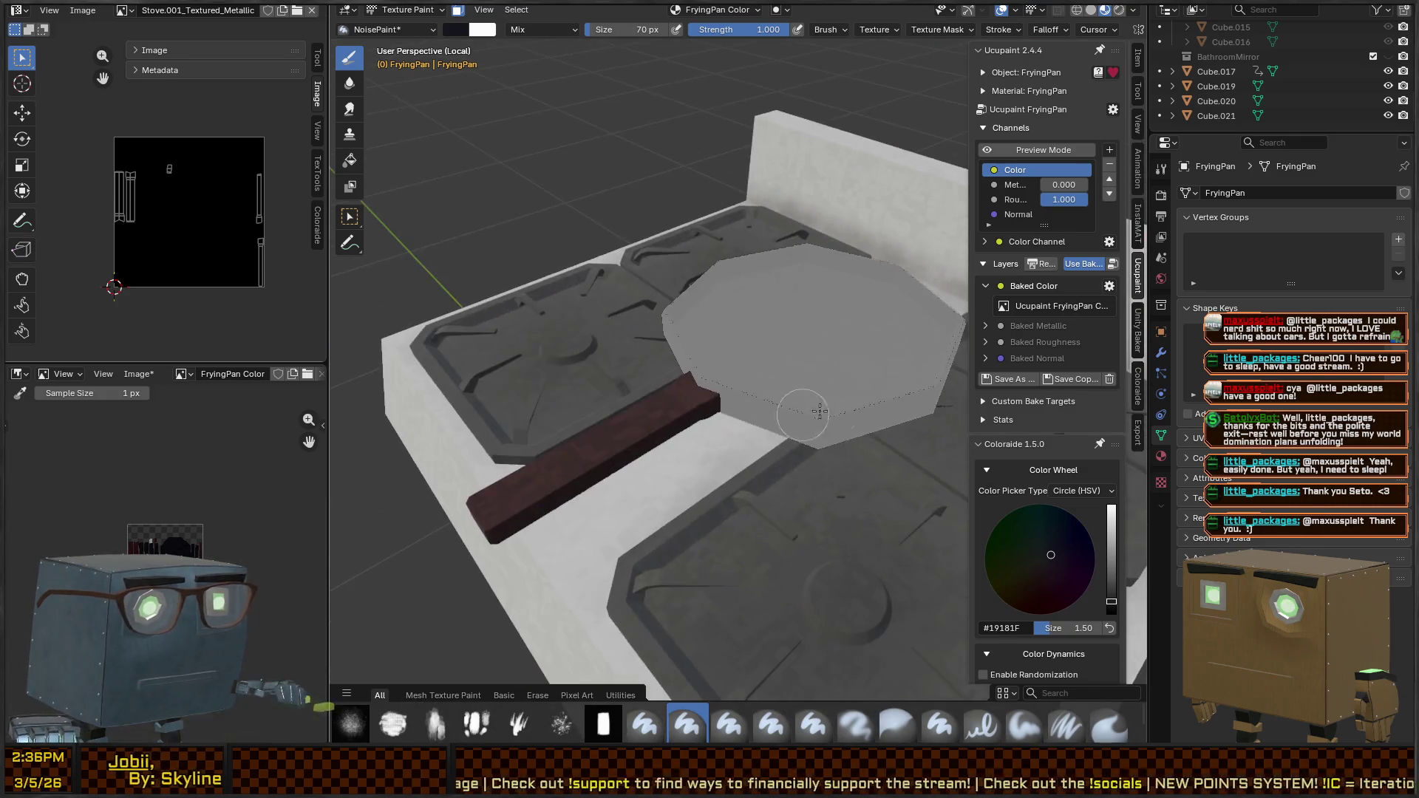
key(Tab)
key(a)
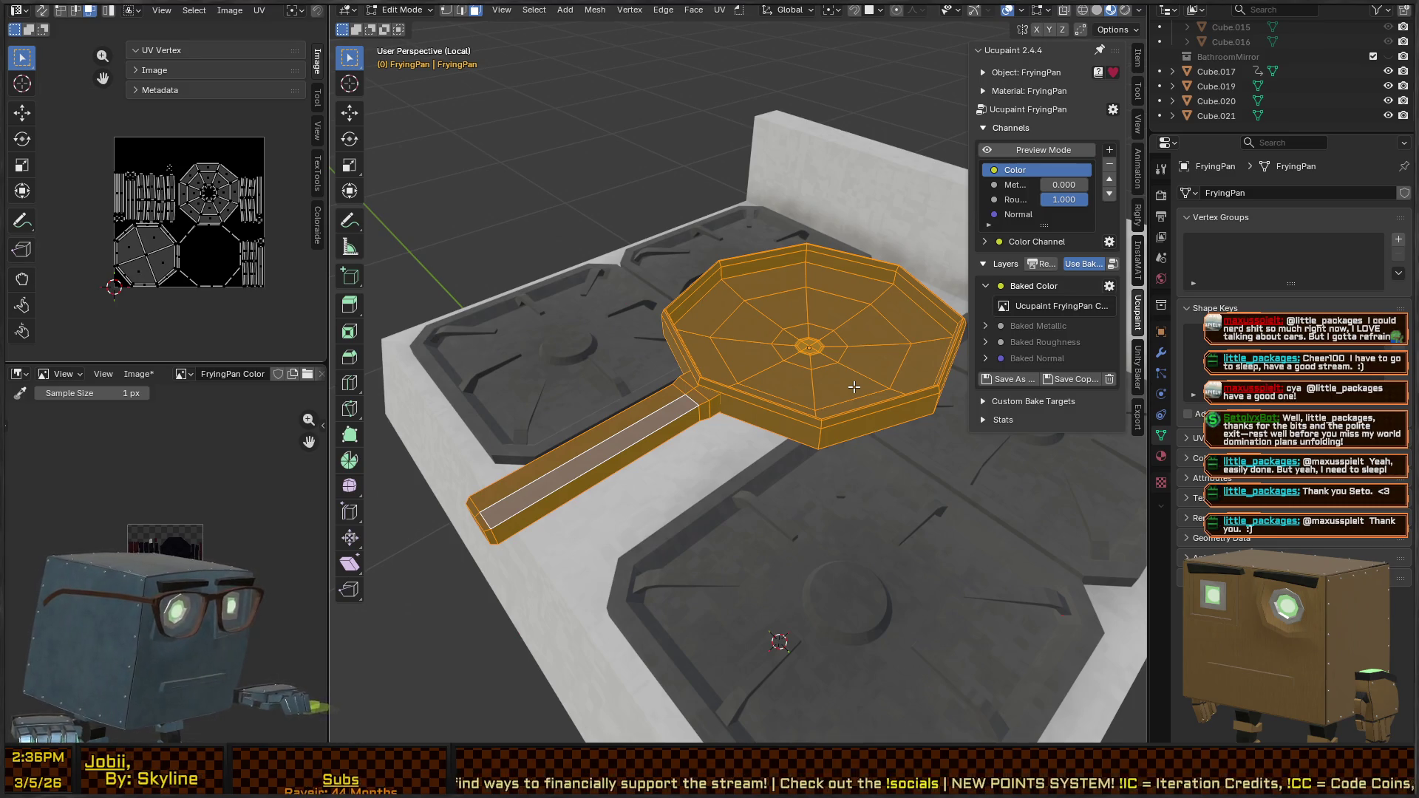
key(Tab)
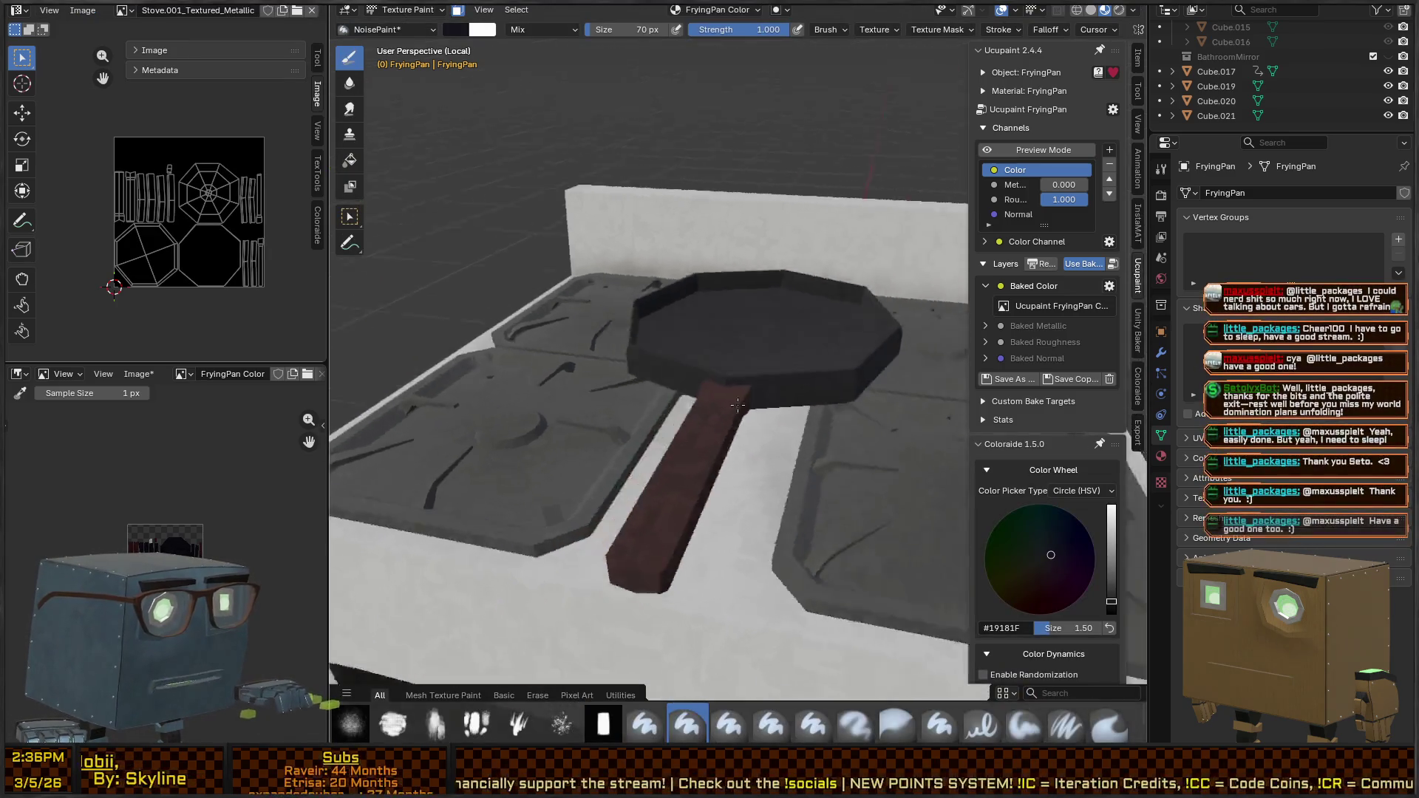
Open the brush settings popup, then return to Object Mode and apply Shade Smooth to the pan
scroll(737, 404, up, 5)
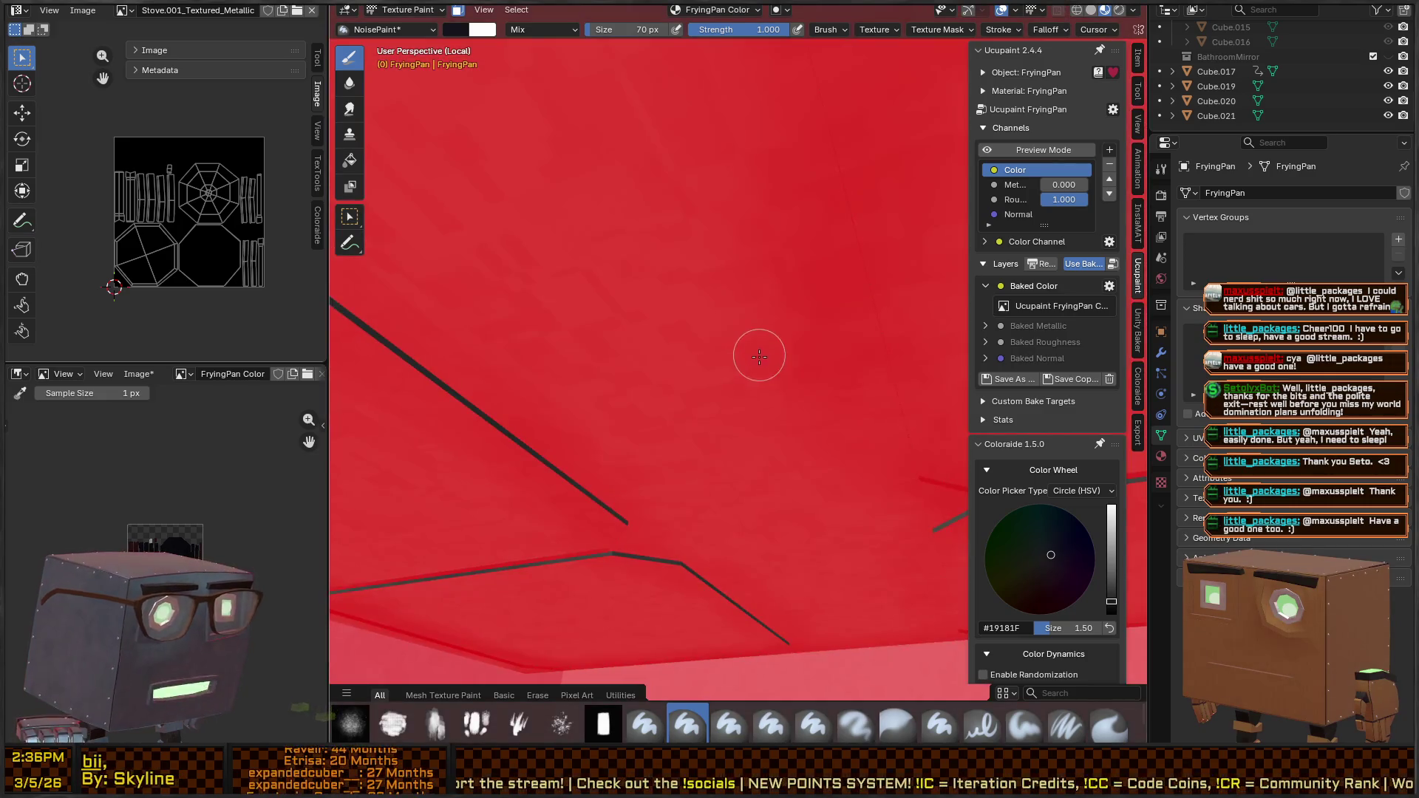
scroll(721, 339, down, 6)
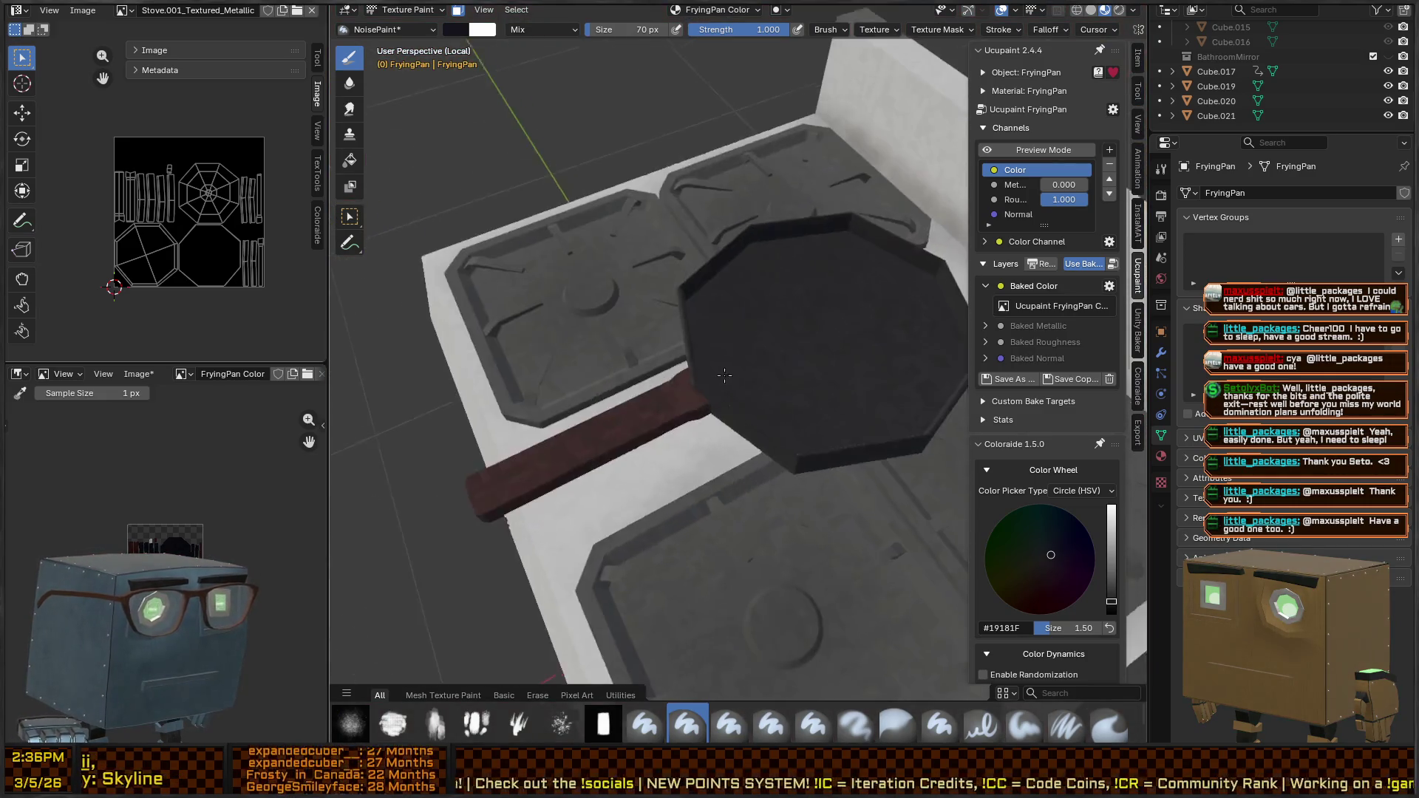
right_click(820, 352)
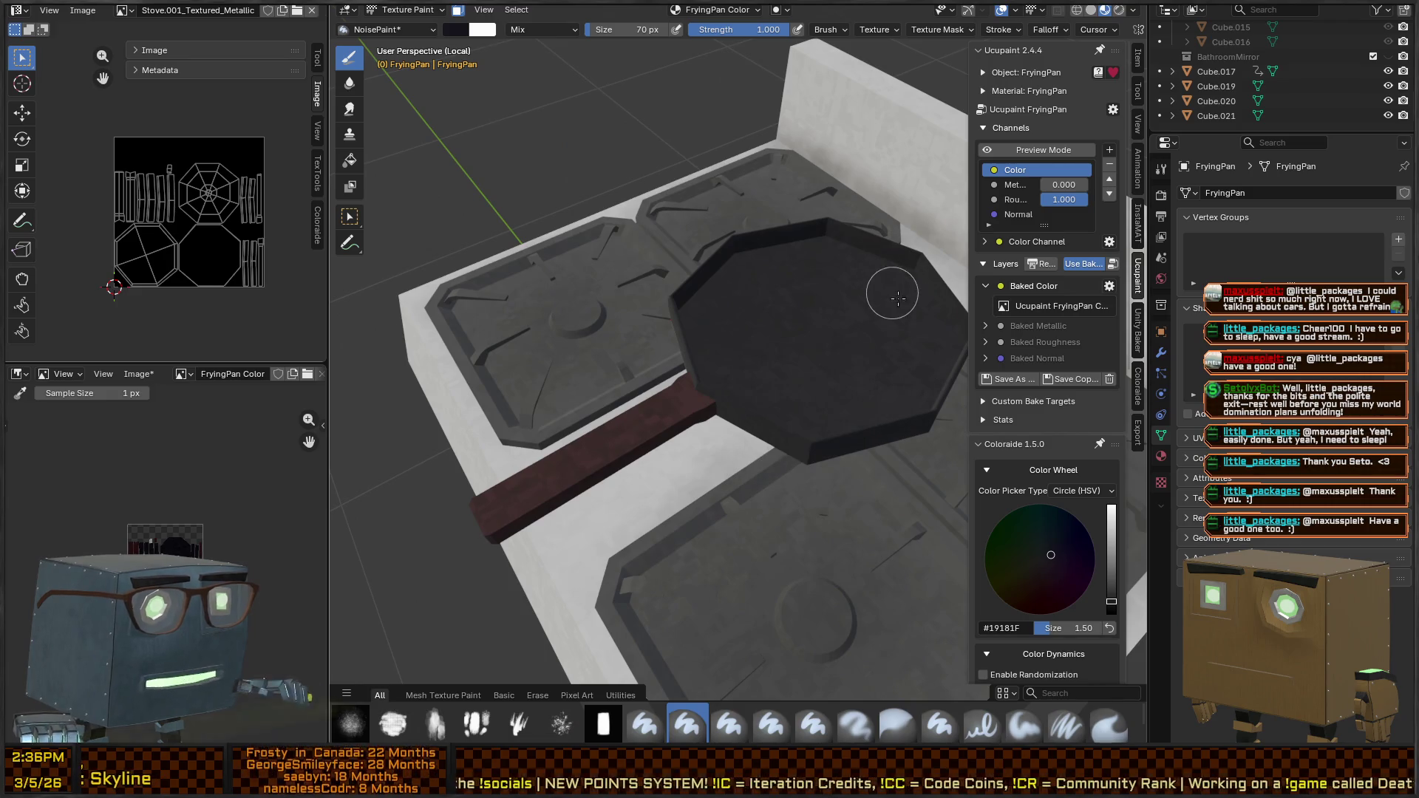
key(ctrl+Tab)
right_click(773, 307)
click(773, 299)
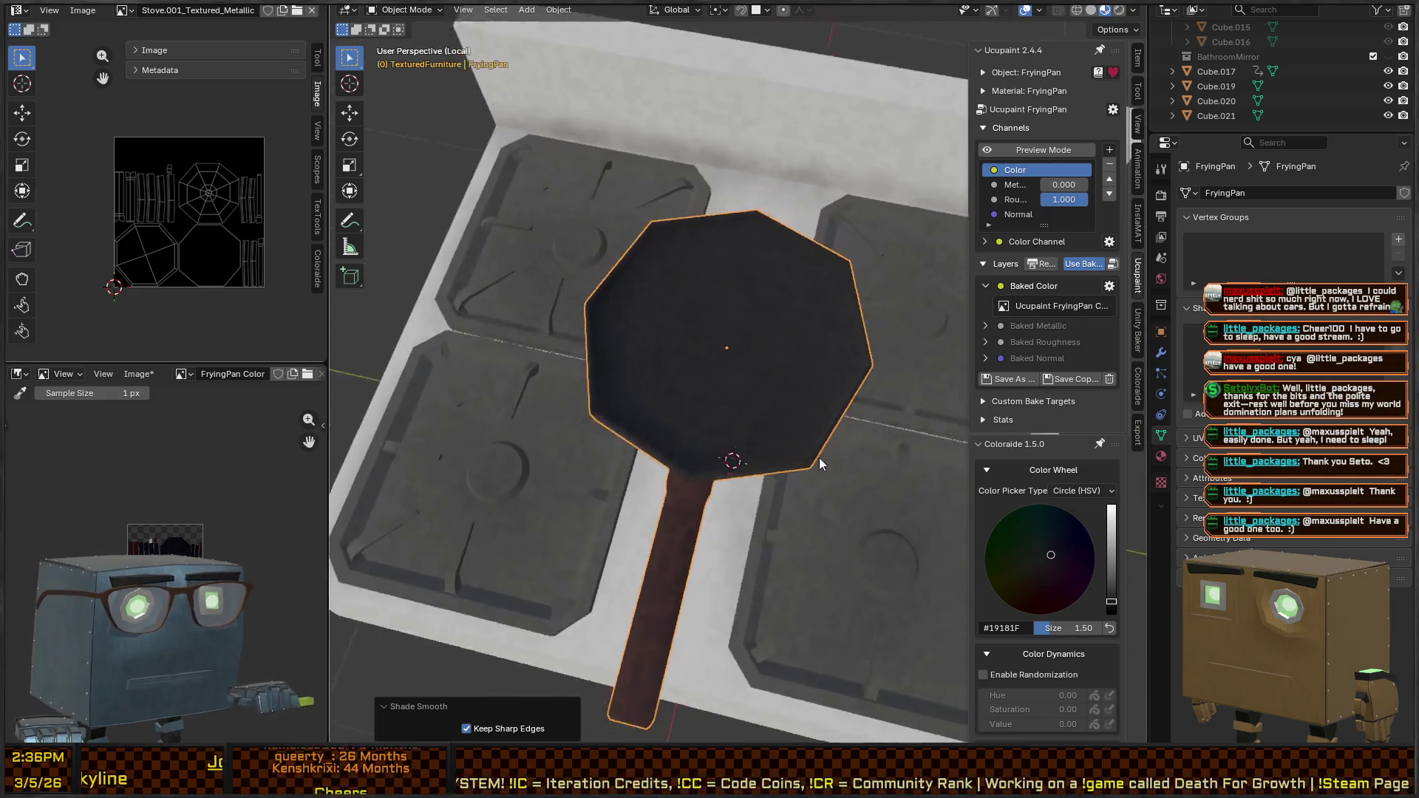
Apply Shade Auto Smooth at 30° to the frying pan and check the shading from low and high angles
right_click(769, 391)
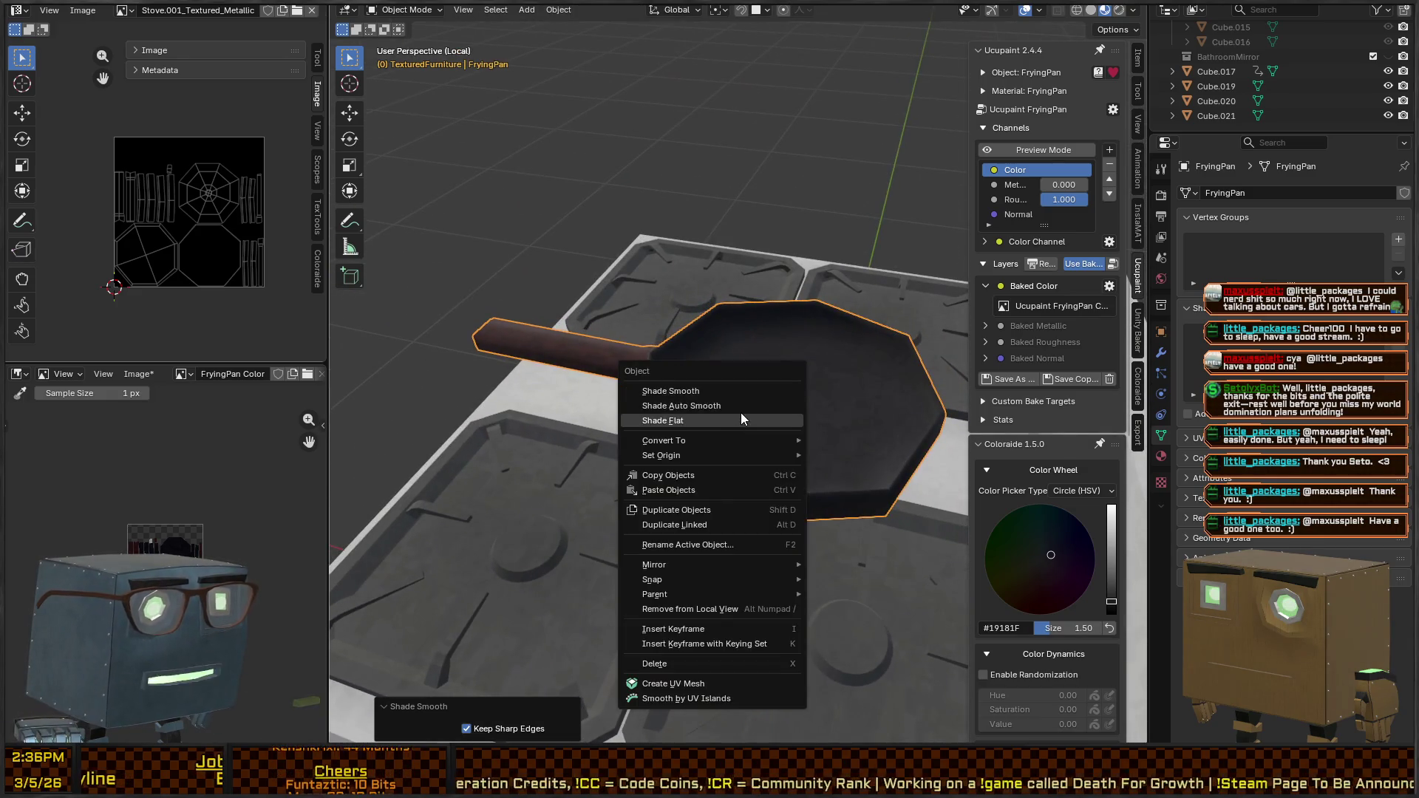
click(745, 406)
mouse_move(745, 408)
mouse_down()
mouse_move(732, 389)
mouse_move(759, 487)
mouse_move(672, 415)
mouse_move(733, 340)
mouse_move(810, 361)
mouse_move(831, 401)
mouse_move(726, 456)
mouse_up()
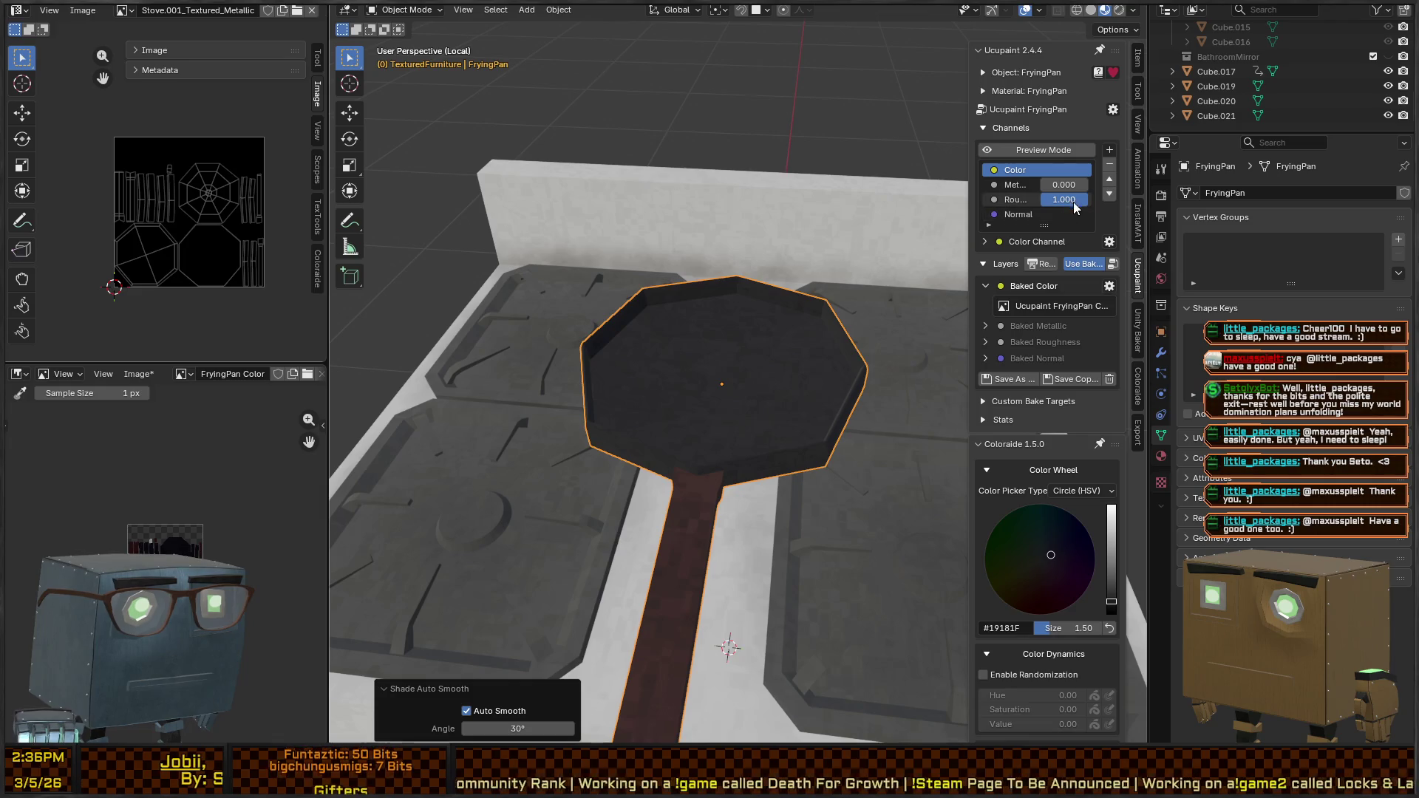
mouse_move(813, 295)
mouse_down()
mouse_move(690, 341)
mouse_move(631, 383)
mouse_move(706, 396)
mouse_move(737, 462)
mouse_move(680, 423)
mouse_move(693, 357)
mouse_move(683, 411)
mouse_move(727, 448)
mouse_up()
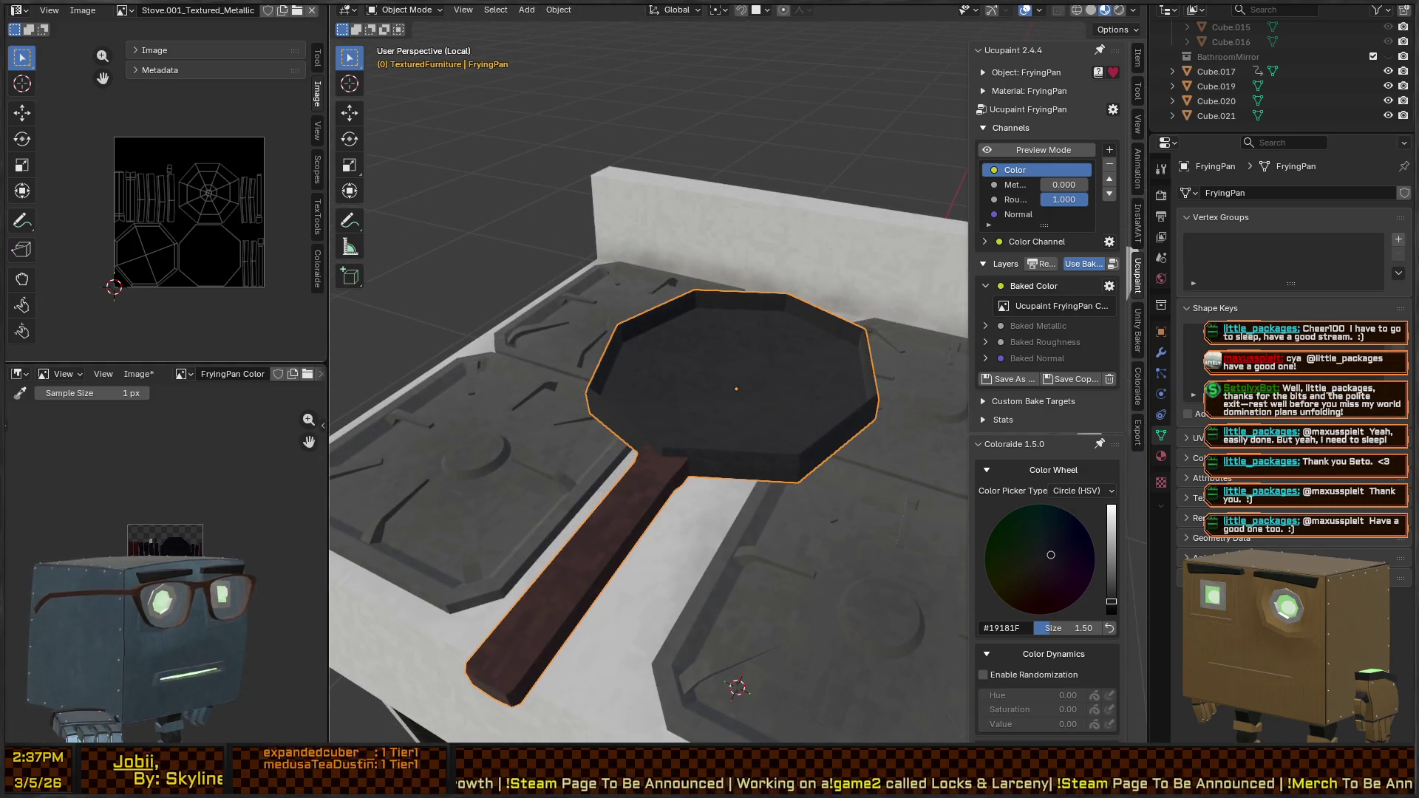
key(ctrl+Tab)
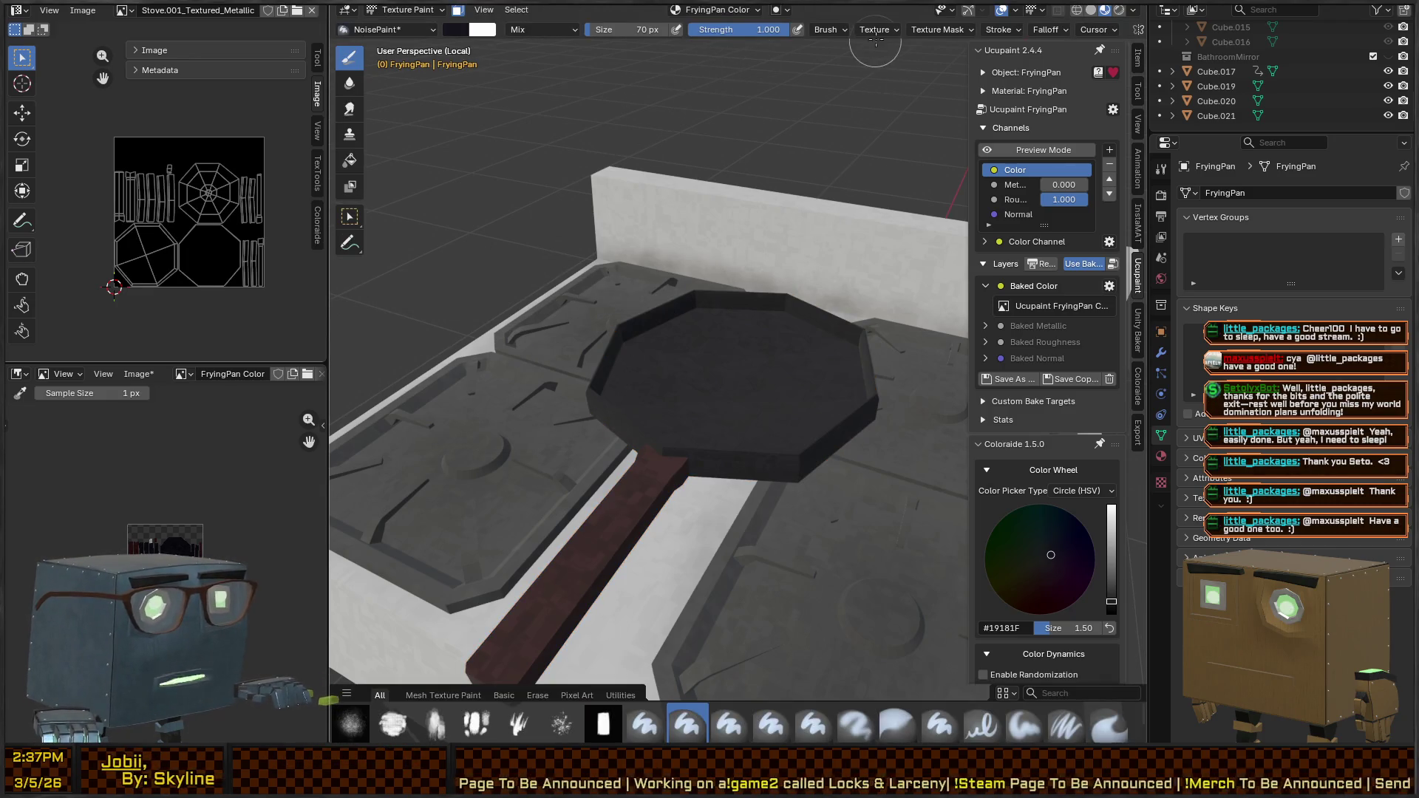
Show the NoisePaint brush's Texture.001 Distorted Noise settings in Properties and browse the texture types
click(874, 29)
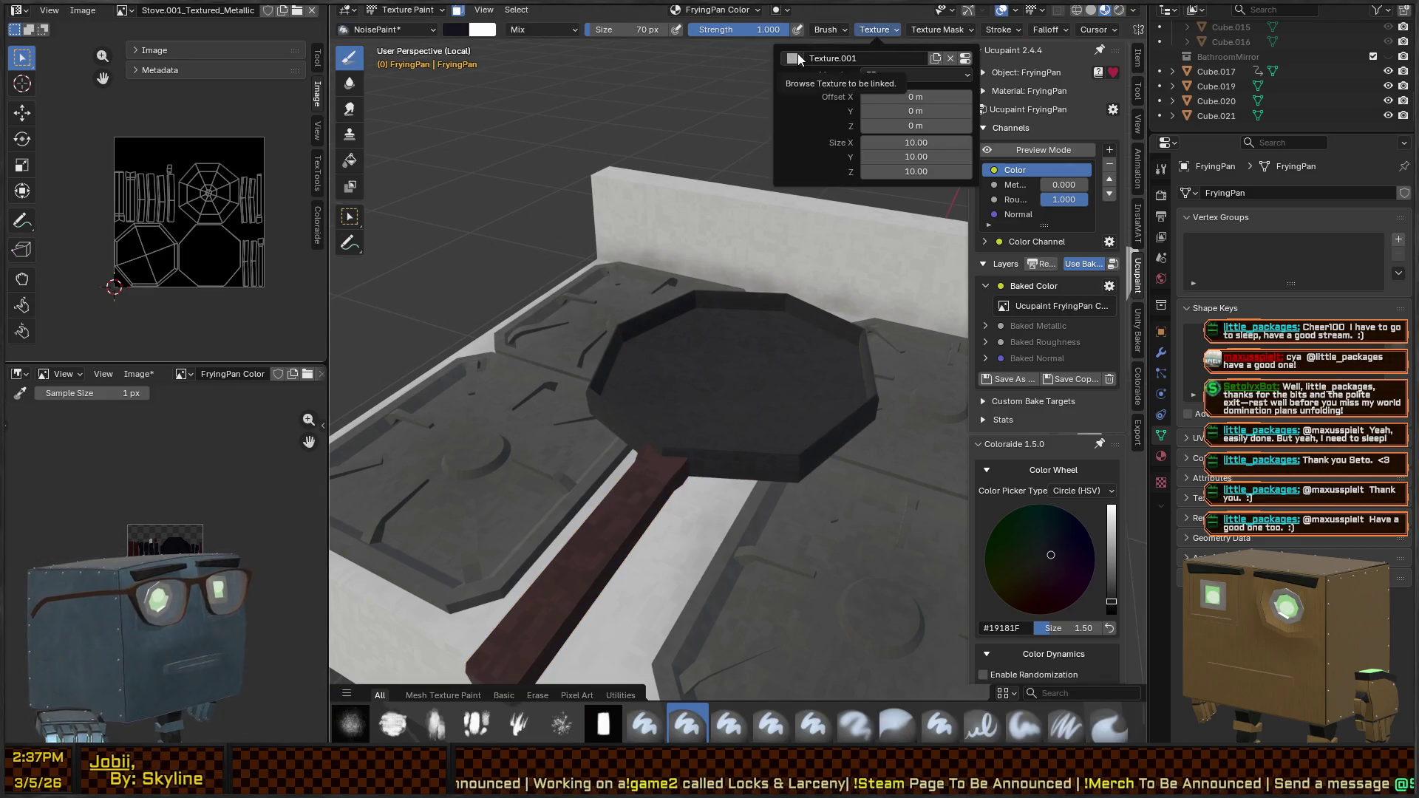
click(965, 58)
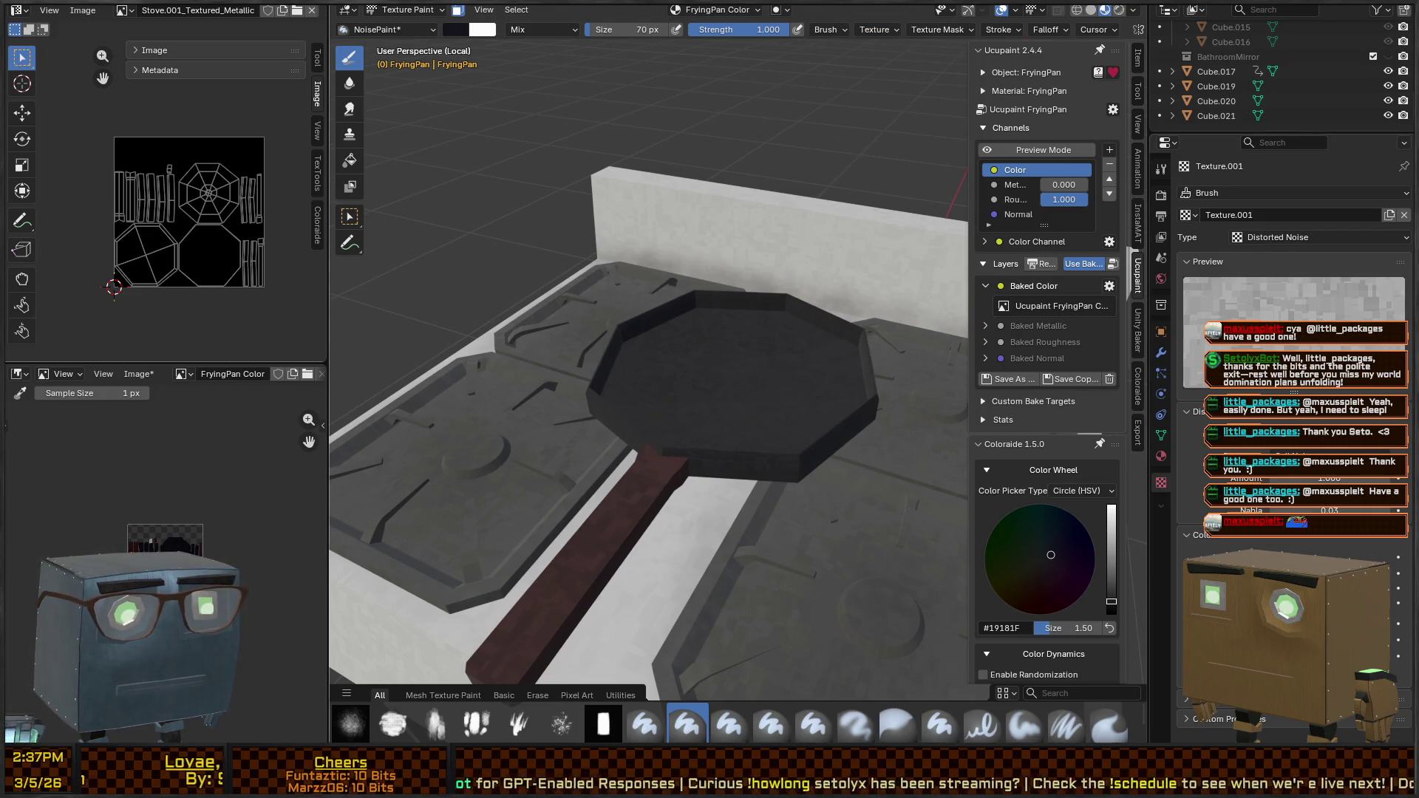
scroll(1293, 333, down, 1)
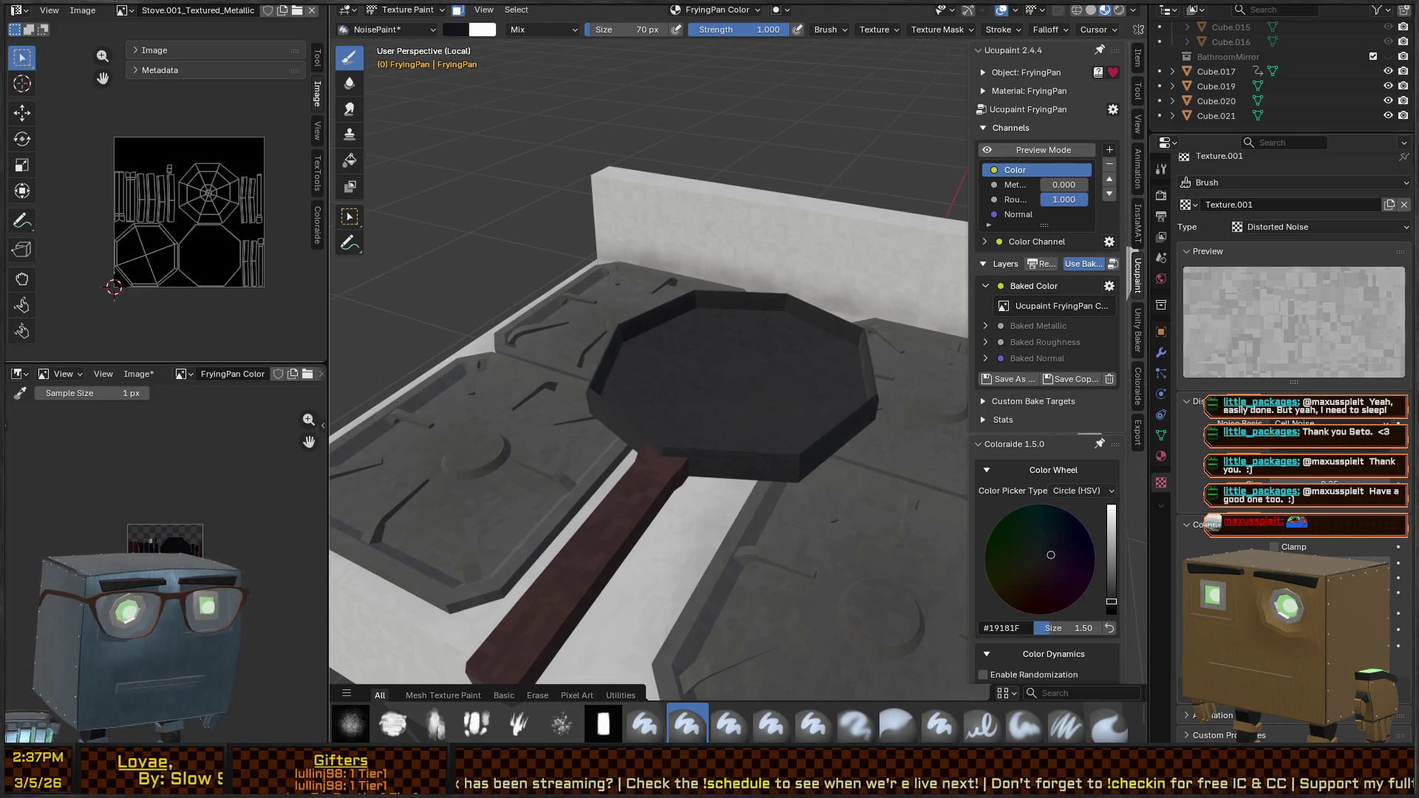
click(1279, 221)
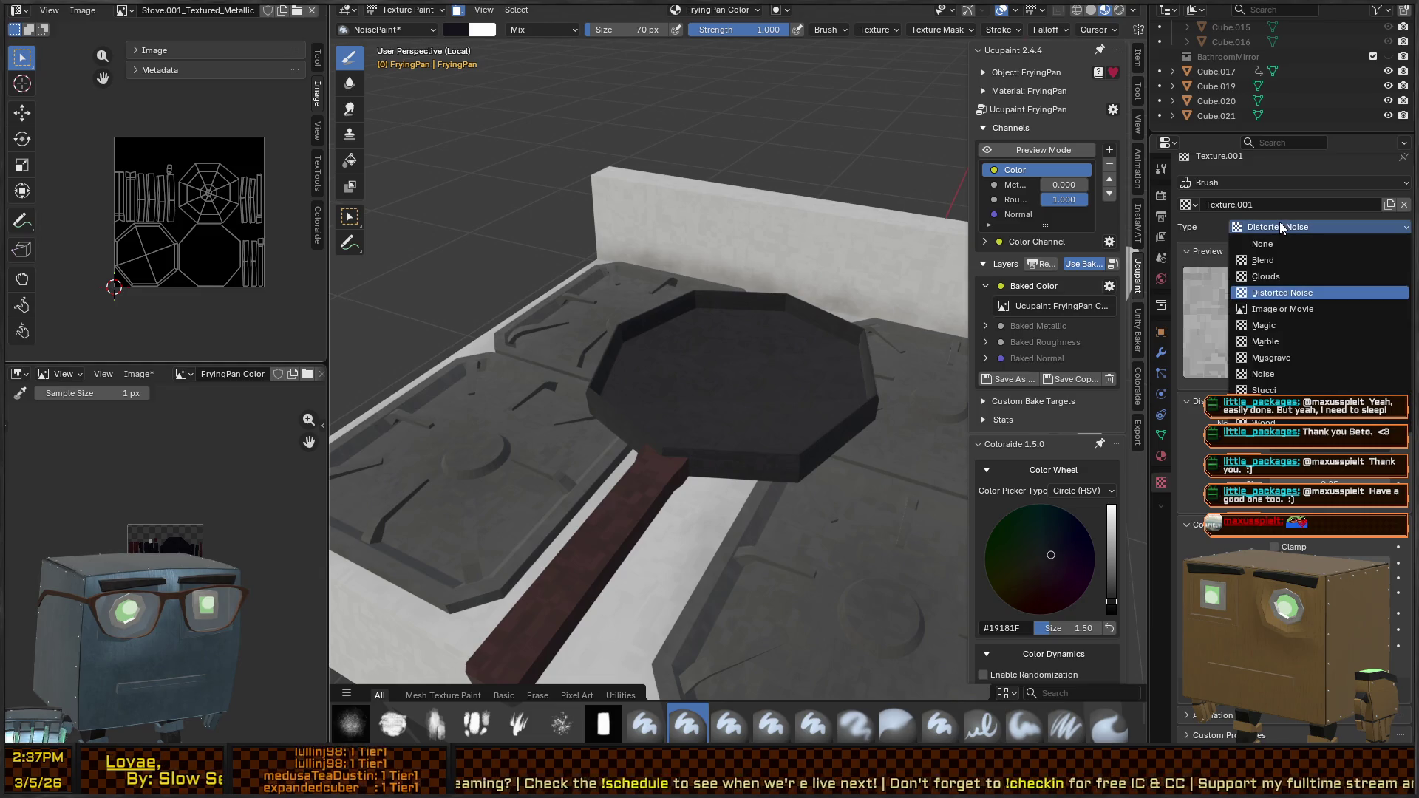
Keep Distorted Noise, reopen the brush texture settings, and orbit to a higher view of the pan
click(1216, 229)
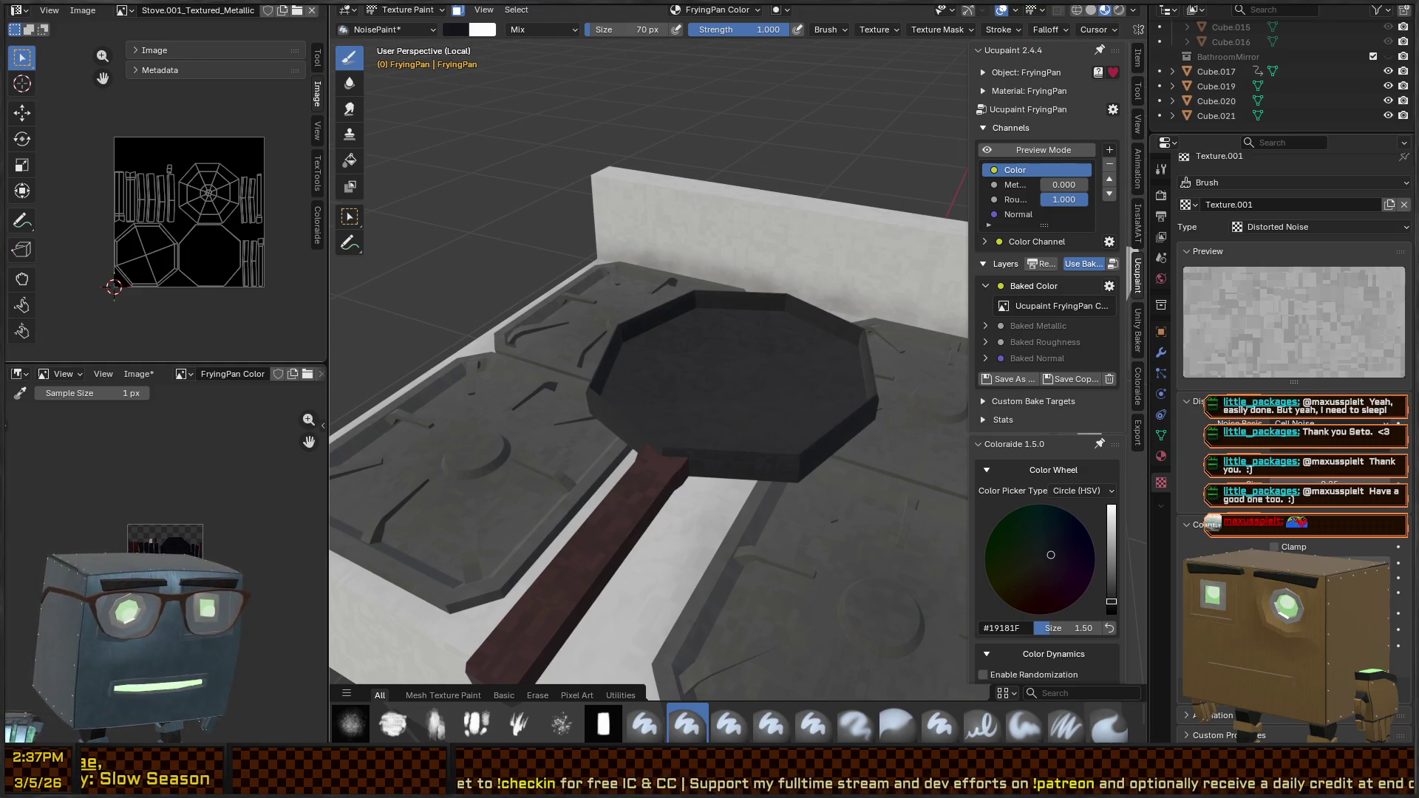
click(886, 30)
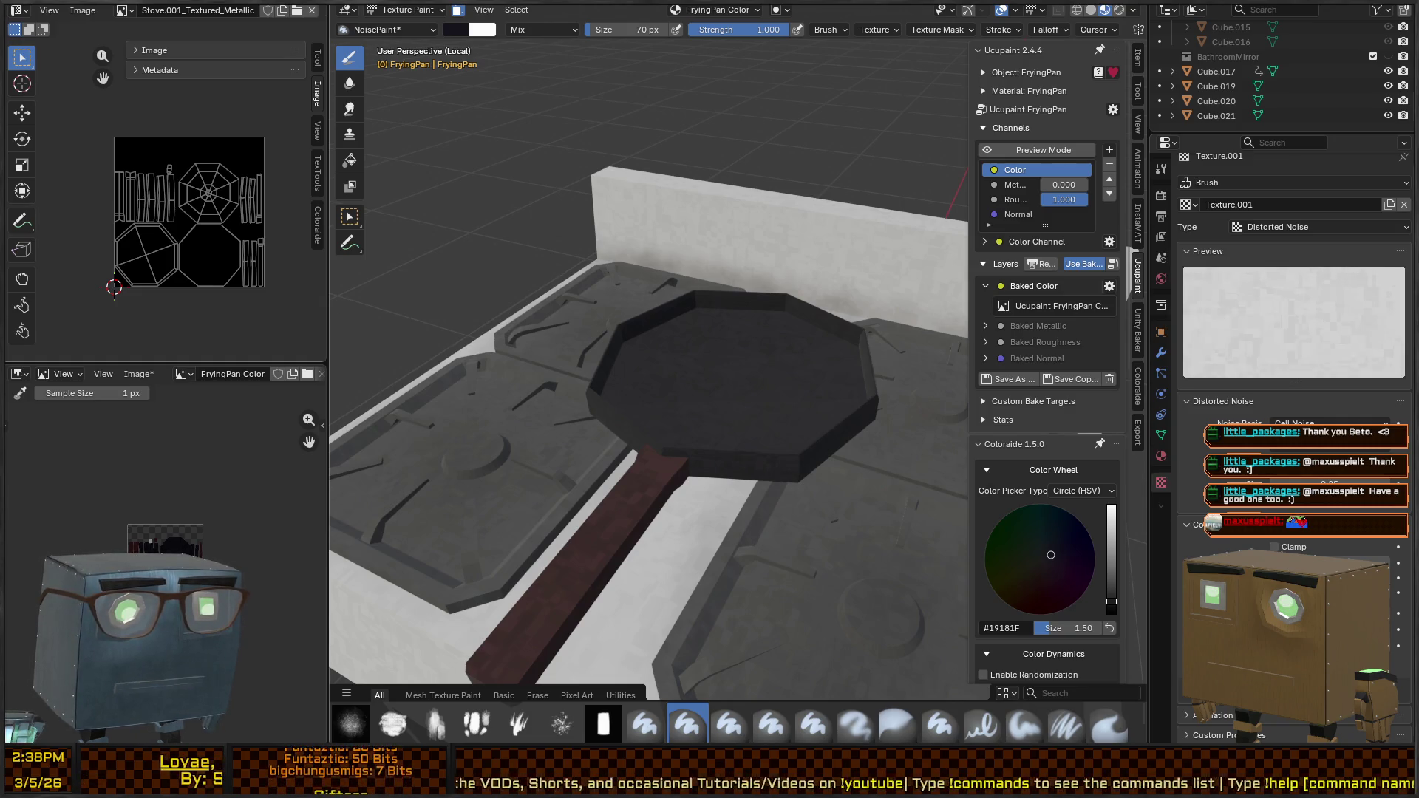
drag(708, 331, 647, 405)
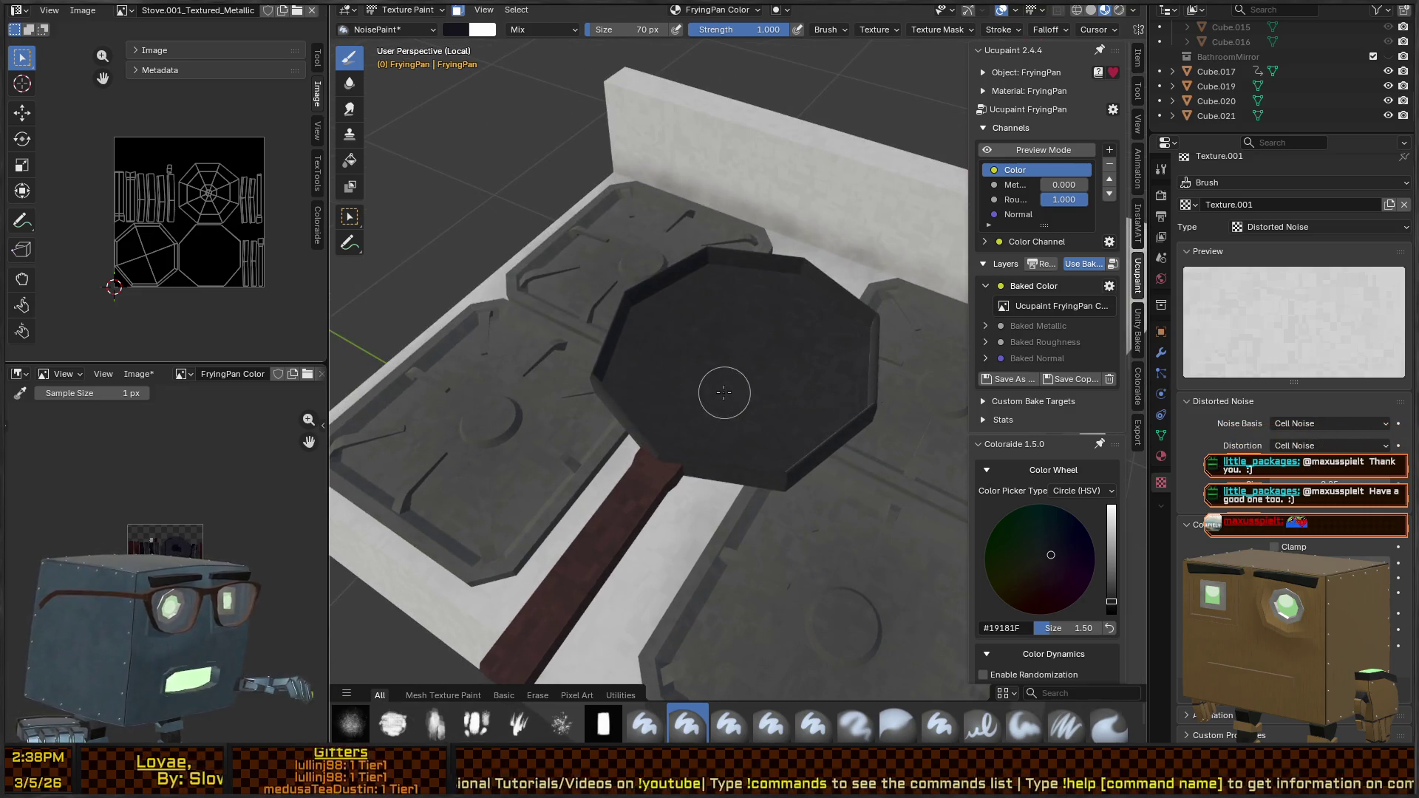
key(ctrl+Tab)
mouse_move(786, 348)
mouse_down()
mouse_move(872, 330)
mouse_move(778, 341)
mouse_move(776, 388)
mouse_move(725, 335)
mouse_up()
Set the brush colour to black #000000 and paint grime strokes across the pan's inside
right_click(674, 404)
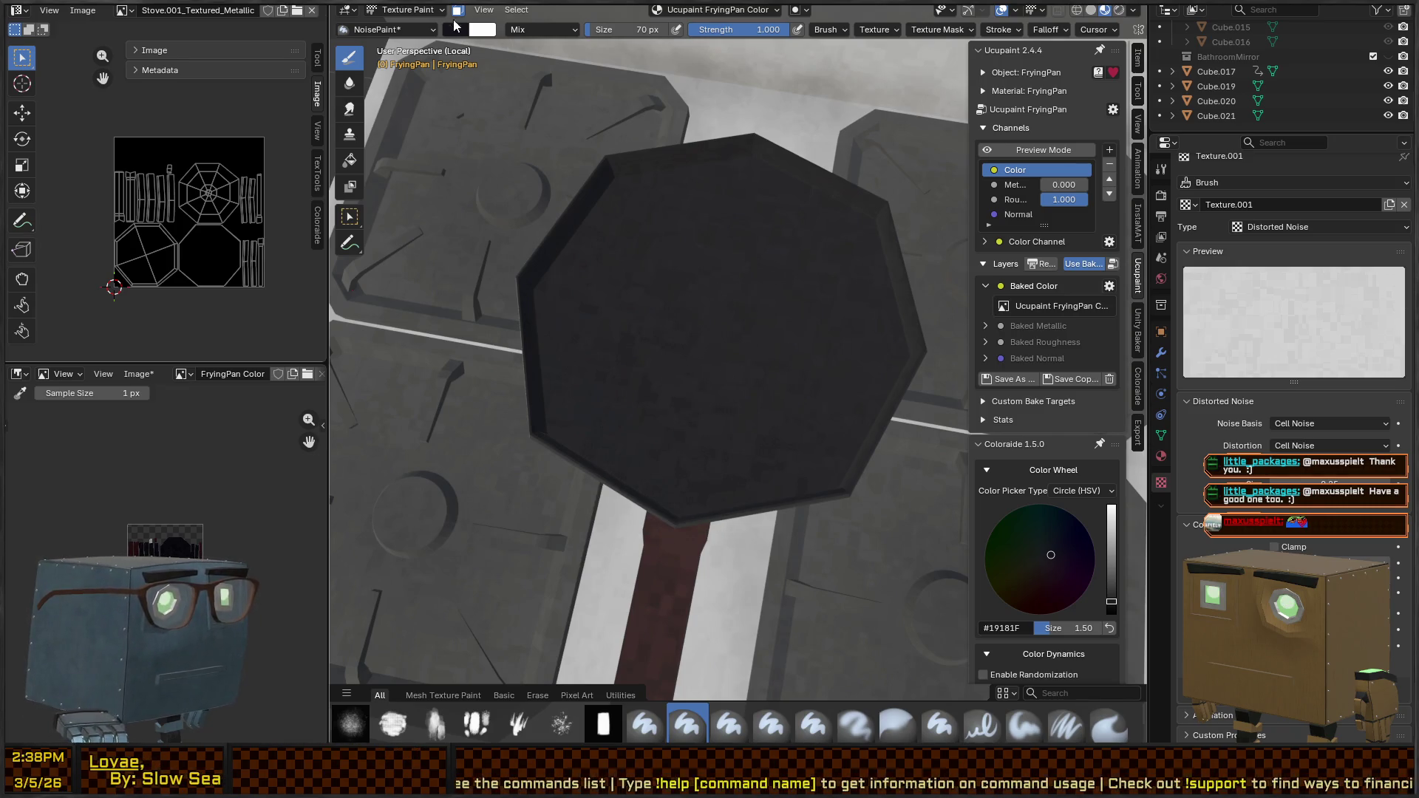
mouse_move(747, 237)
mouse_down()
mouse_move(563, 335)
mouse_move(818, 247)
mouse_move(697, 231)
mouse_move(874, 386)
mouse_move(663, 254)
mouse_up()
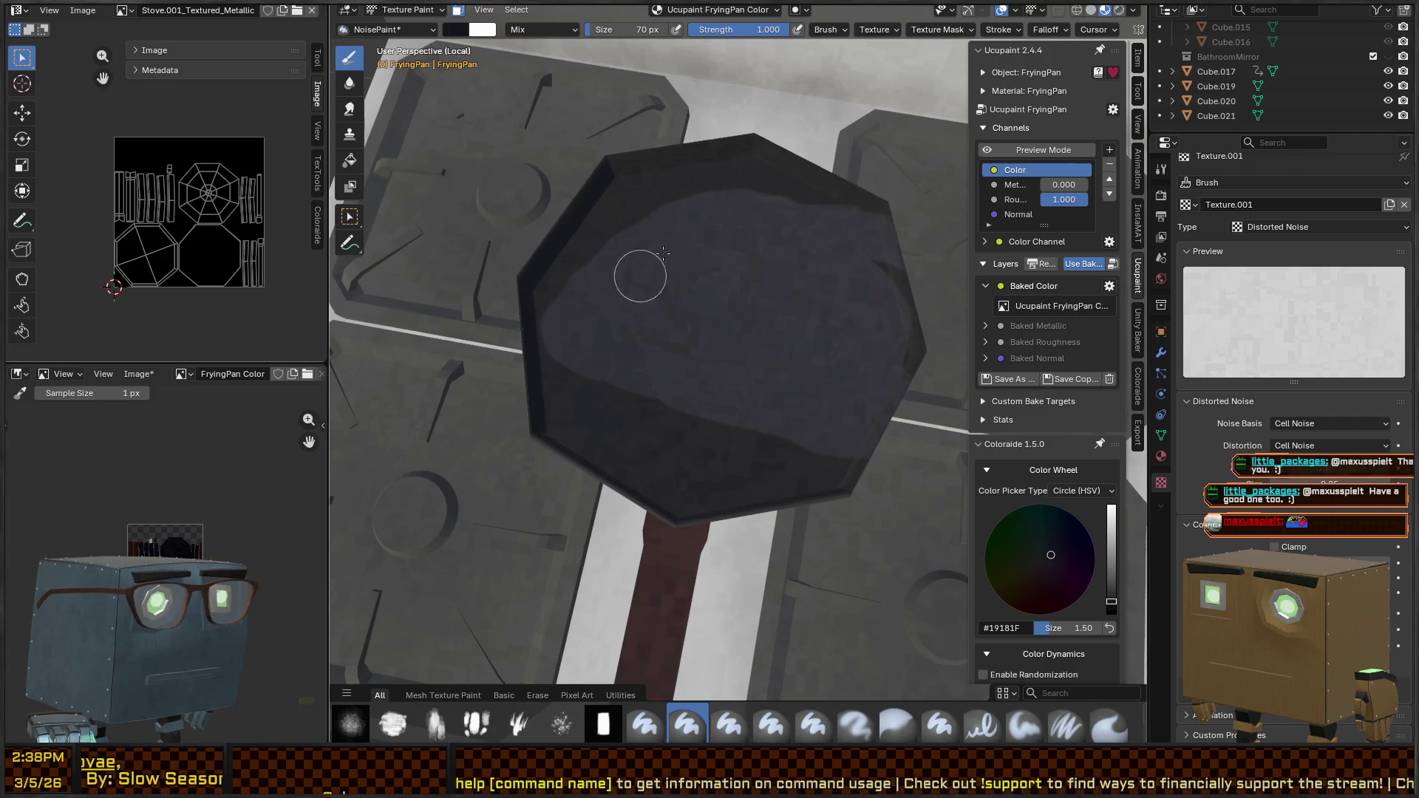
drag(791, 353, 941, 515)
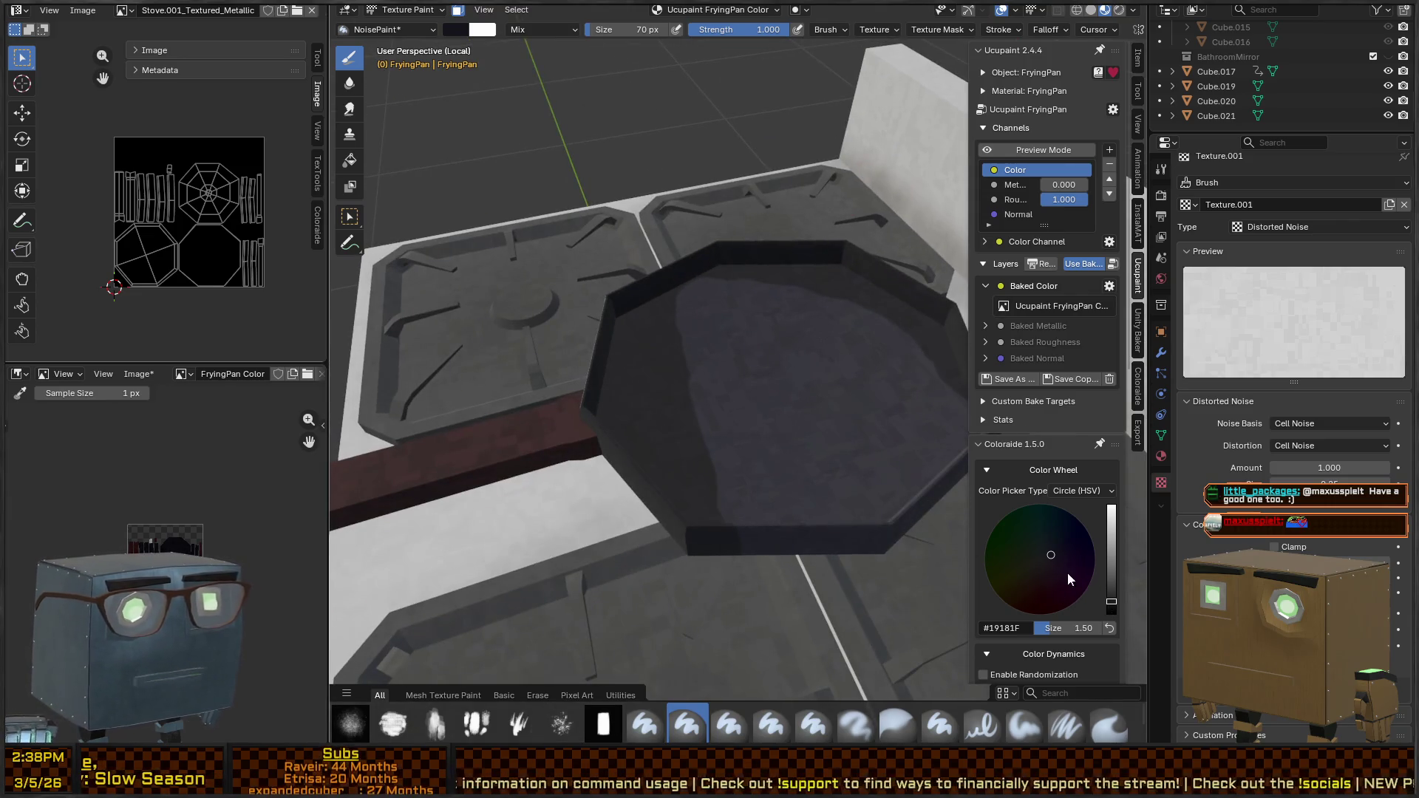
drag(1111, 603, 1111, 615)
mouse_move(831, 341)
mouse_down()
mouse_move(692, 445)
mouse_move(862, 406)
mouse_move(791, 348)
mouse_move(752, 402)
mouse_up()
mouse_move(849, 422)
mouse_down()
mouse_move(749, 448)
mouse_move(722, 404)
mouse_move(849, 396)
mouse_up()
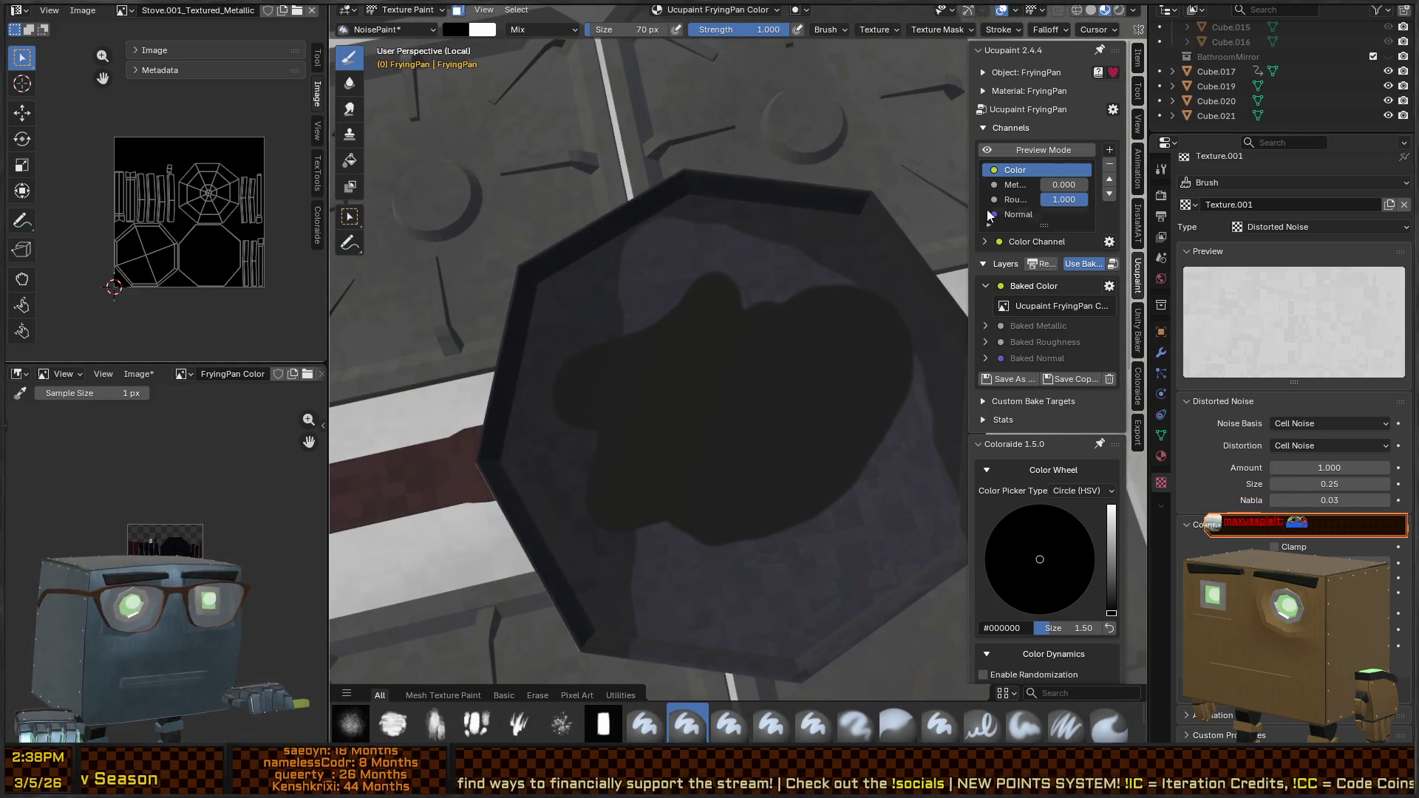
Switch to Dot Brush 1 in black and paint darker grime strokes onto the pan
click(351, 725)
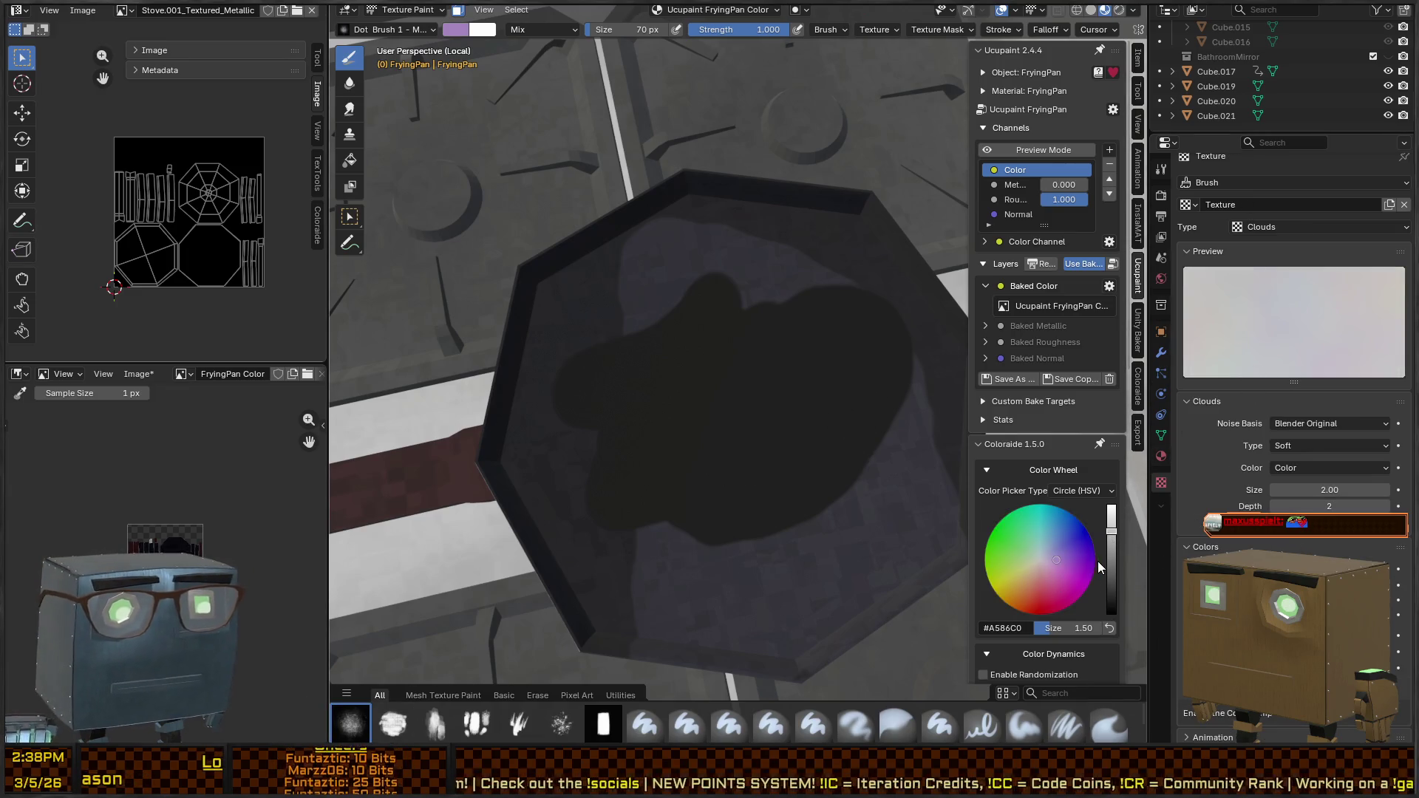
drag(1110, 561, 1110, 613)
mouse_move(766, 394)
mouse_down()
mouse_move(751, 437)
mouse_move(747, 291)
mouse_move(665, 405)
mouse_move(836, 497)
mouse_move(658, 424)
mouse_move(766, 367)
mouse_move(755, 538)
mouse_up()
mouse_move(724, 434)
mouse_down()
mouse_move(855, 542)
mouse_move(617, 491)
mouse_move(755, 514)
mouse_up()
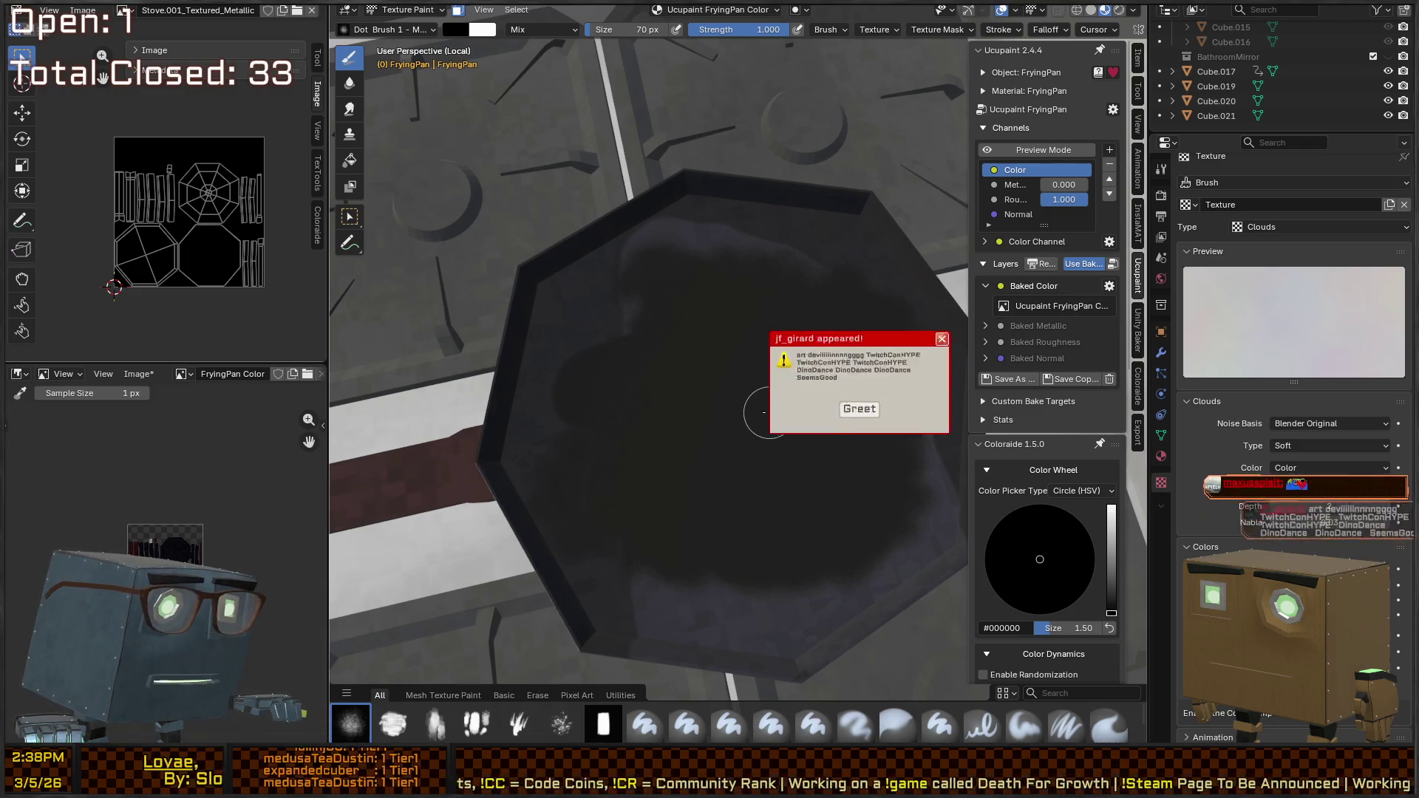
Undo the black paint, look over the pan from closer angles, and return to Object Mode
key(ctrl+z)
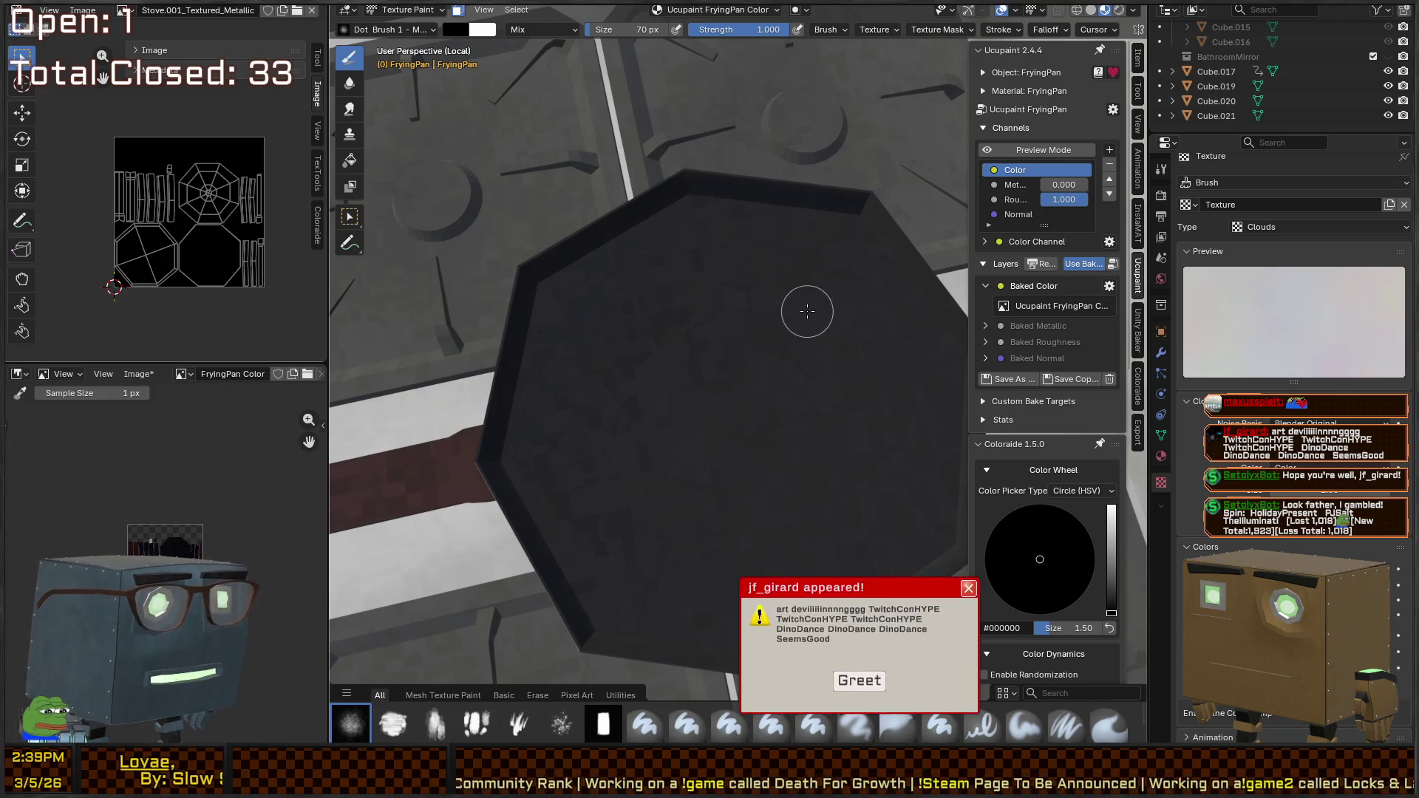
mouse_move(788, 337)
mouse_down()
mouse_move(735, 266)
mouse_move(757, 323)
mouse_move(785, 336)
mouse_up()
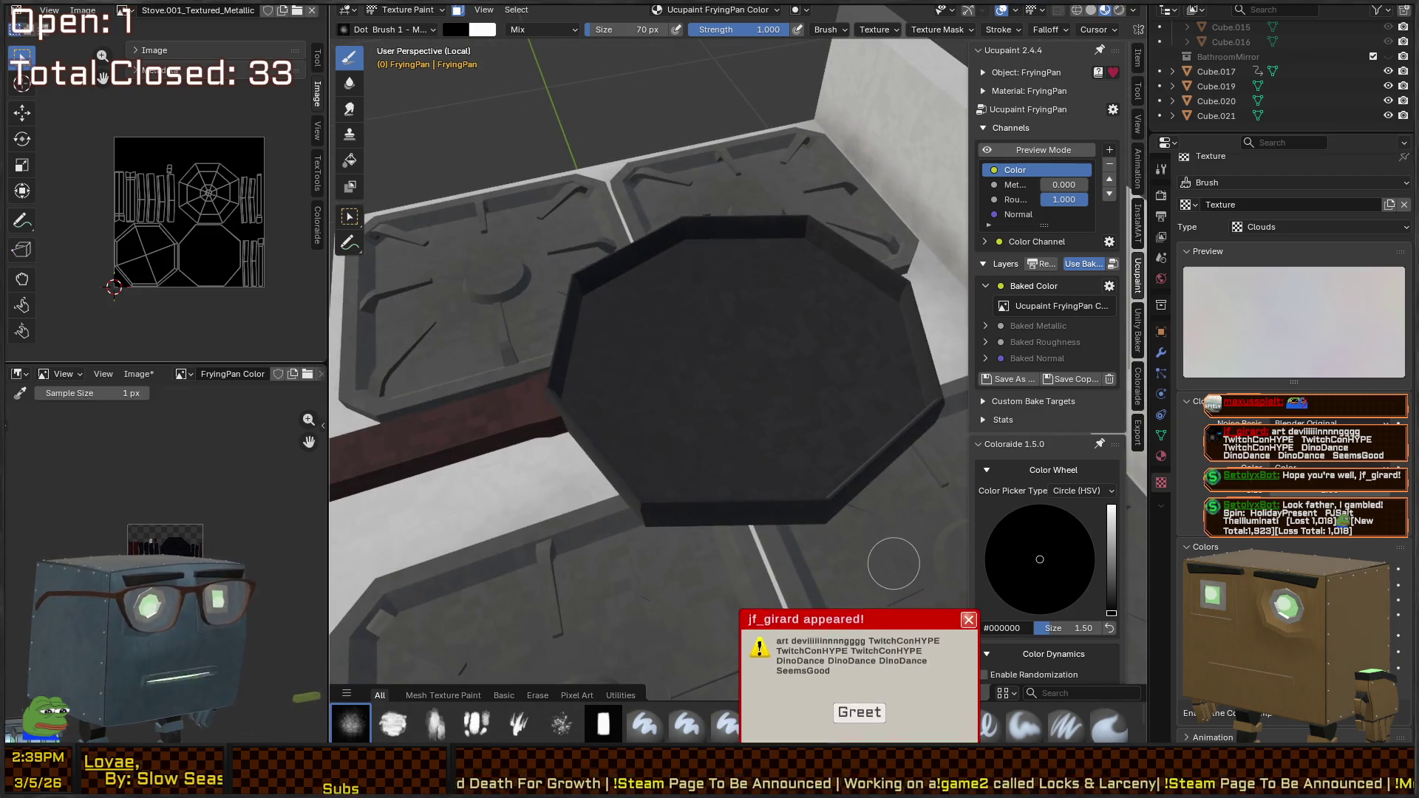
drag(672, 261, 740, 335)
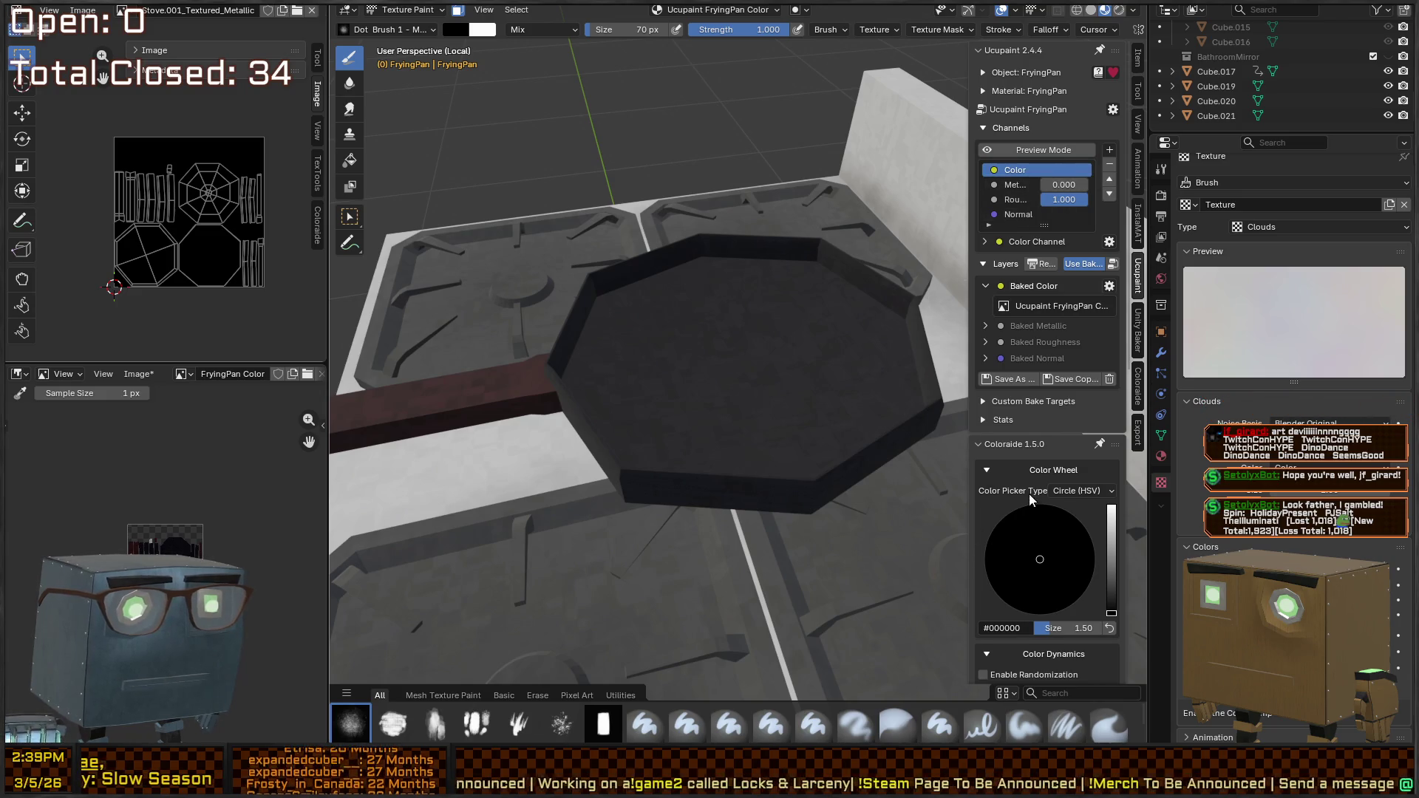
scroll(1029, 493, down, 4)
scroll(1014, 459, down, 4)
scroll(1011, 375, down, 2)
mouse_move(754, 387)
mouse_down()
mouse_move(871, 408)
mouse_move(760, 391)
mouse_move(841, 282)
mouse_move(817, 329)
mouse_up()
key(ctrl+Tab)
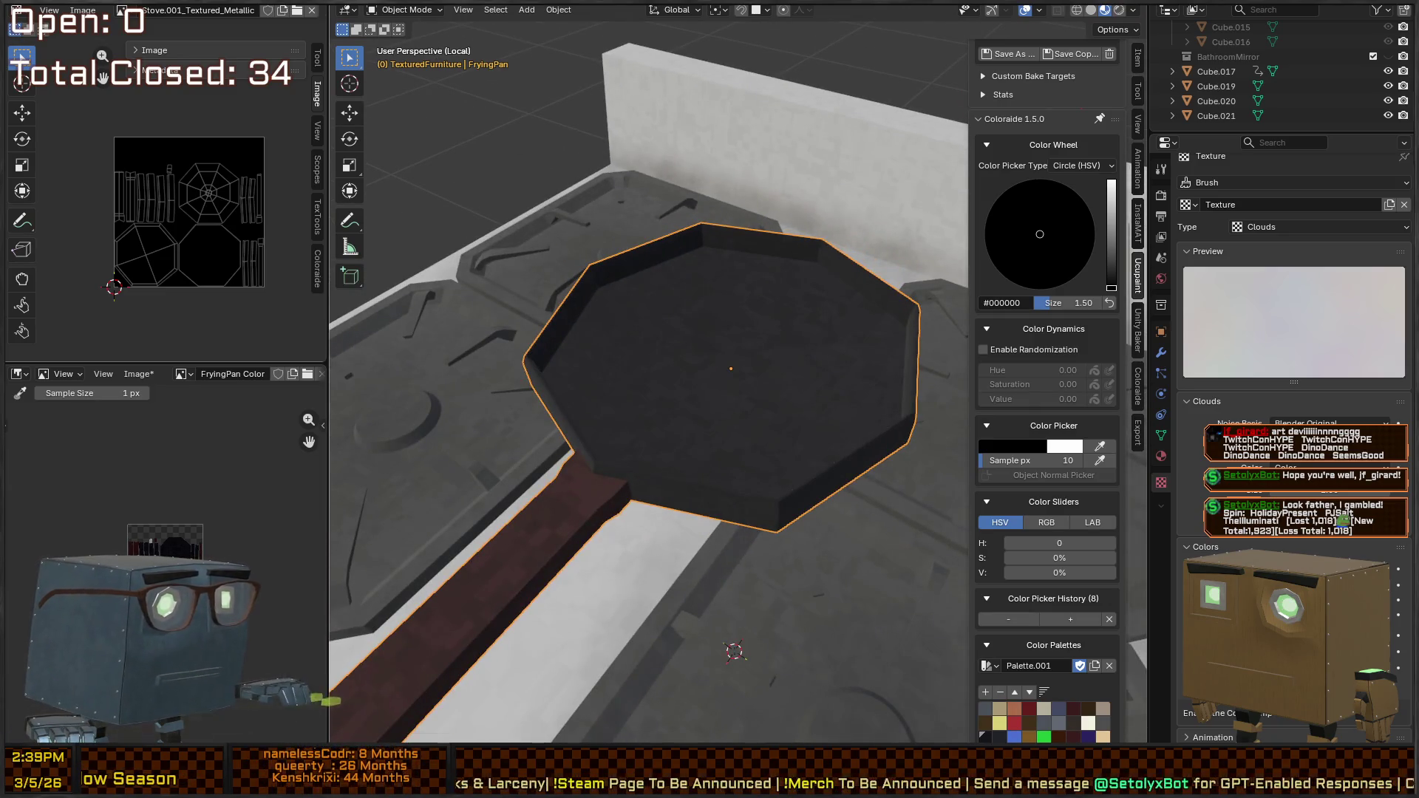
Switch to Unity's Scene view and fly in and out to view the frying pan on the stove
key(alt+Tab)
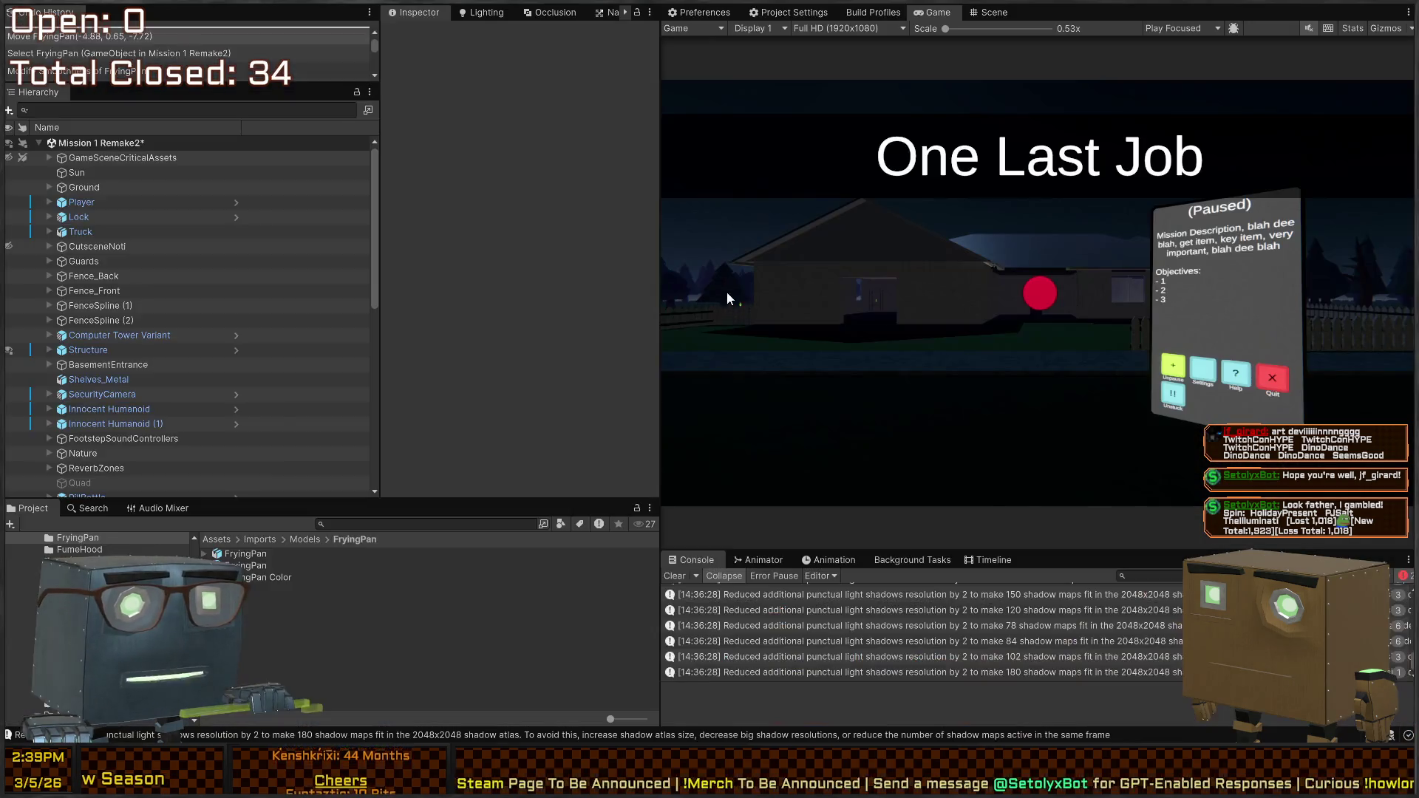
click(992, 9)
key(s)
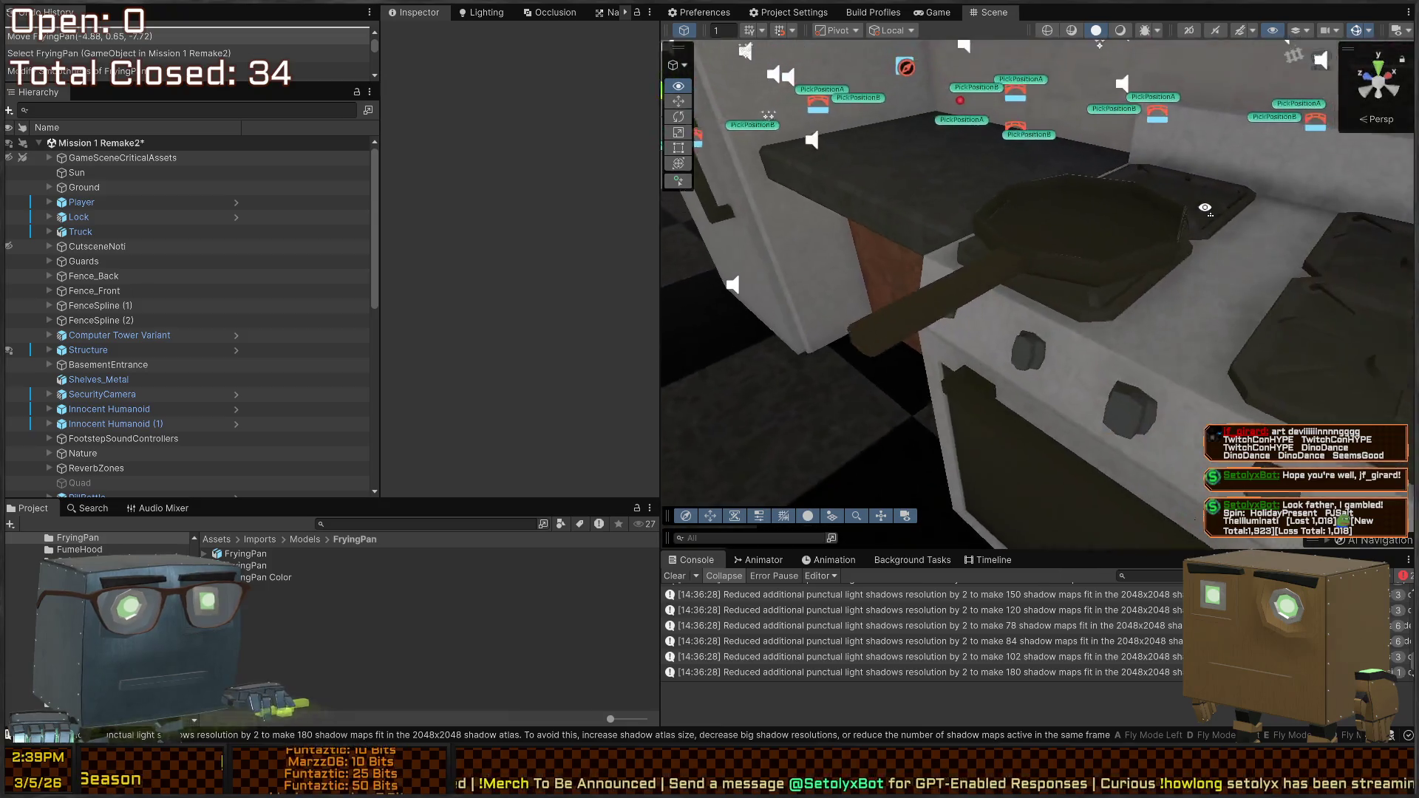
key(w)
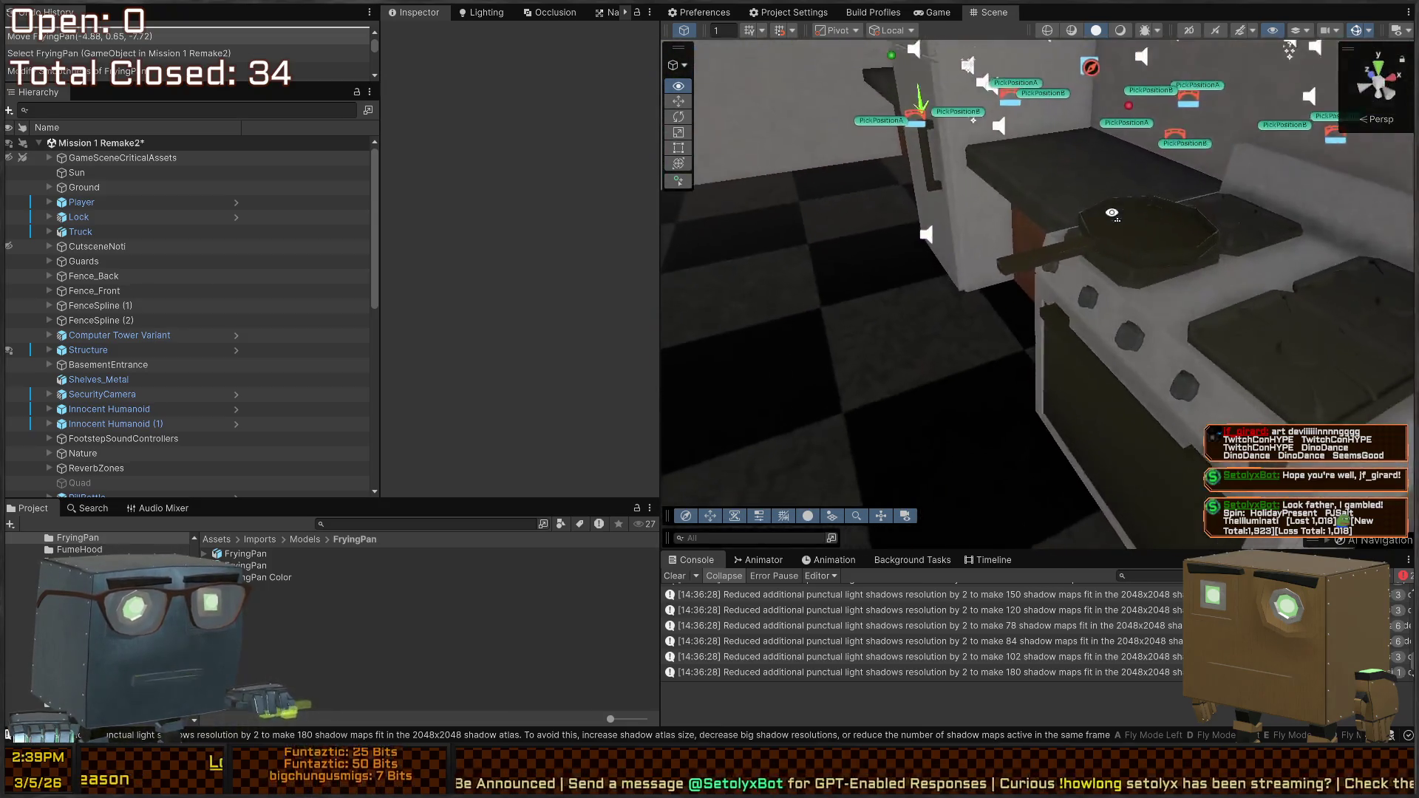
key(s)
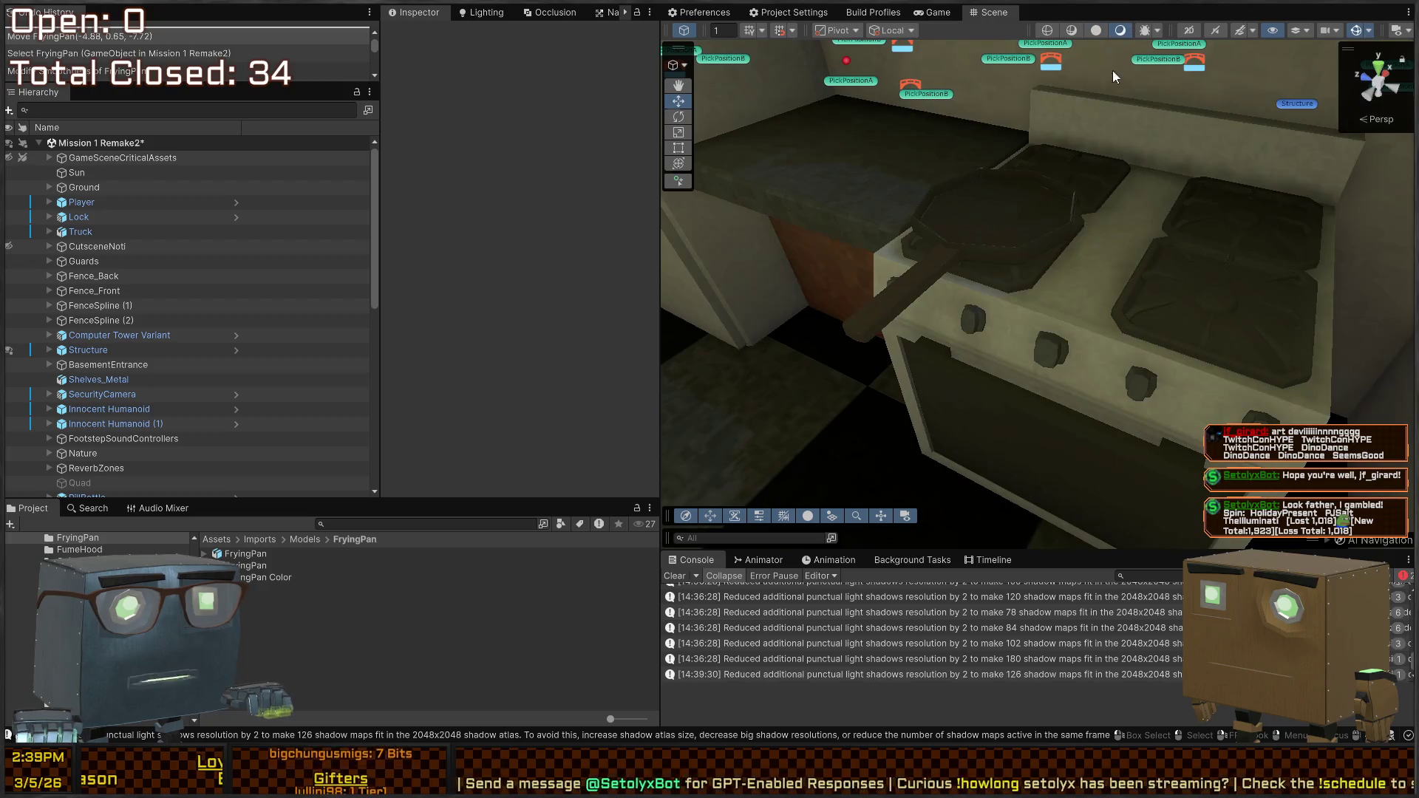
key(w)
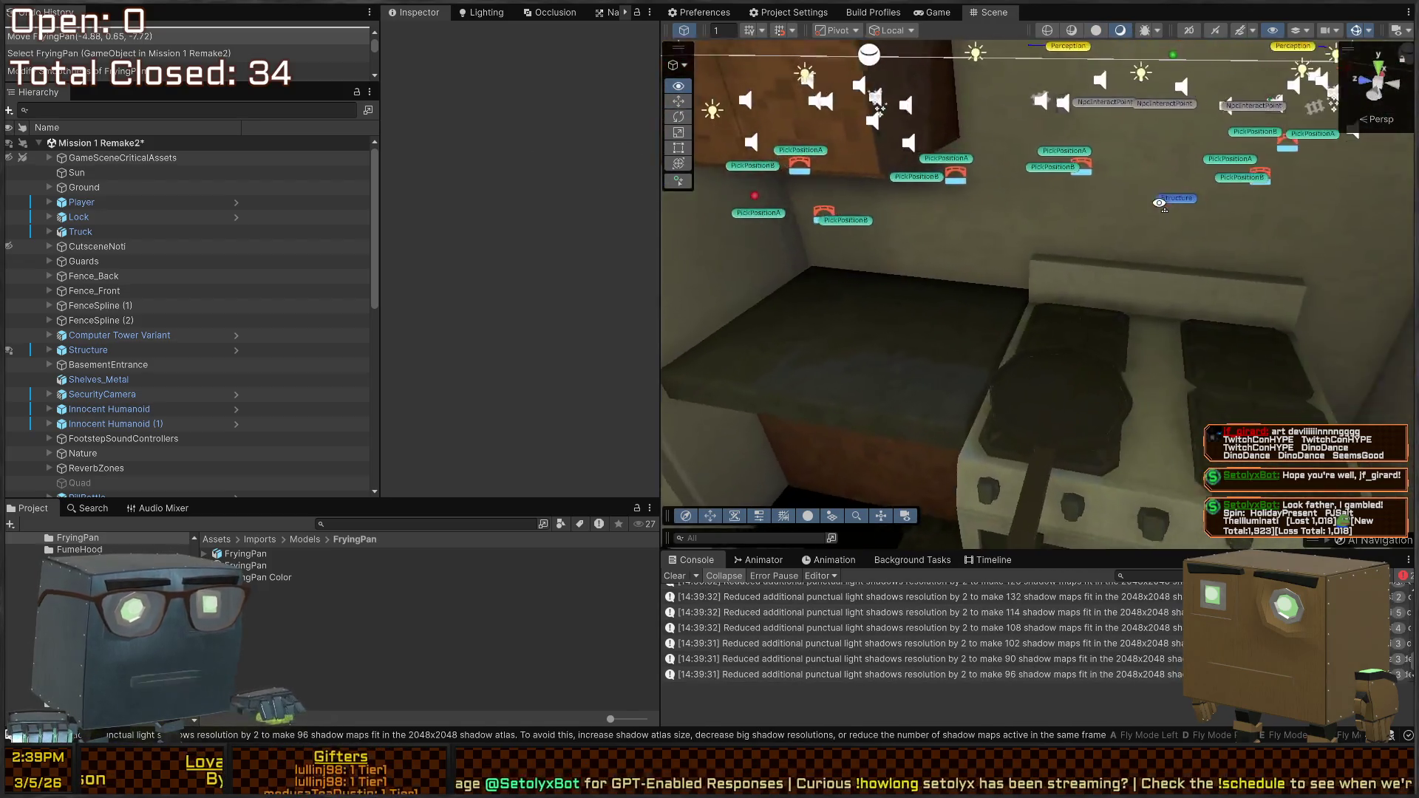
Swing the camera around the fridge and stove, then start Play mode
key(a)
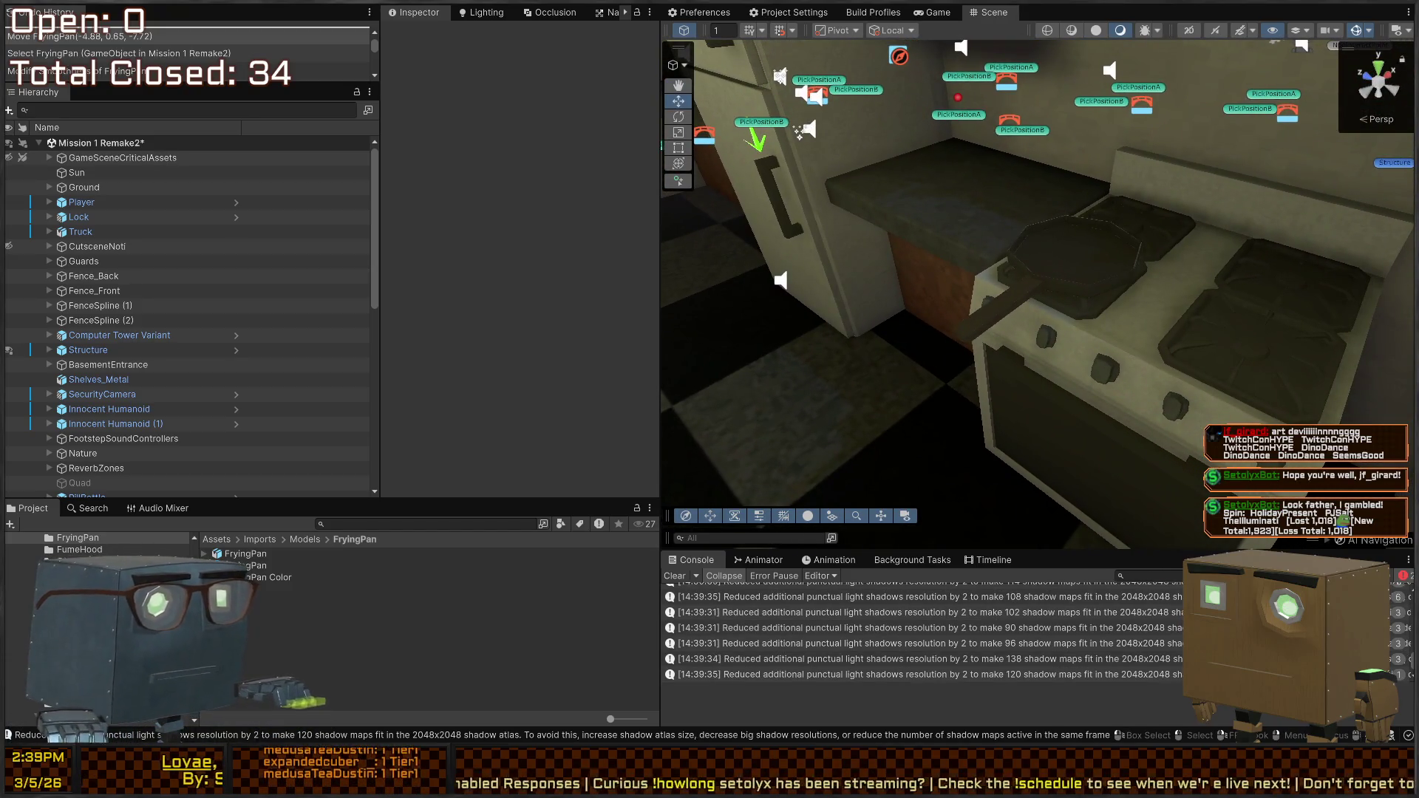
key(s)
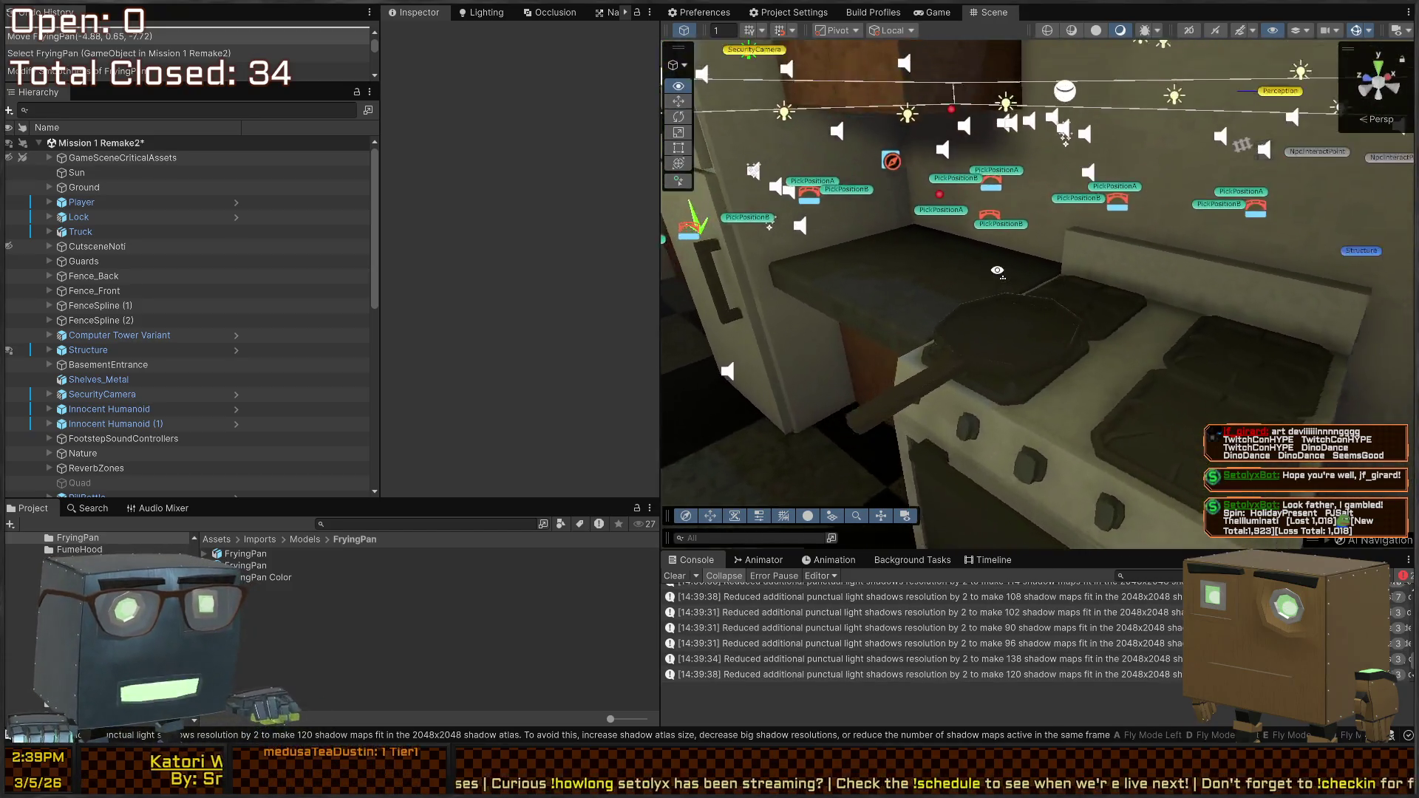
key(d)
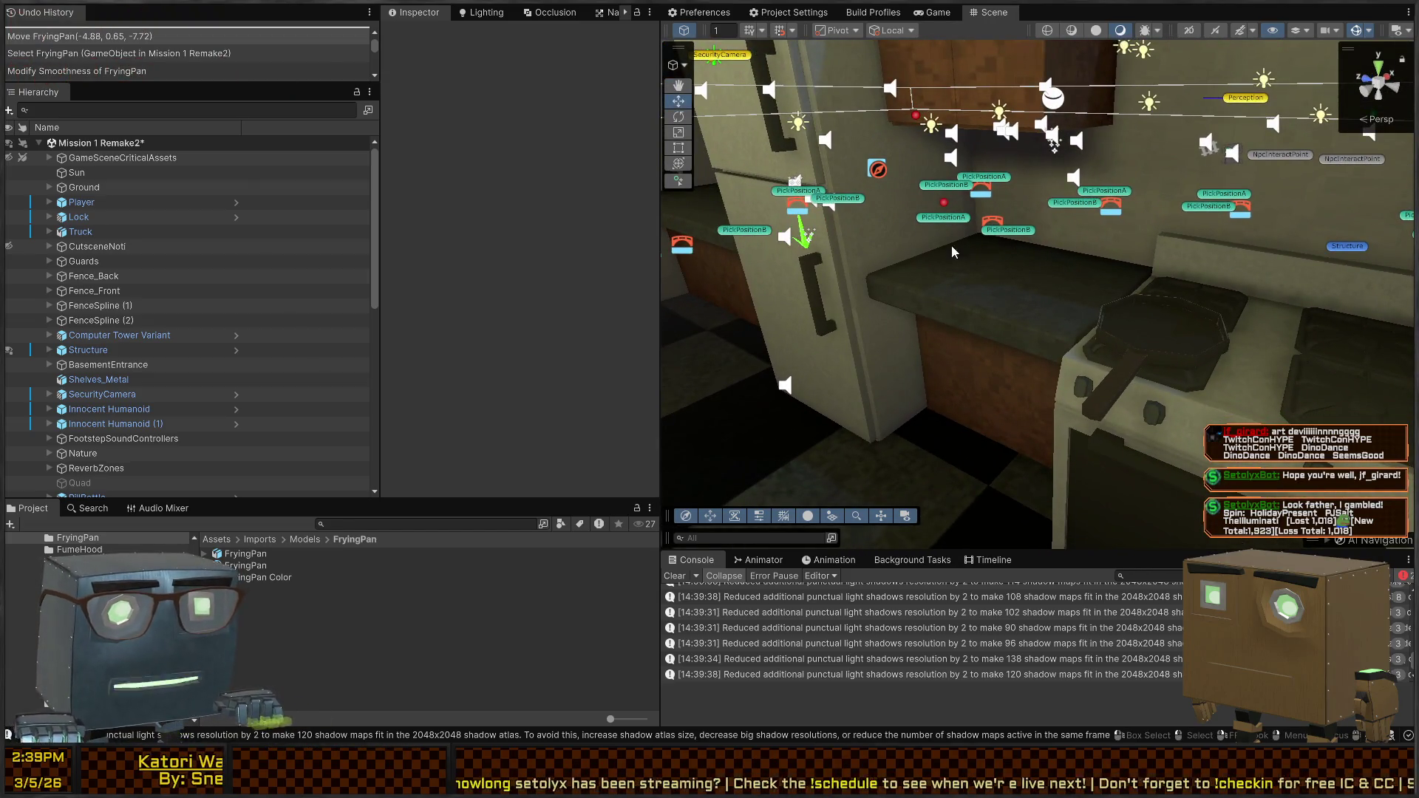
key(ctrl+p)
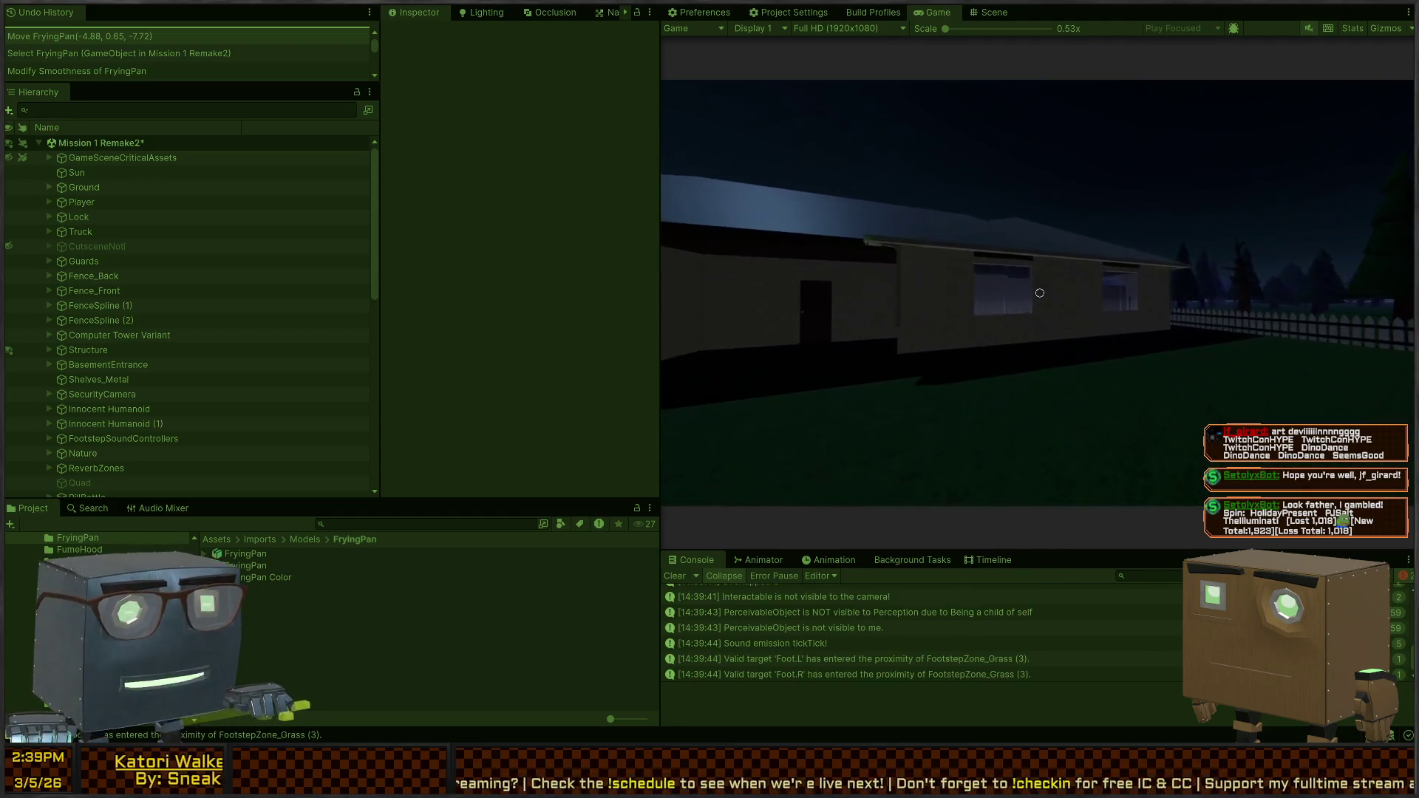
Vault through the window, toggle the light switch, and view the pan on the stove close and far
key(w)
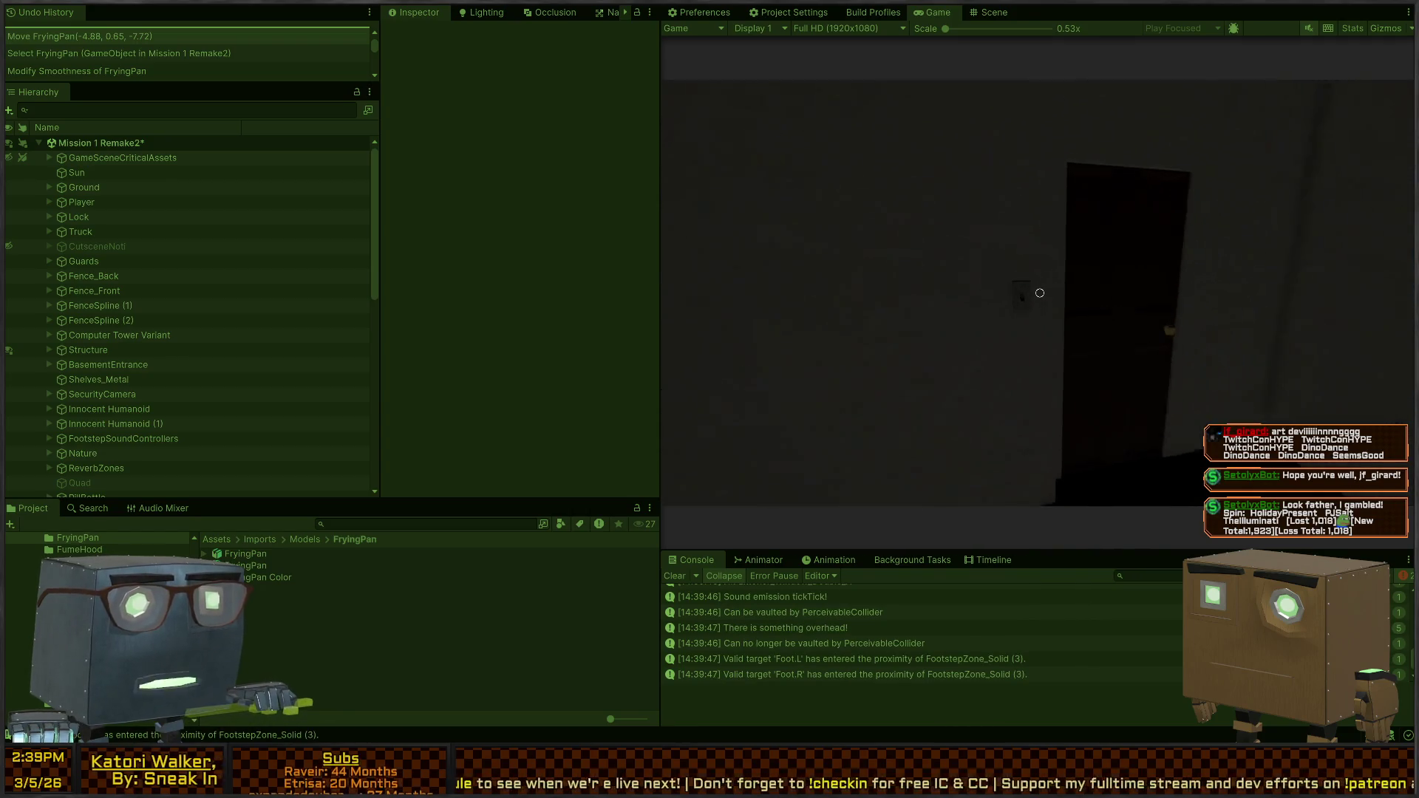
click(1040, 292)
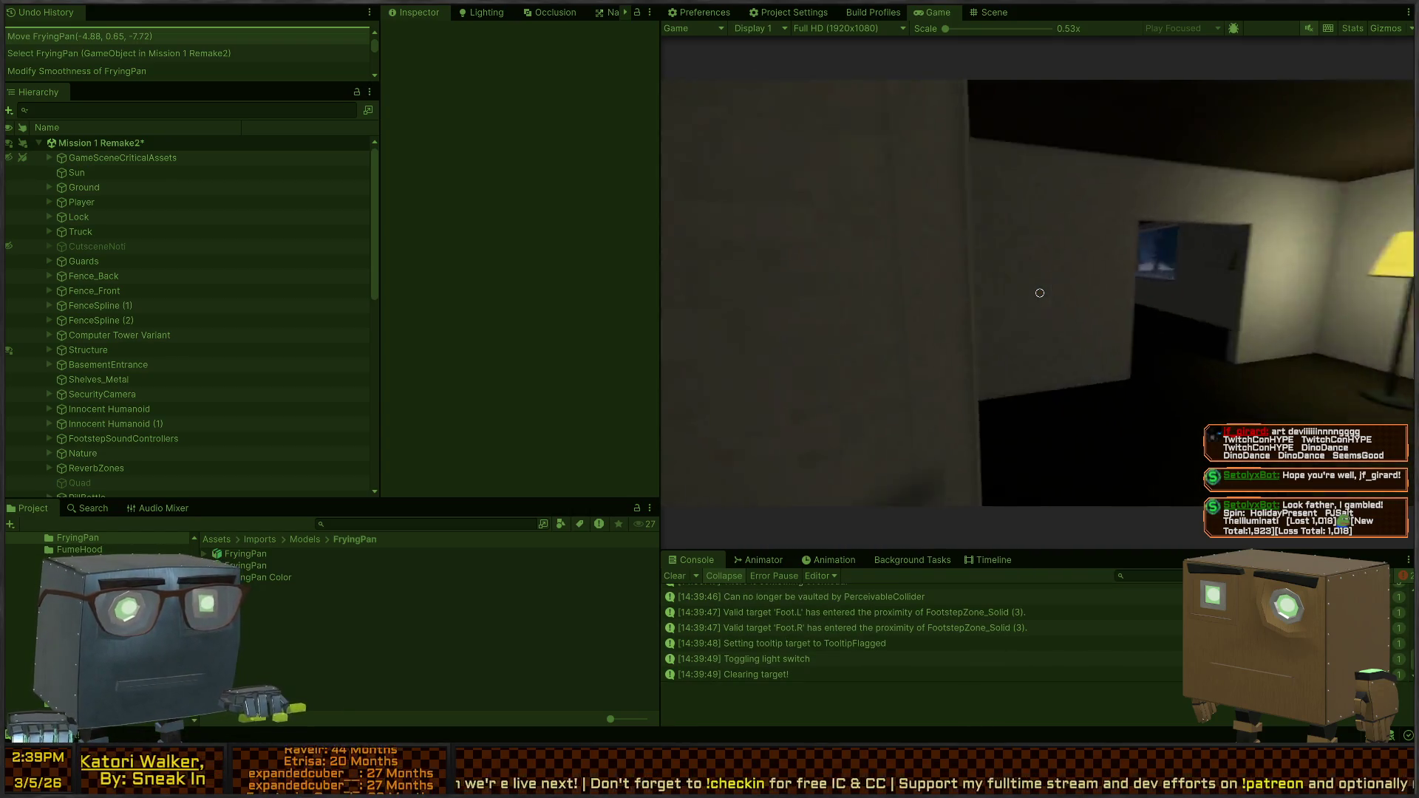
key(w)
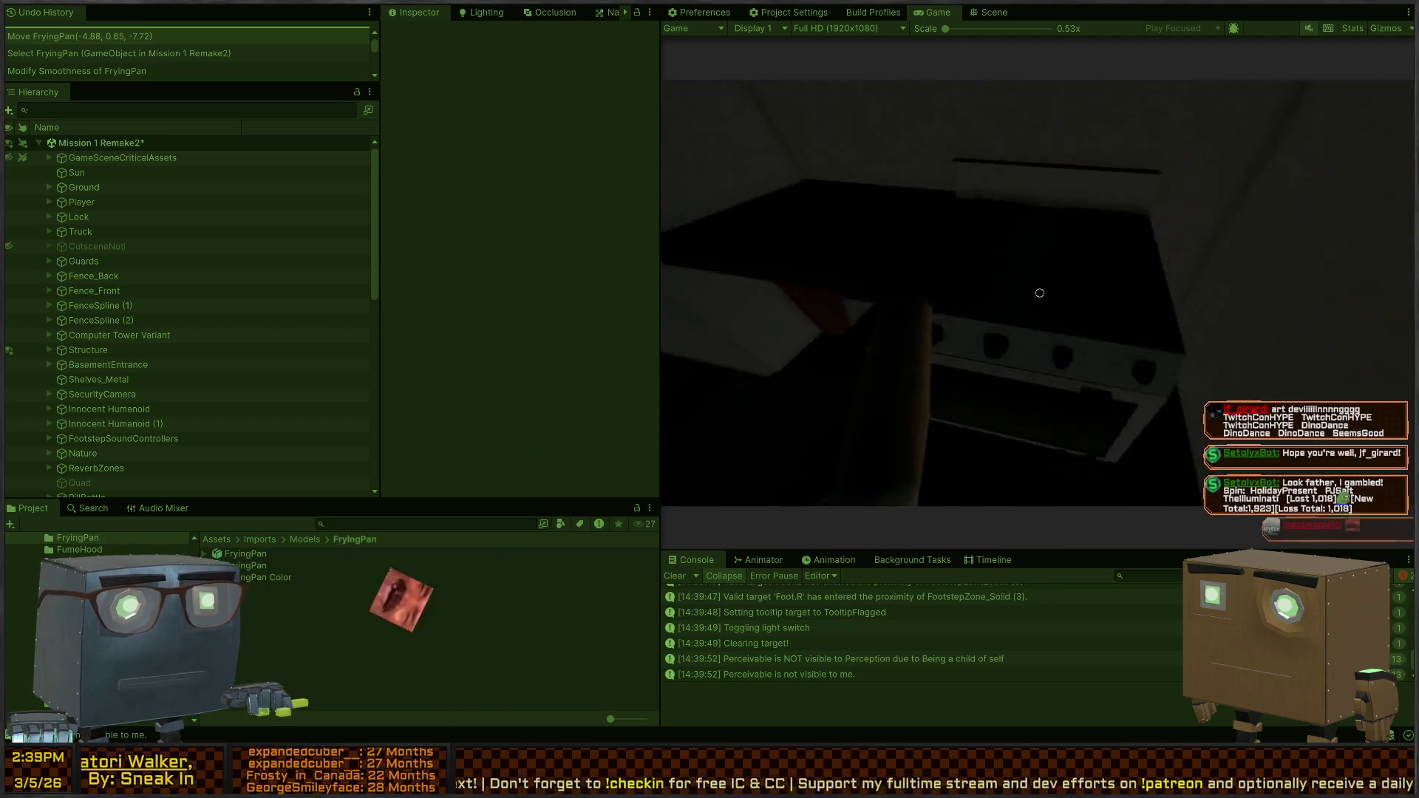
key(s)
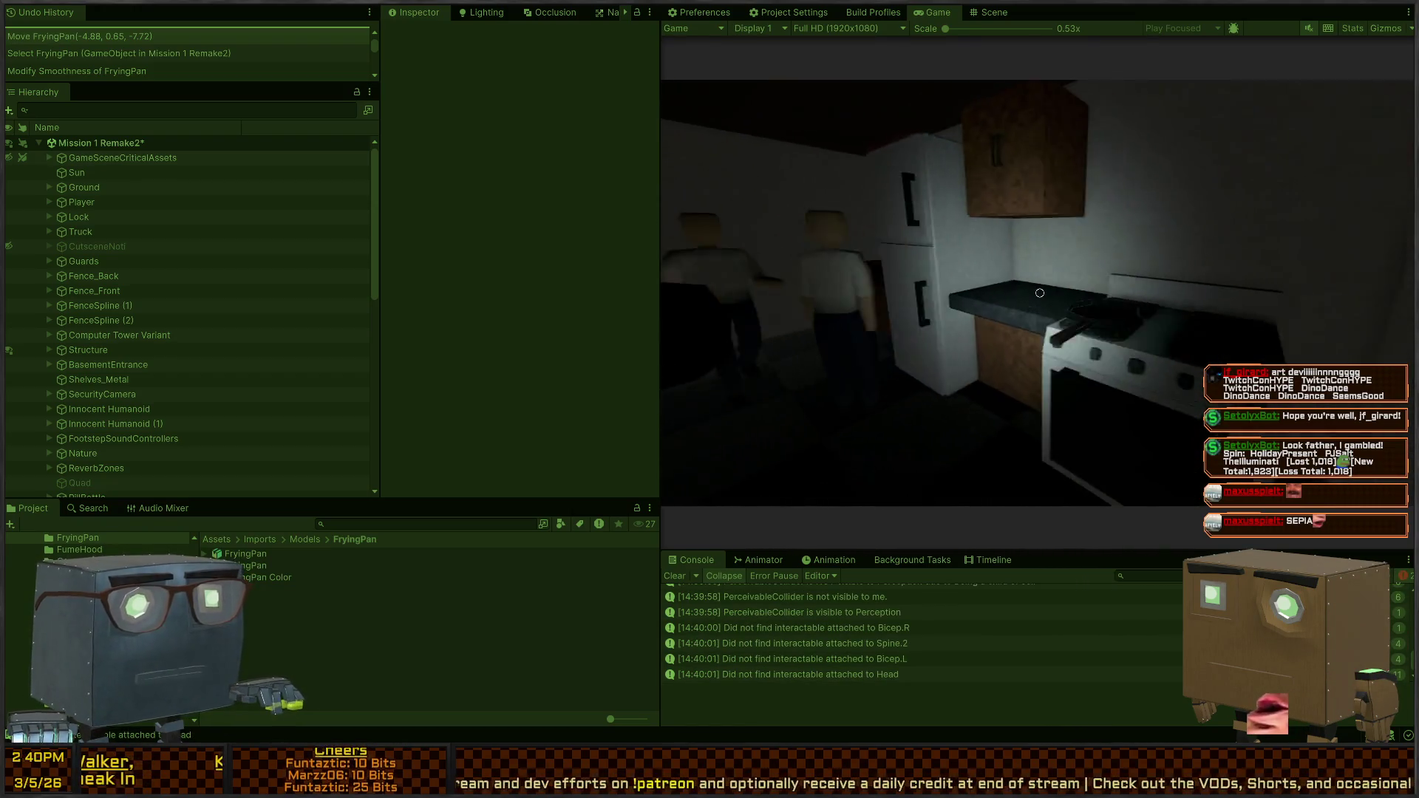
Walk into the dining room and back, open the oven door, then return to a maximized Scene view
key(w)
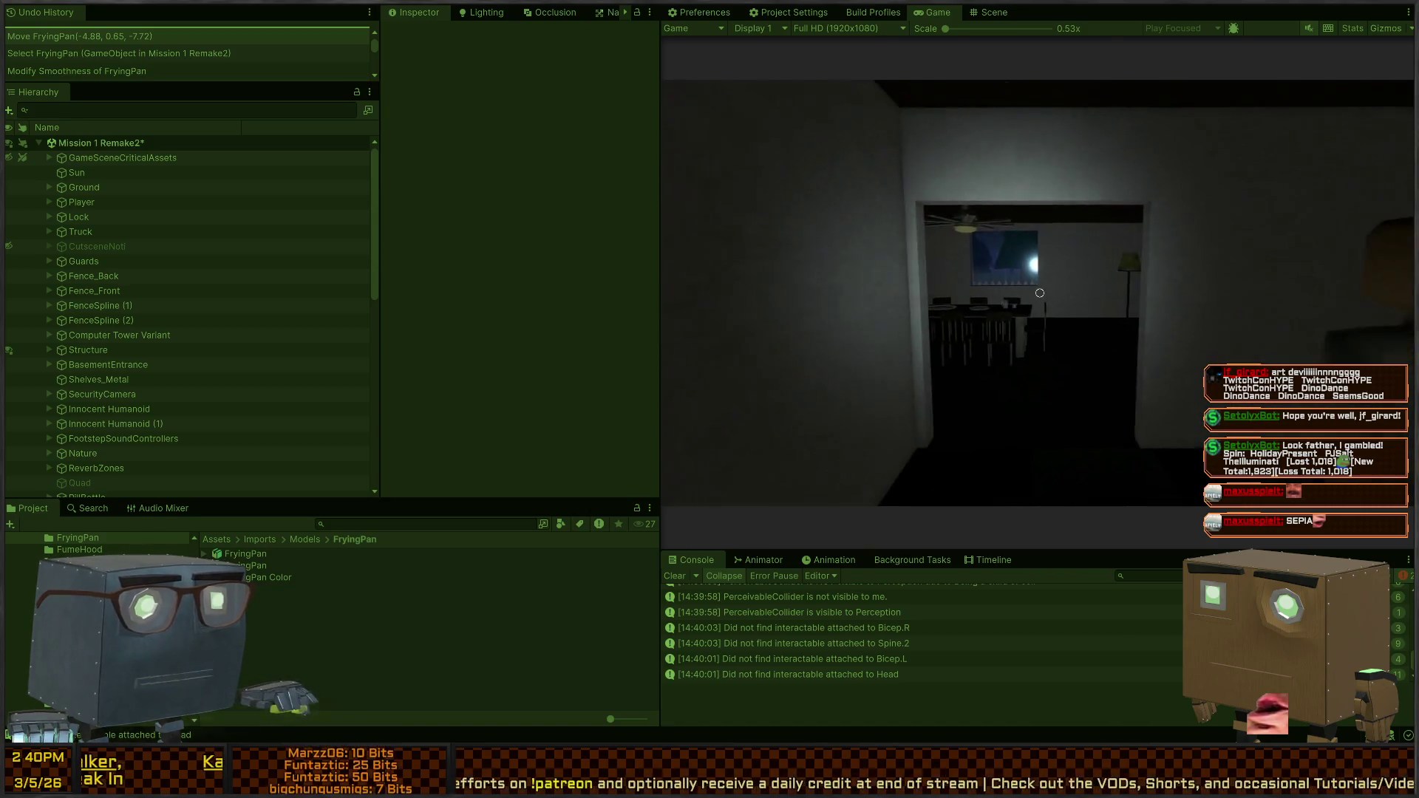
key(w)
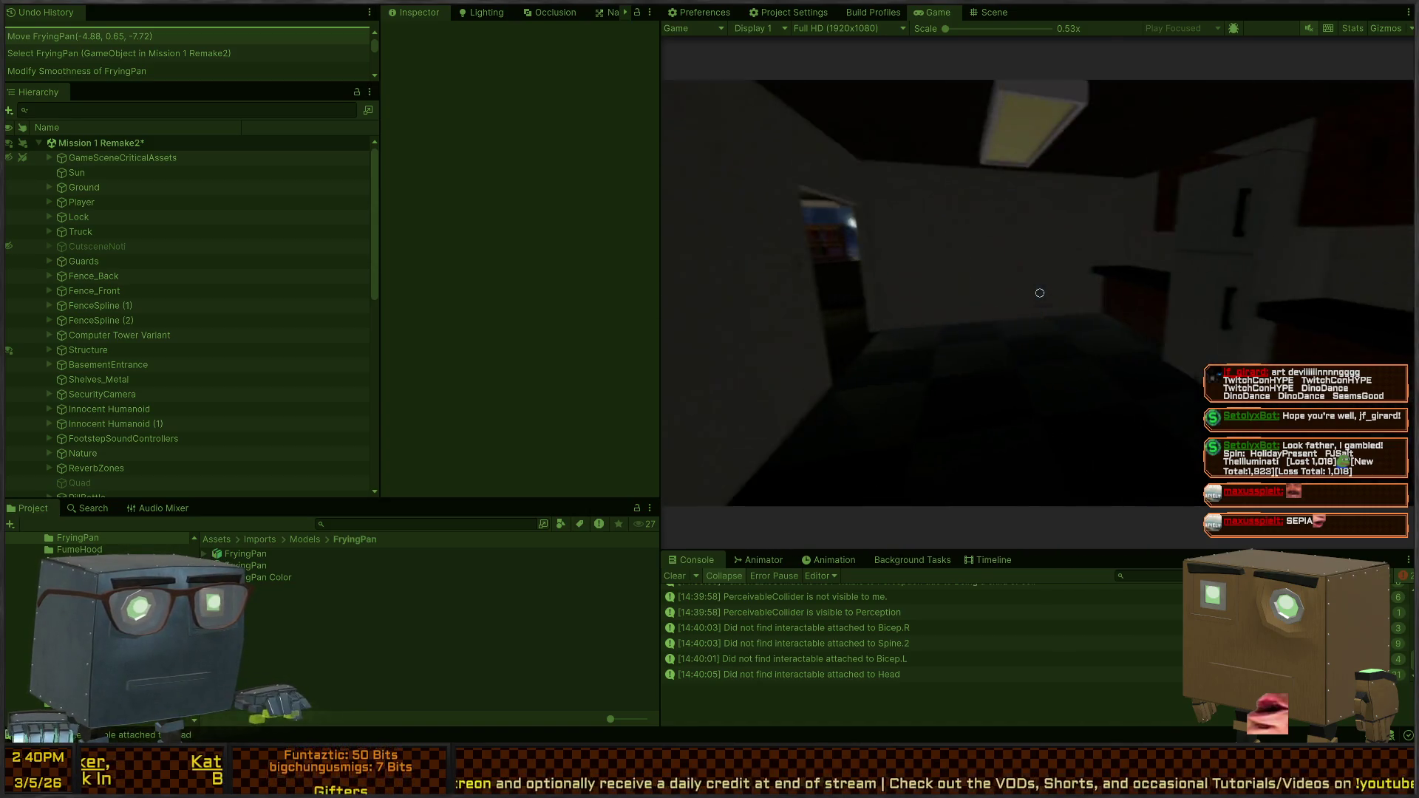
key(w)
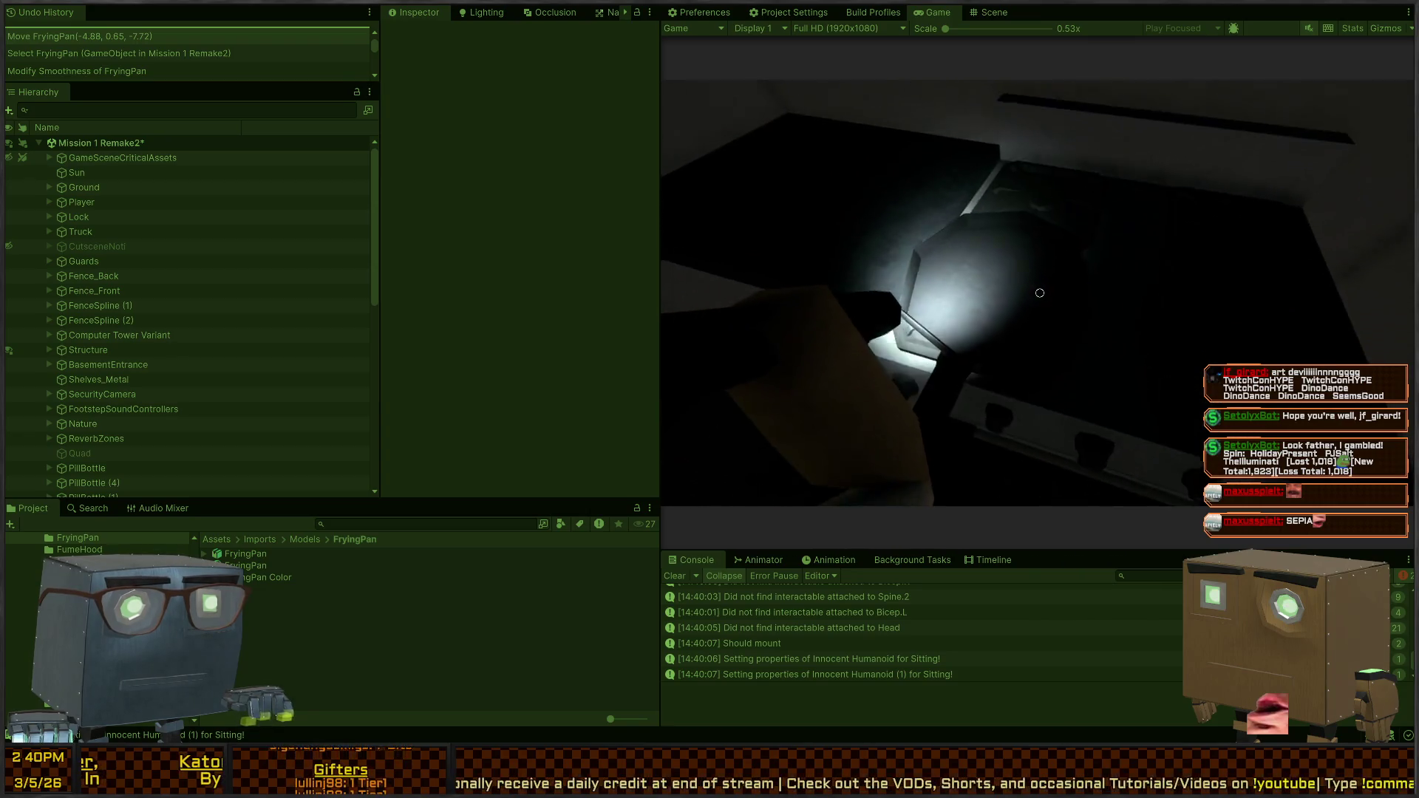
key(w)
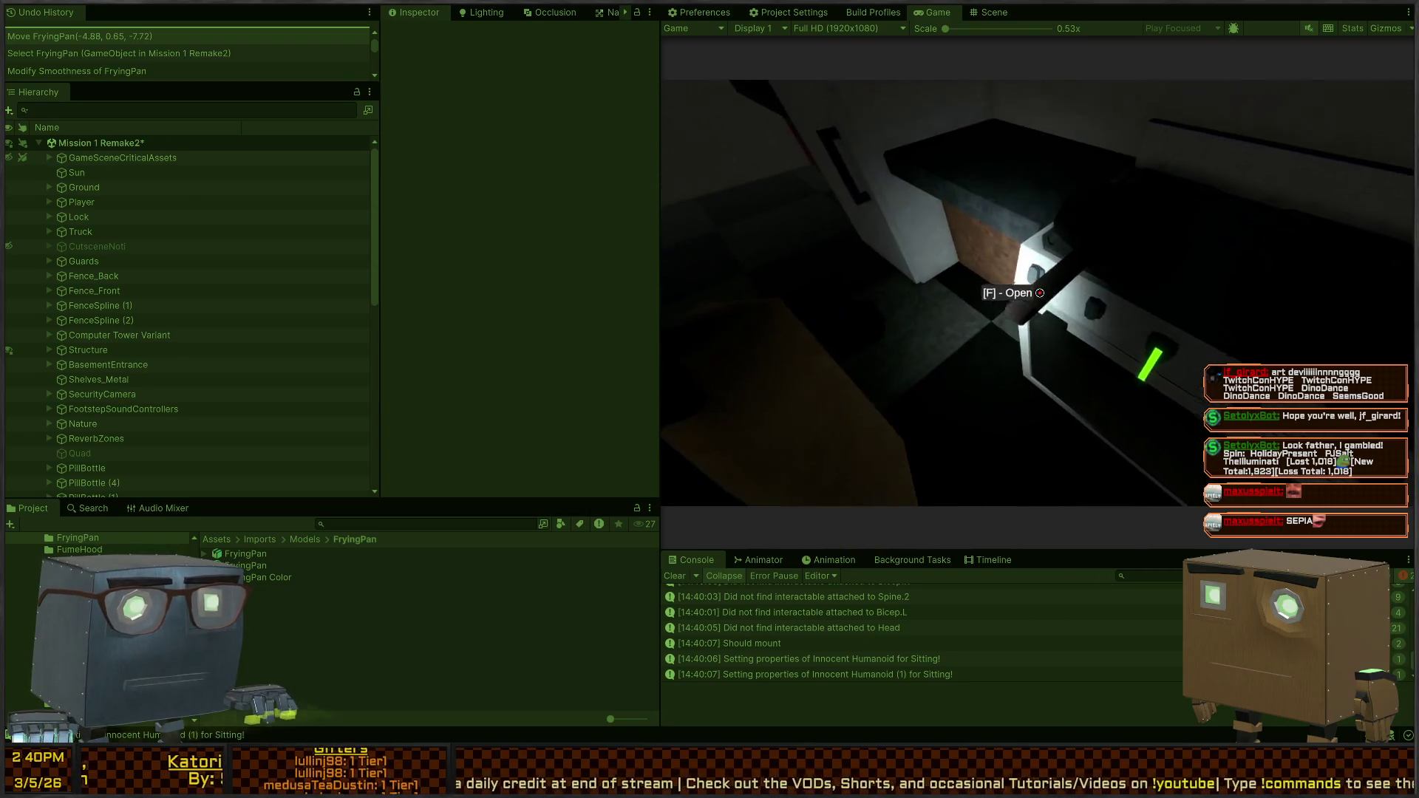
key(f)
key(s)
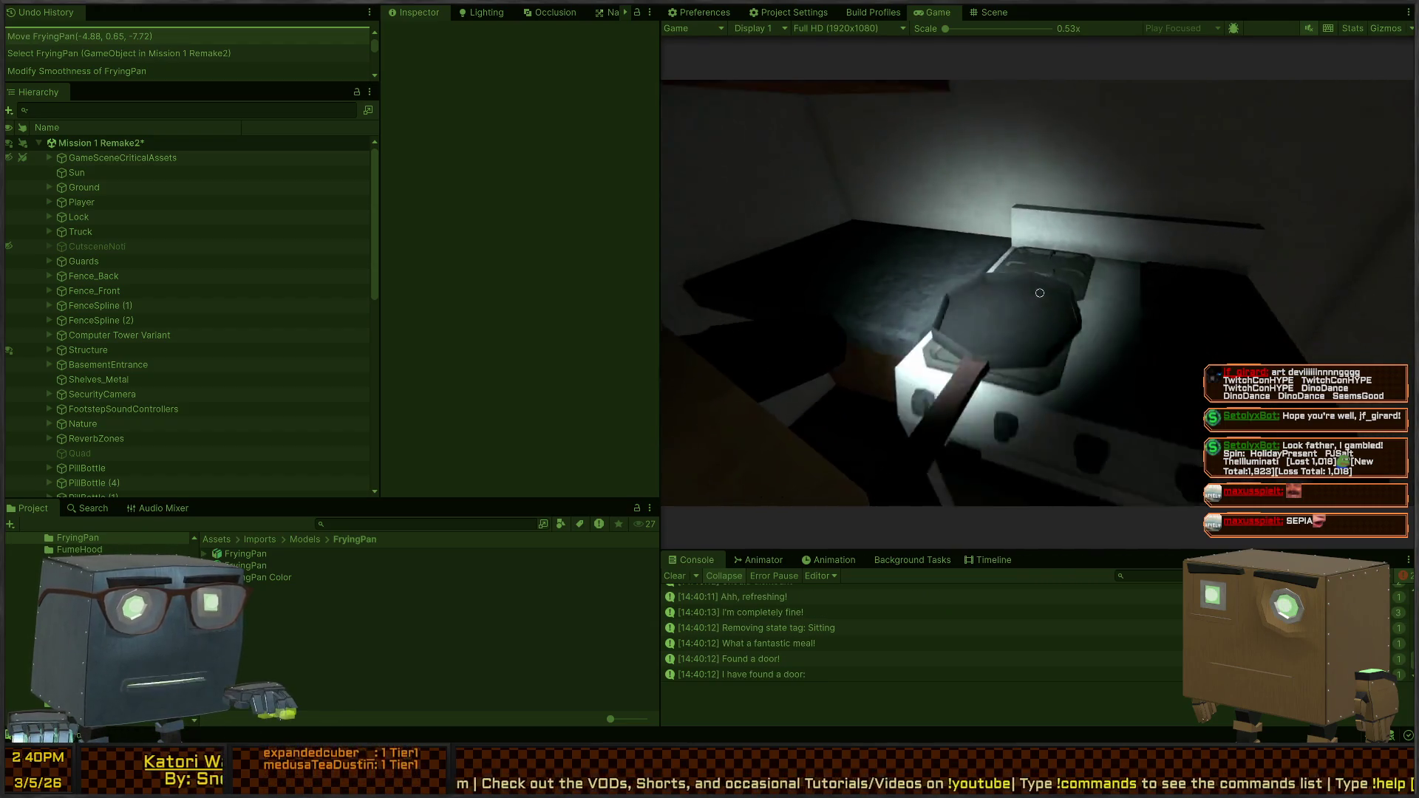
key(ctrl+1)
key(shift+space)
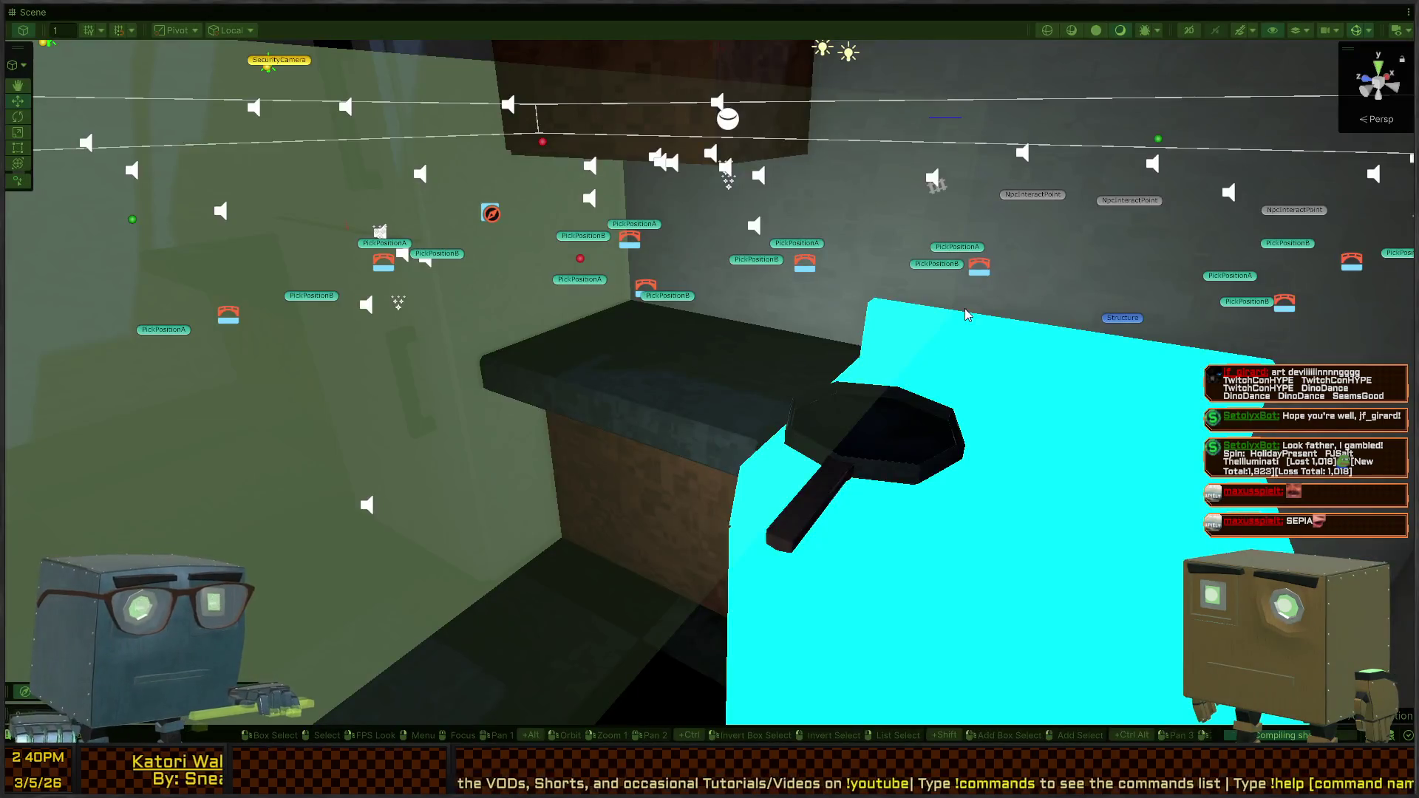
Restore the layout, maximize the Game view, and back out of the kitchen
key(shift+space)
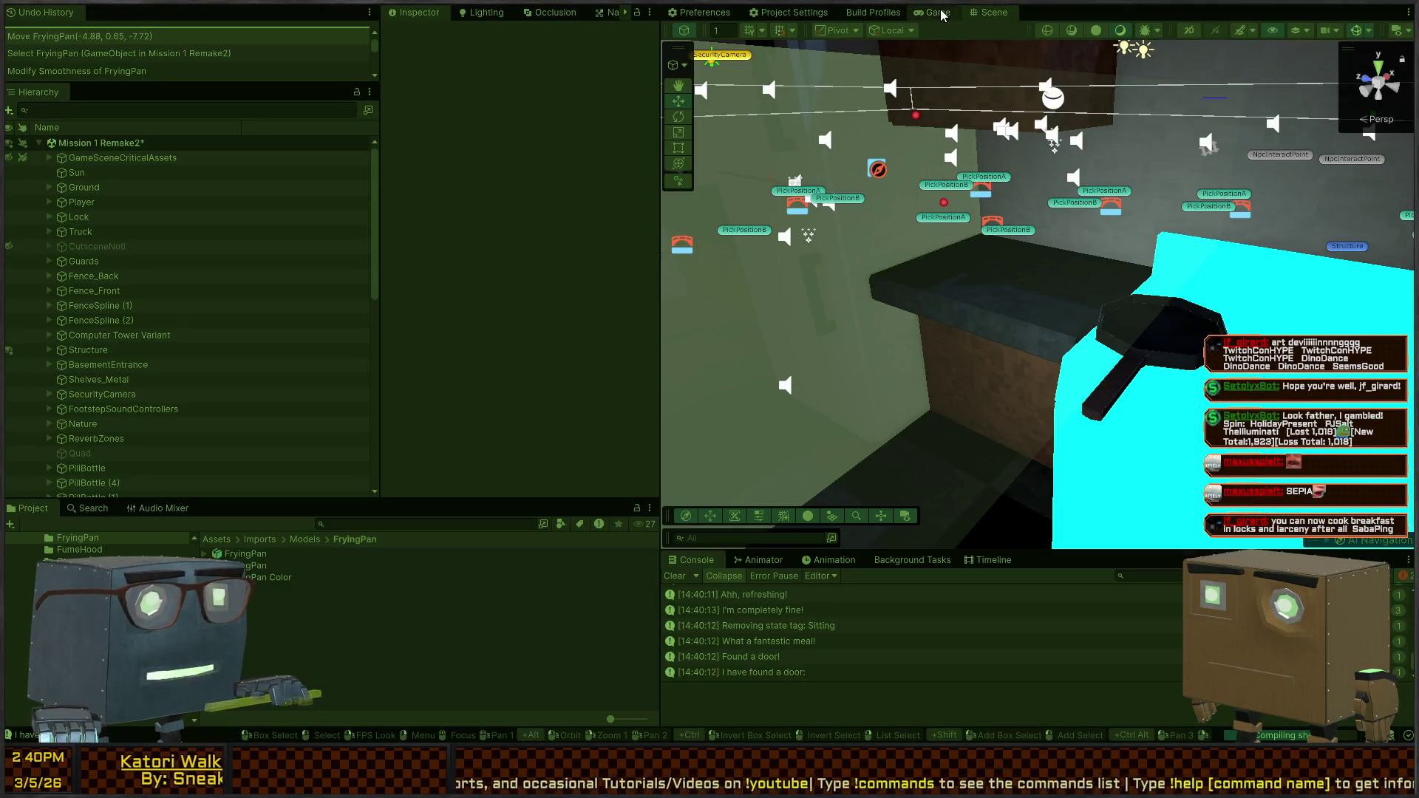
click(938, 12)
key(shift+space)
key(s)
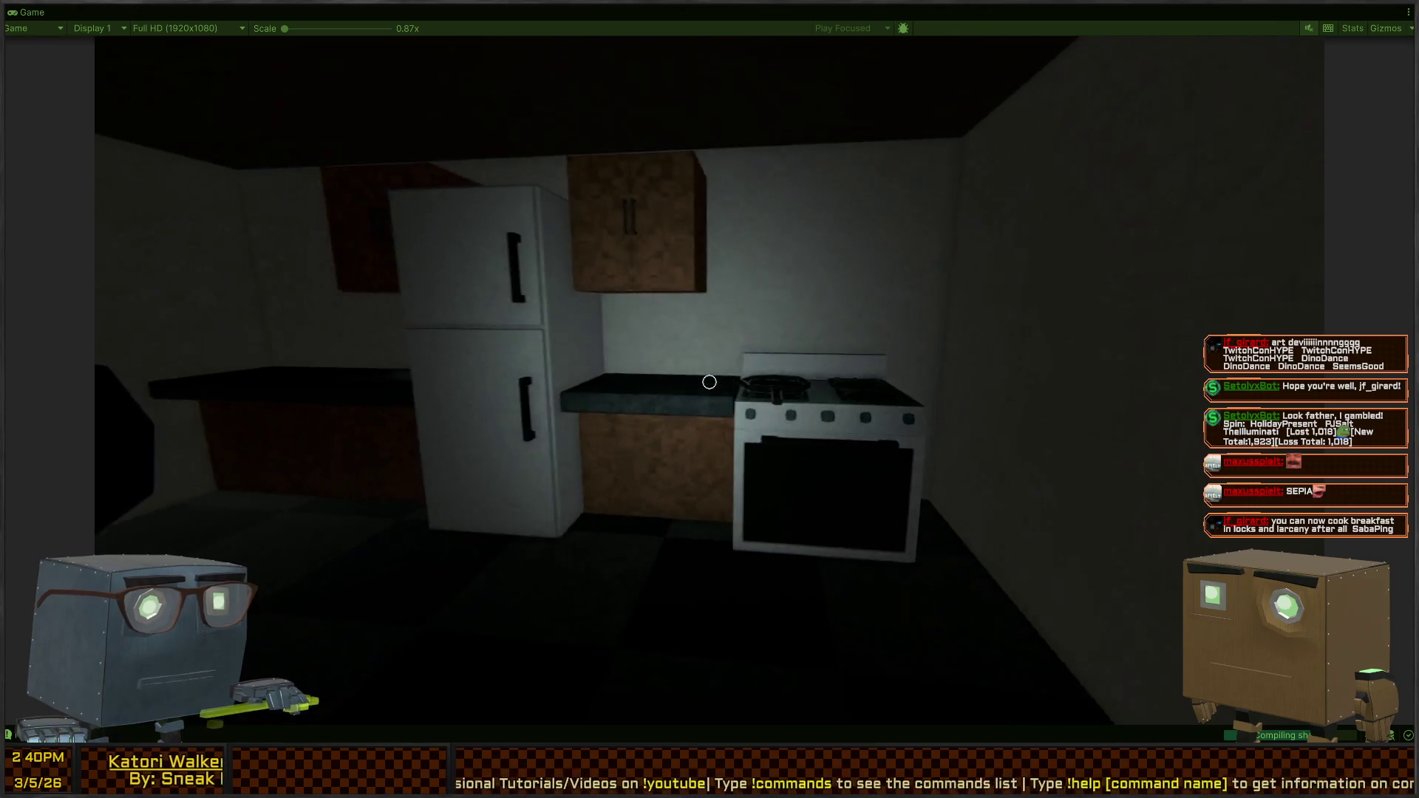
key(s)
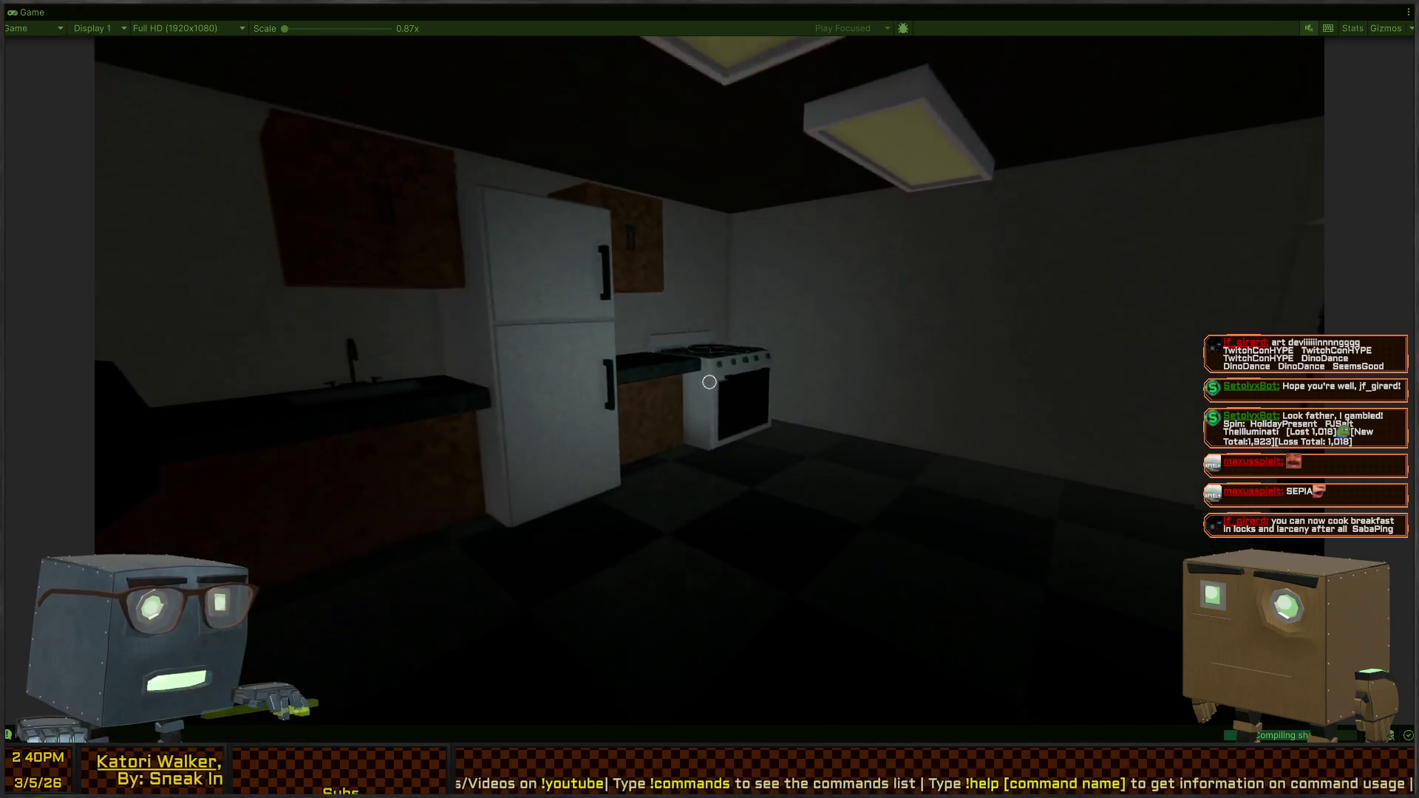
Walk through the dining room doorway back into the kitchen and inspect the pan over the burners
key(w)
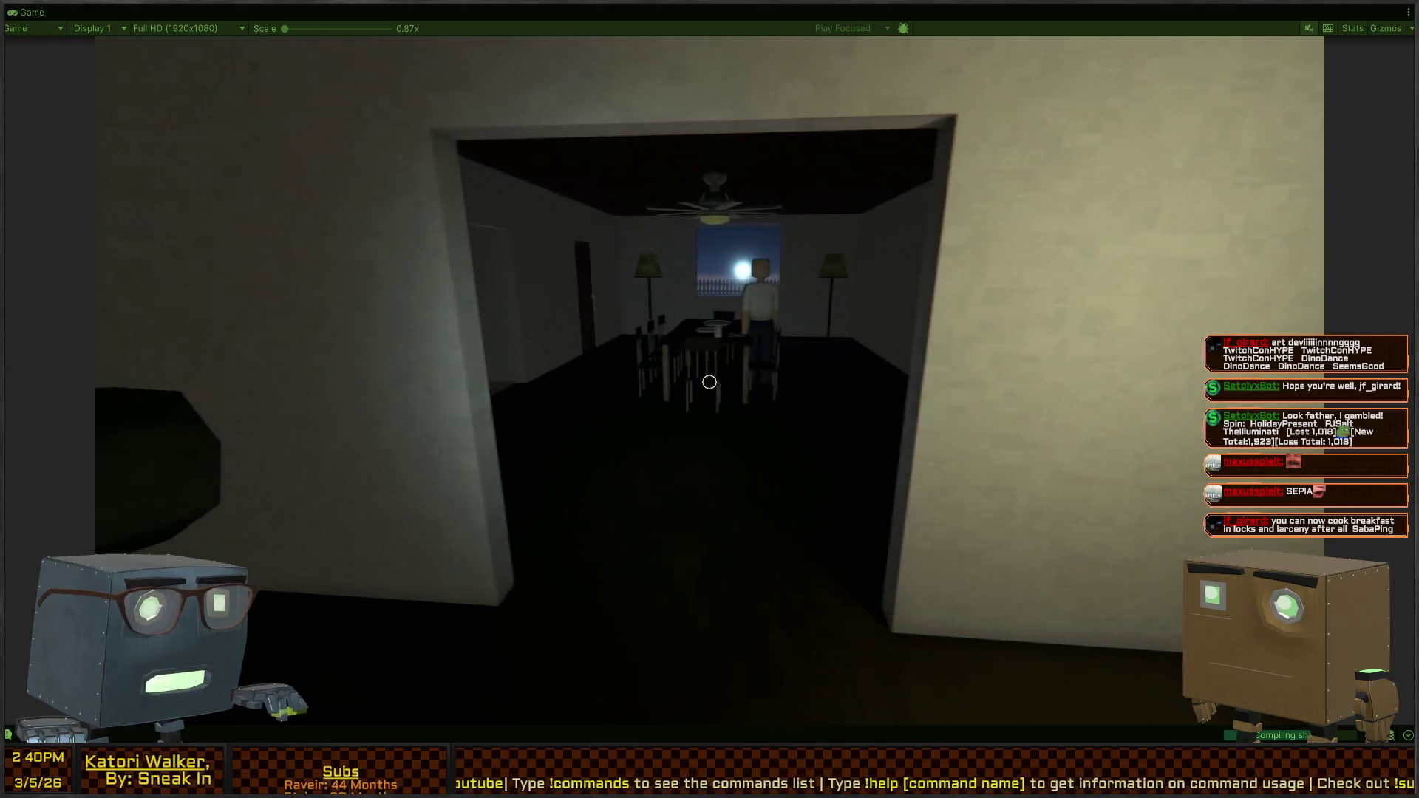
key(w)
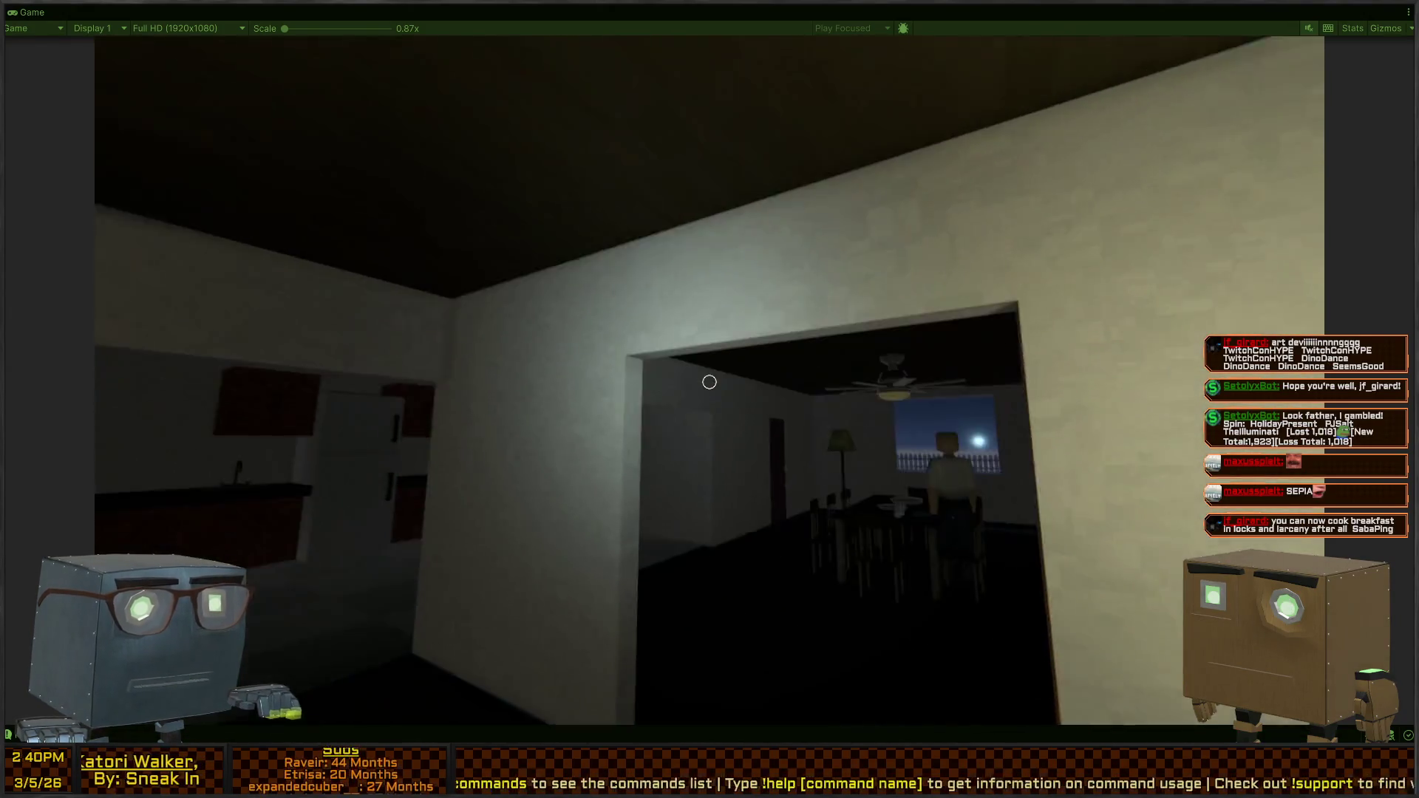
key(w)
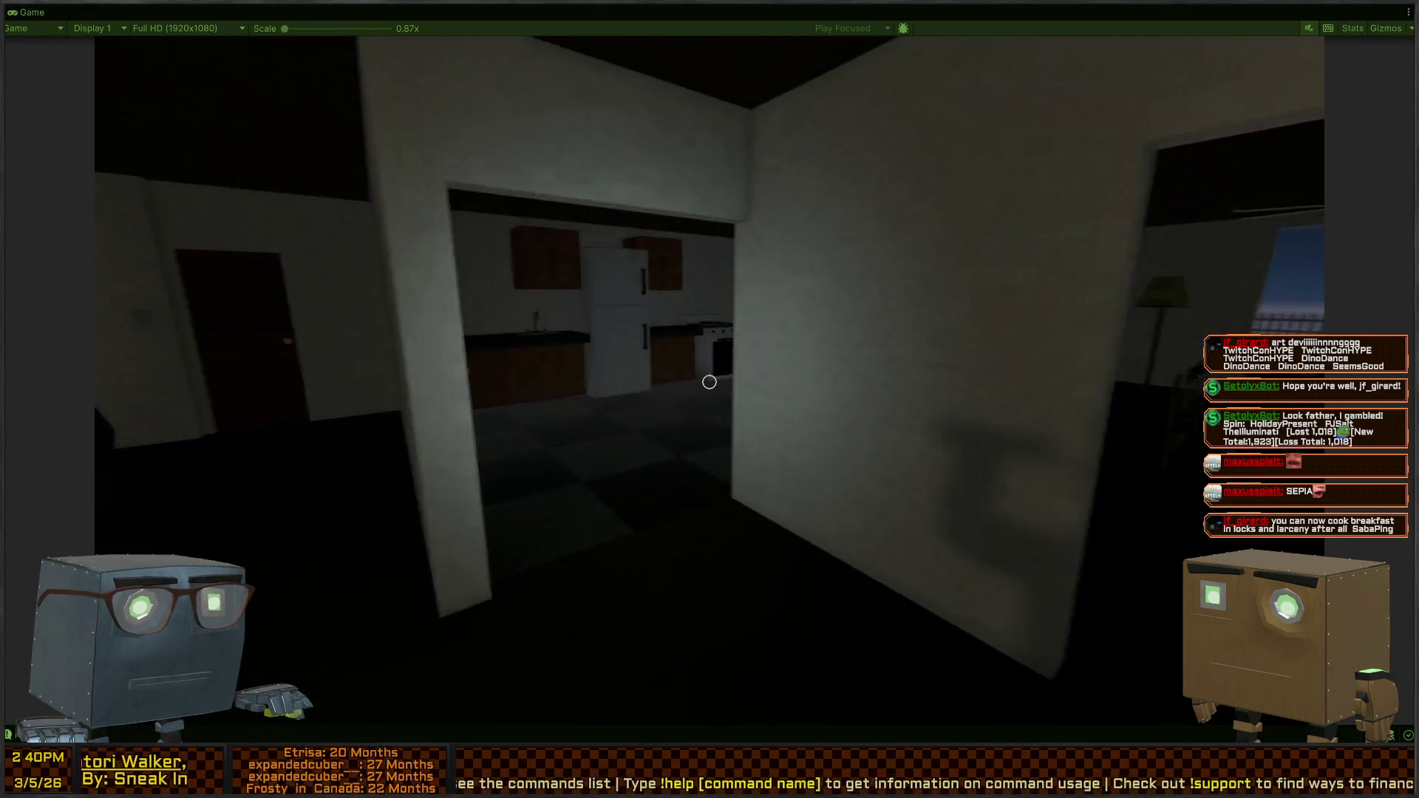
key(w)
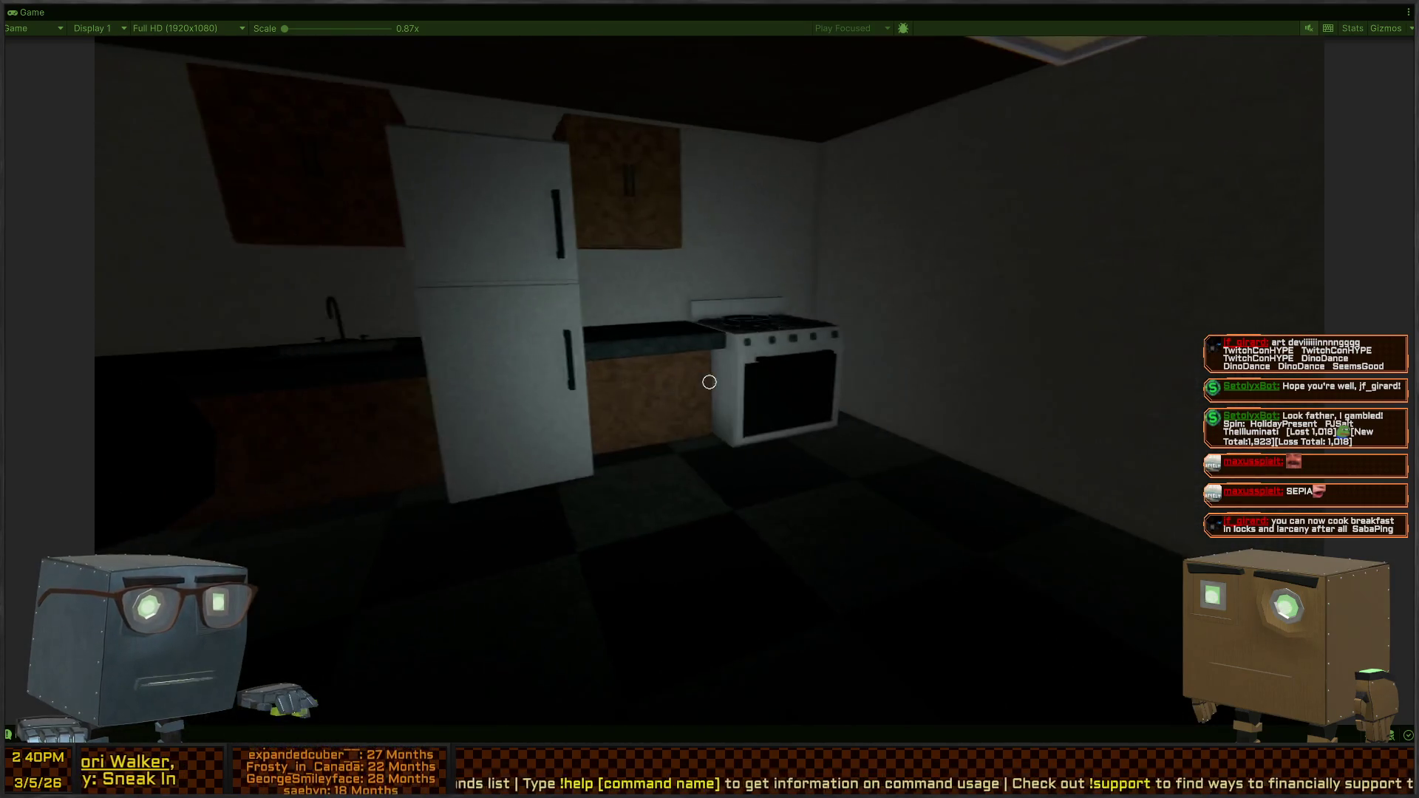
key(w)
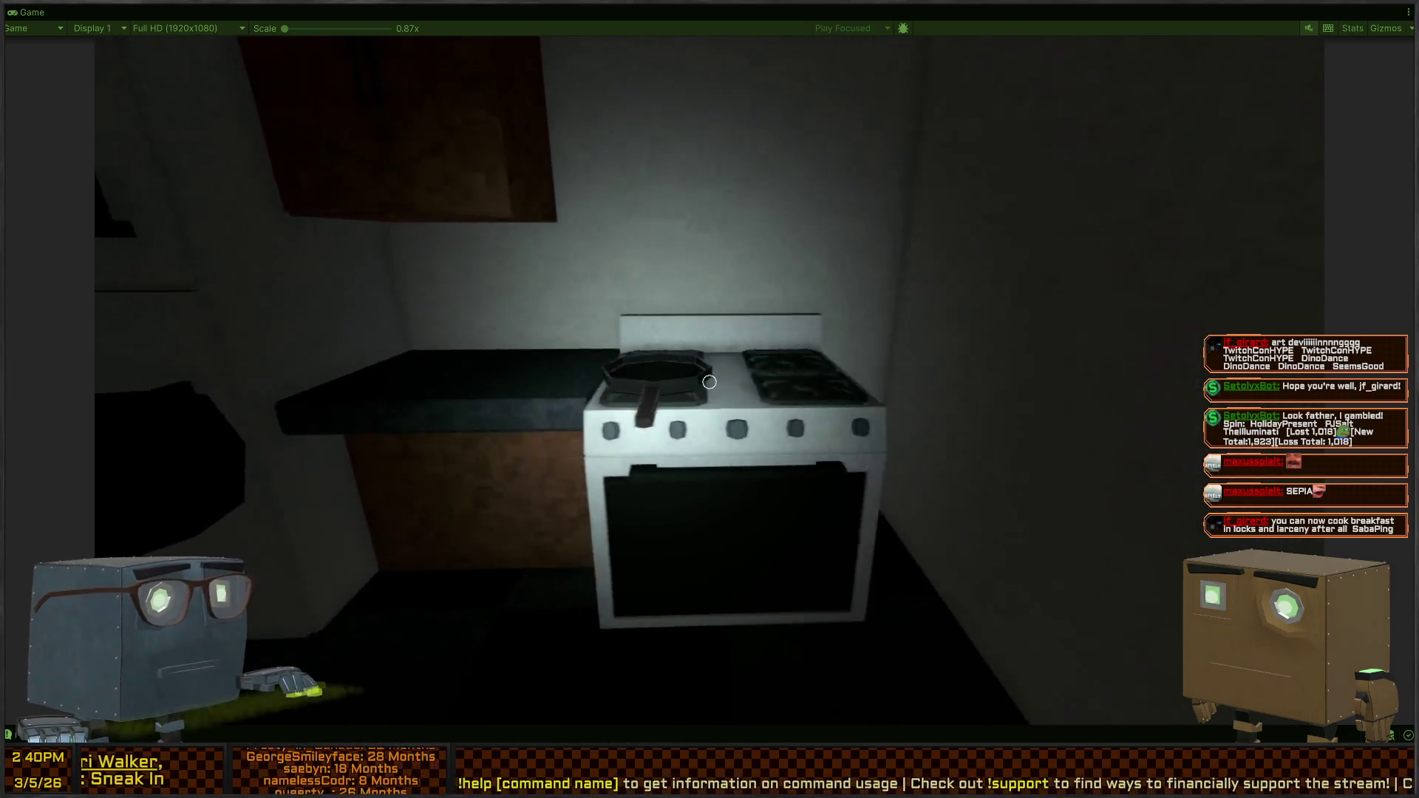
key(w)
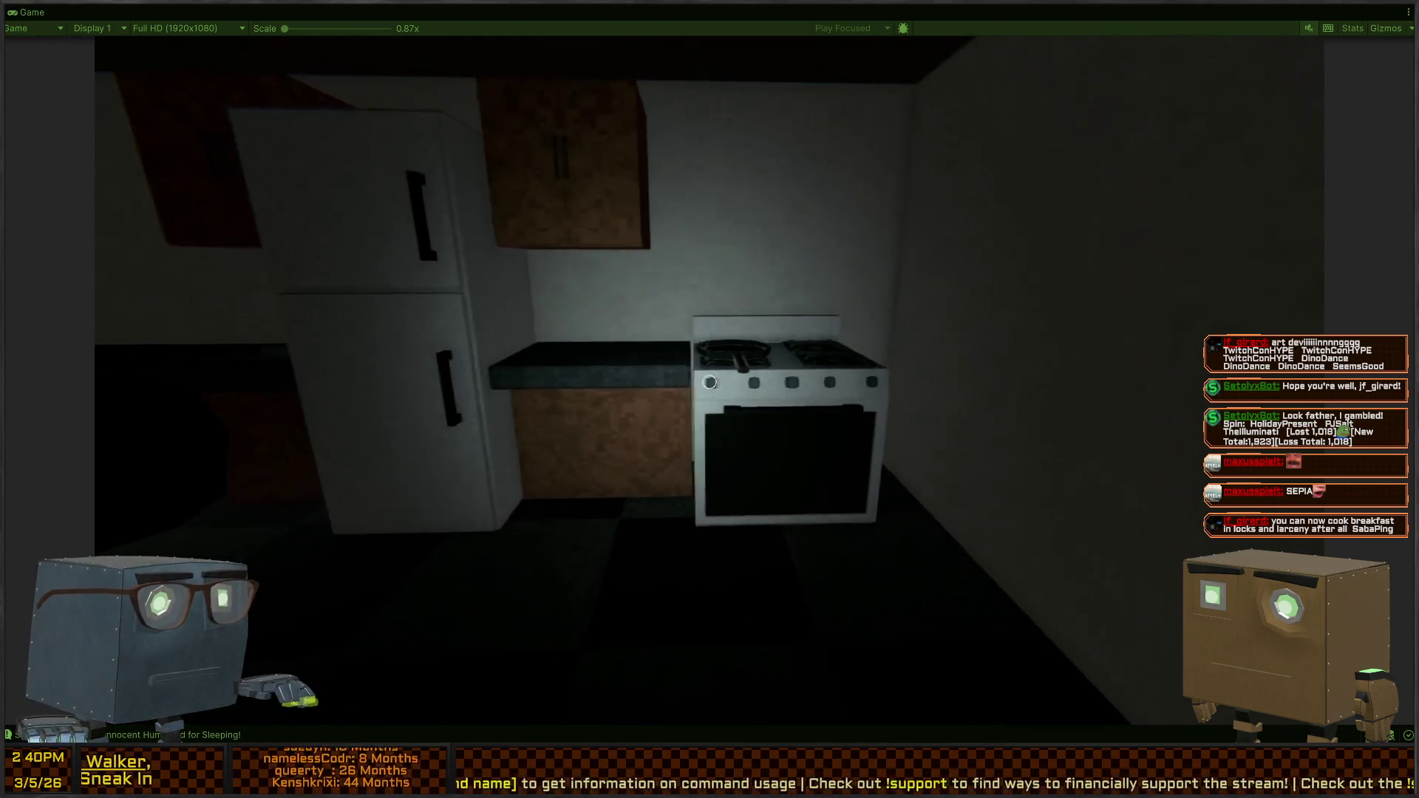
key(w)
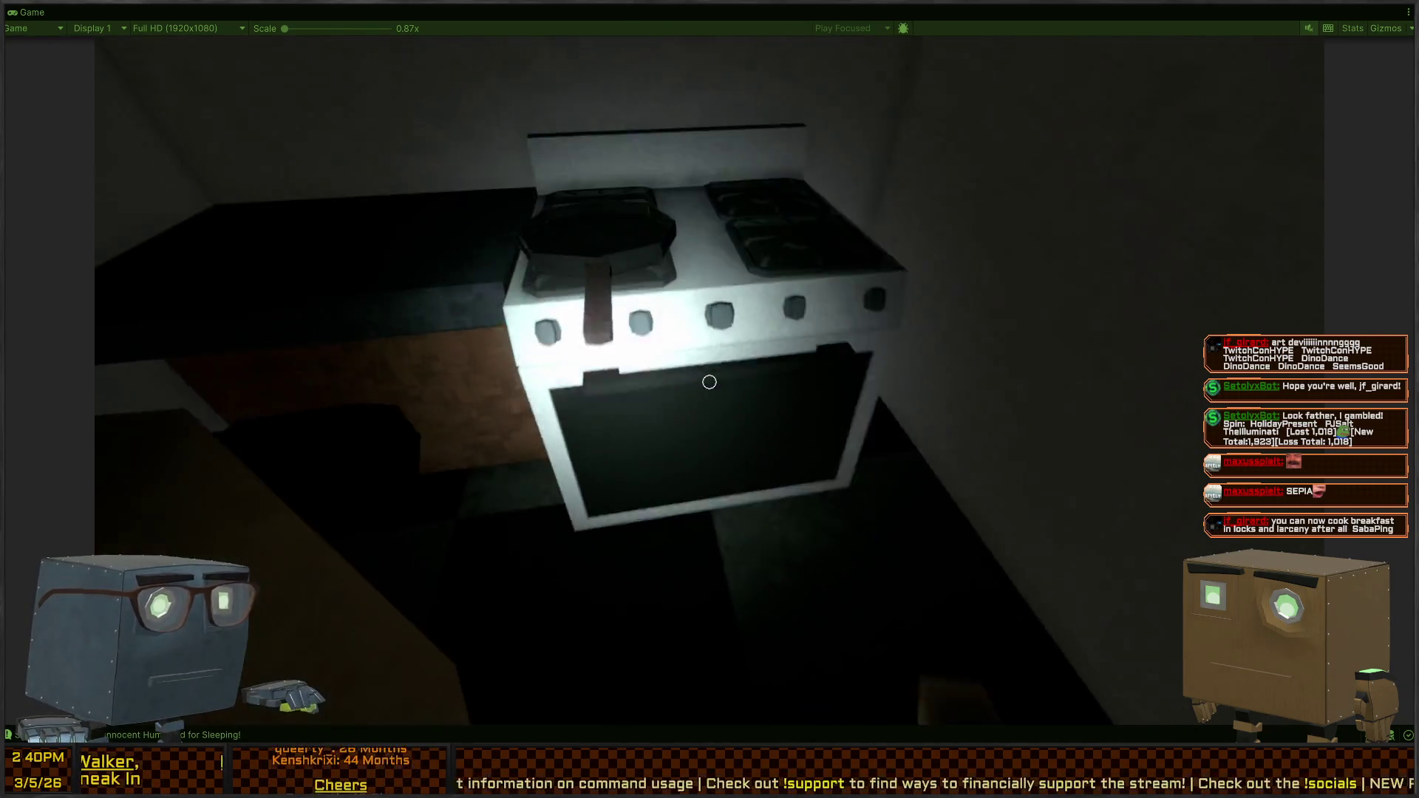
key(s)
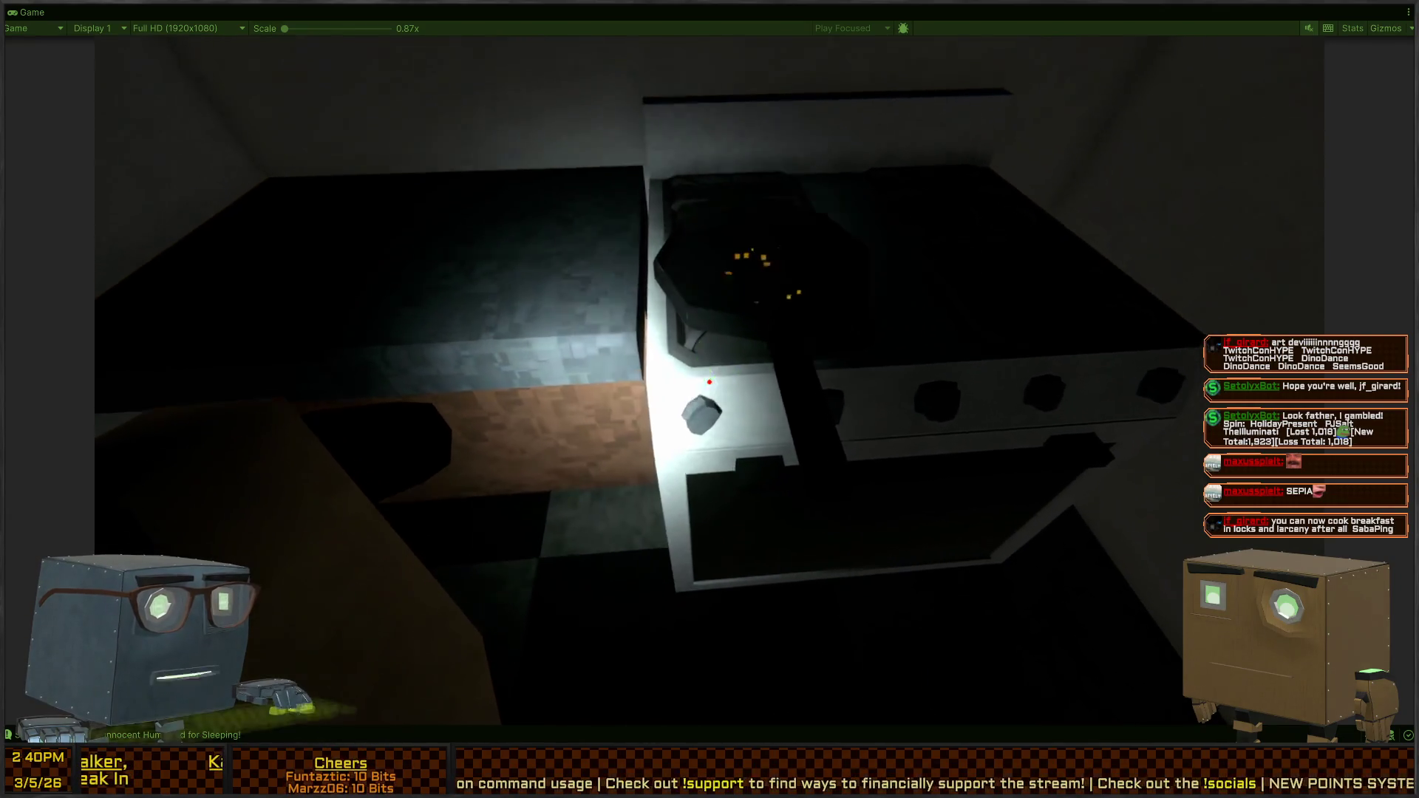
key(s)
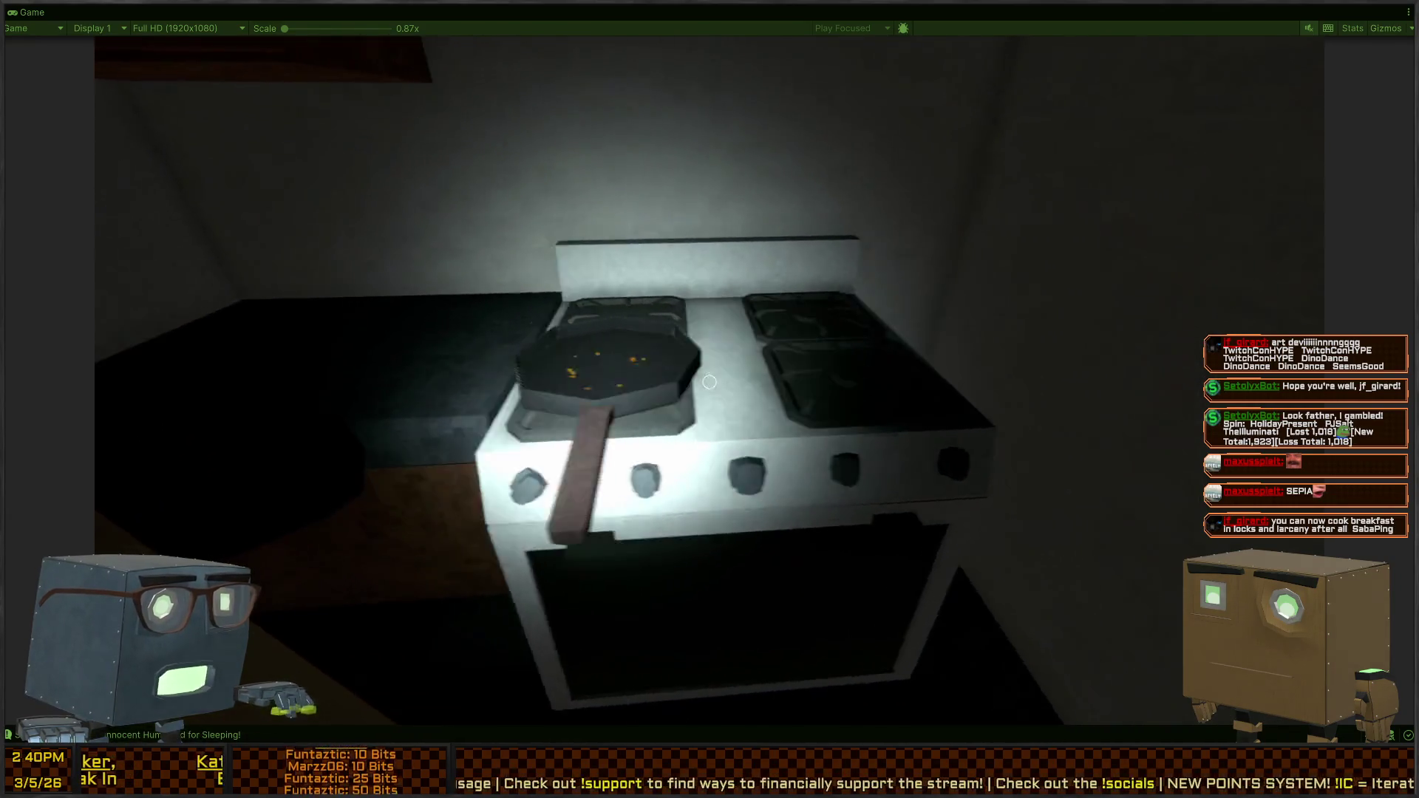
key(d)
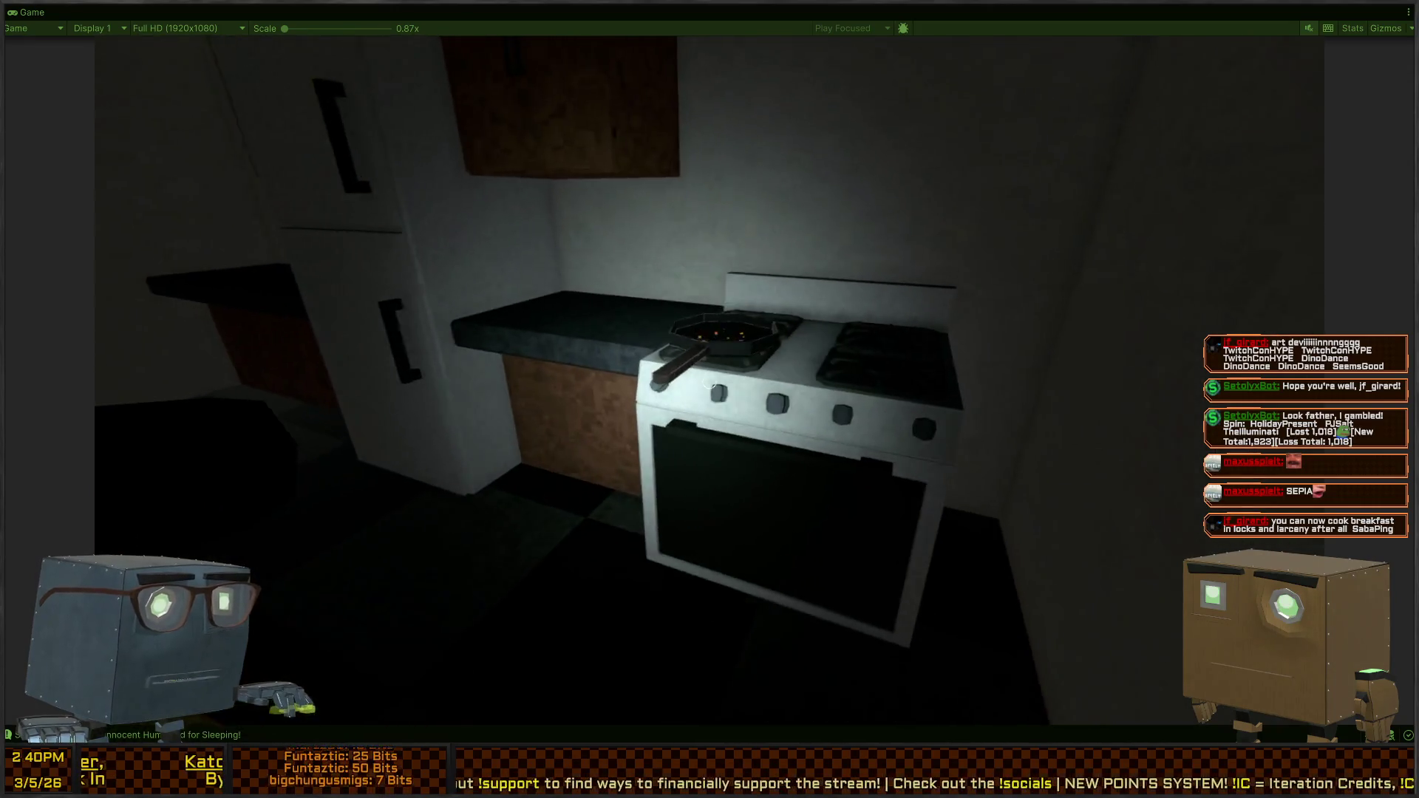
Line up with the stove's burner controls and light the back-right burner with Toggle Burner
key(w)
key(s)
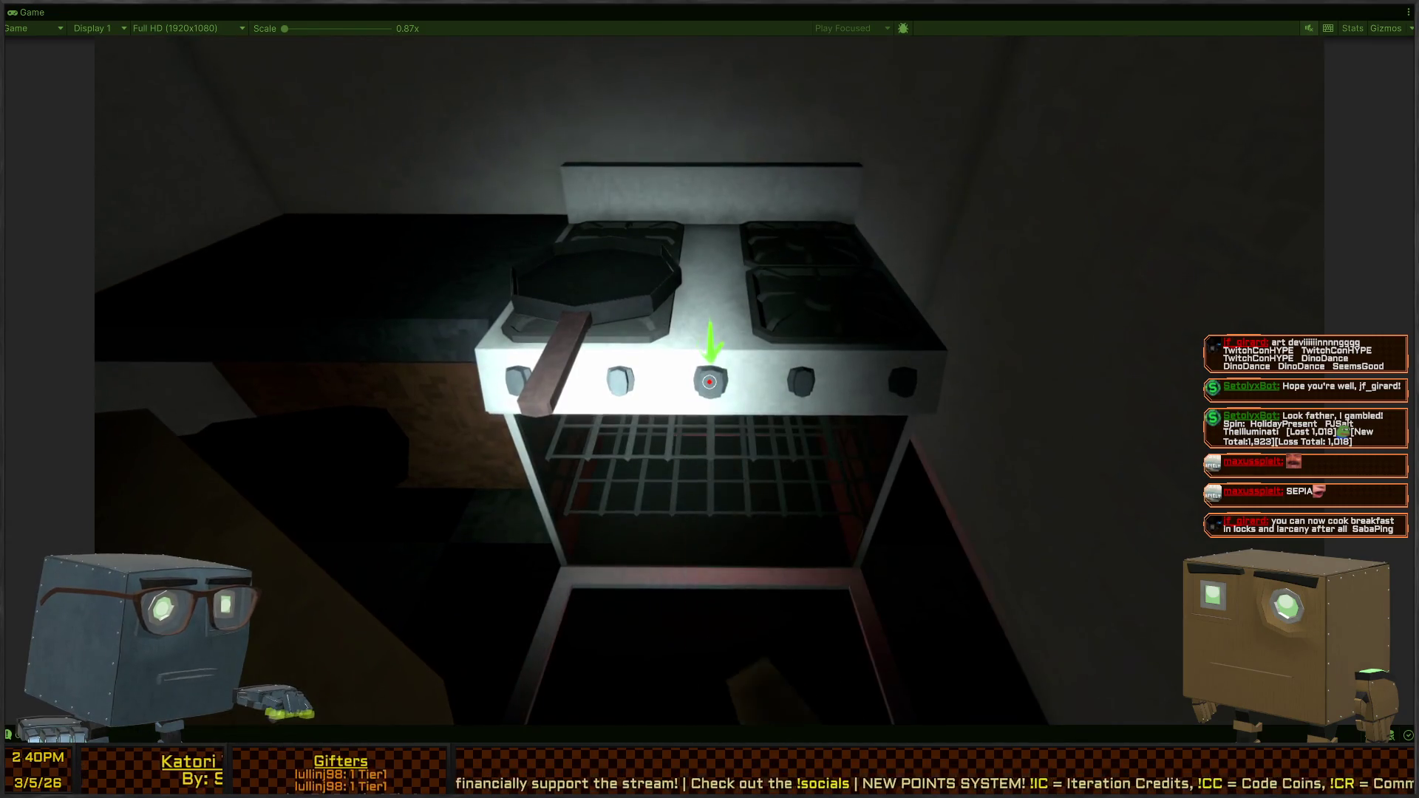
key(w)
key(s)
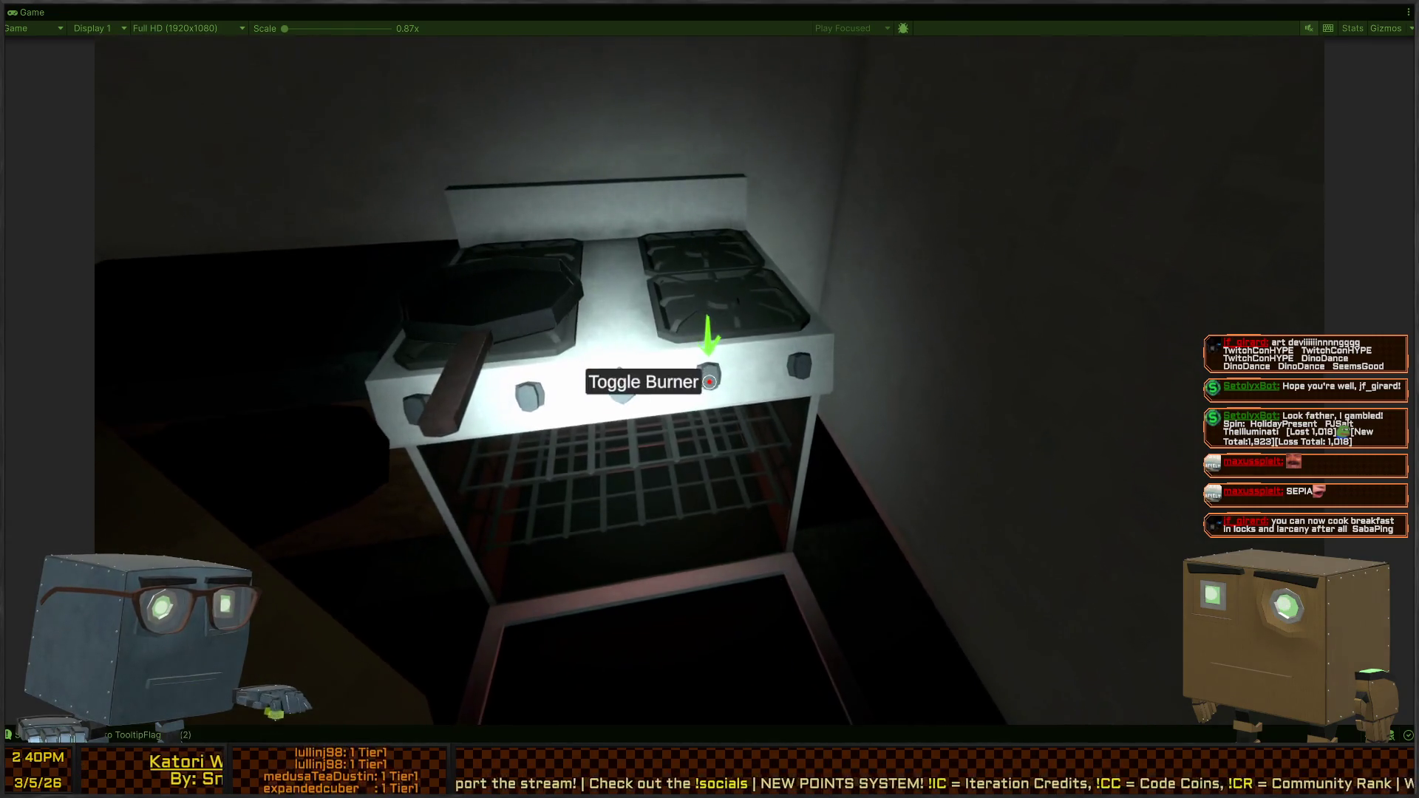
click(708, 381)
View the lit stove from several angles, then restore the docked layout on the Scene view
key(s)
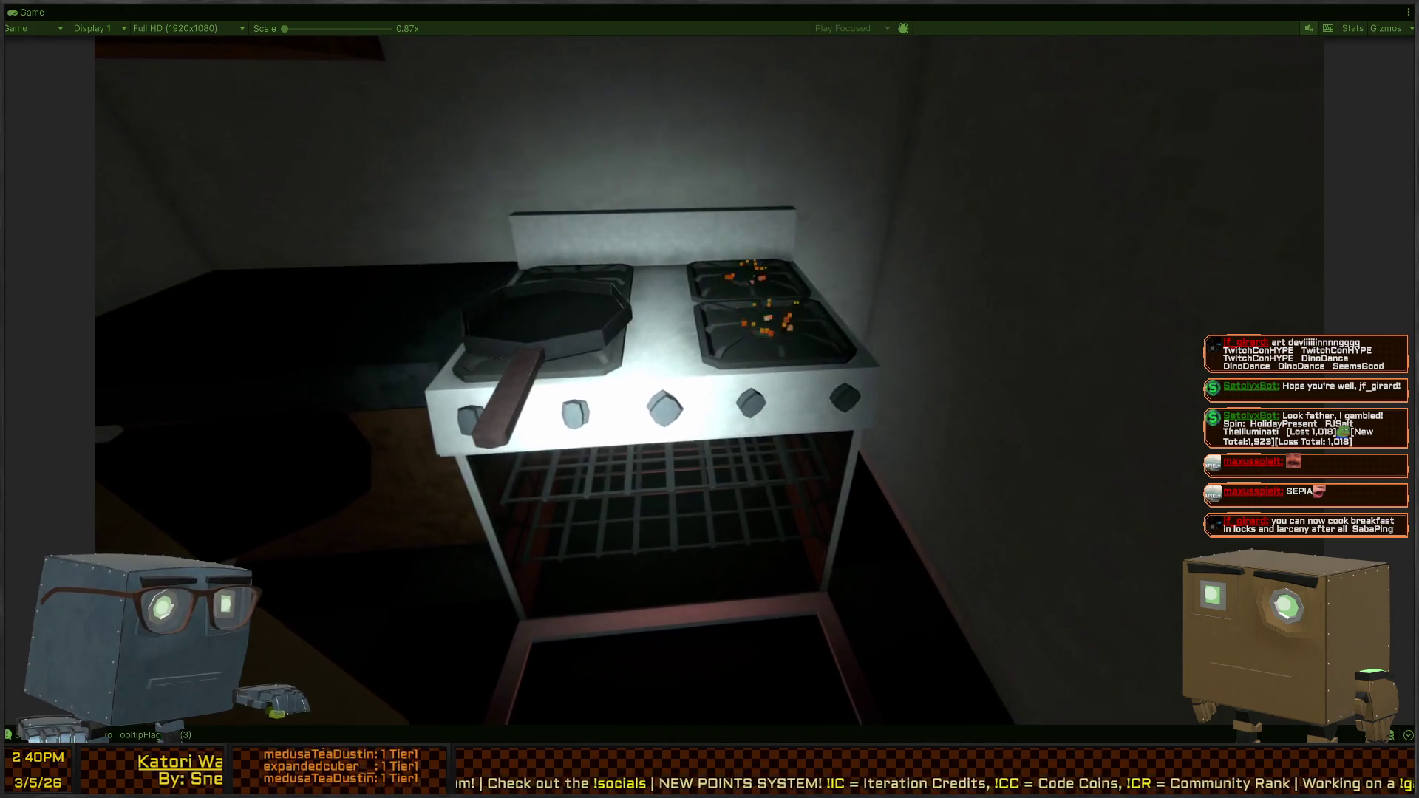
key(a)
key(w)
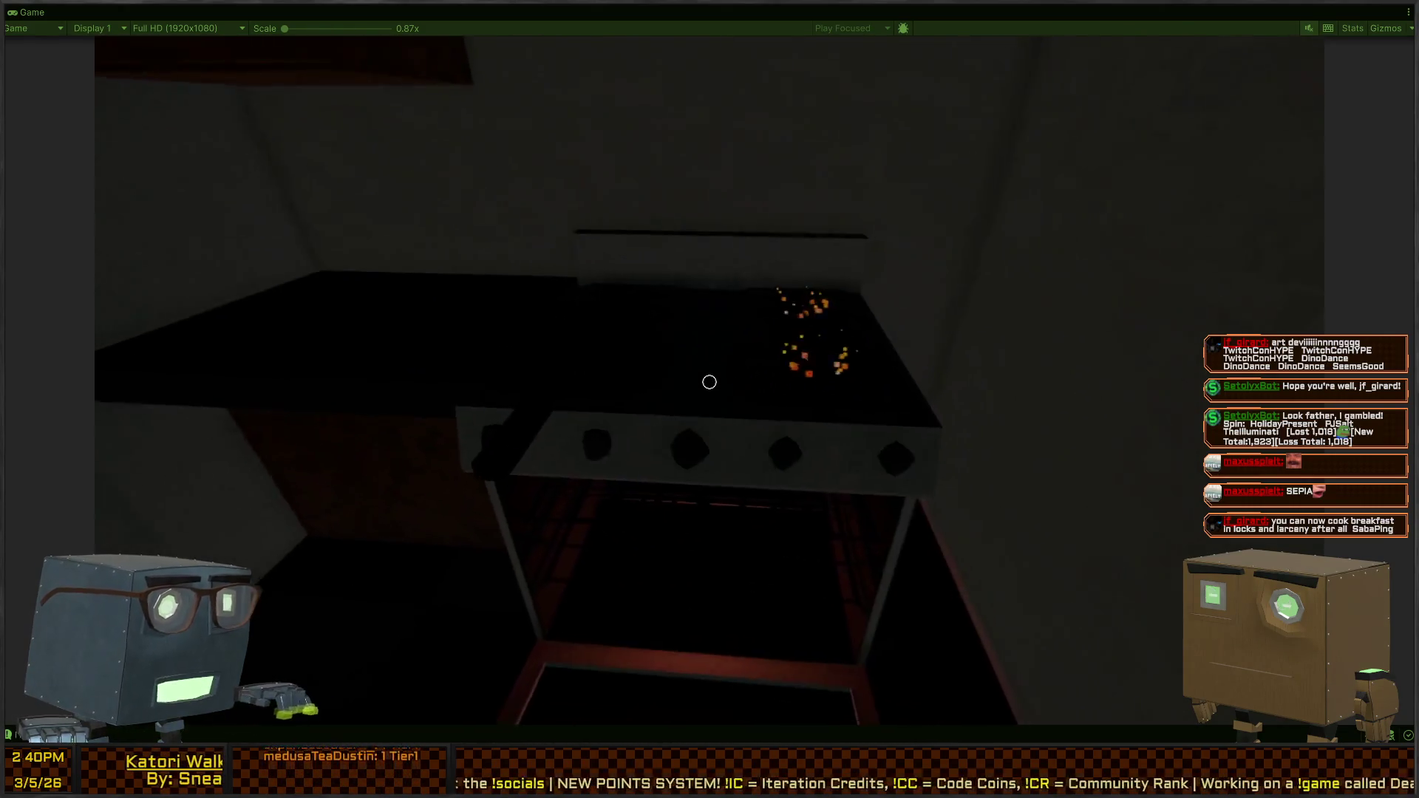
key(d)
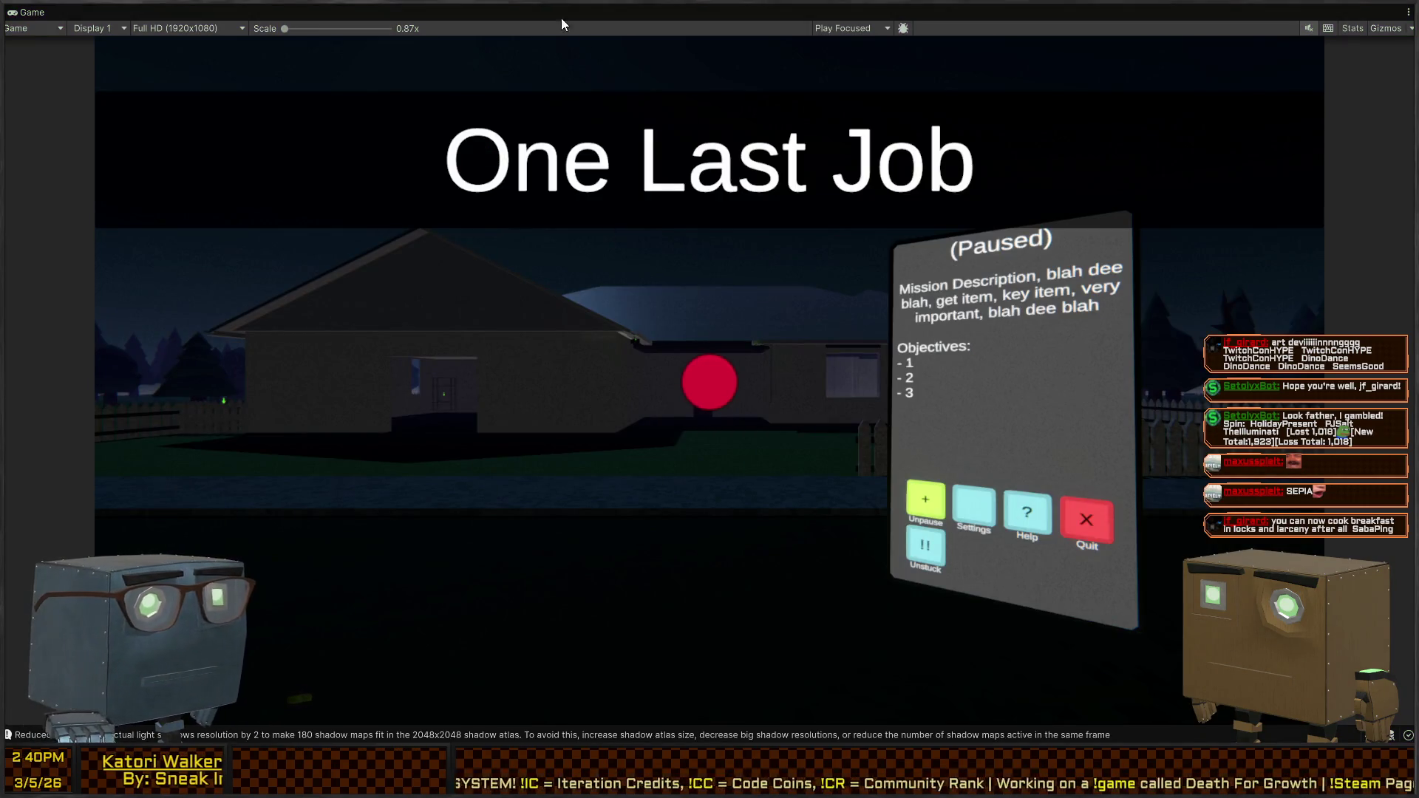
key(shift+space)
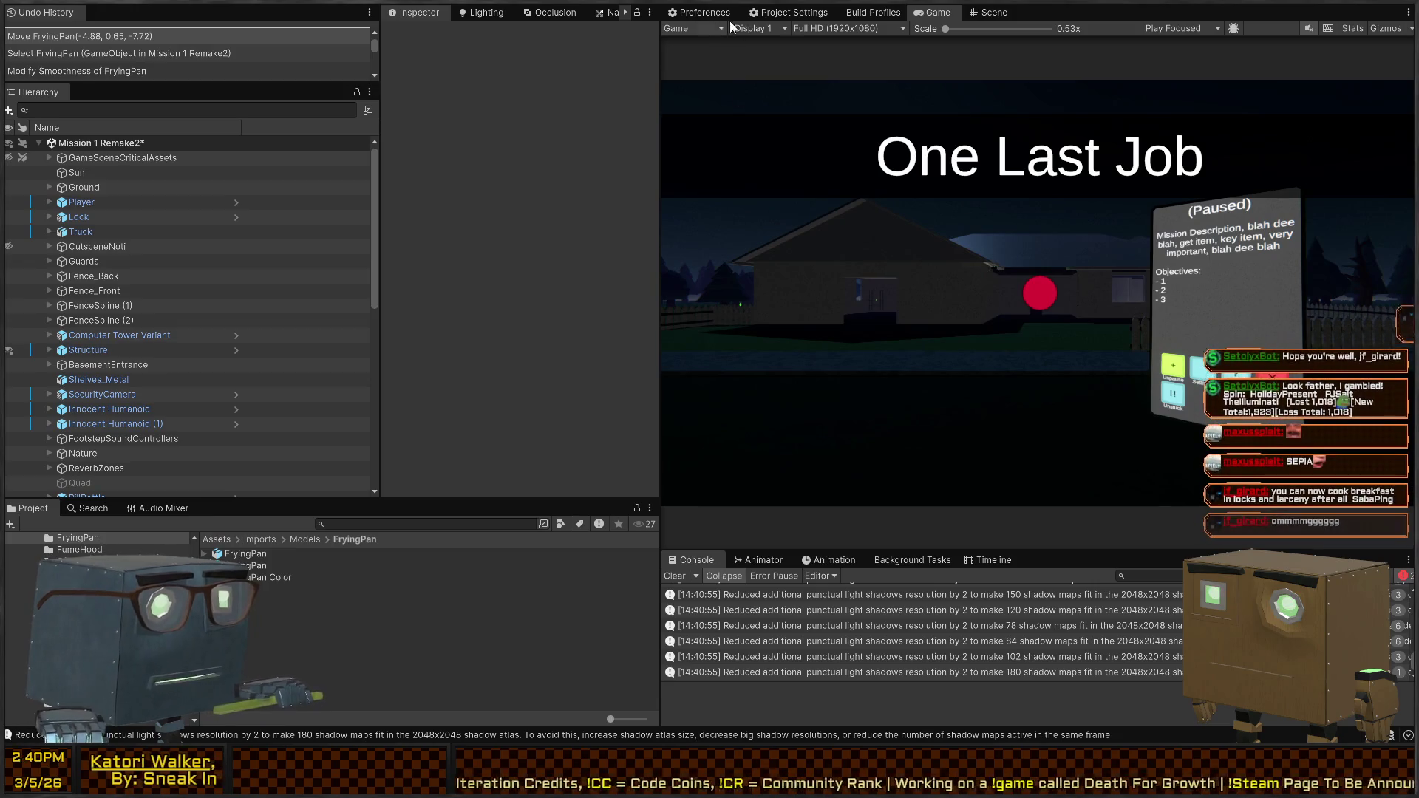
click(994, 12)
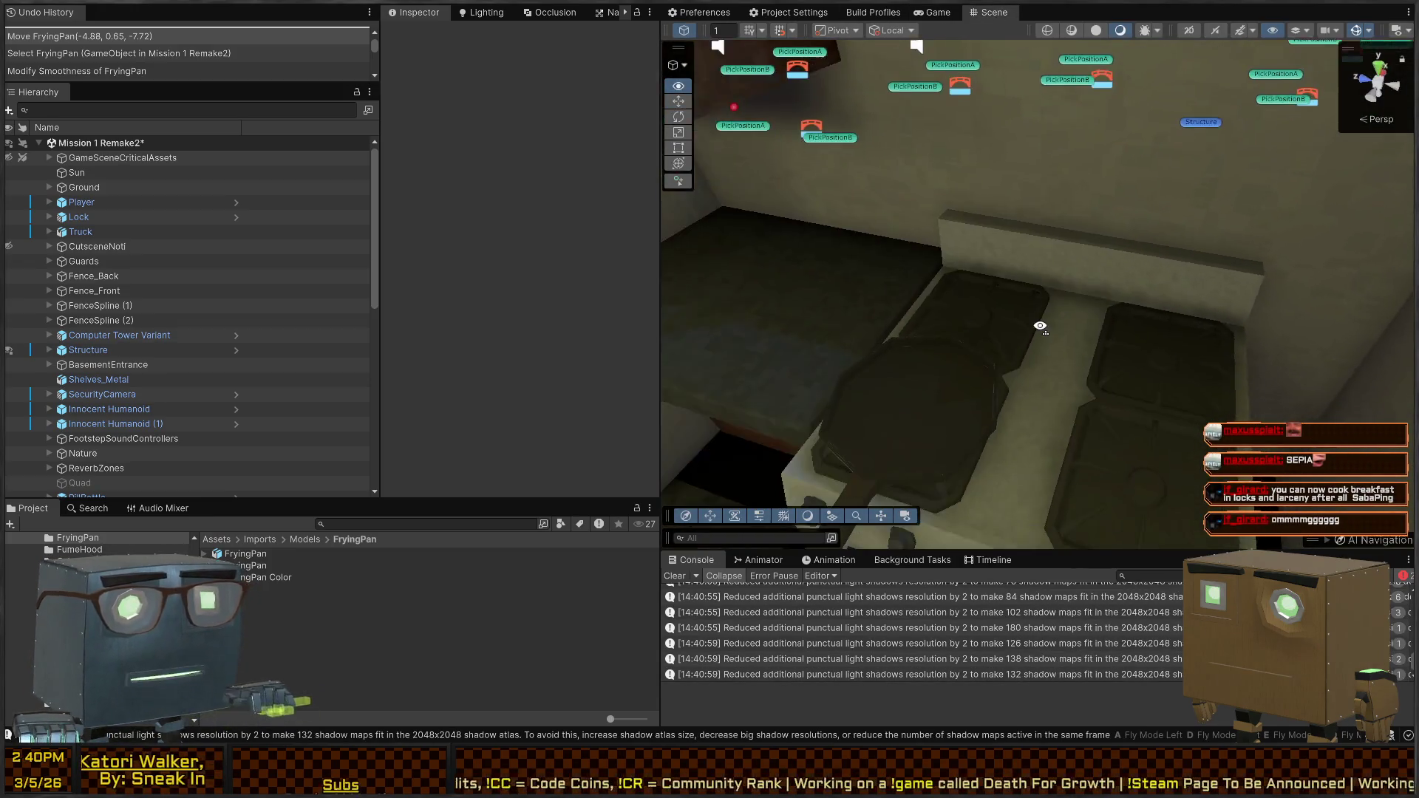
Select the frying pan on the stove and fly the Scene camera in close to it
mouse_move(1039, 323)
mouse_down()
mouse_move(983, 244)
mouse_move(937, 246)
mouse_move(826, 191)
mouse_move(114, 205)
mouse_move(282, 216)
mouse_move(288, 200)
mouse_move(180, 189)
mouse_move(1121, 181)
mouse_move(1191, 197)
mouse_up()
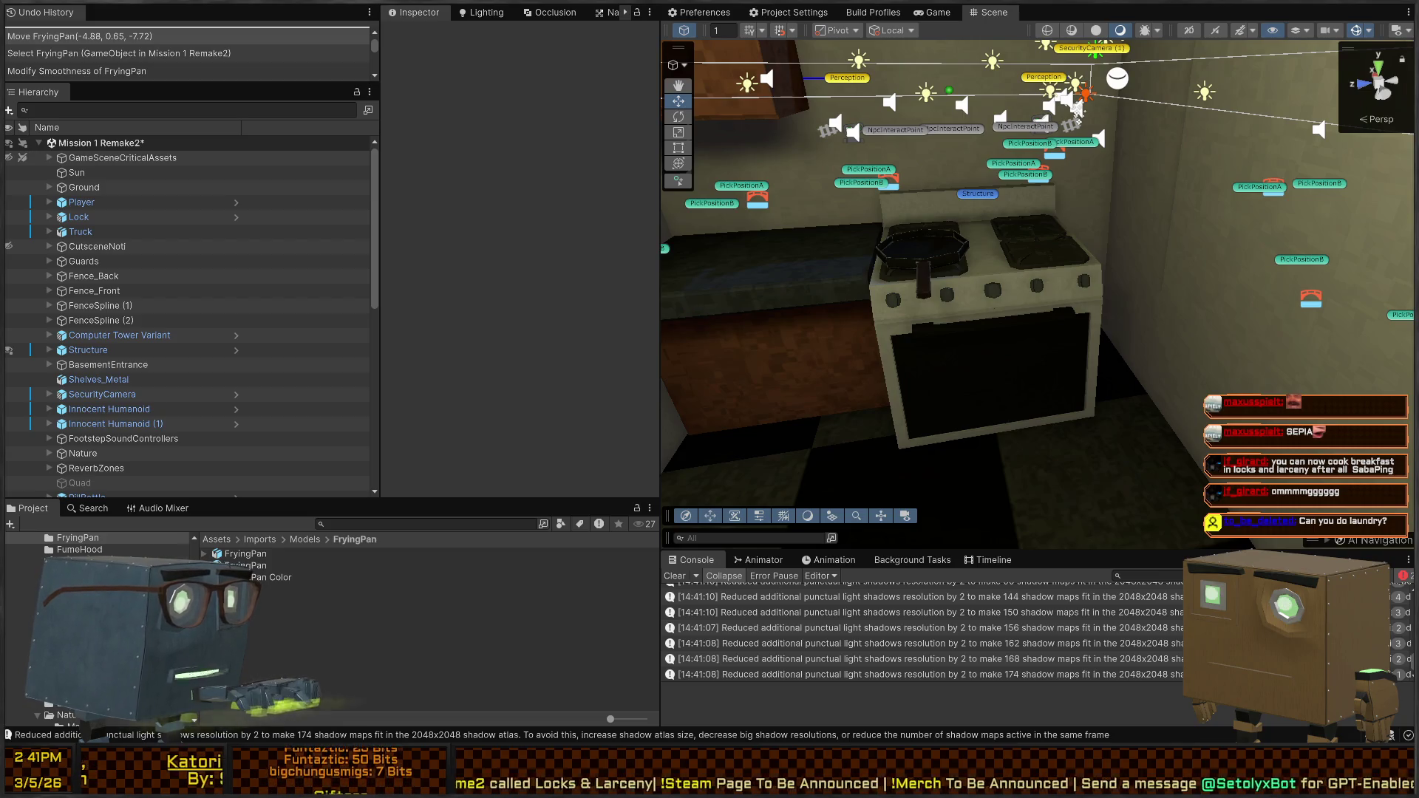
scroll(995, 256, up, 5)
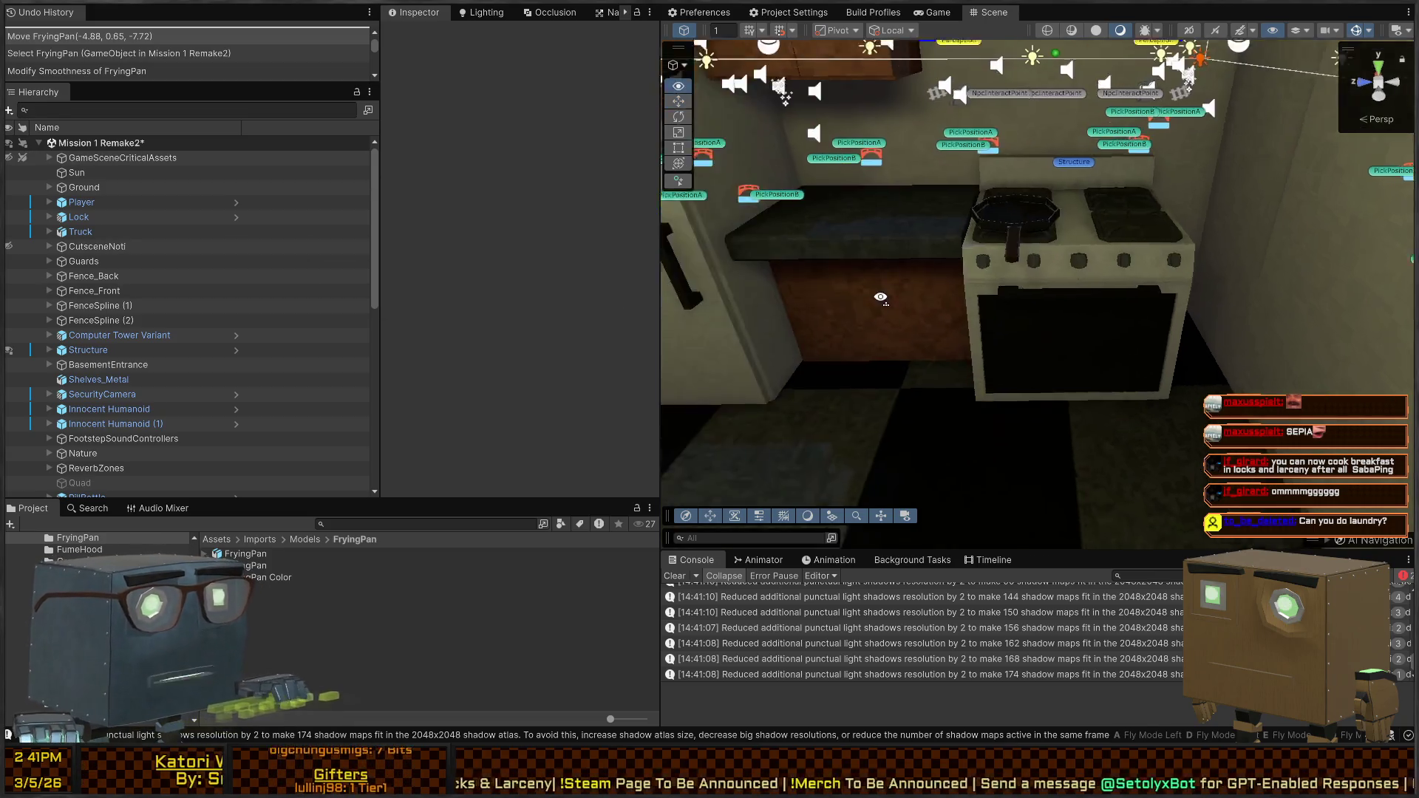
click(1027, 251)
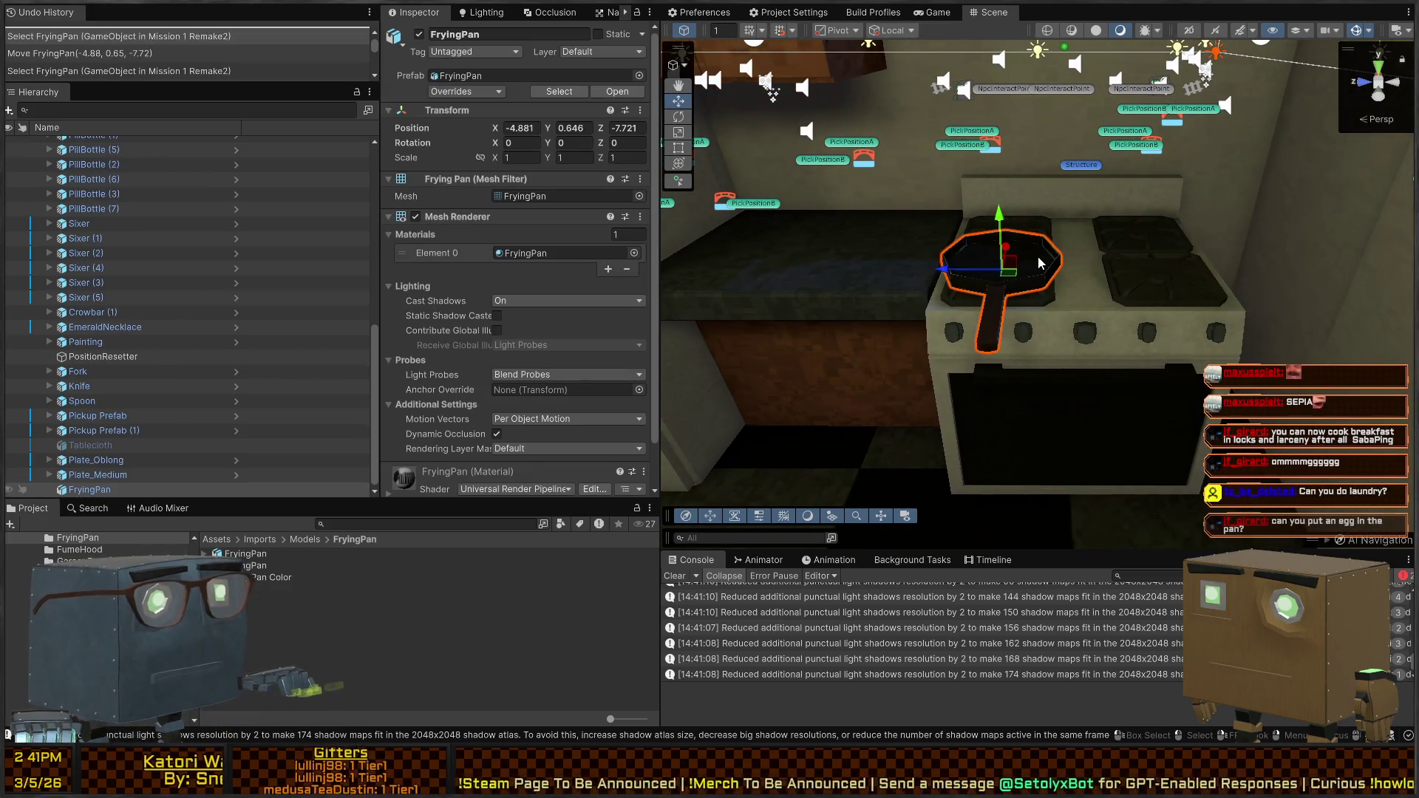
drag(1062, 241, 990, 266)
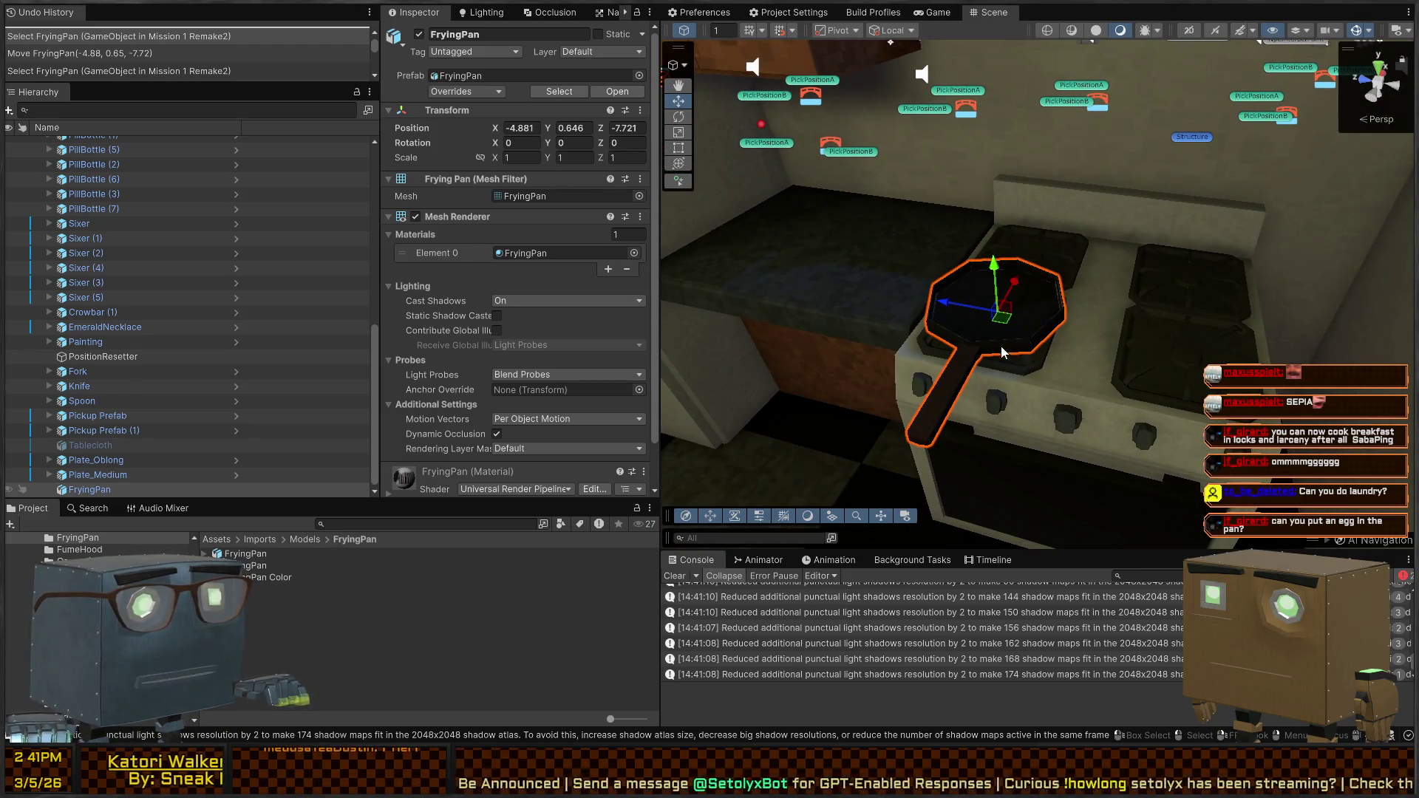
scroll(1008, 355, up, 3)
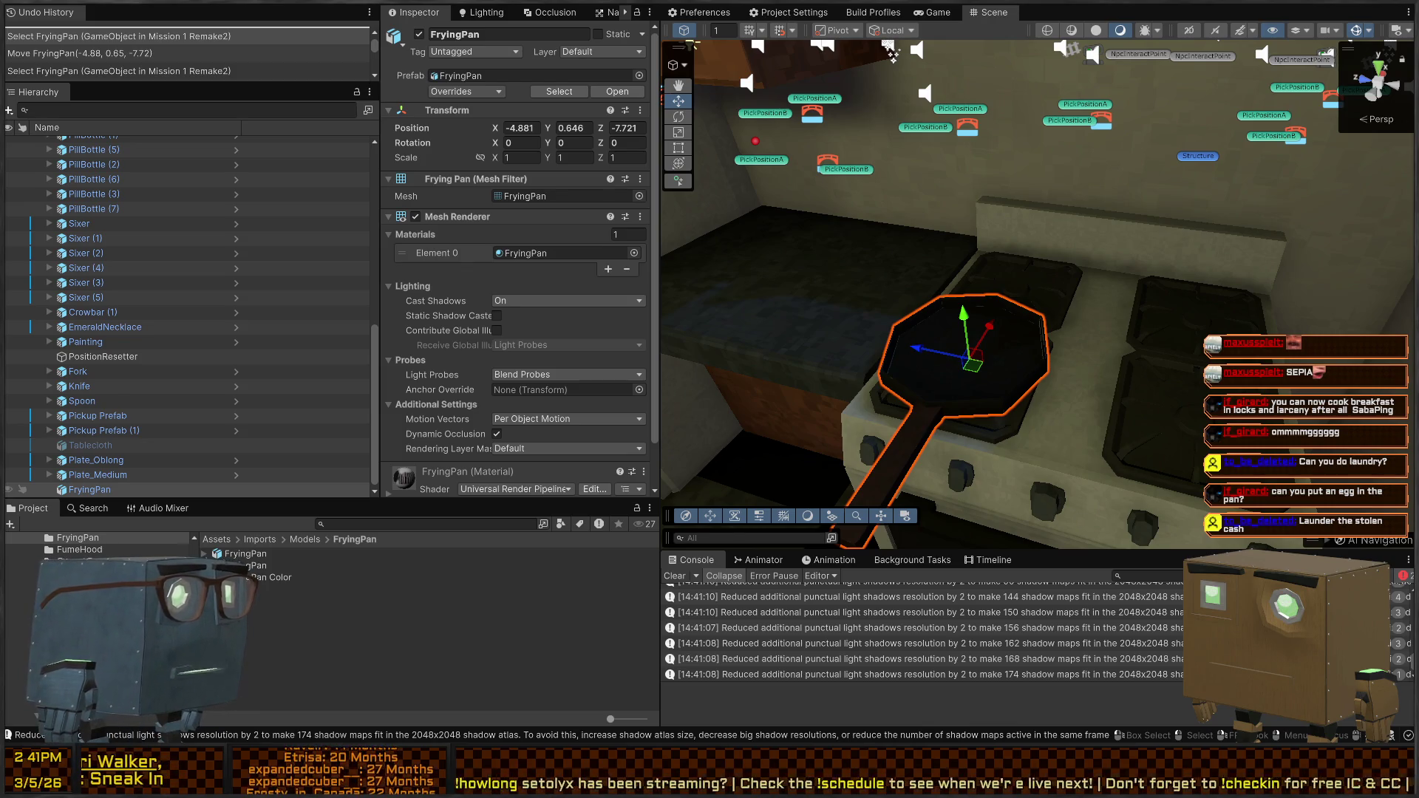
Orbit around the pan, then click empty space to clear its selection outline
mouse_move(1047, 306)
mouse_down()
mouse_move(1120, 363)
mouse_move(1276, 281)
mouse_up()
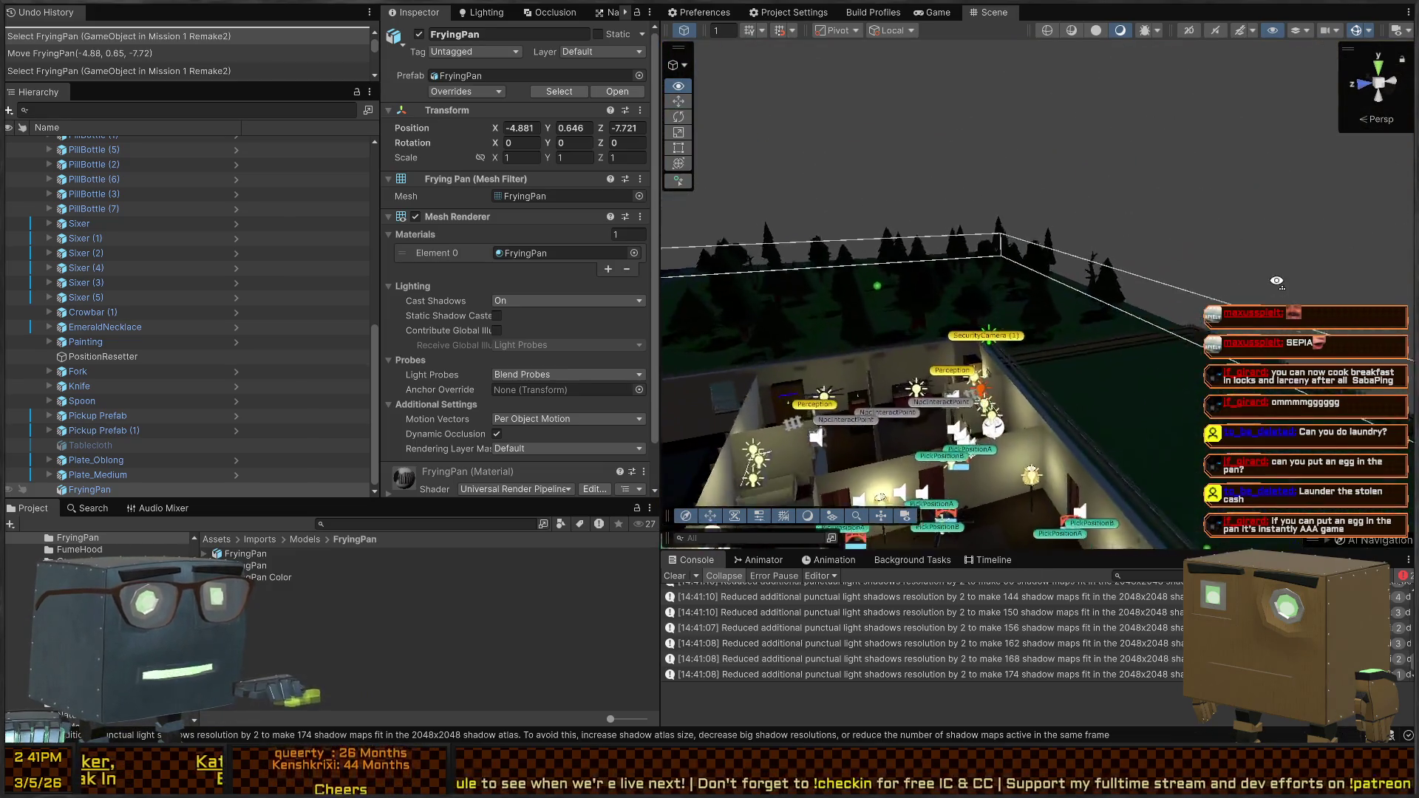
click(1204, 153)
mouse_move(1203, 153)
mouse_down()
mouse_move(1085, 285)
mouse_move(953, 190)
mouse_move(1005, 219)
mouse_up()
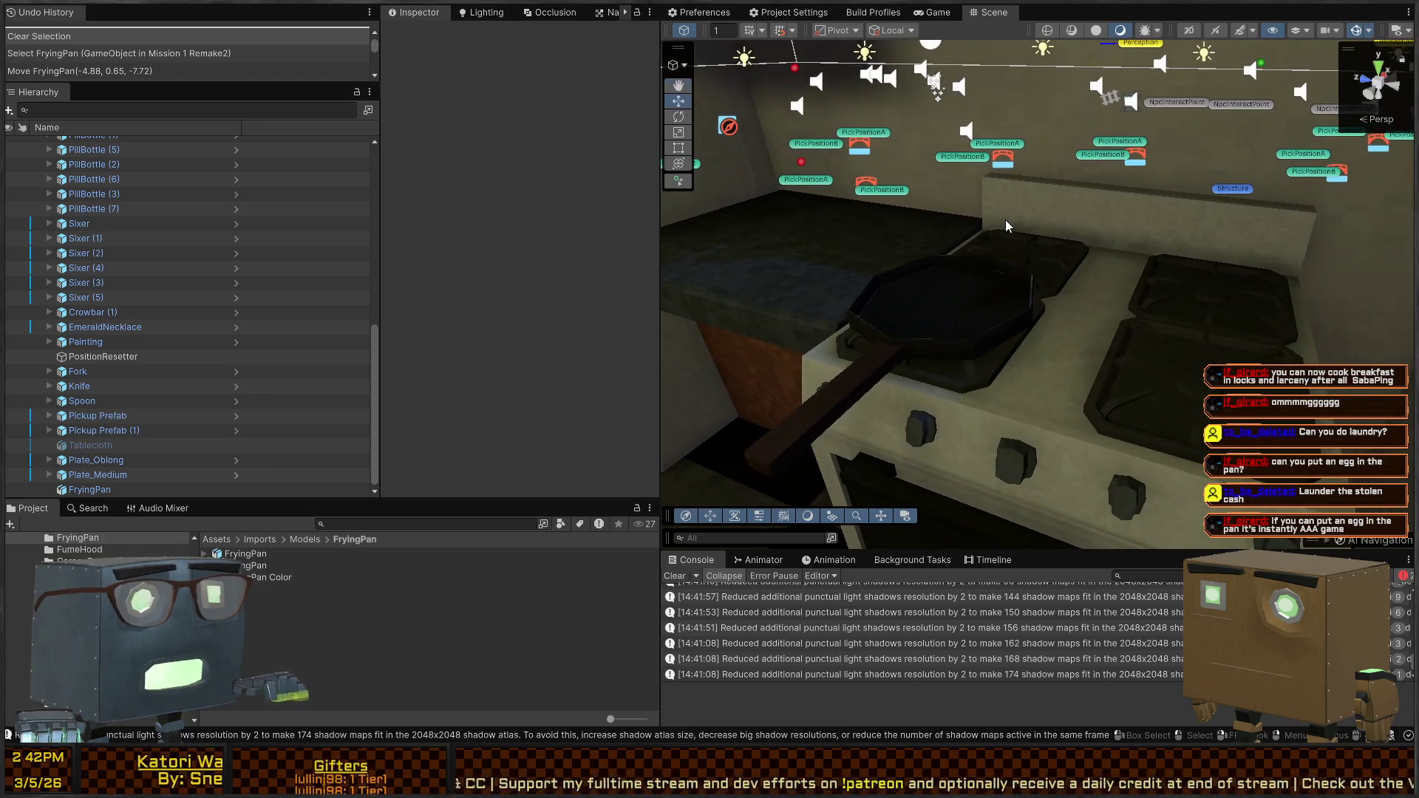
Select the FryingPan again and tour the kitchen and the room with tables and cups
click(952, 328)
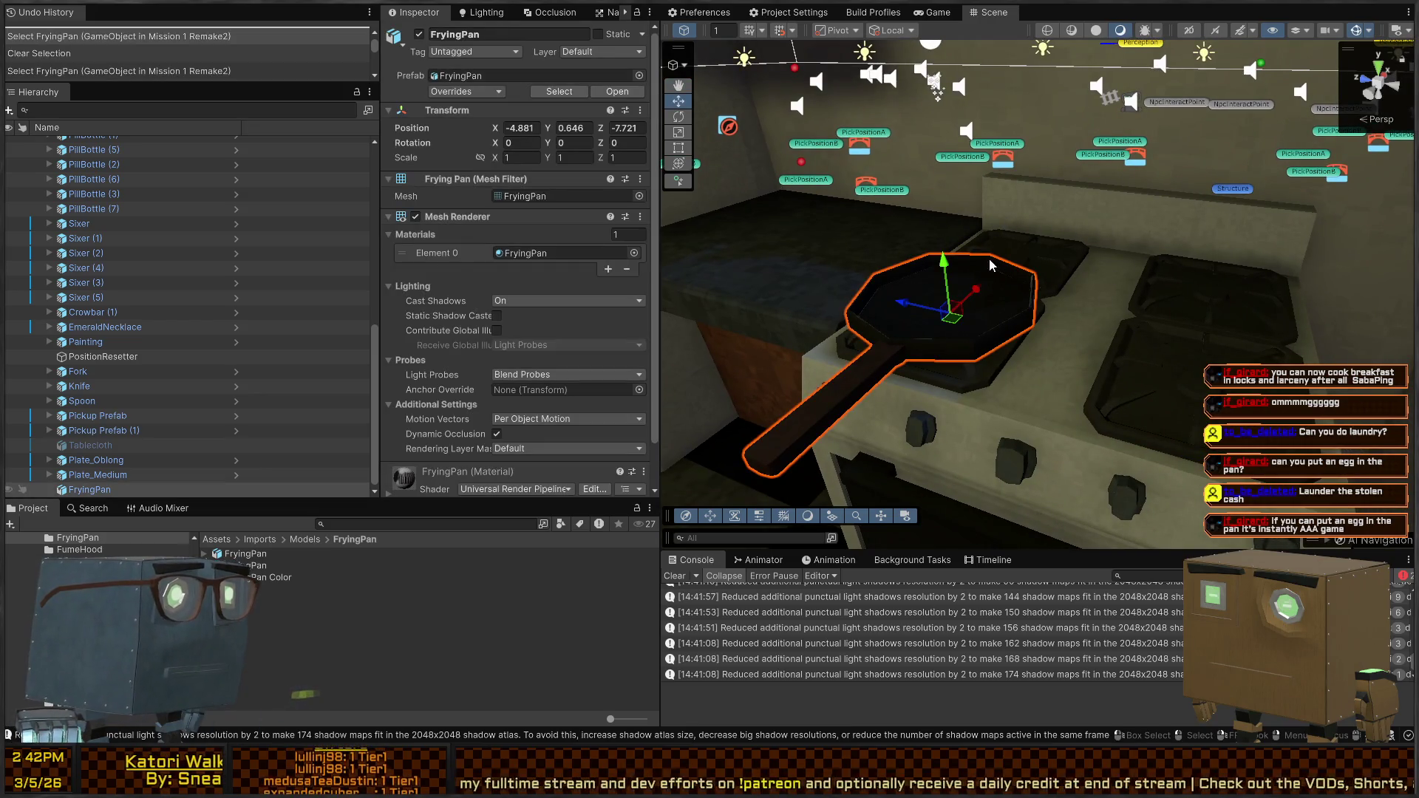
mouse_move(1014, 223)
mouse_down()
mouse_move(1098, 292)
mouse_move(769, 304)
mouse_move(666, 292)
mouse_up()
mouse_move(498, 277)
mouse_down()
mouse_move(328, 276)
mouse_move(374, 269)
mouse_move(482, 305)
mouse_move(1079, 294)
mouse_move(1069, 255)
mouse_move(999, 243)
mouse_up()
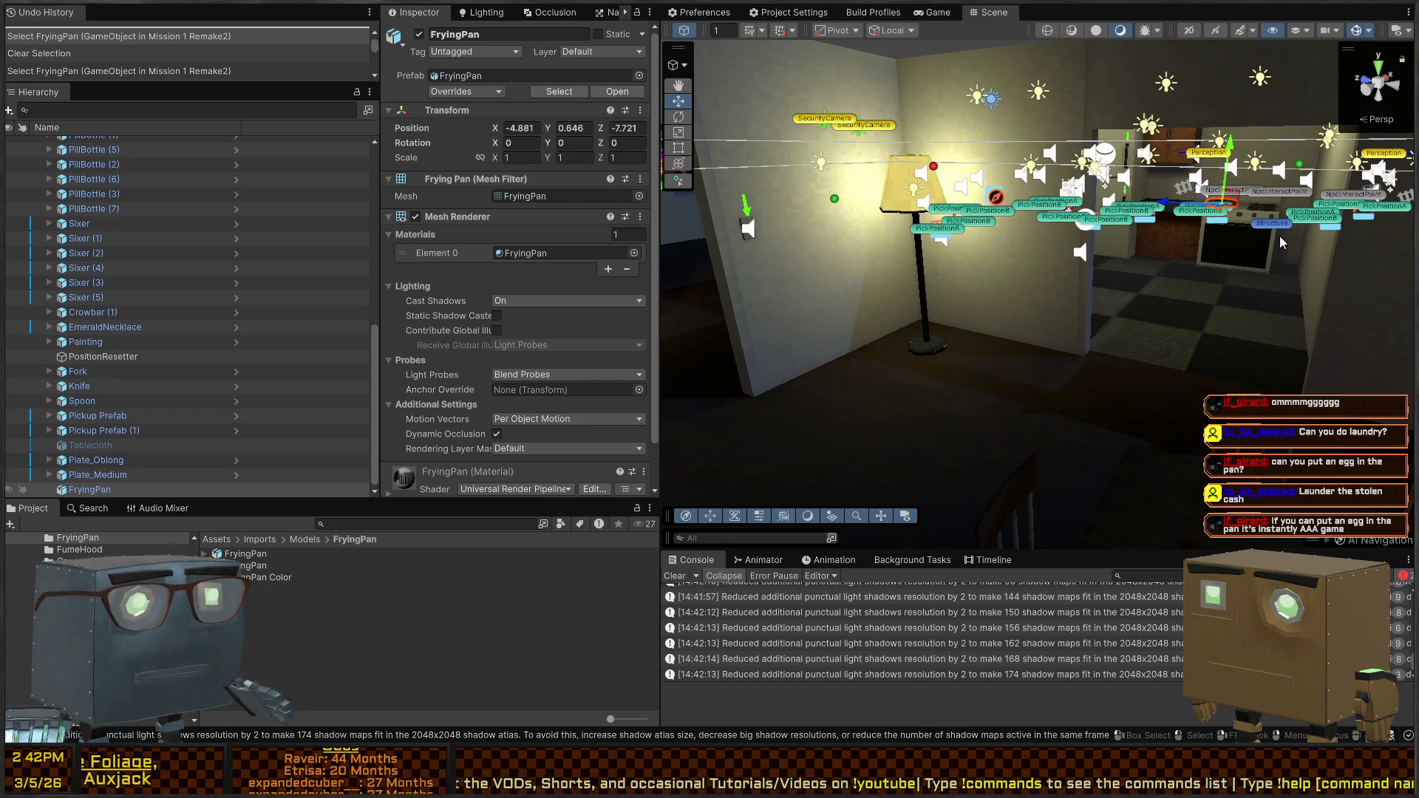
drag(1002, 241, 1317, 243)
drag(1124, 349, 1196, 251)
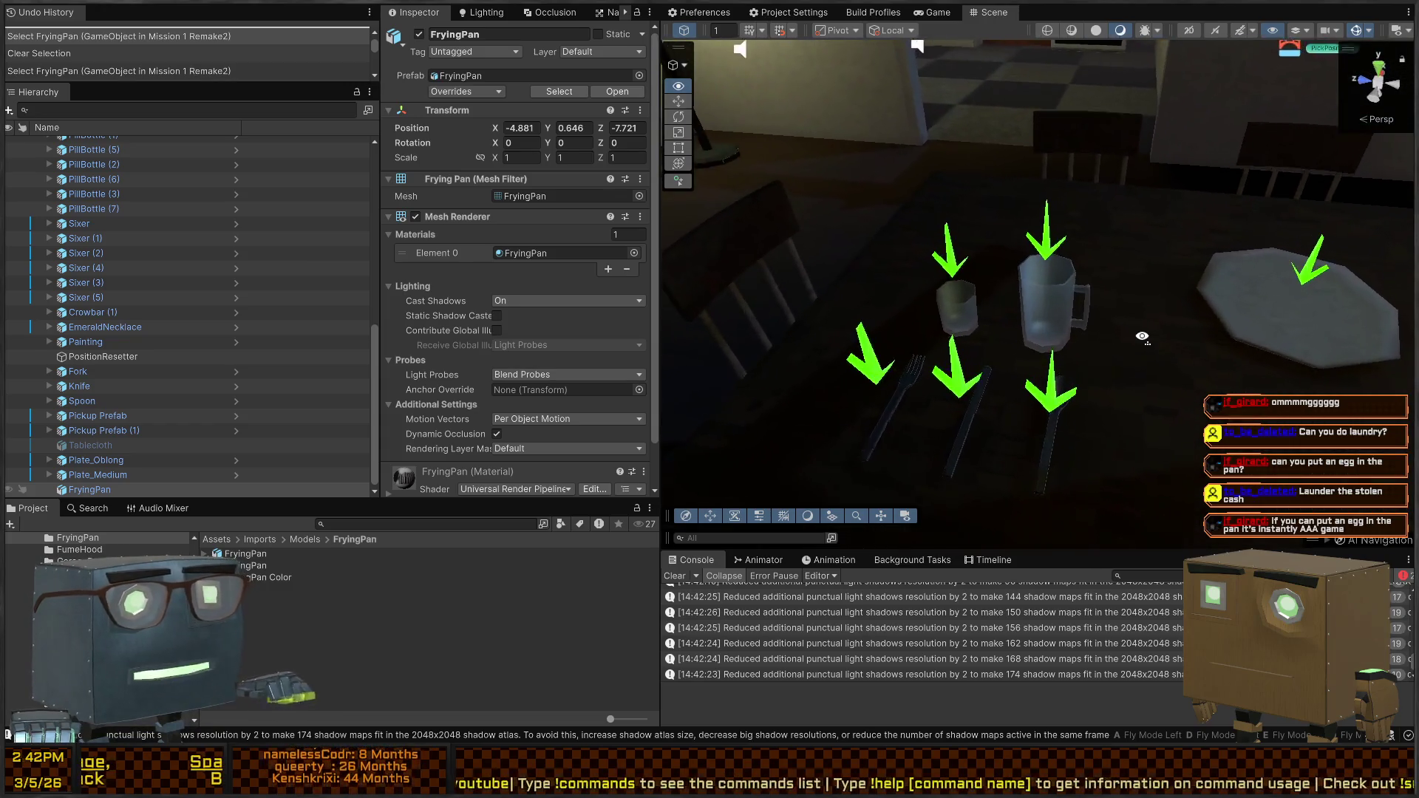
mouse_move(1141, 325)
mouse_down()
mouse_move(1129, 199)
mouse_move(1069, 345)
mouse_up()
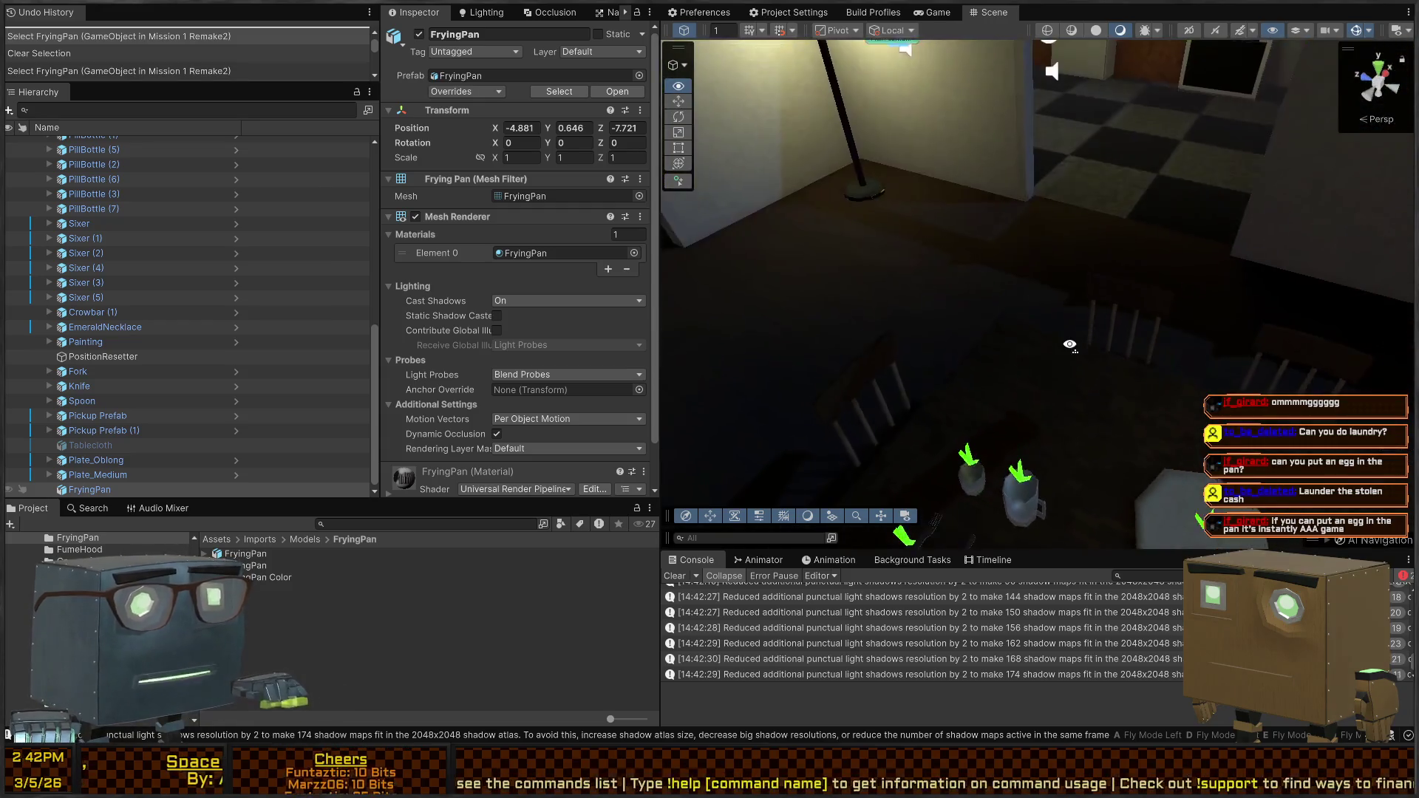
mouse_move(1139, 377)
mouse_down()
mouse_move(1073, 268)
mouse_move(1112, 288)
mouse_move(1062, 298)
mouse_up()
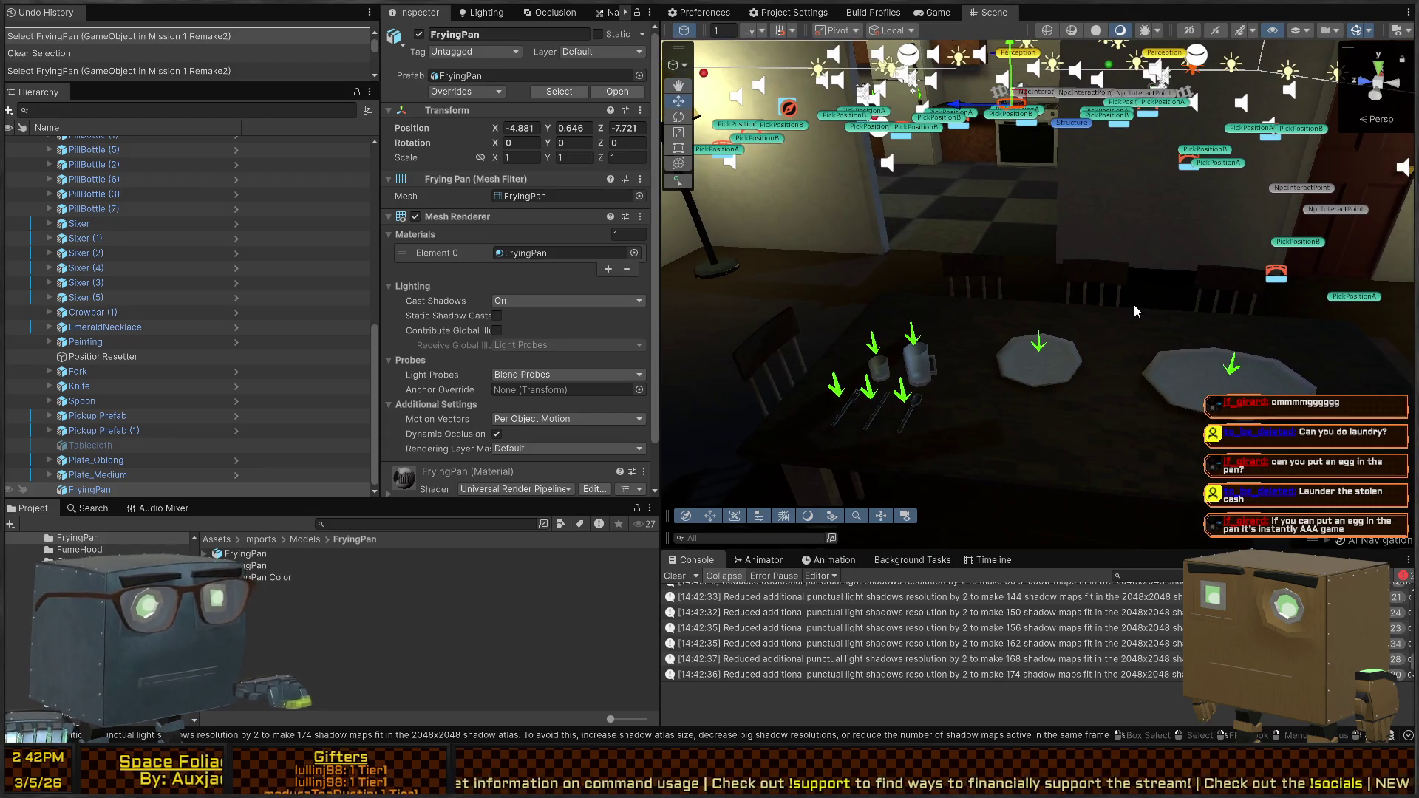
Turn past the wall lamp and fly back in close to the frying pan on the stove
mouse_move(1107, 219)
mouse_down()
mouse_move(828, 234)
mouse_move(946, 197)
mouse_move(1297, 172)
mouse_move(906, 159)
mouse_move(893, 386)
mouse_move(916, 425)
mouse_move(1139, 222)
mouse_move(1078, 237)
mouse_up()
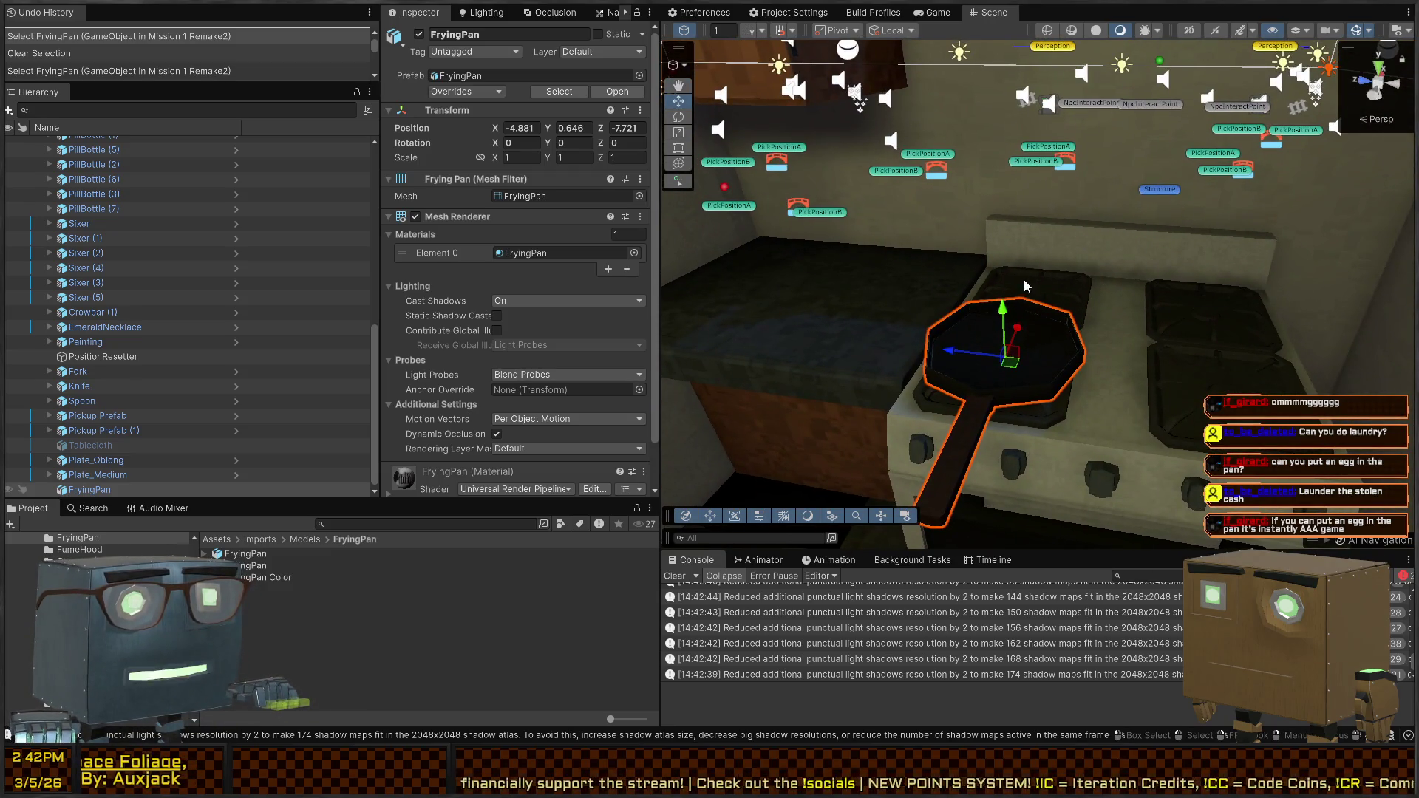
mouse_move(1038, 304)
mouse_down()
mouse_move(1026, 357)
mouse_move(1112, 293)
mouse_move(1063, 304)
mouse_up()
key(w)
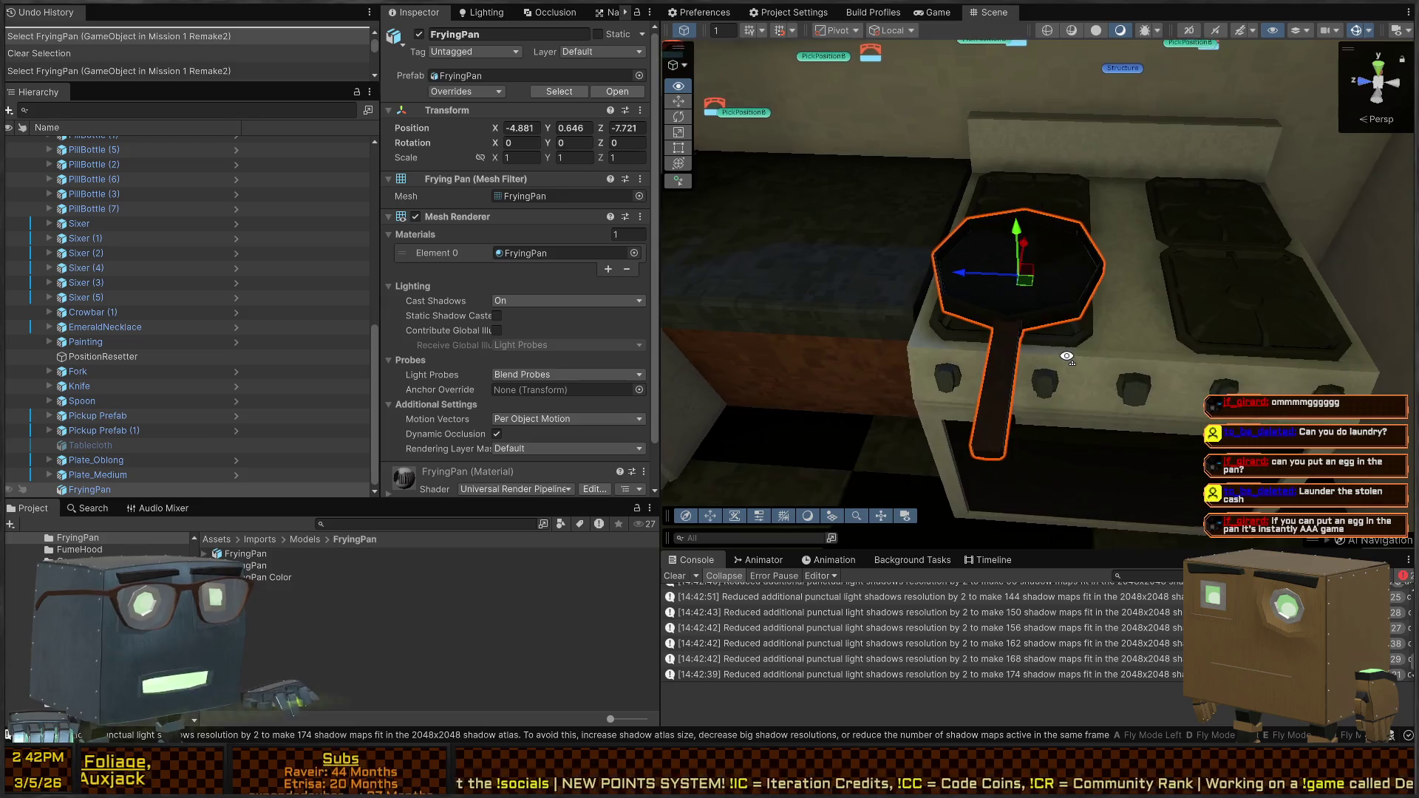
key(s)
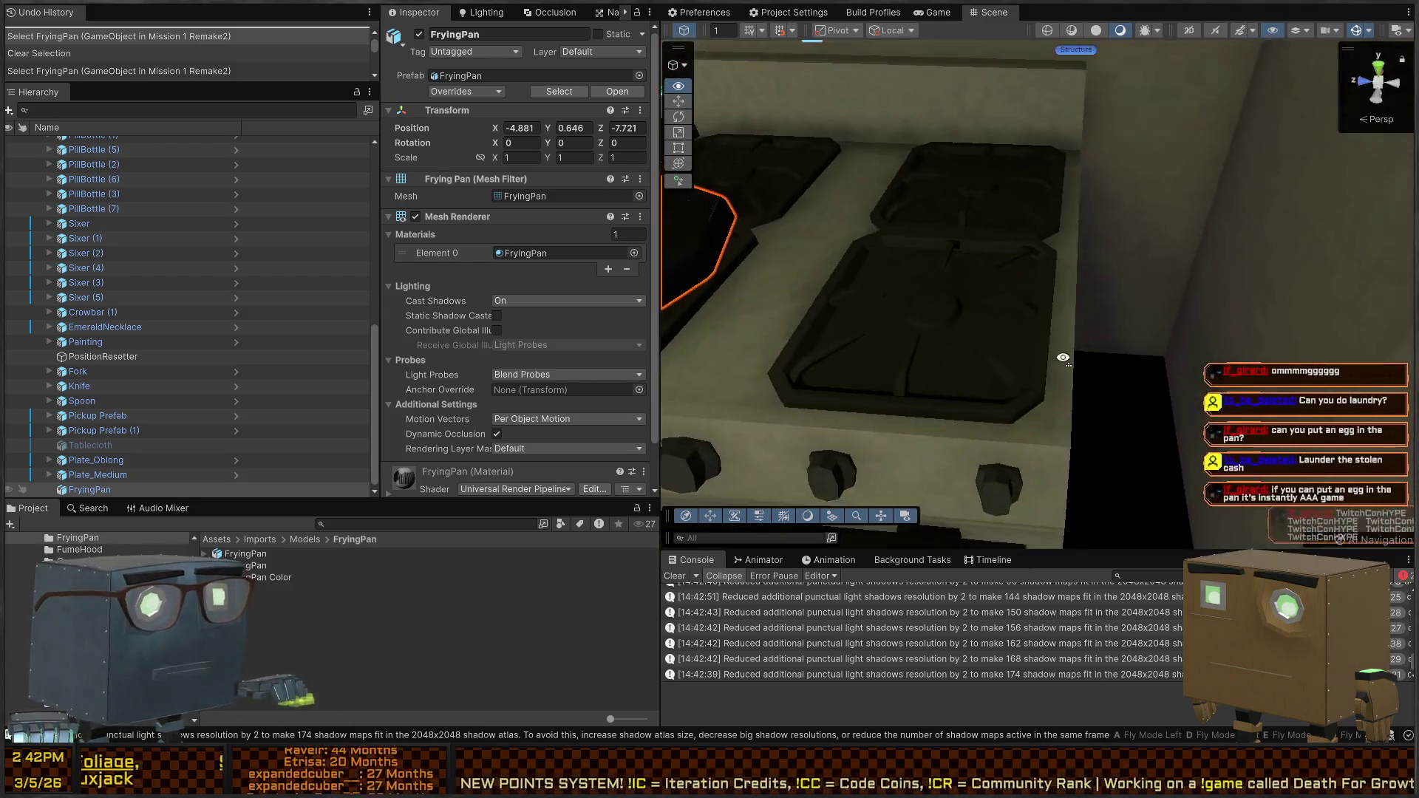
key(w)
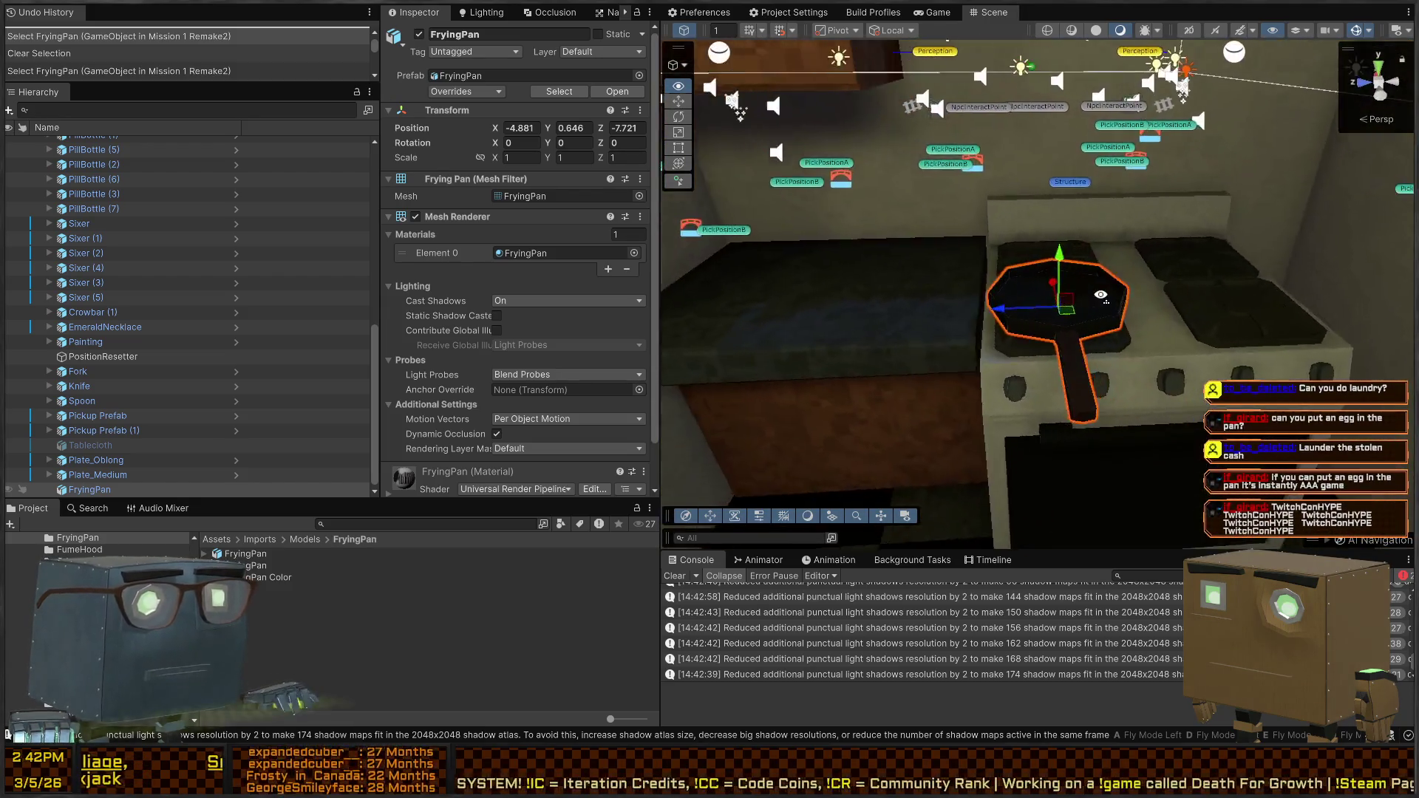
key(w)
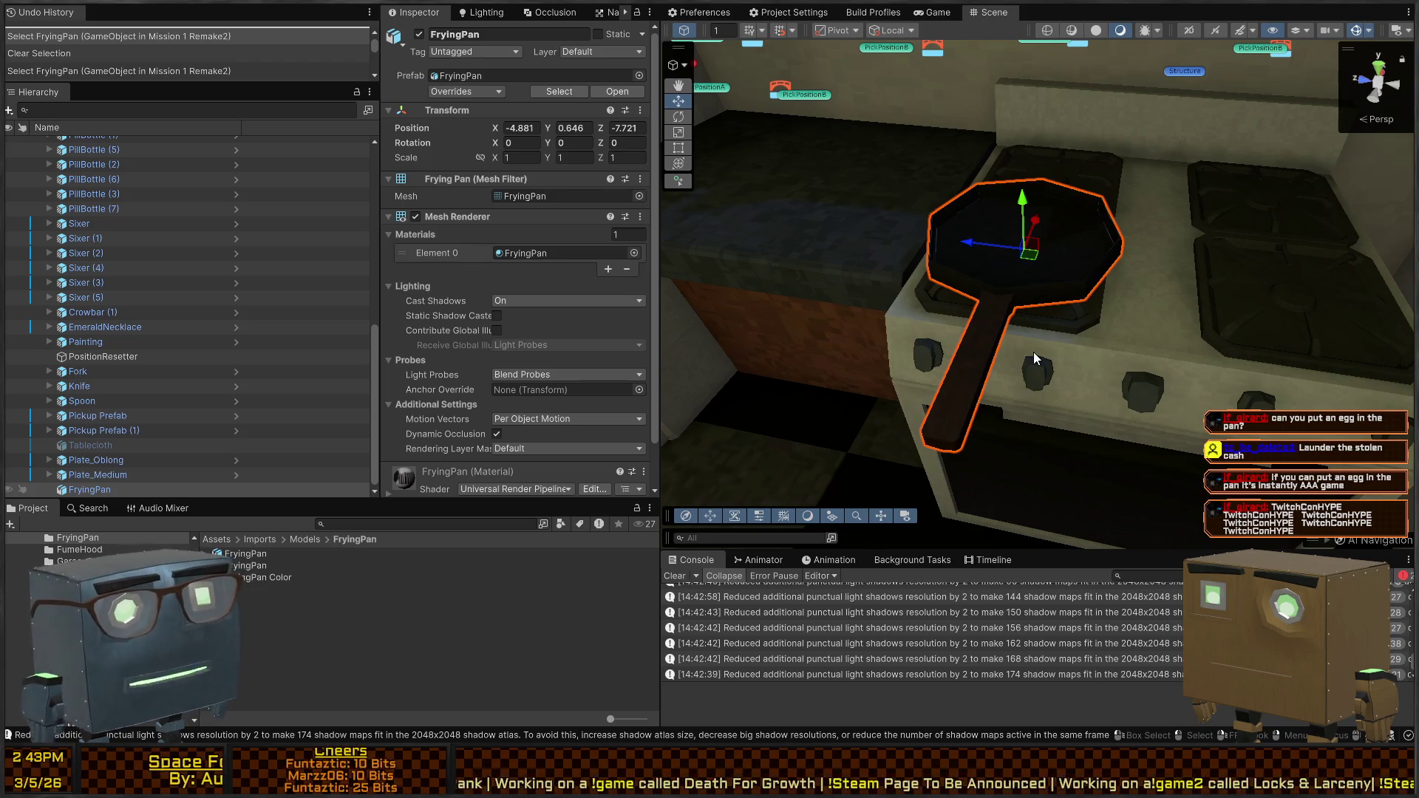
mouse_move(1213, 253)
mouse_down()
mouse_move(942, 125)
mouse_move(1236, 225)
mouse_move(1252, 286)
mouse_up()
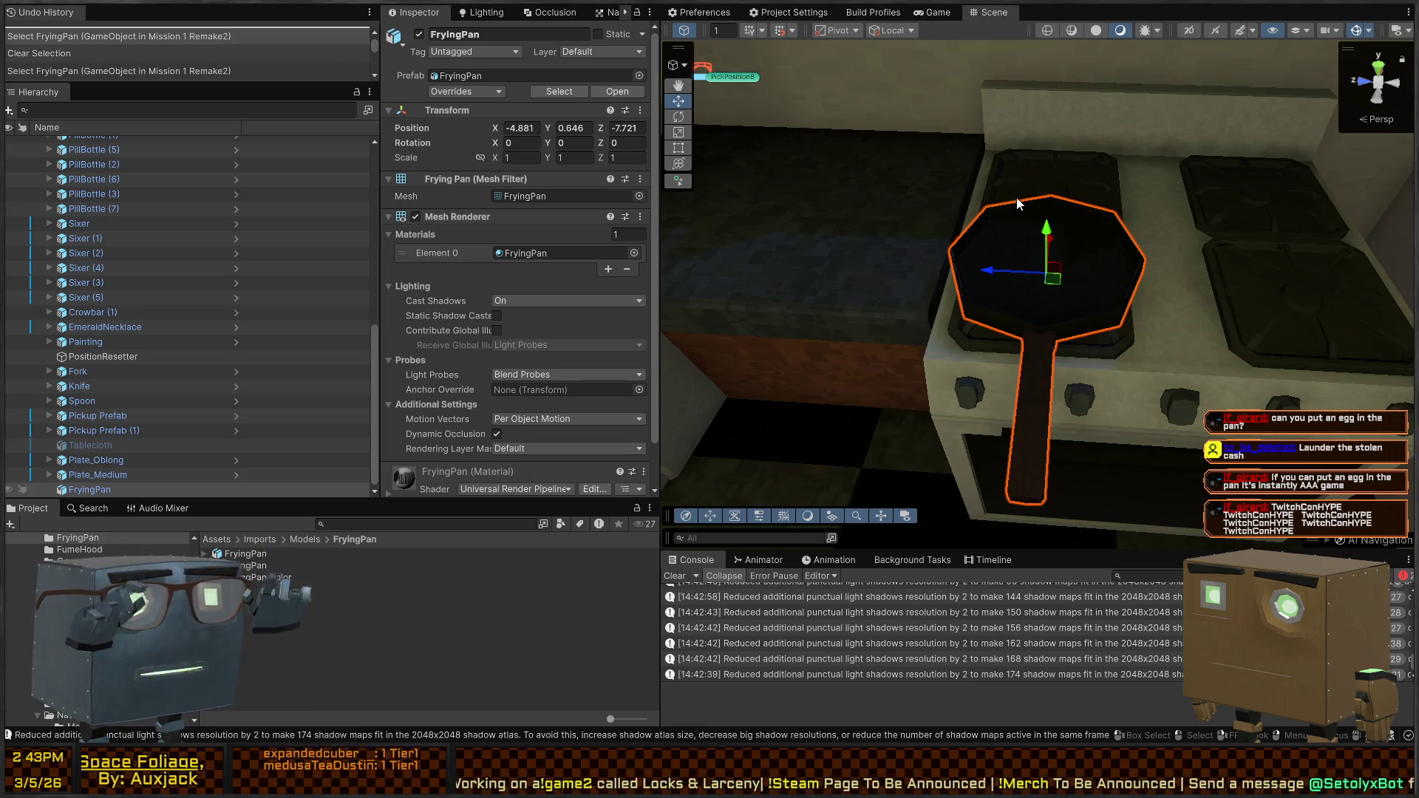
mouse_move(1017, 198)
mouse_down()
mouse_move(1036, 232)
mouse_move(1194, 259)
mouse_move(1197, 278)
mouse_up()
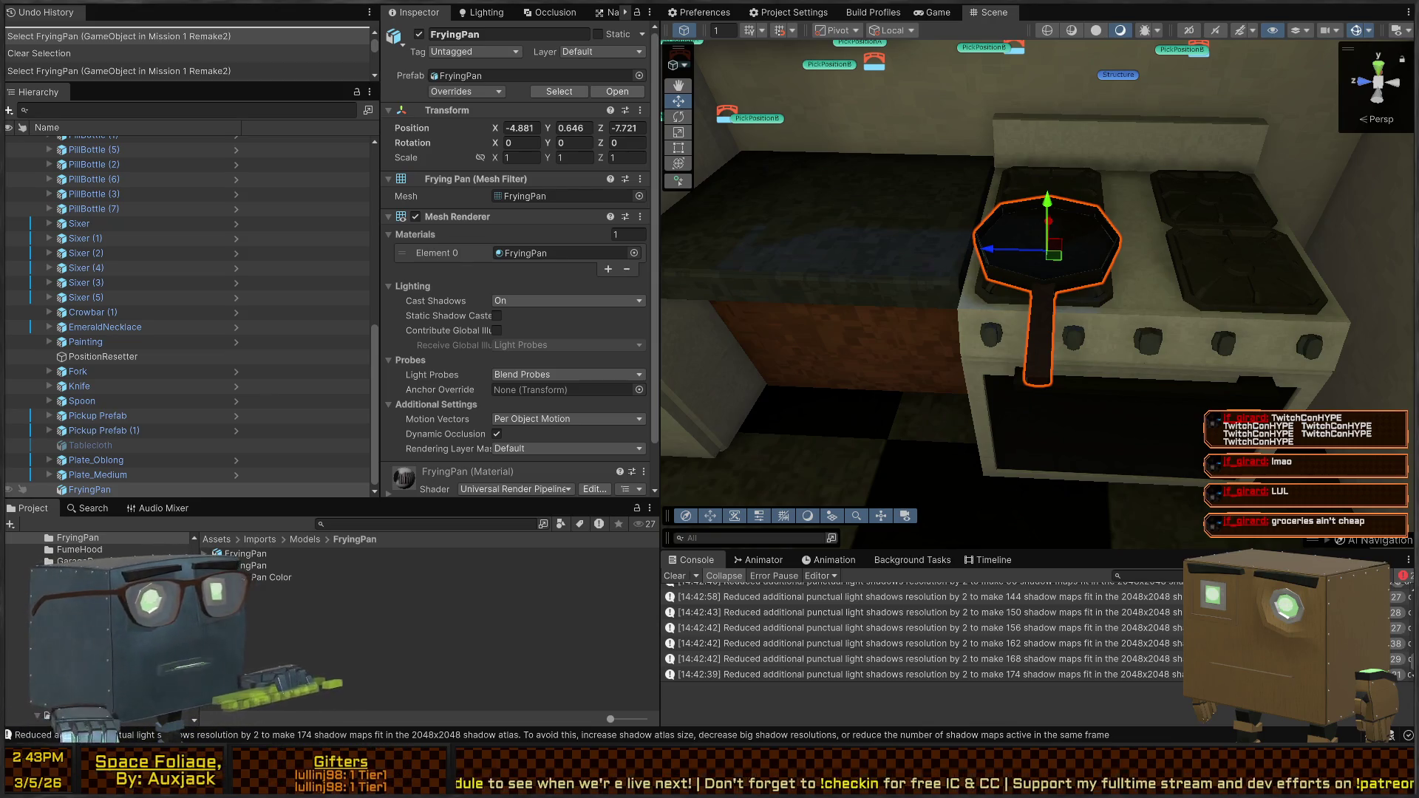
mouse_move(910, 253)
mouse_down()
mouse_move(956, 211)
mouse_move(881, 269)
mouse_up()
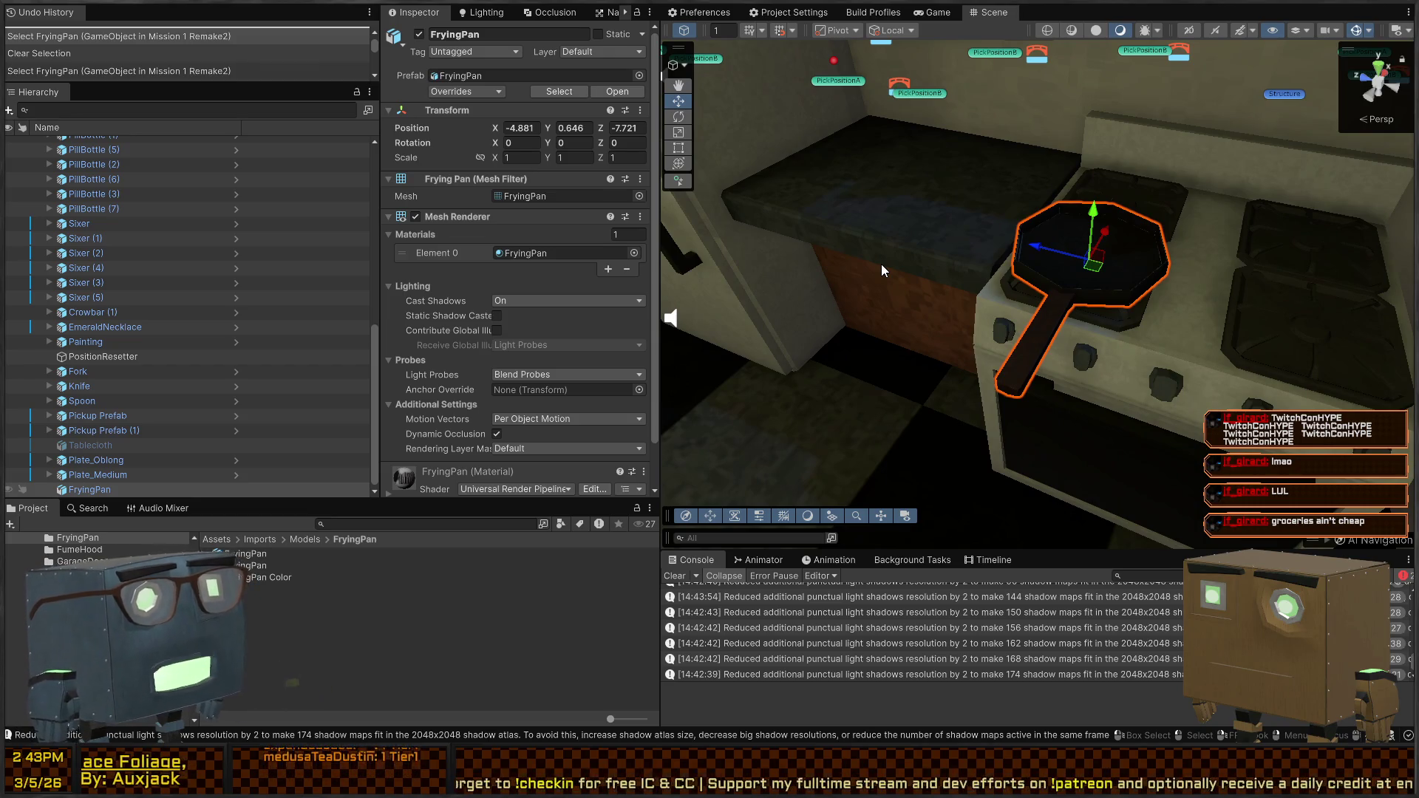
mouse_move(938, 260)
mouse_down()
mouse_move(1013, 249)
mouse_move(787, 209)
mouse_move(1220, 220)
mouse_move(968, 214)
mouse_move(989, 210)
mouse_move(1056, 204)
mouse_move(963, 274)
mouse_move(1010, 277)
mouse_move(1018, 235)
mouse_move(1074, 238)
mouse_move(824, 166)
mouse_up()
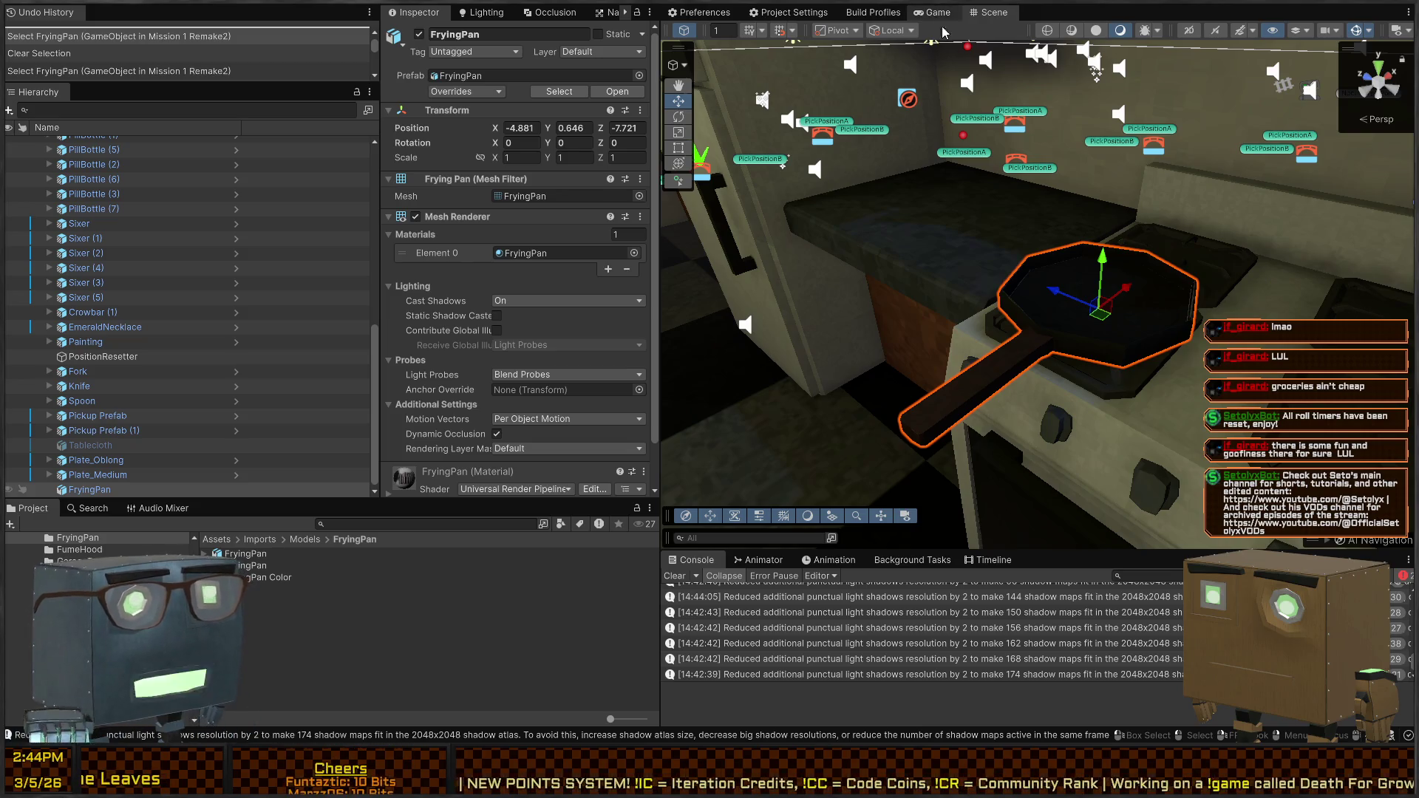
Fly around the stove with WASD to view the pan from above and the oven front
key(s)
key(w)
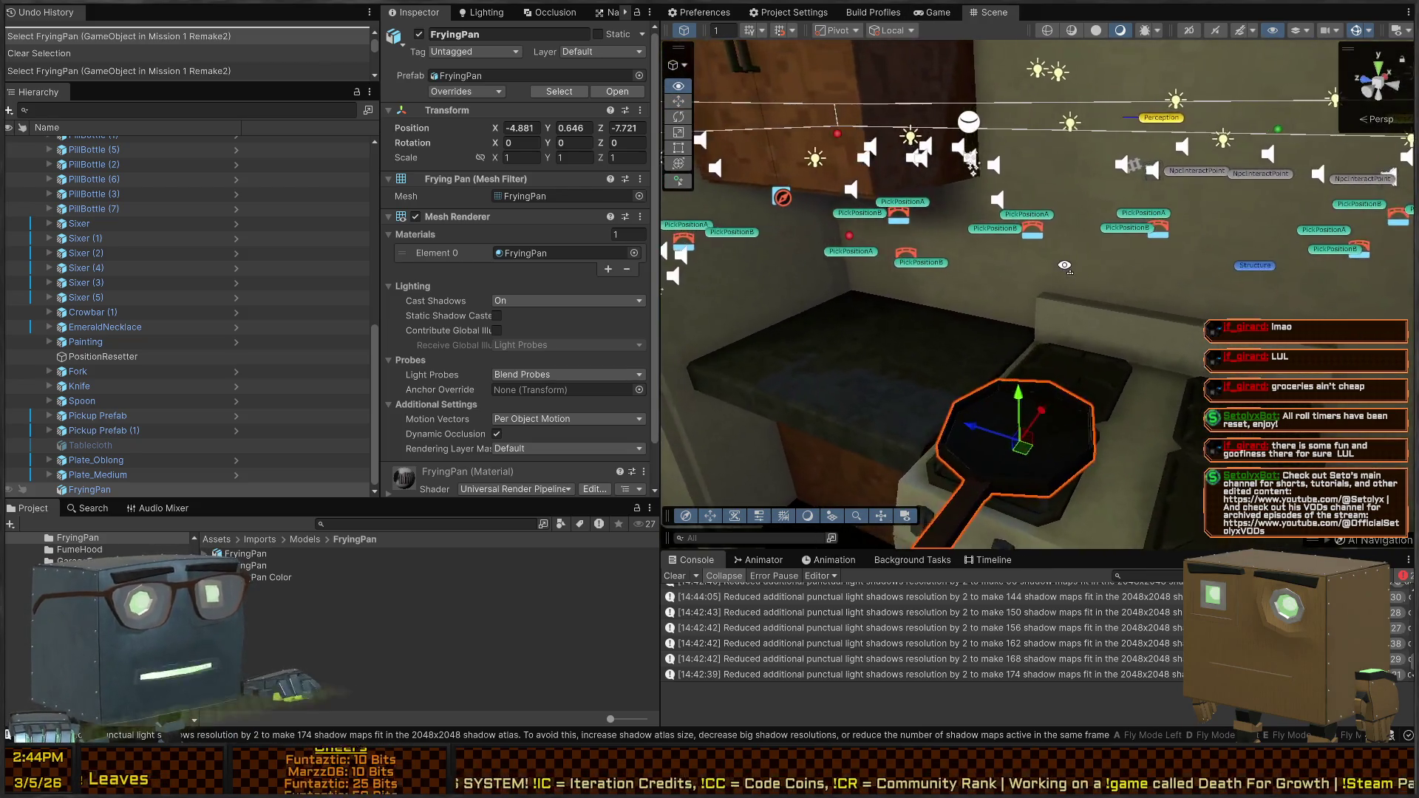
key(s)
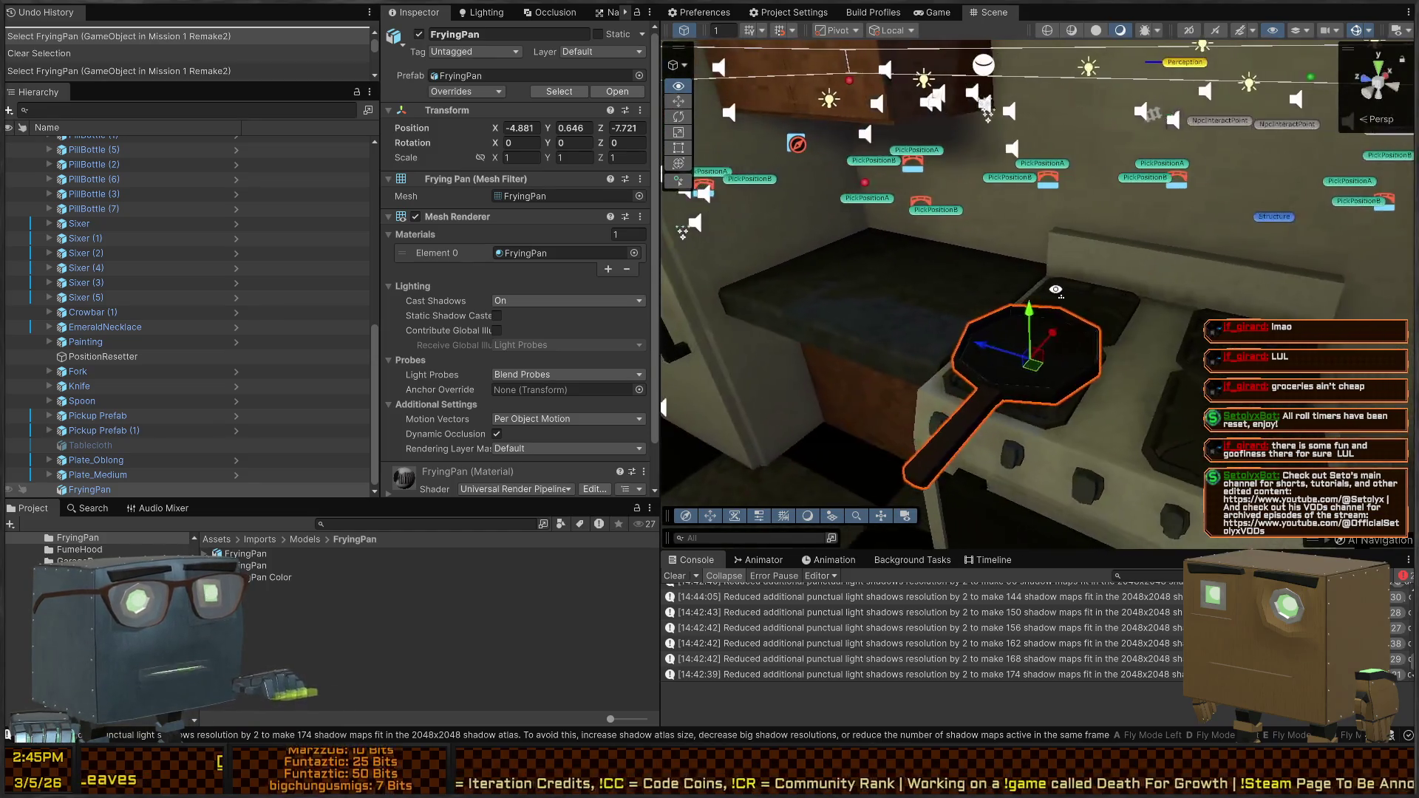
key(s)
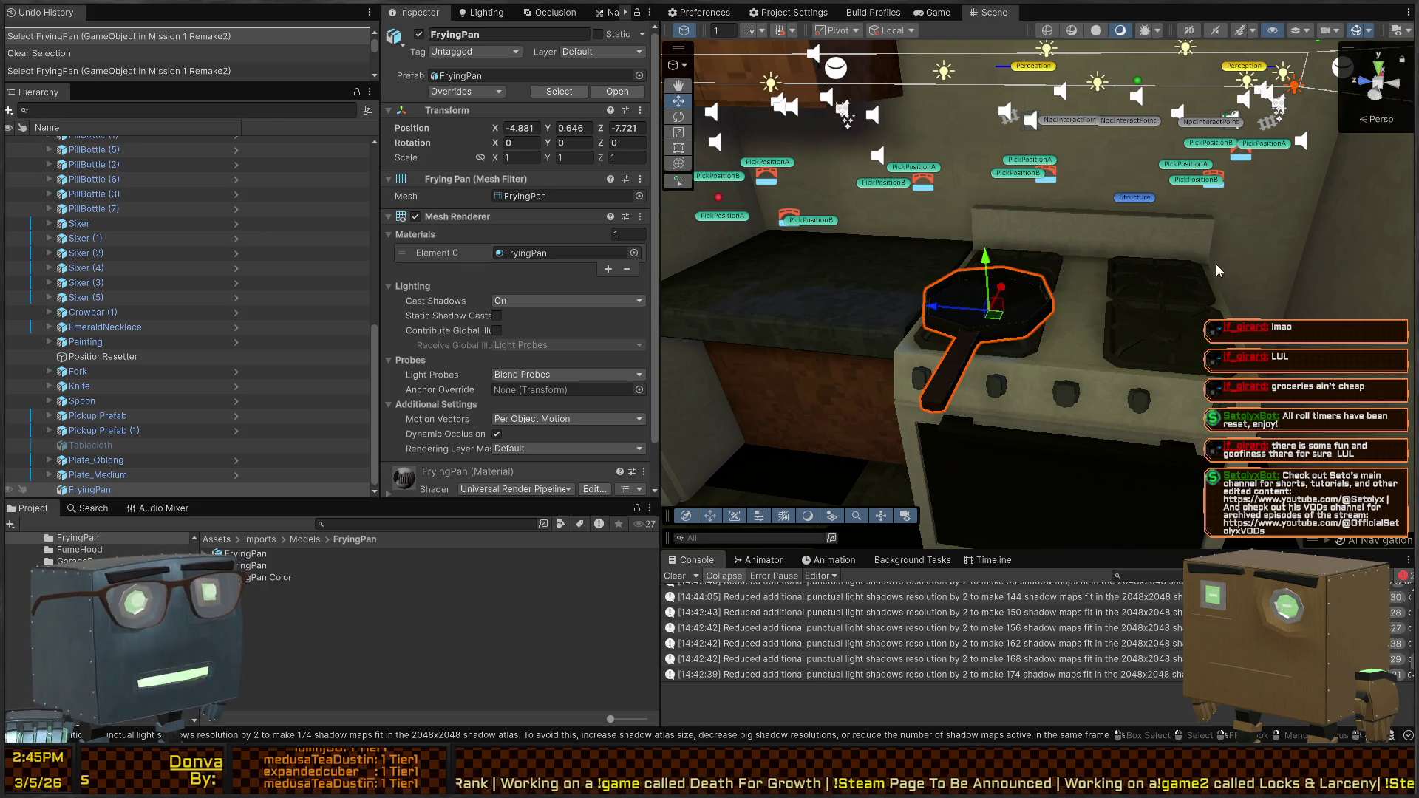
key(w)
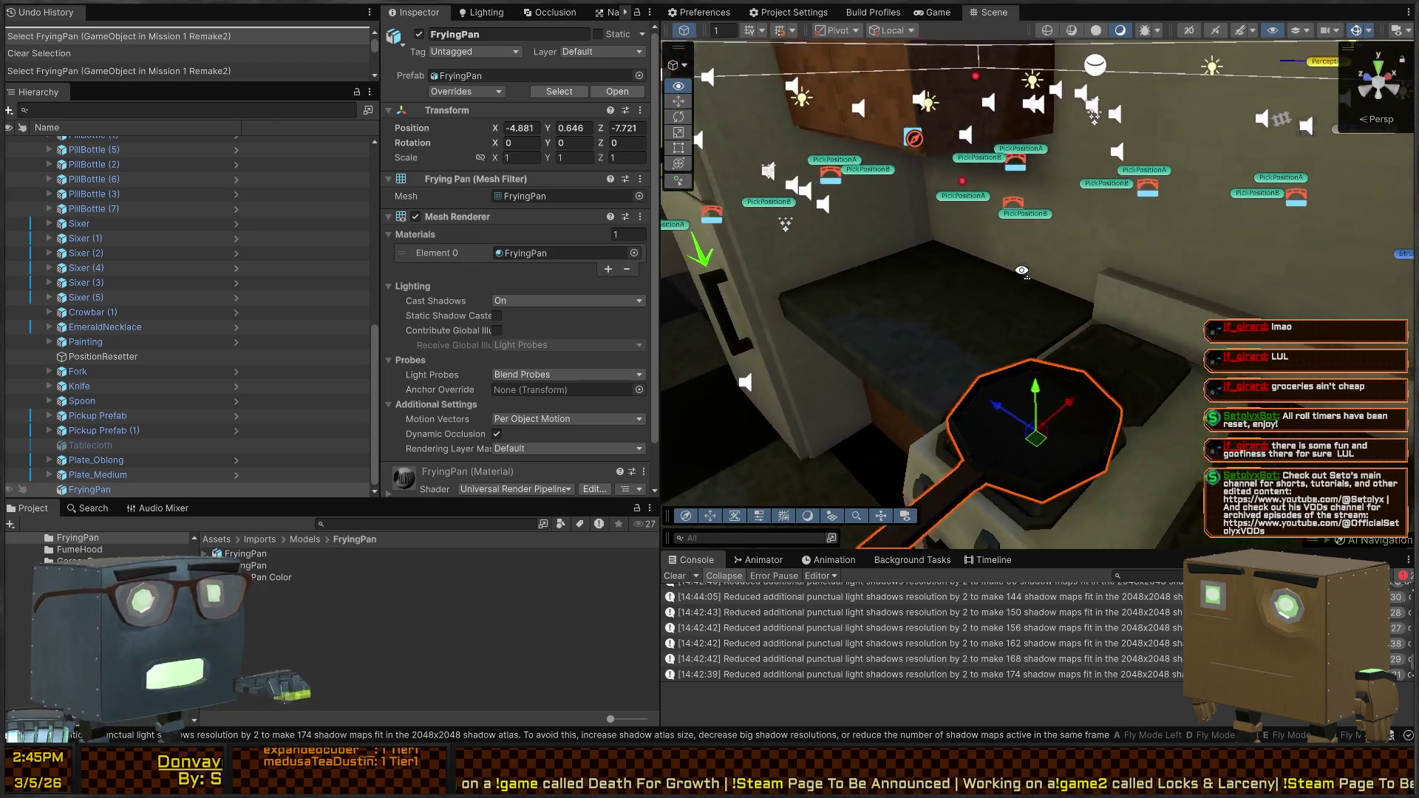
key(w)
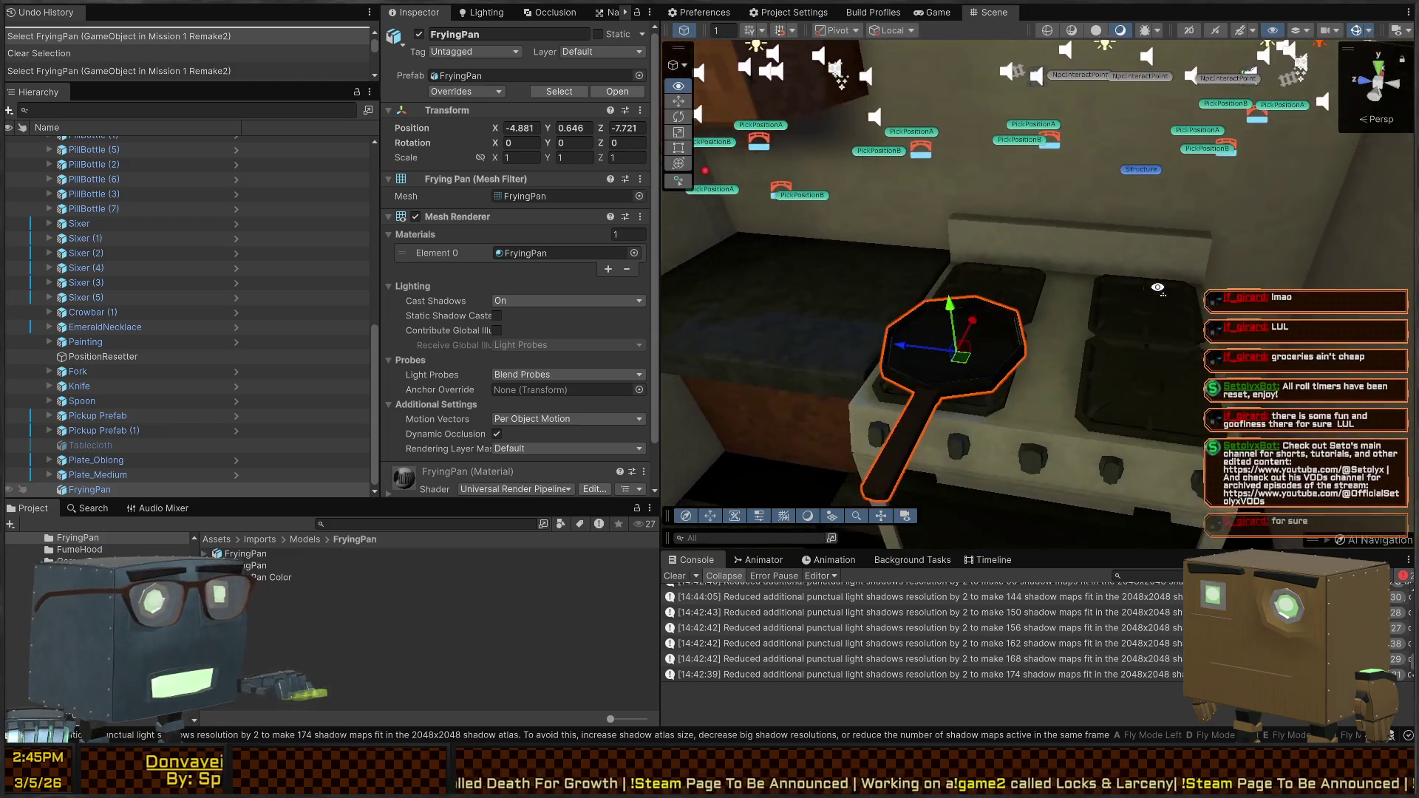
key(s)
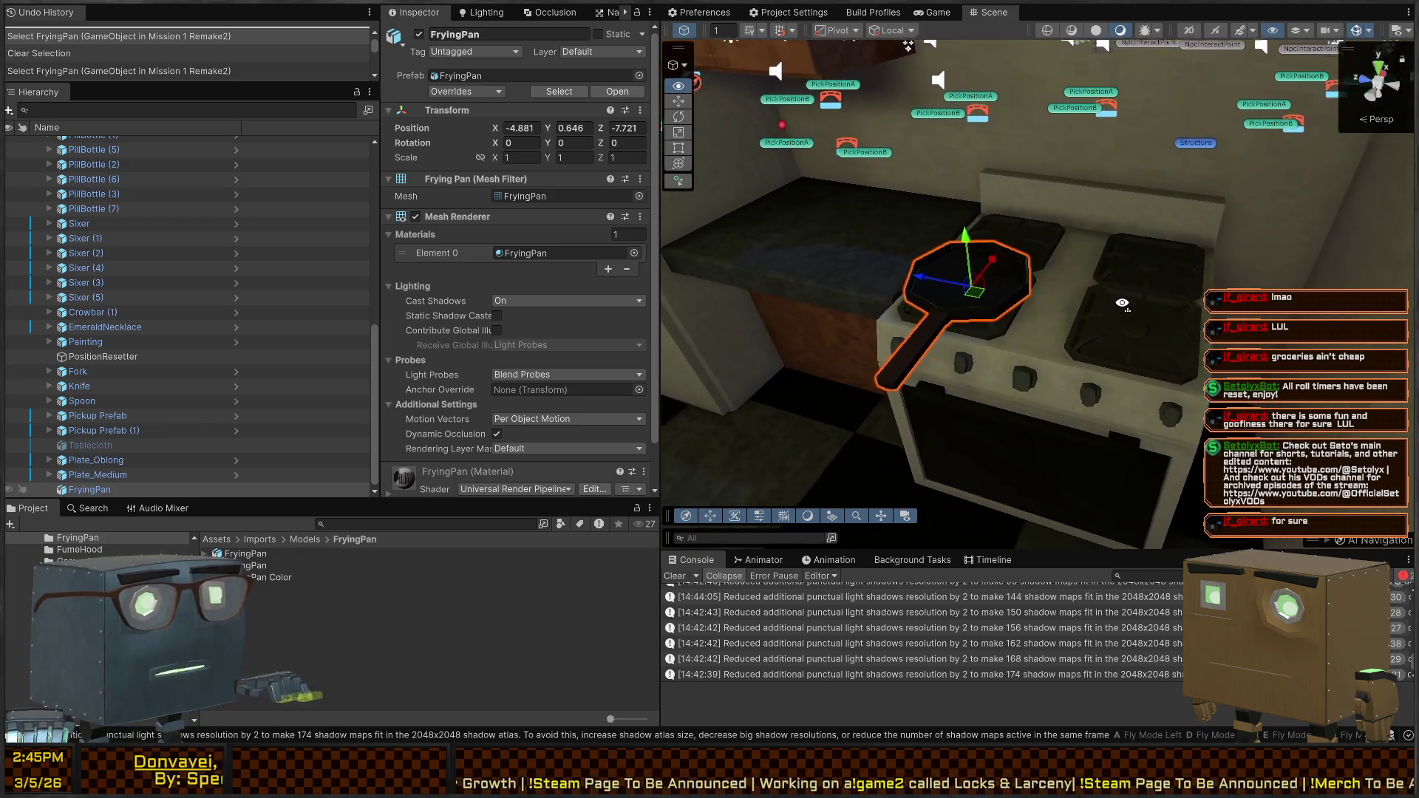
Swing left toward the fridge, recentre the frying pan in view, then switch to Blender
key(a)
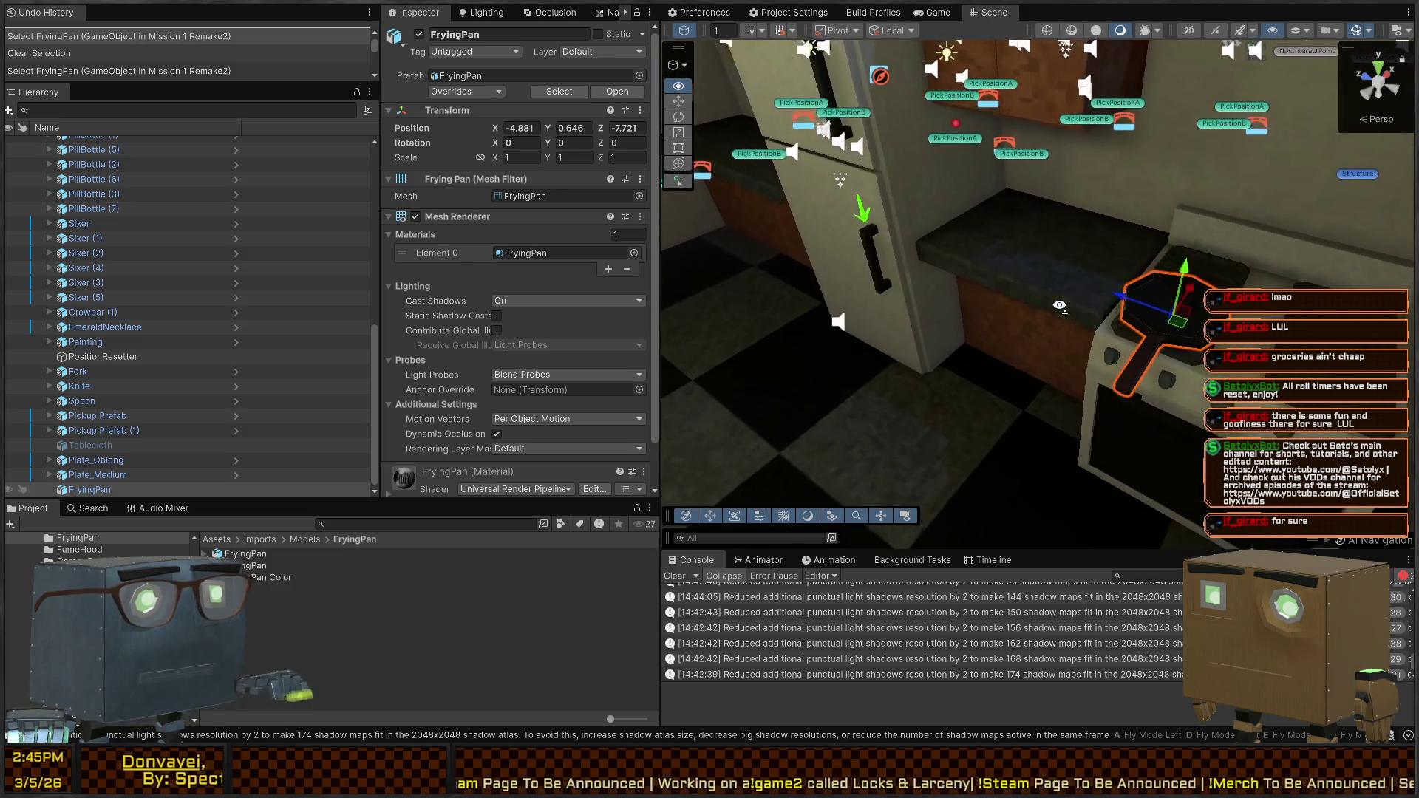
key(d)
key(d)
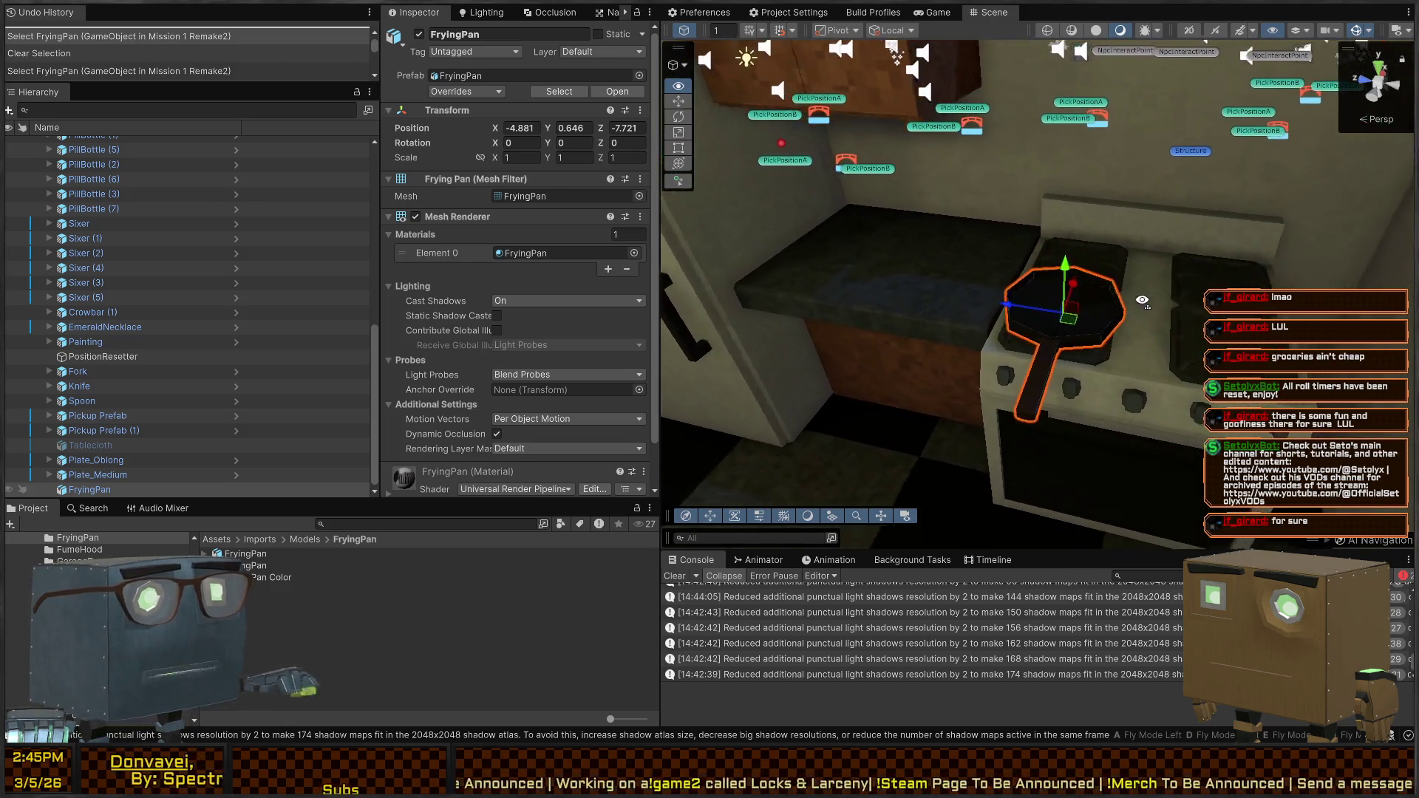
key(d)
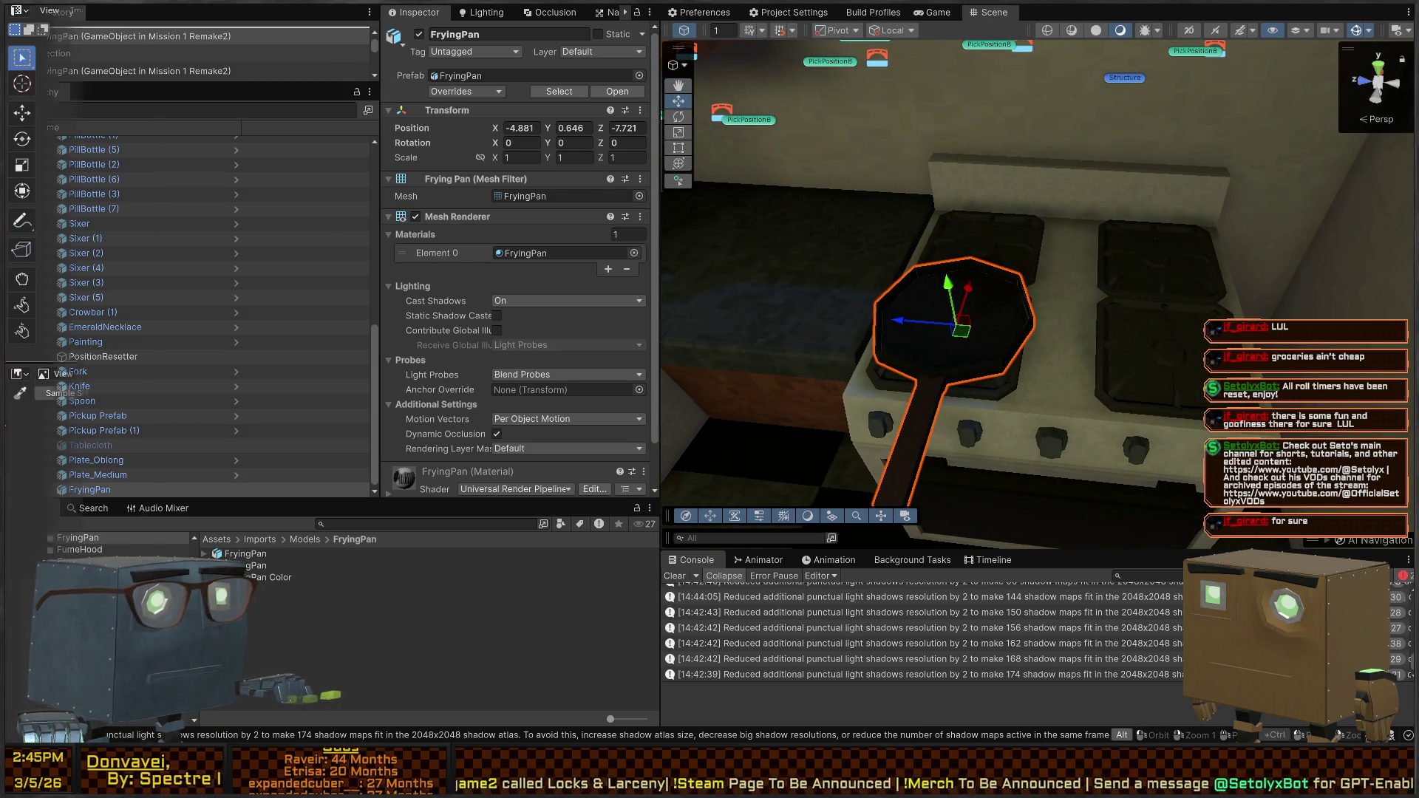
key(alt+Tab)
Move the frying pan 0.25042 m in X and -0.31397 m in Y on the stove
scroll(782, 344, down, 5)
mouse_move(680, 331)
mouse_down()
mouse_move(799, 357)
mouse_move(794, 374)
mouse_up()
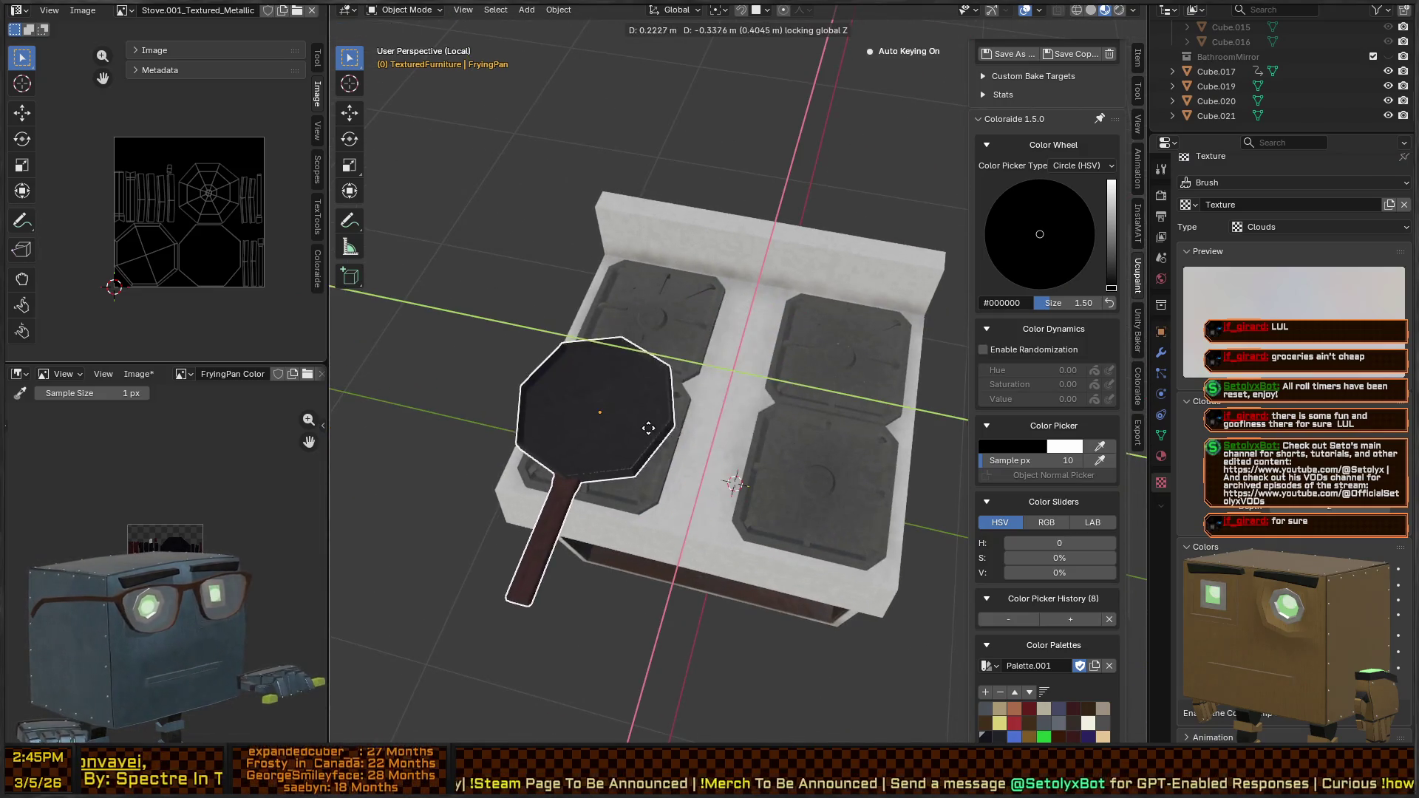
click(696, 422)
mouse_move(696, 423)
mouse_down()
mouse_move(640, 306)
mouse_move(693, 357)
mouse_move(700, 419)
mouse_up()
Look down closely at the moved pan, then return to Unity
scroll(801, 419, up, 3)
drag(801, 418, 747, 390)
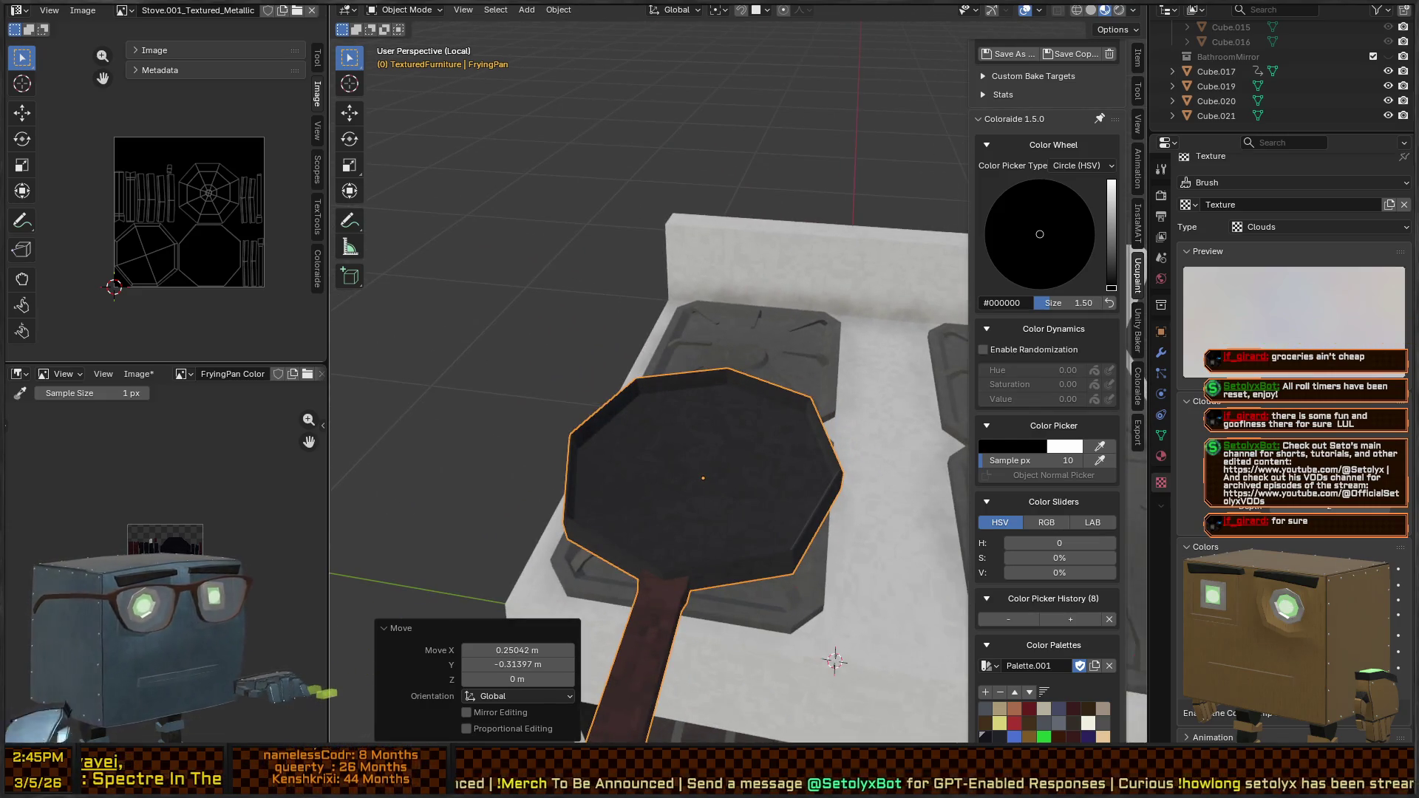
key(alt+Tab)
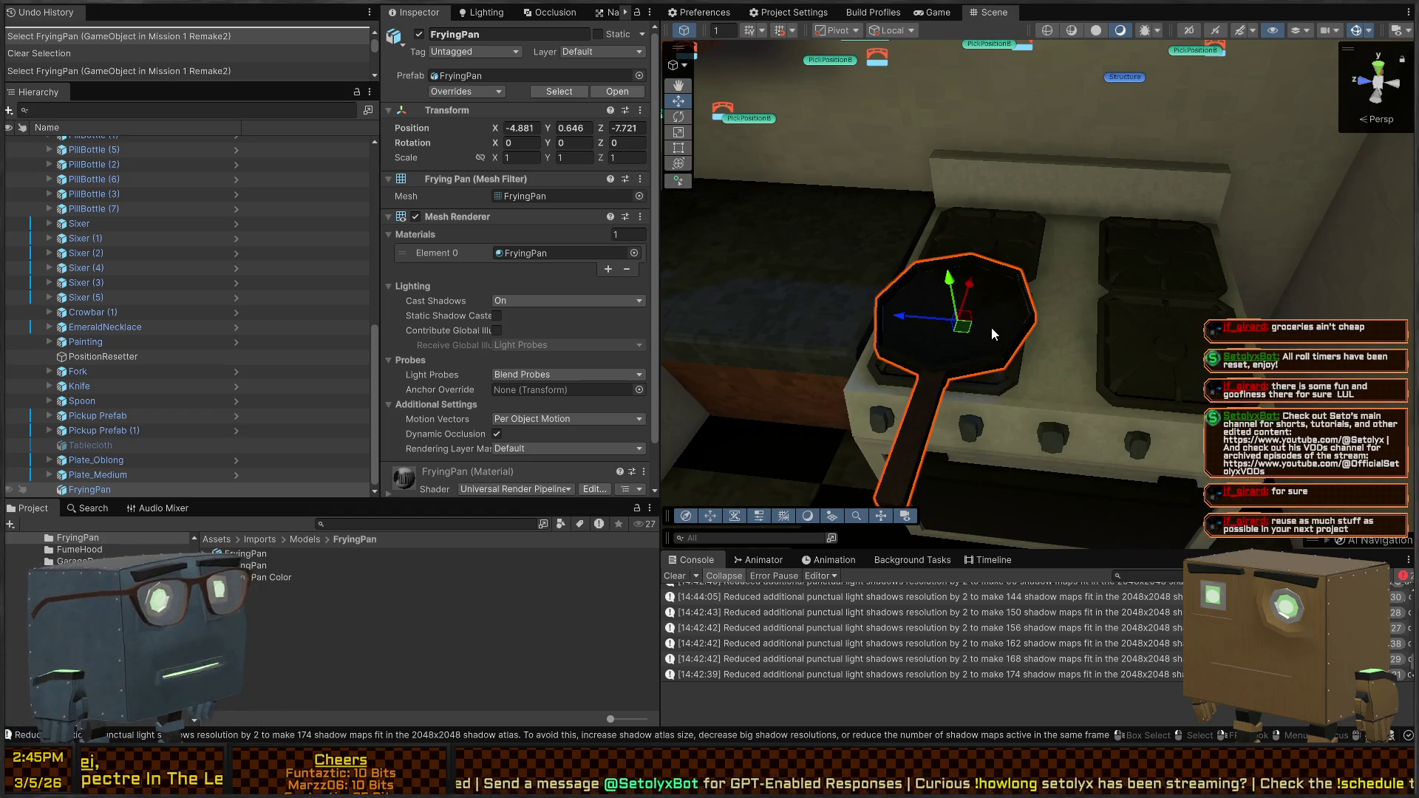
mouse_move(1032, 341)
mouse_down()
mouse_move(962, 269)
mouse_move(1006, 253)
mouse_move(937, 320)
mouse_move(1057, 340)
mouse_up()
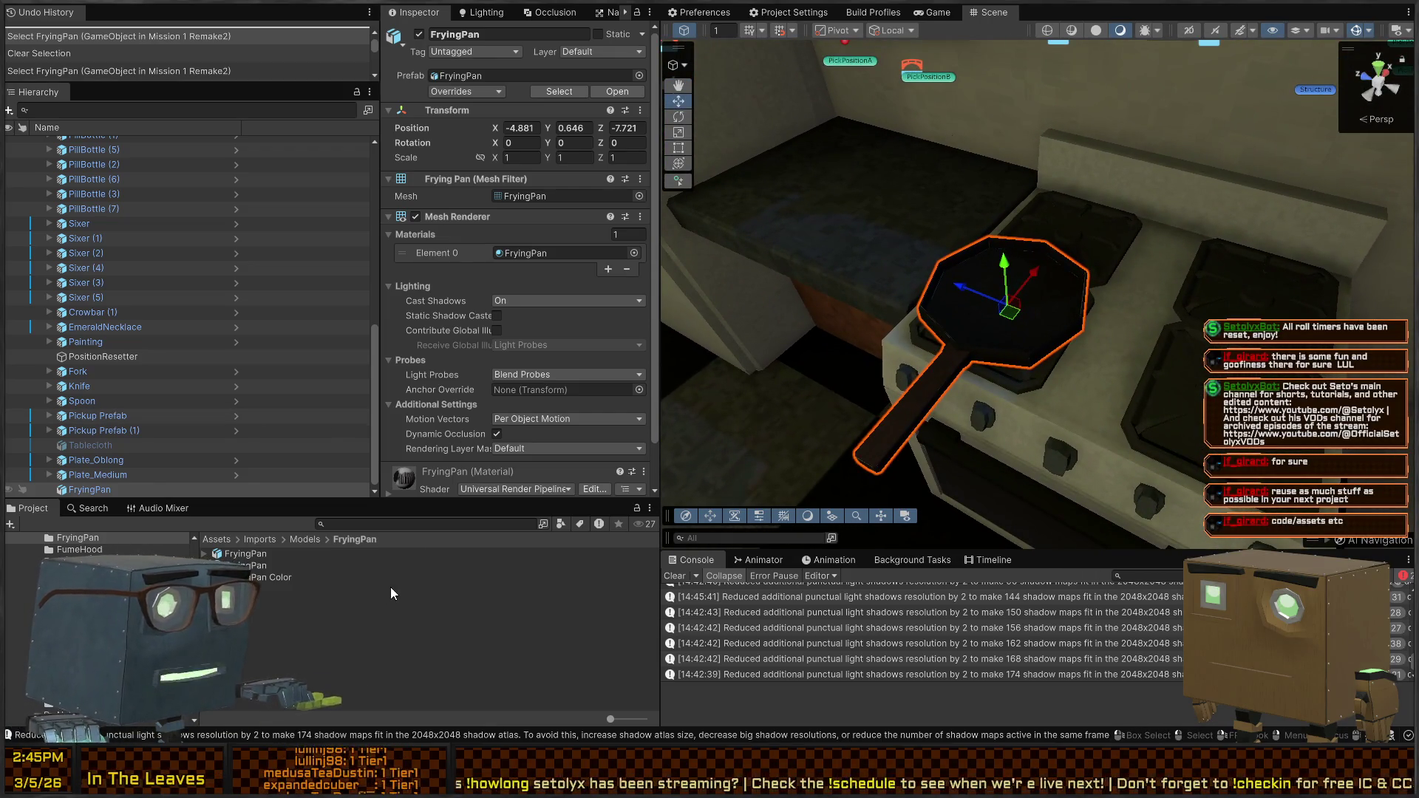
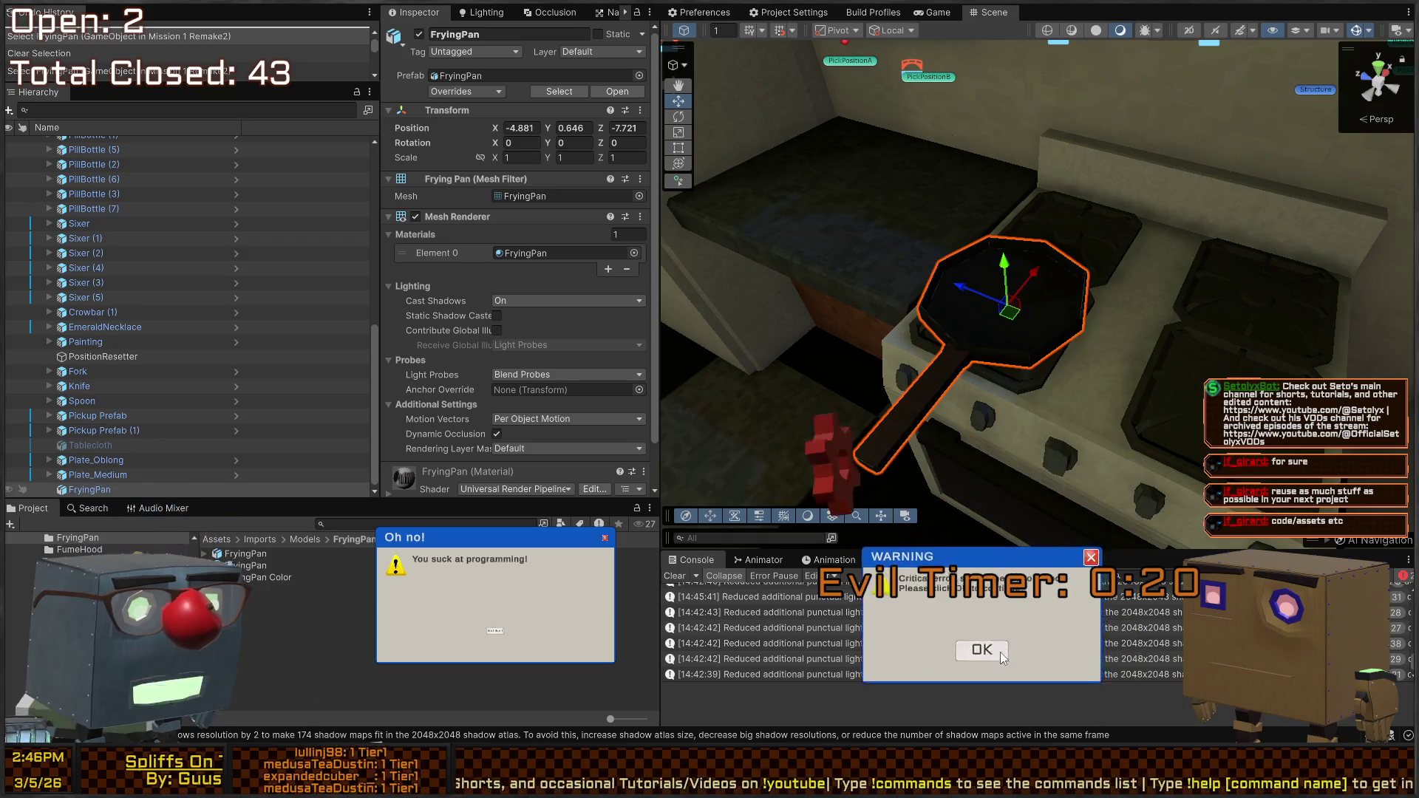
Dismiss the first warning pop-ups covering the editor
click(1002, 655)
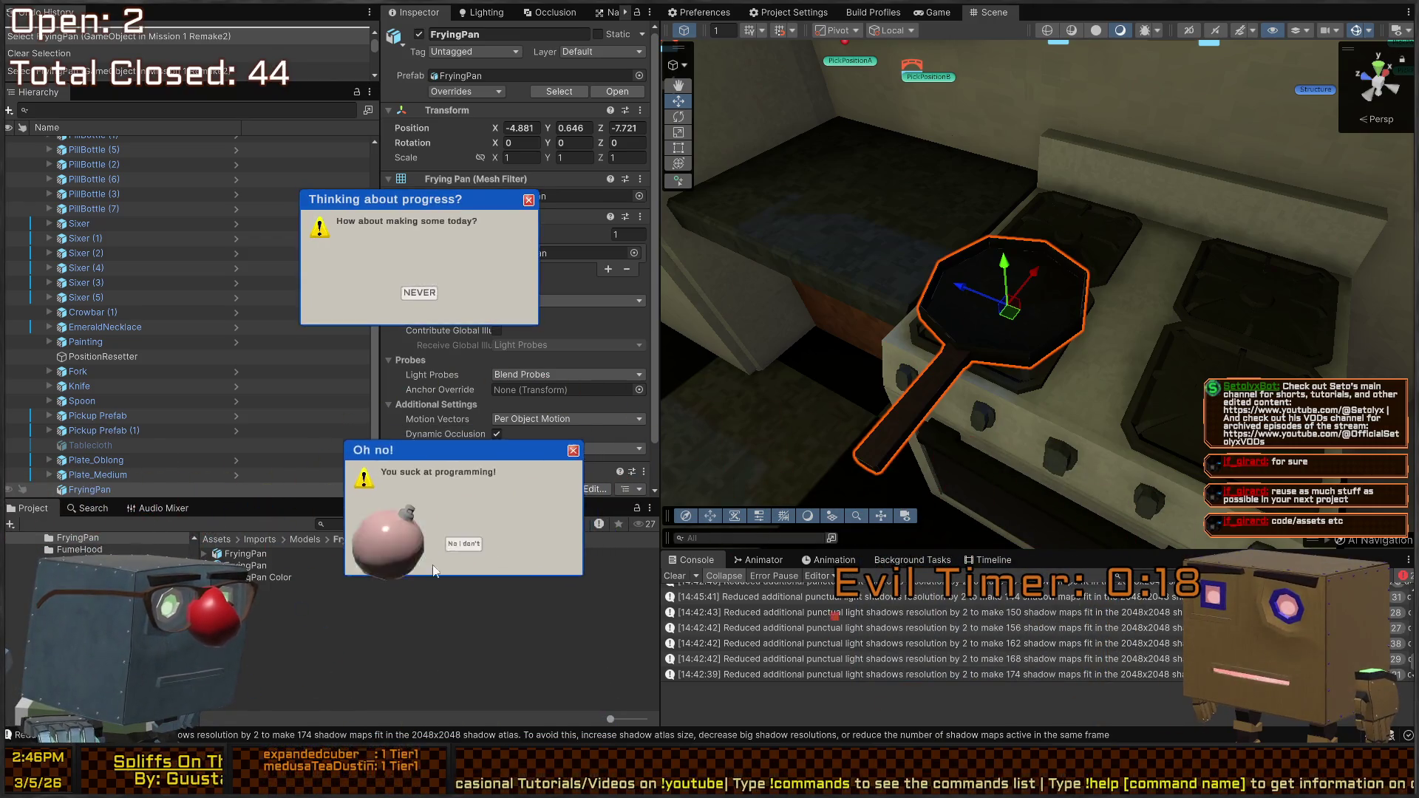
click(462, 577)
click(358, 399)
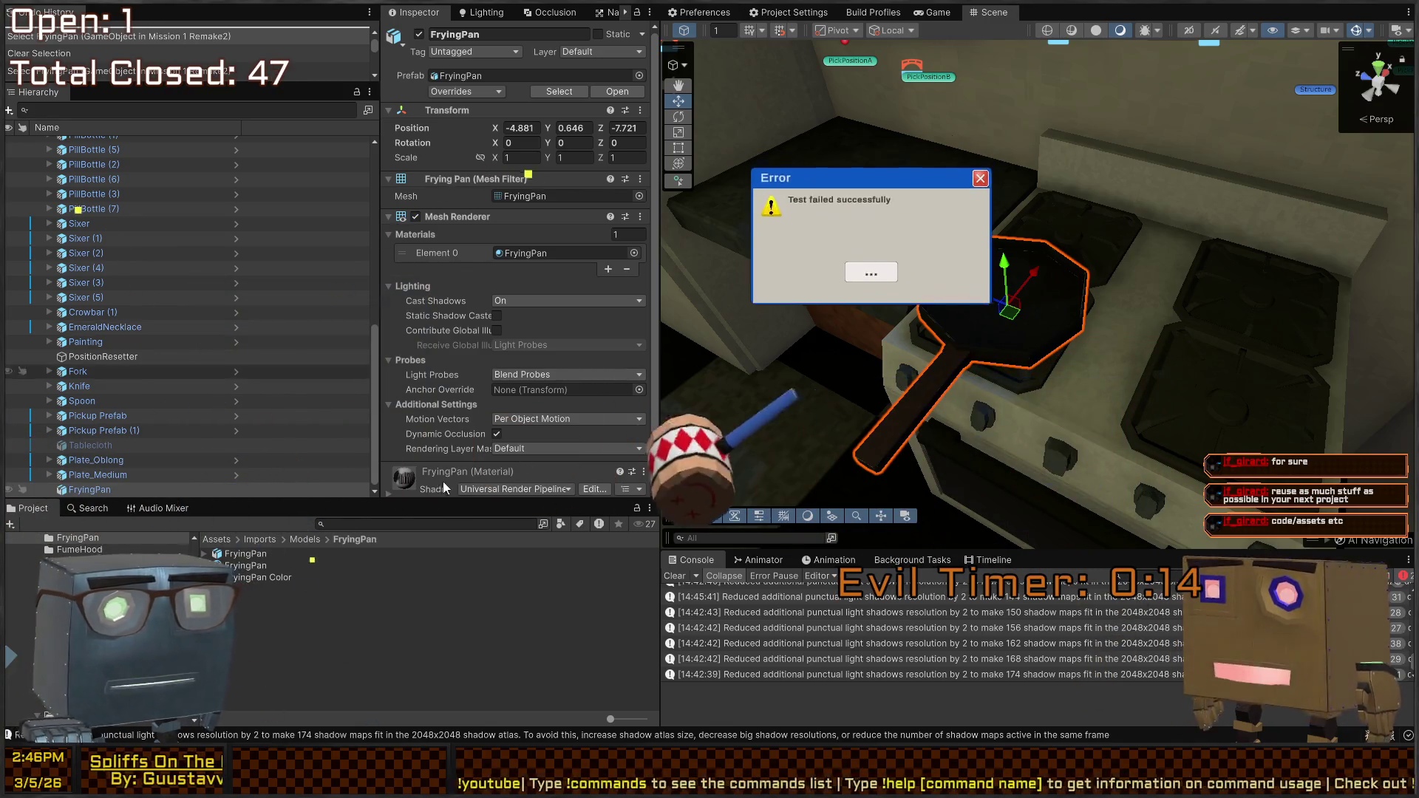
click(342, 684)
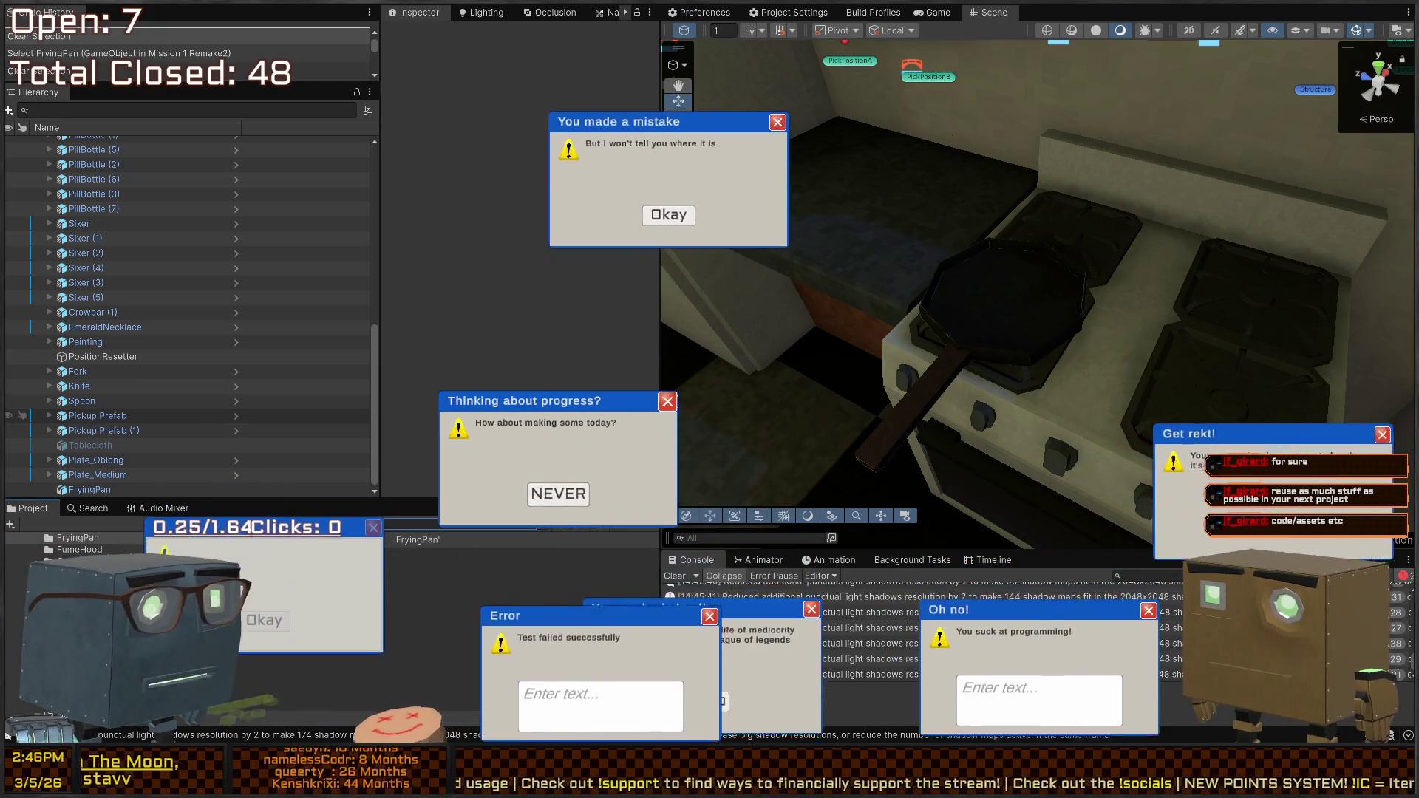
Enter the requested word phrases and close the remaining error, progress and mistake pop-ups
text(cake workshop)
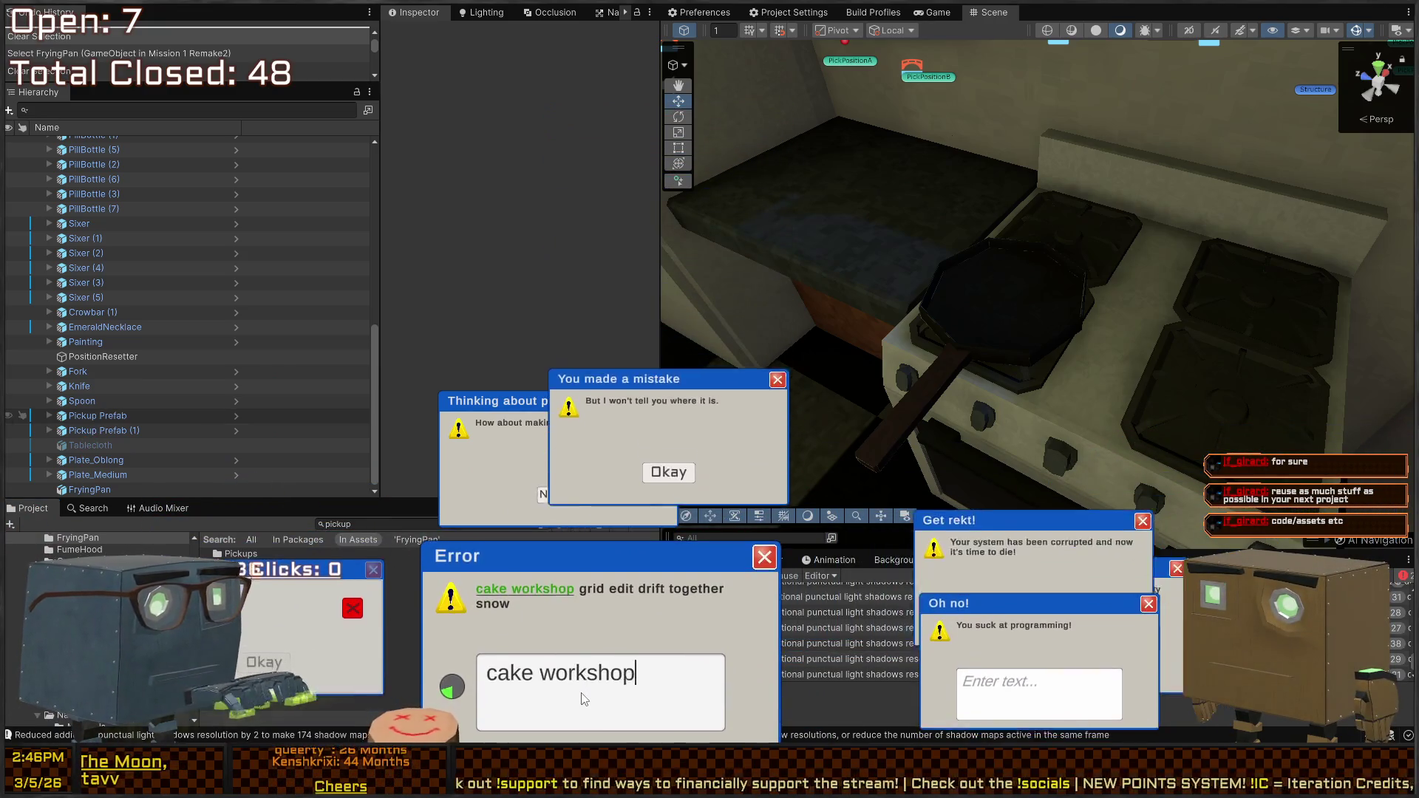
text( grid edit dri)
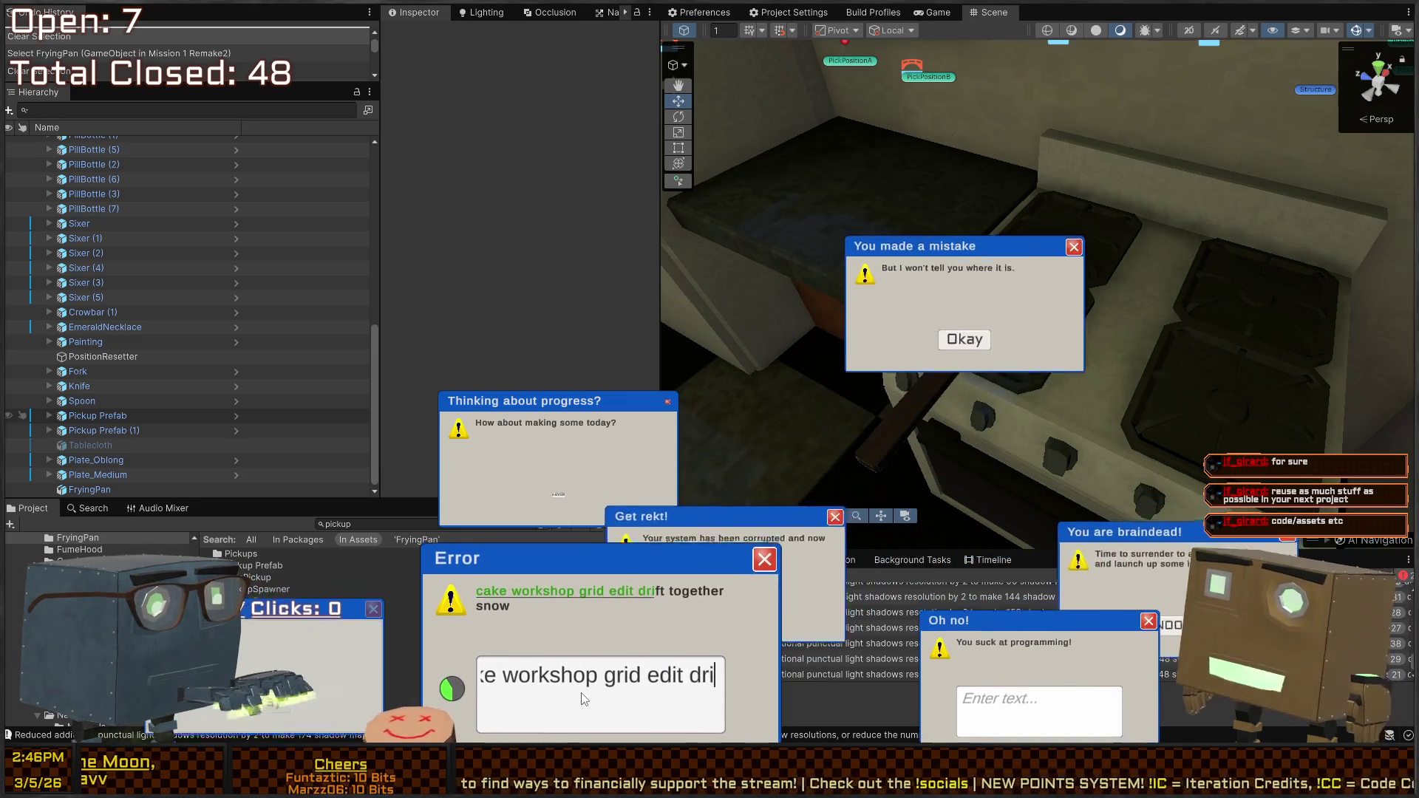
text(ft together snow)
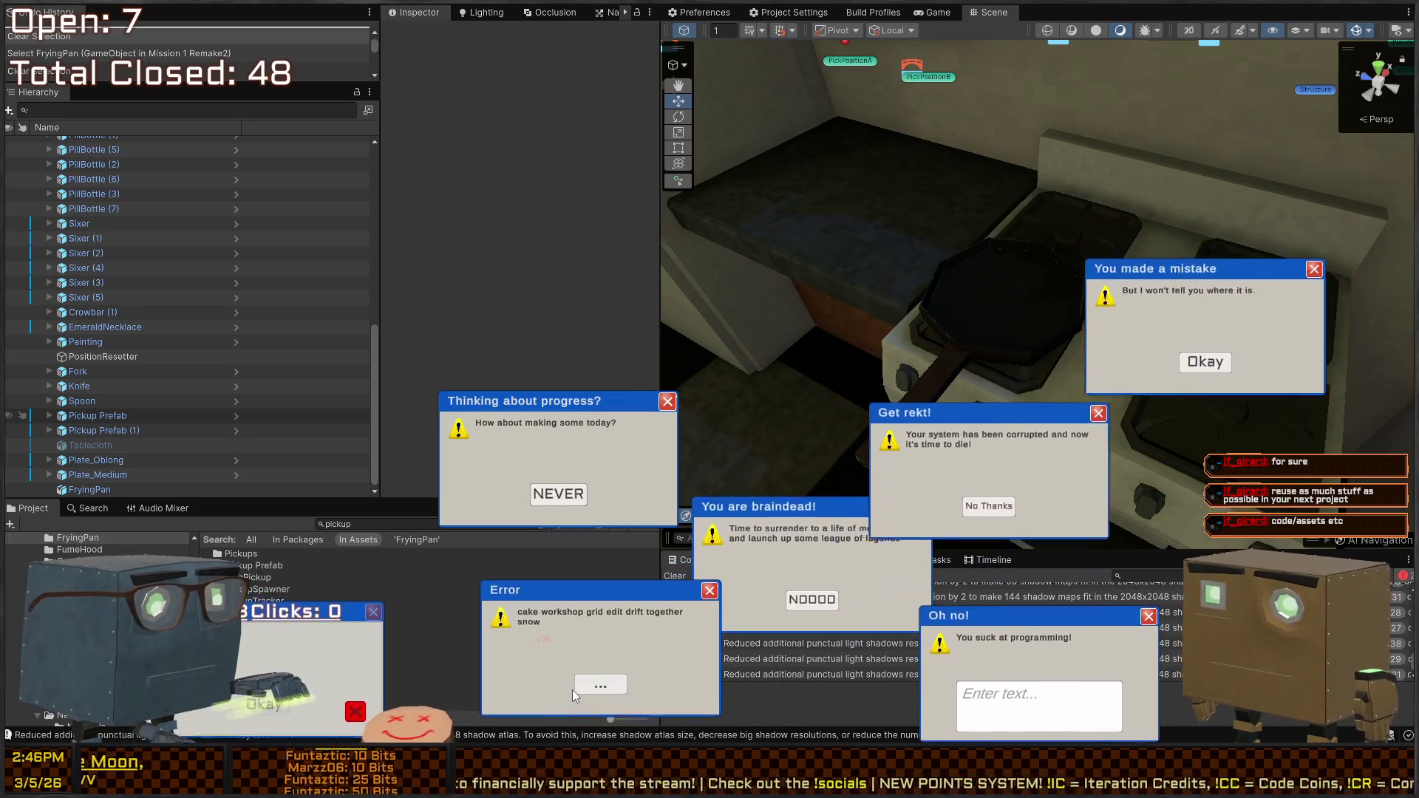
click(566, 681)
click(529, 550)
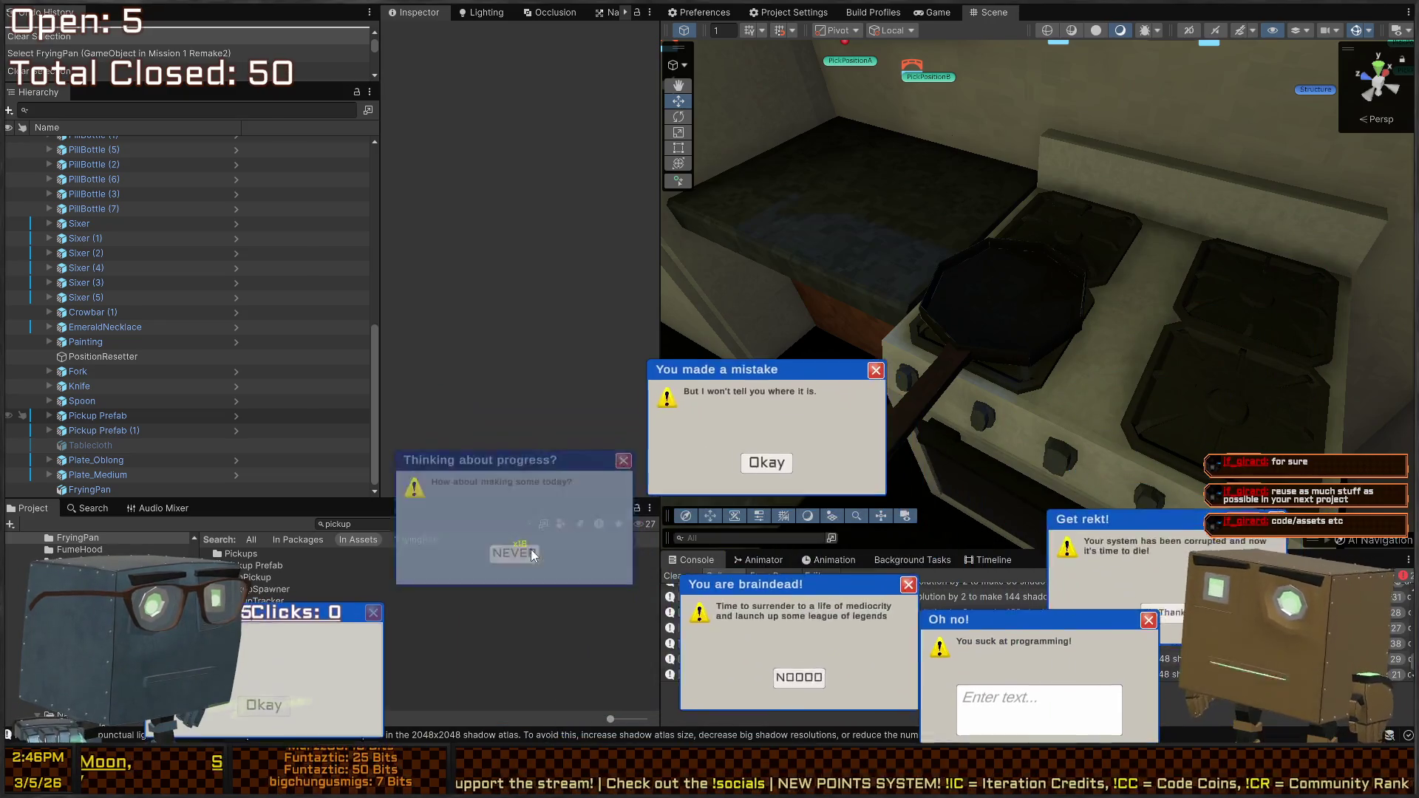
click(691, 510)
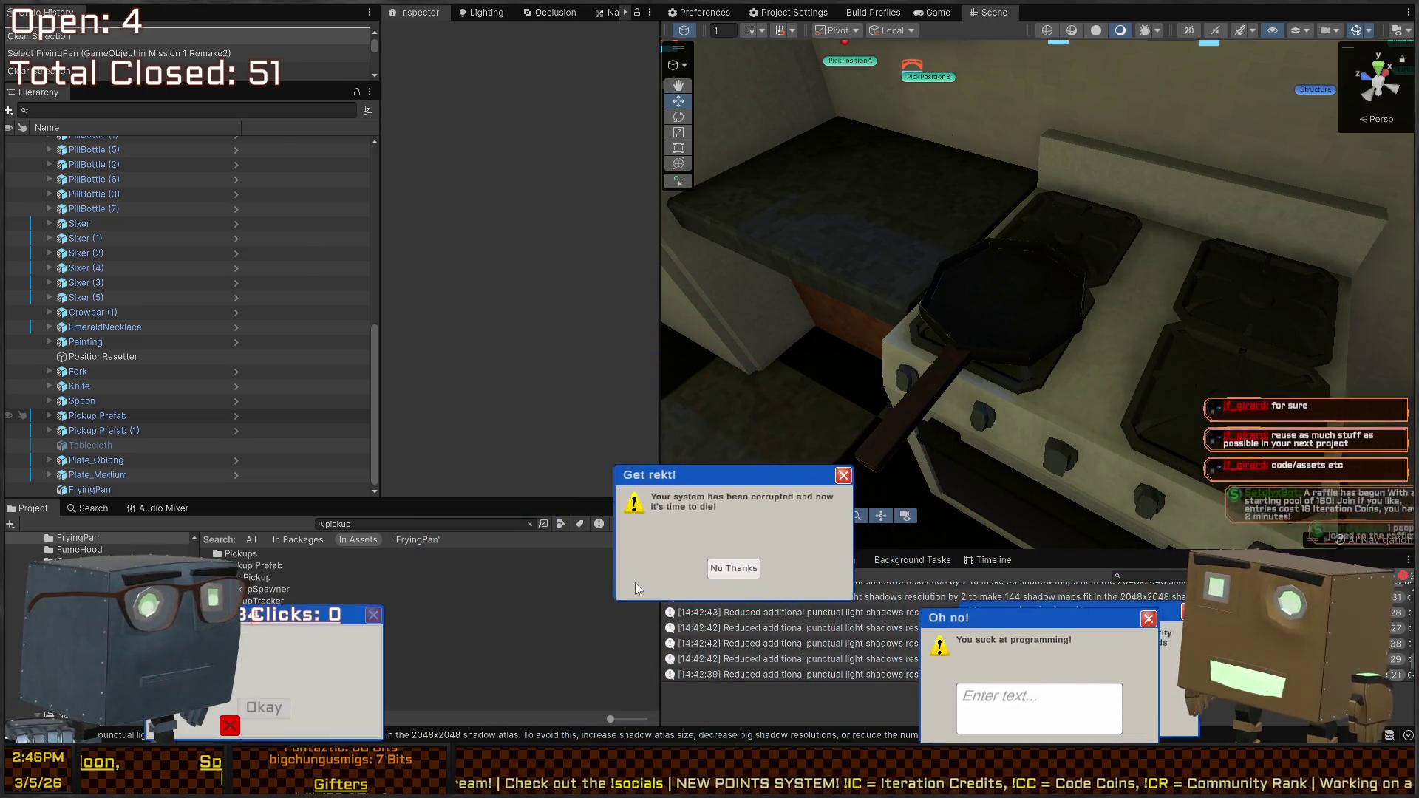
click(769, 636)
text(t)
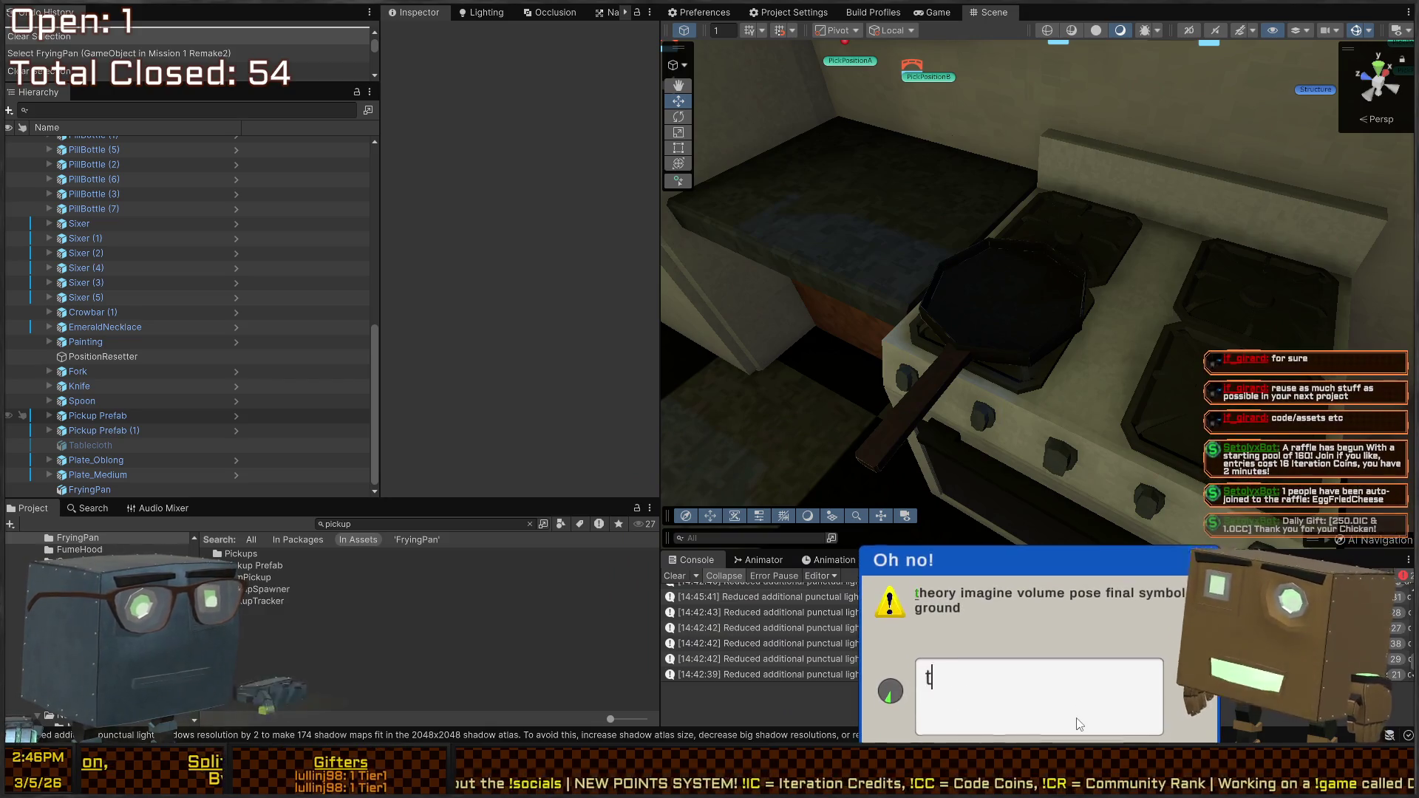
text(heory imagine volum)
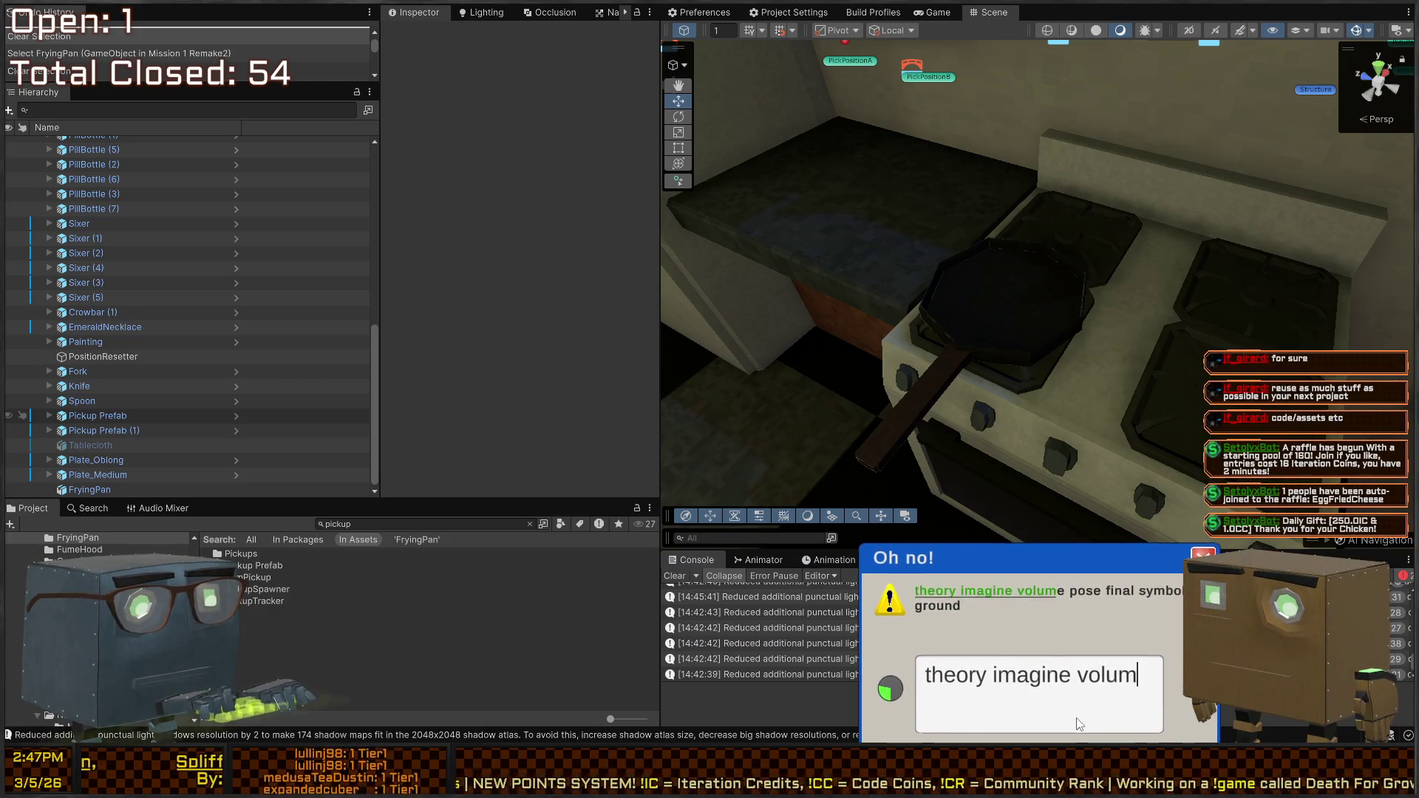
text(e pose final symbol g)
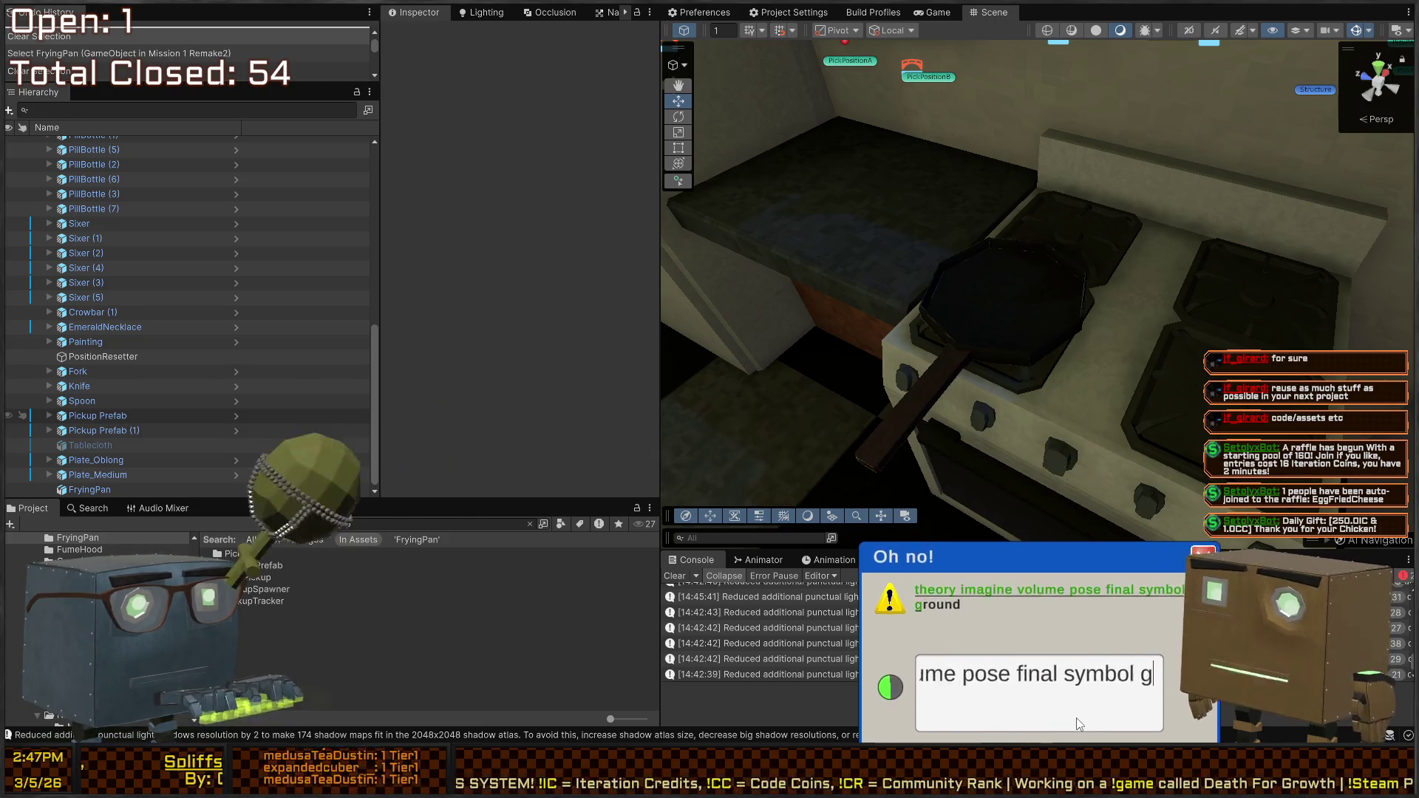
text(round)
click(1033, 700)
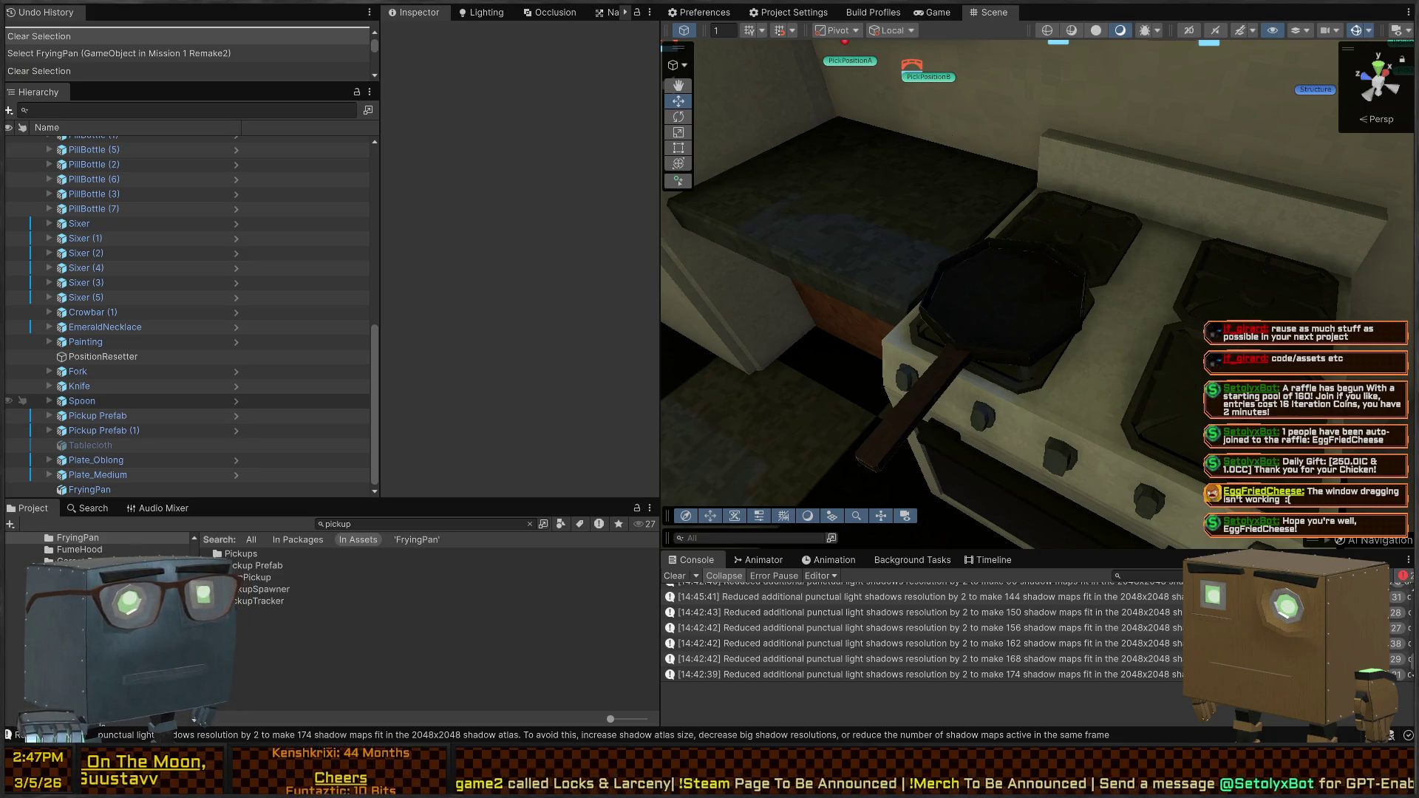
Frame the FryingPan on the stove and drop a Pickup Prefab (2) beside it
mouse_move(819, 260)
mouse_down()
mouse_move(899, 204)
mouse_move(1038, 371)
mouse_up()
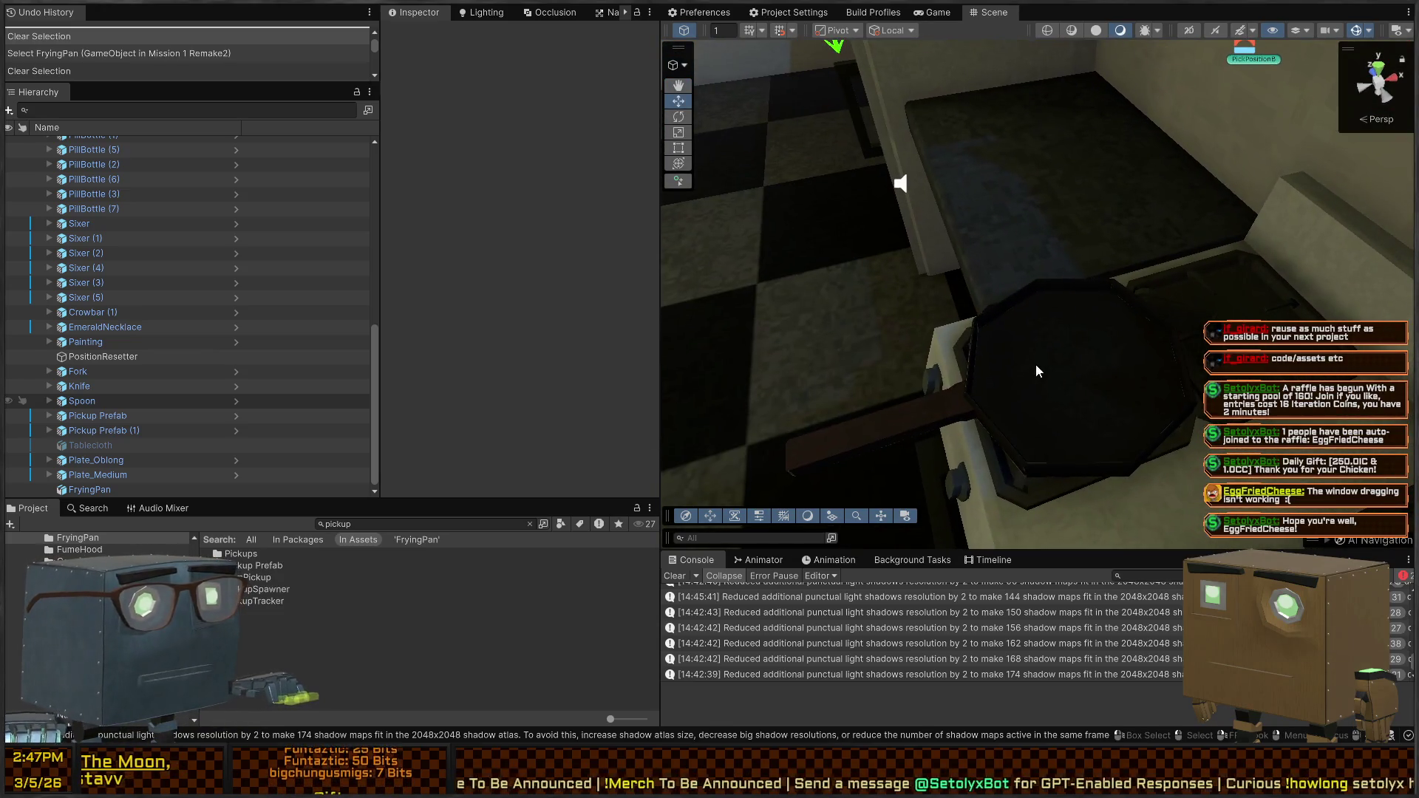
click(1039, 371)
key(f)
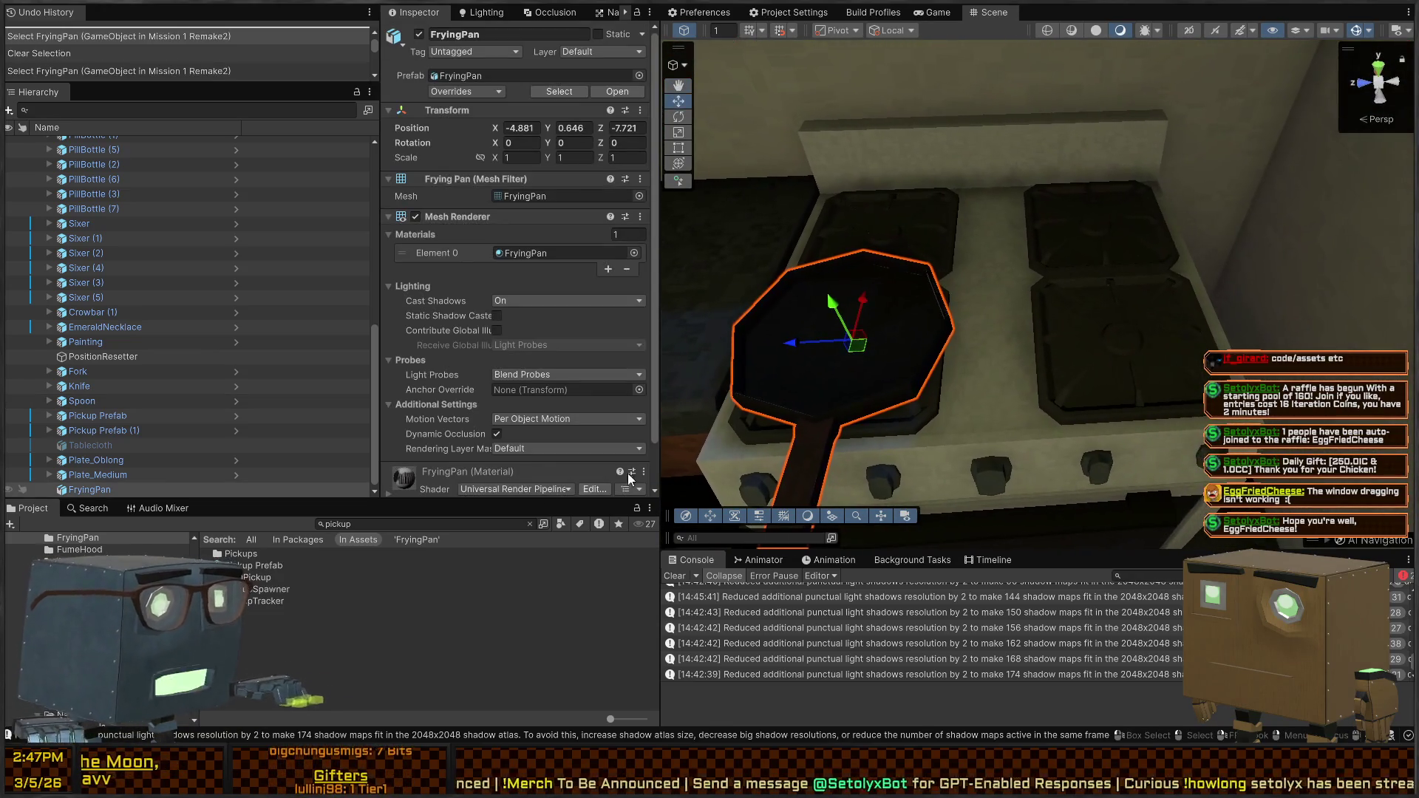
drag(1106, 320, 1108, 325)
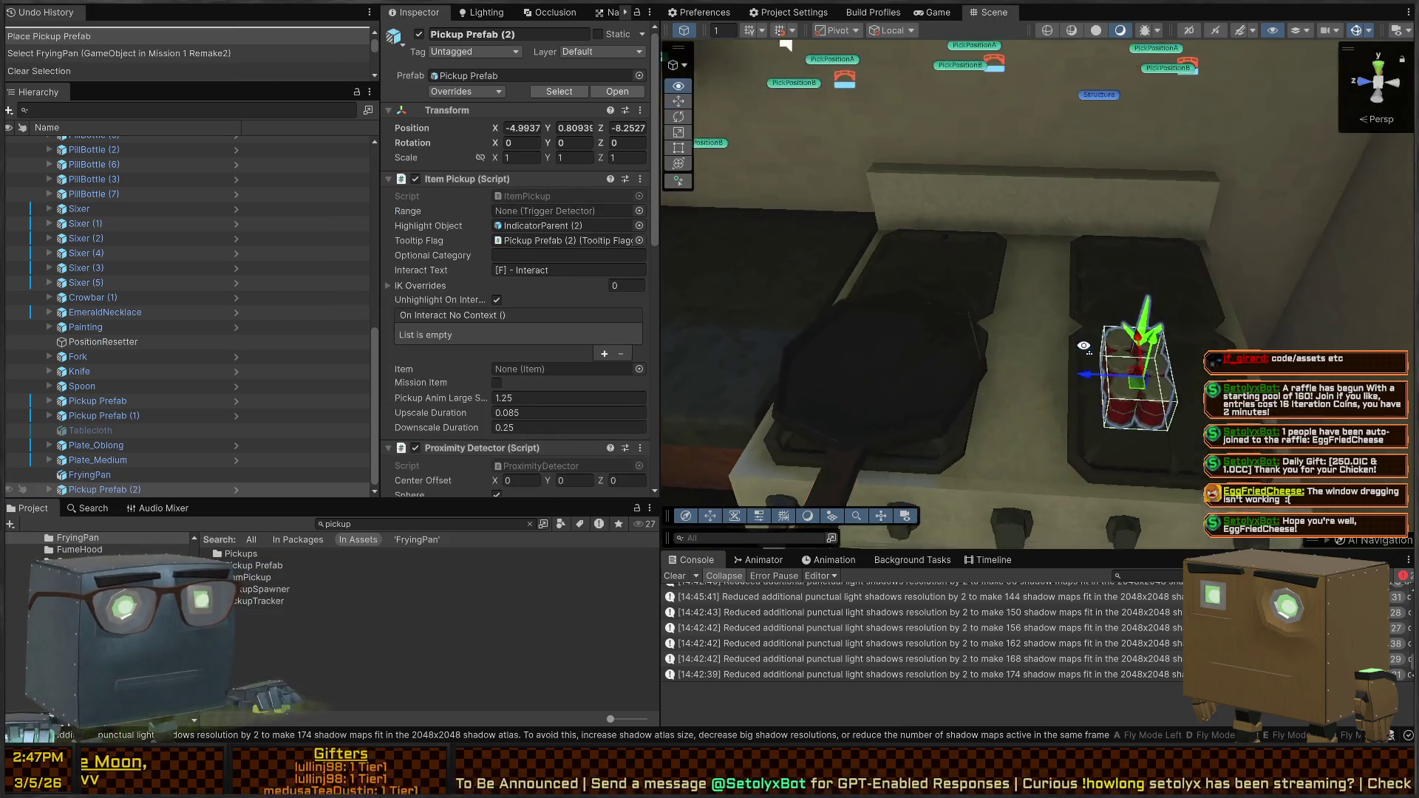
Give Pickup Prefab (2)'s Mesh child the FryingPan mesh and material
key(f)
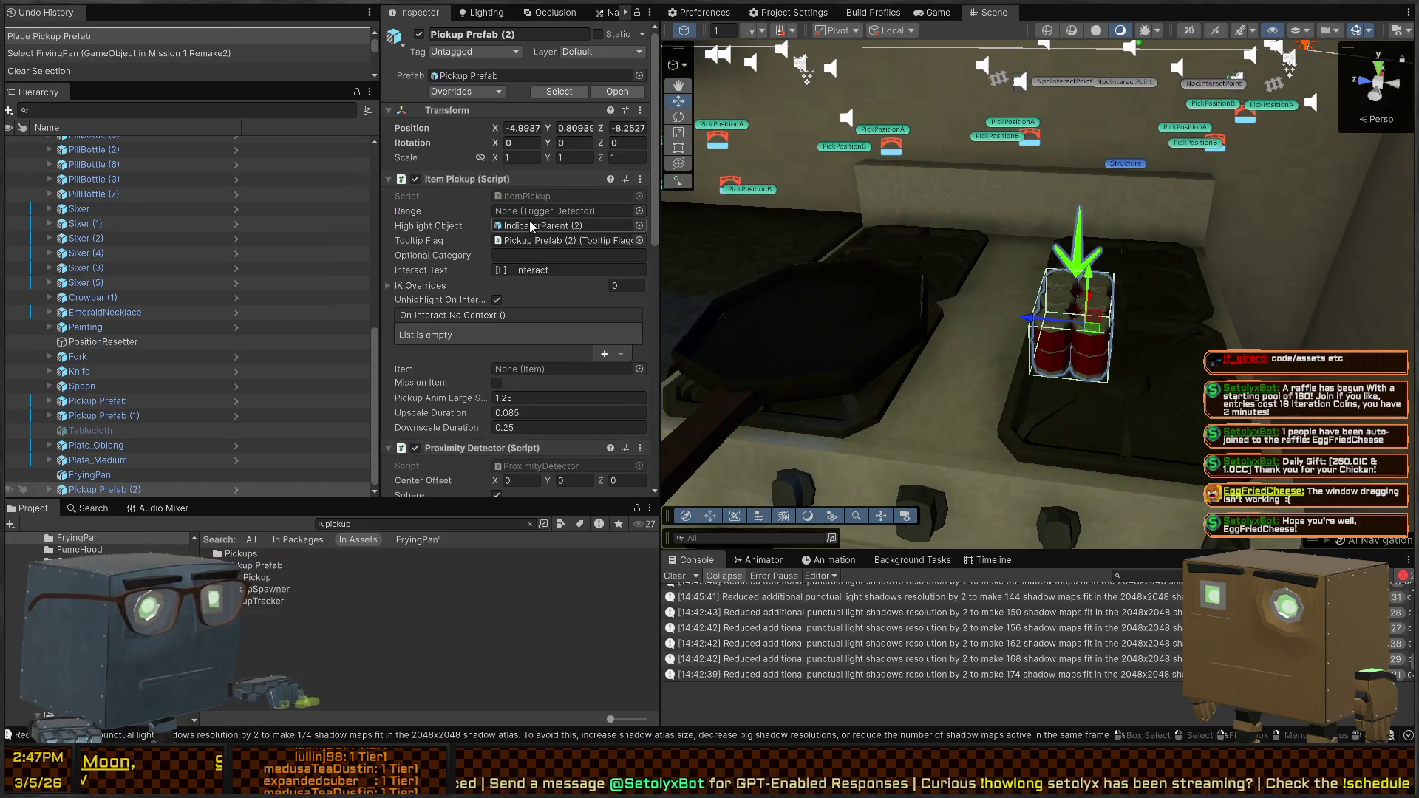
click(49, 490)
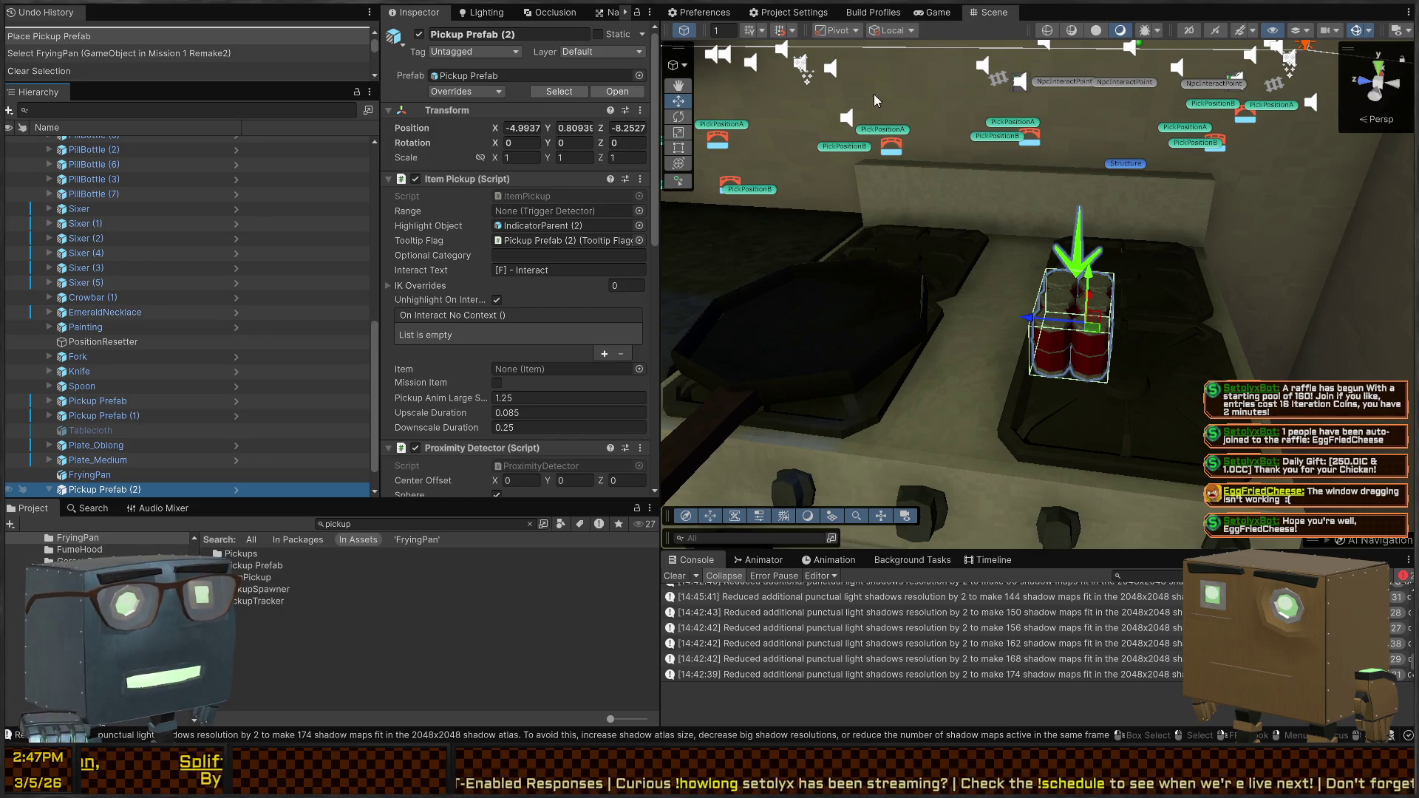
key(f)
scroll(99, 478, down, 2)
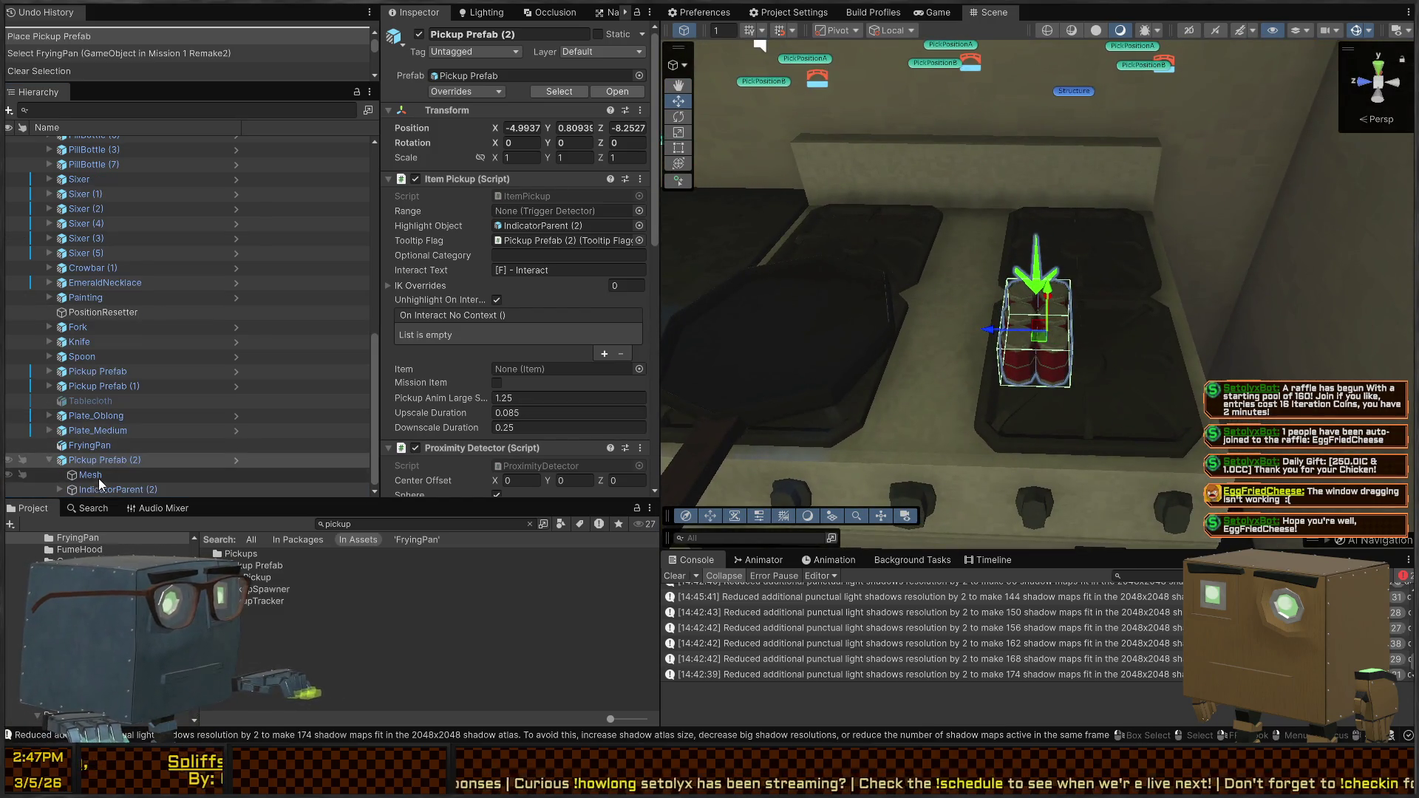
click(77, 476)
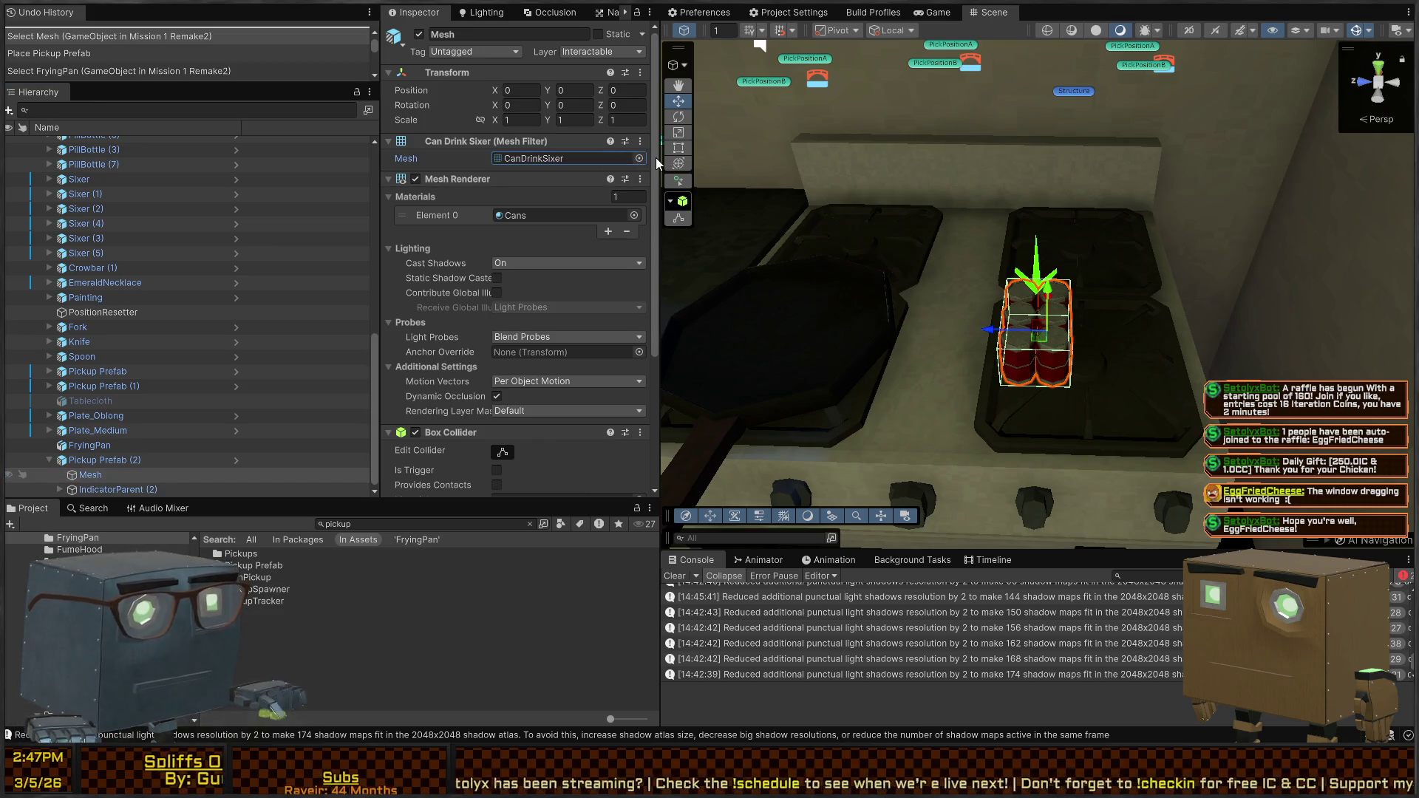
drag(655, 158, 576, 158)
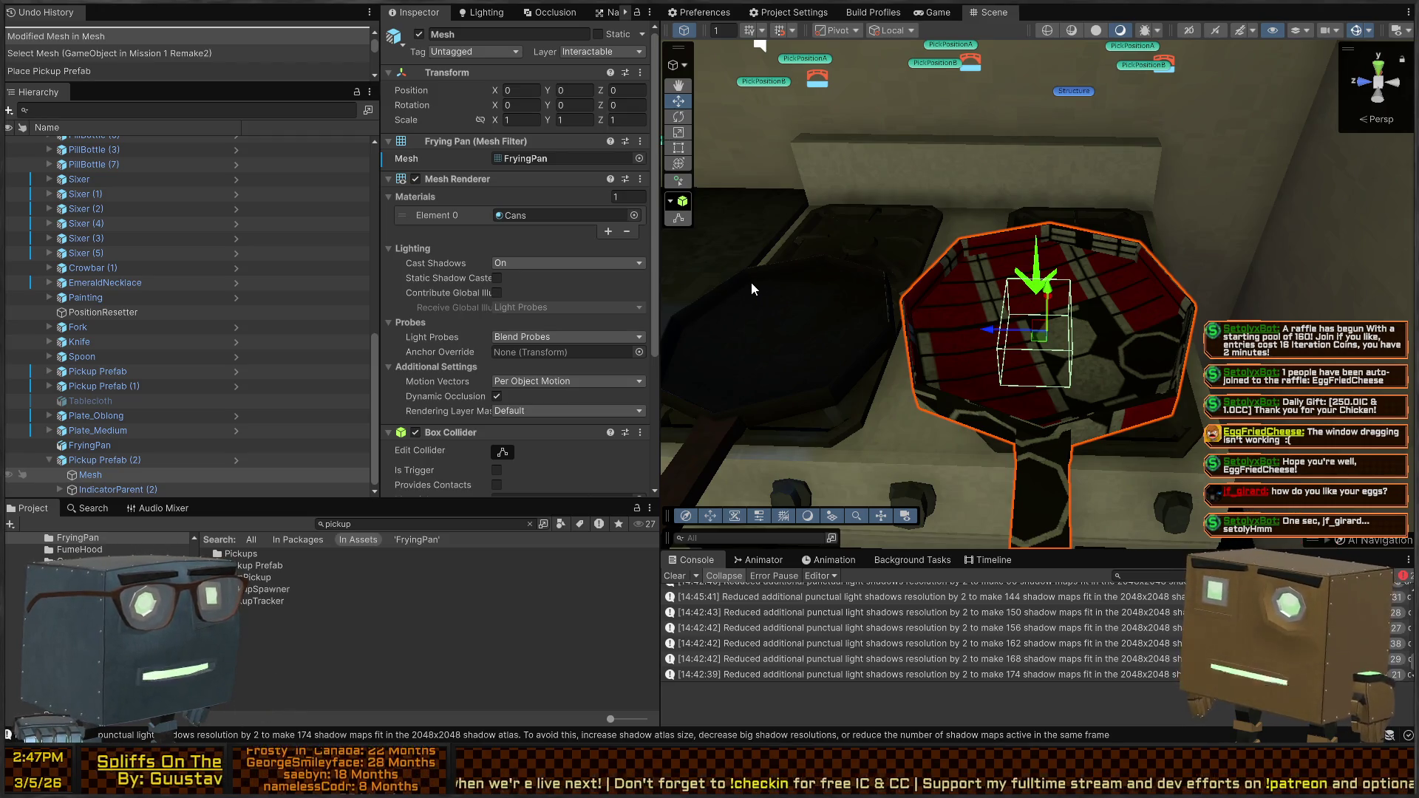
key(w)
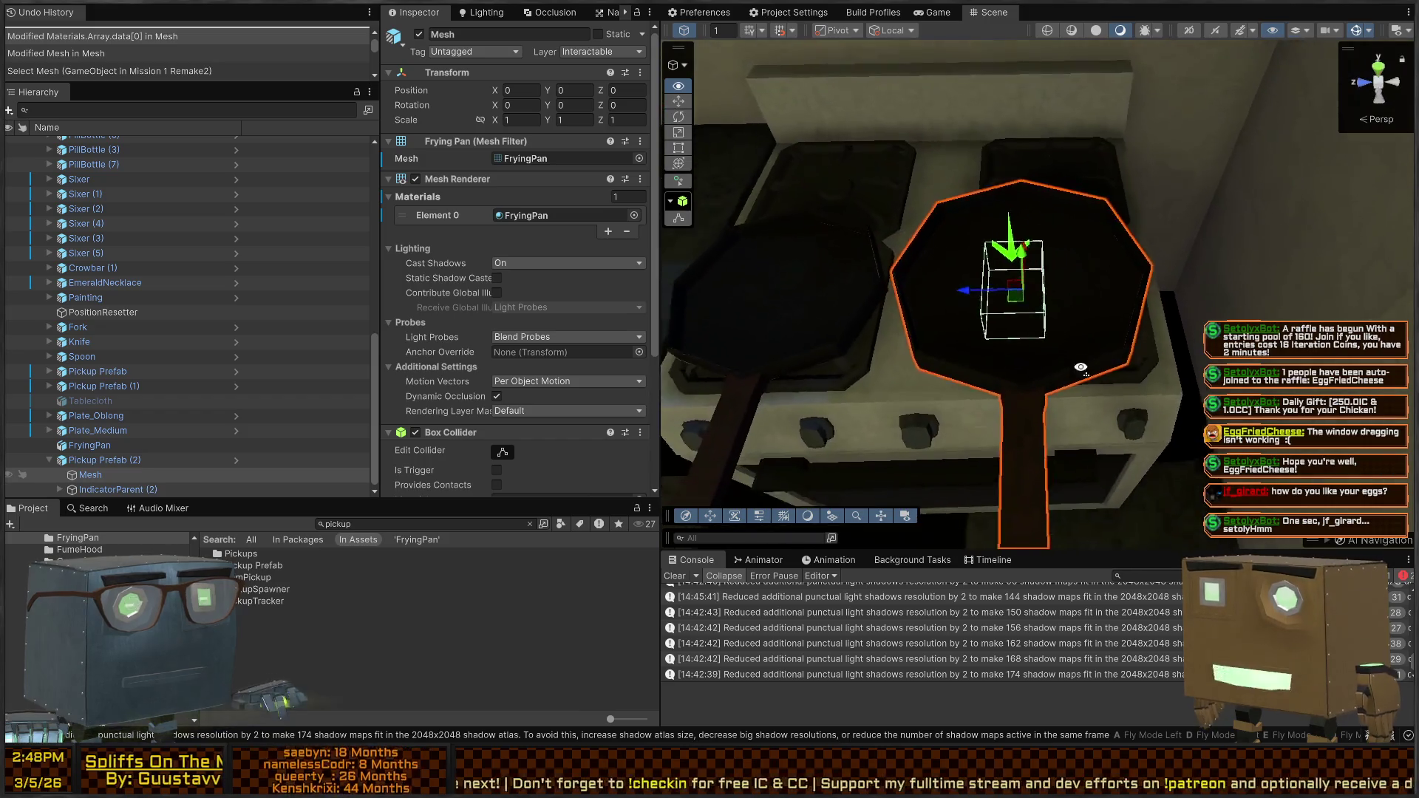
Delete the original FryingPan and move the new pickup into its spot on the stove
click(903, 309)
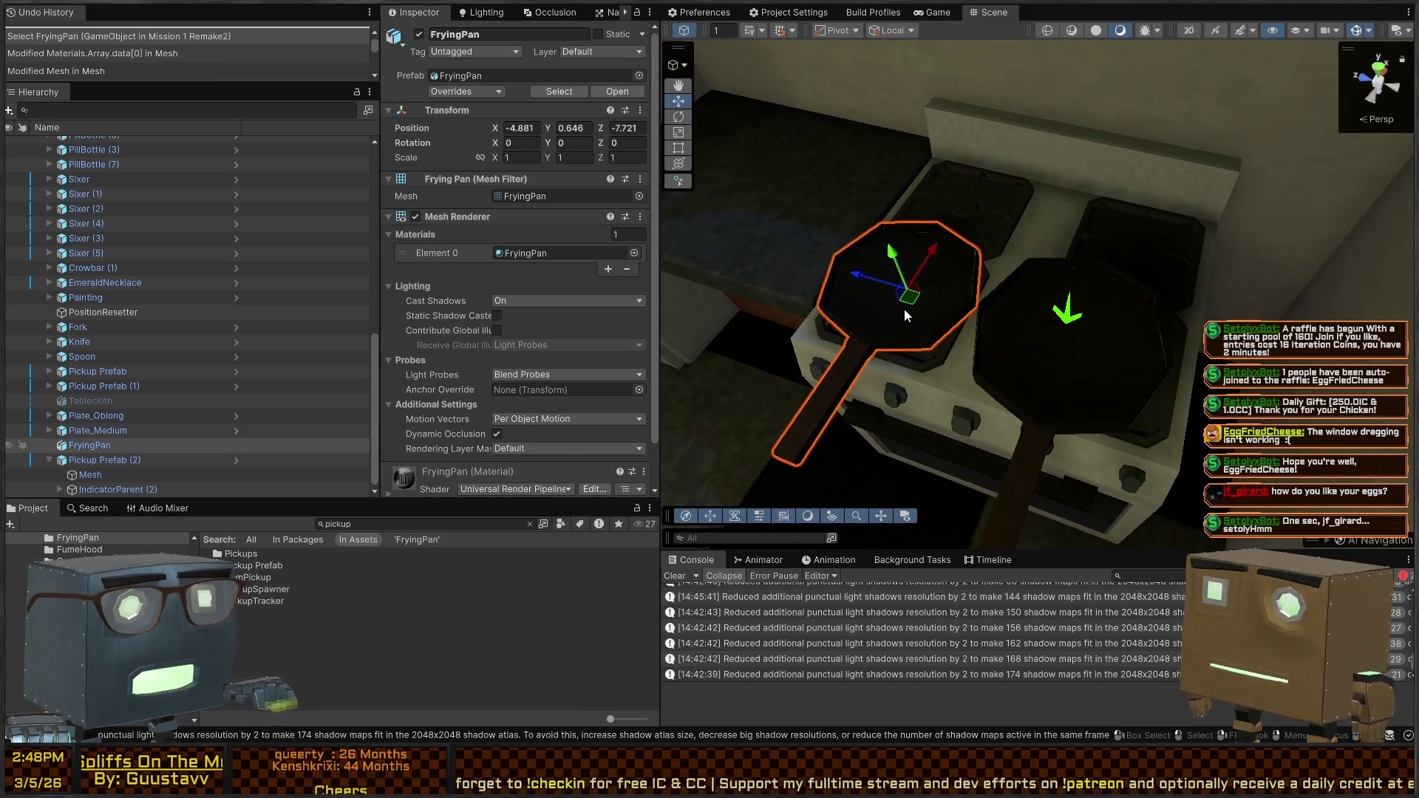
key(Delete)
click(1094, 352)
mouse_move(932, 294)
mouse_down()
mouse_move(1031, 353)
mouse_move(957, 360)
mouse_up()
key(w)
key(w)
key(s)
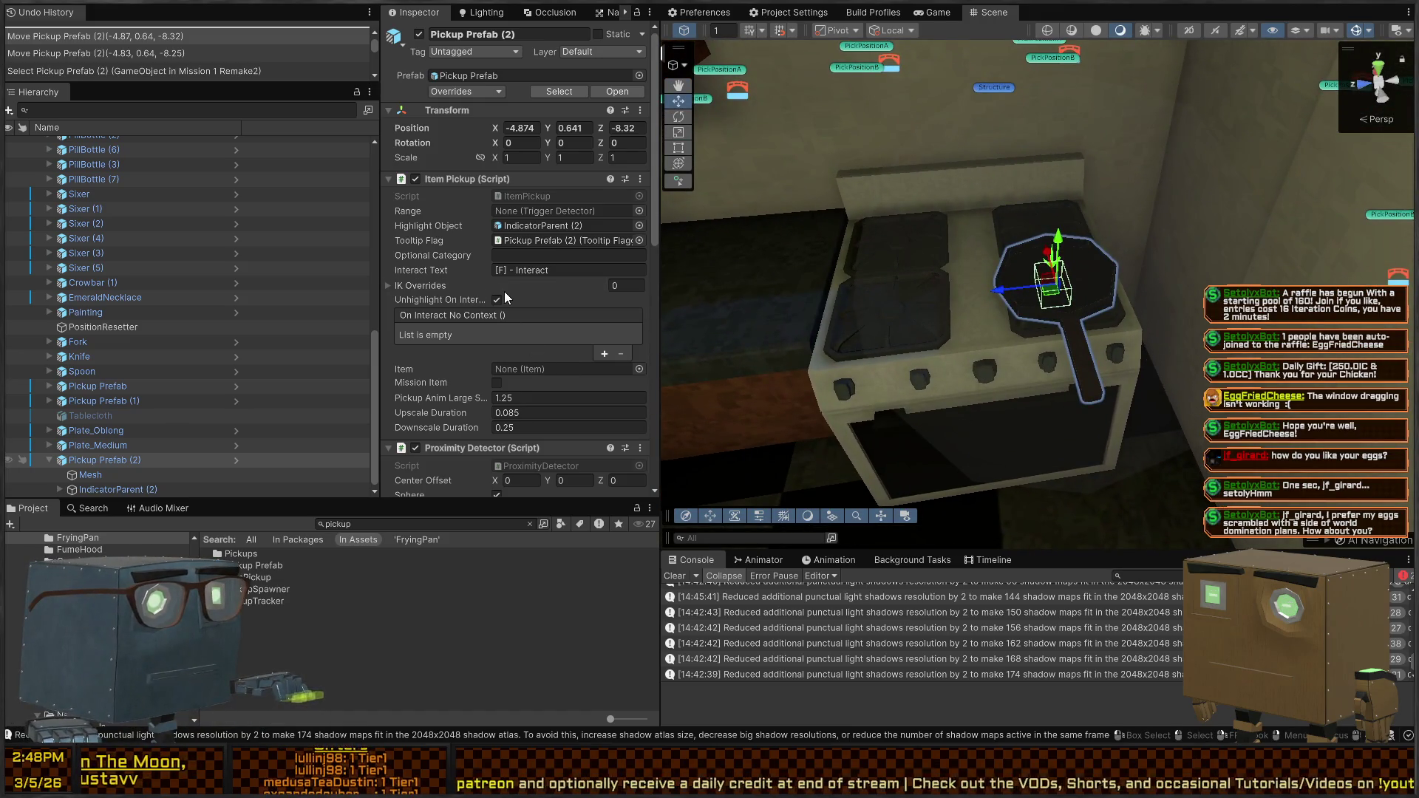
Raise the Proximity Detector Sphere Radius from 1.18 to 1.3
scroll(443, 310, down, 5)
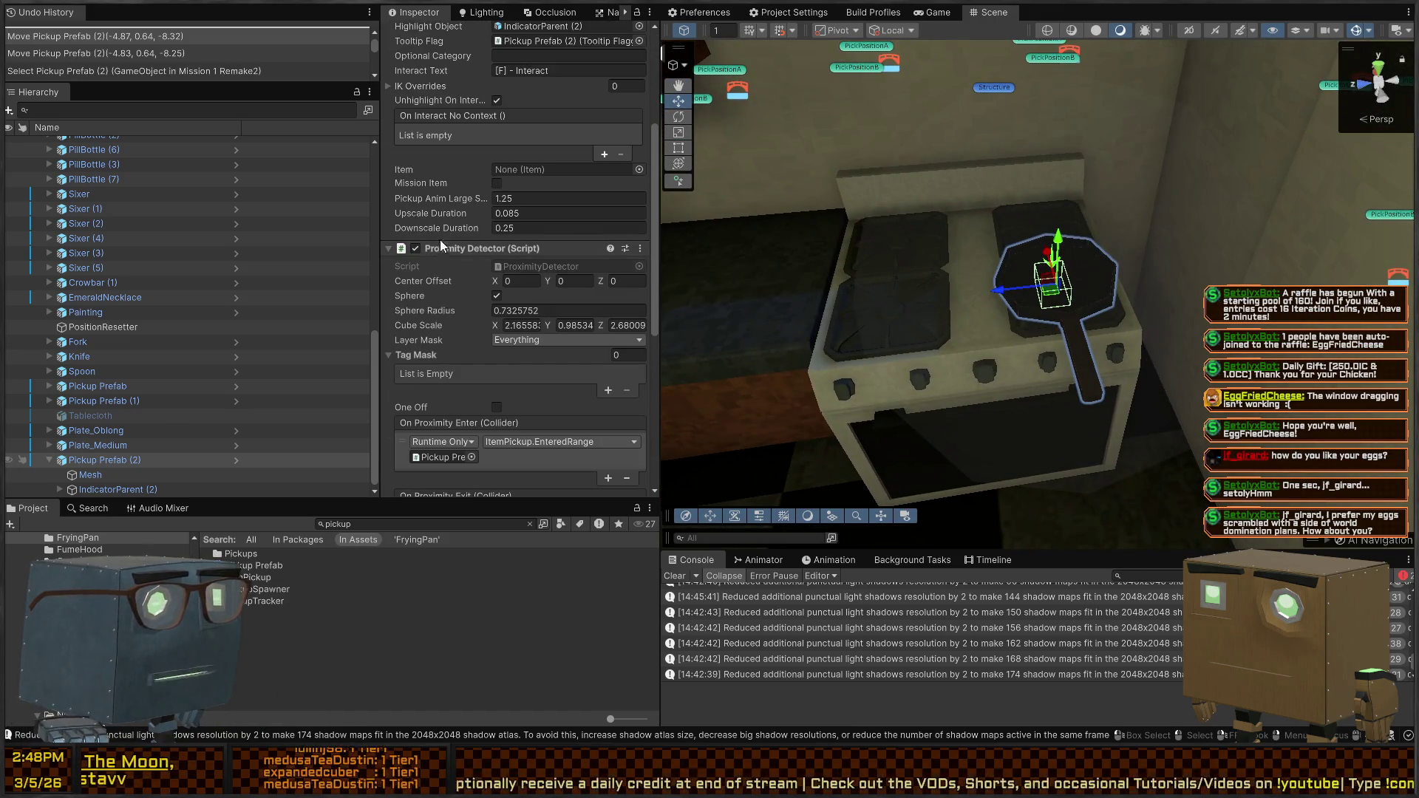
drag(453, 320, 436, 313)
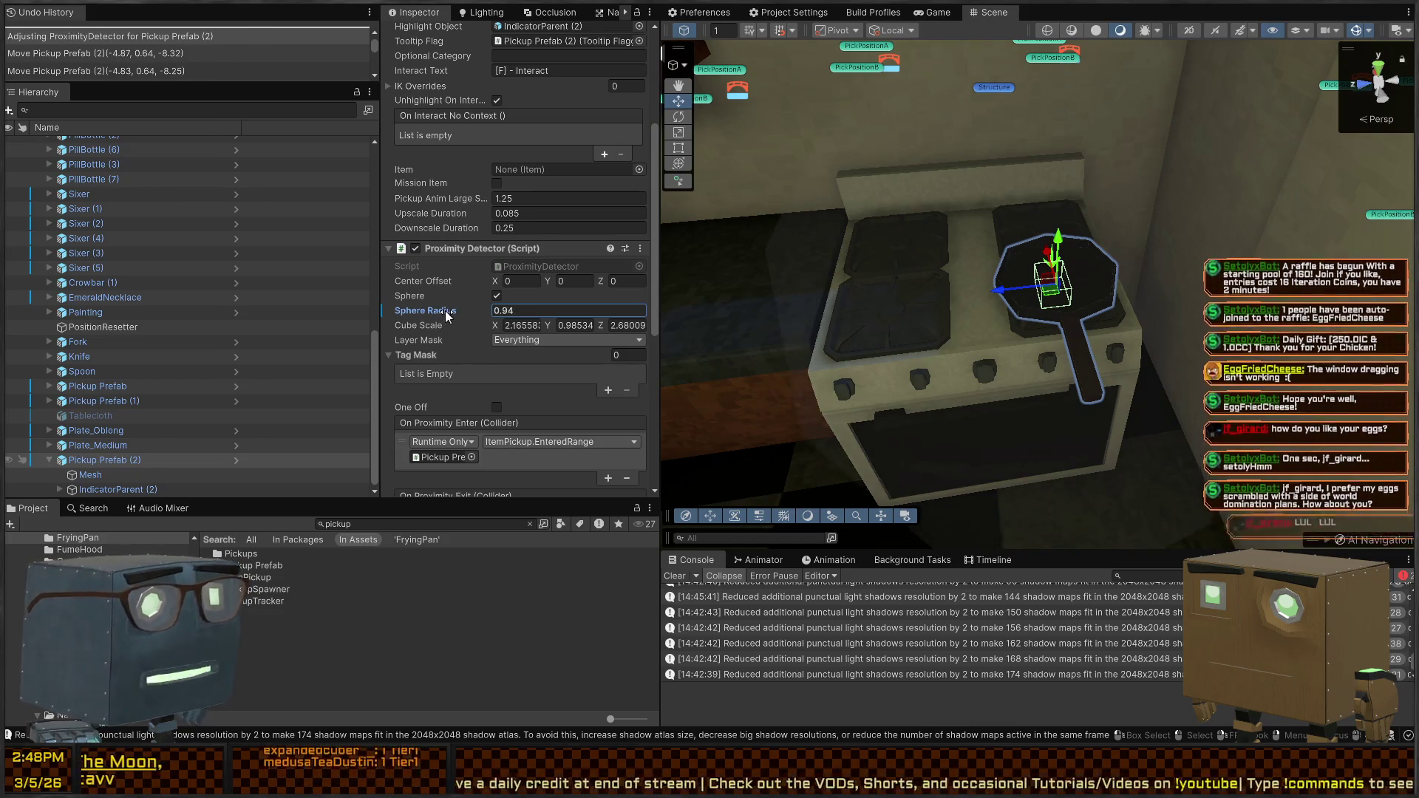
drag(682, 303, 681, 264)
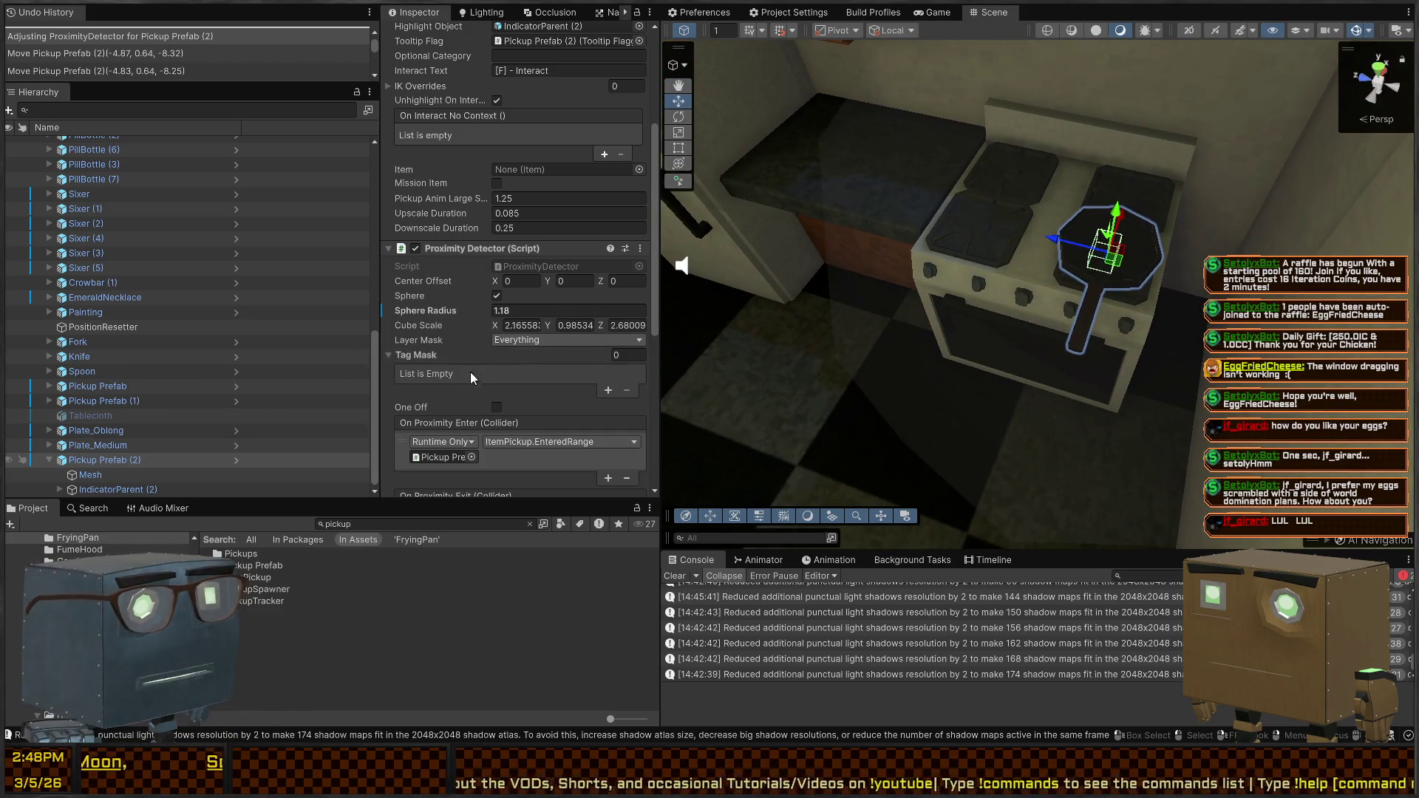
drag(426, 313, 433, 312)
drag(1020, 310, 1043, 288)
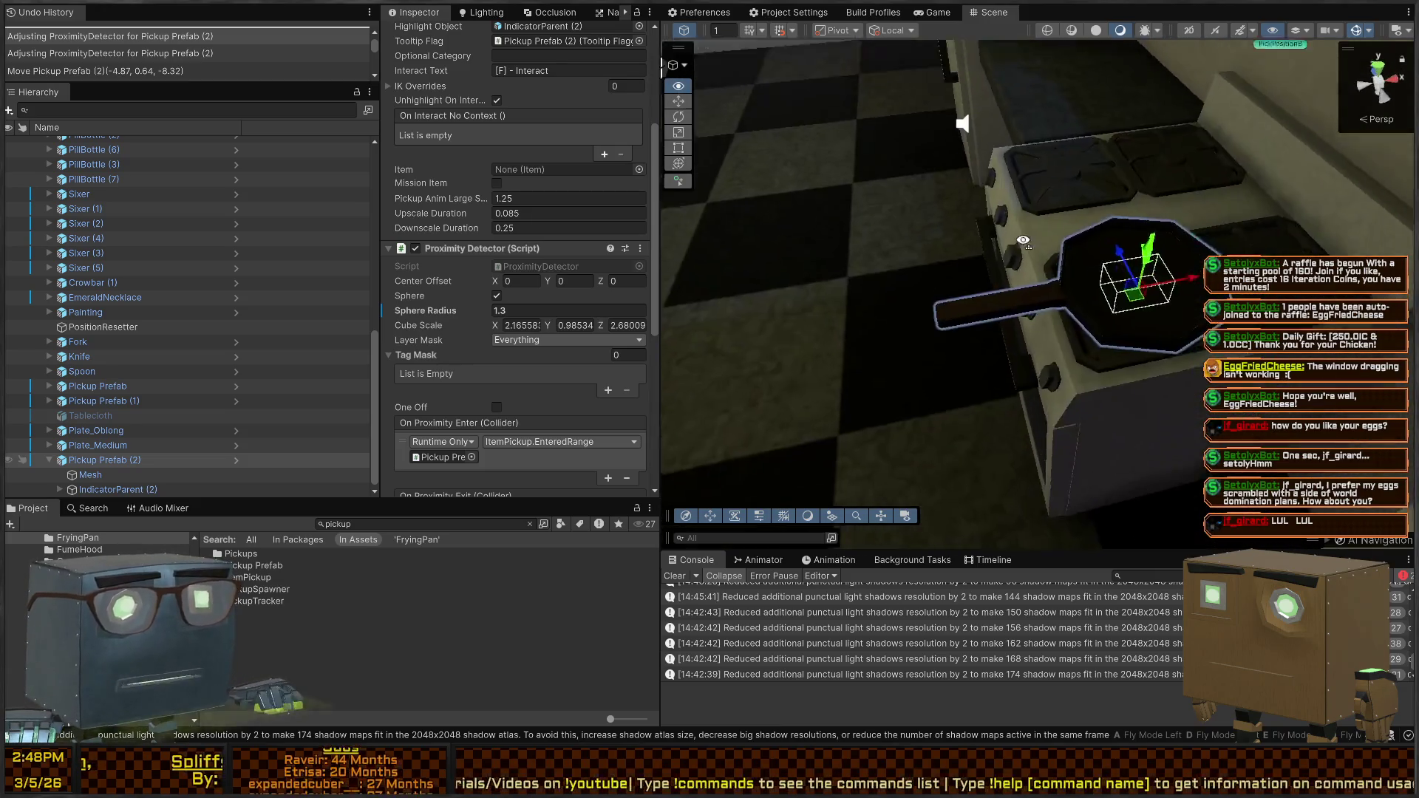
drag(22, 229, 1186, 270)
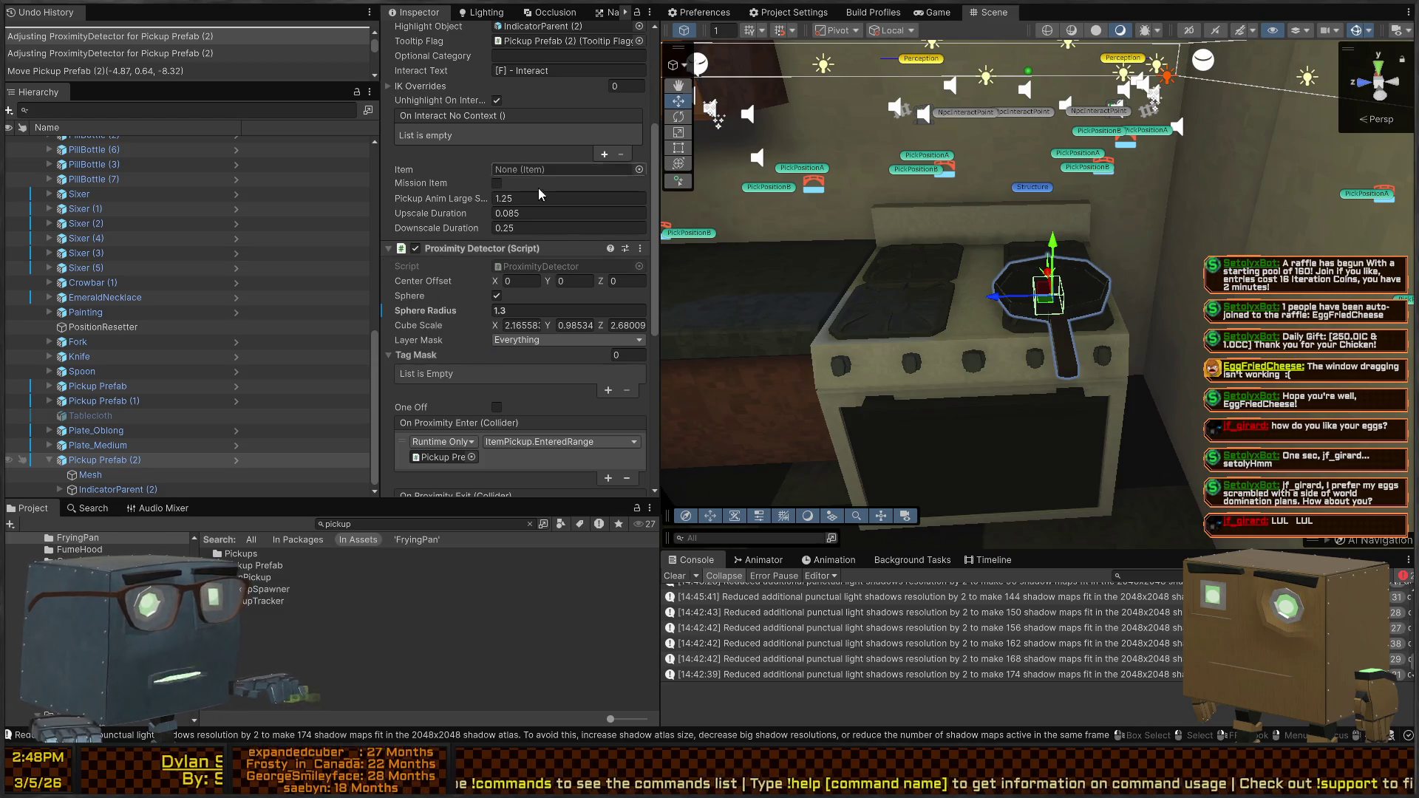
scroll(539, 214, up, 3)
click(642, 290)
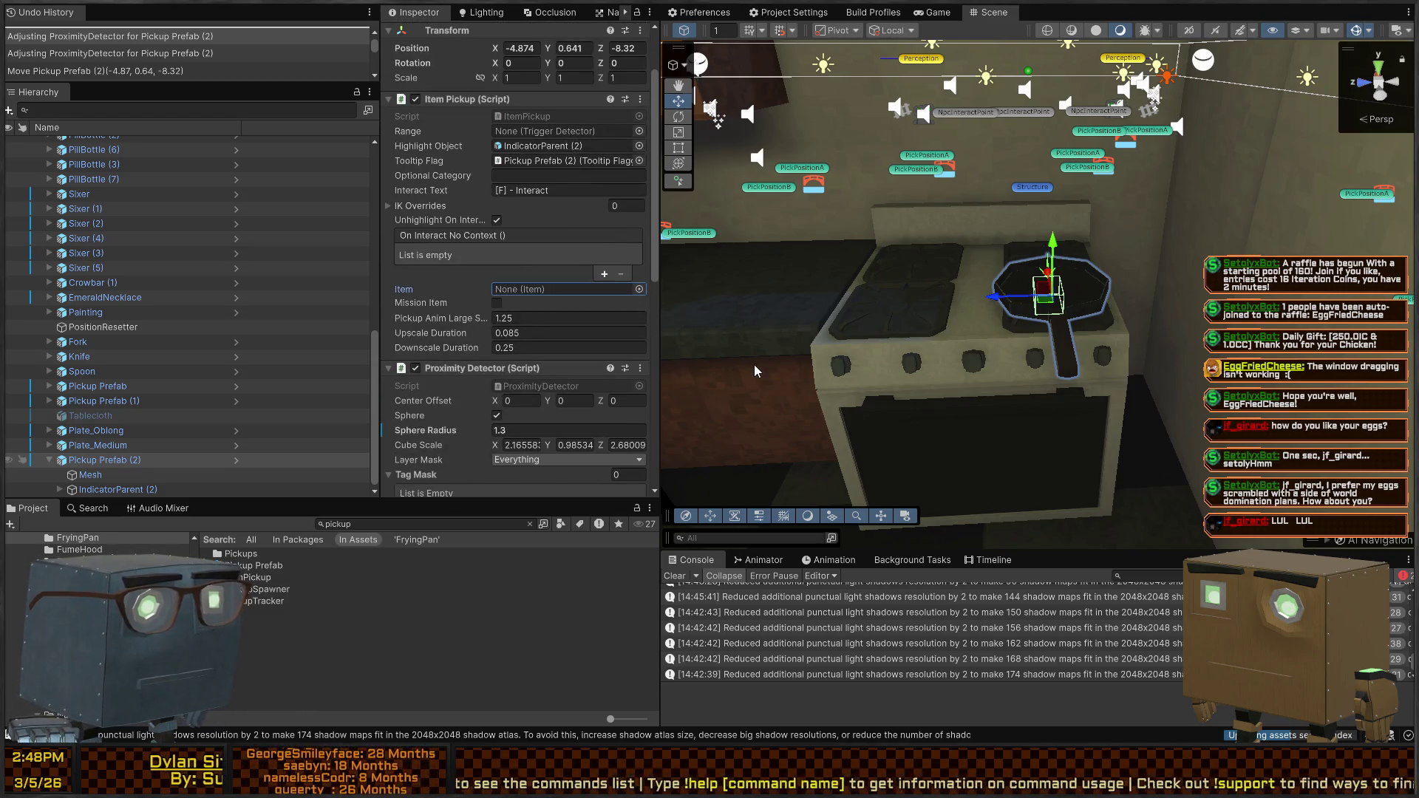
Link the pan pickup to Book_A, then duplicate Book_A as a Frying Pan item labelled Frying Pan
click(541, 290)
click(246, 555)
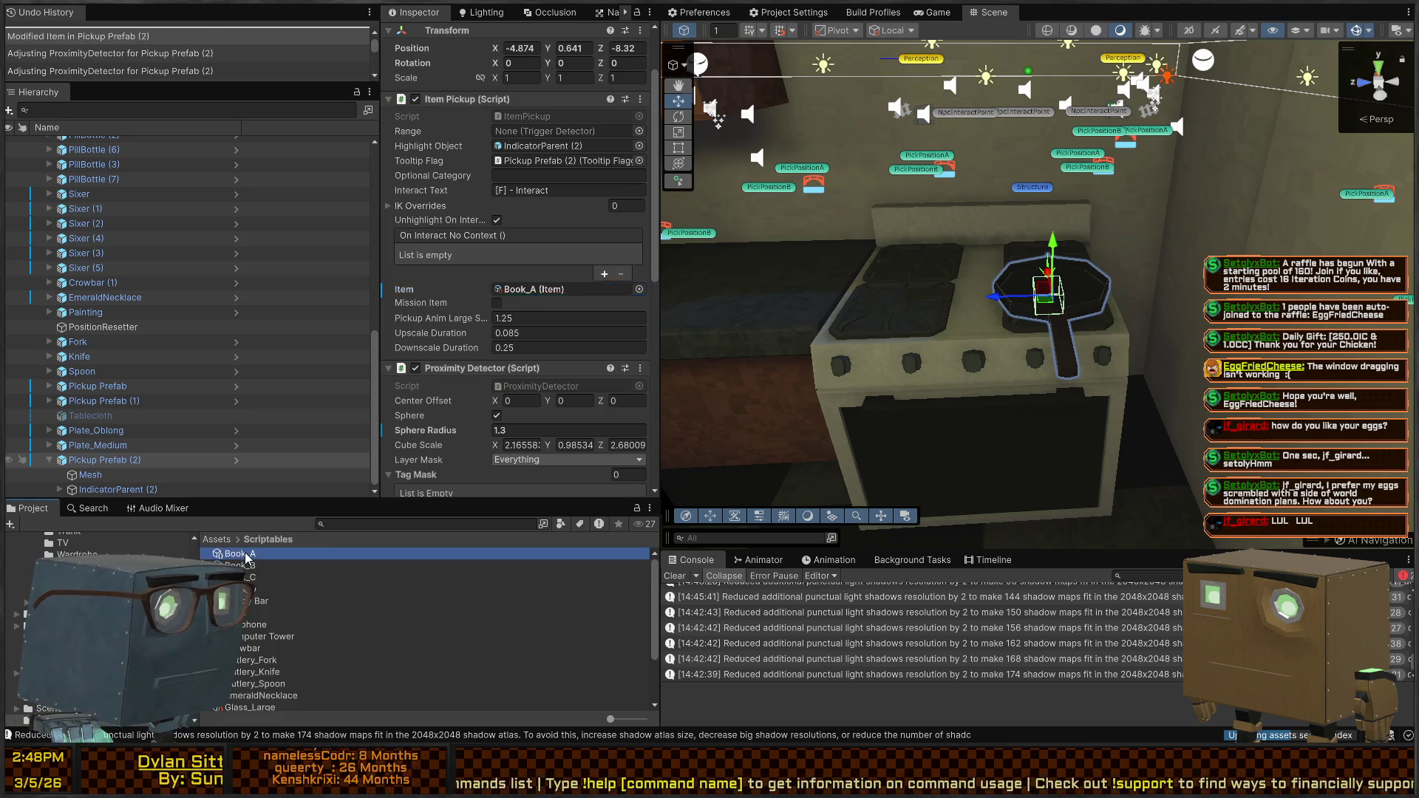
click(246, 555)
key(ctrl+d)
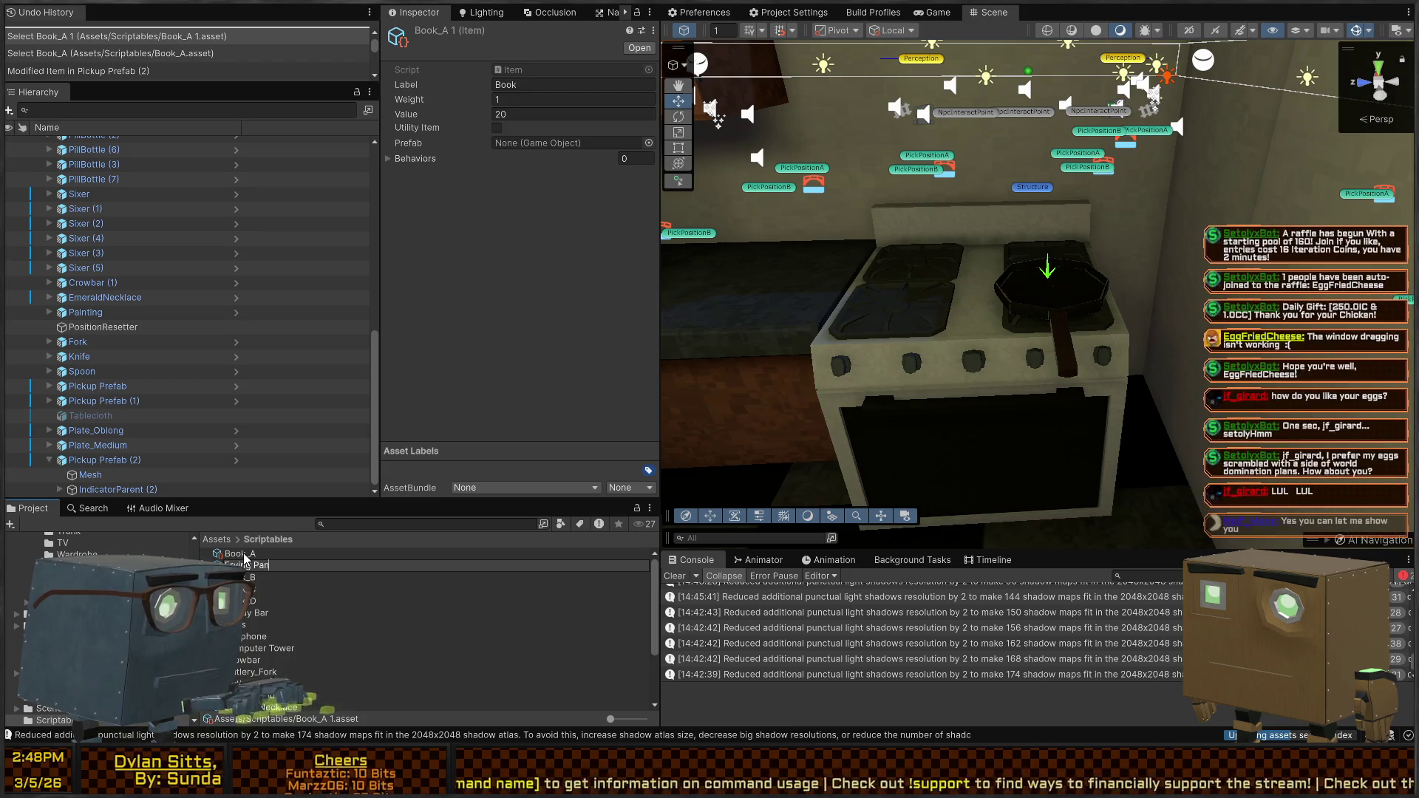
text(an)
key(Return)
click(560, 90)
text(Frying Pan)
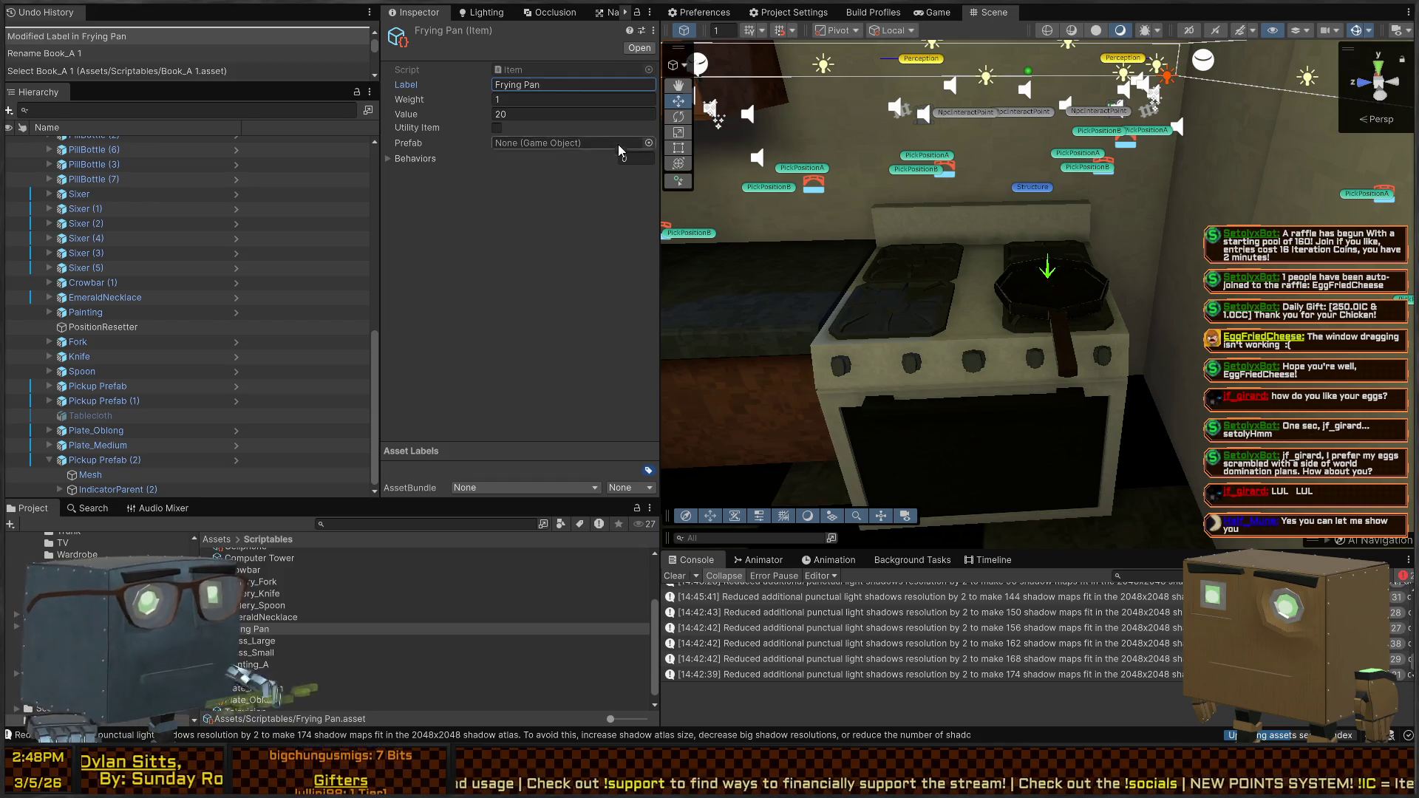
Select the frying pan pickup's Mesh child object
click(1013, 320)
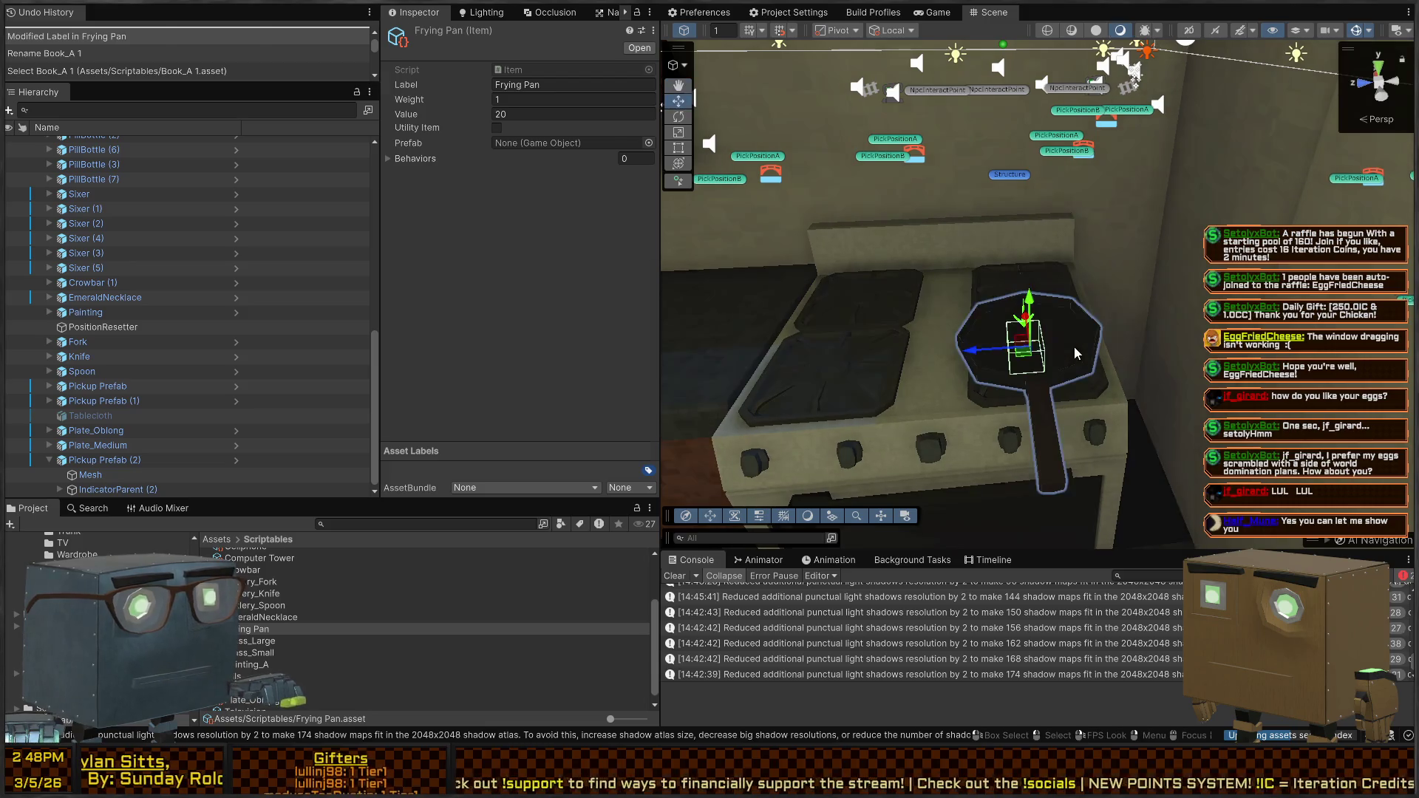
scroll(441, 348, down, 5)
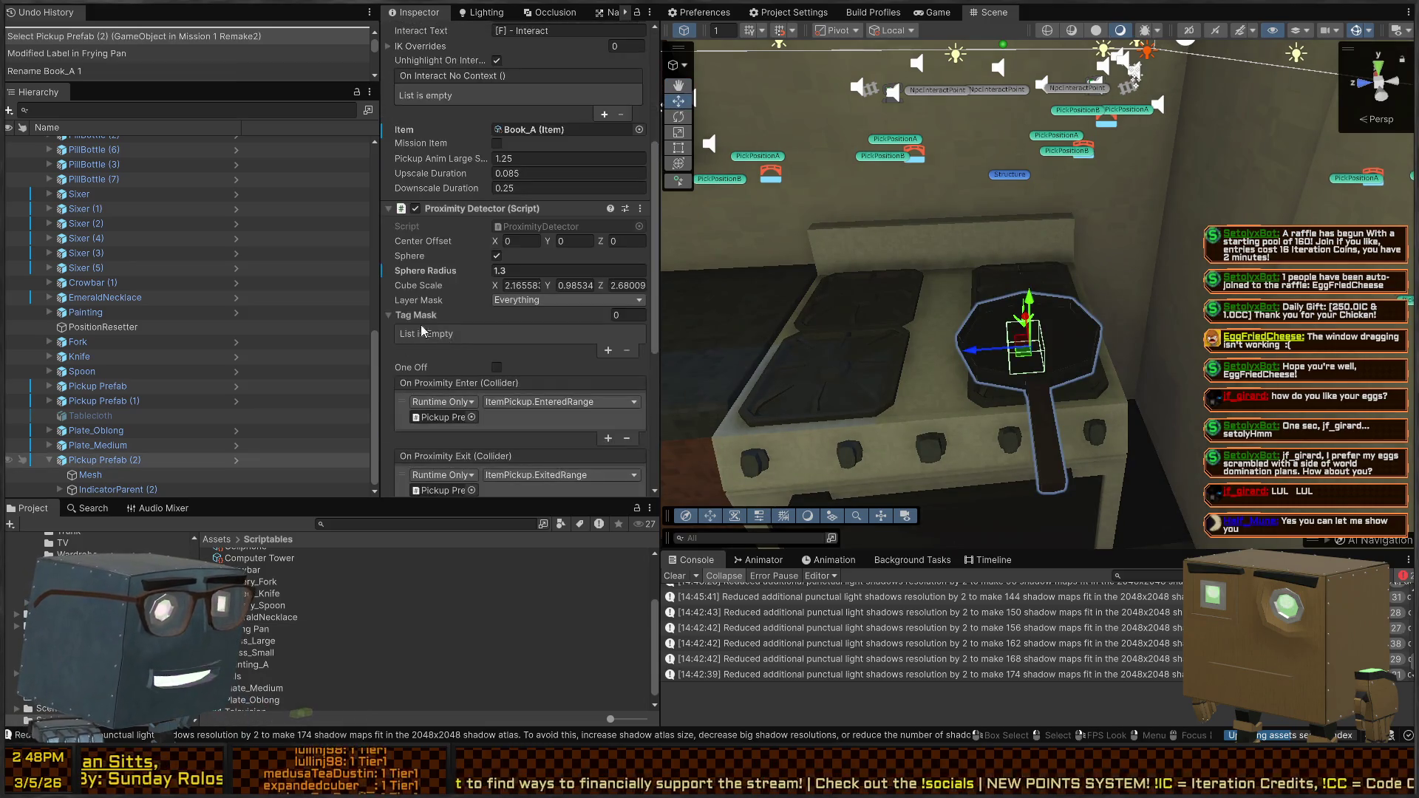
click(118, 479)
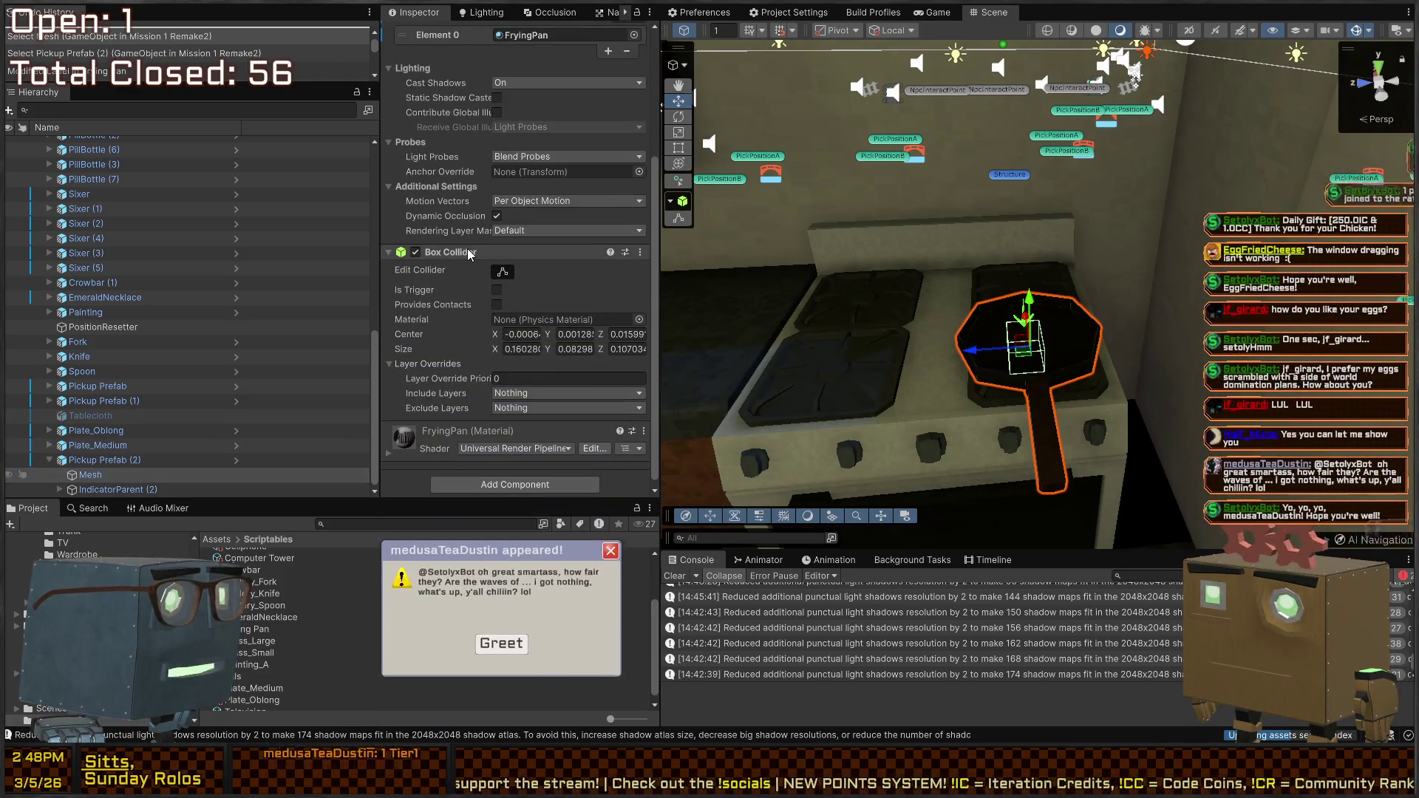
Reset the pan Mesh's Box Collider so it fits the frying pan
right_click(535, 252)
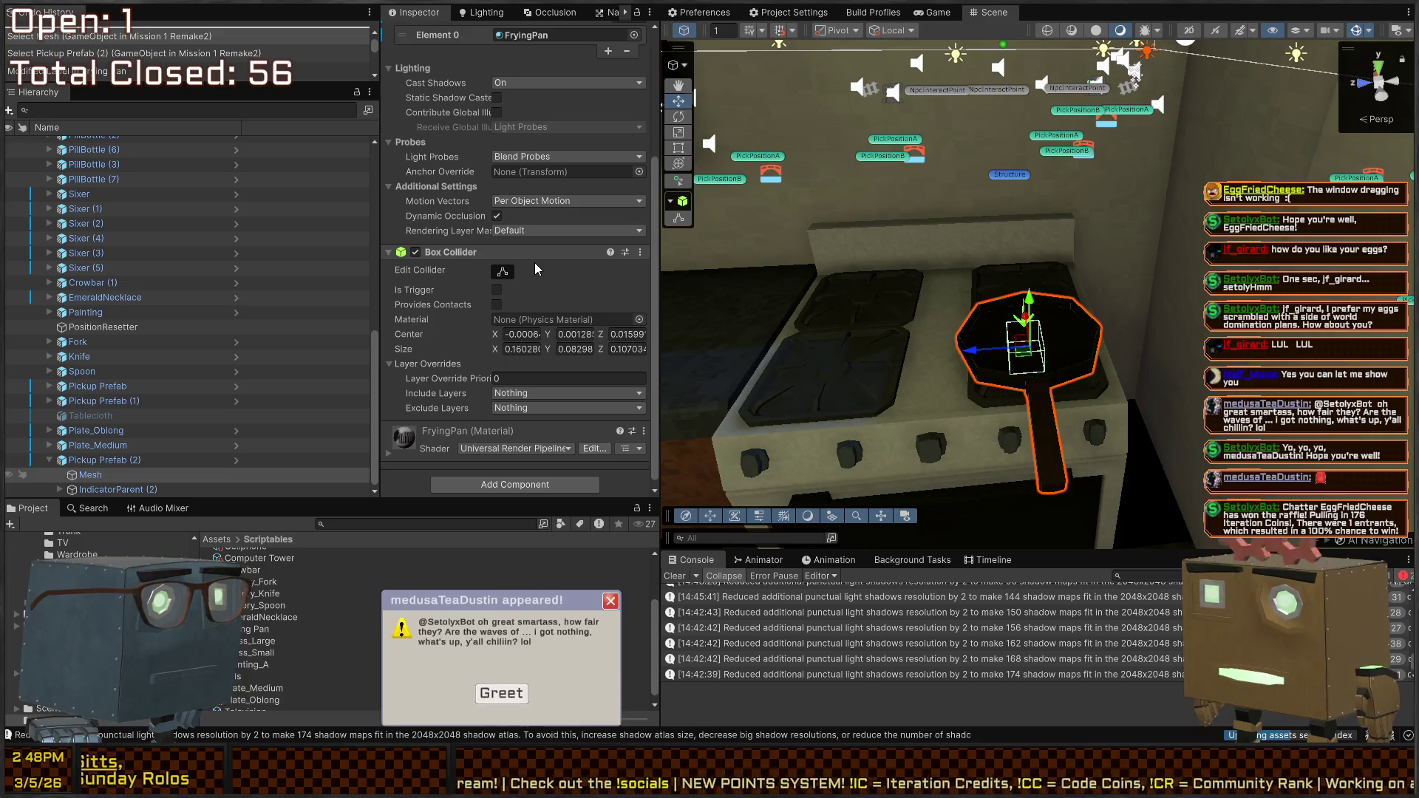
click(535, 260)
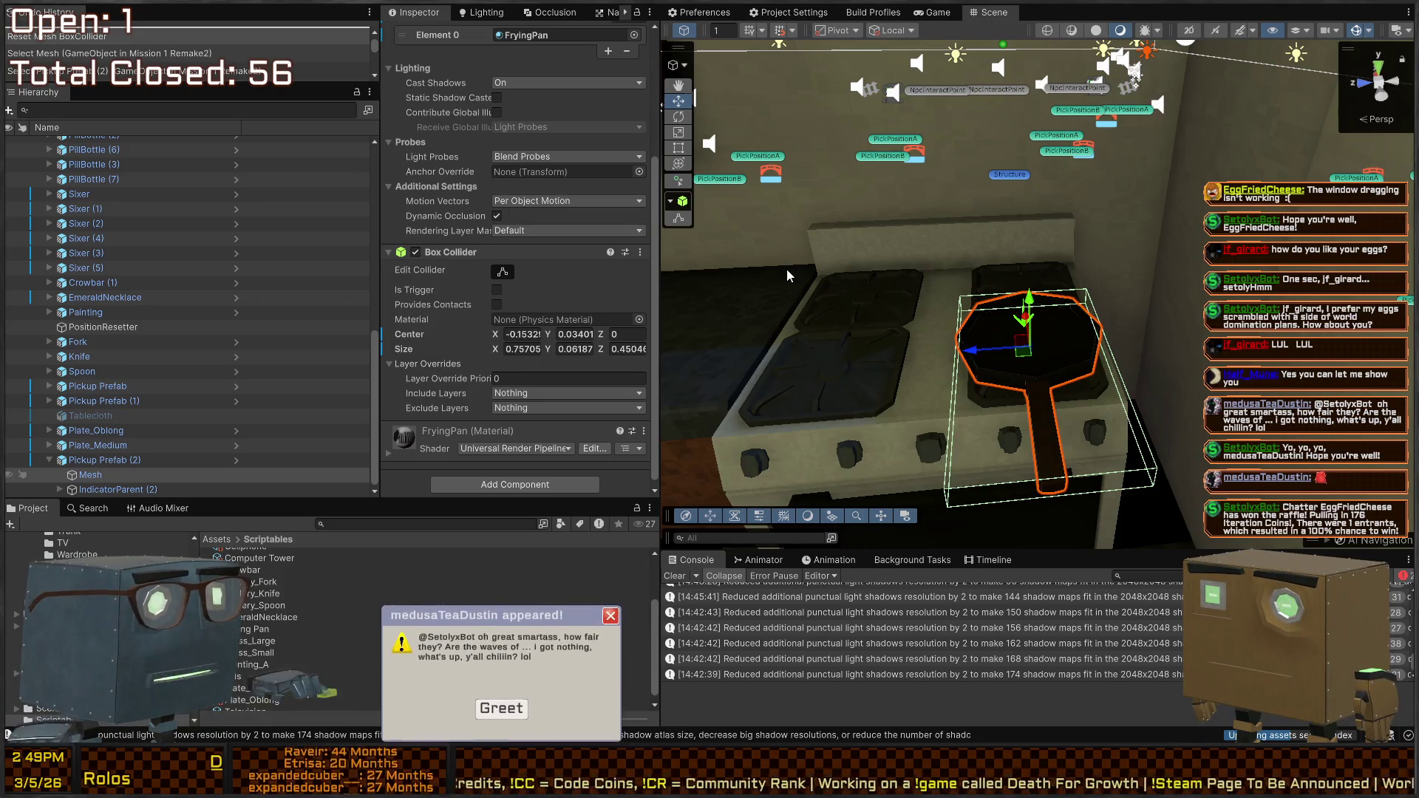
click(500, 710)
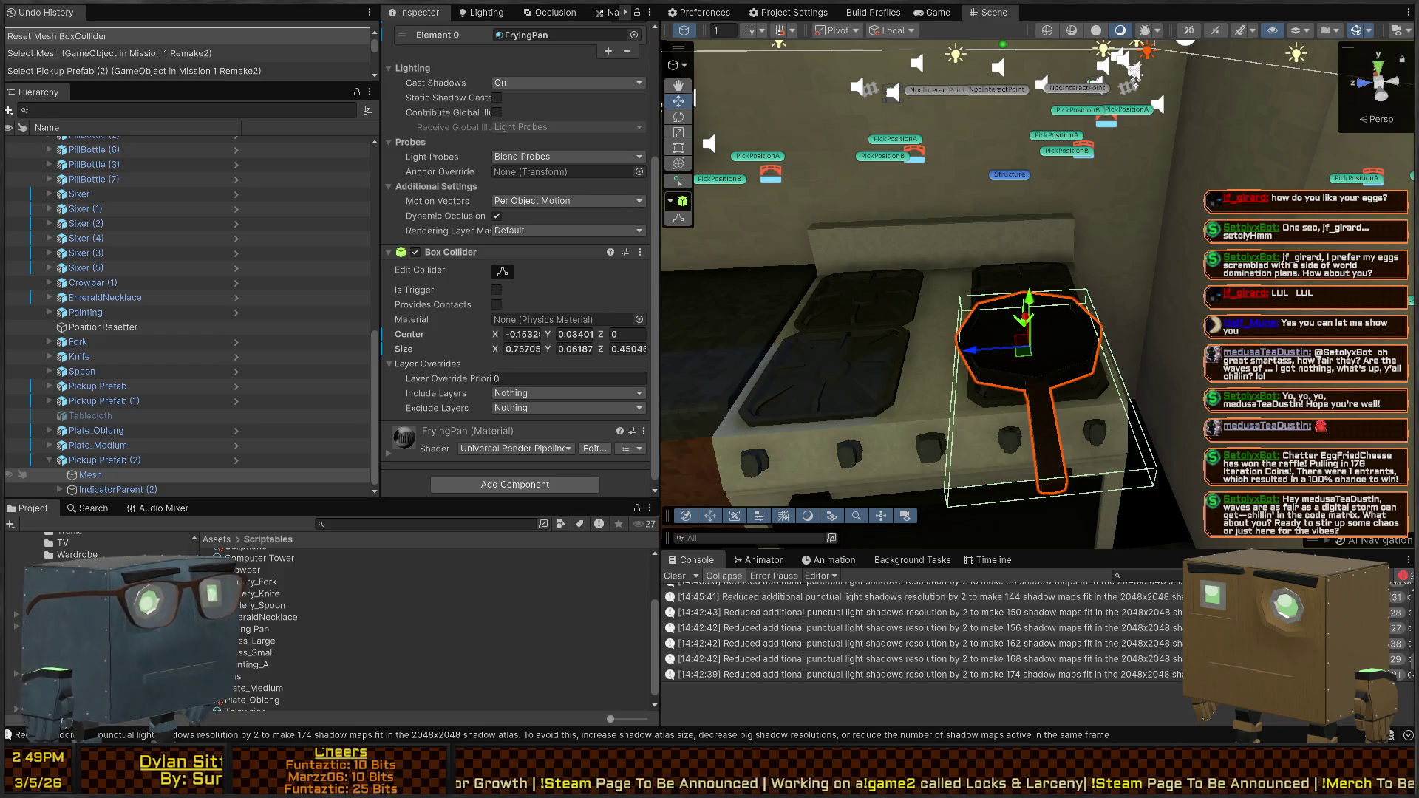
mouse_move(1134, 70)
mouse_down()
mouse_move(1197, 200)
mouse_move(976, 178)
mouse_up()
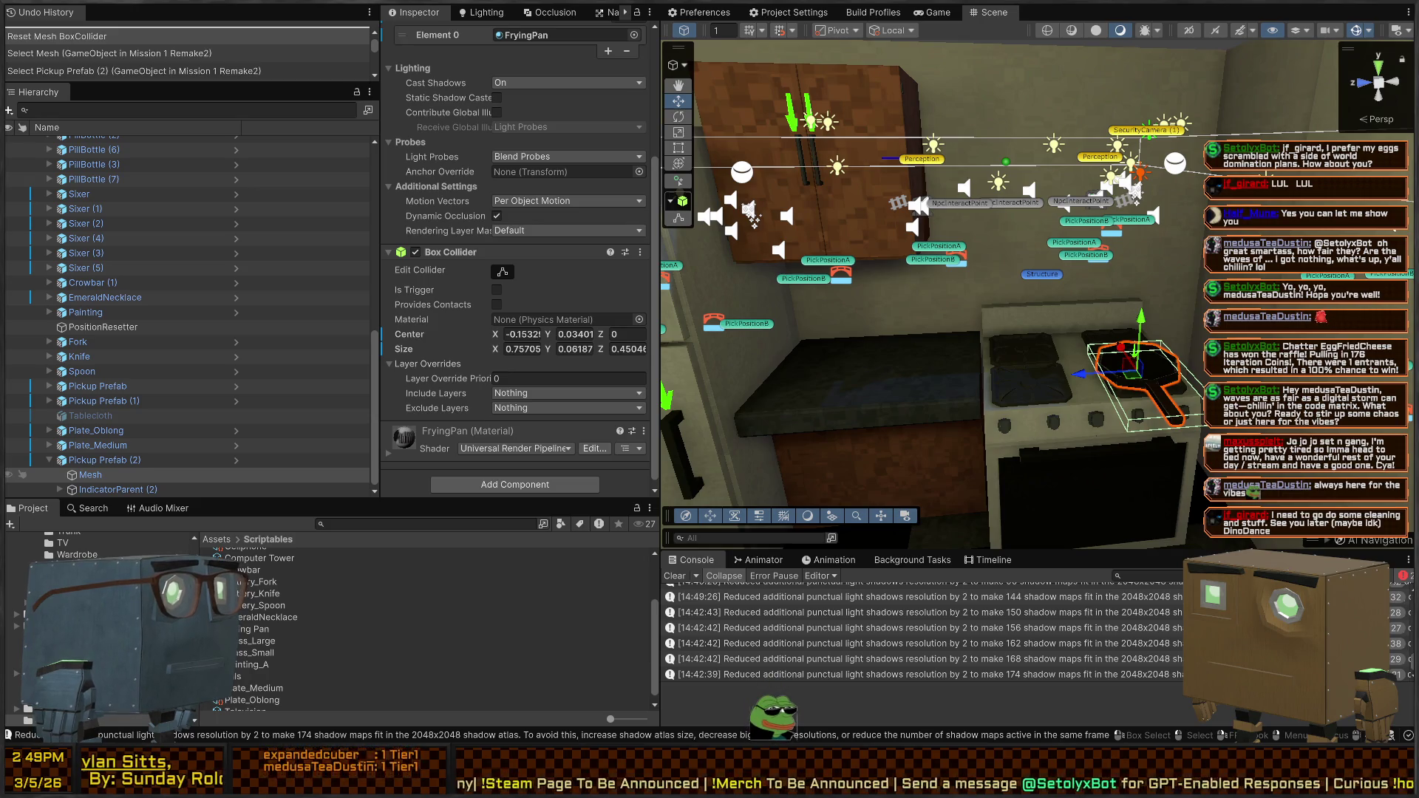
Pull the Box Collider's end back off the pan handle
mouse_move(931, 210)
mouse_down()
mouse_move(897, 417)
mouse_move(913, 422)
mouse_up()
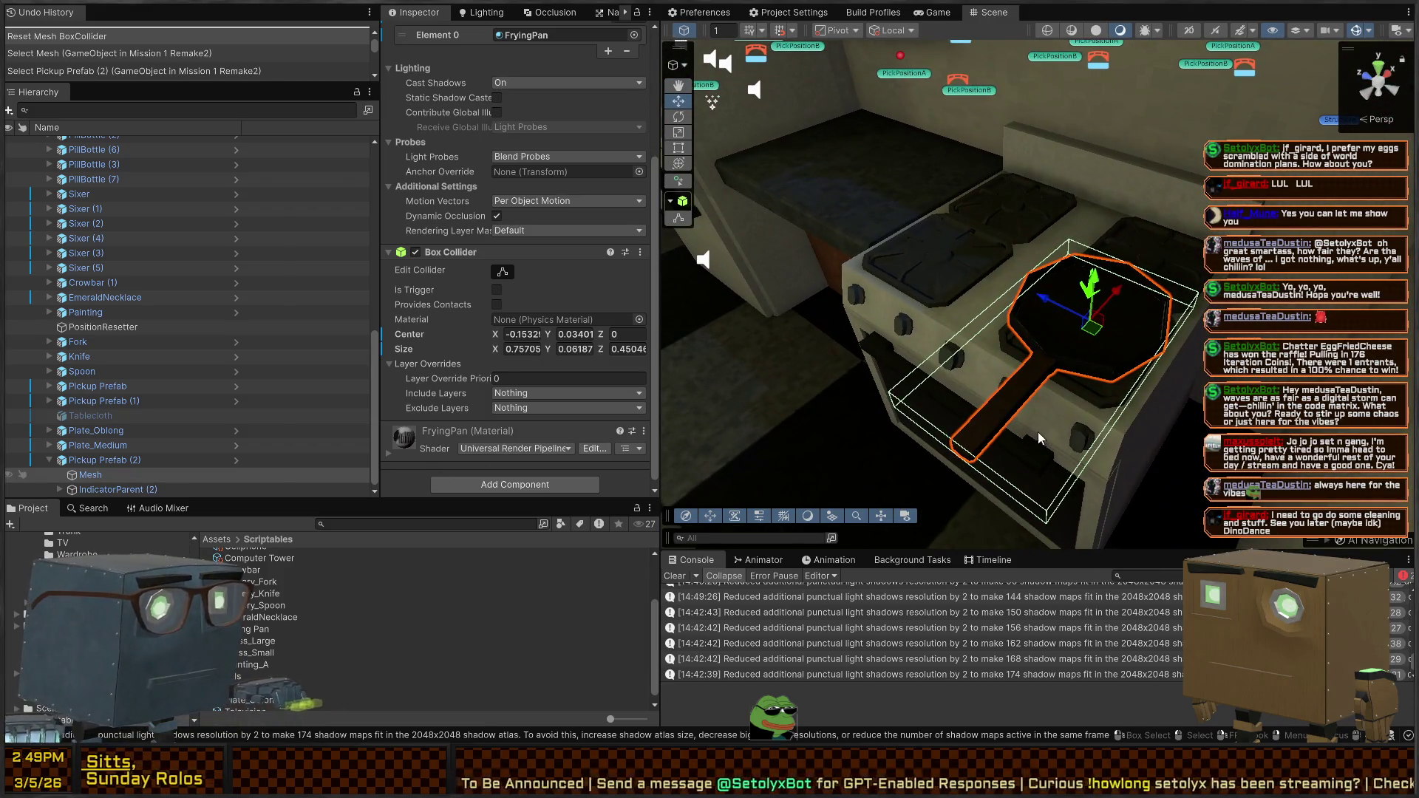
mouse_move(963, 457)
mouse_down()
mouse_move(1052, 377)
mouse_move(1027, 403)
mouse_move(1044, 364)
mouse_up()
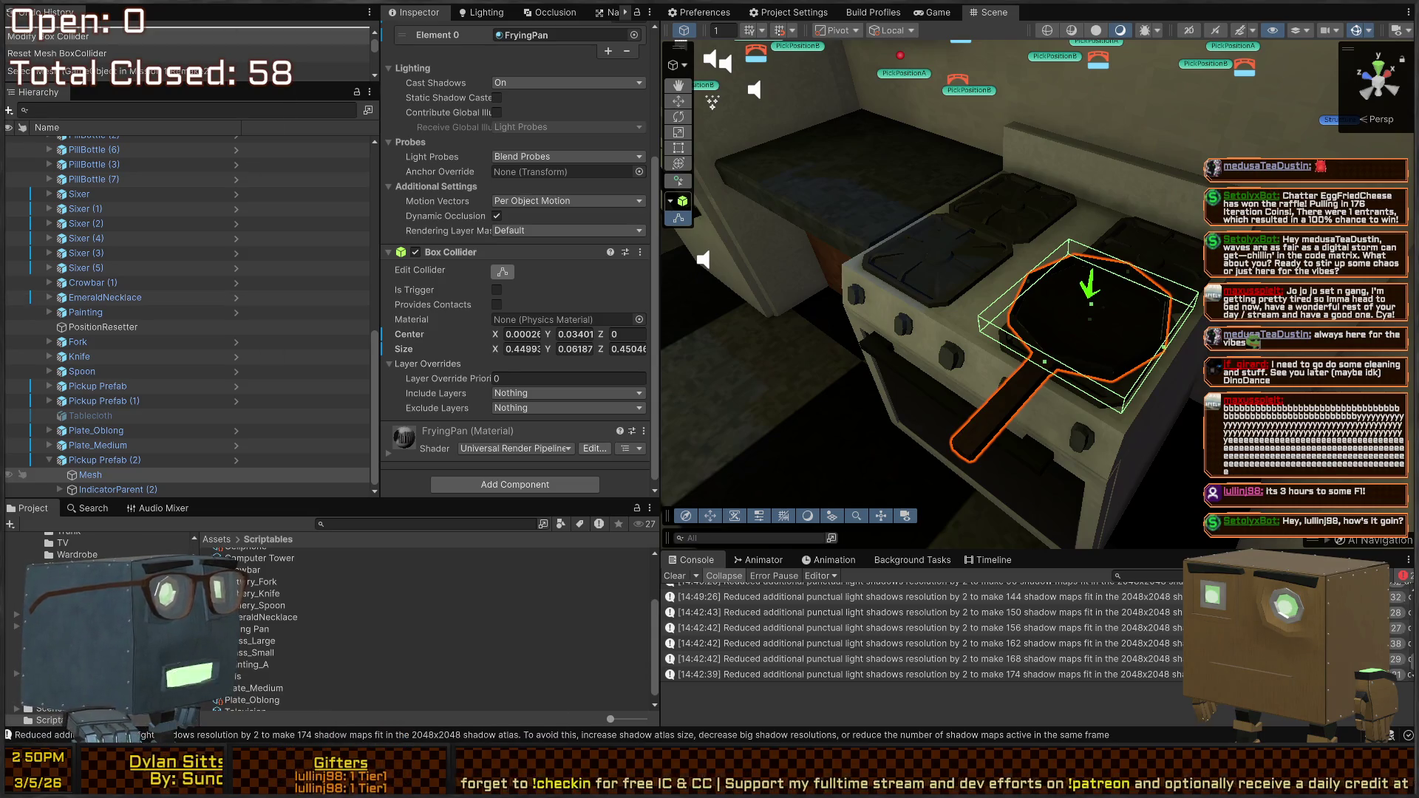
drag(960, 266, 1023, 260)
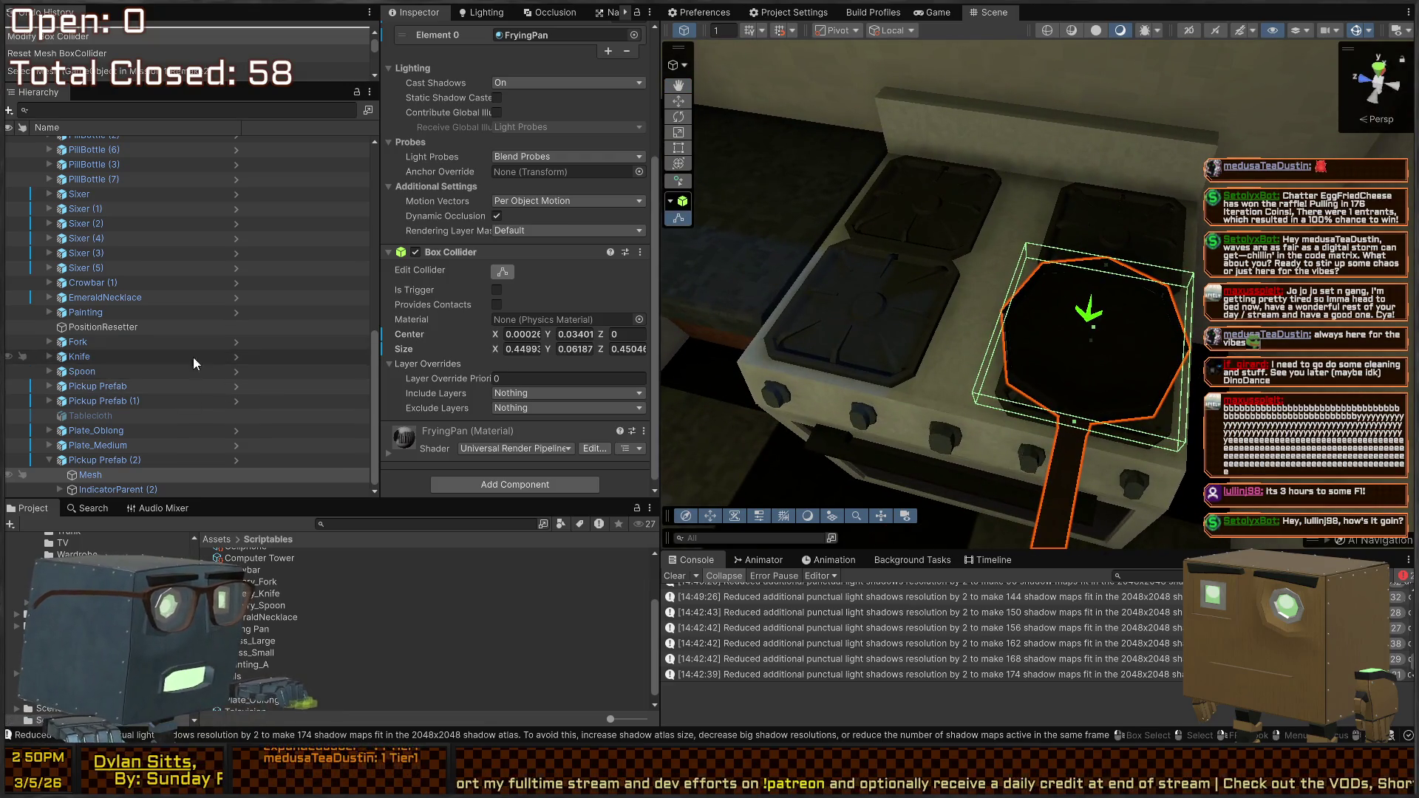
scroll(546, 167, up, 5)
scroll(509, 216, down, 5)
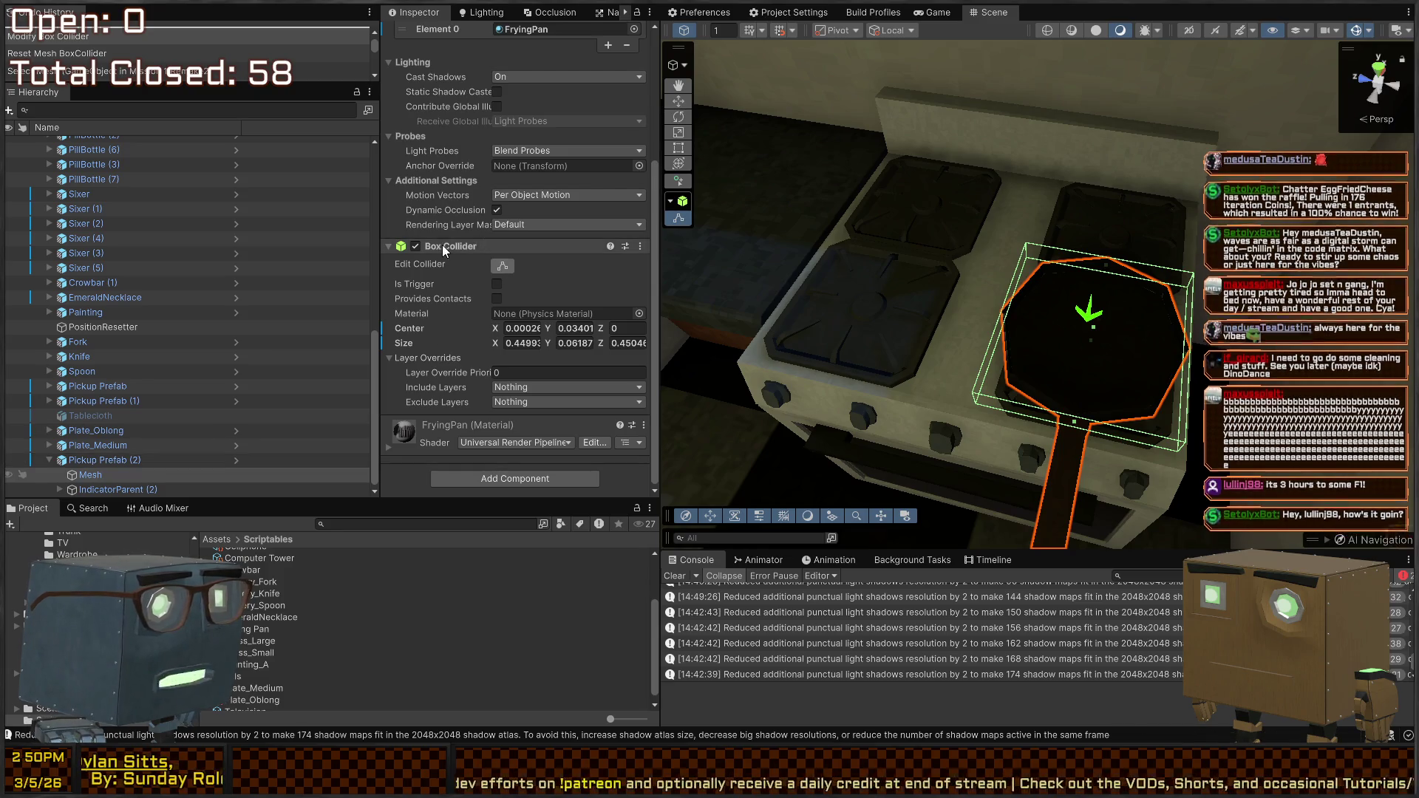
Try a new child object with the pasted Box Collider under the pan Mesh, then undo it
click(117, 474)
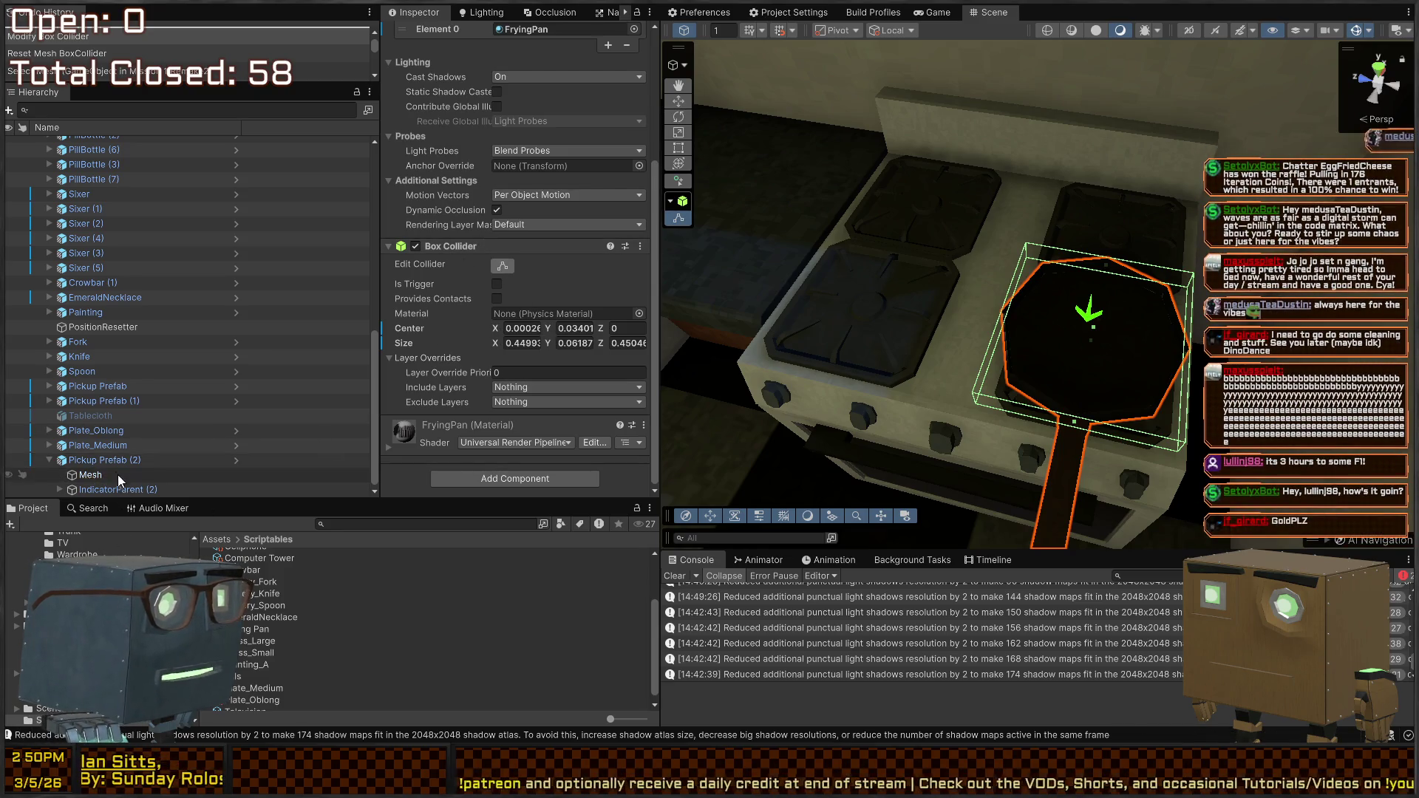
key(alt+shift+n)
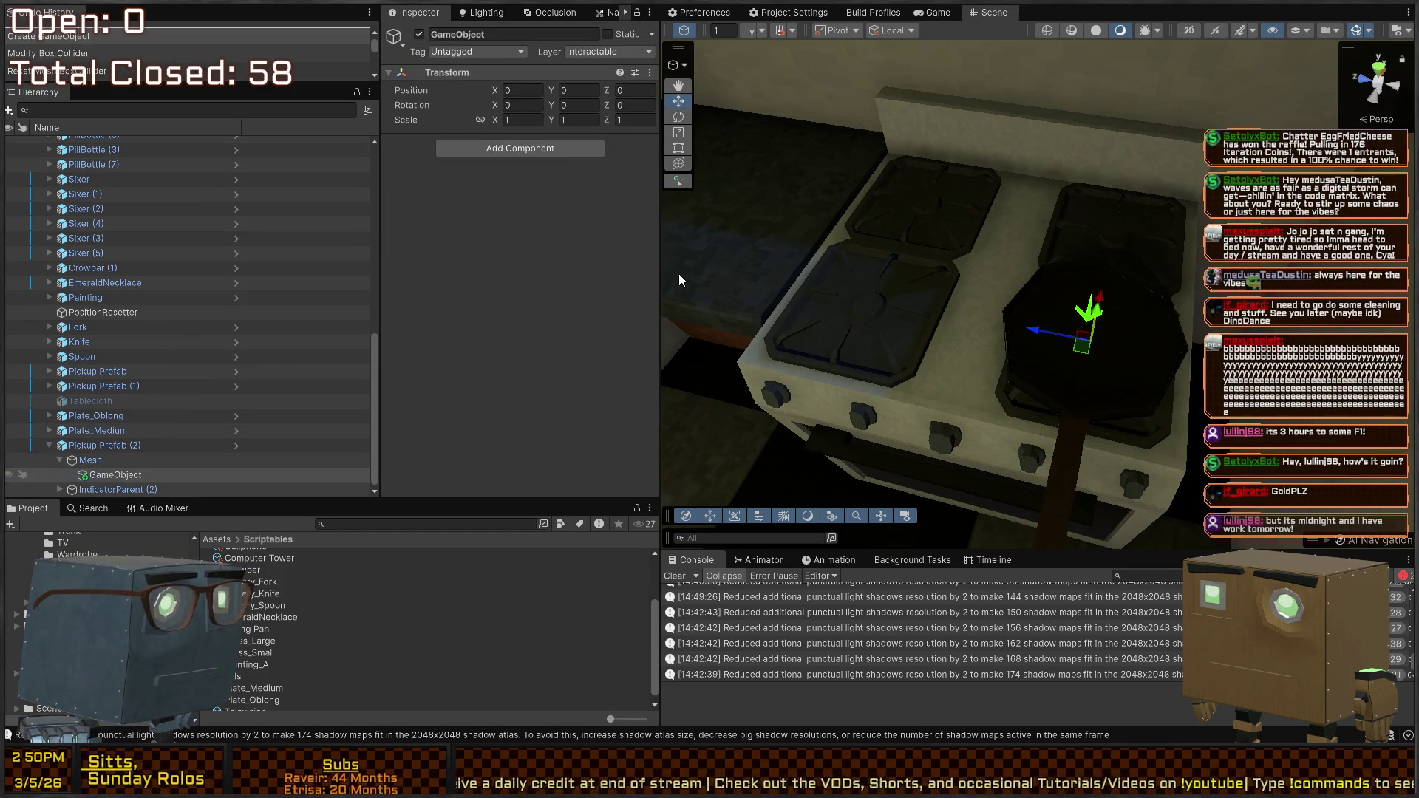
key(ctrl+v)
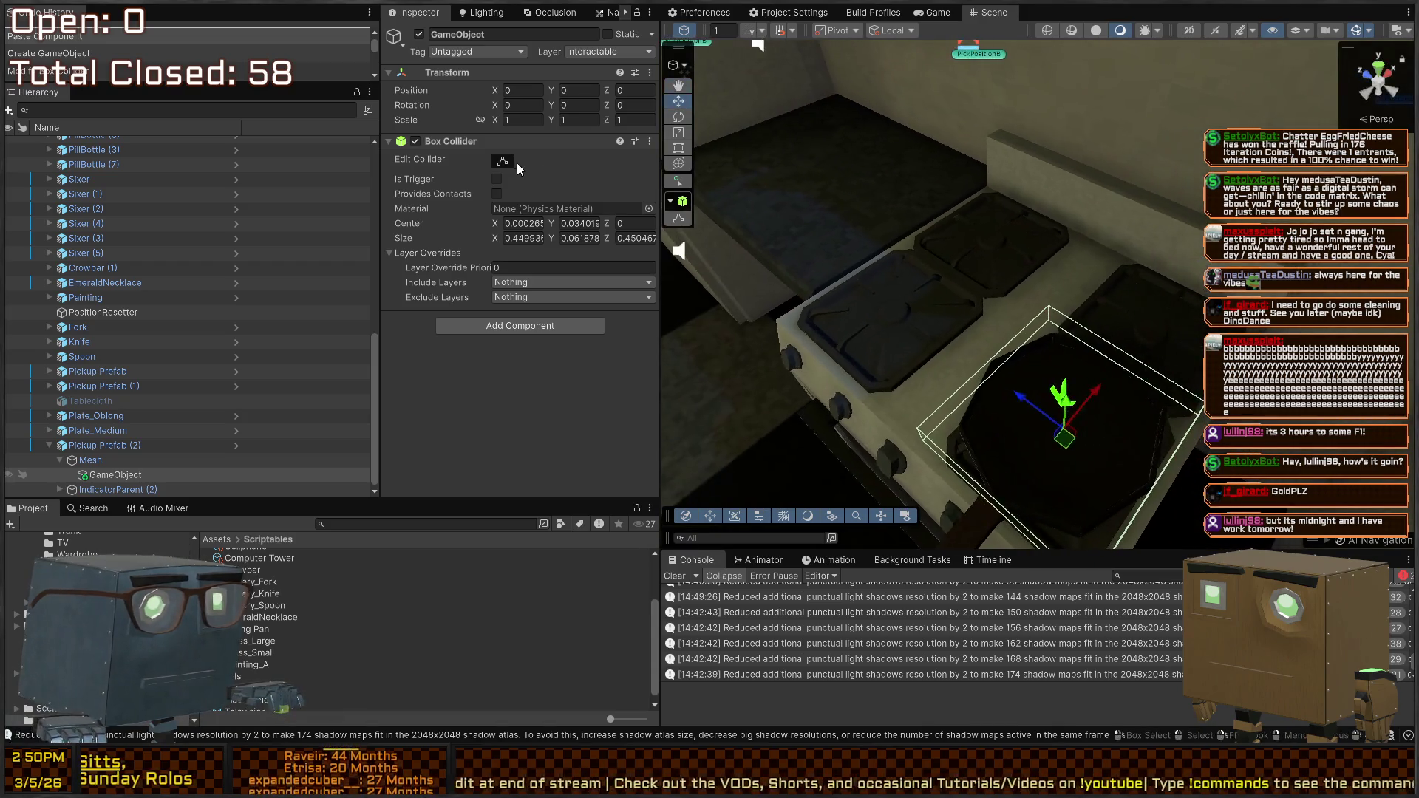
click(1056, 469)
key(ctrl+z)
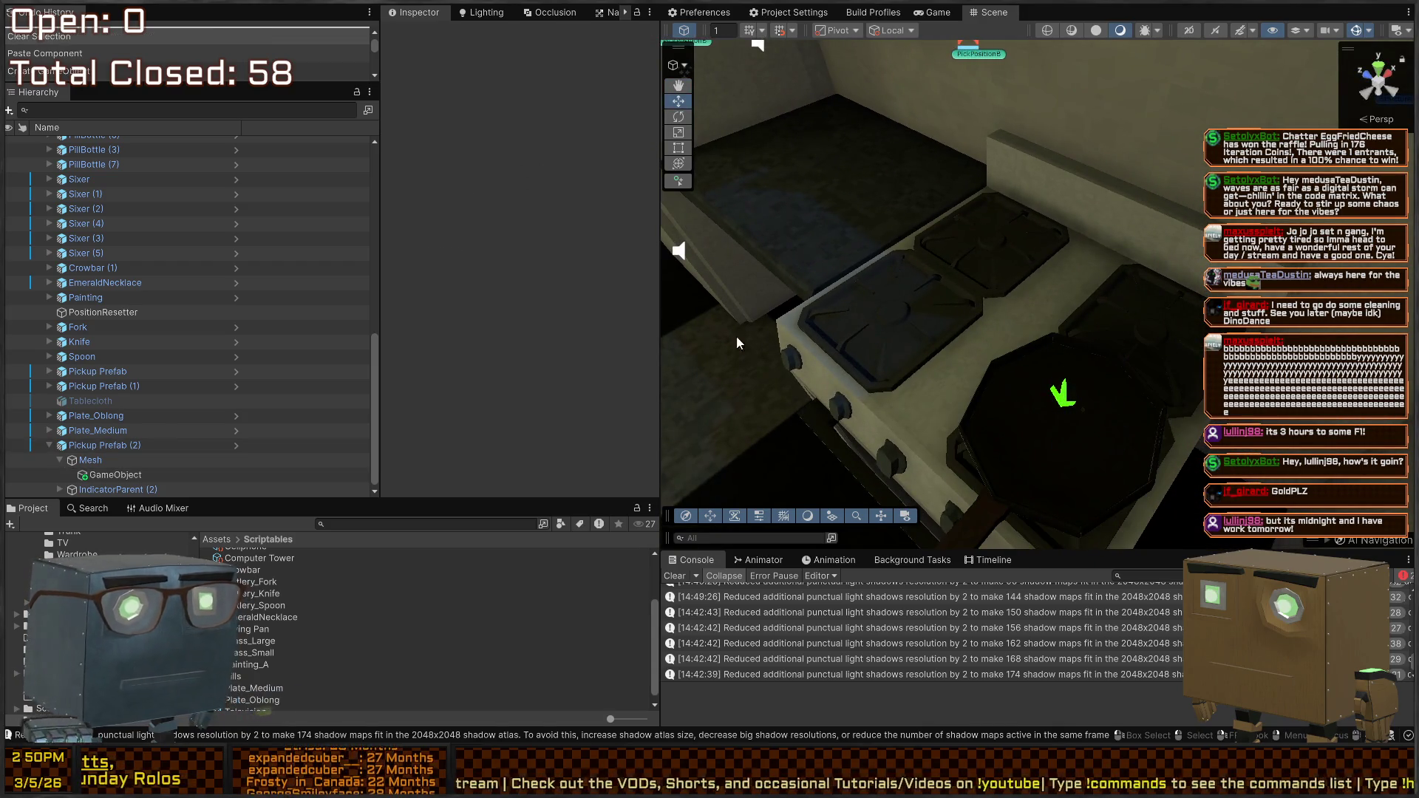
key(ctrl+z)
mouse_move(942, 358)
mouse_down()
mouse_move(1040, 212)
mouse_move(826, 245)
mouse_move(1039, 211)
mouse_move(961, 111)
mouse_move(900, 235)
mouse_up()
mouse_move(1067, 238)
mouse_down()
mouse_move(704, 298)
mouse_move(825, 300)
mouse_up()
key(ctrl+z)
key(ctrl+z)
key(ctrl+z)
click(1137, 326)
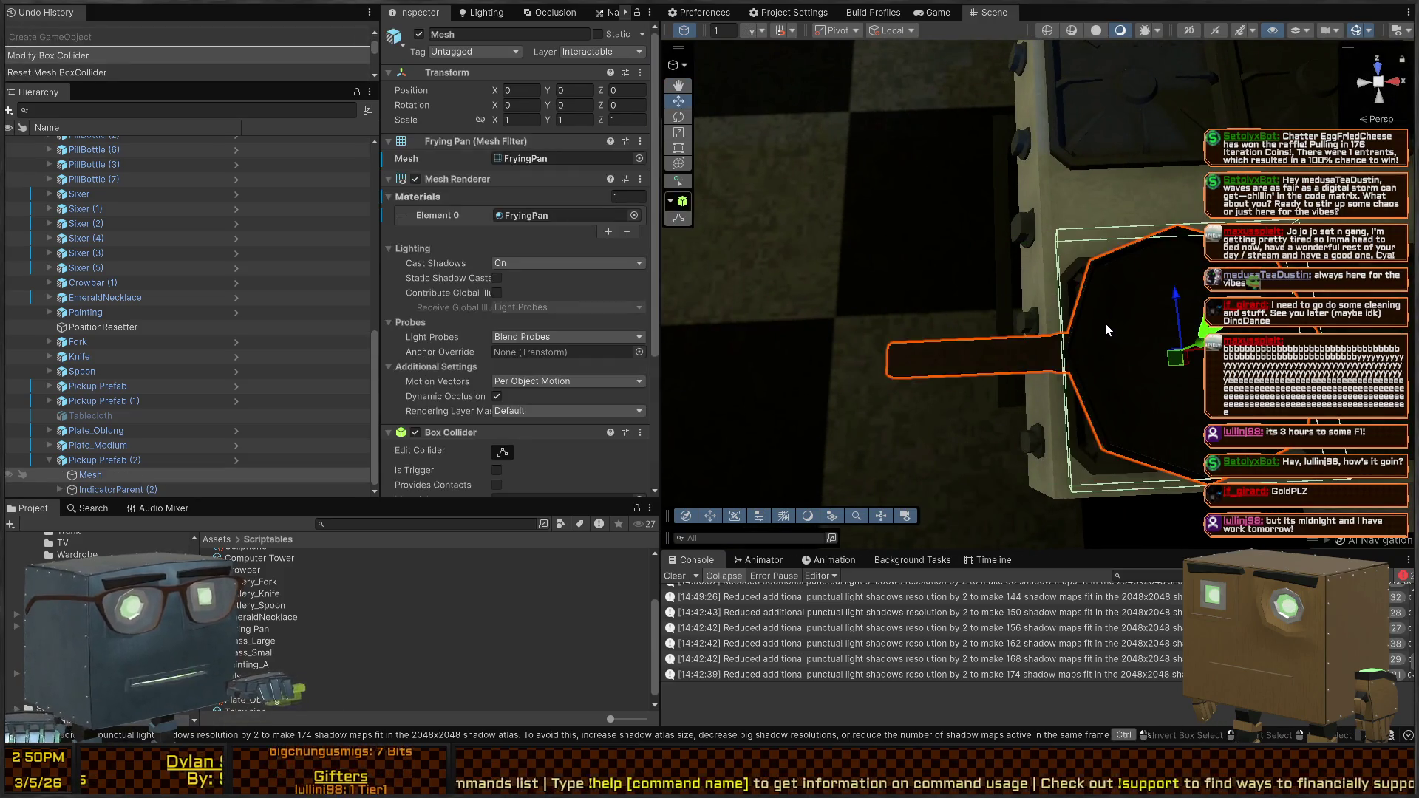
Replace the pan Mesh's Box Collider with a Mesh Collider set to Convex
scroll(518, 340, down, 5)
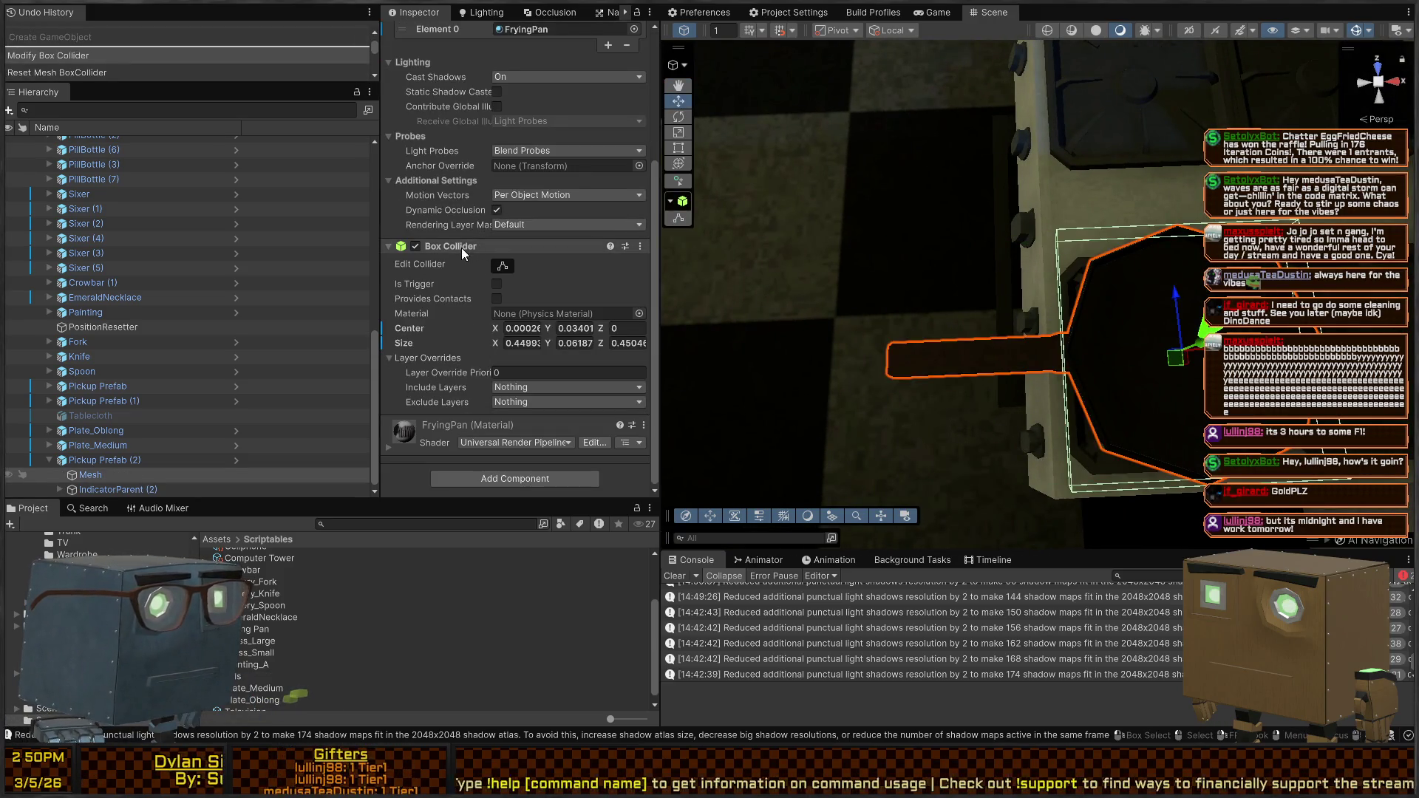
key(Delete)
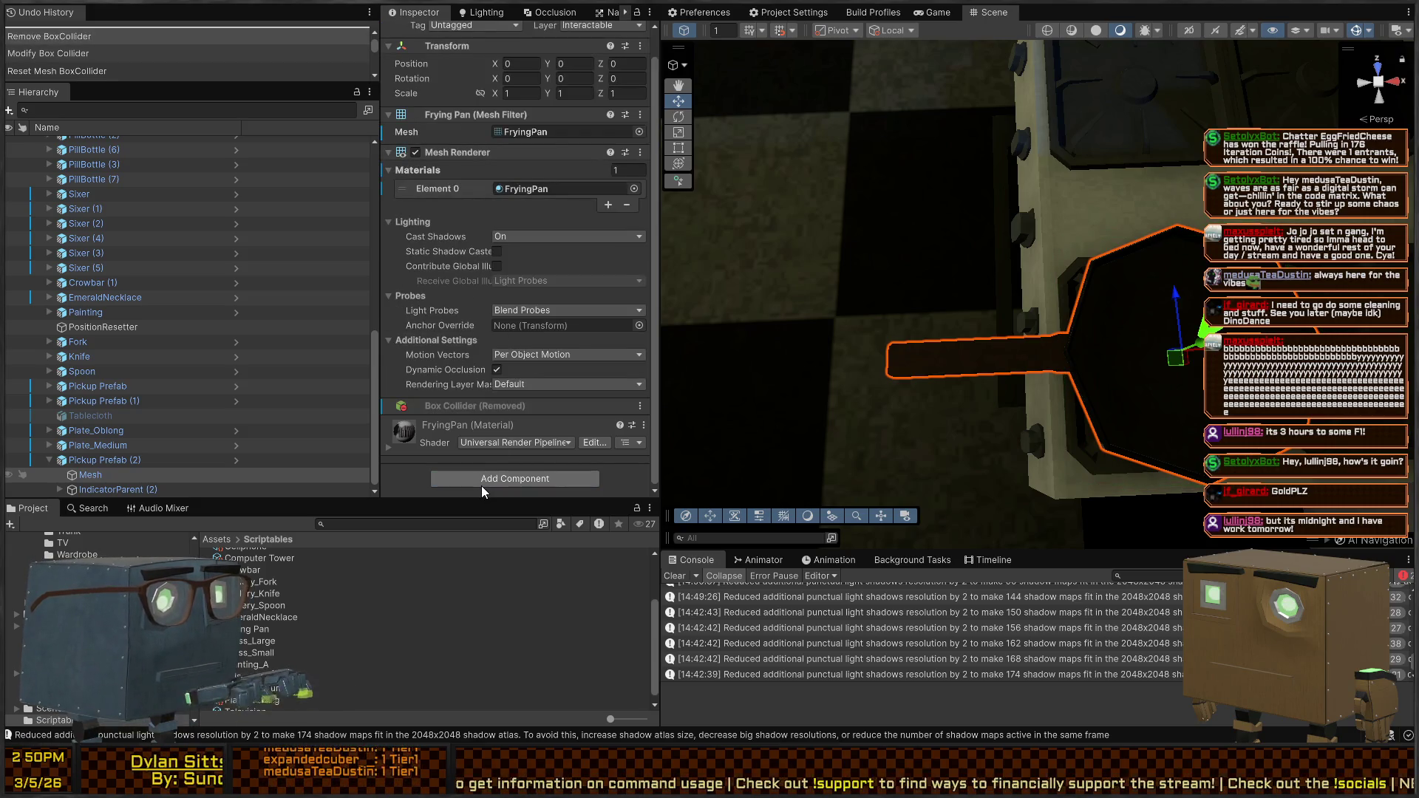
click(481, 485)
key(Return)
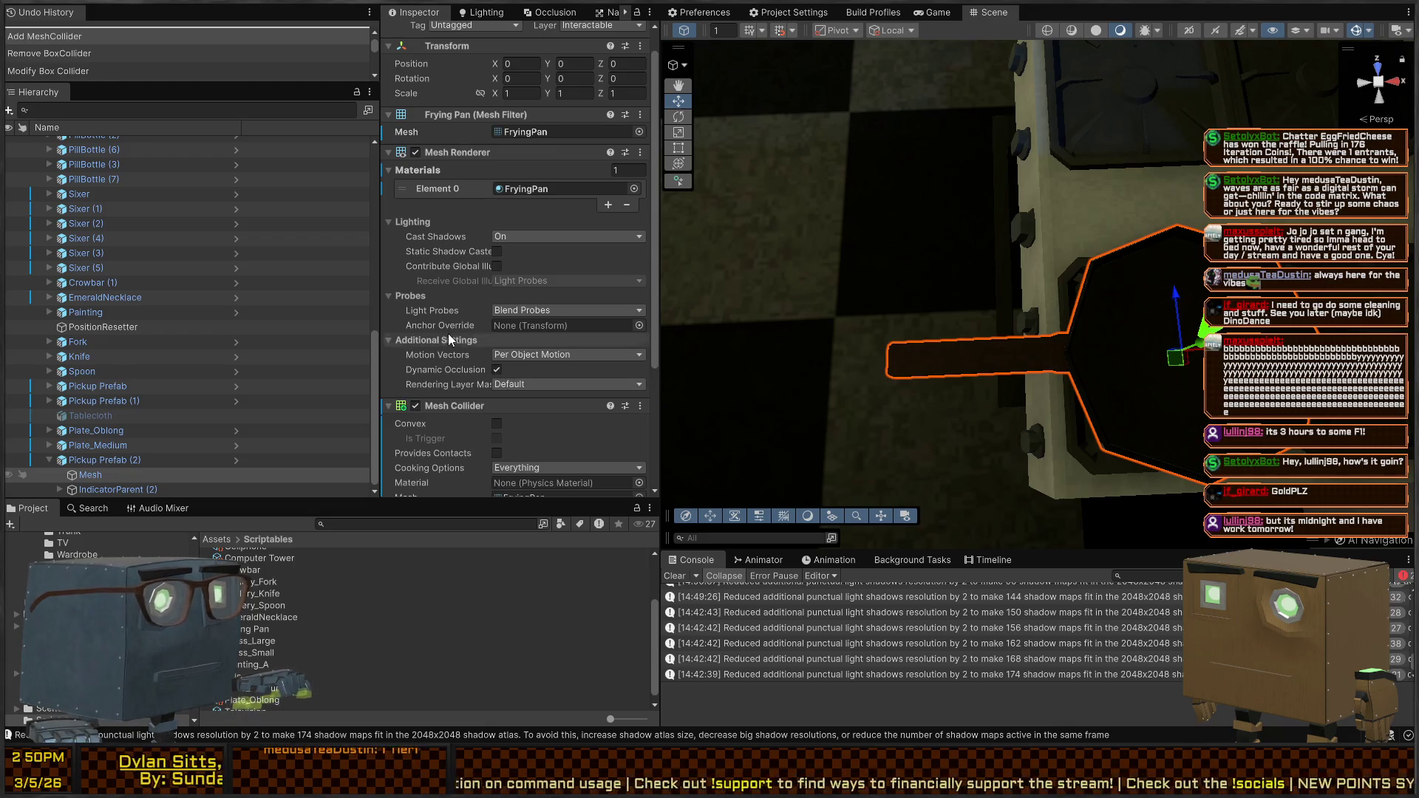
scroll(448, 334, down, 4)
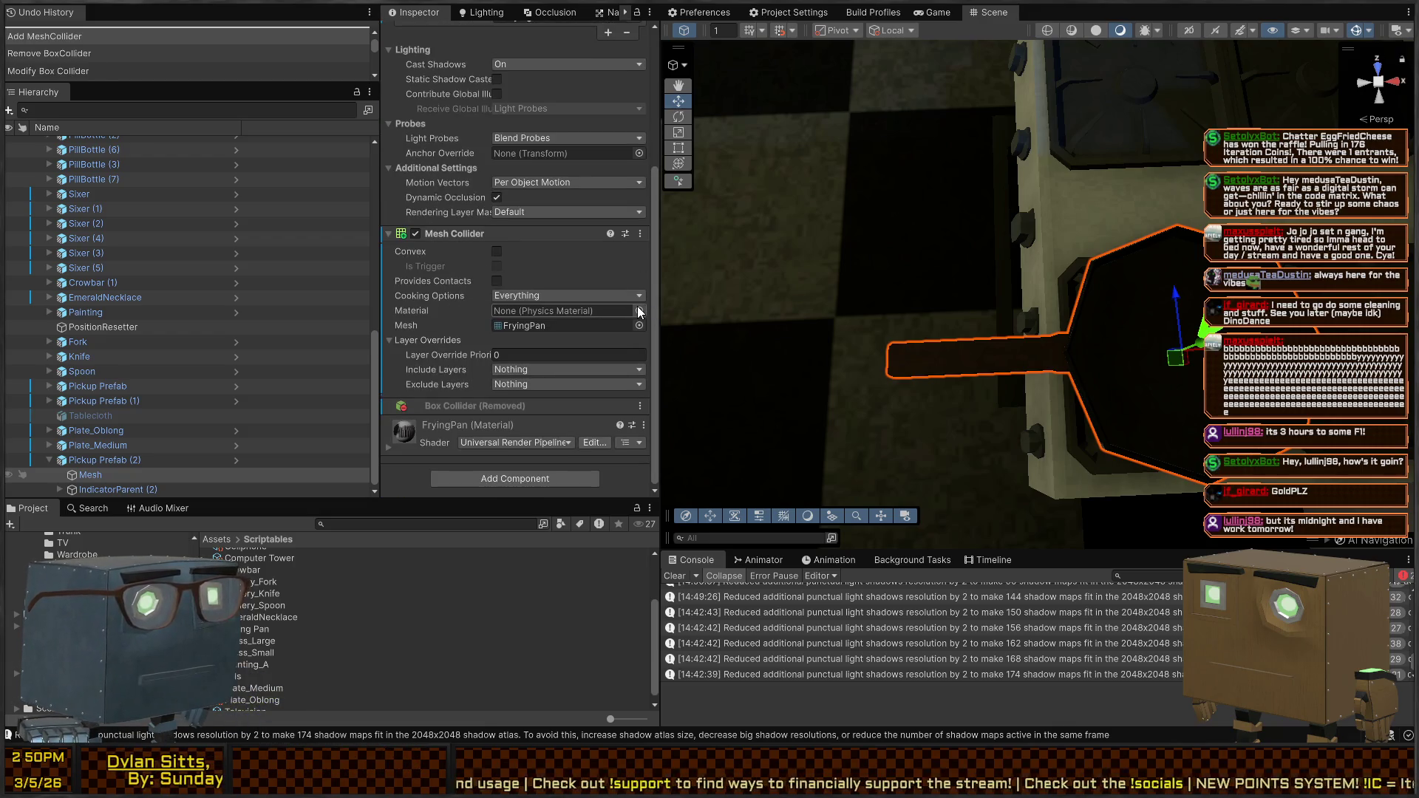
mouse_move(1024, 336)
mouse_down()
mouse_move(923, 303)
mouse_move(1005, 287)
mouse_move(690, 255)
mouse_up()
click(497, 250)
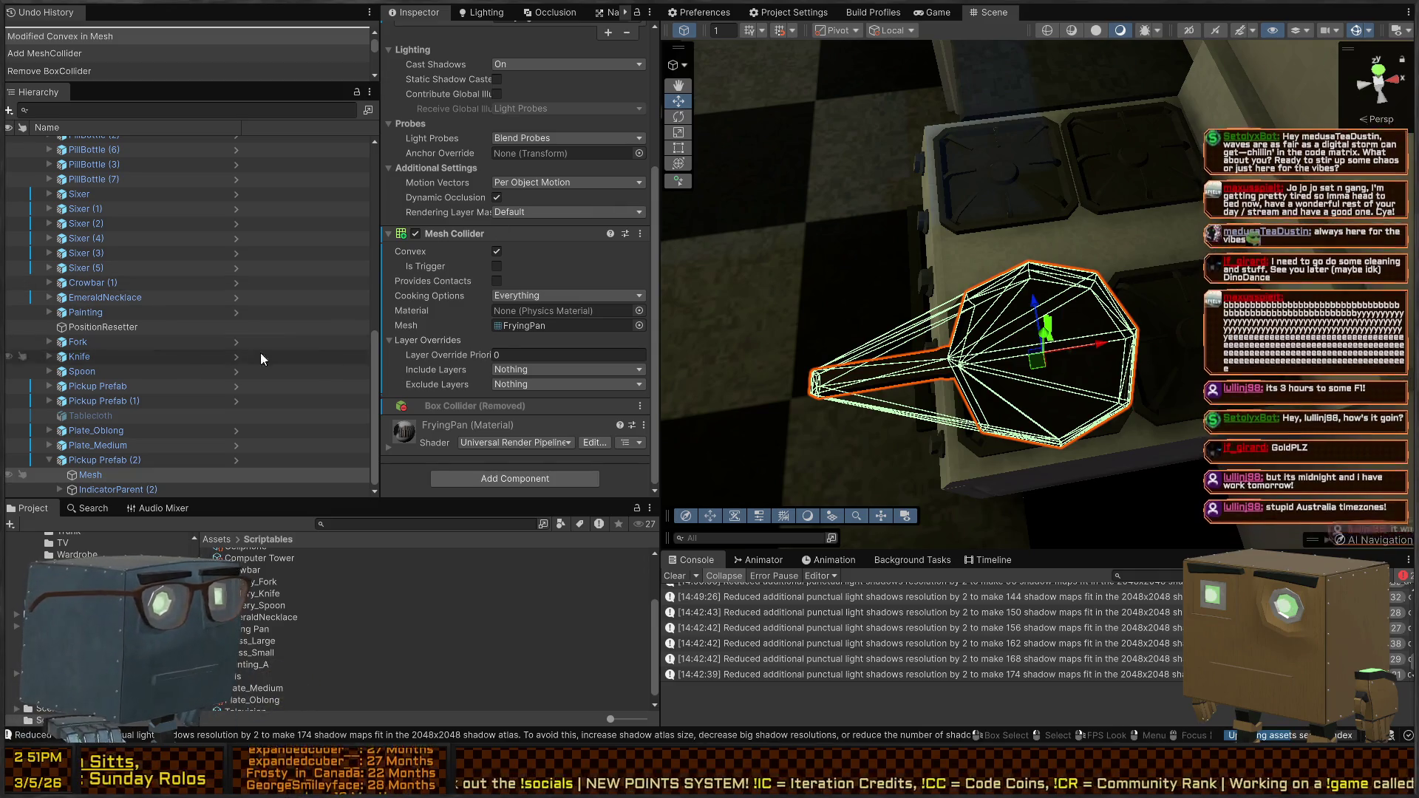
click(115, 459)
text(FryingPan)
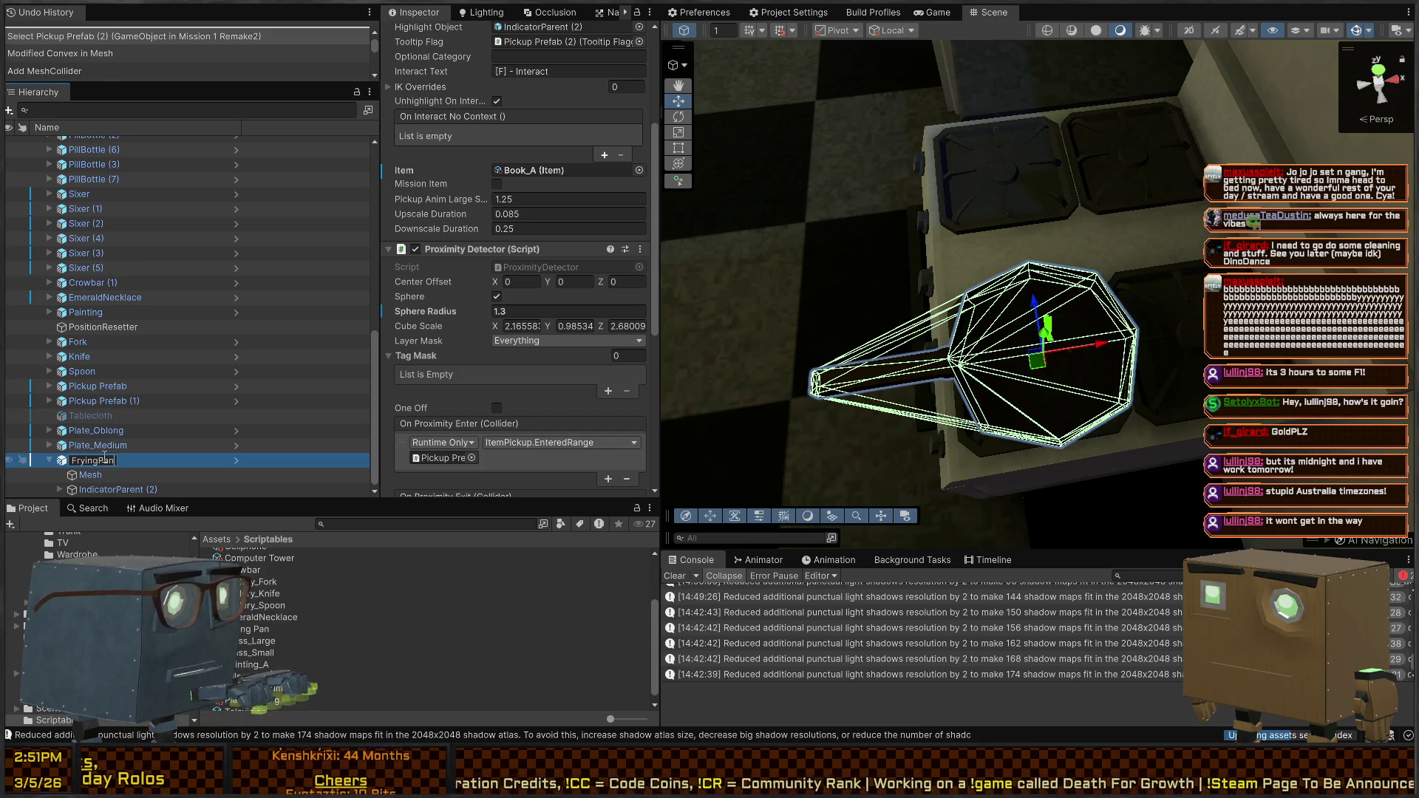
Rename the pan pickup to FryingPan
key(Return)
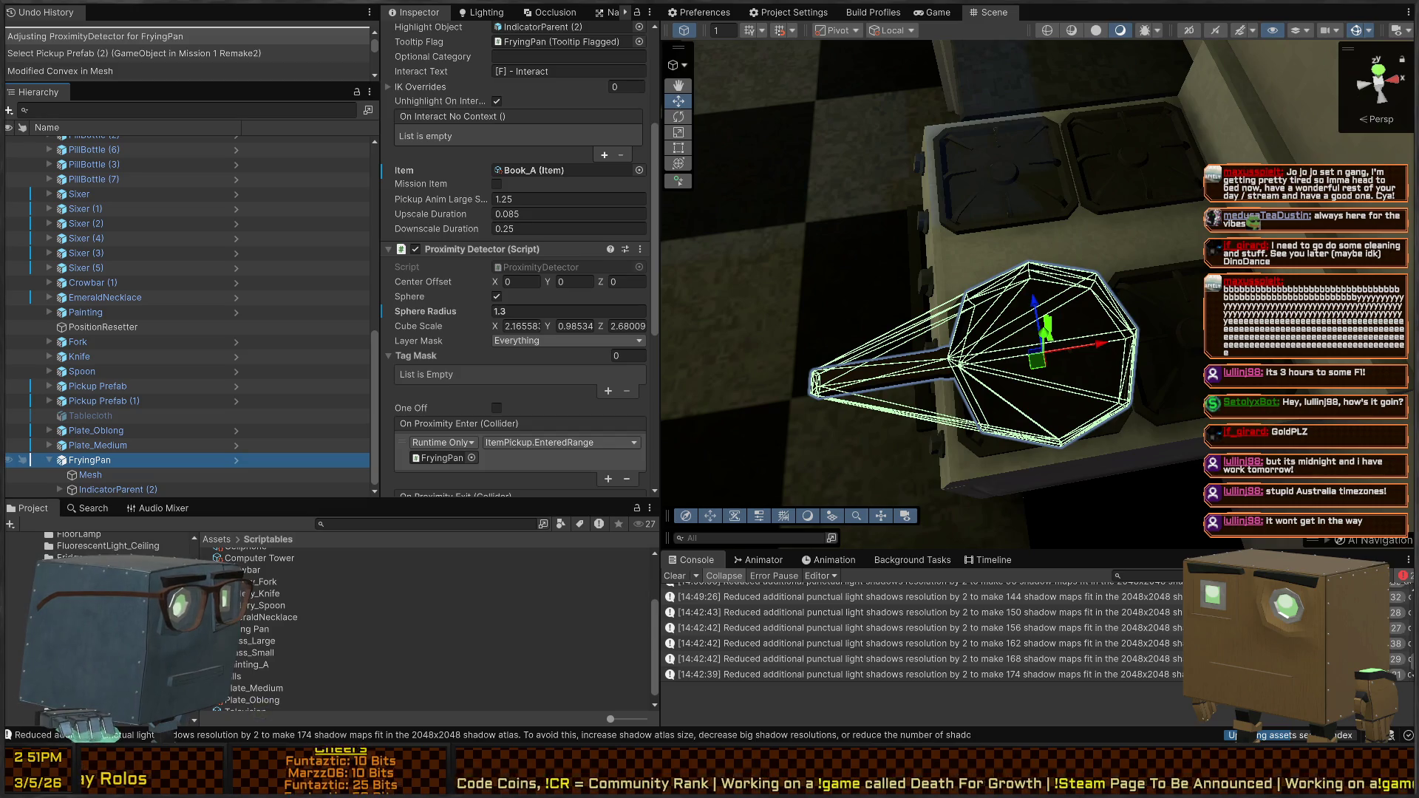
scroll(100, 624, up, 5)
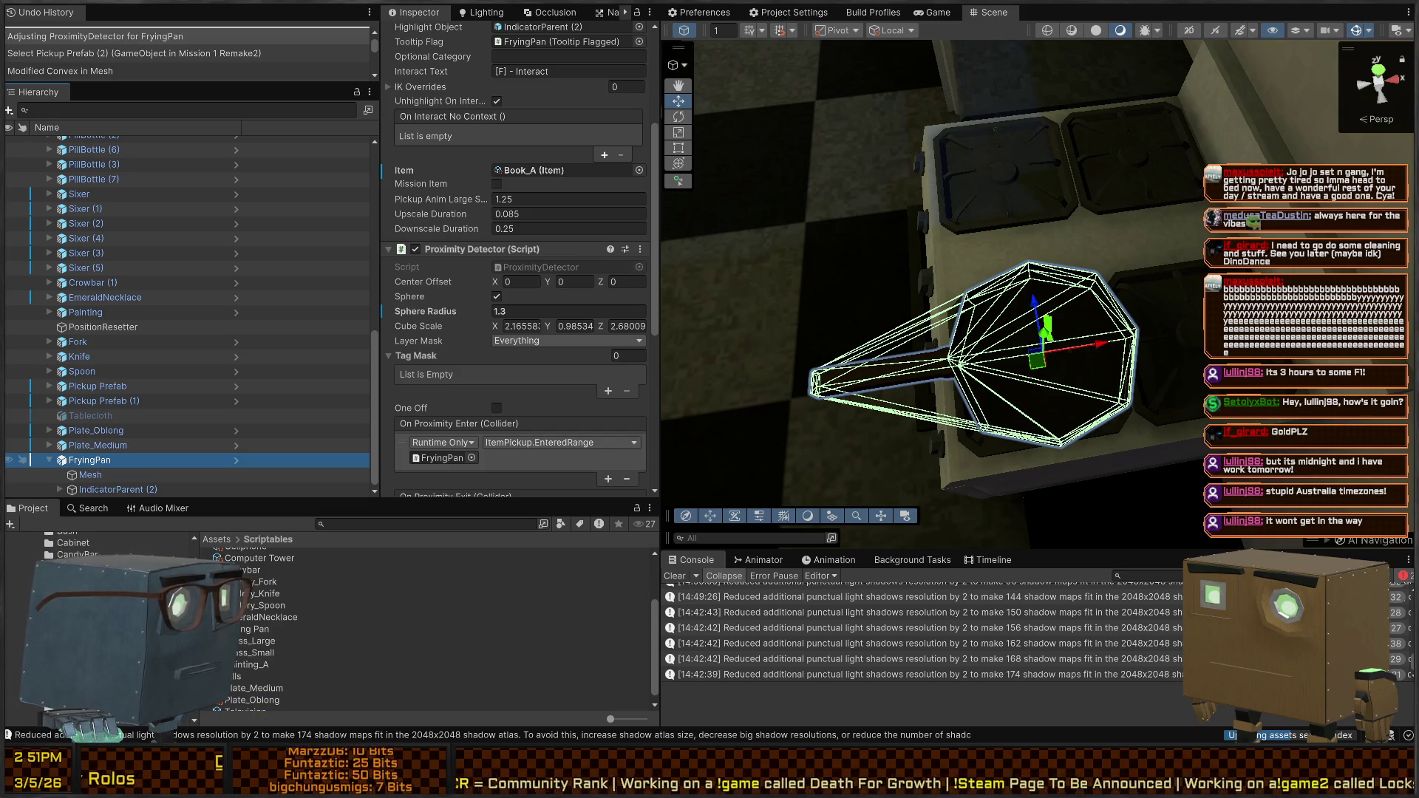
scroll(27, 610, up, 3)
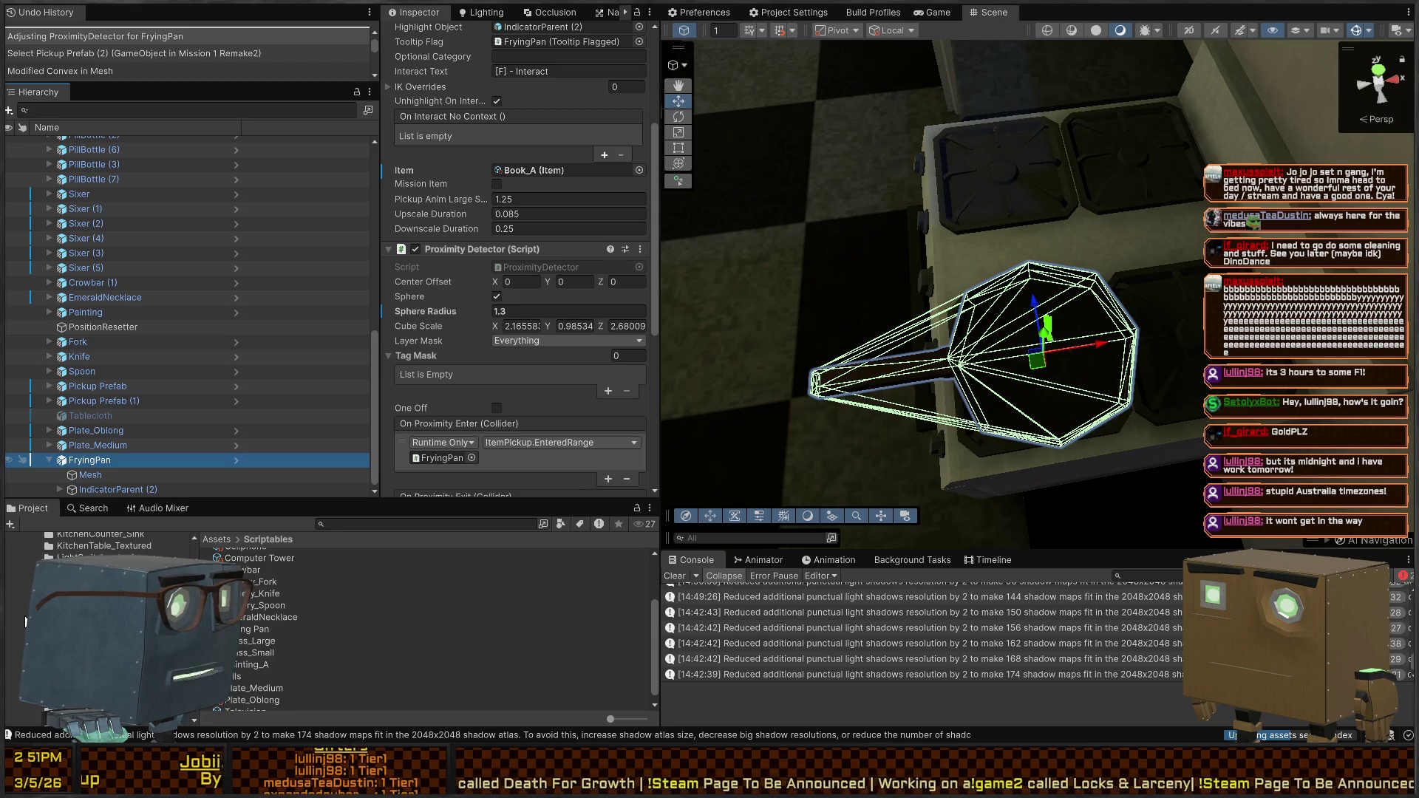
scroll(25, 621, up, 5)
scroll(24, 621, down, 10)
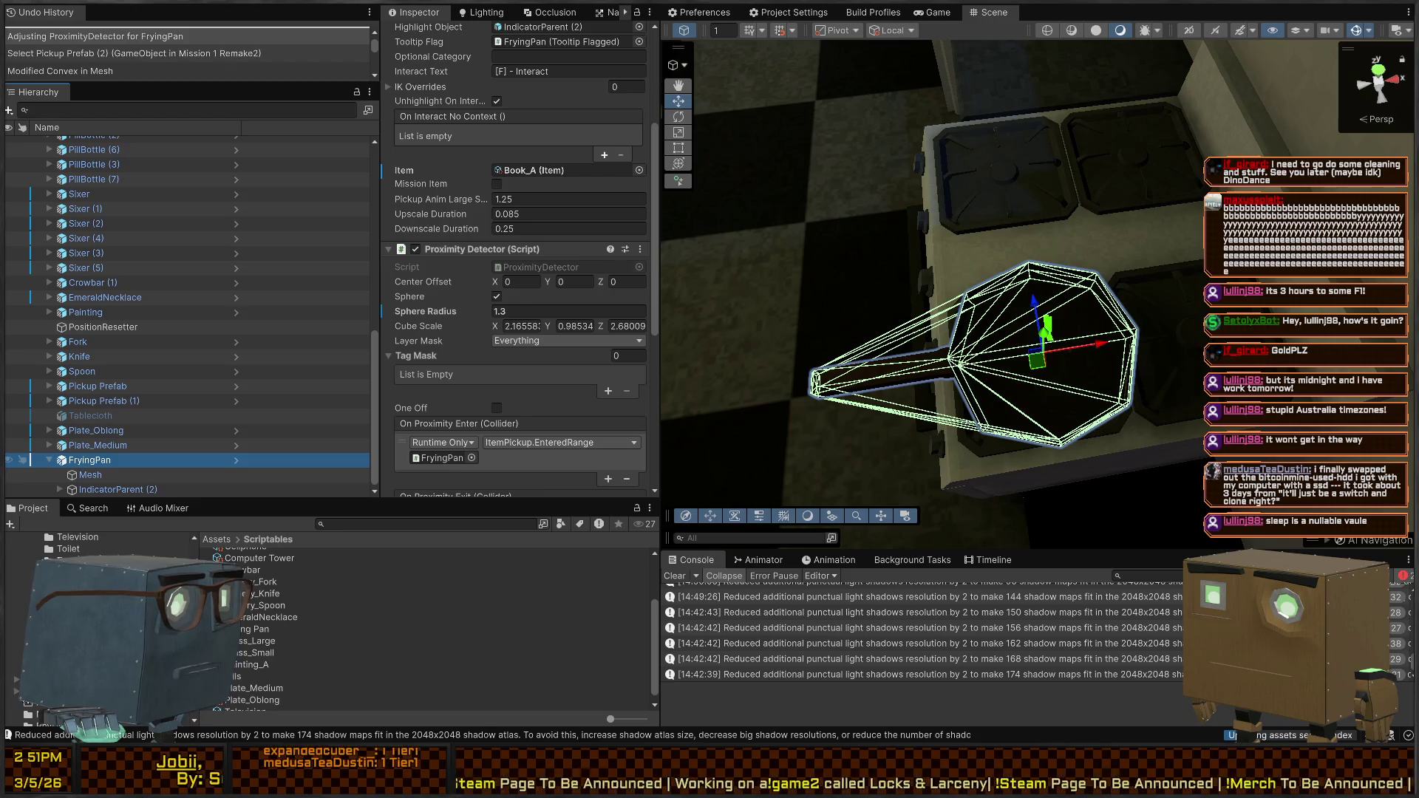
scroll(25, 610, up, 5)
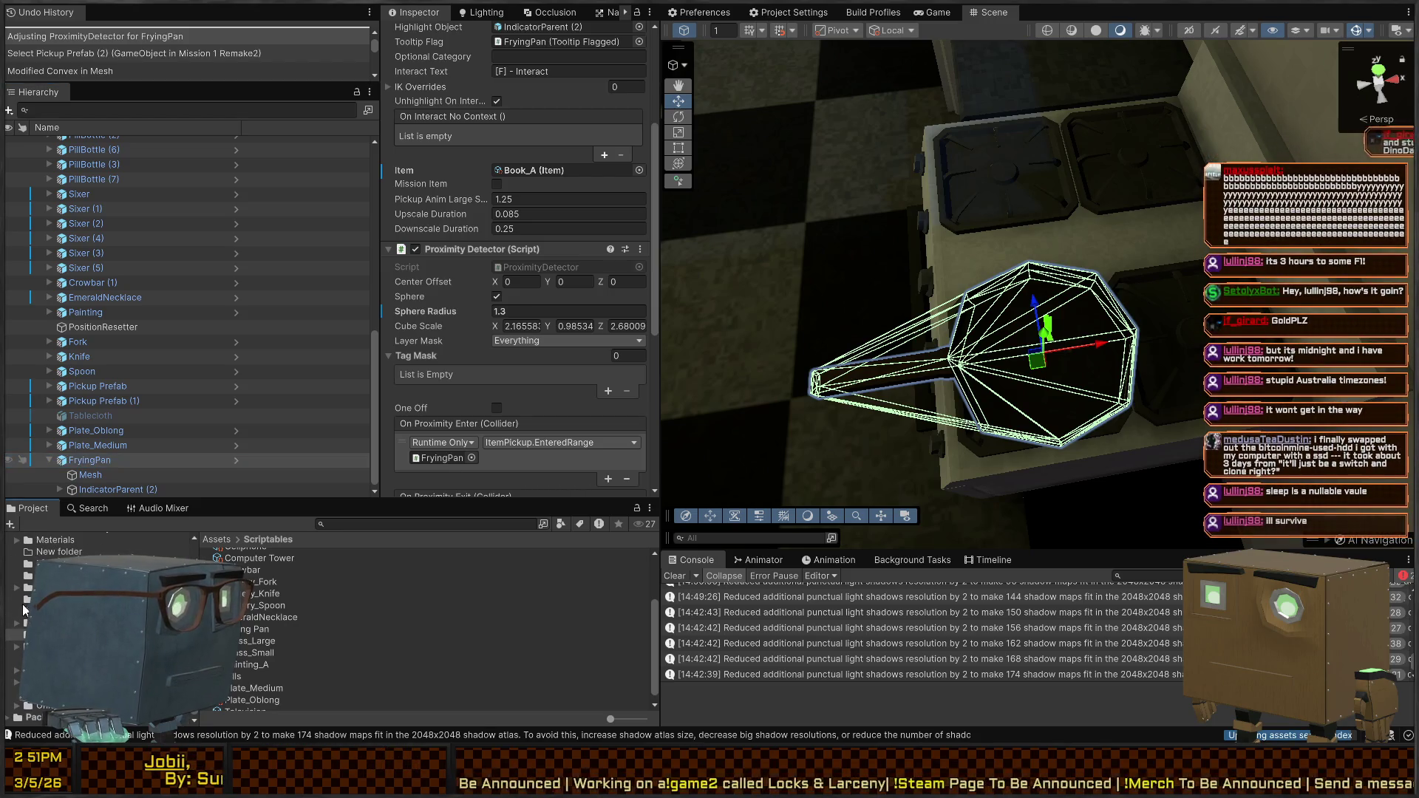
Browse the Project window to Prefabs > Pickups > Resources and select the FryingPan on the stove
click(28, 587)
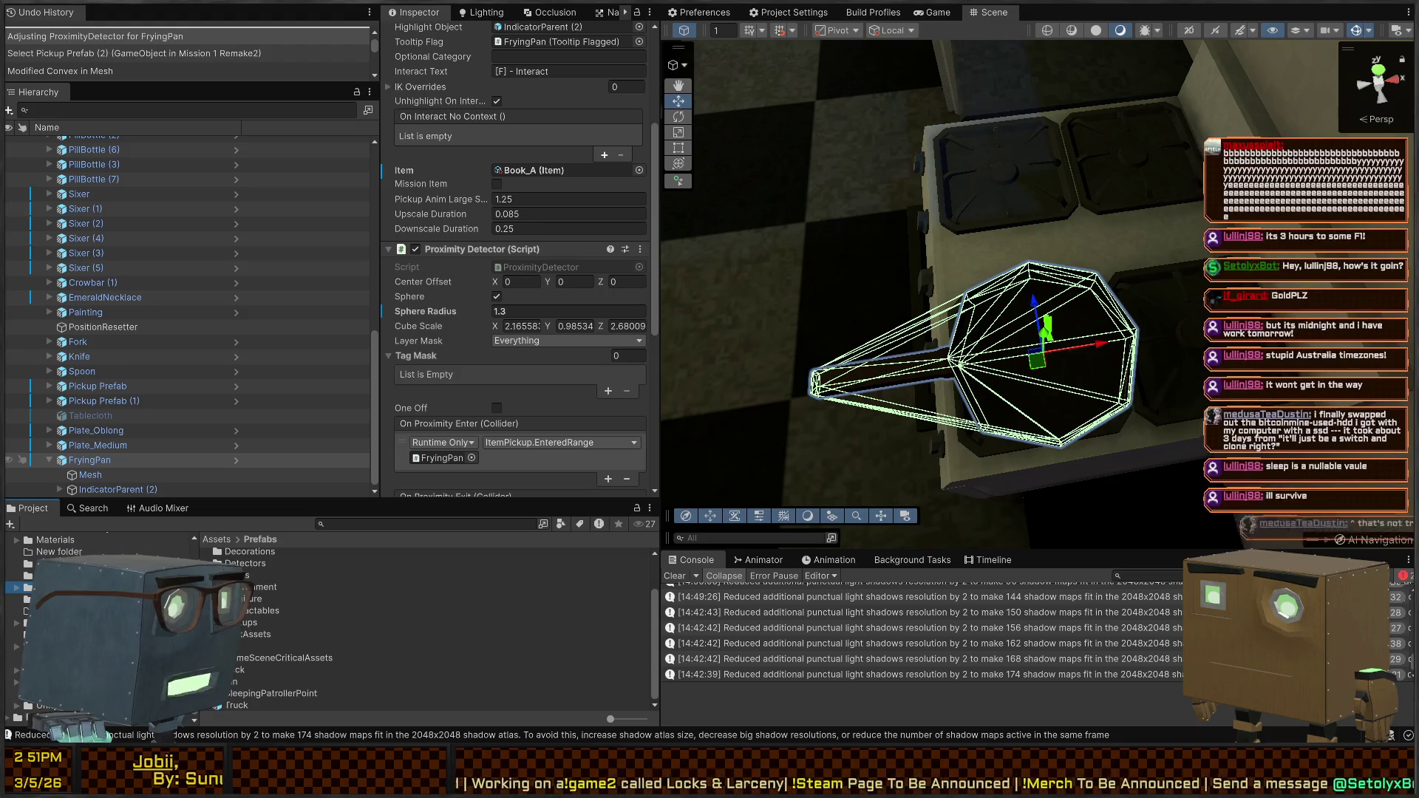
click(250, 611)
scroll(251, 636, up, 2)
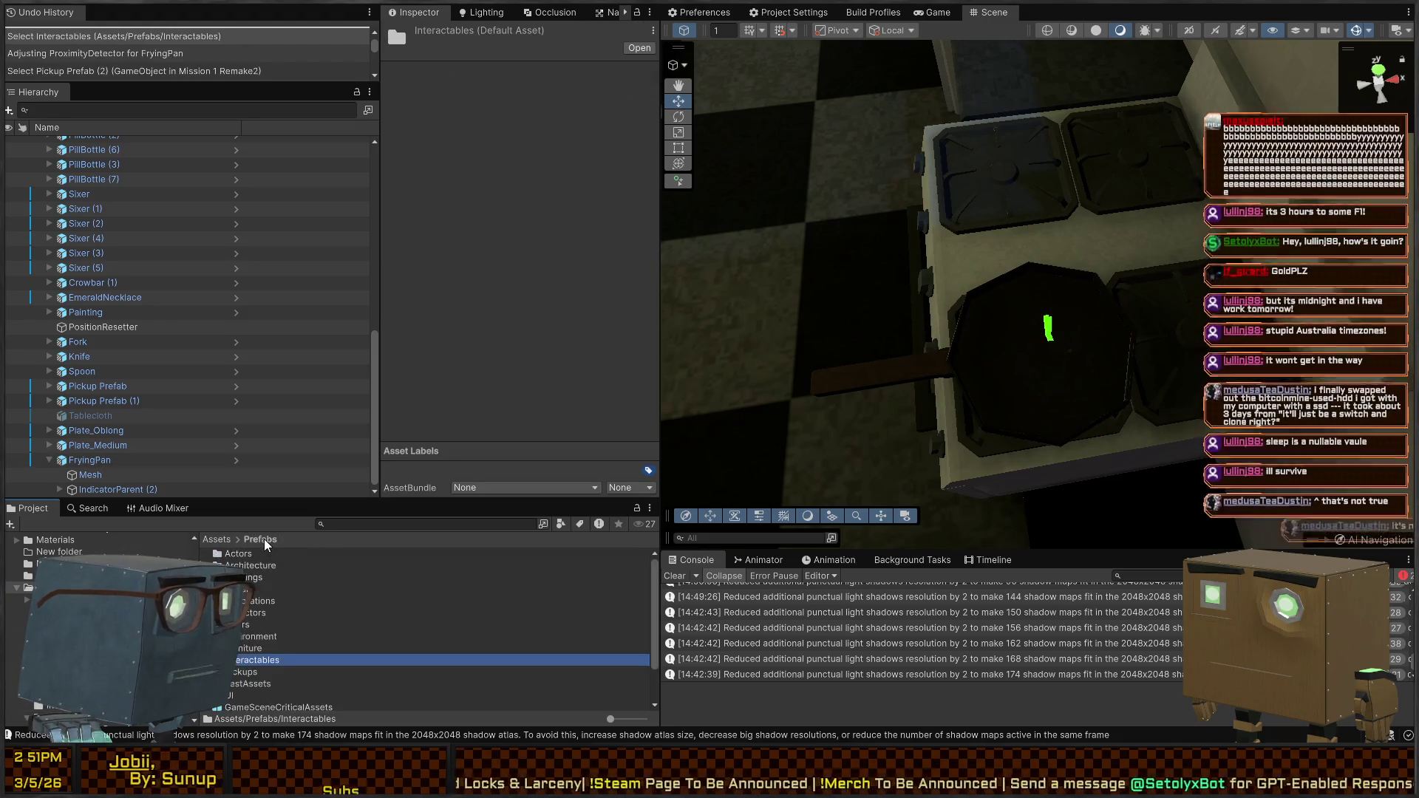
double_click(232, 673)
double_click(243, 563)
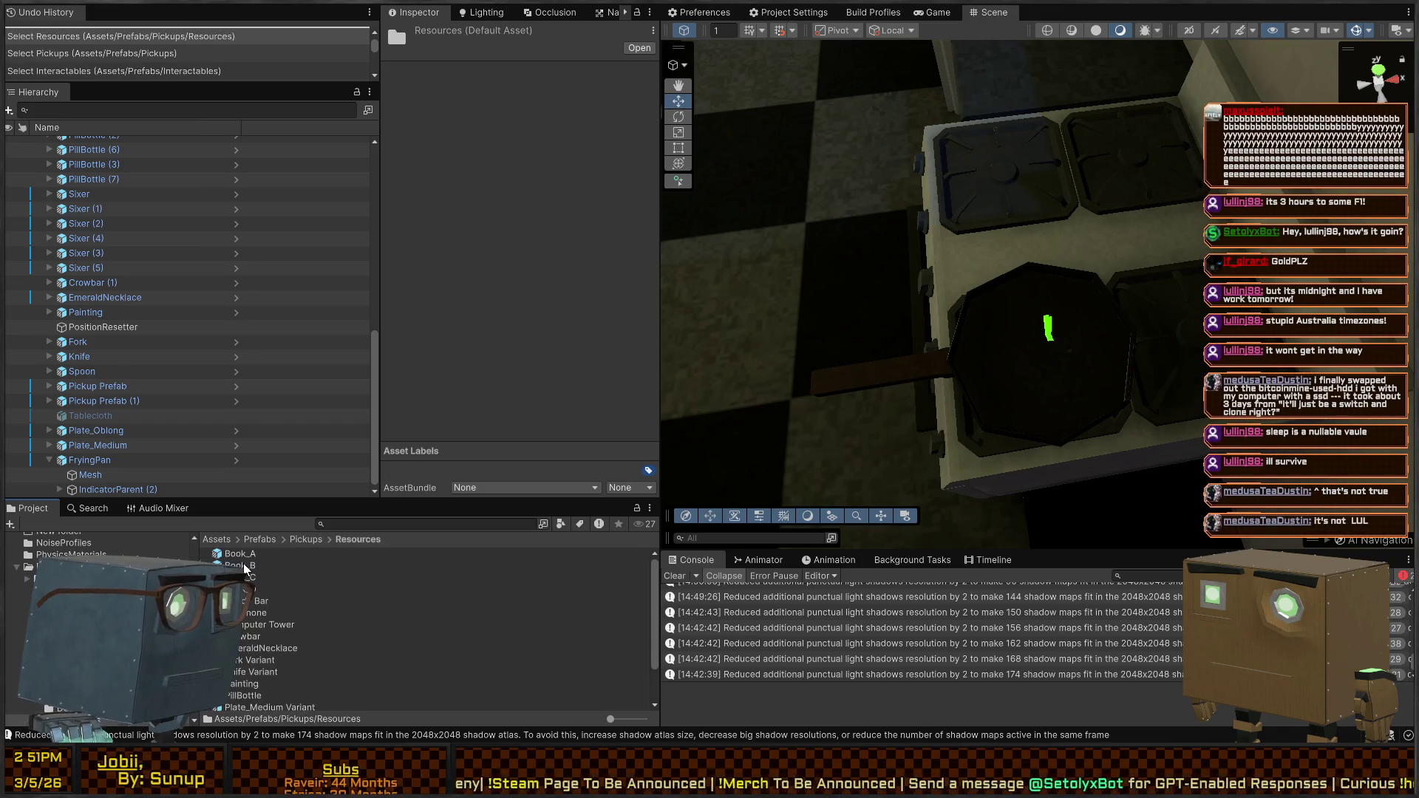
click(1063, 396)
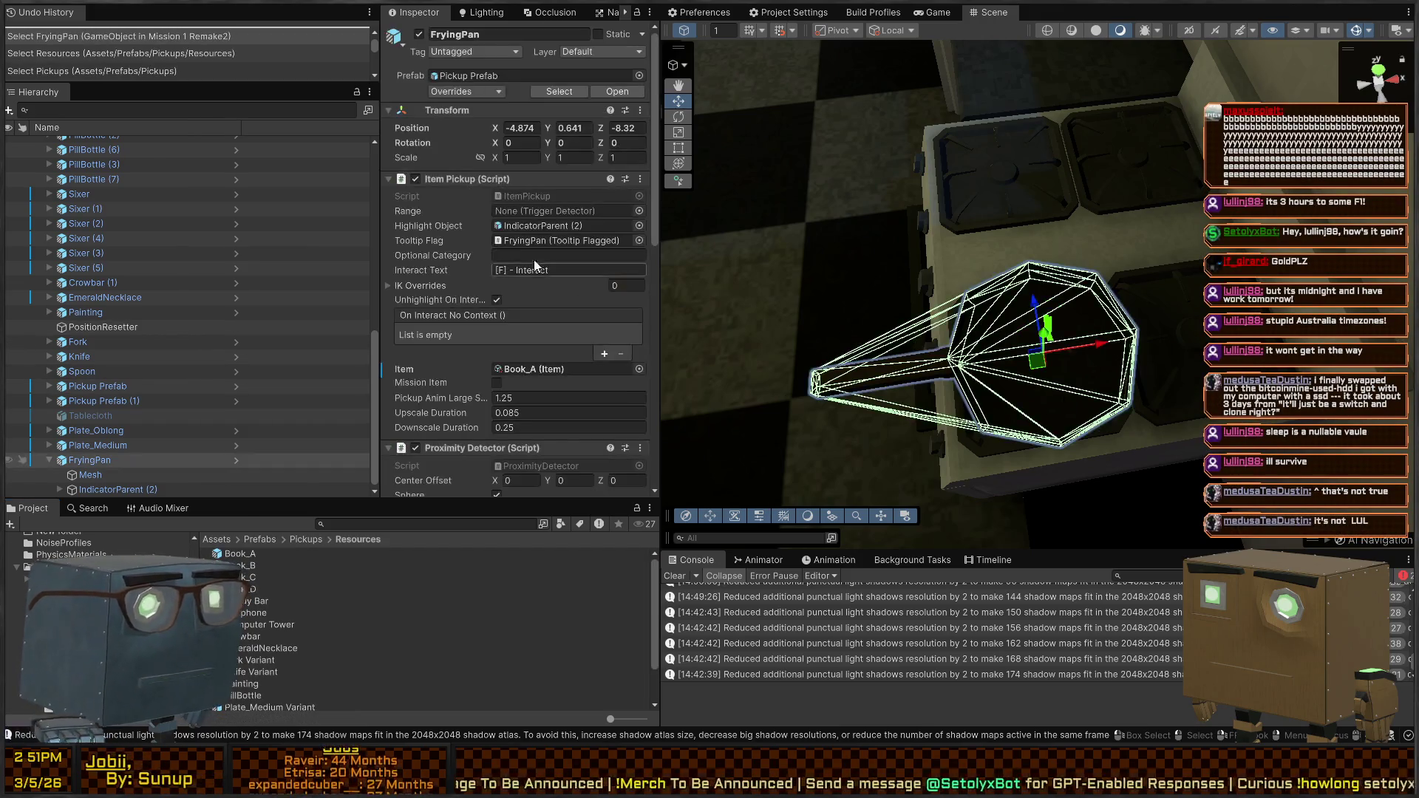
drag(1048, 355, 872, 340)
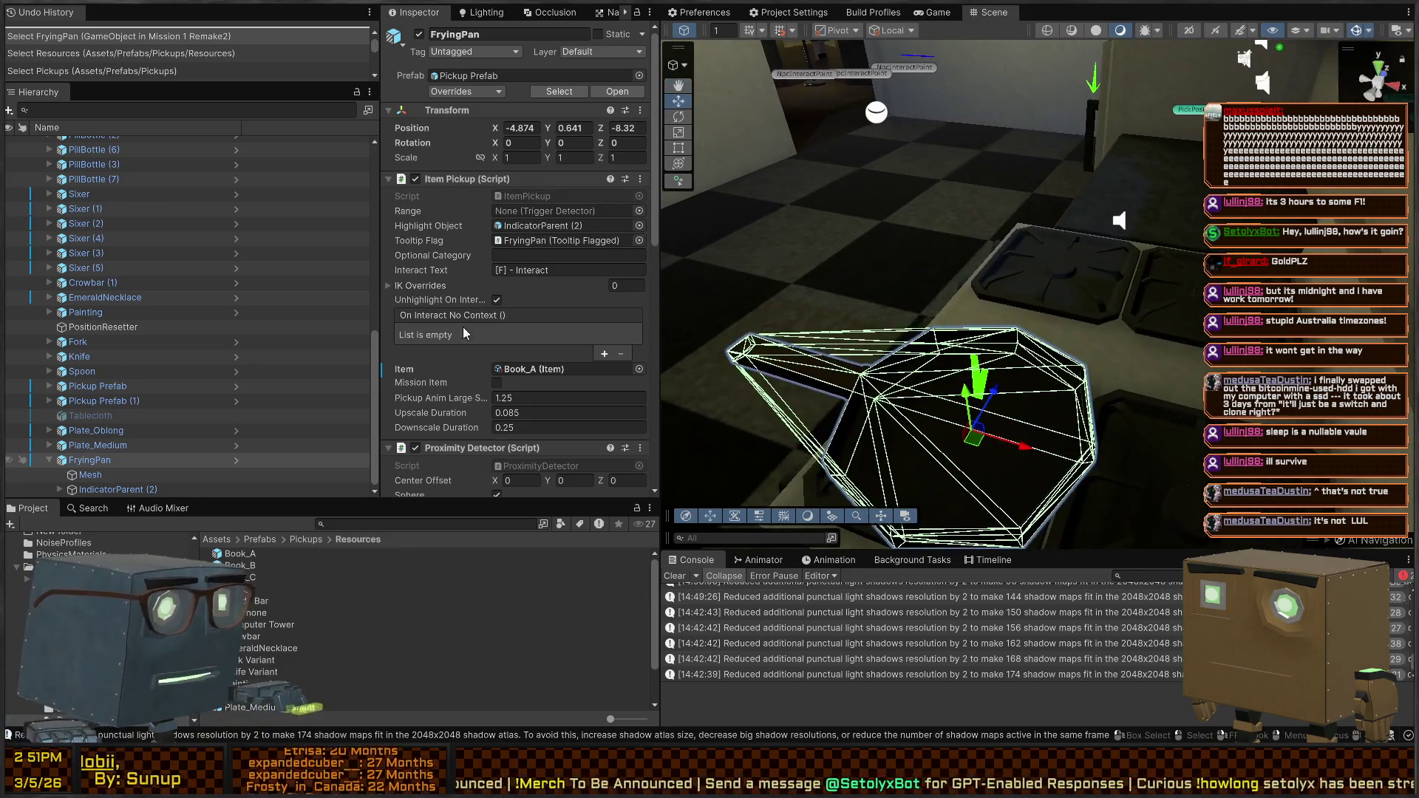
Set the Position of FryingPan's IndicatorParent (2) to 0, 0, 0
click(111, 489)
click(516, 88)
text(0)
key(Tab)
text(0)
key(Tab)
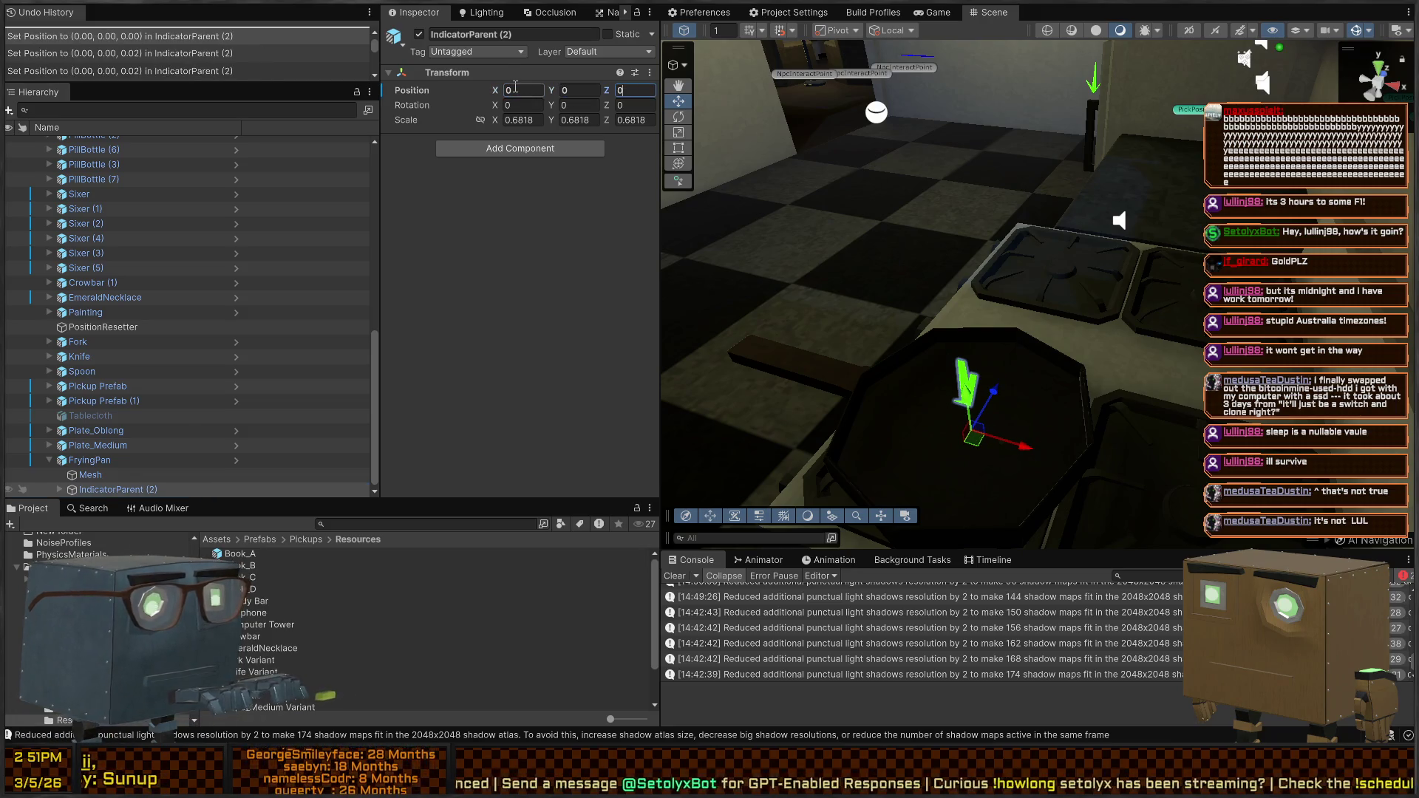
text(0)
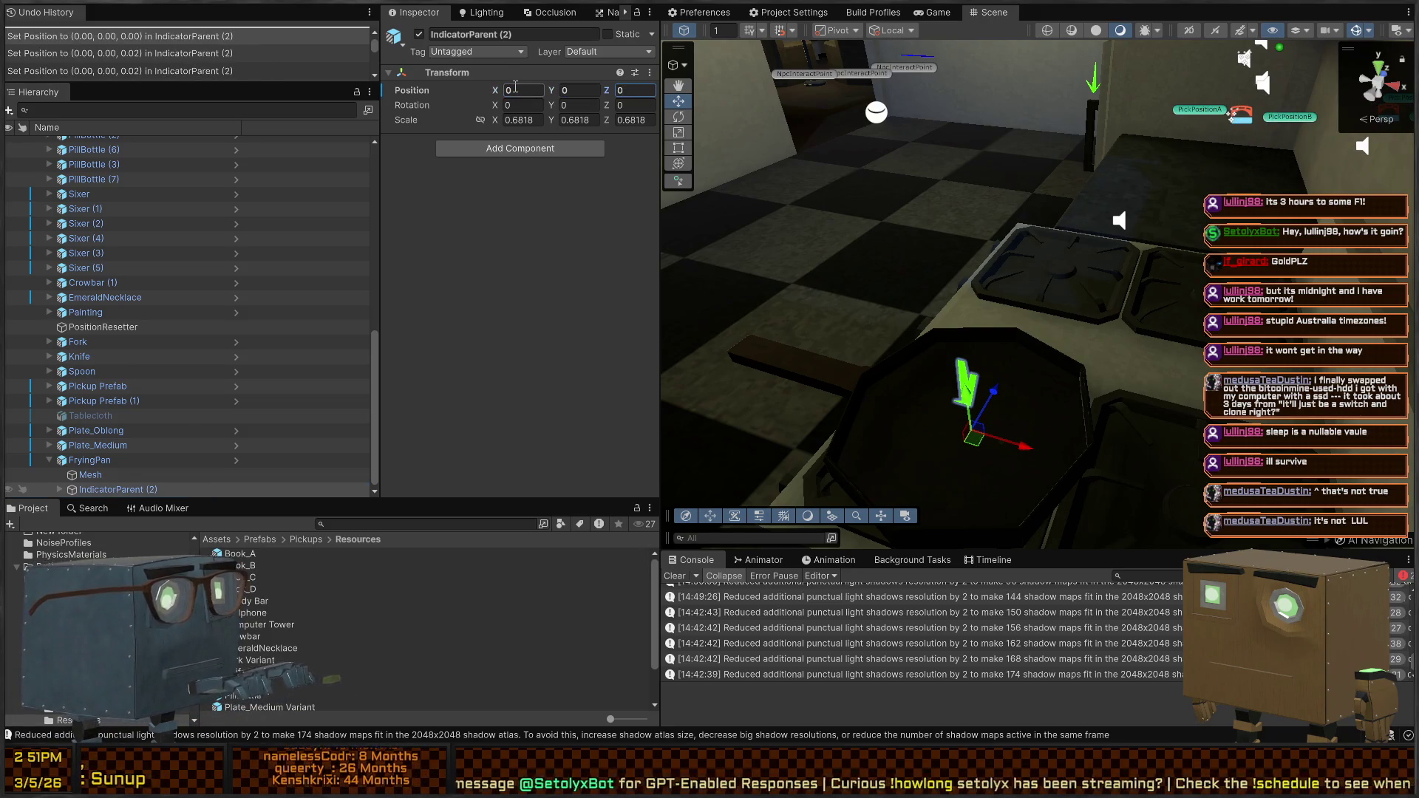
Set IndicatorParent (2)'s Scale to 1, 1, 1
mouse_move(1020, 170)
mouse_down()
mouse_move(1026, 158)
mouse_move(1079, 251)
mouse_up()
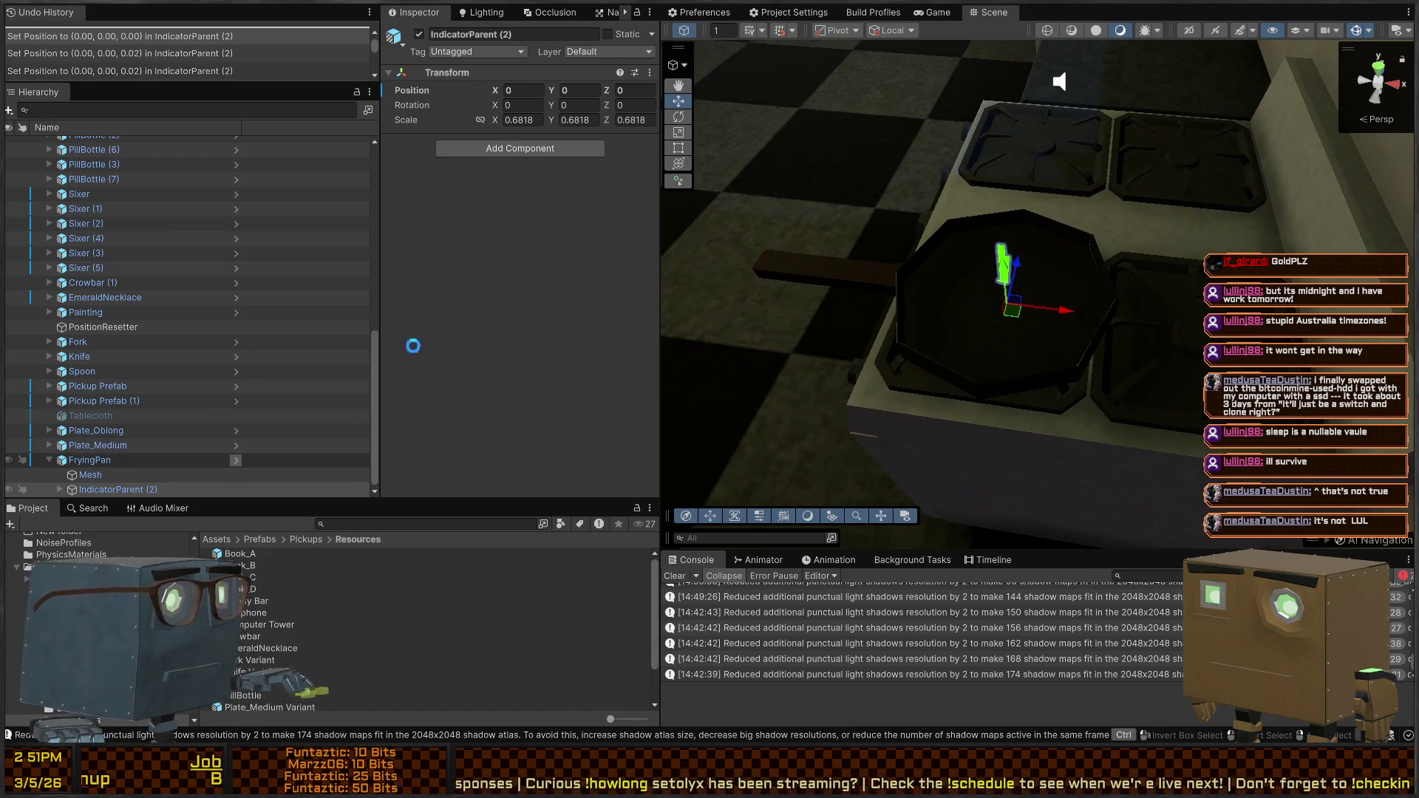
click(522, 120)
text(1)
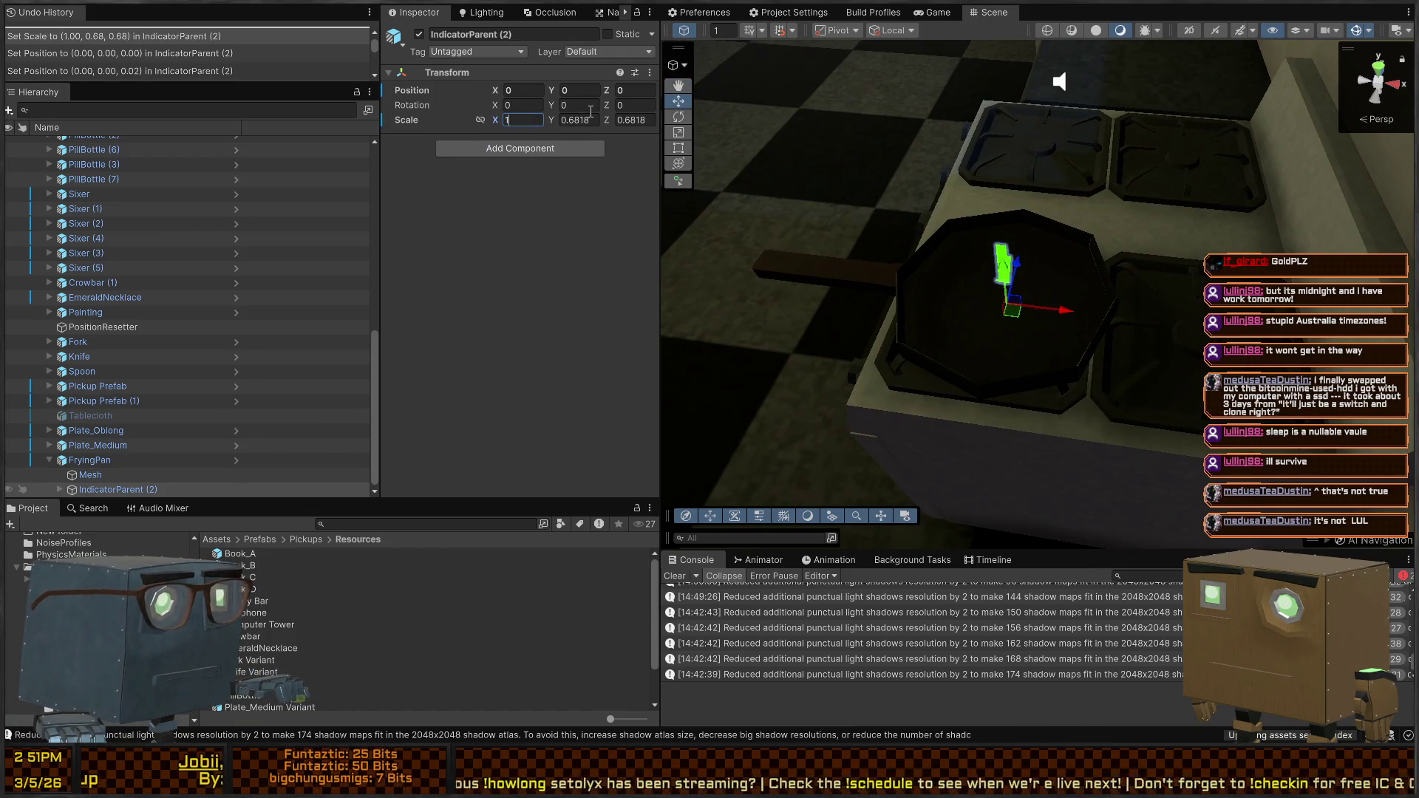
key(Tab)
text(1)
key(Tab)
text(1)
Compare with Plate_Medium, then save FryingPan as a prefab variant in Resources
mouse_move(850, 221)
mouse_down()
mouse_move(863, 246)
mouse_move(1055, 265)
mouse_move(1020, 292)
mouse_move(924, 285)
mouse_up()
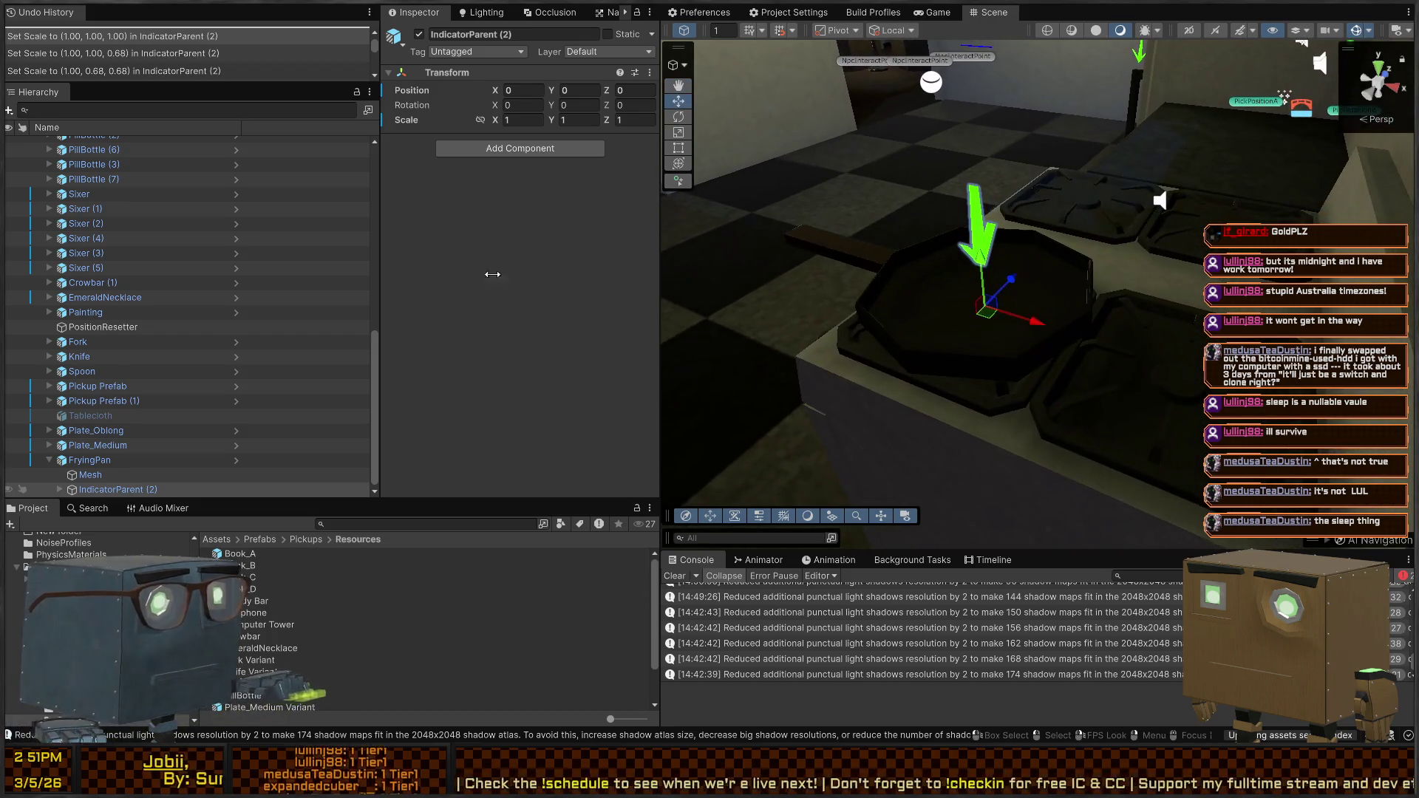
click(107, 447)
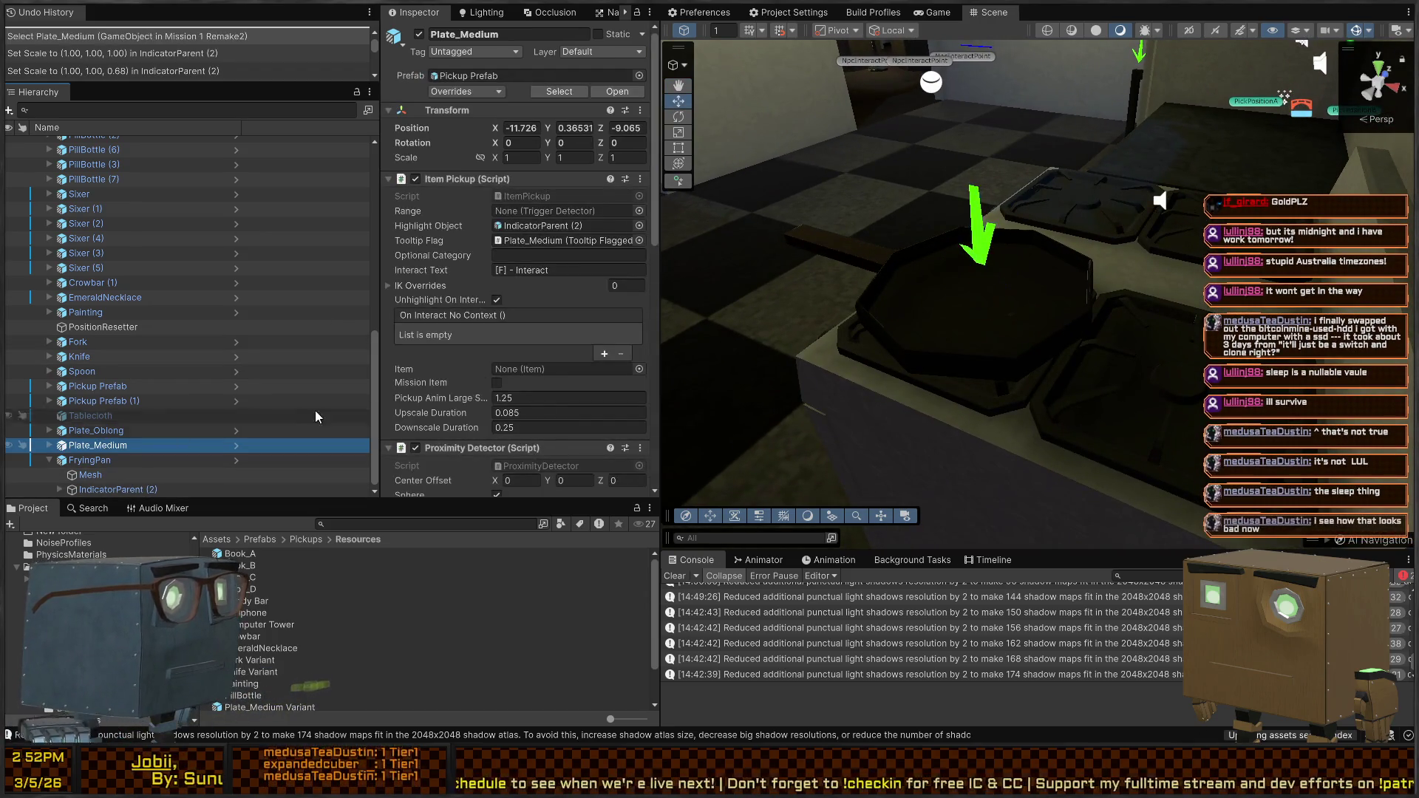
mouse_move(972, 232)
mouse_down()
mouse_move(1021, 228)
mouse_move(948, 232)
mouse_up()
click(873, 275)
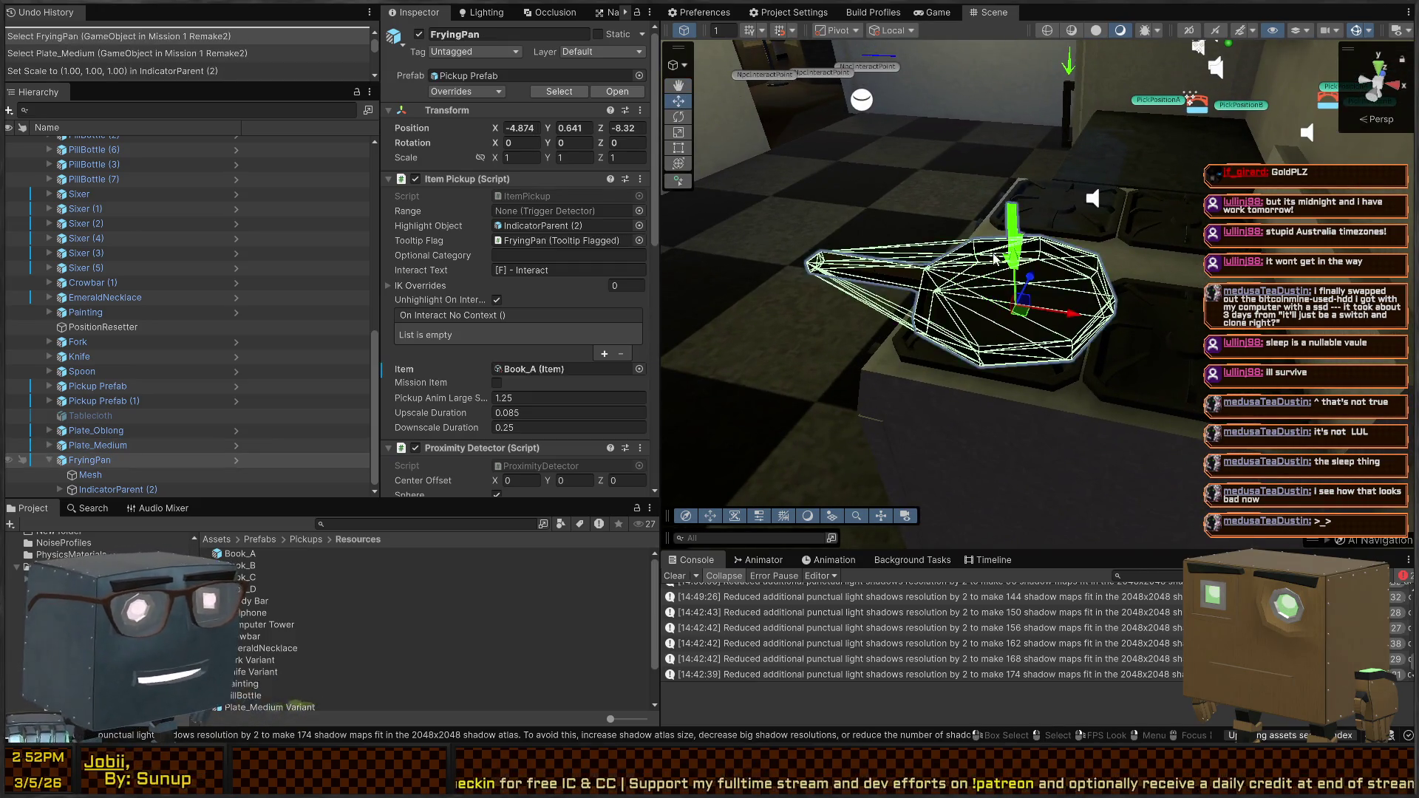
key(f)
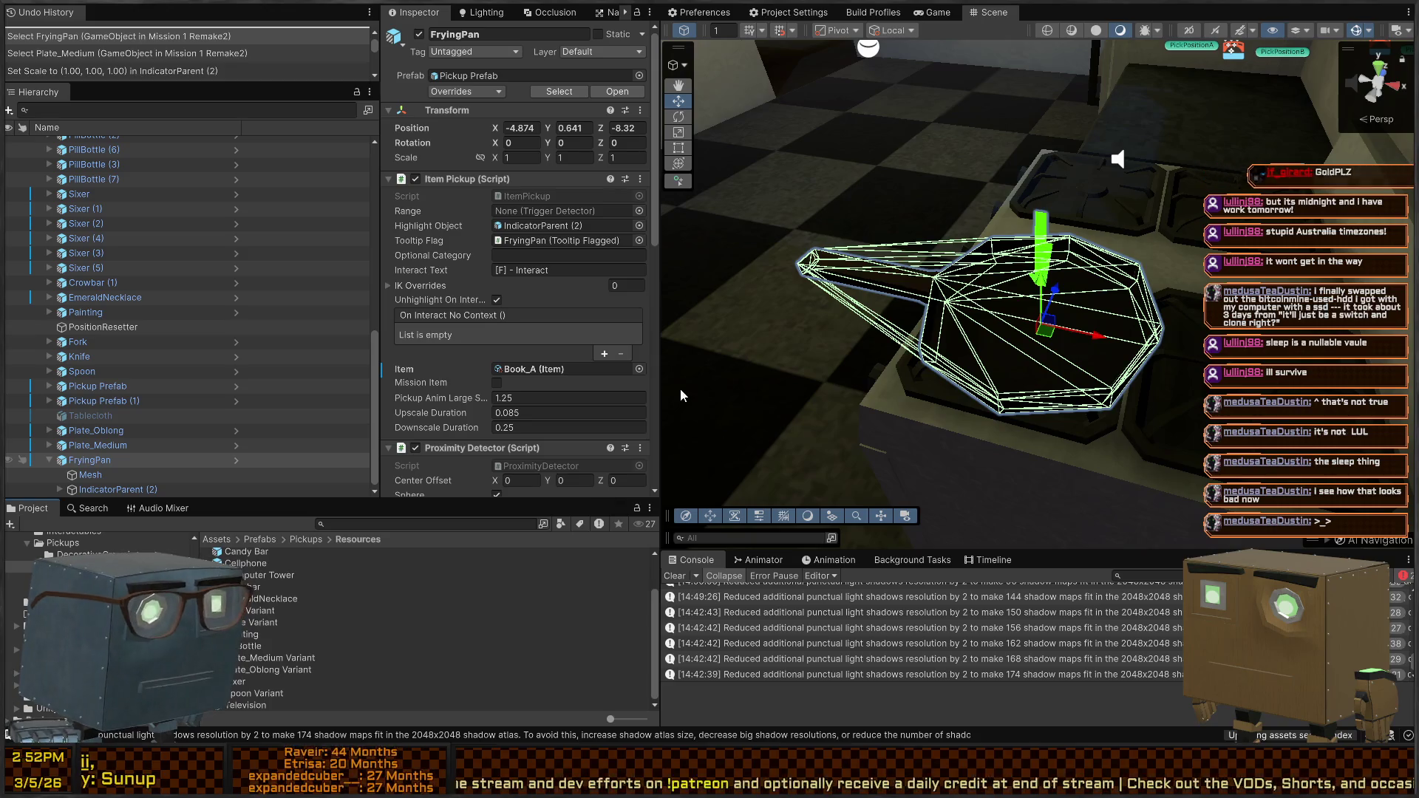
click(693, 414)
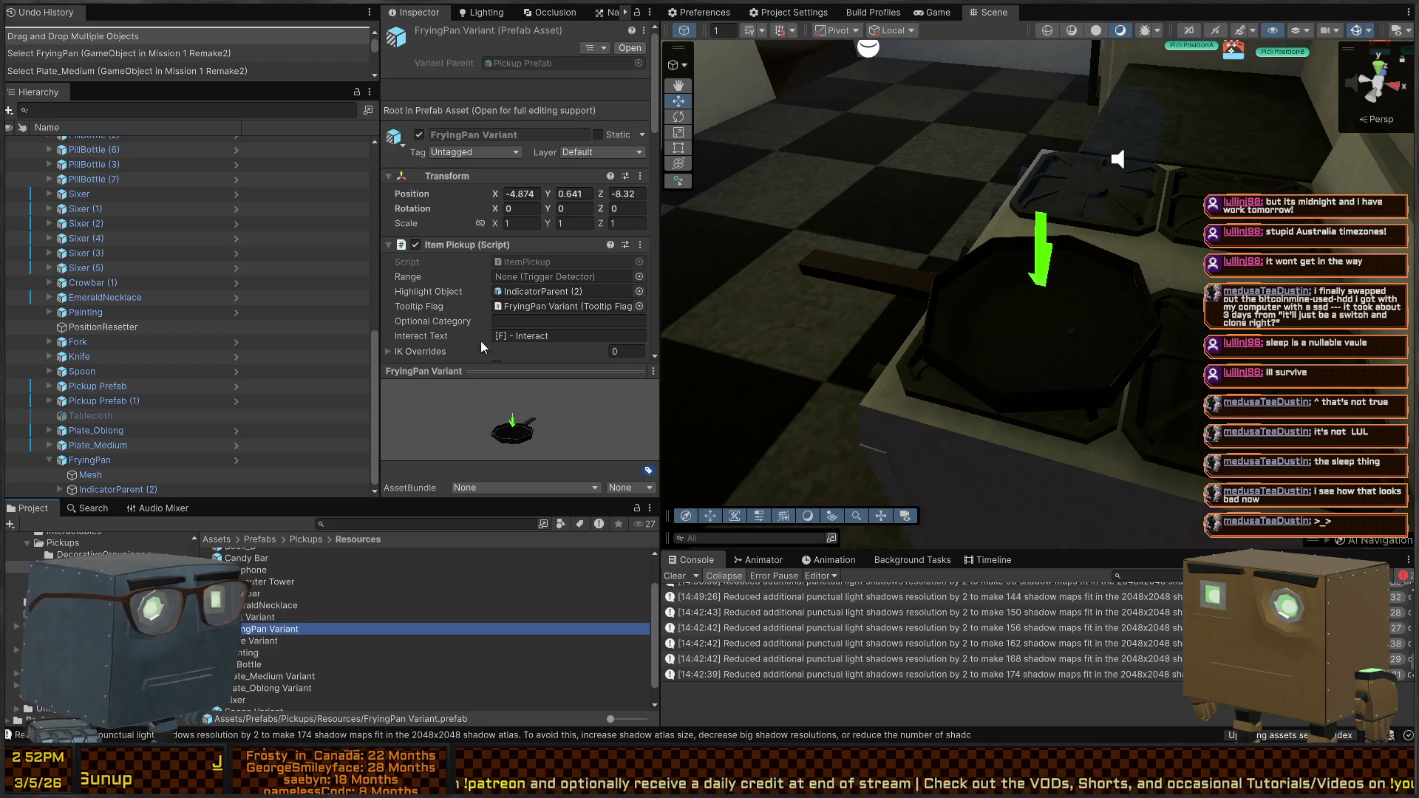
Relink the FryingPan Variant's Item from Book_A to Frying Pan and open Pickups/Resources
scroll(481, 347, down, 5)
click(551, 198)
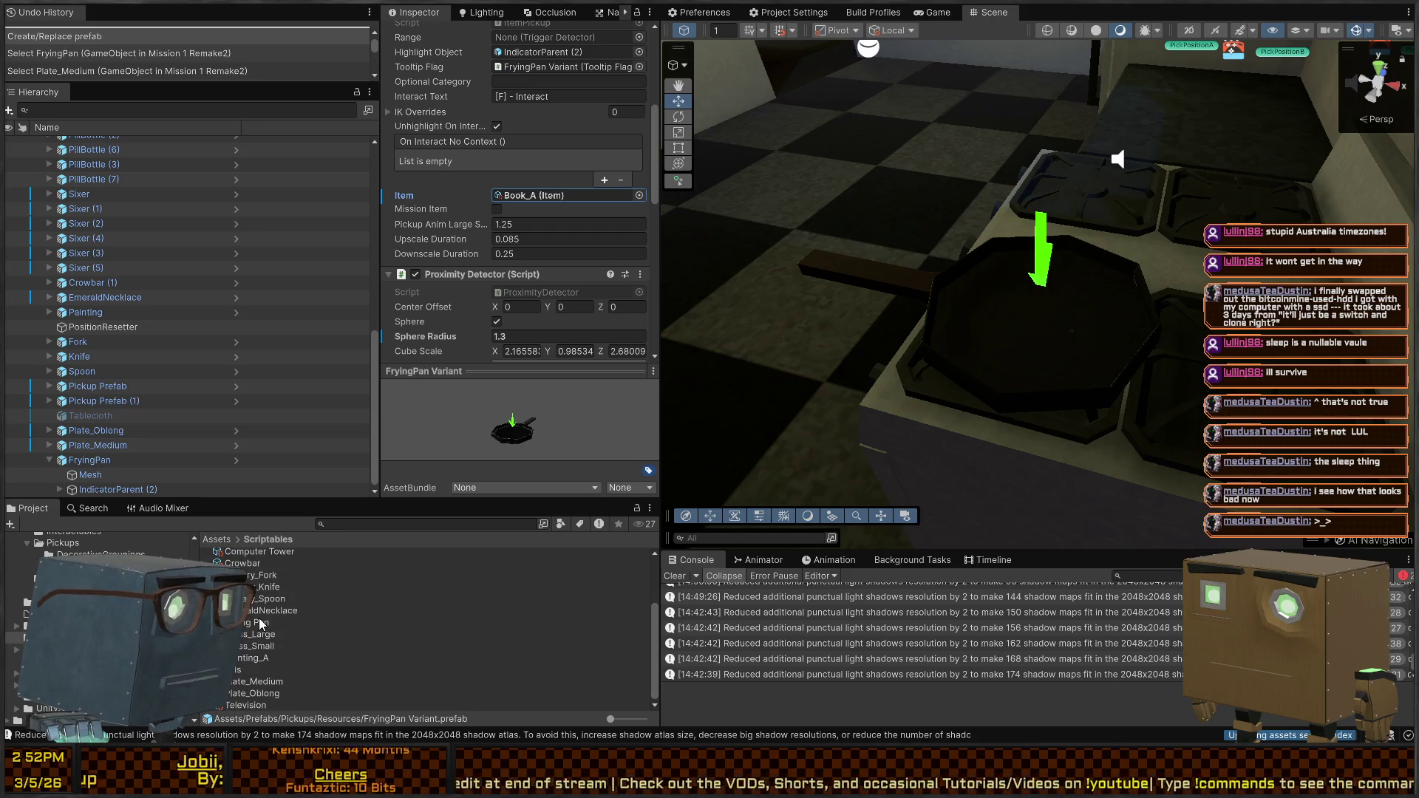
drag(249, 628, 550, 197)
scroll(464, 236, up, 5)
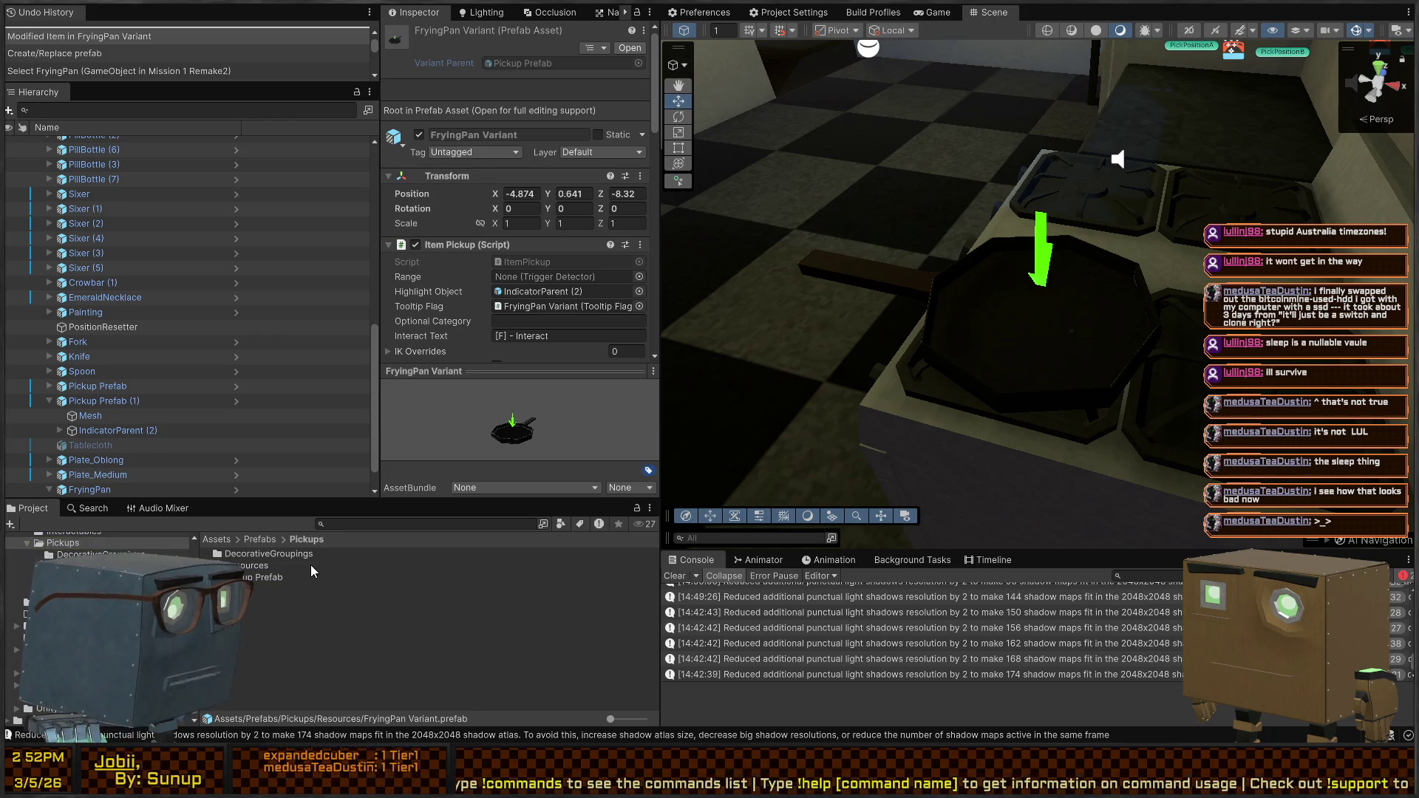
double_click(255, 566)
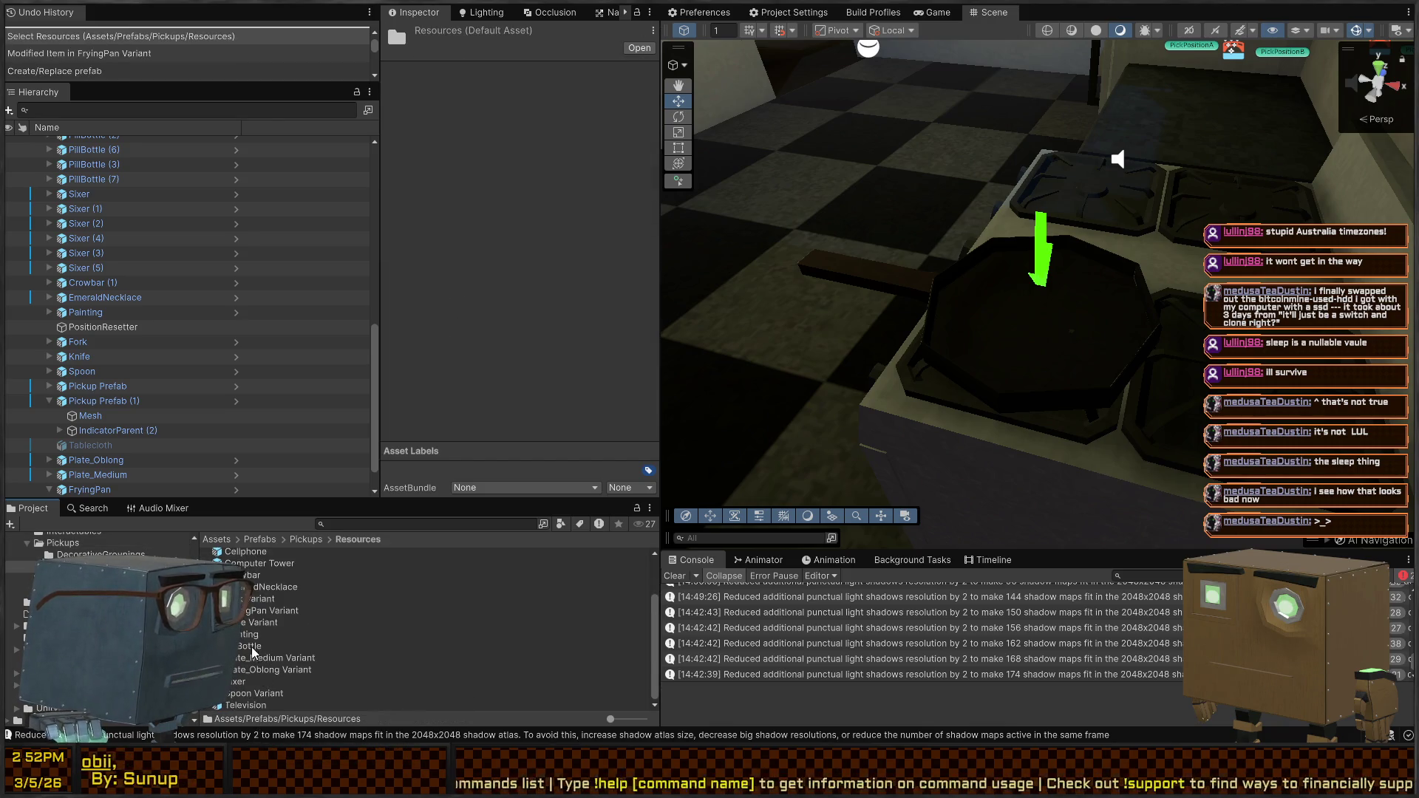
Inspect the Fork, Knife, Plate_Medium, Plate_Oblong and Spoon Variant prefabs together, then Fork alone
click(251, 599)
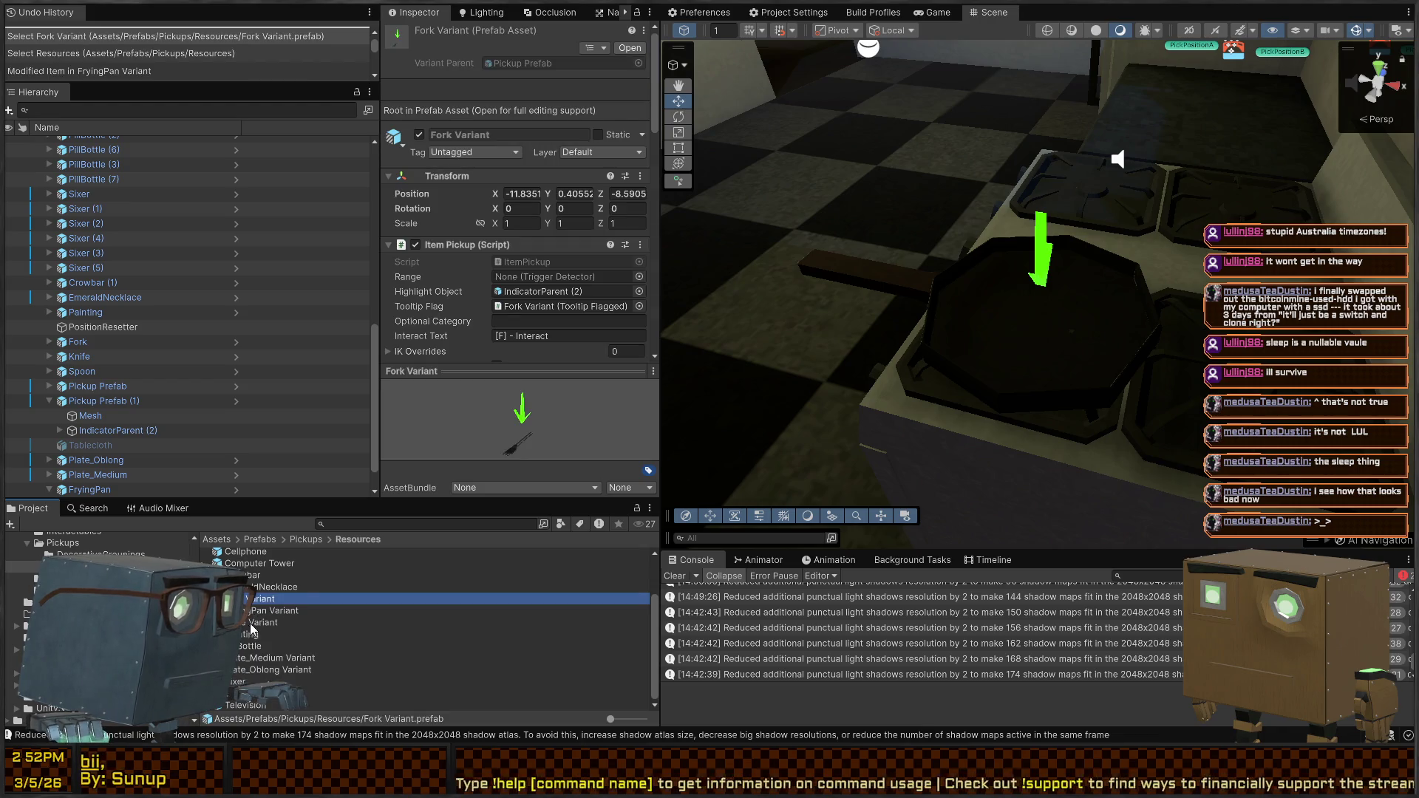
ctrl+click(259, 623)
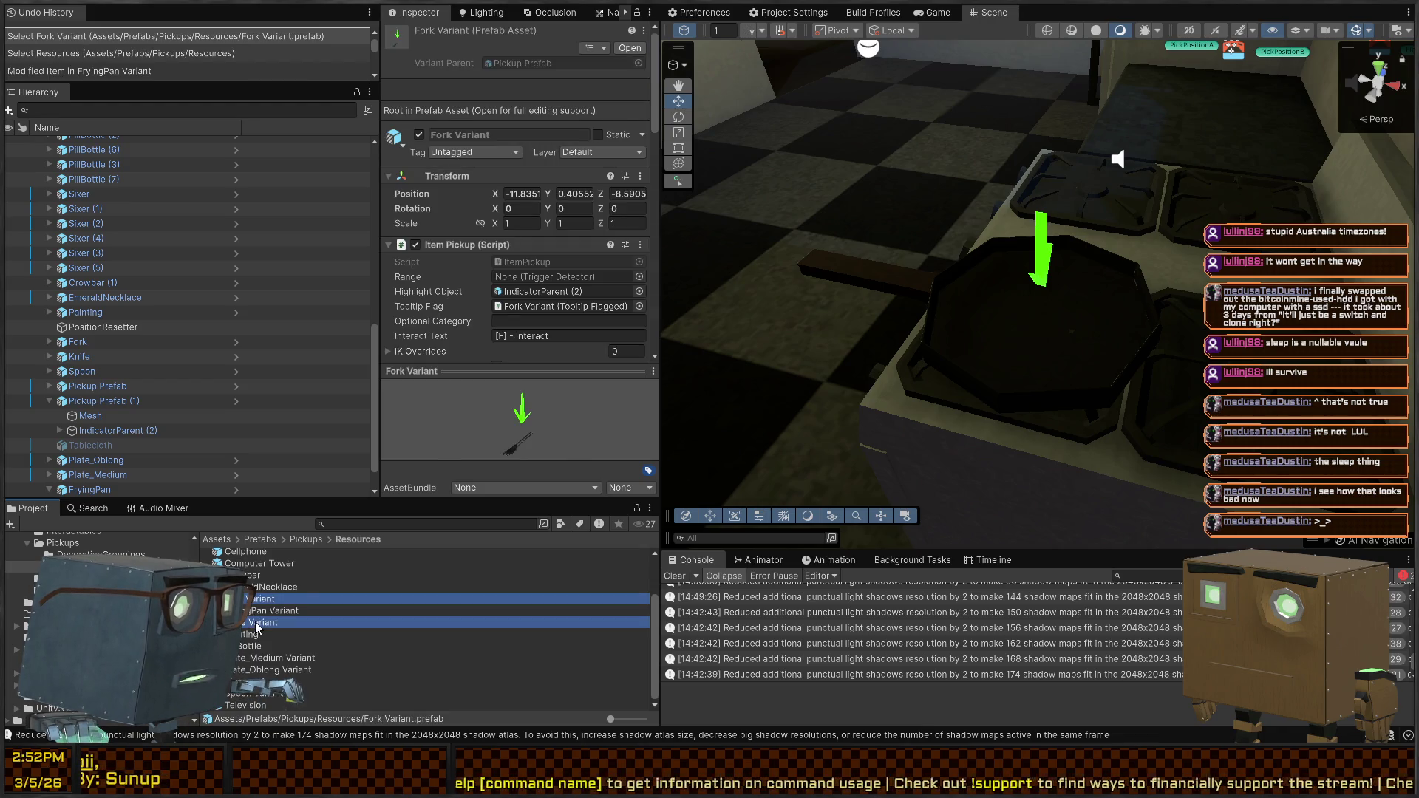
ctrl+click(293, 658)
ctrl+click(293, 669)
scroll(254, 602, up, 2)
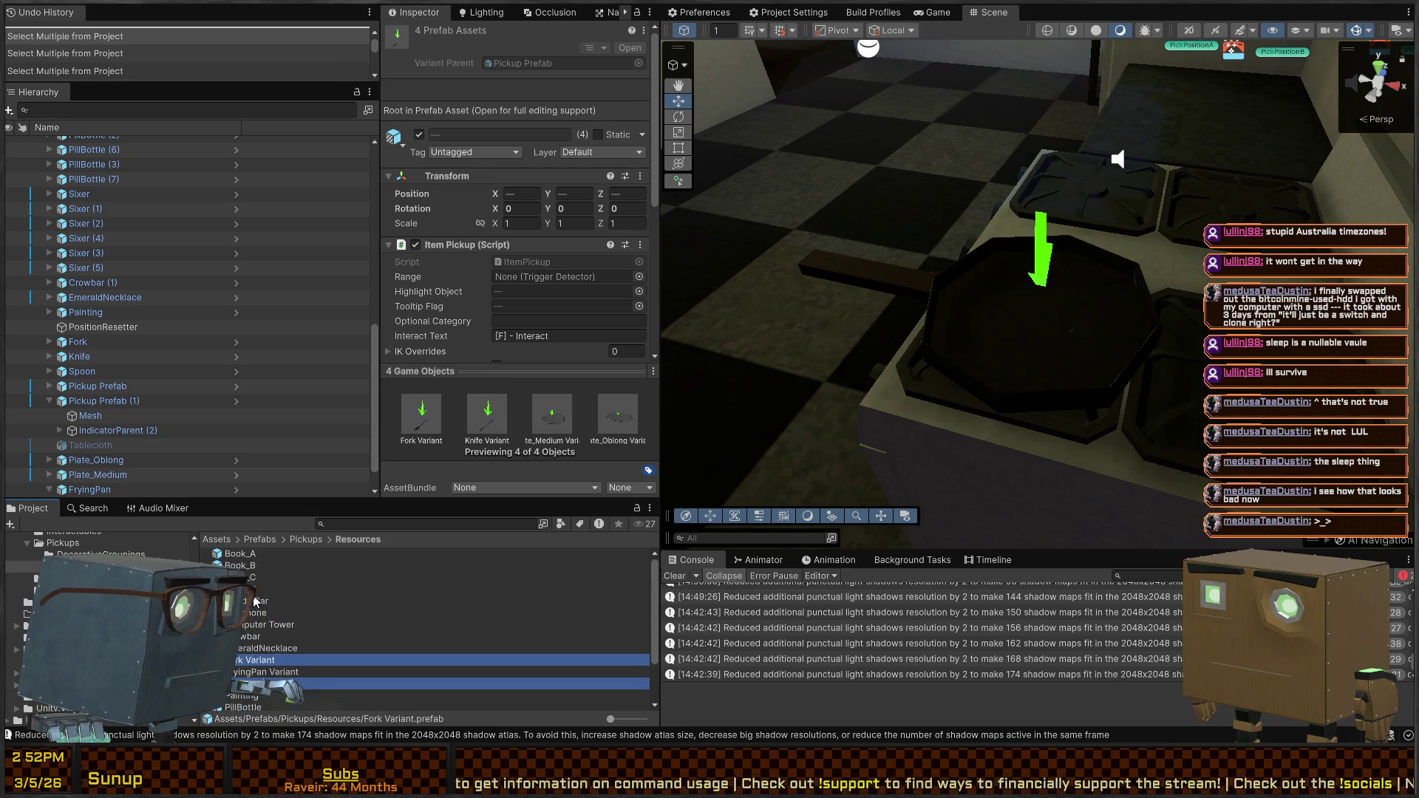
scroll(267, 629, down, 2)
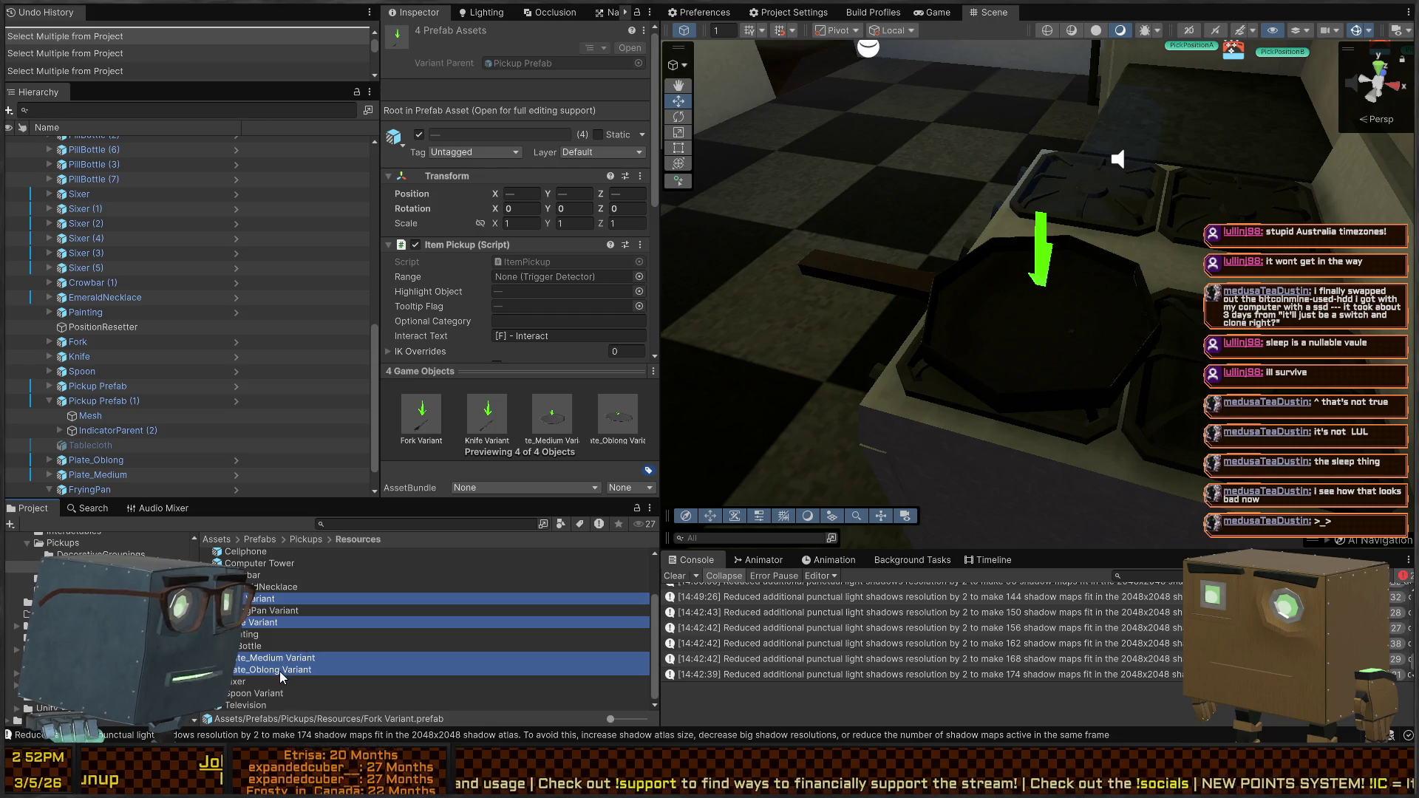
ctrl+click(246, 694)
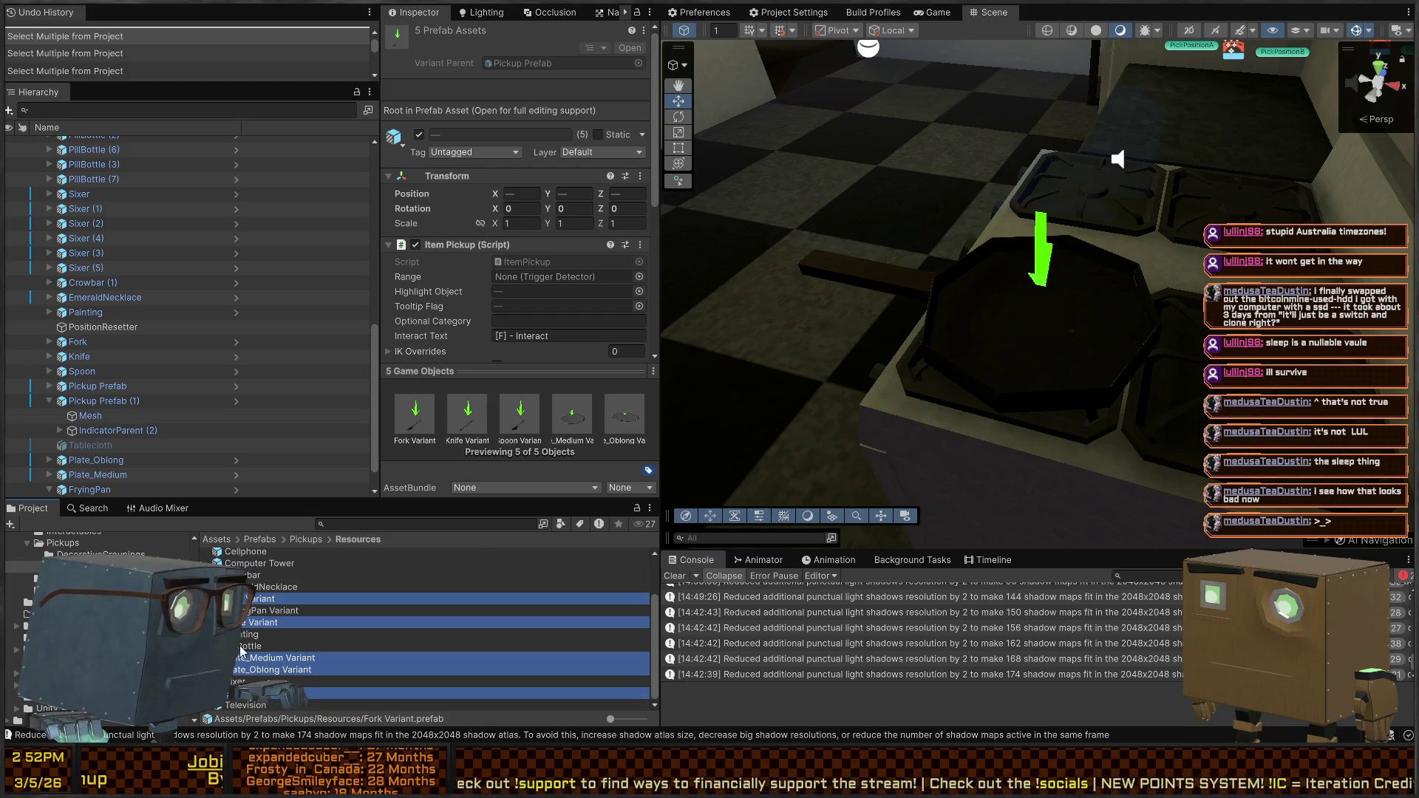
scroll(537, 260, down, 5)
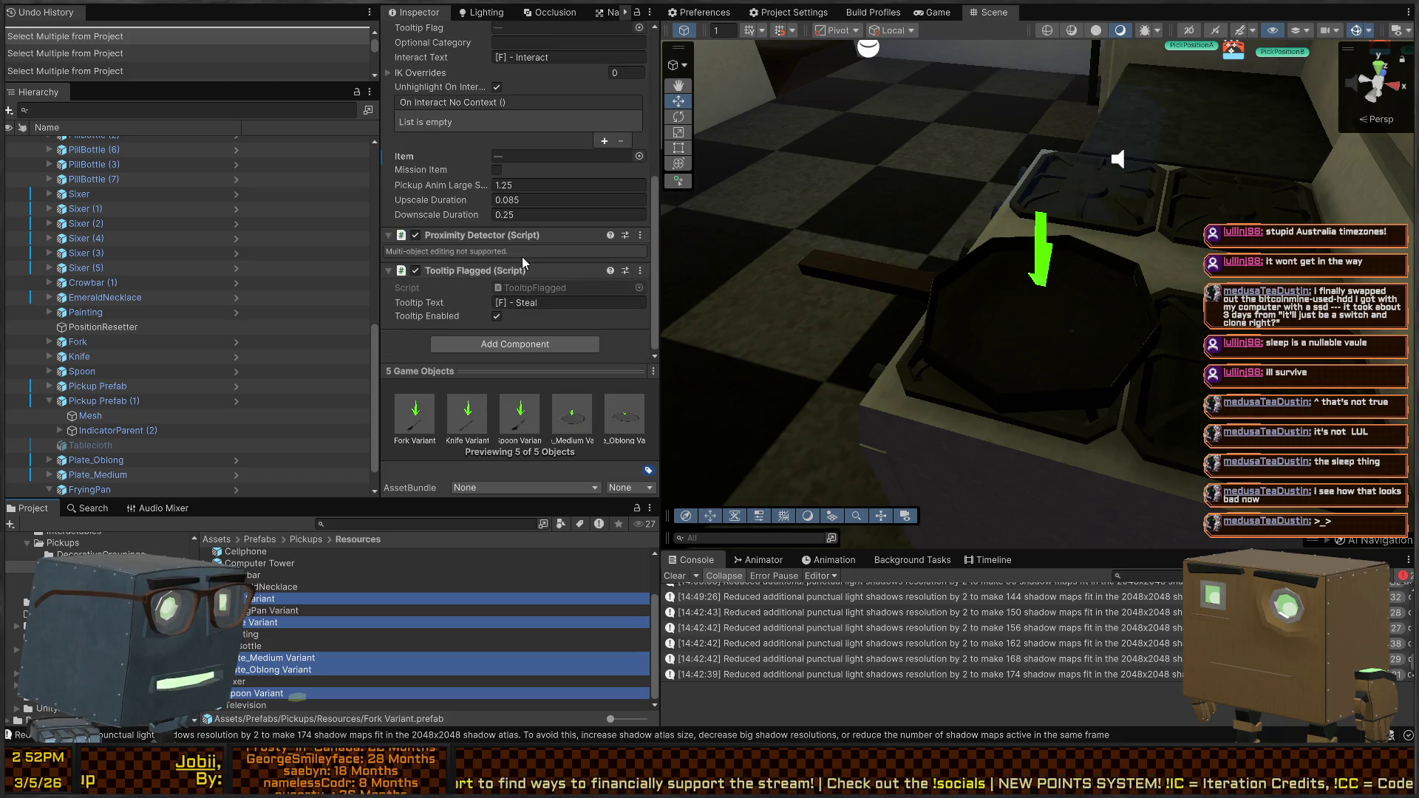
click(292, 598)
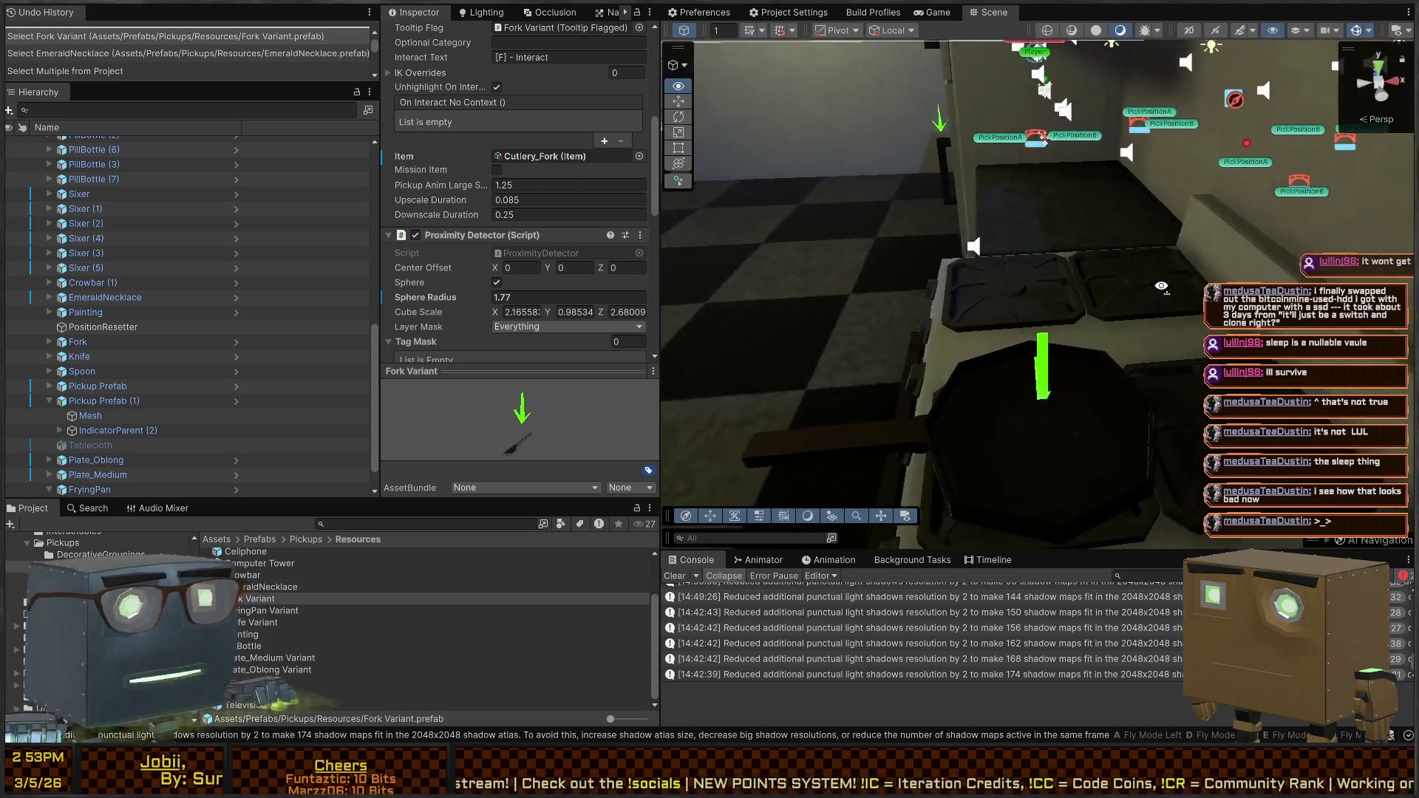
Check the scene FryingPan's linked Frying Pan item and select the FryingPan Variant prefab asset
click(982, 356)
drag(804, 325, 555, 91)
click(556, 91)
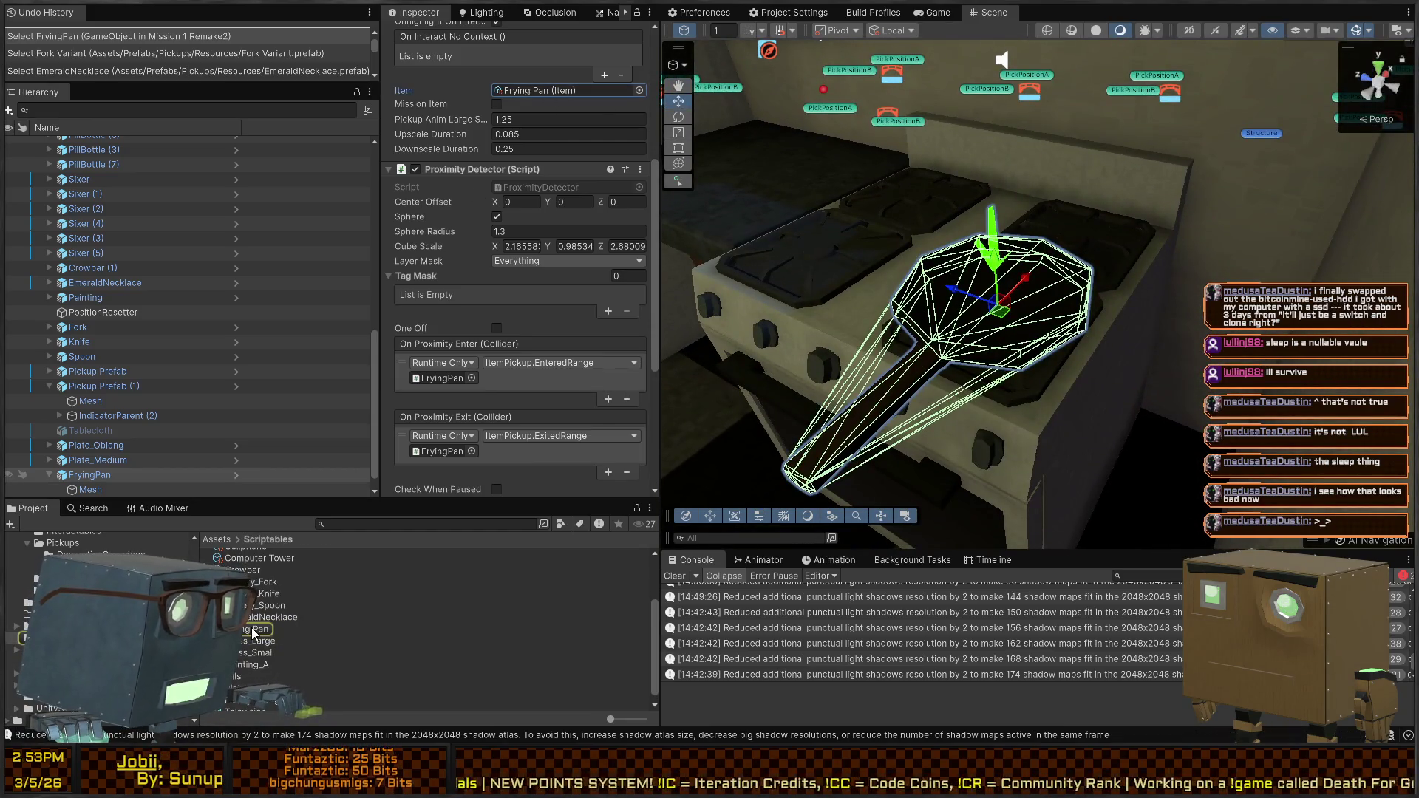
scroll(508, 139, up, 6)
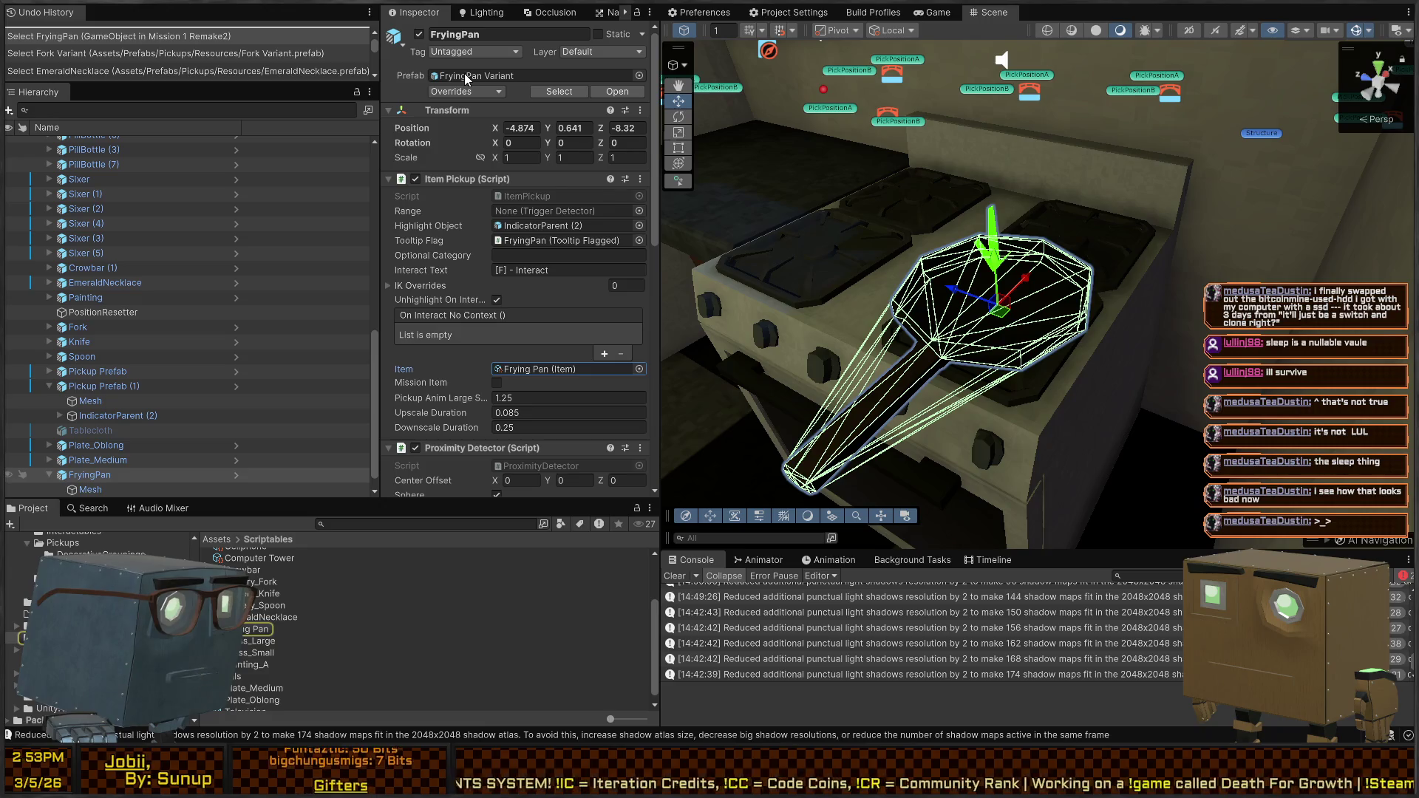
click(465, 77)
click(273, 629)
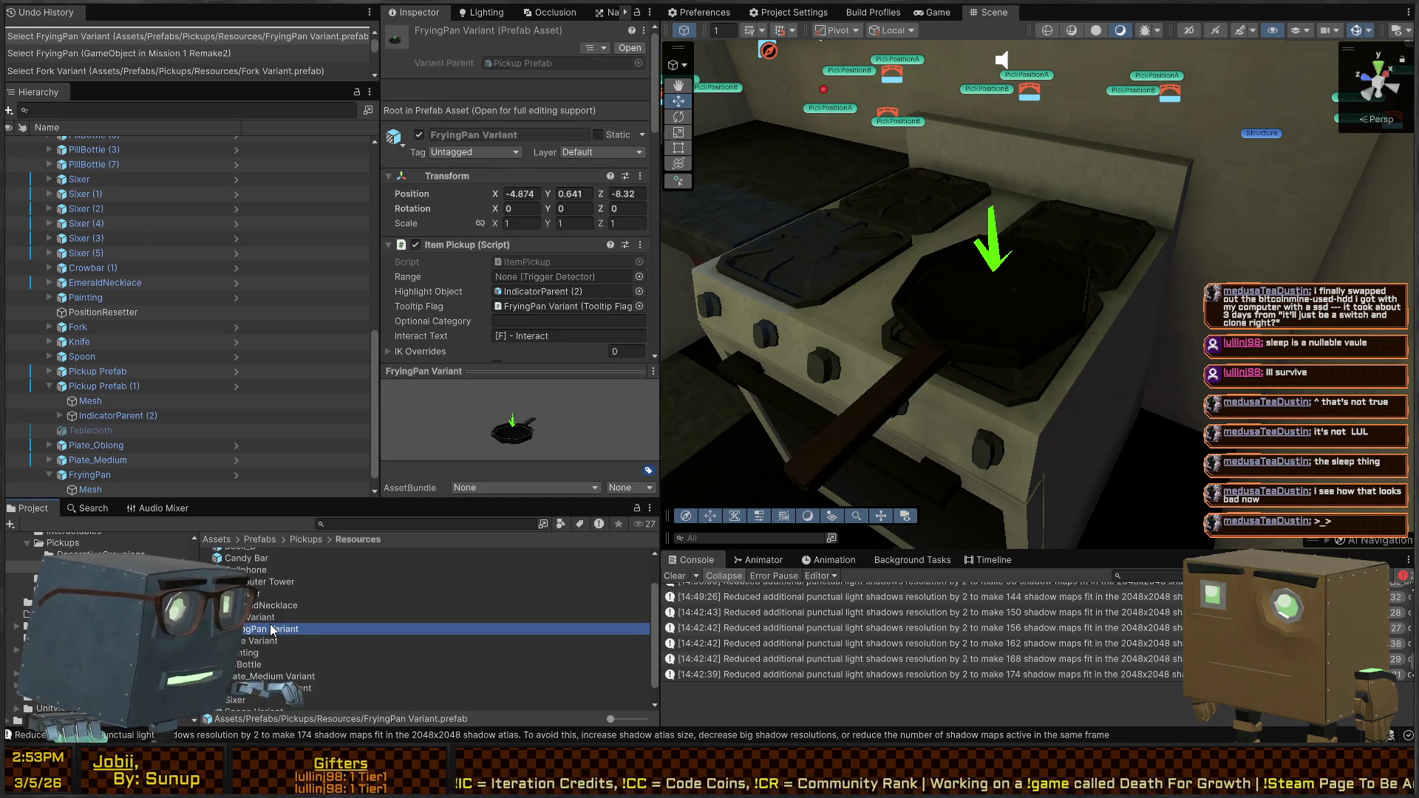
Assign the FryingPan Variant prefab to the Frying Pan item's Prefab field
click(983, 307)
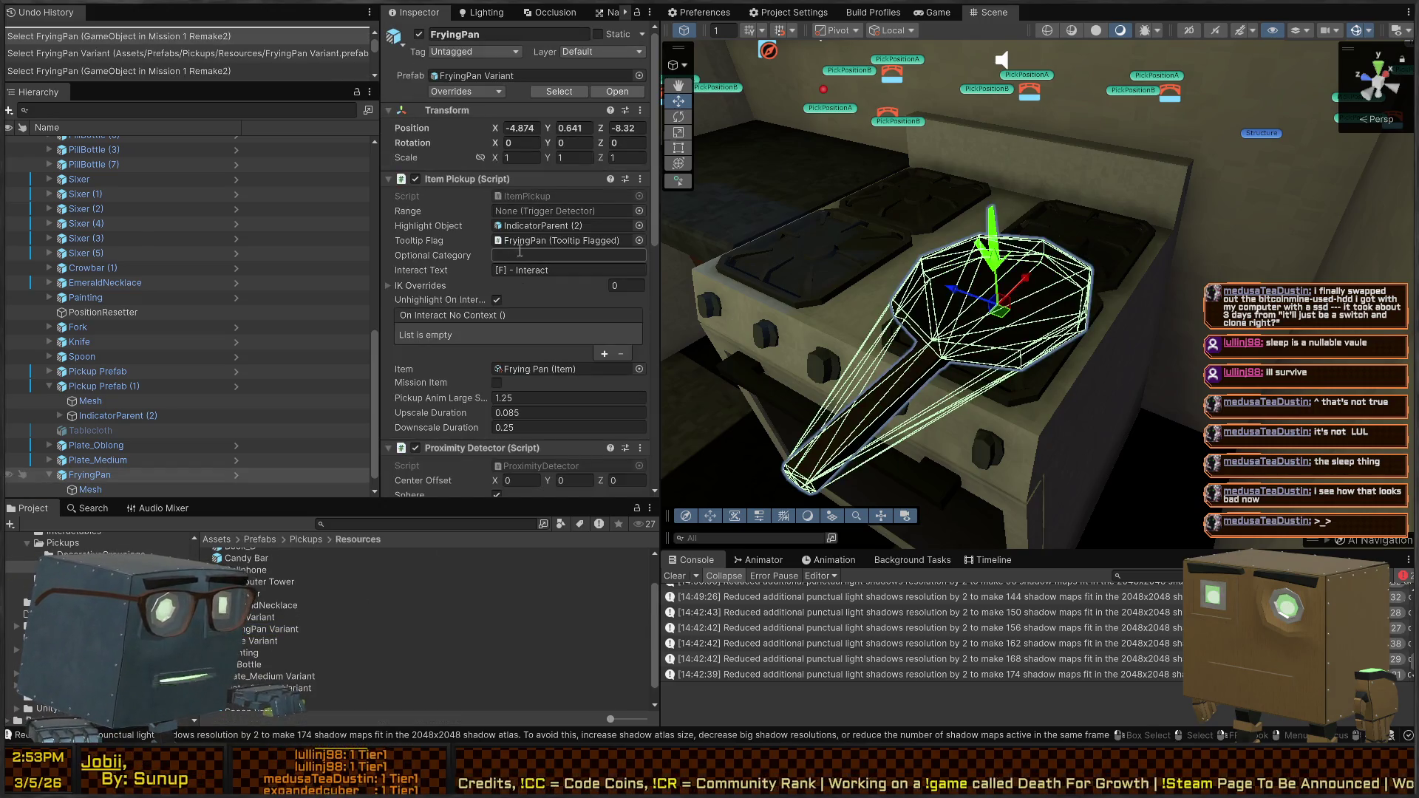
double_click(530, 368)
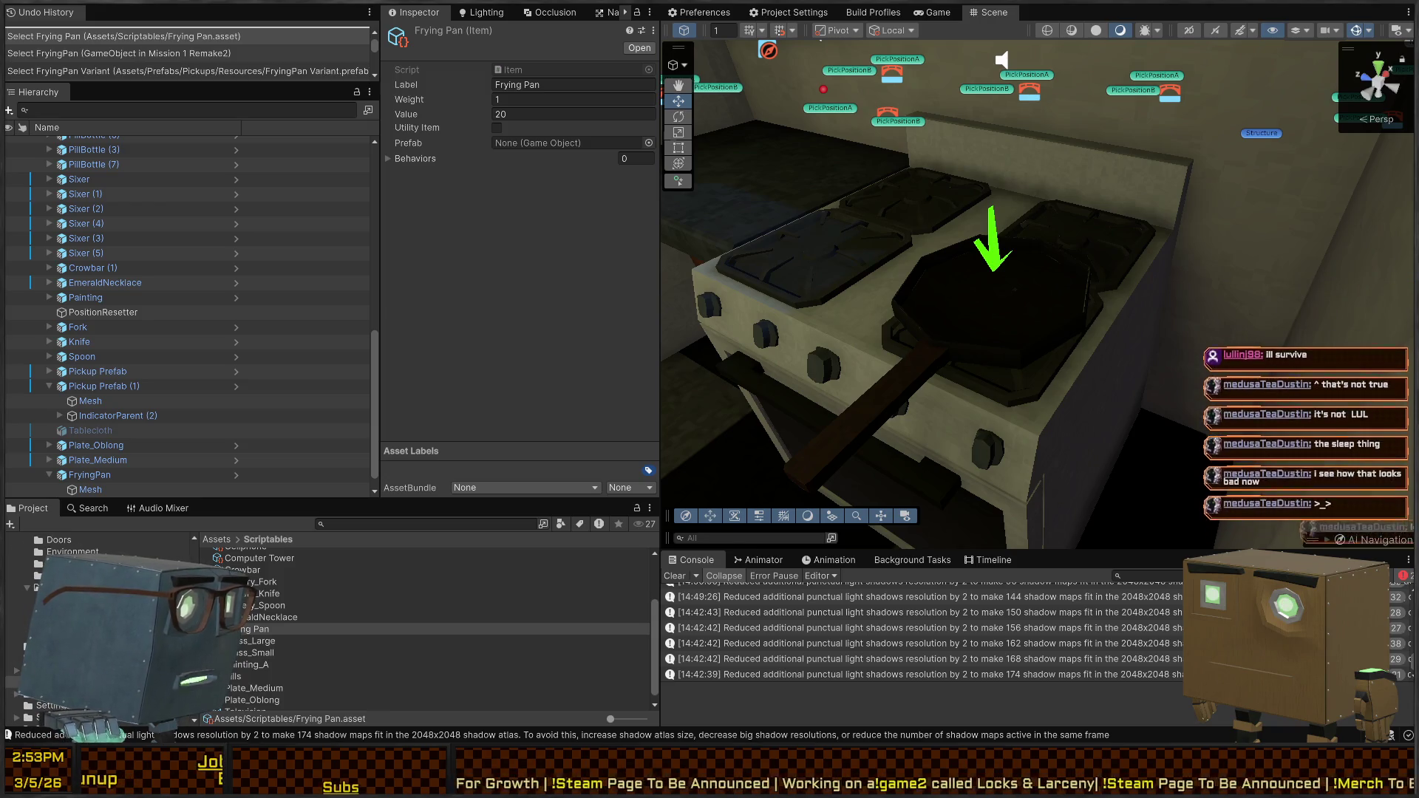
click(30, 600)
click(181, 611)
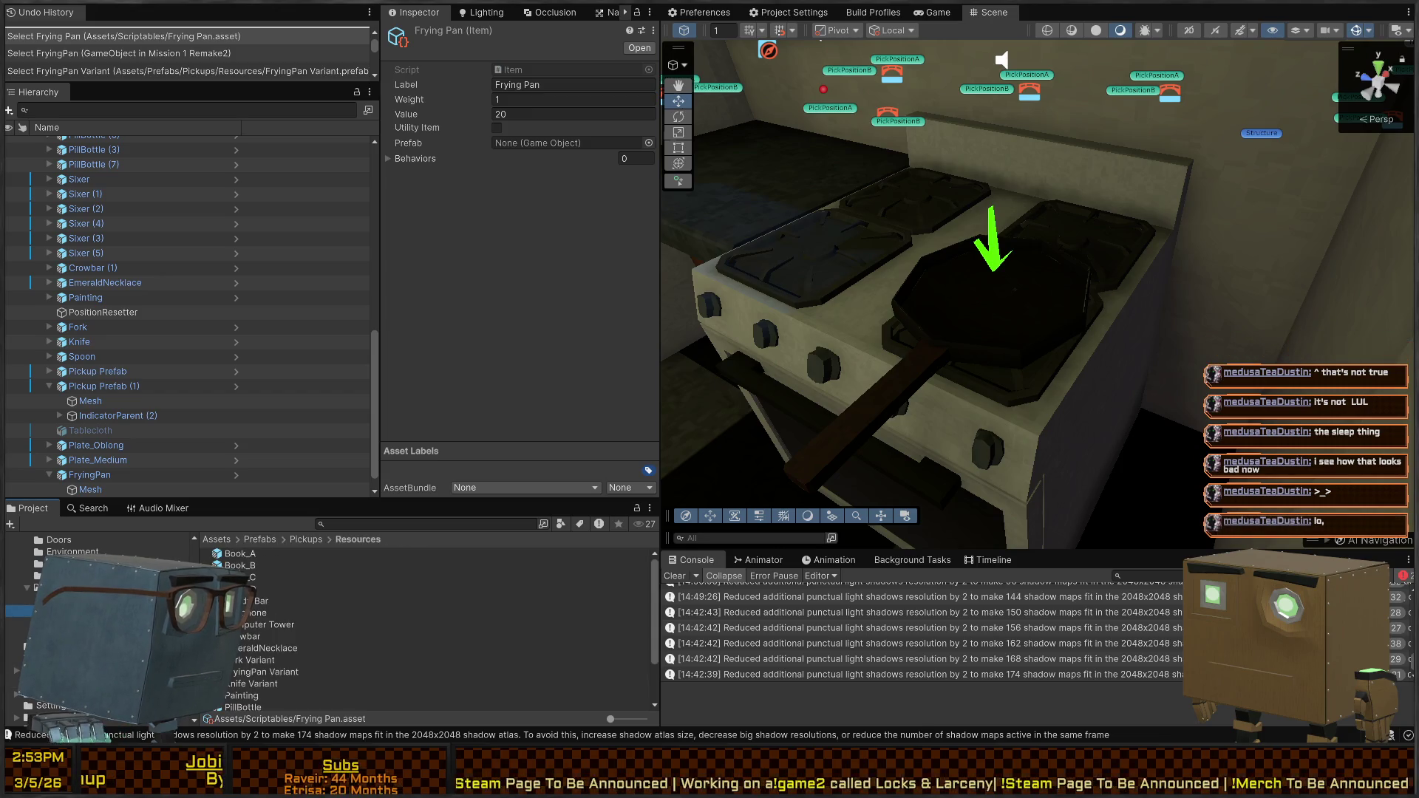
drag(251, 611, 573, 143)
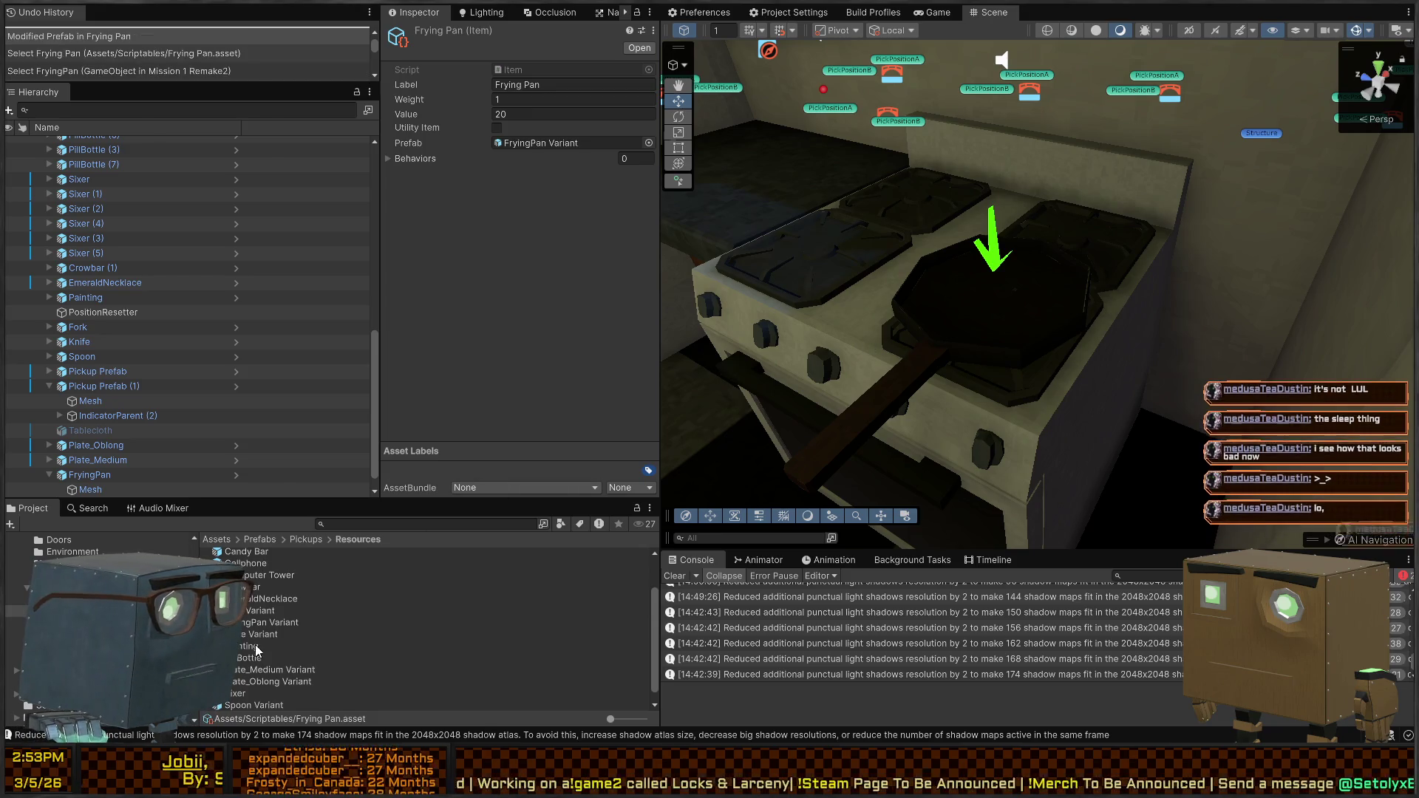
Rename the FryingPan Variant prefab to FryingPan
click(289, 626)
click(296, 624)
key(BackSpace)
key(BackSpace)
key(BackSpace)
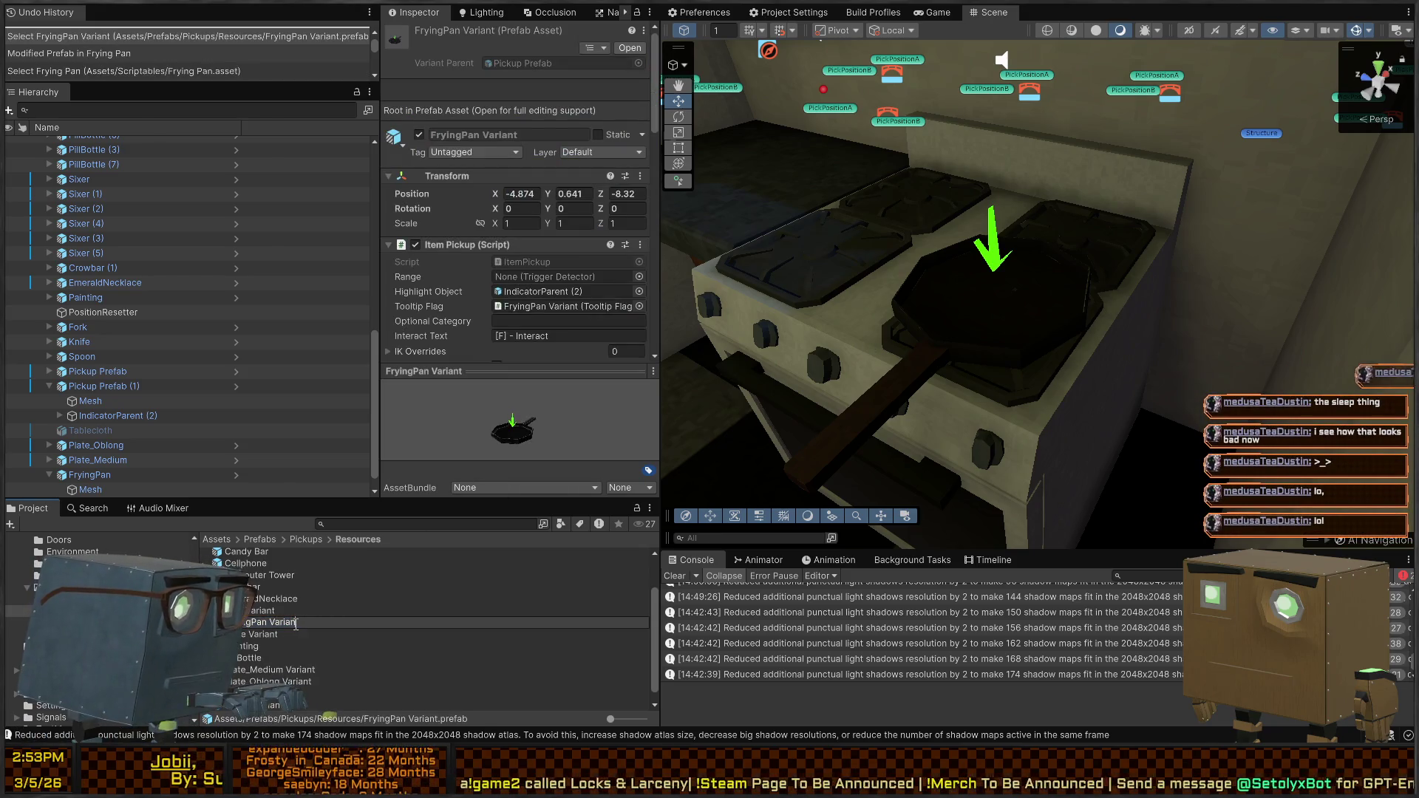
key(Return)
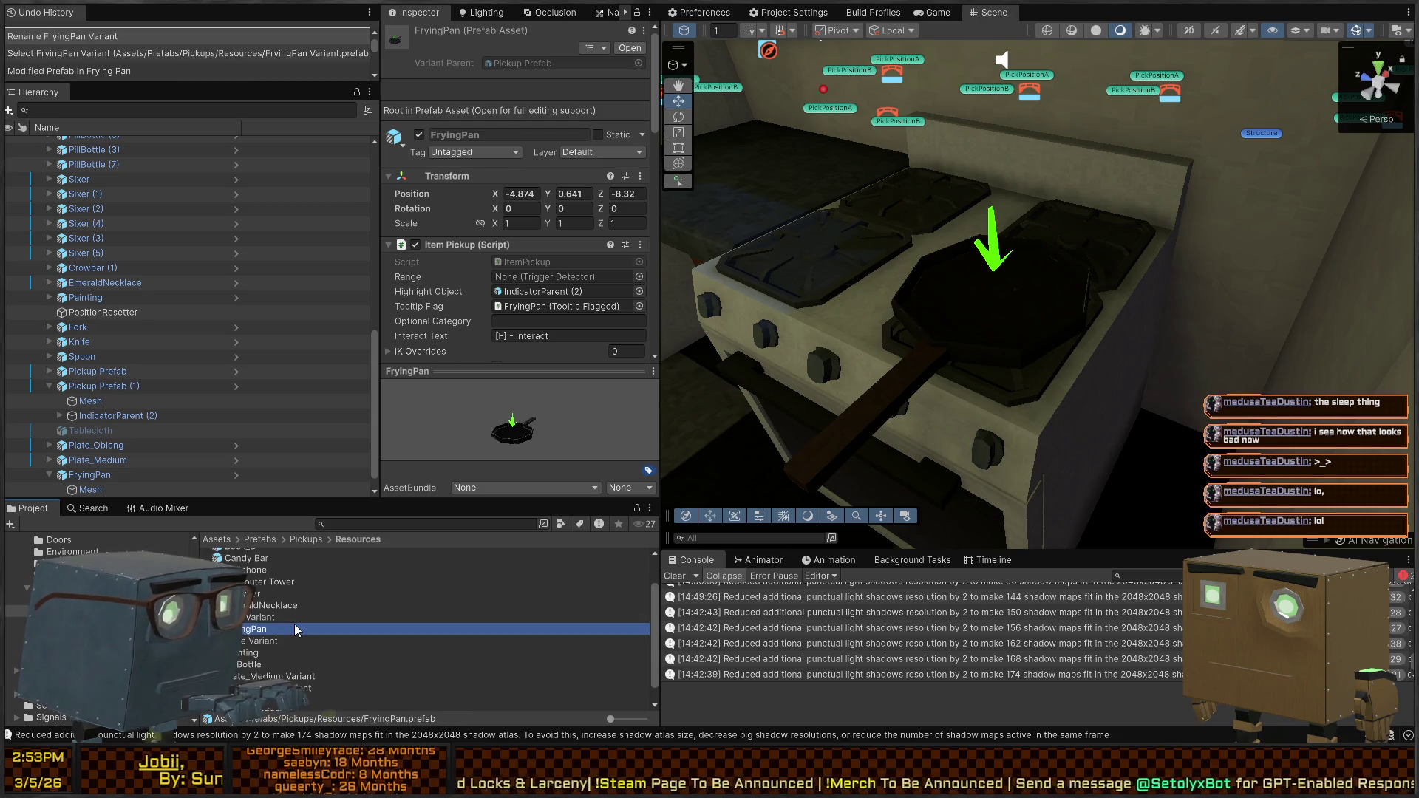
Set the FryingPan prefab's position to 0, 0, 0, save, and return to the scene
double_click(242, 627)
click(518, 128)
text(0)
key(Tab)
text(0)
key(Tab)
text(0)
key(ctrl+s)
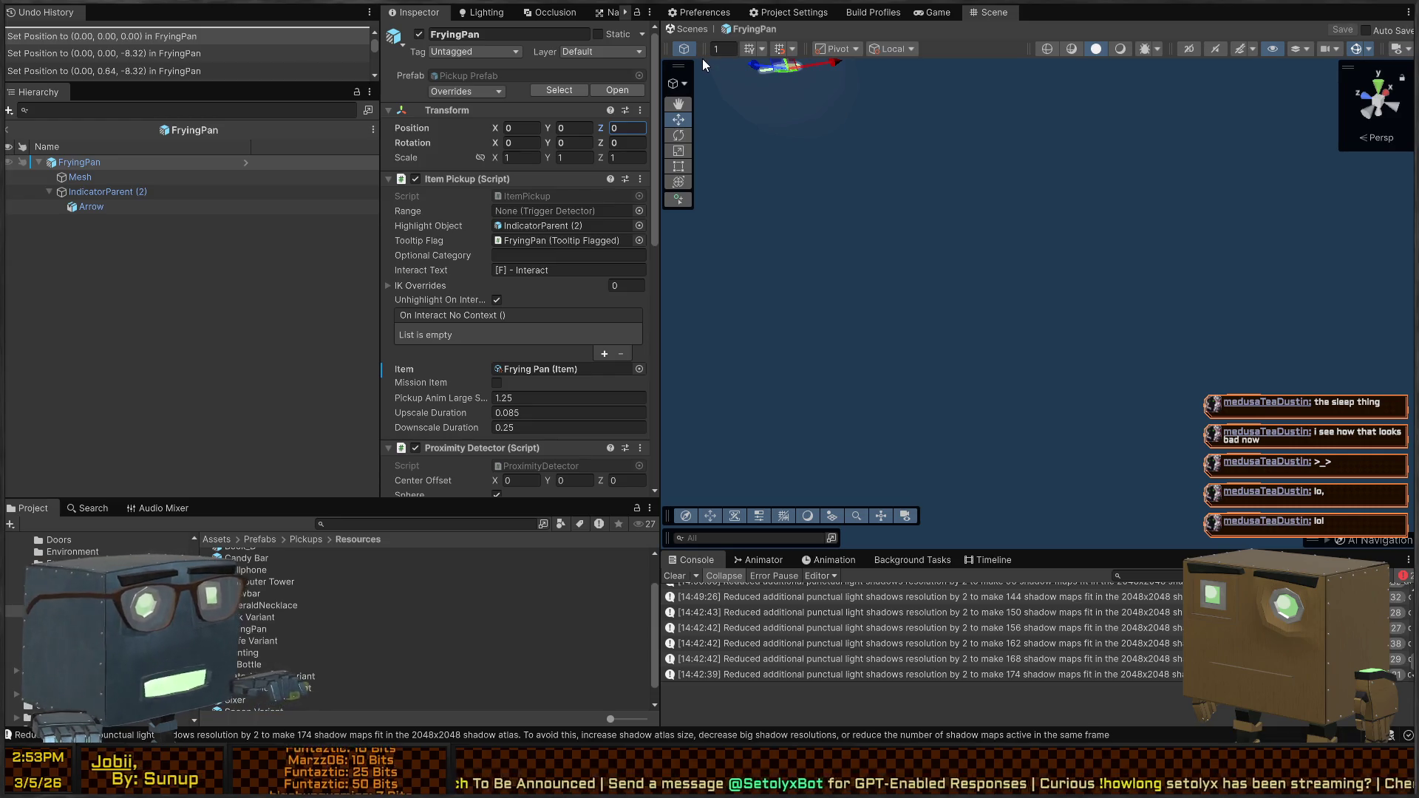
click(691, 29)
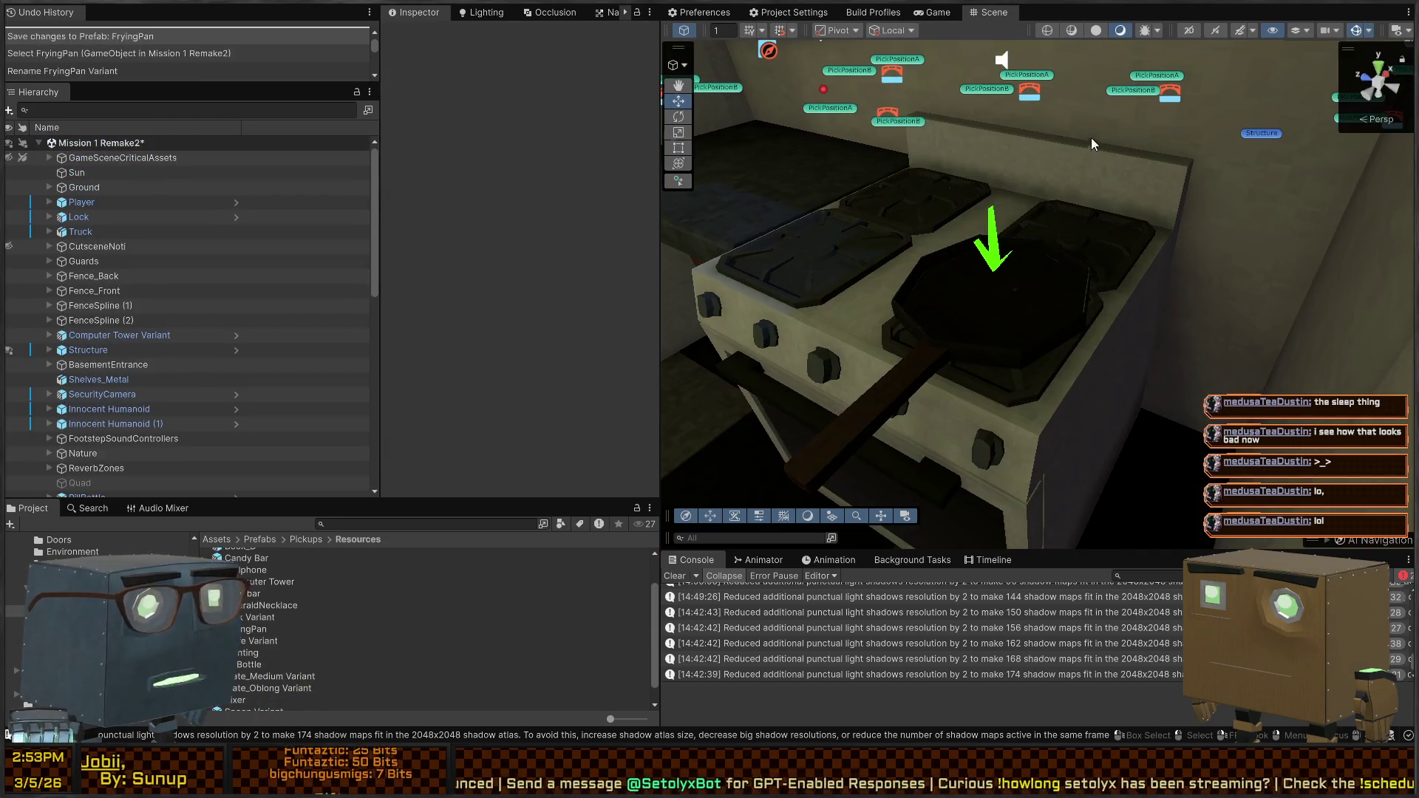
Move the FryingPan on the stove to -4.9033, 0.647, -7.7116 and show the Game view
right_click(1088, 122)
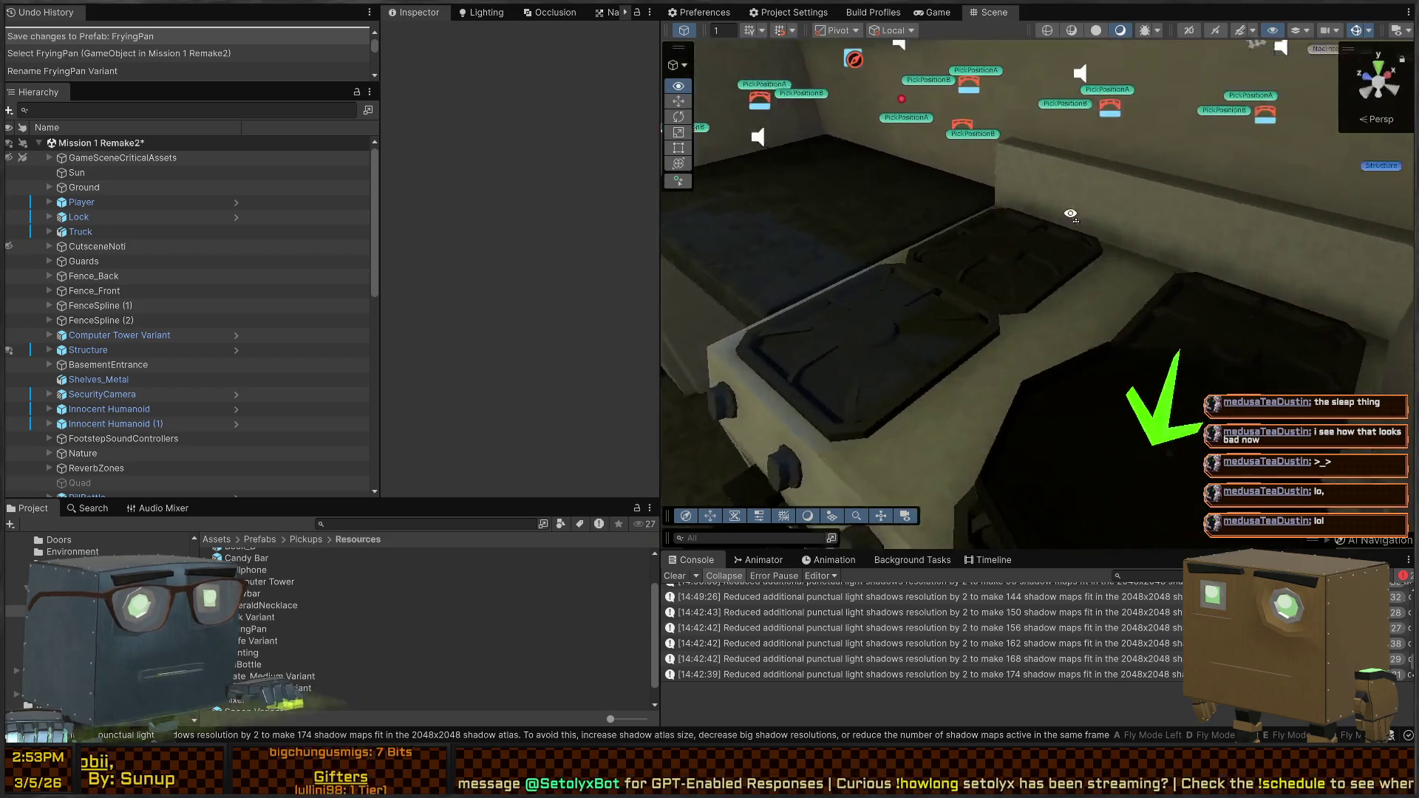
drag(965, 230, 1077, 257)
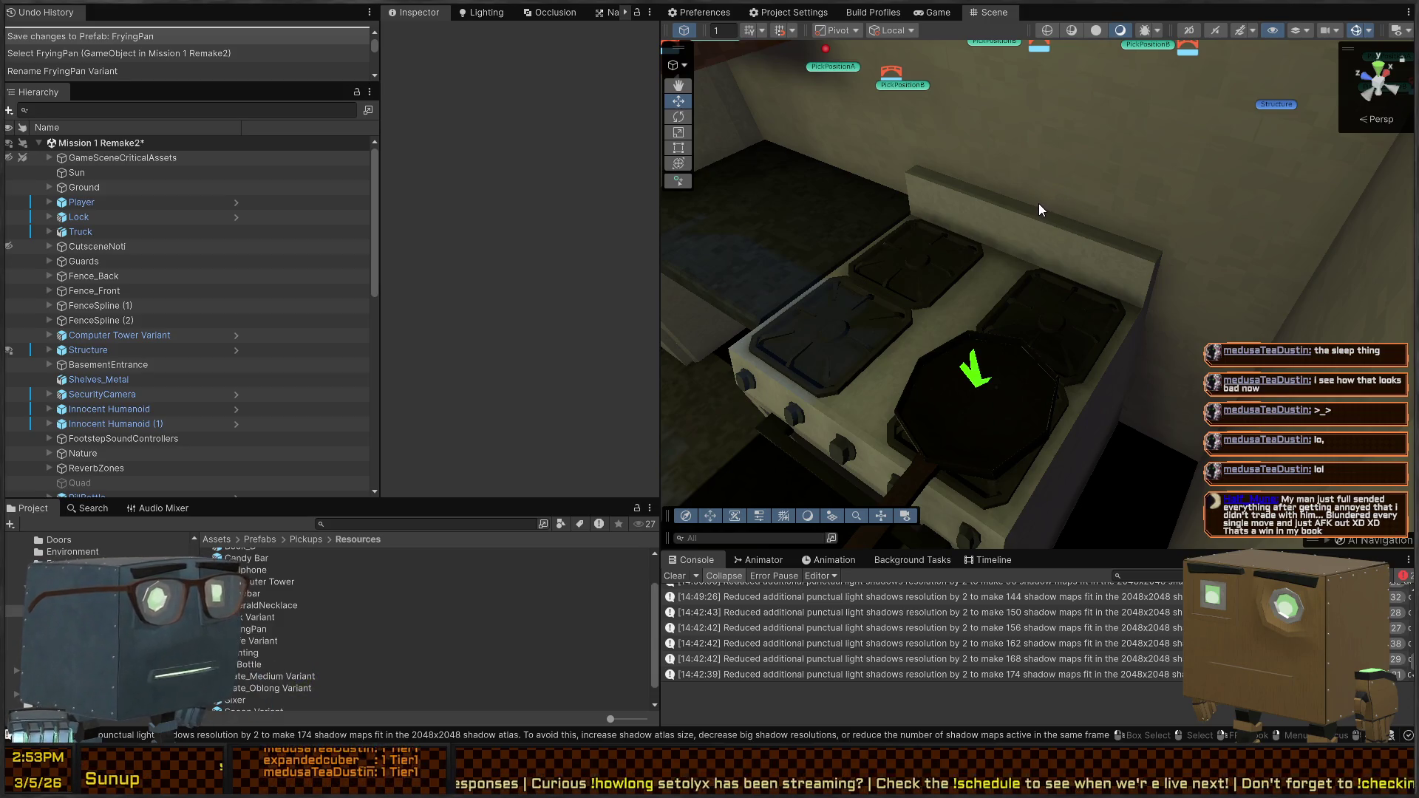
mouse_move(1082, 278)
mouse_down()
mouse_move(1081, 220)
mouse_move(954, 247)
mouse_move(1044, 365)
mouse_move(1107, 308)
mouse_move(951, 288)
mouse_move(979, 315)
mouse_move(927, 307)
mouse_up()
click(1044, 365)
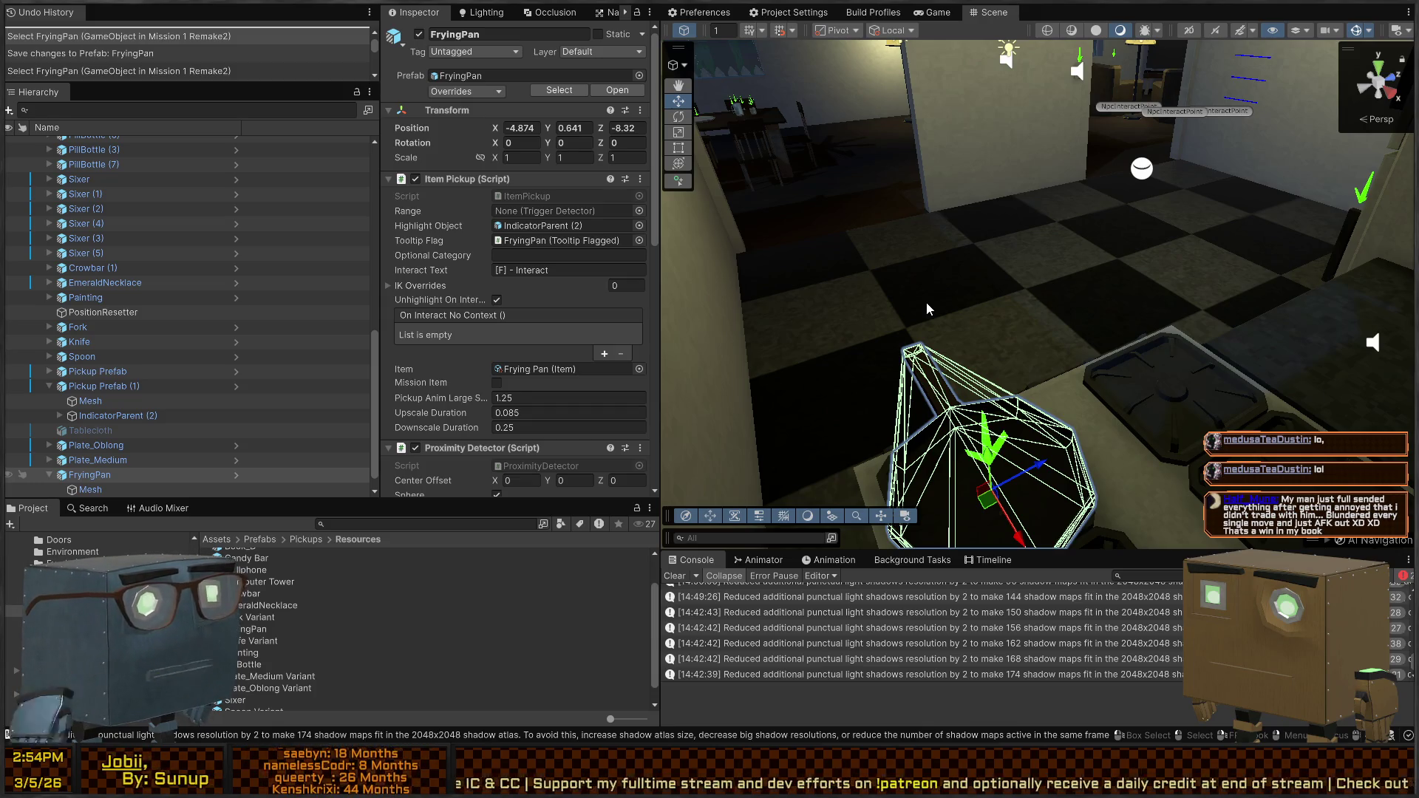
mouse_move(926, 303)
mouse_down()
mouse_move(966, 267)
mouse_move(1067, 273)
mouse_move(1069, 255)
mouse_up()
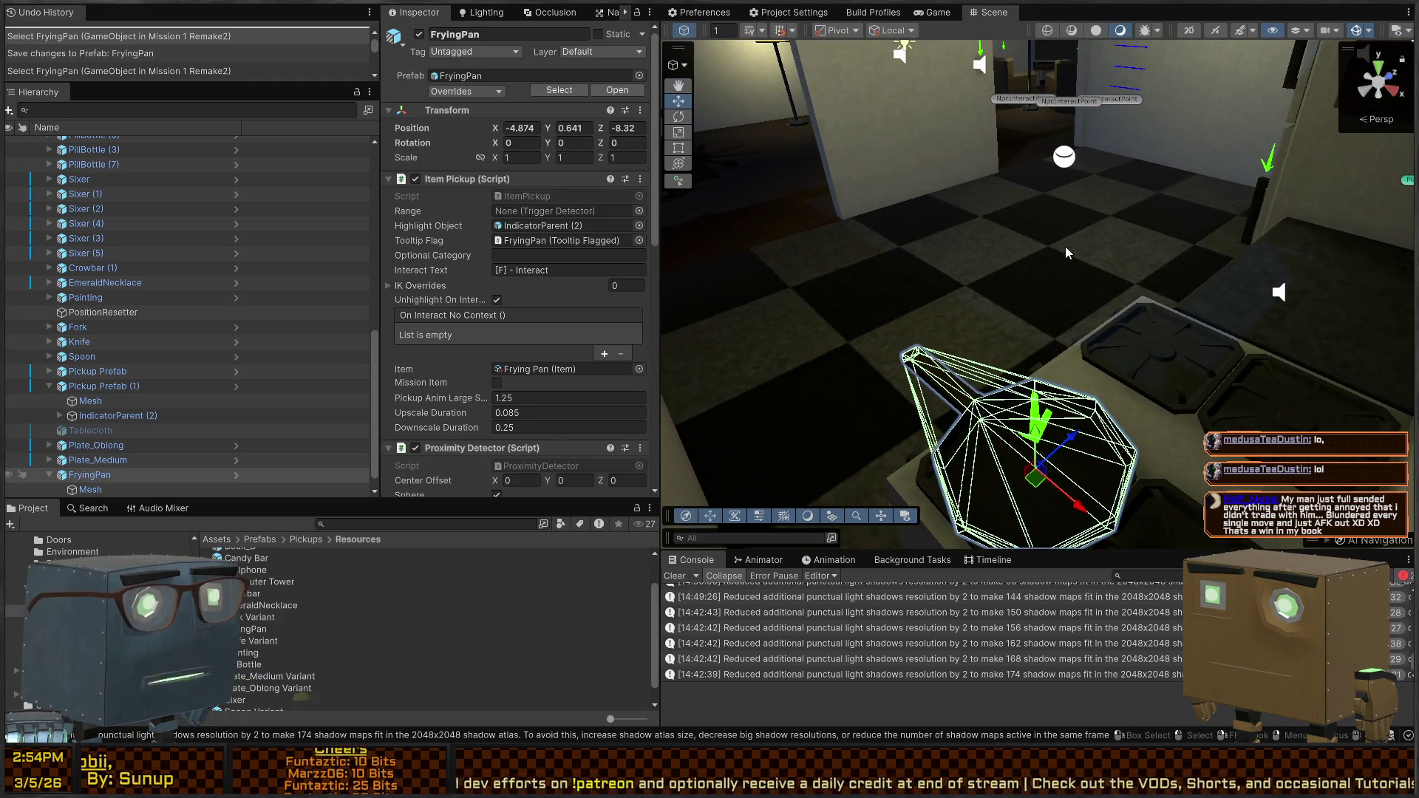
mouse_move(1065, 252)
mouse_down()
mouse_move(972, 382)
mouse_move(1014, 200)
mouse_move(1292, 242)
mouse_move(975, 111)
mouse_move(972, 275)
mouse_move(964, 227)
mouse_move(980, 236)
mouse_move(1099, 197)
mouse_up()
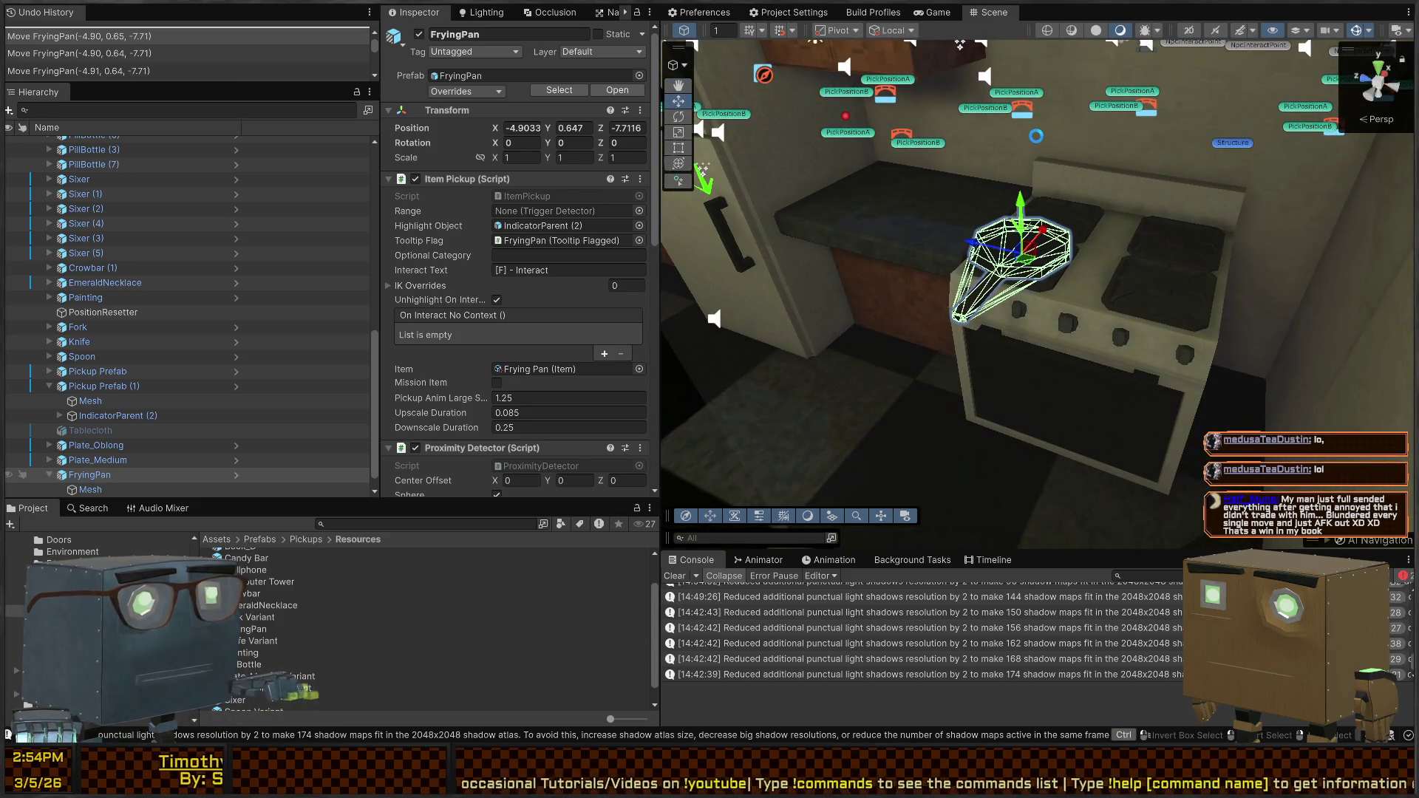
click(937, 13)
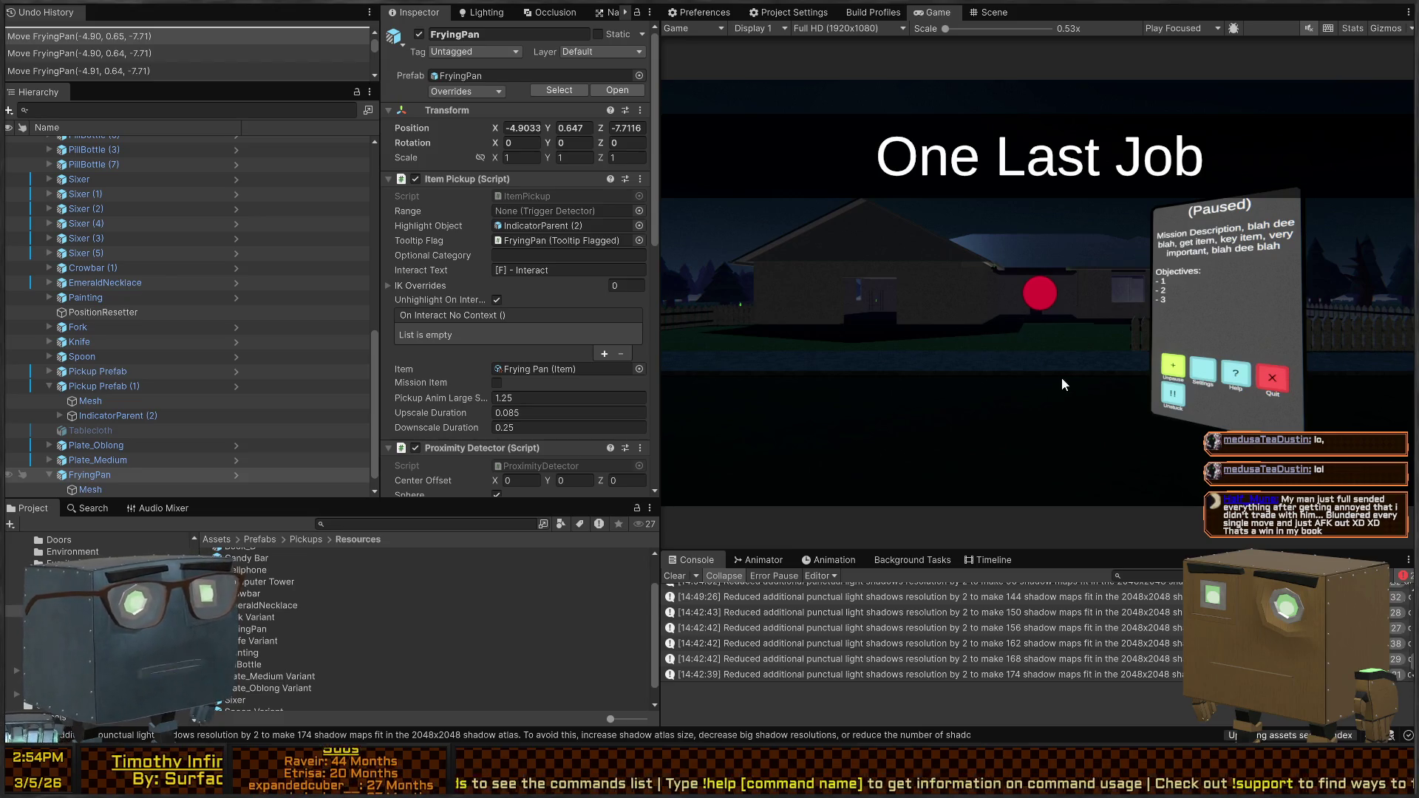
Play the game, walk from the yard into the living room, then switch to Visual Studio
key(ctrl+p)
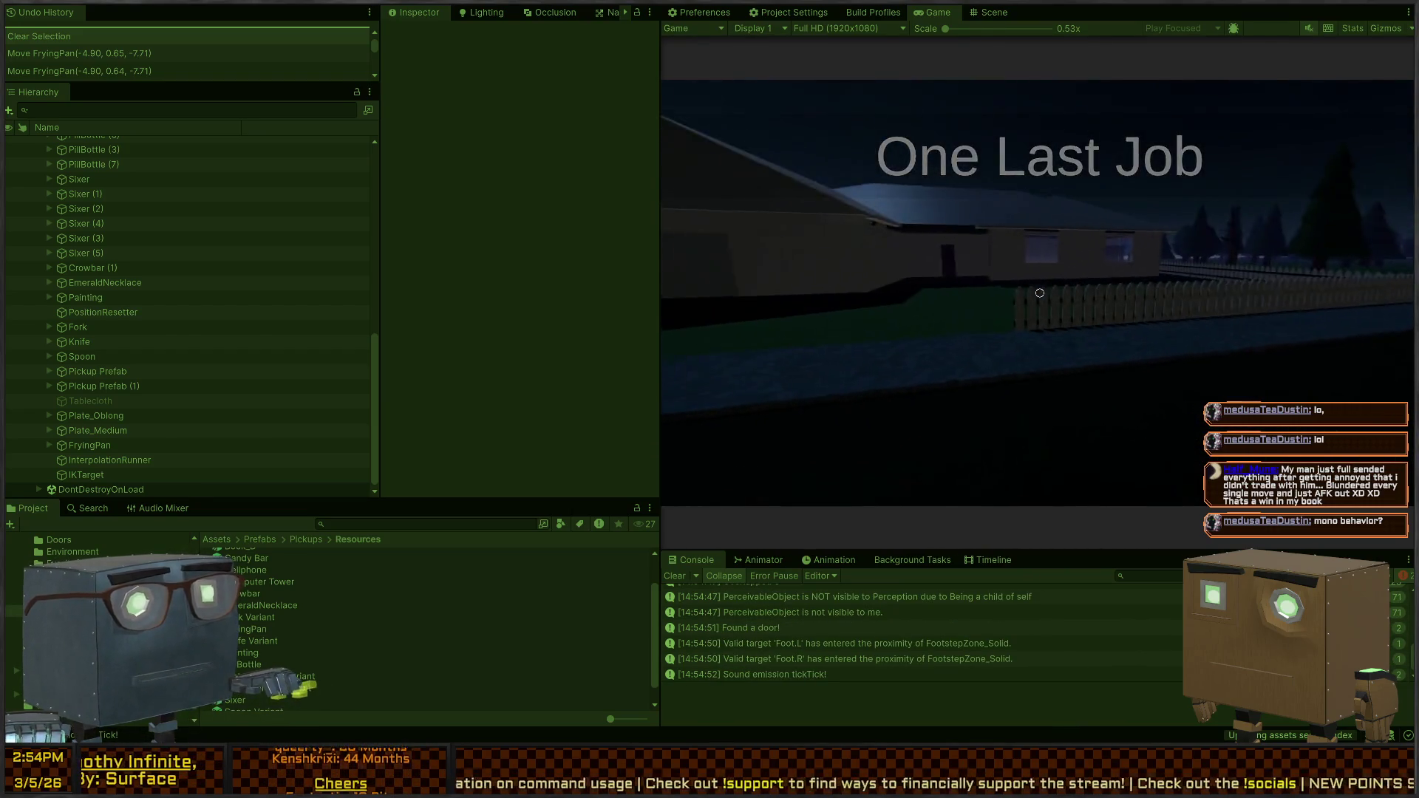
key(w)
key(w)
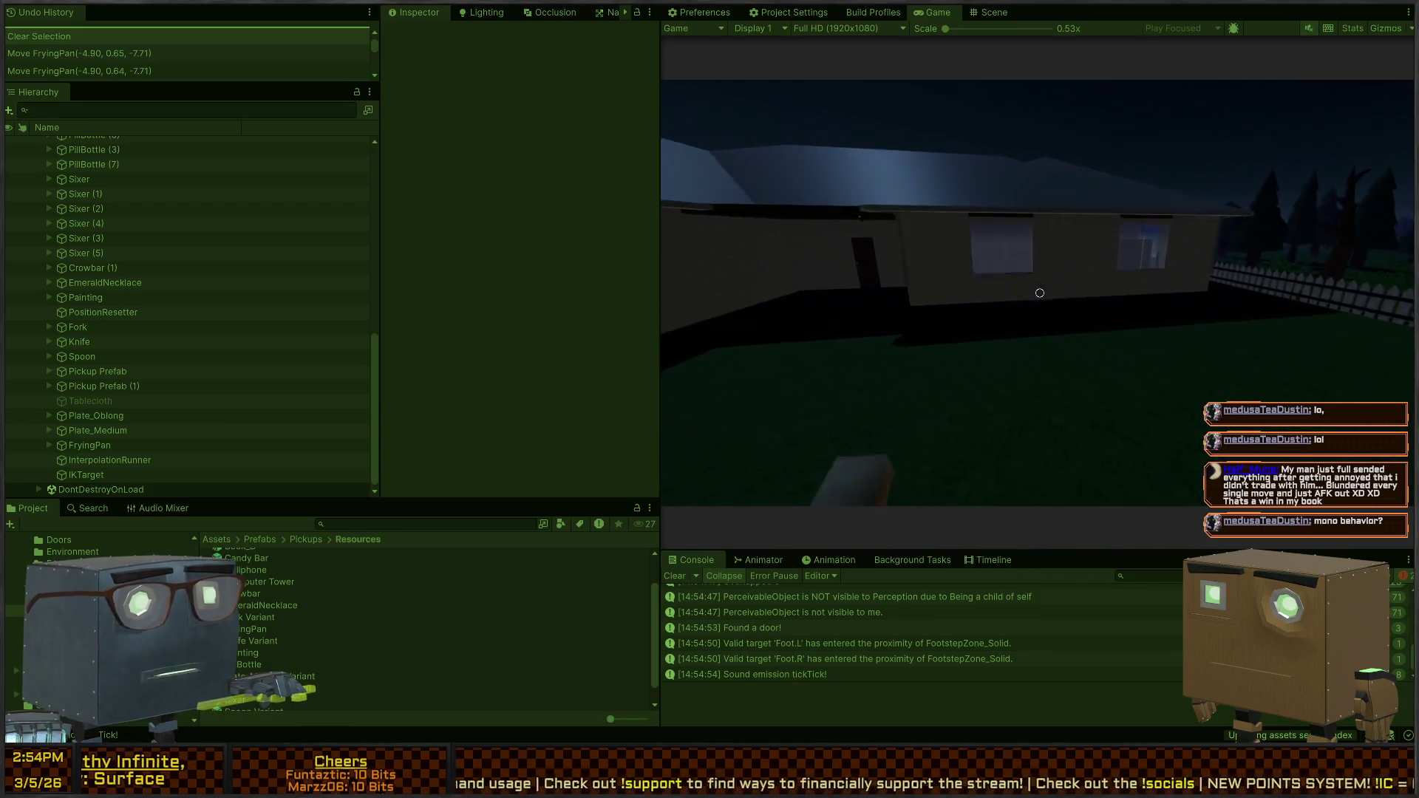
key(w)
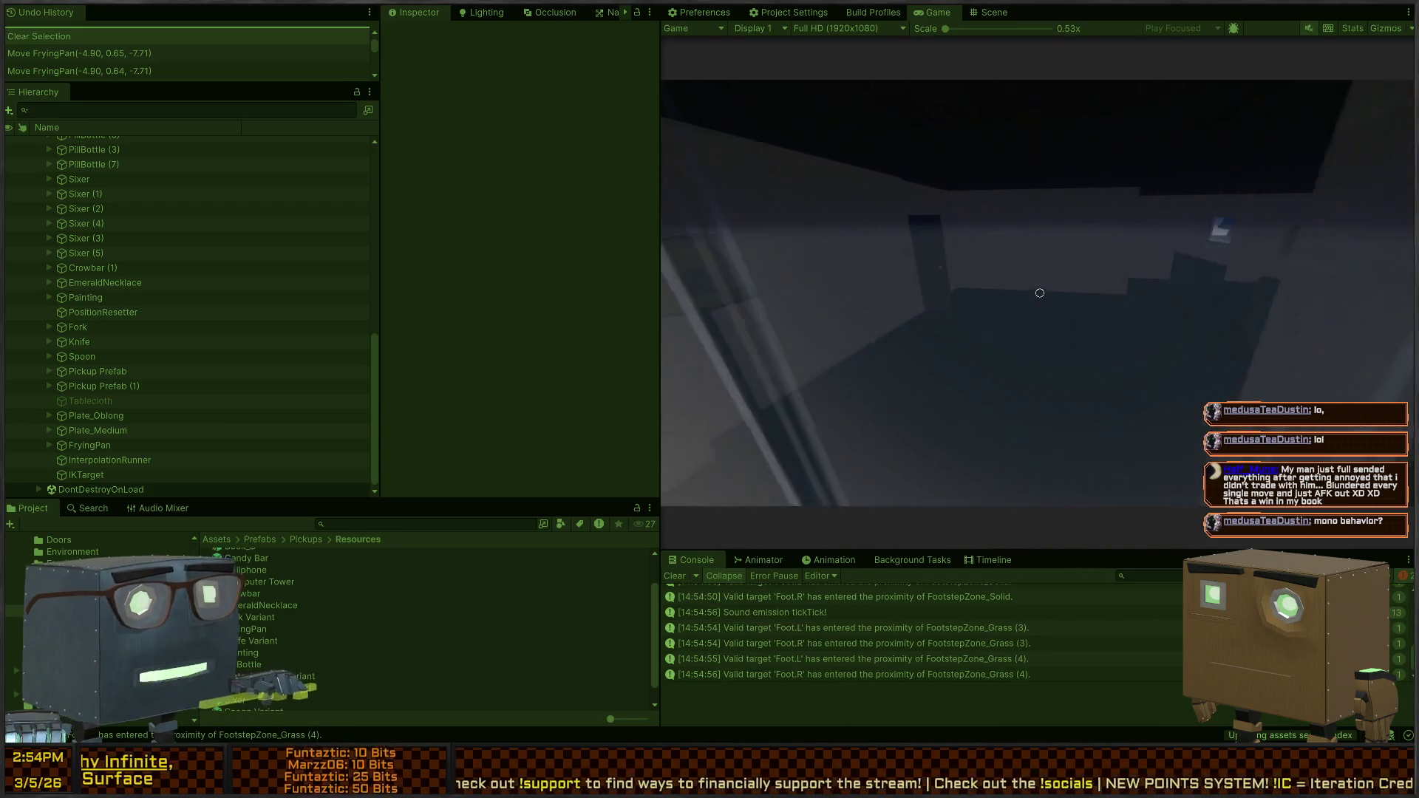
key(w)
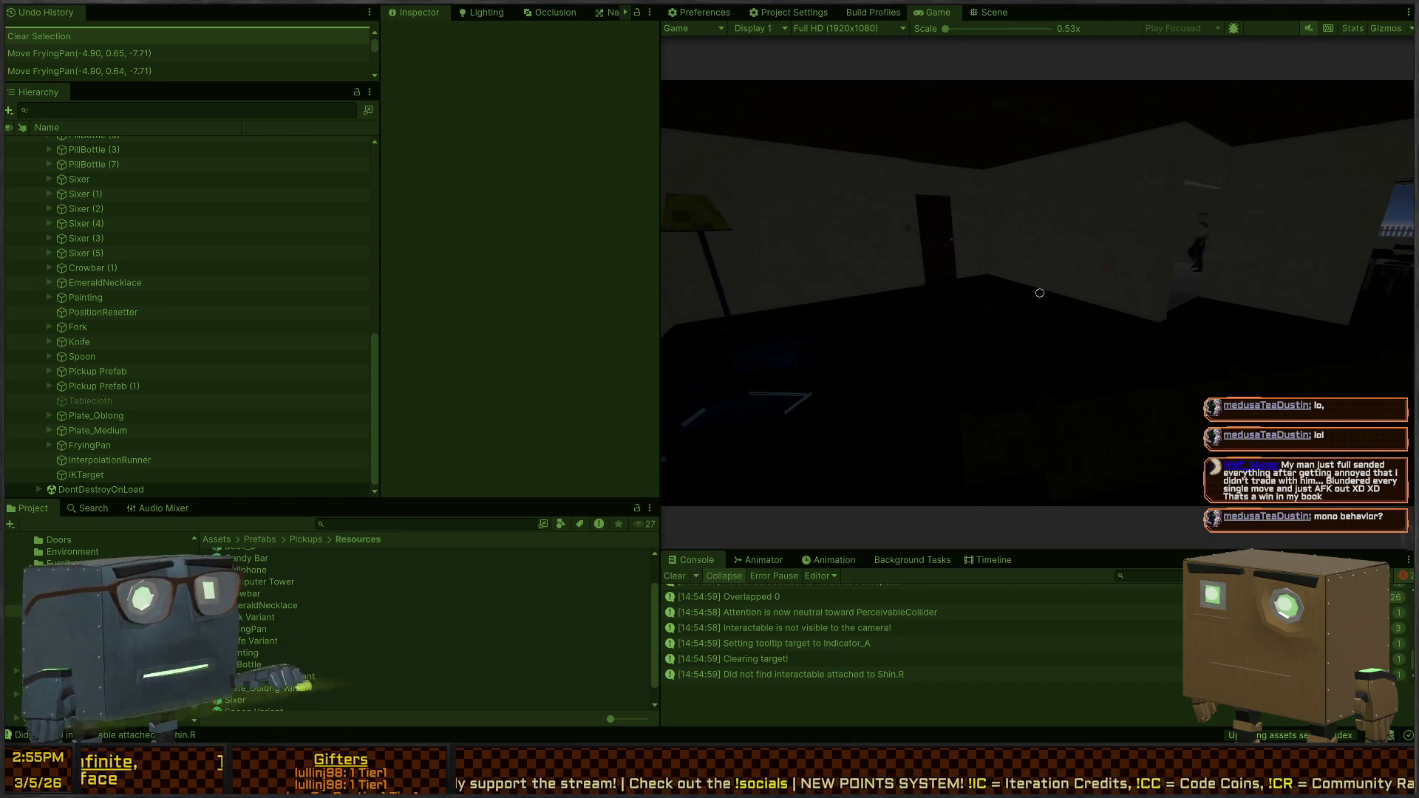
key(w)
key(w)
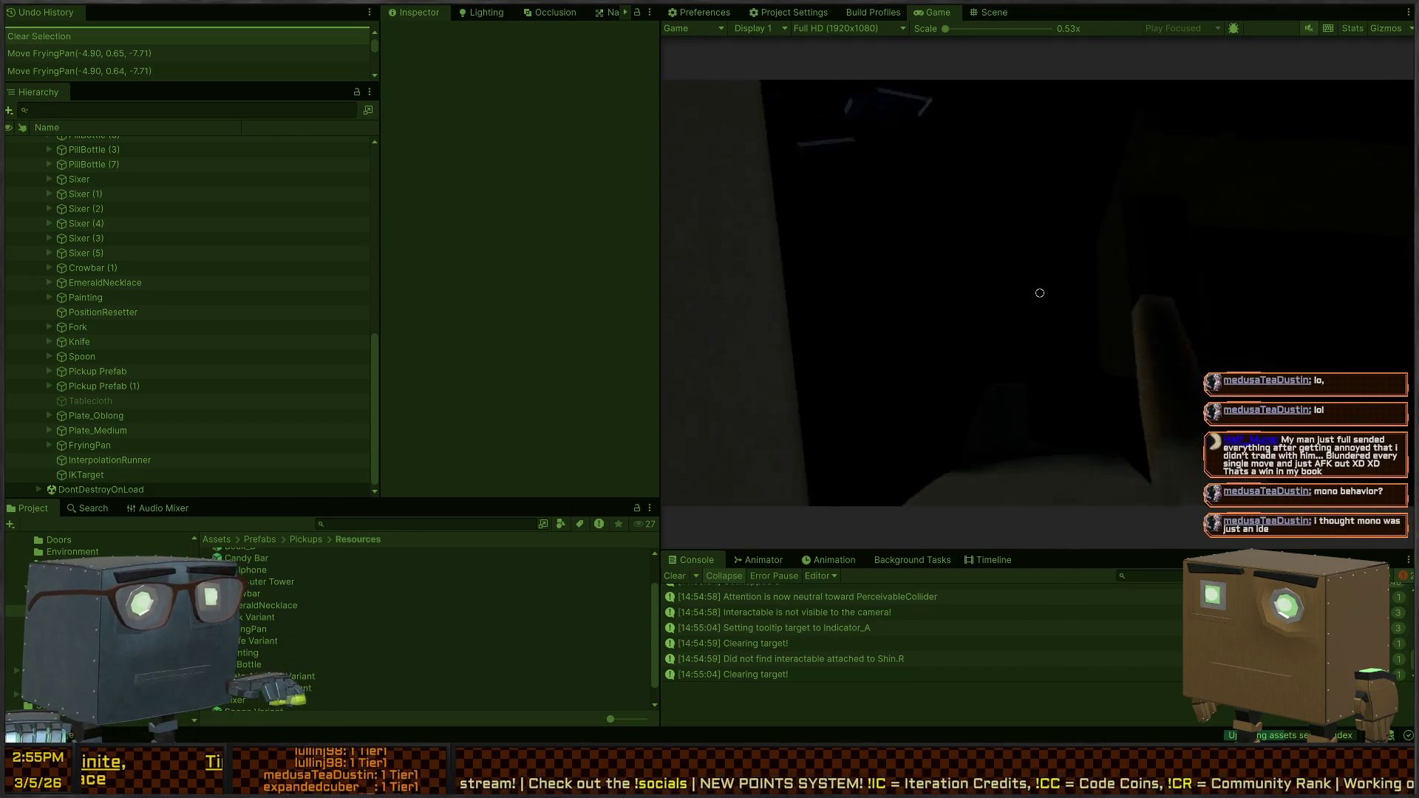
key(w)
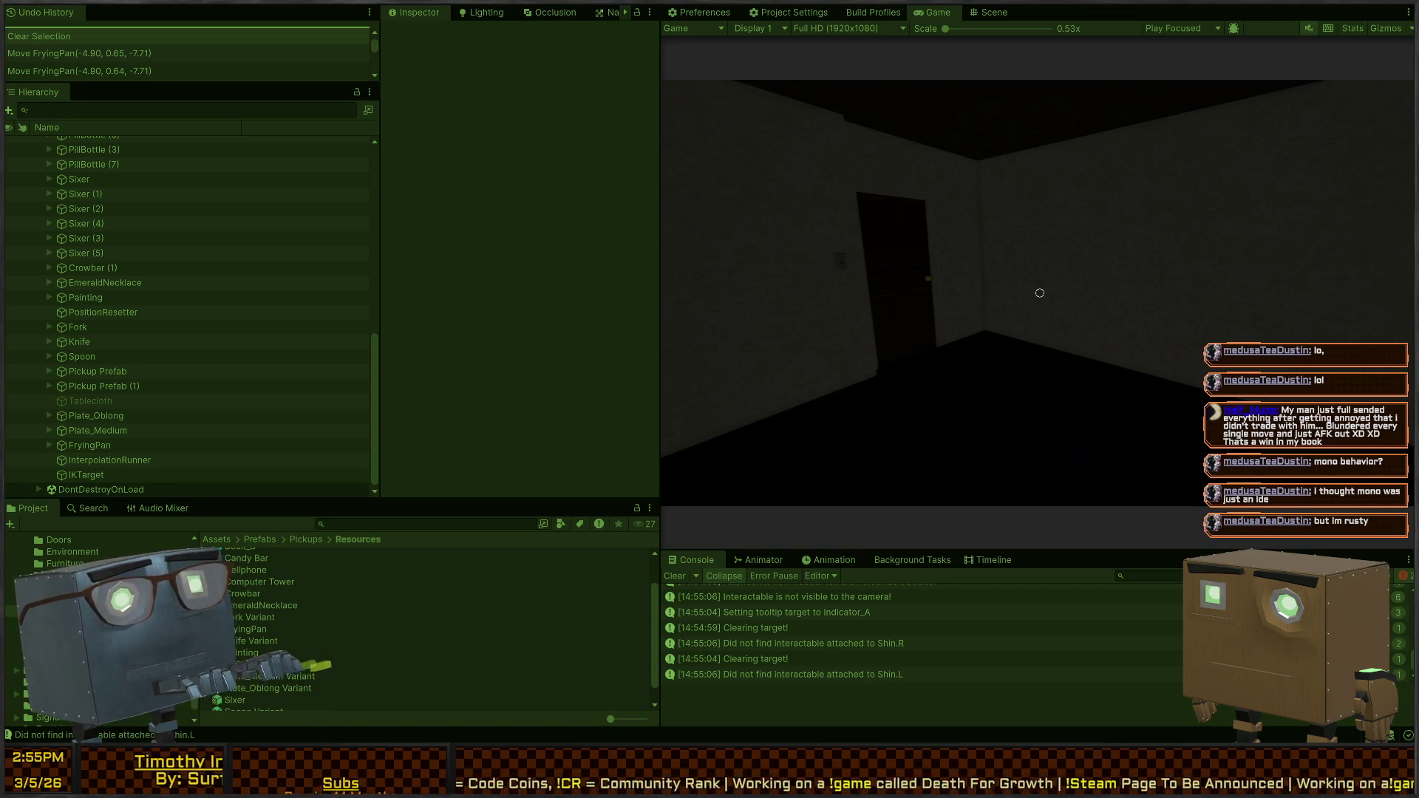
key(alt+Tab)
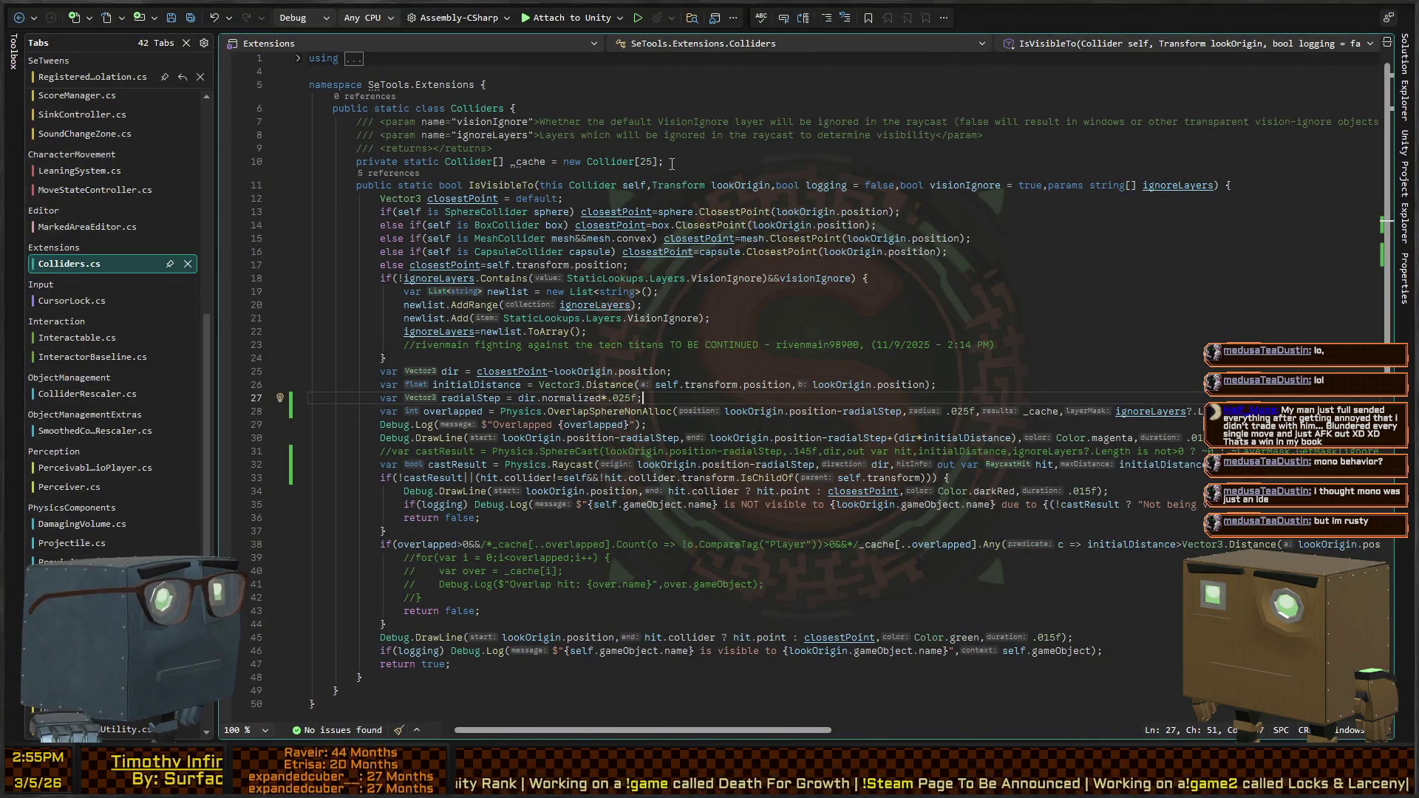
View the decompiled MonoBehaviour base class source, then go back to InteractorBaseline
scroll(543, 214, up, 10)
scroll(540, 213, down, 2)
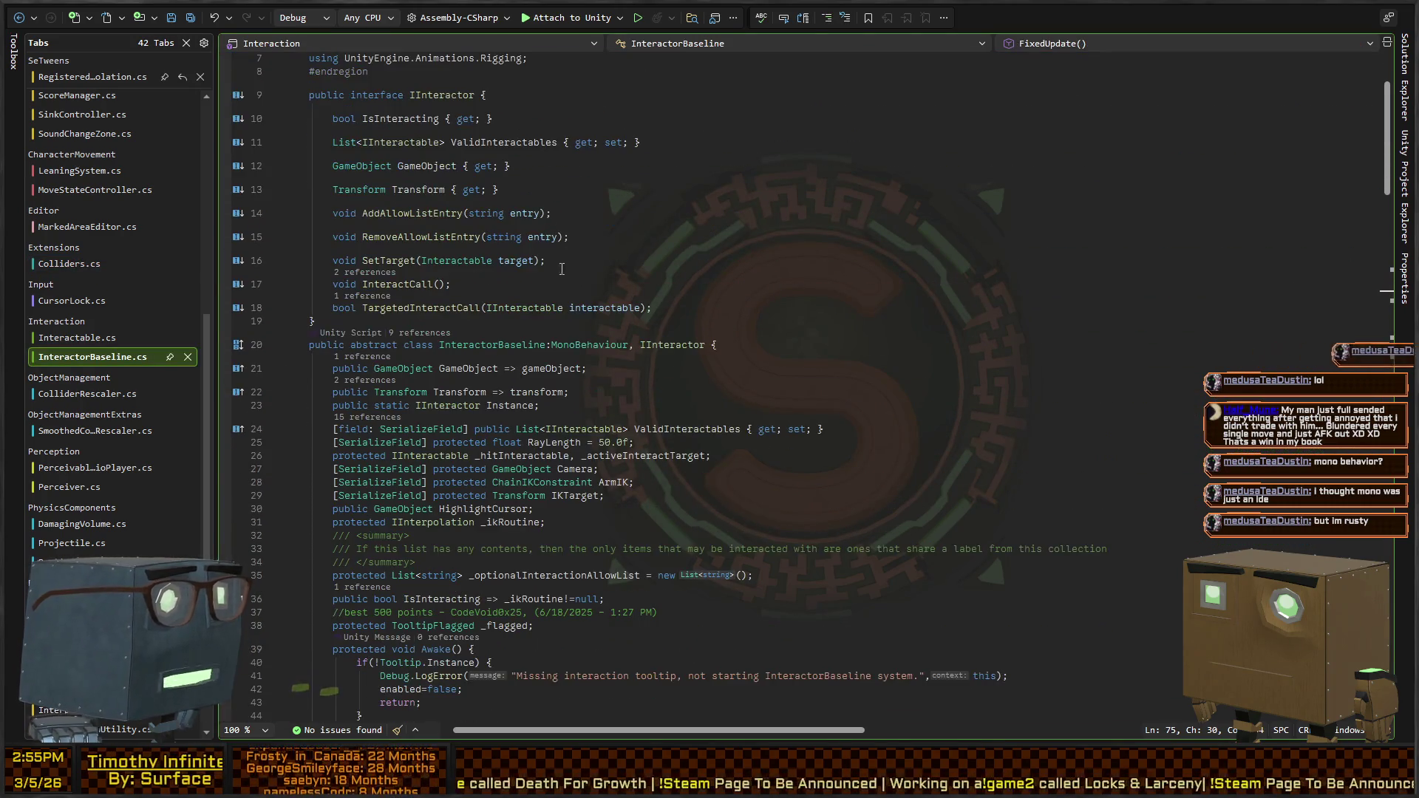
ctrl+click(577, 349)
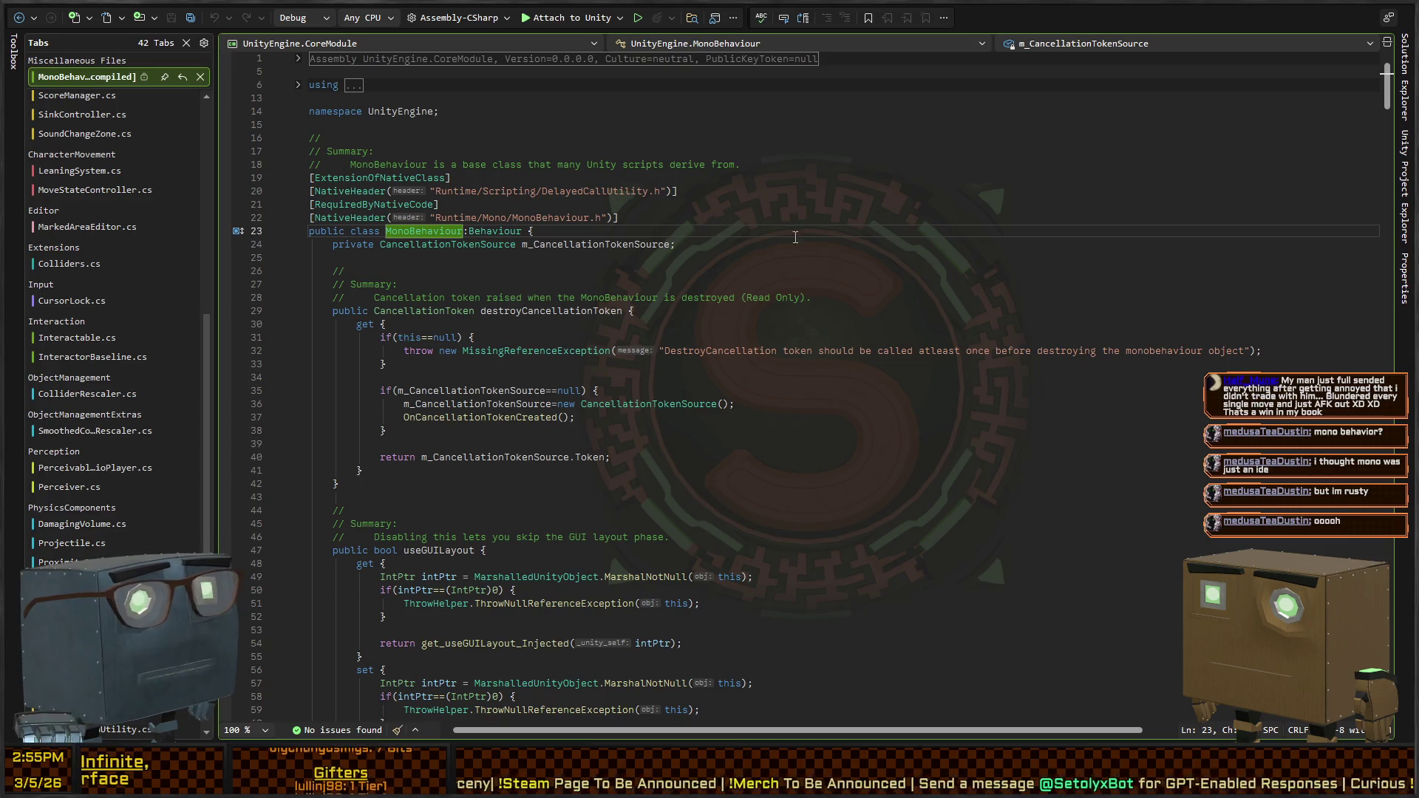
key(ctrl+minus)
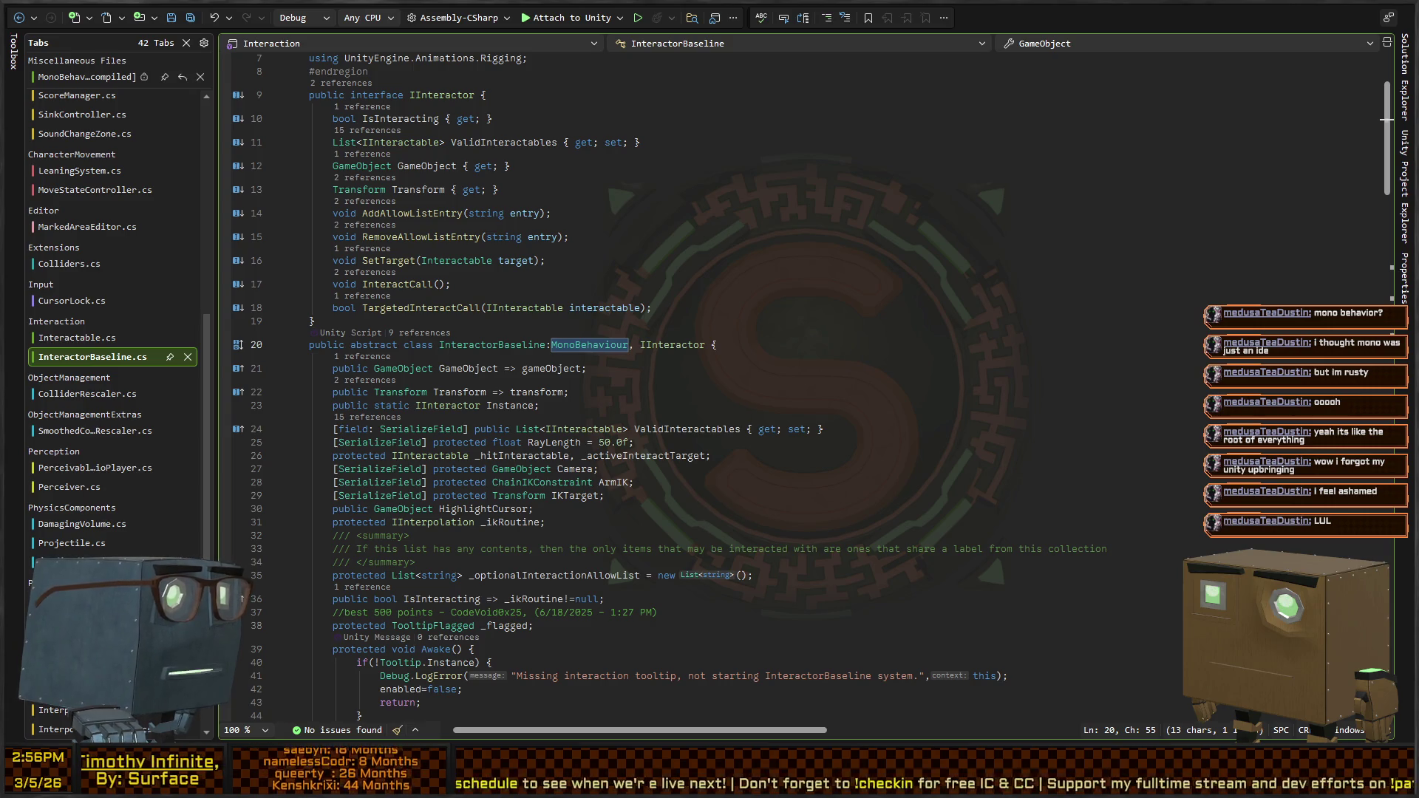
Close the MonoBehaviour source tab, return to Colliders.cs, and switch back to Unity
click(813, 237)
click(813, 330)
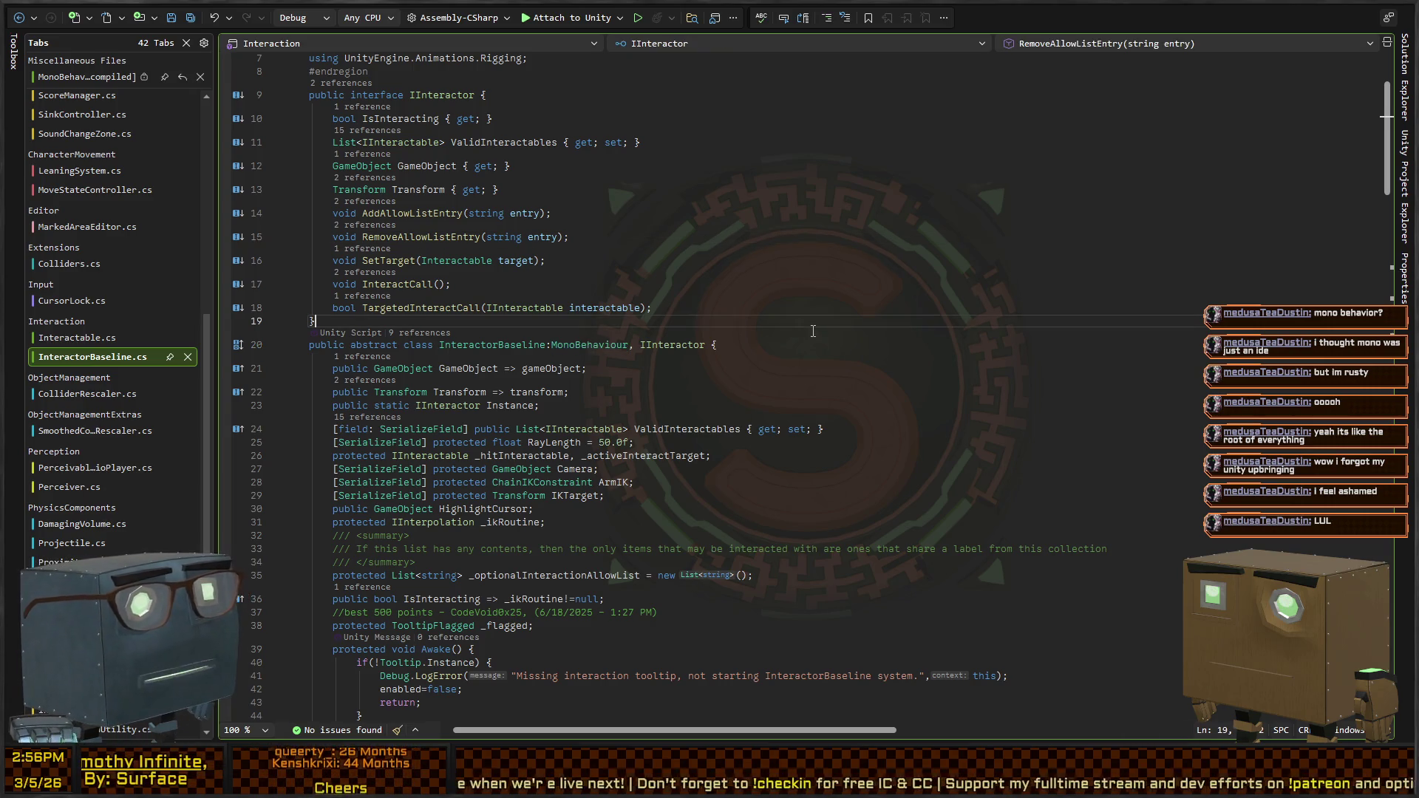
key(ctrl+Tab)
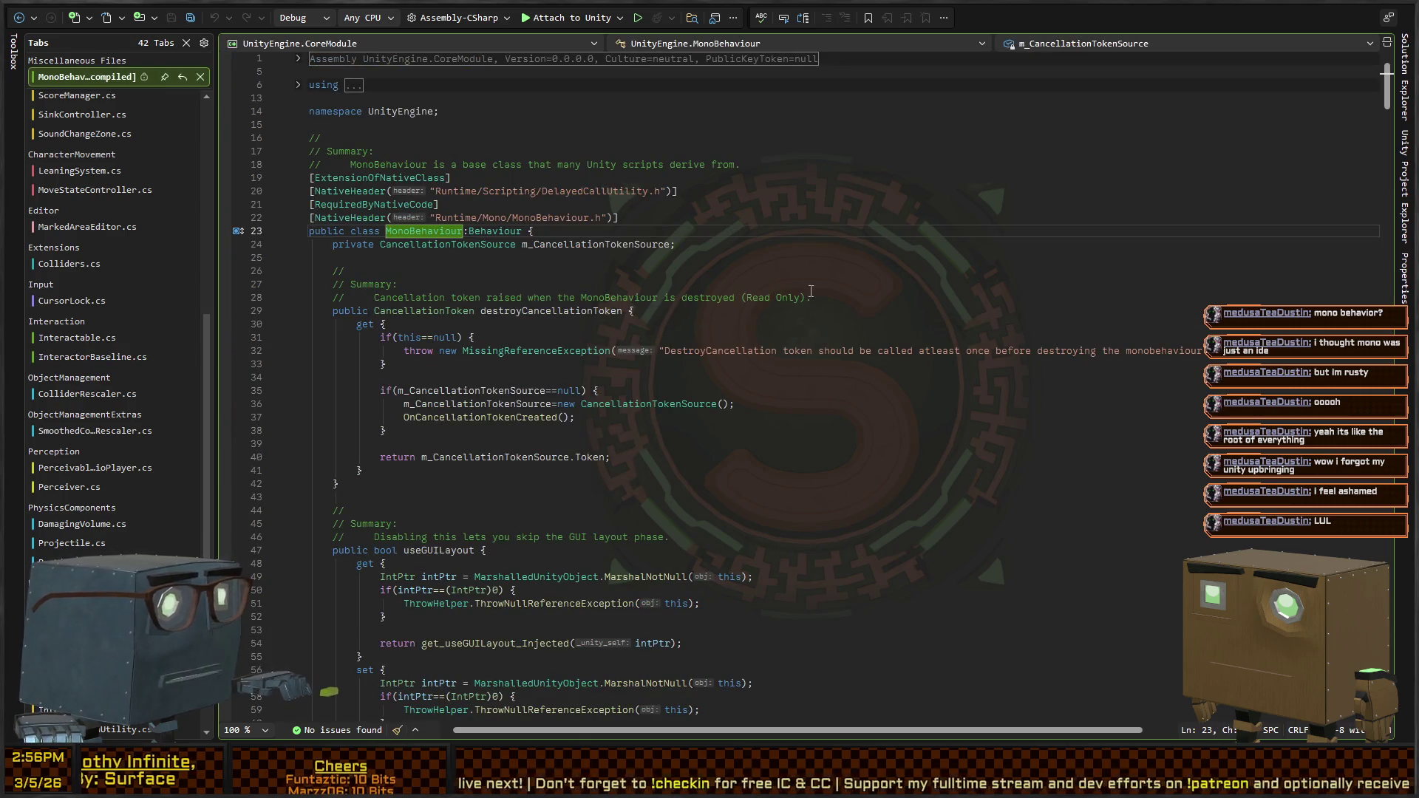
key(ctrl+F4)
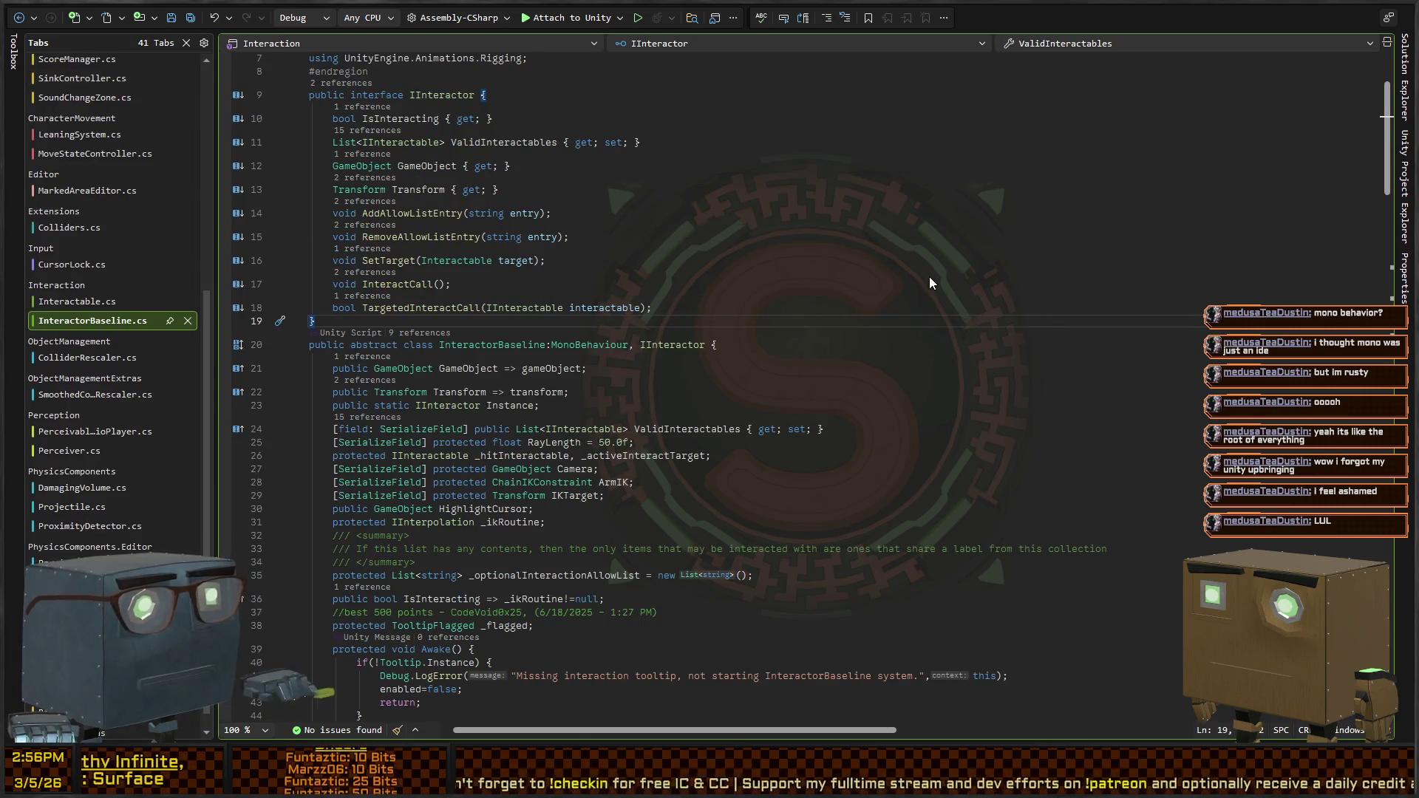
key(ctrl+Tab)
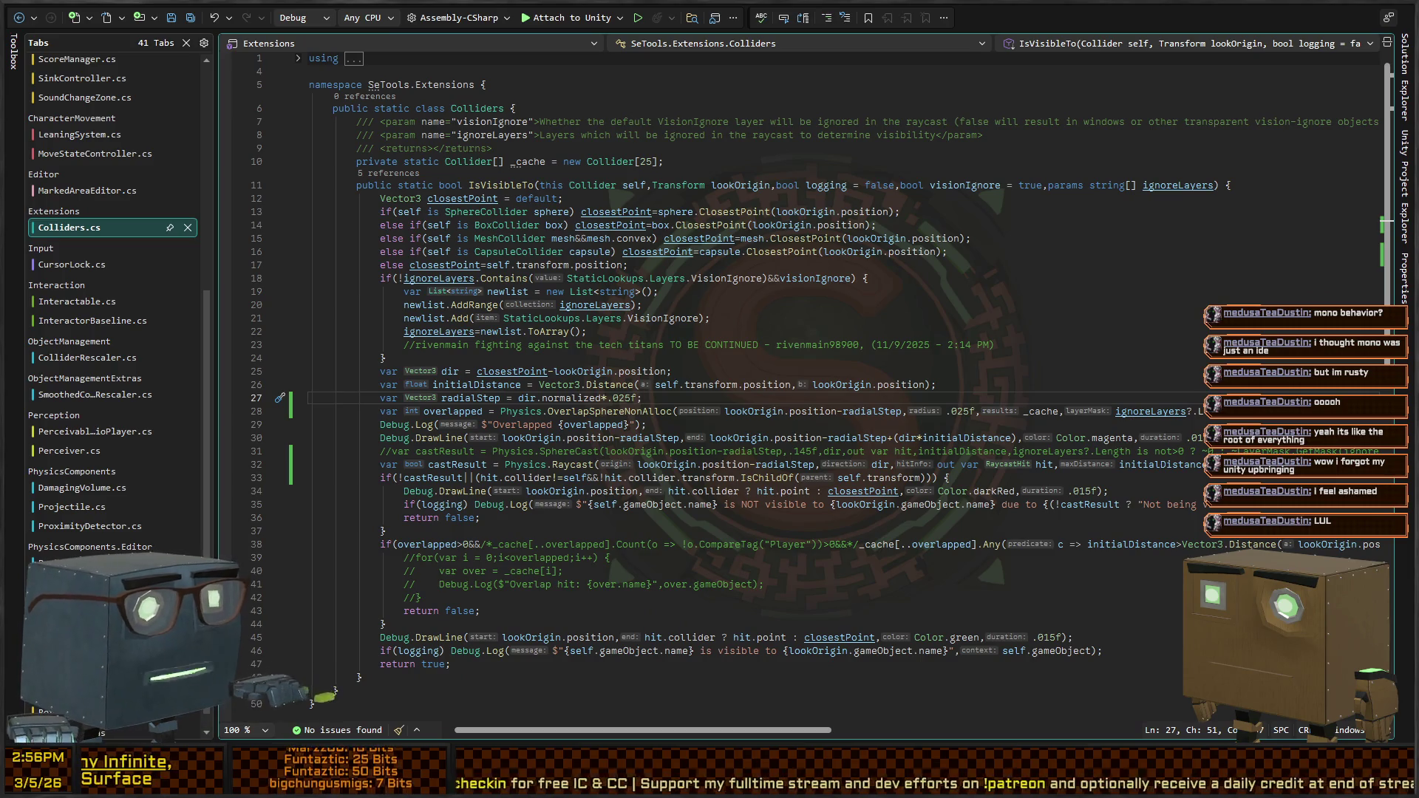
key(alt+Tab)
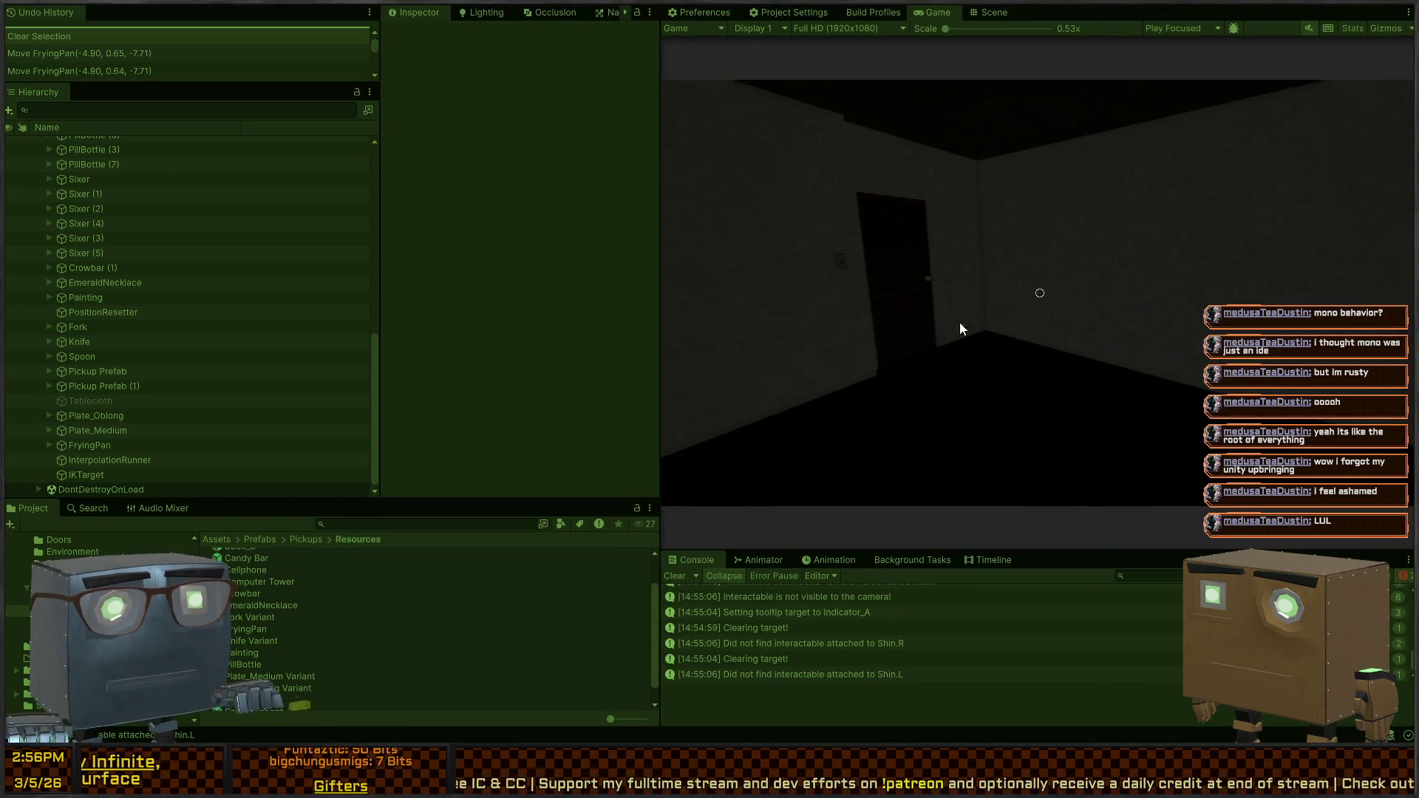
Turn on the kitchen light, steal the frying pan with F, walk away, and stop play
click(960, 329)
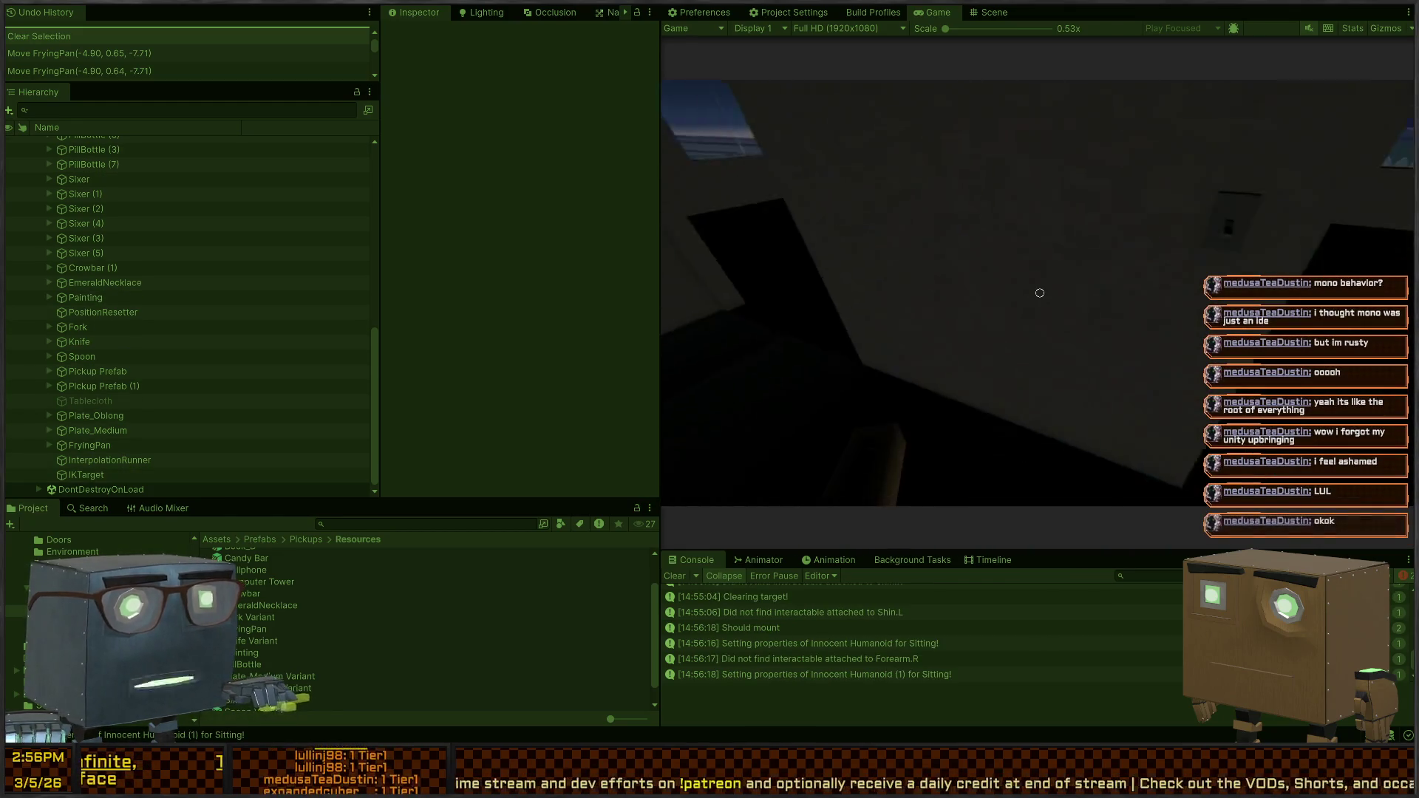
key(e)
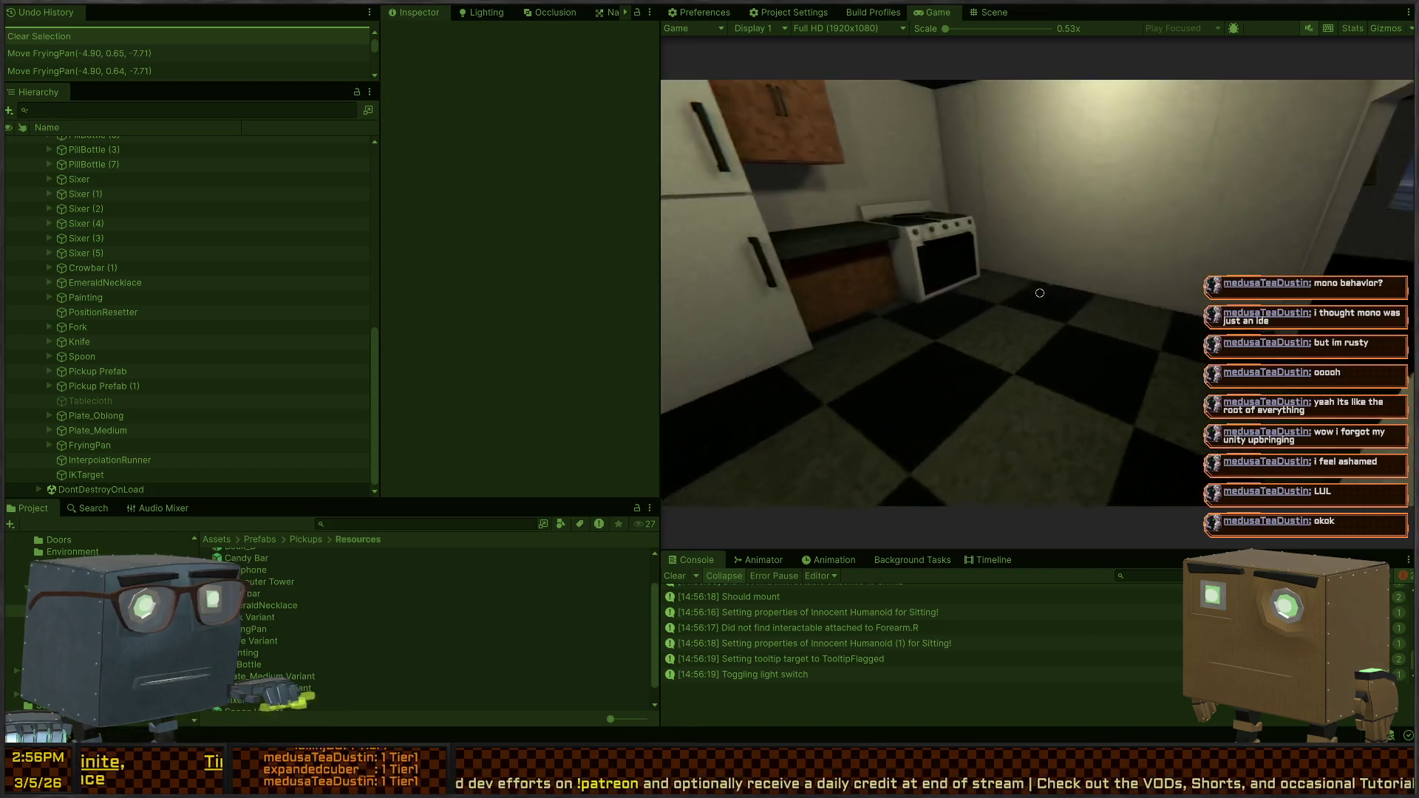
key(w)
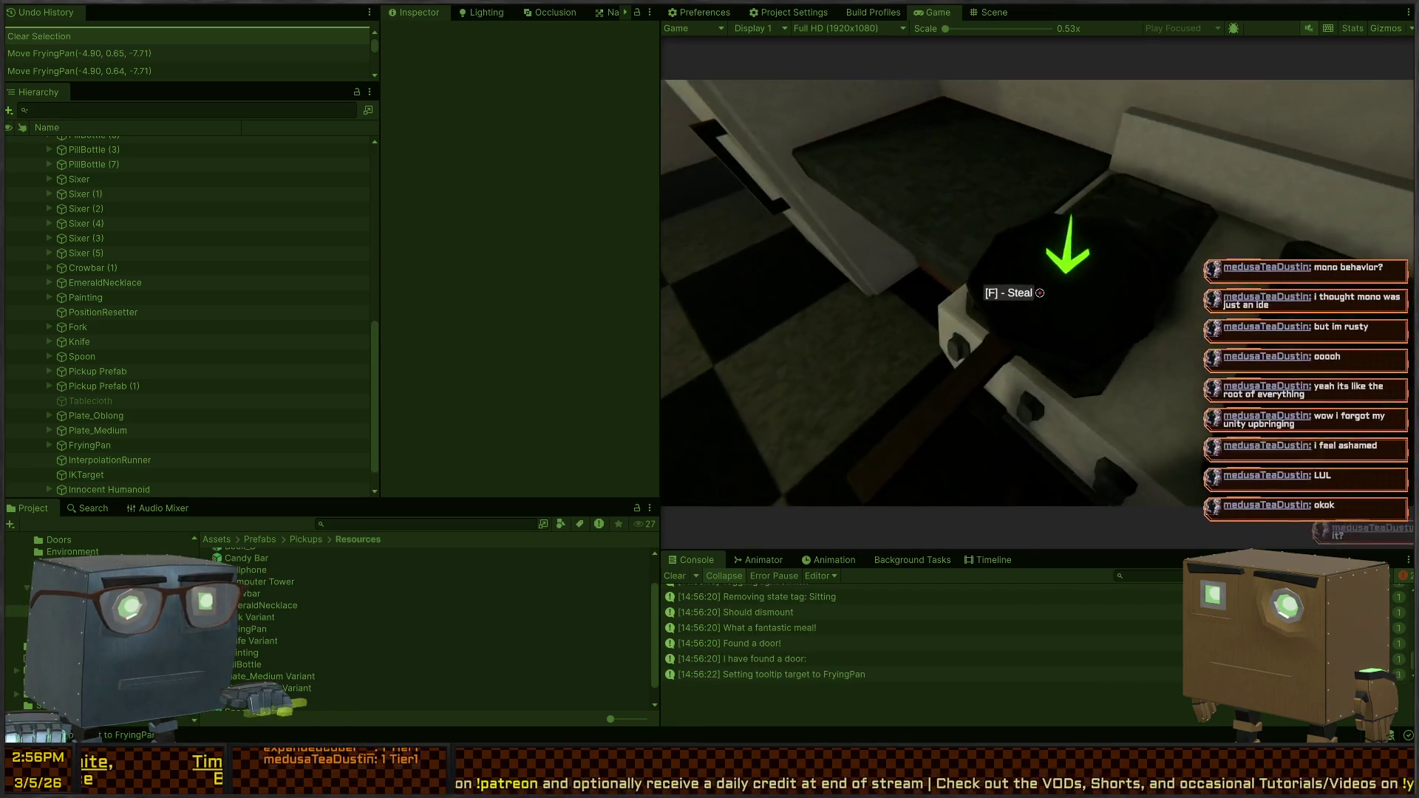
key(f)
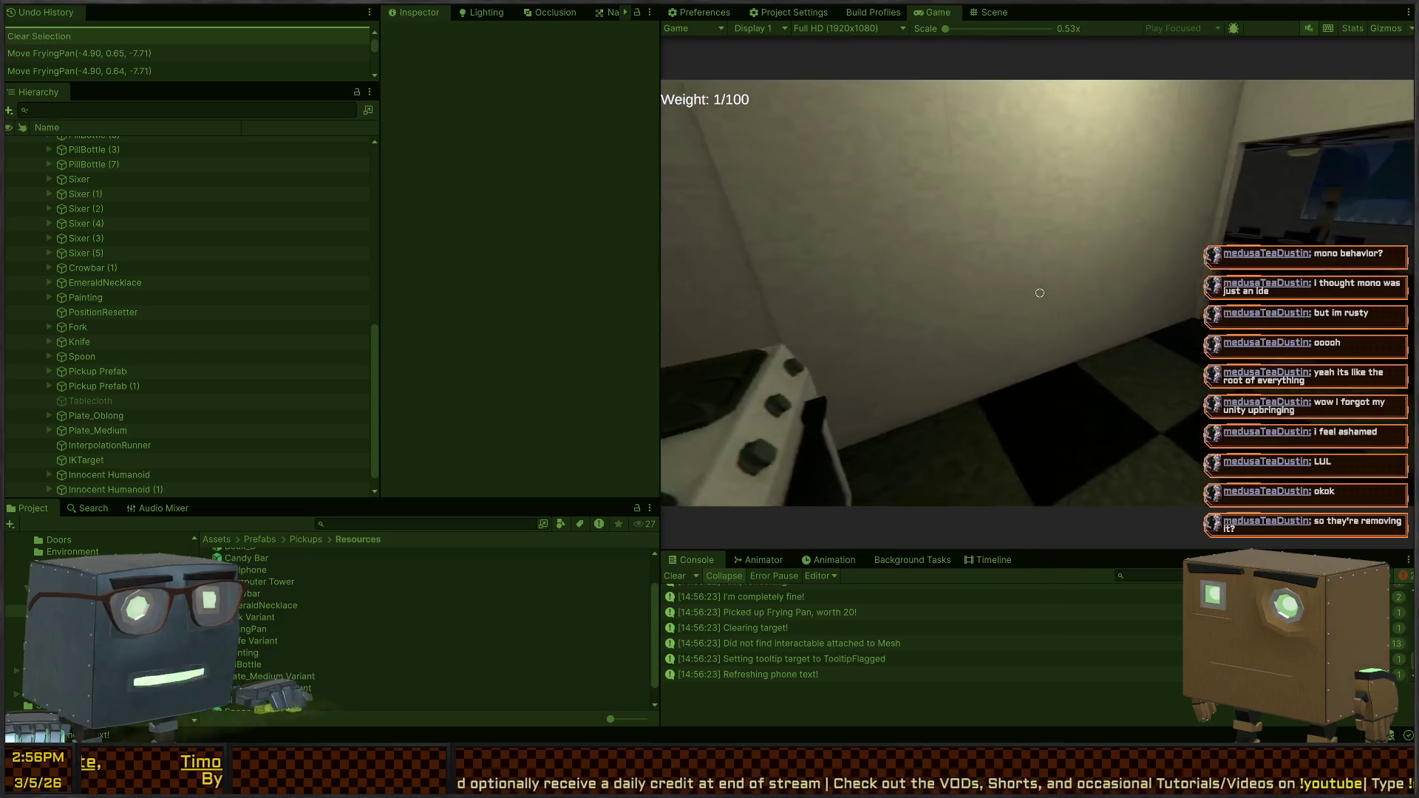
key(w)
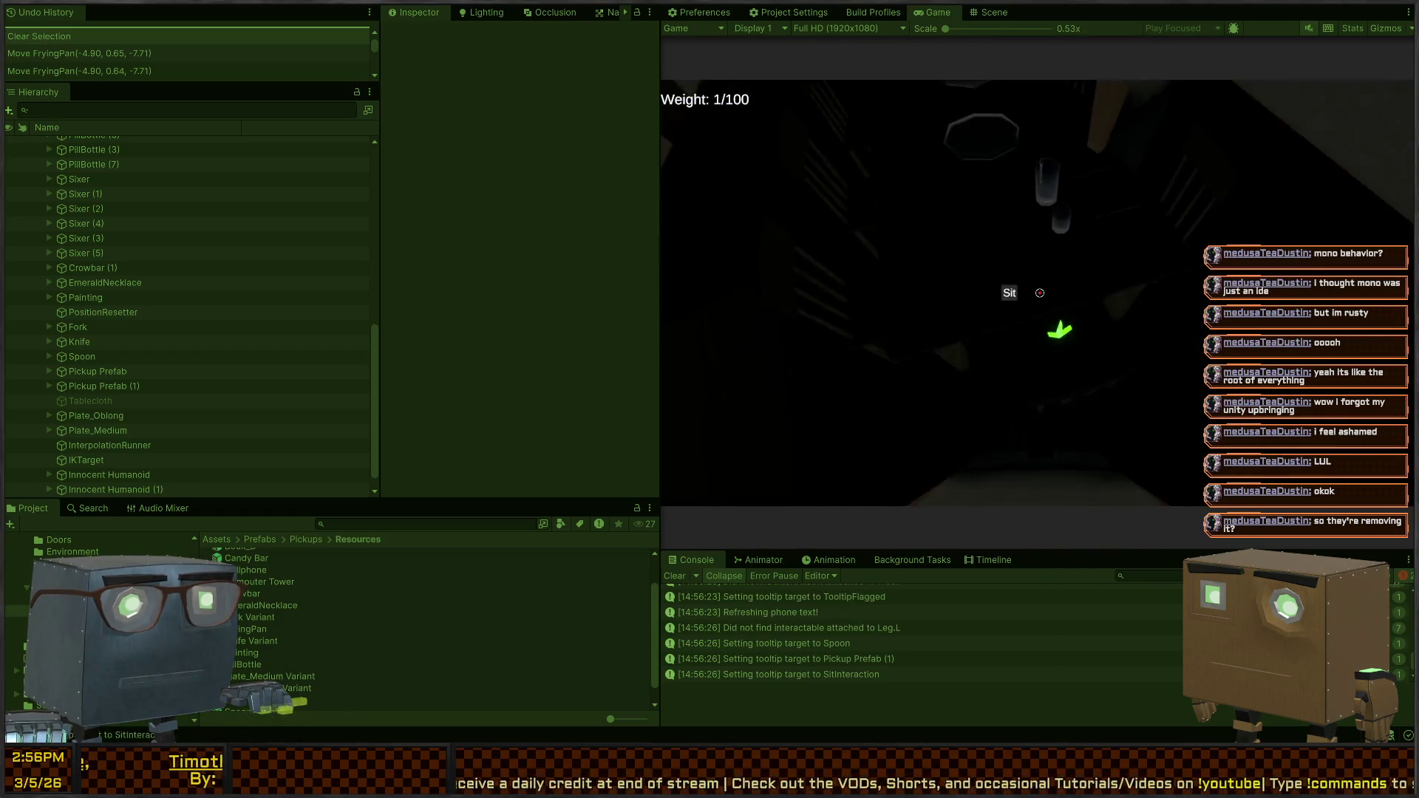
key(ctrl+p)
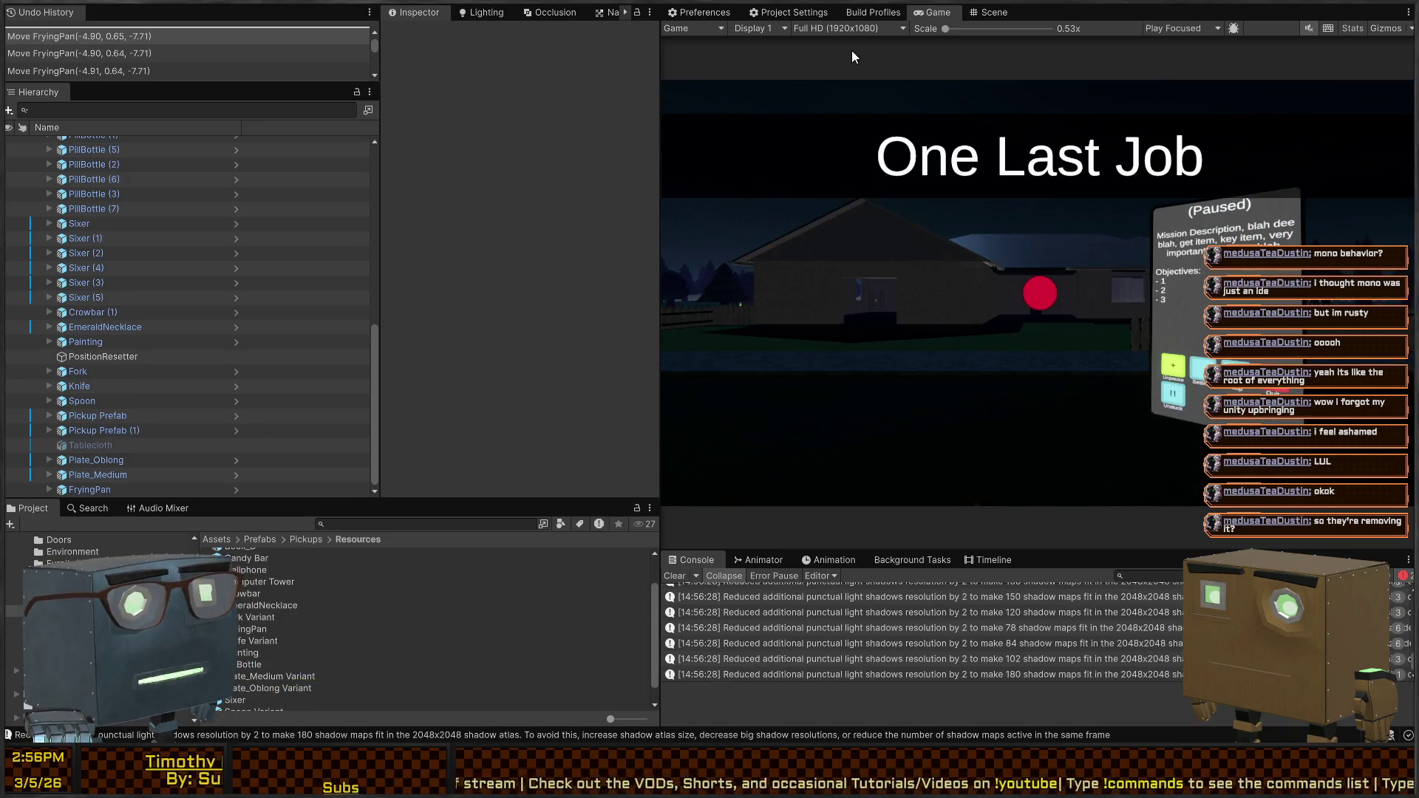
click(990, 12)
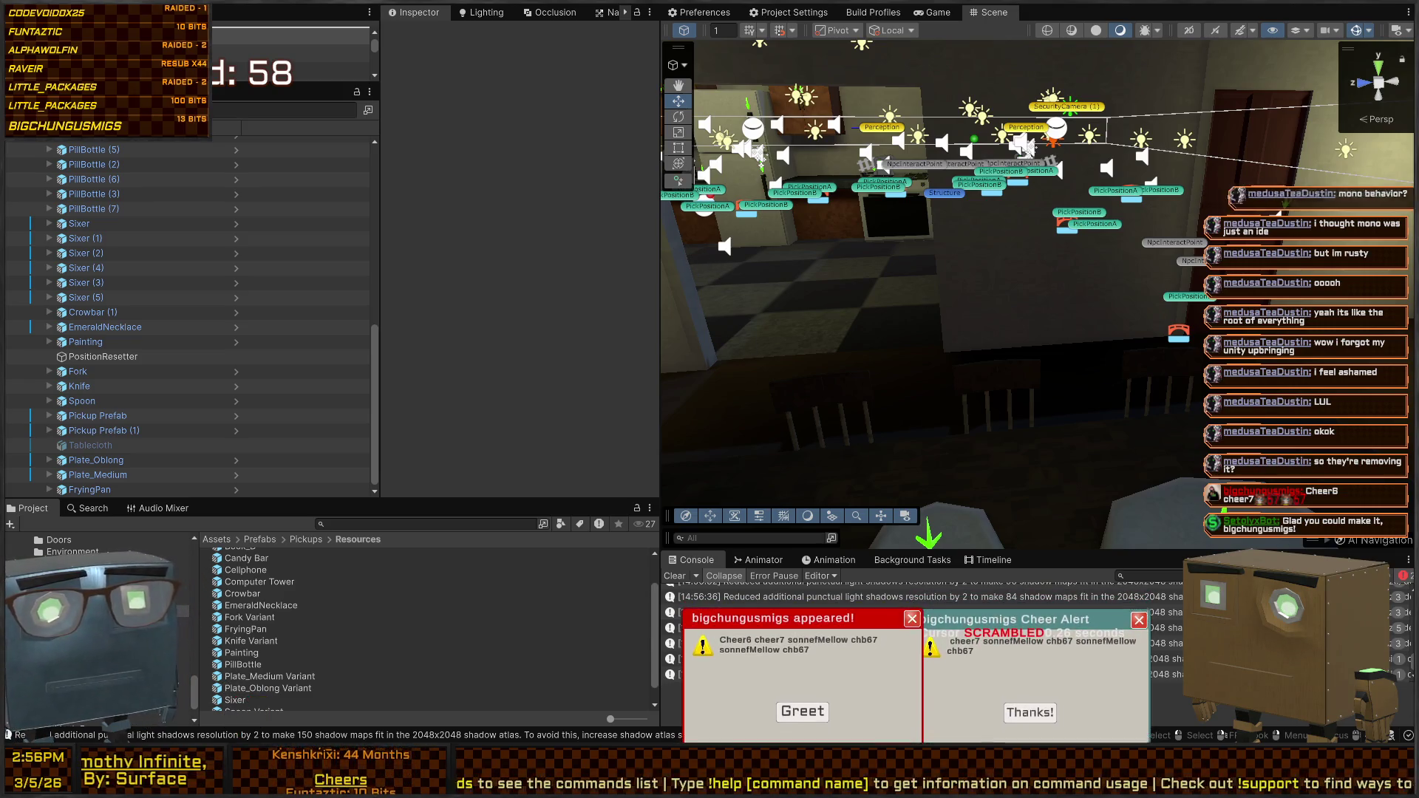
Dismiss the stream alerts, fly to the dining table, and delete the Plate_Medium plate
click(803, 708)
click(1035, 706)
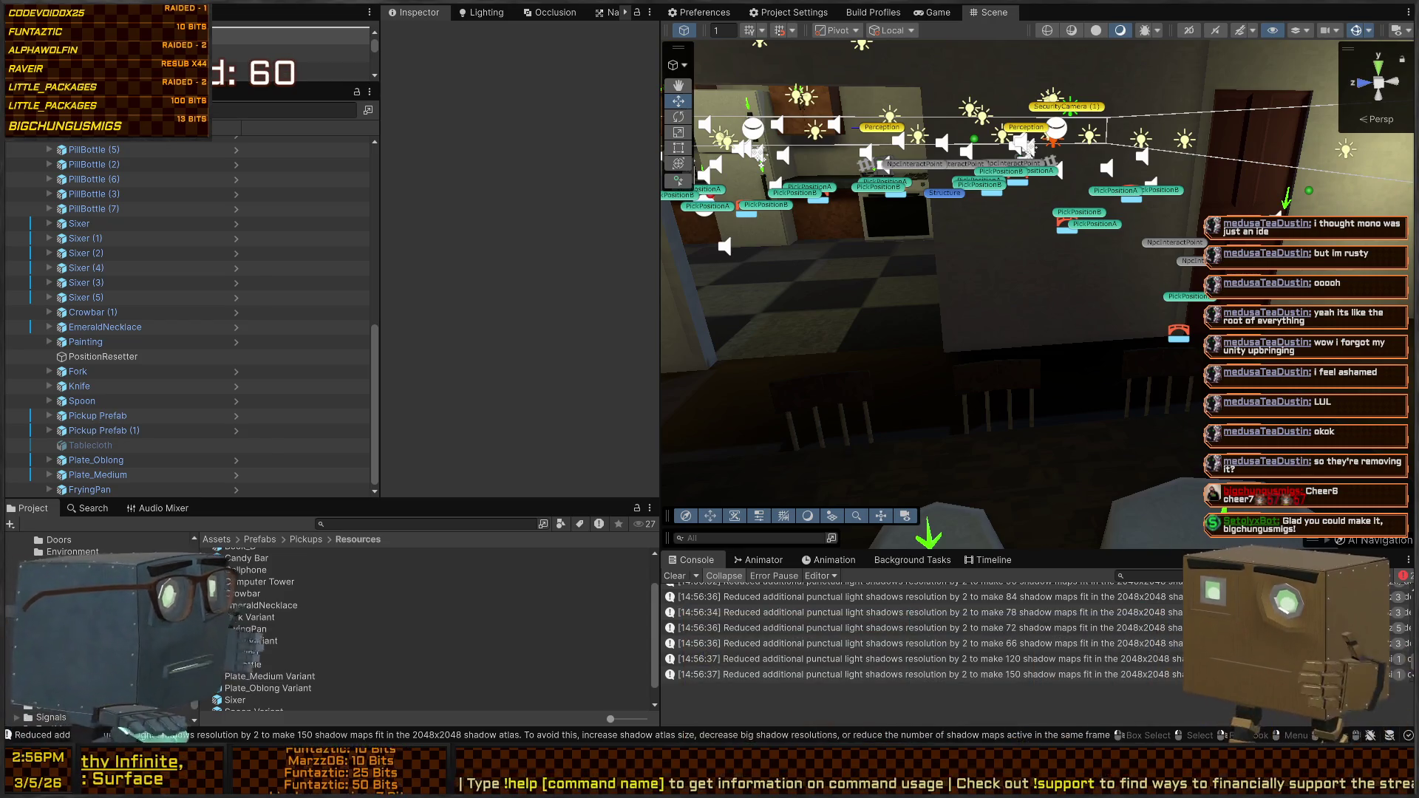
mouse_move(961, 222)
mouse_down()
mouse_move(1012, 200)
mouse_move(1071, 211)
mouse_up()
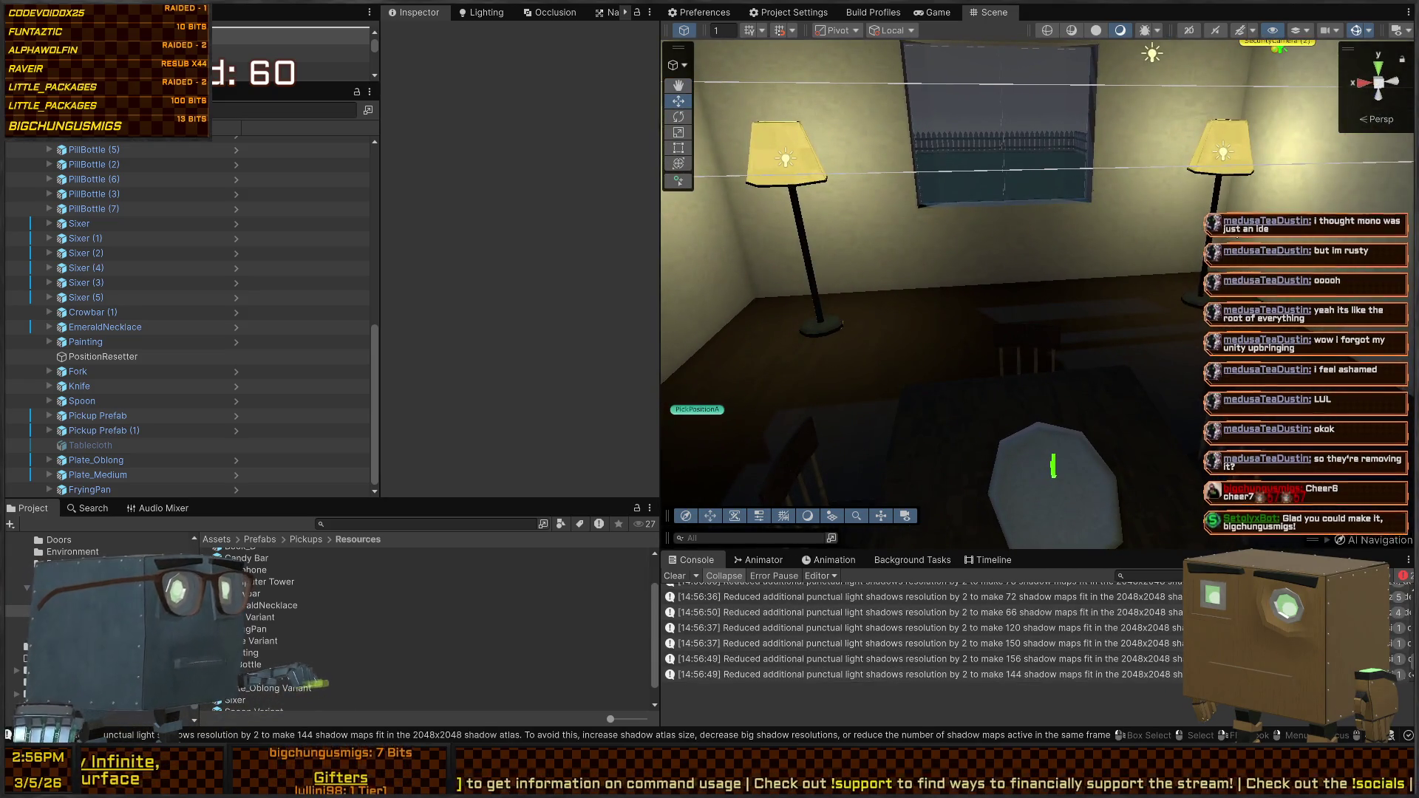
mouse_move(1044, 210)
mouse_down()
mouse_move(578, 298)
mouse_move(729, 296)
mouse_move(955, 258)
mouse_move(1034, 274)
mouse_up()
click(1038, 275)
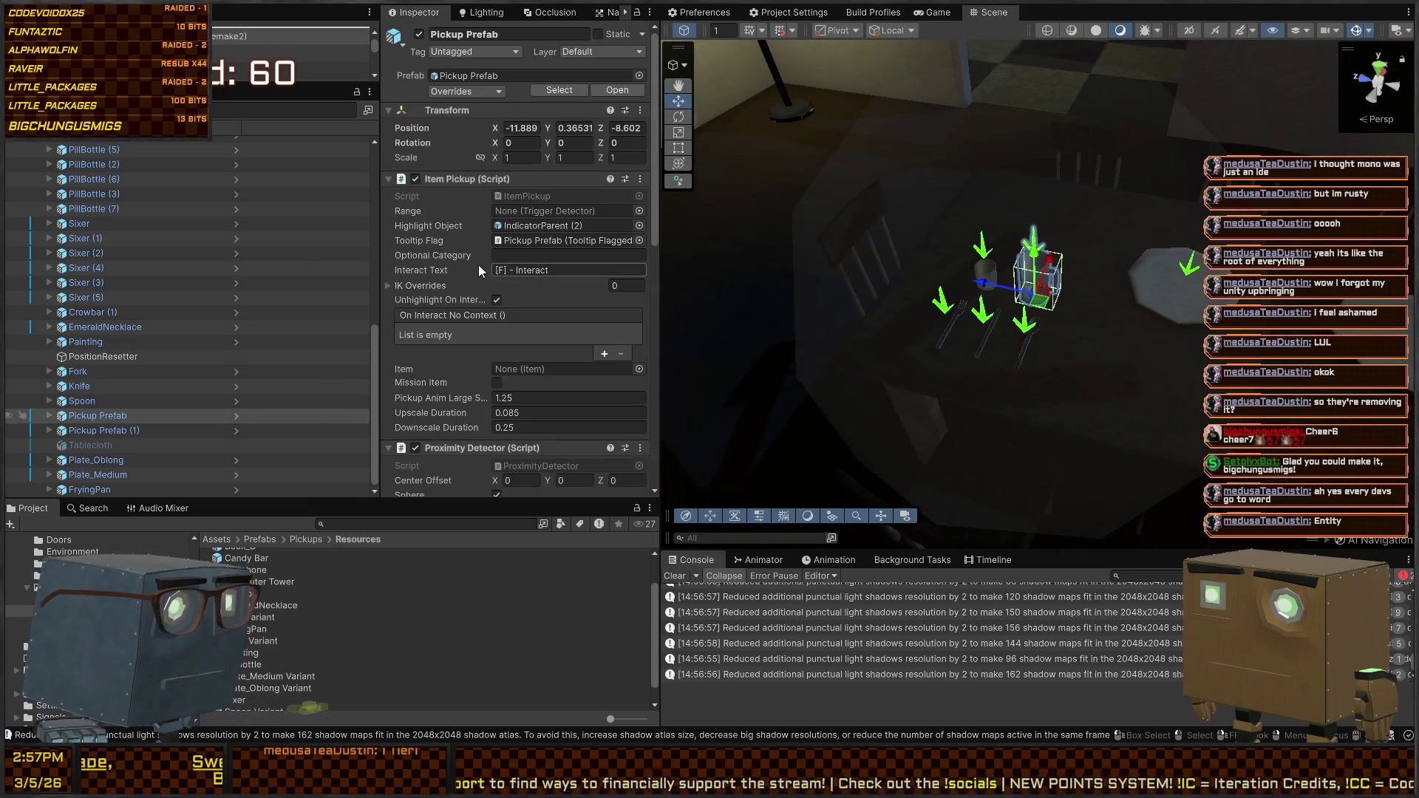
scroll(536, 326, down, 3)
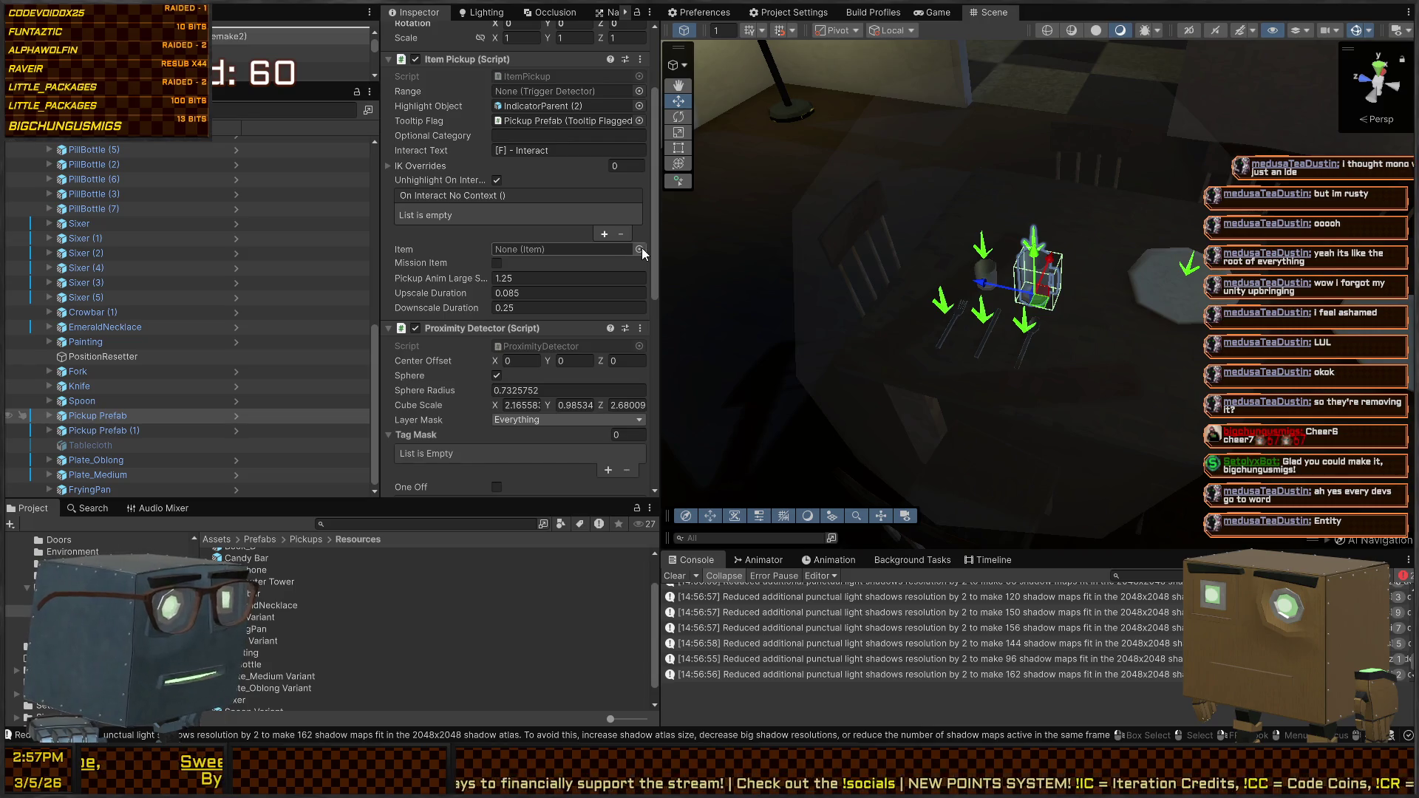
click(1160, 285)
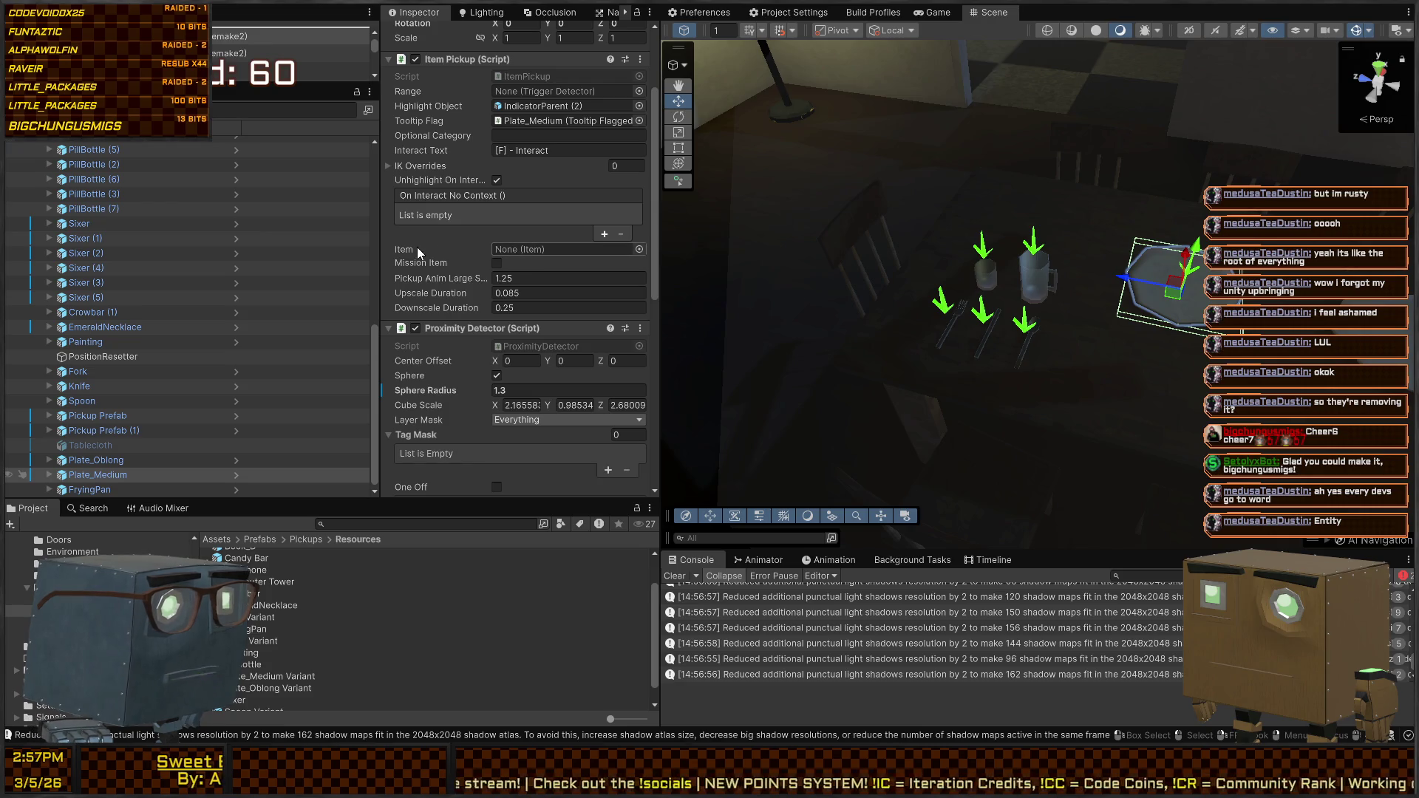
click(96, 474)
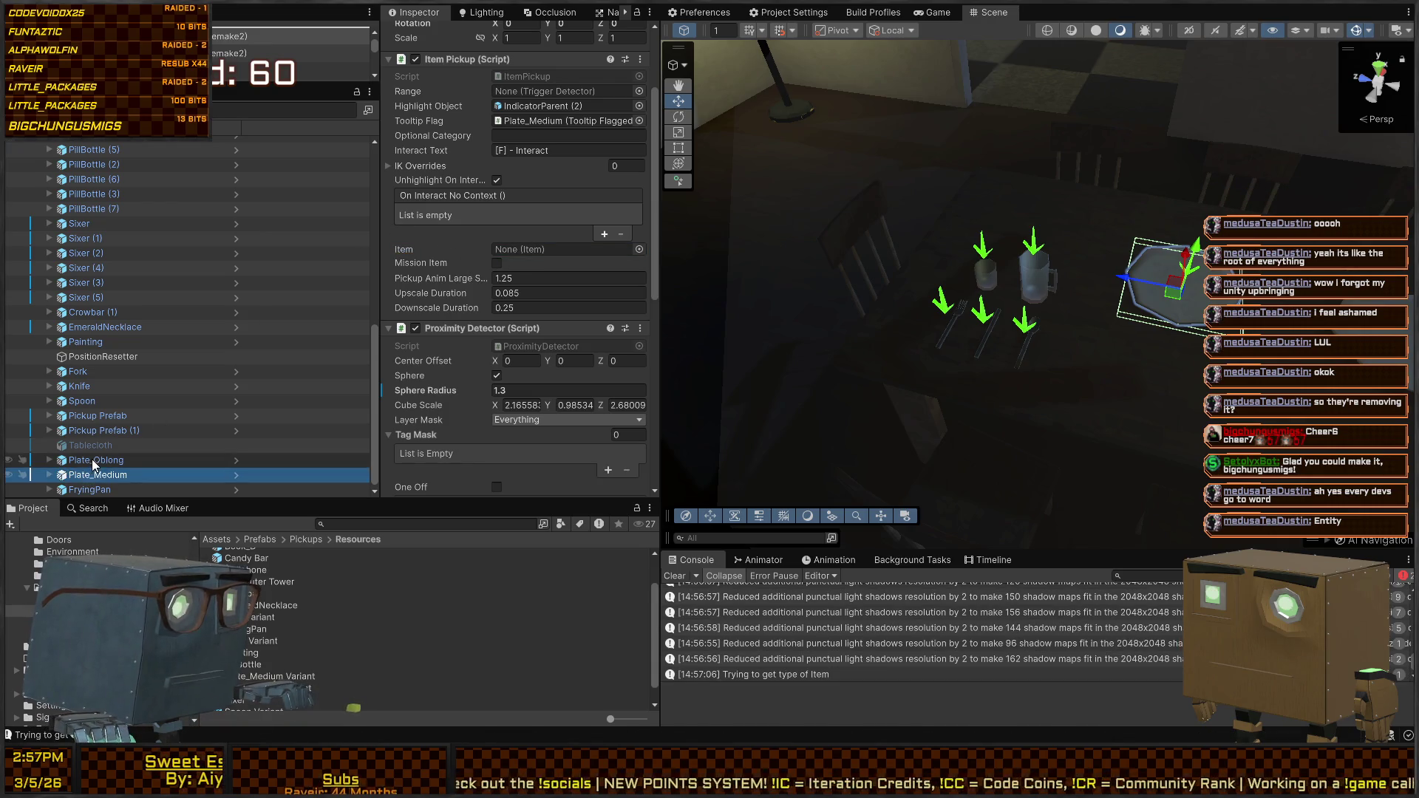
key(Delete)
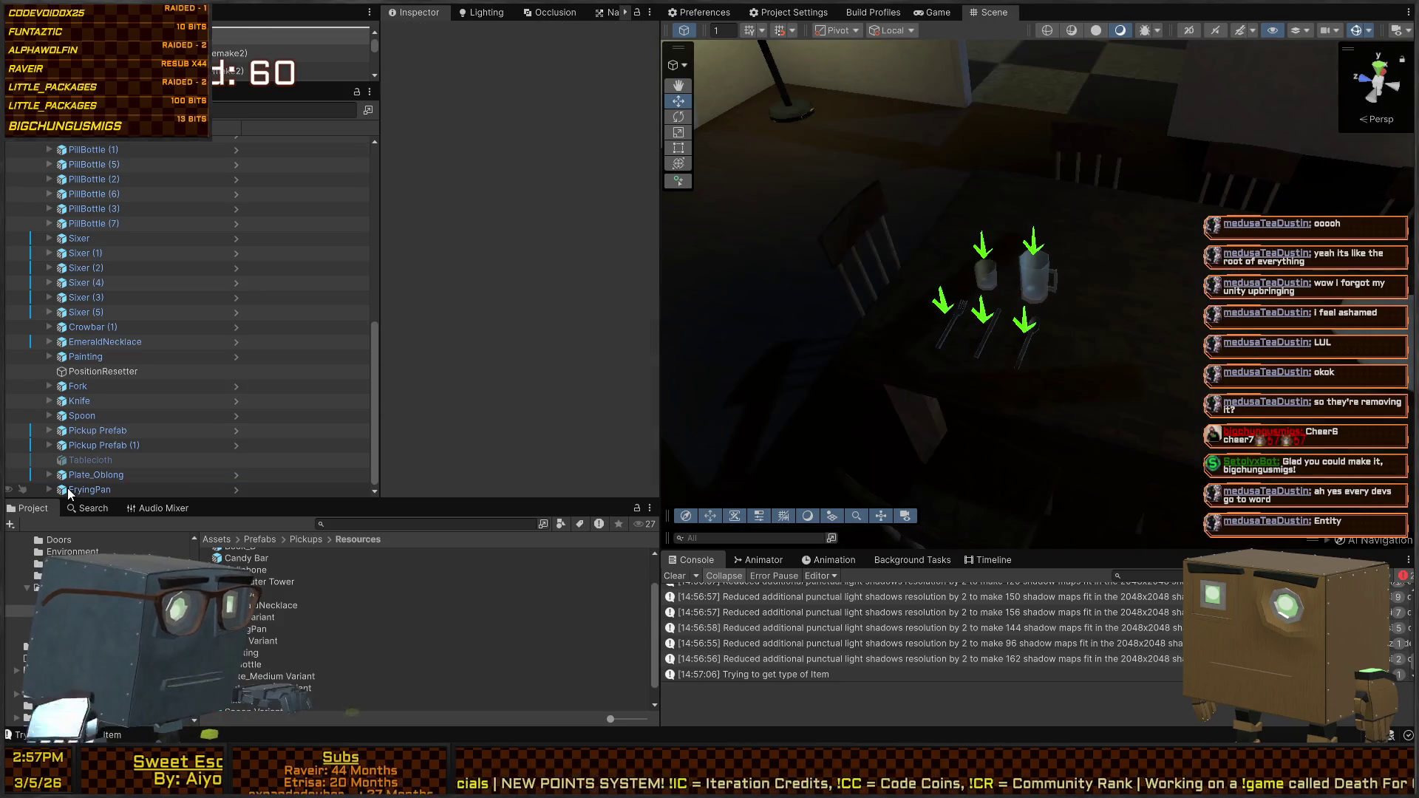
Place a Plate_Medium Variant plate on the dining table
click(74, 490)
key(F2)
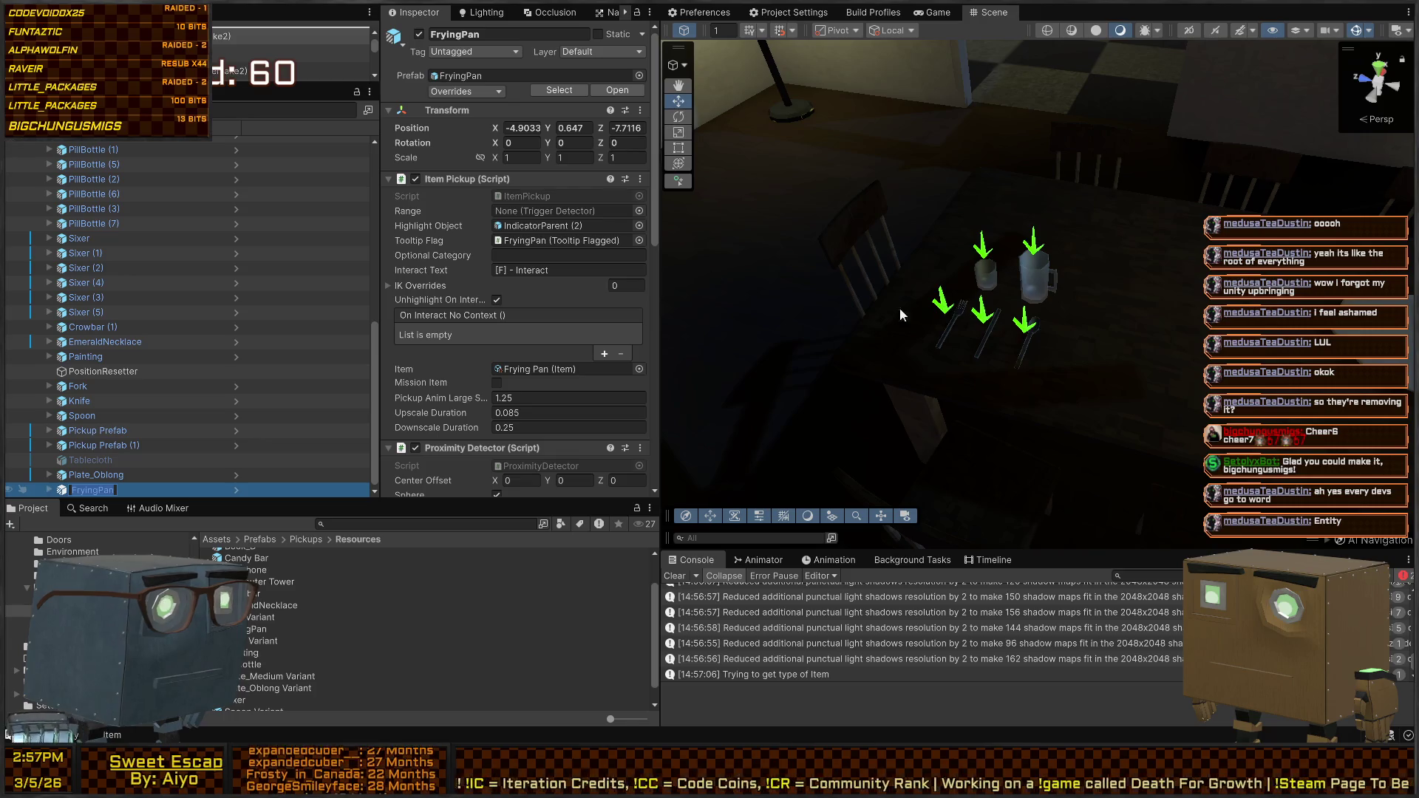
click(1119, 317)
mouse_move(813, 180)
mouse_down()
mouse_move(974, 294)
mouse_move(916, 285)
mouse_up()
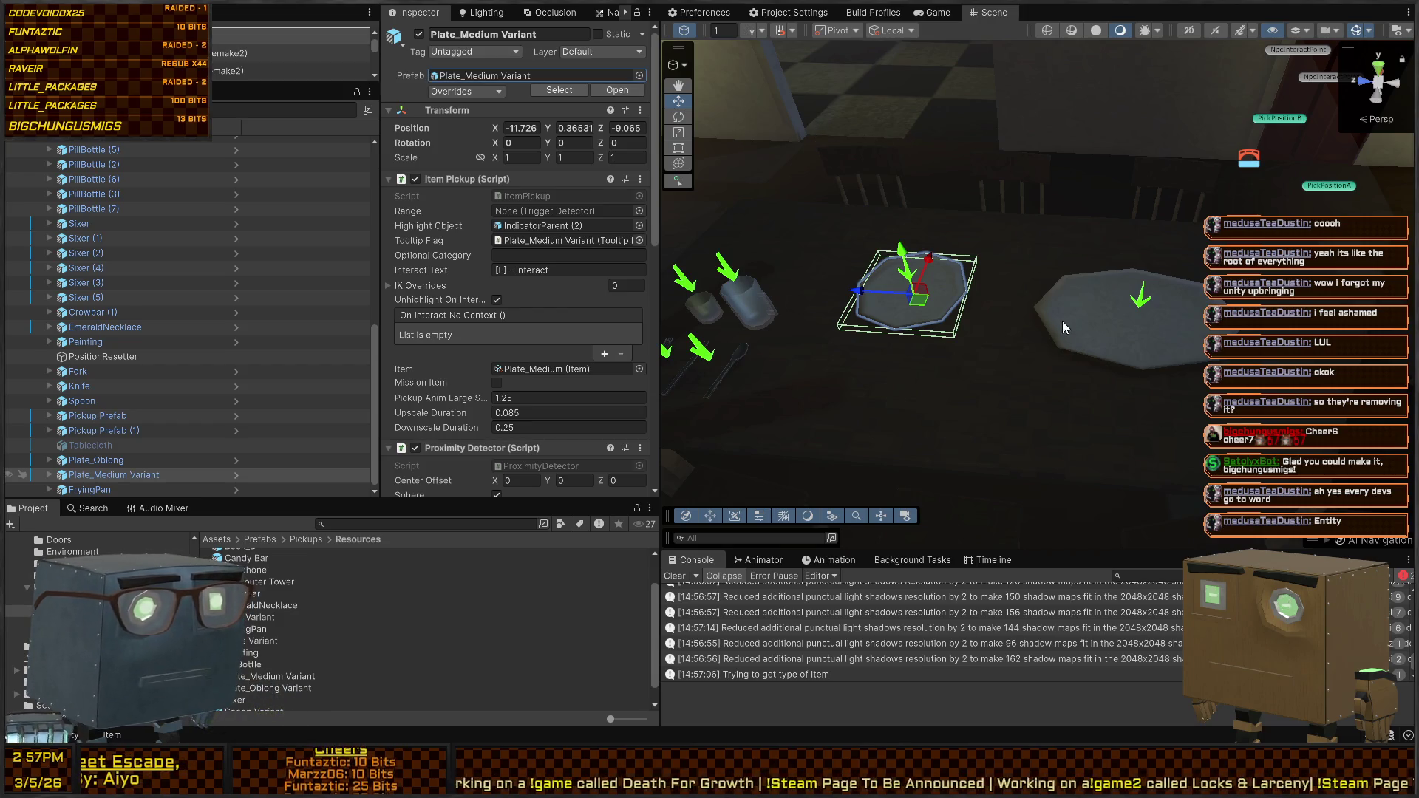
Replace the larger Plate_Oblong with a Plate_Oblong Variant instance, then select Pickup Prefab
click(1080, 350)
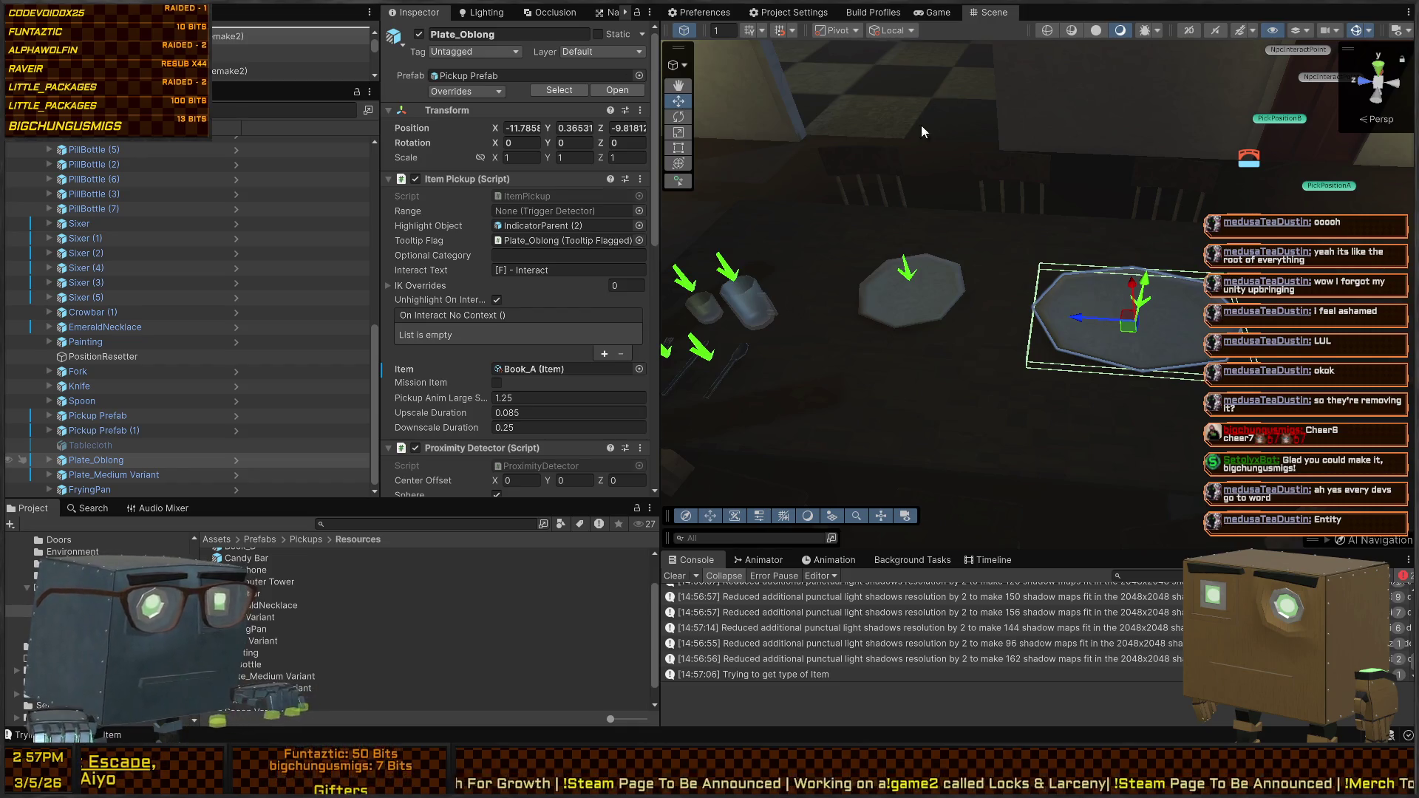
drag(950, 152, 1004, 282)
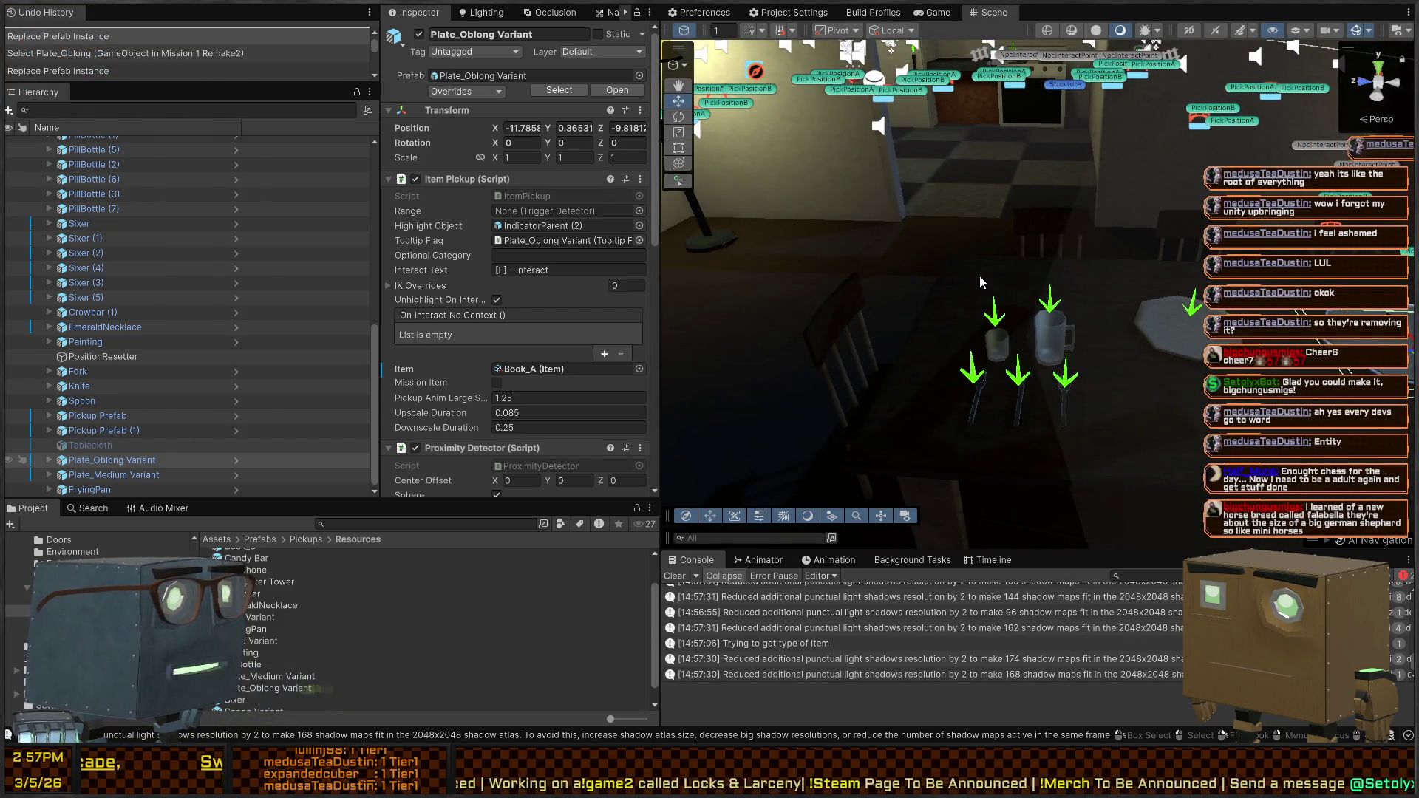
drag(911, 235, 965, 266)
click(1049, 295)
Set Pickup Prefab's Proximity Detector sphere radius to 1.01
mouse_move(1049, 296)
mouse_down()
mouse_move(933, 401)
mouse_move(726, 348)
mouse_up()
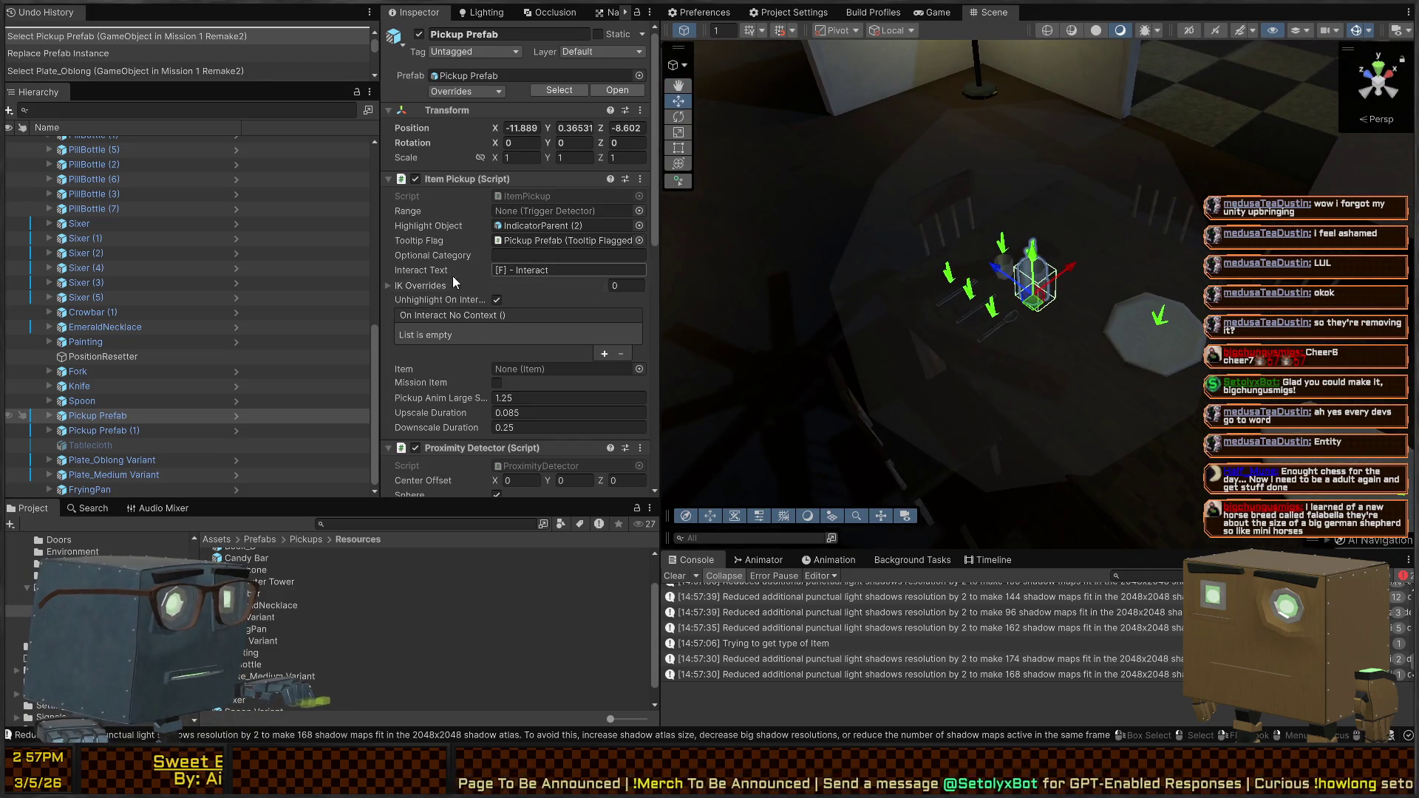
scroll(485, 330, down, 5)
drag(415, 304, 427, 312)
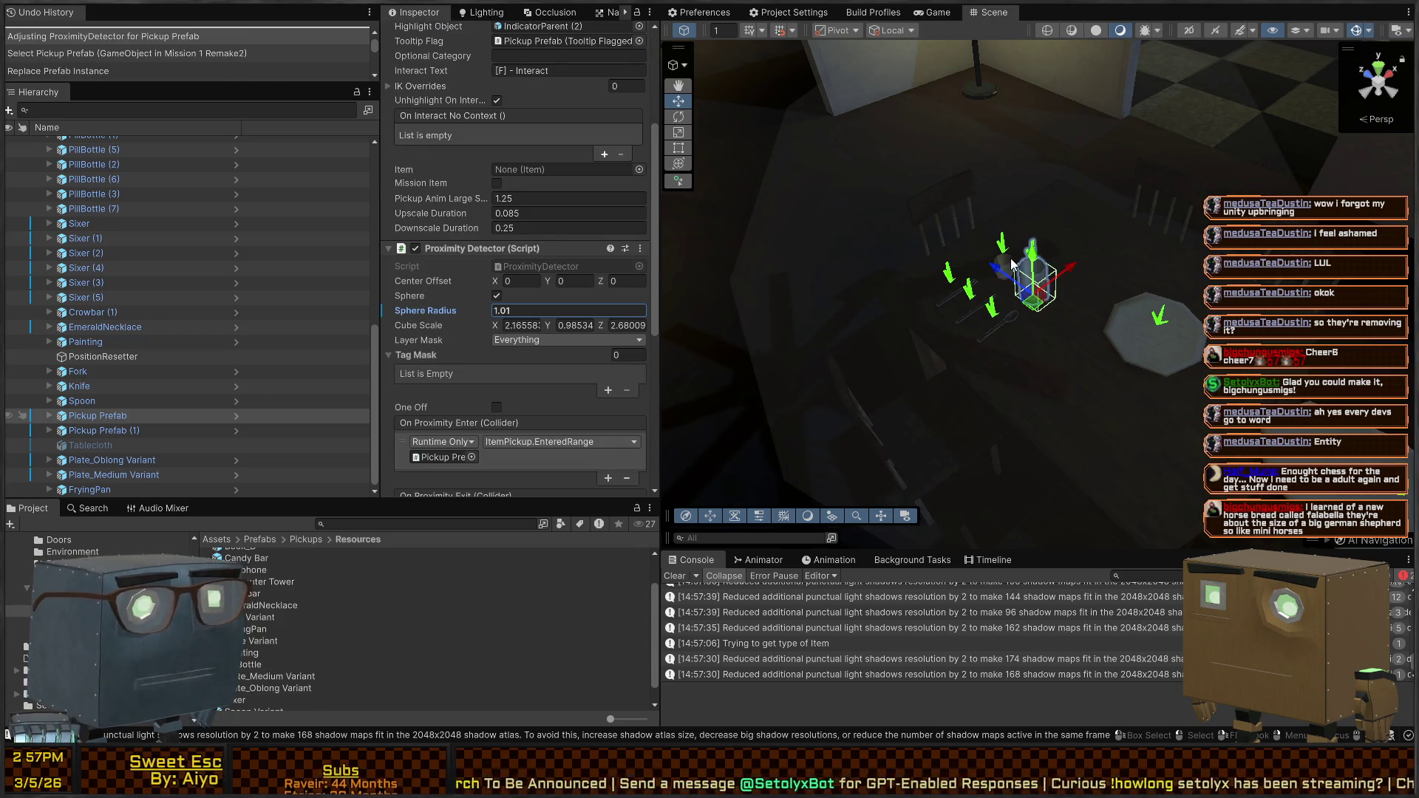
Set Pickup Prefab (1)'s sphere radius to 0.98 and fly around the table
click(1011, 264)
drag(424, 311, 433, 311)
drag(730, 319, 1171, 326)
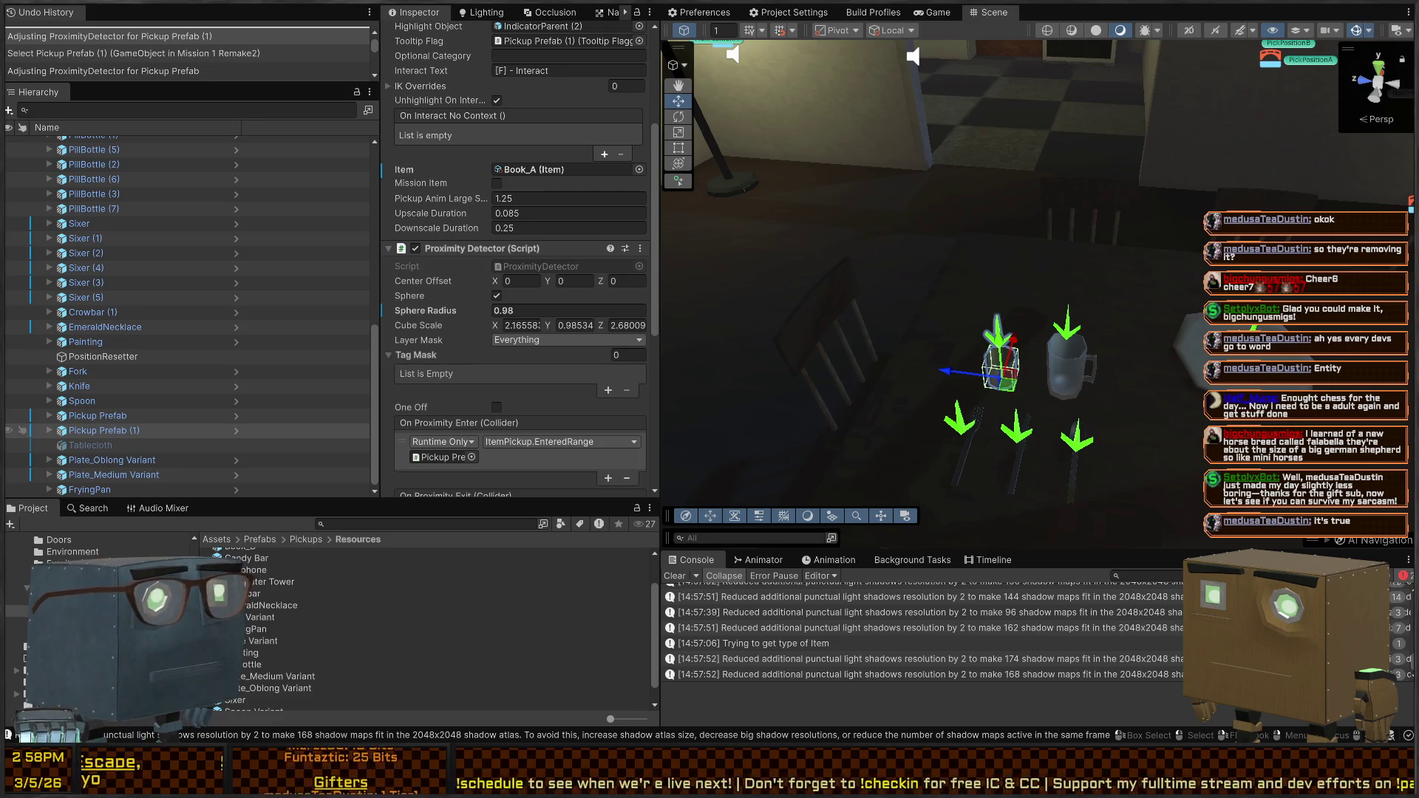
mouse_move(1197, 295)
mouse_down()
mouse_move(1168, 325)
mouse_move(1153, 303)
mouse_move(1035, 275)
mouse_move(1114, 288)
mouse_move(1149, 316)
mouse_up()
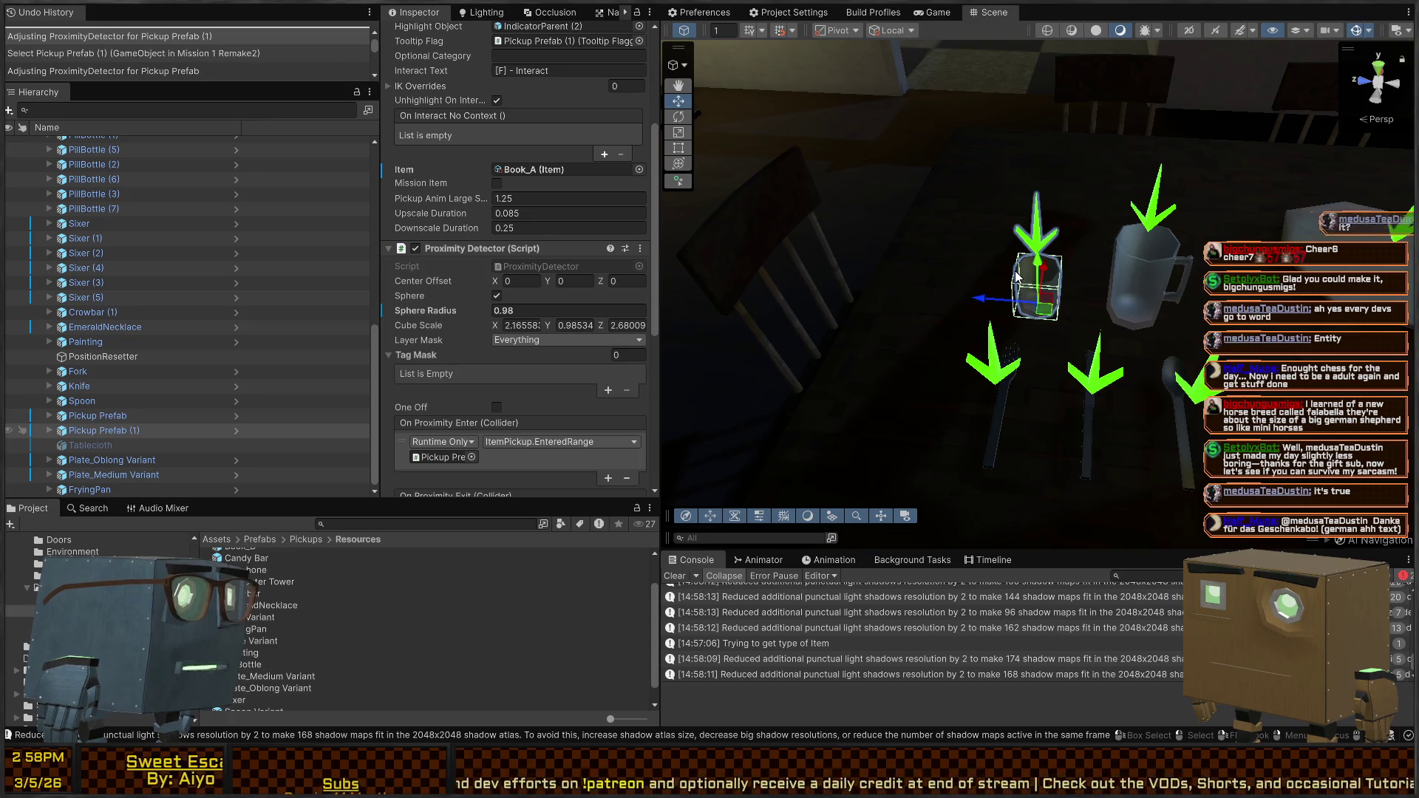
scroll(973, 232, down, 5)
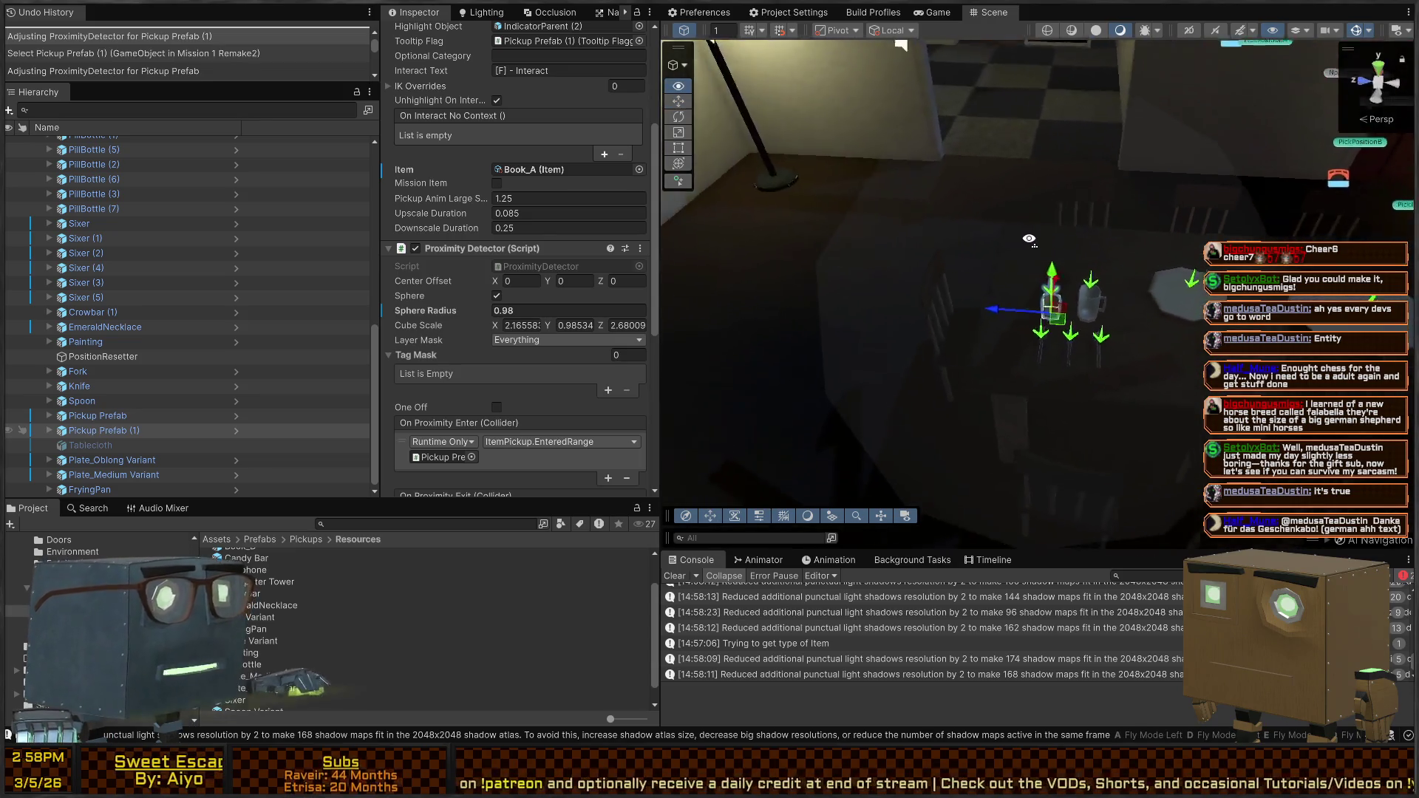
scroll(903, 247, up, 5)
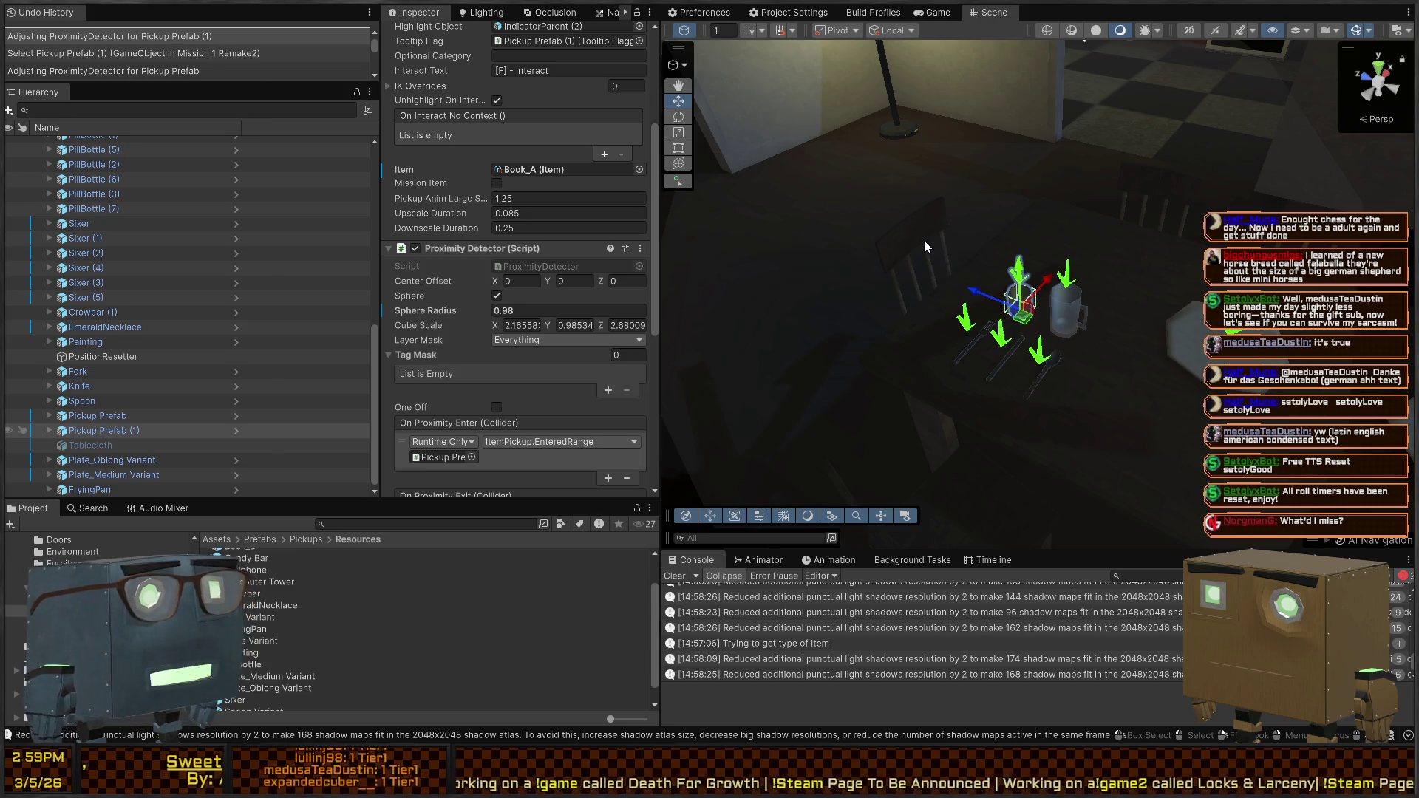
Fly the scene camera close to Pickup Prefab (1), the small glass beside the pitcher on the table
right_click(1055, 373)
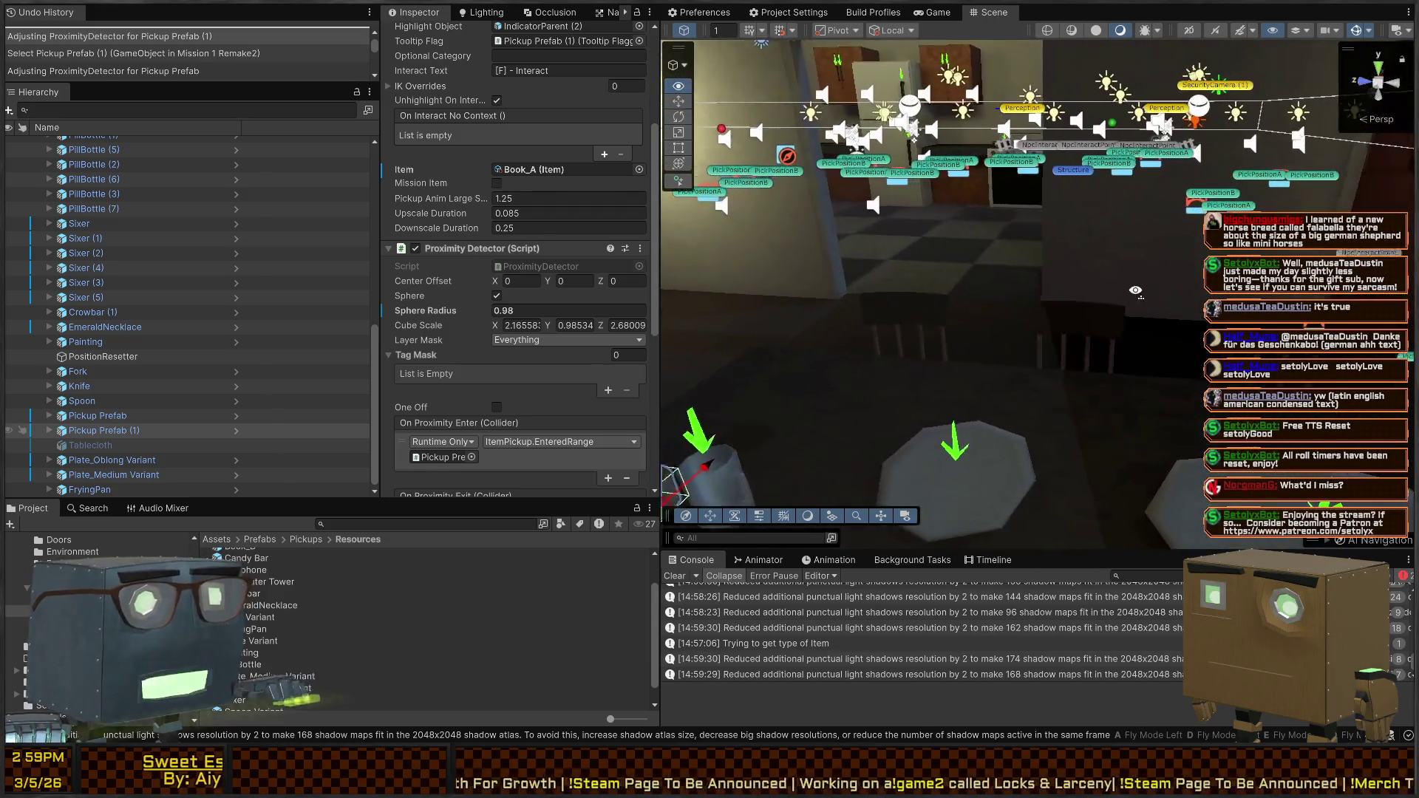
key(w)
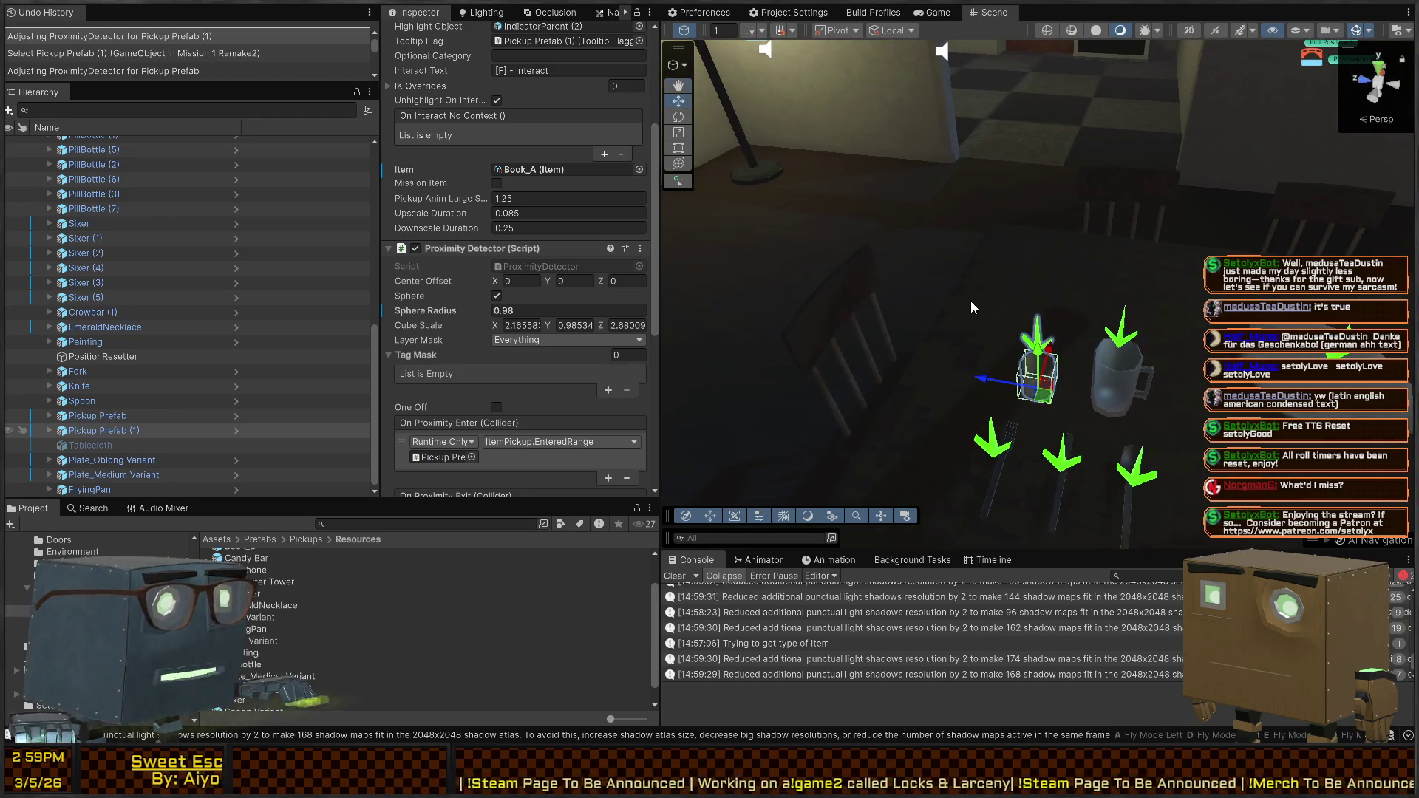
right_click(972, 308)
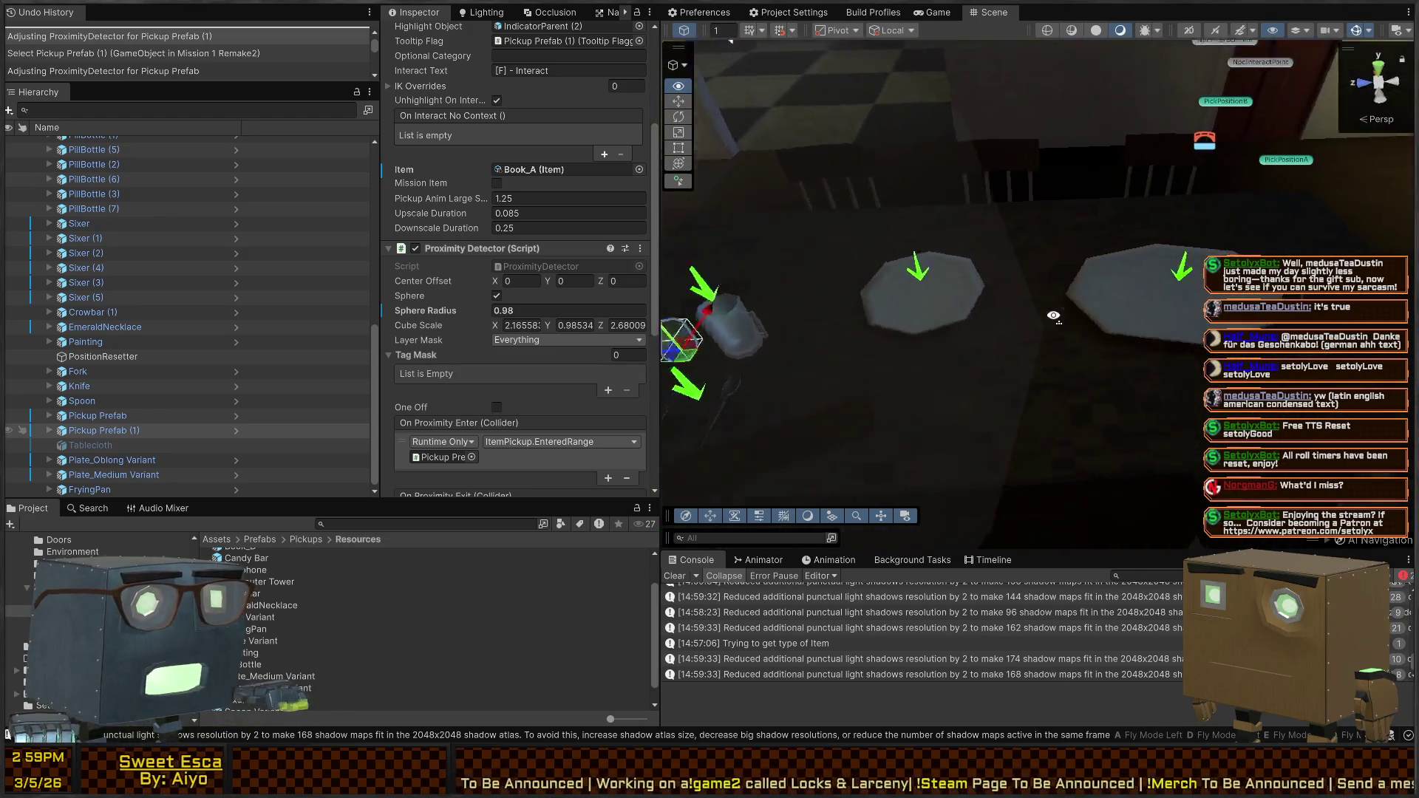
key(w)
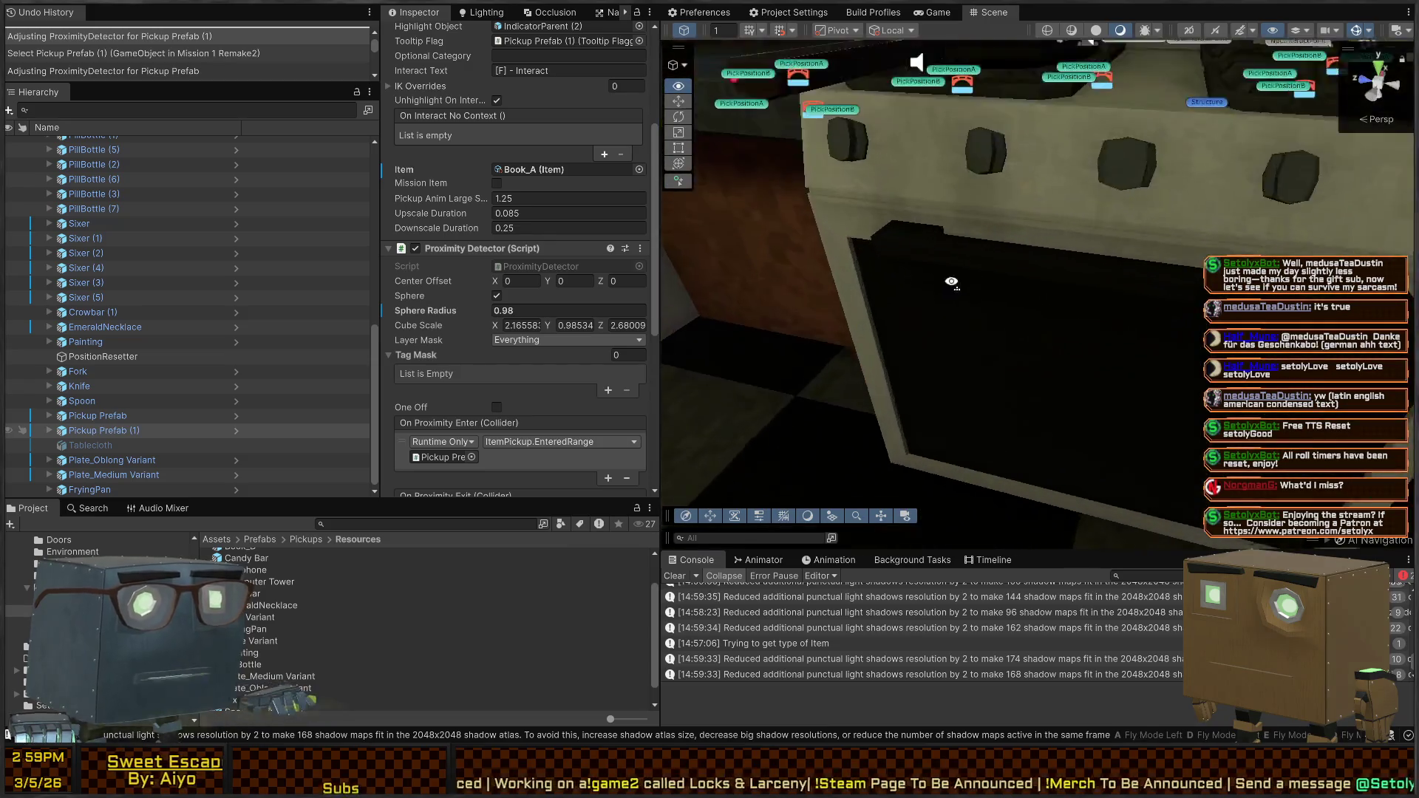
key(s)
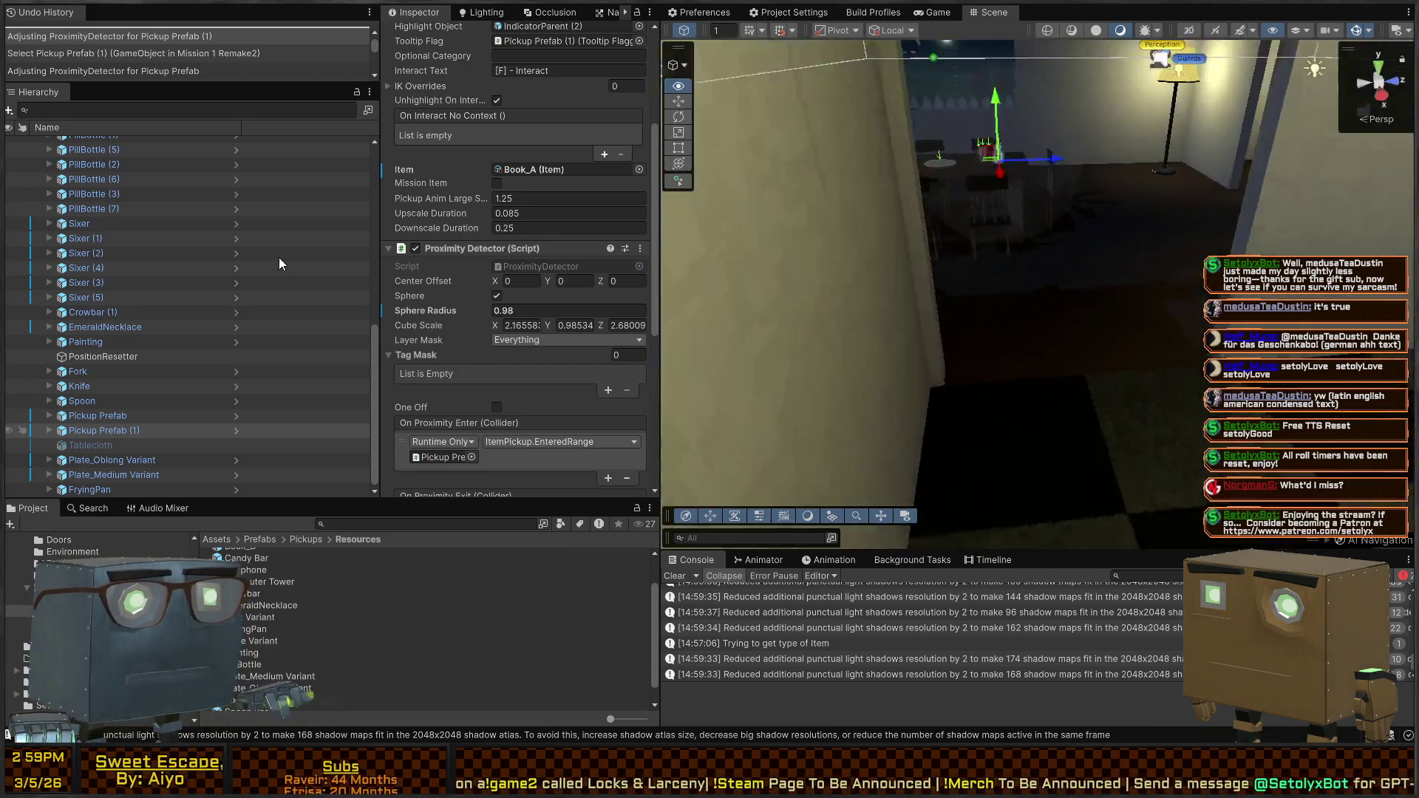
key(f)
right_click(1047, 269)
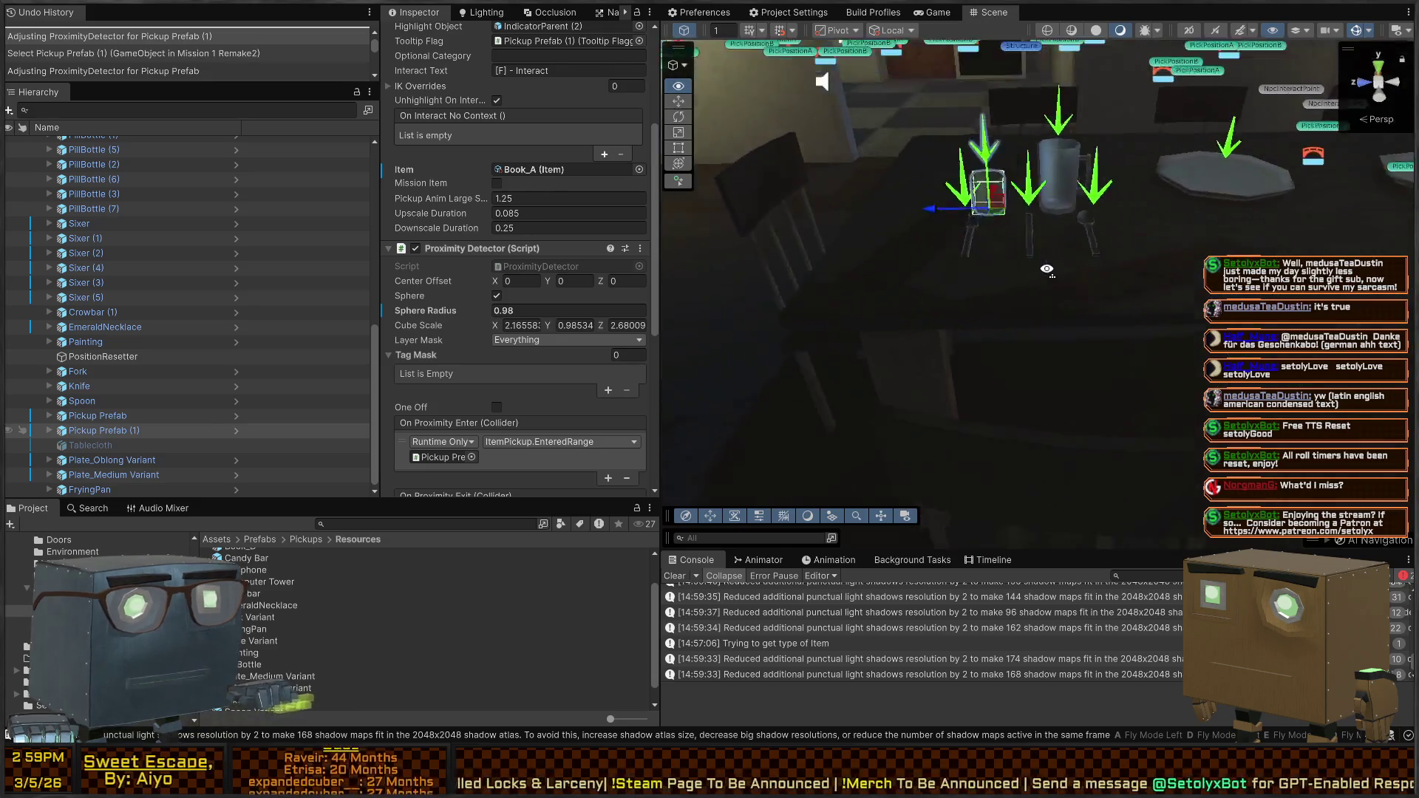
key(w)
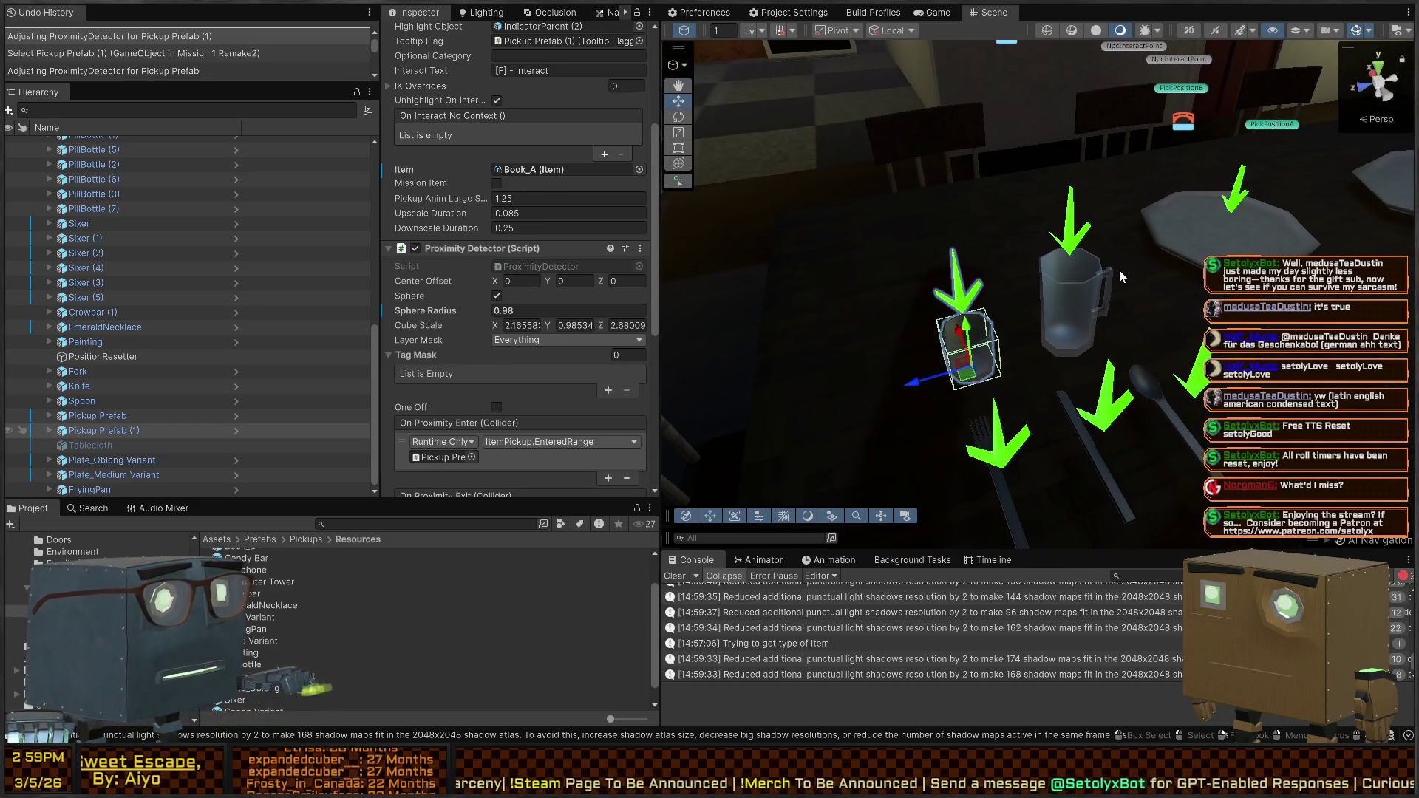
scroll(1035, 333, down, 2)
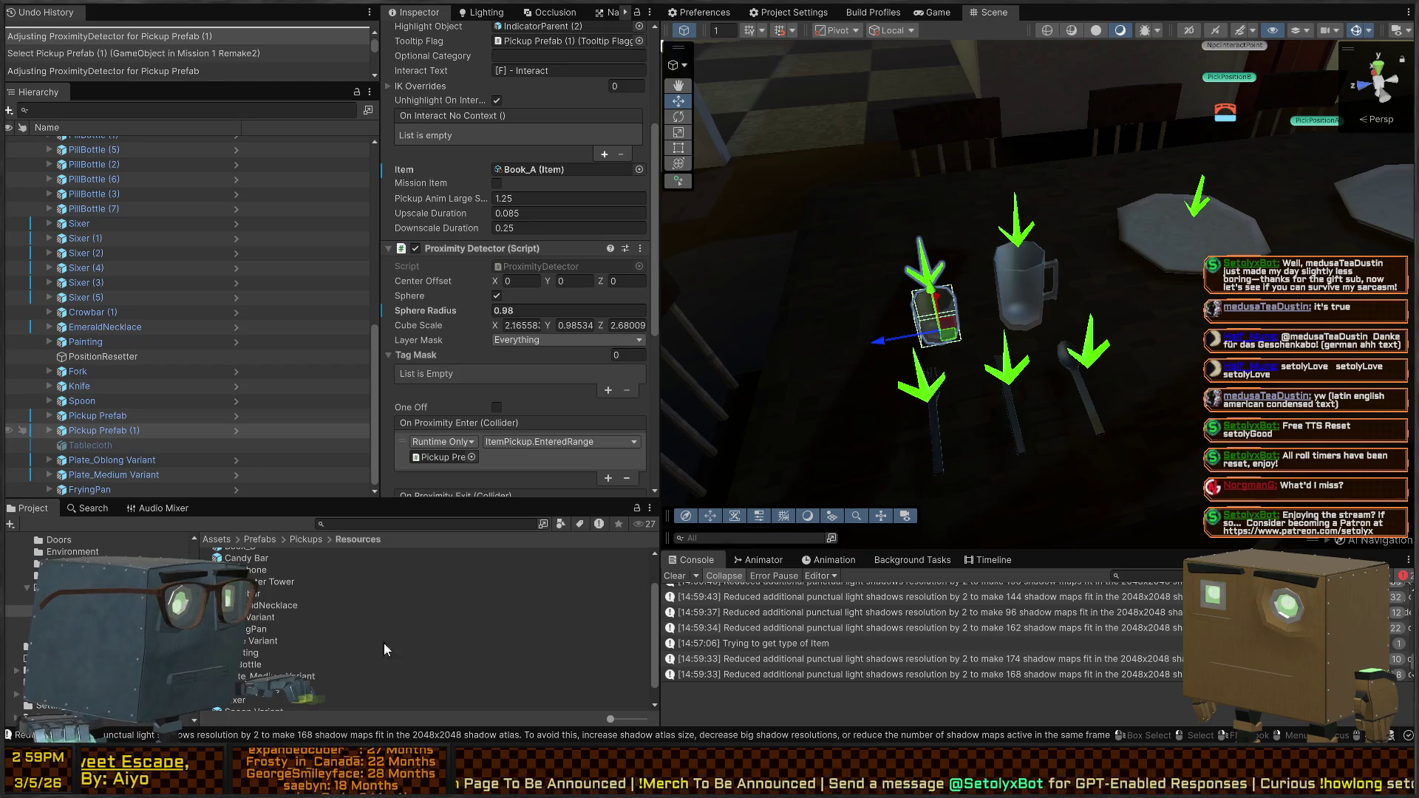
scroll(512, 216, up, 5)
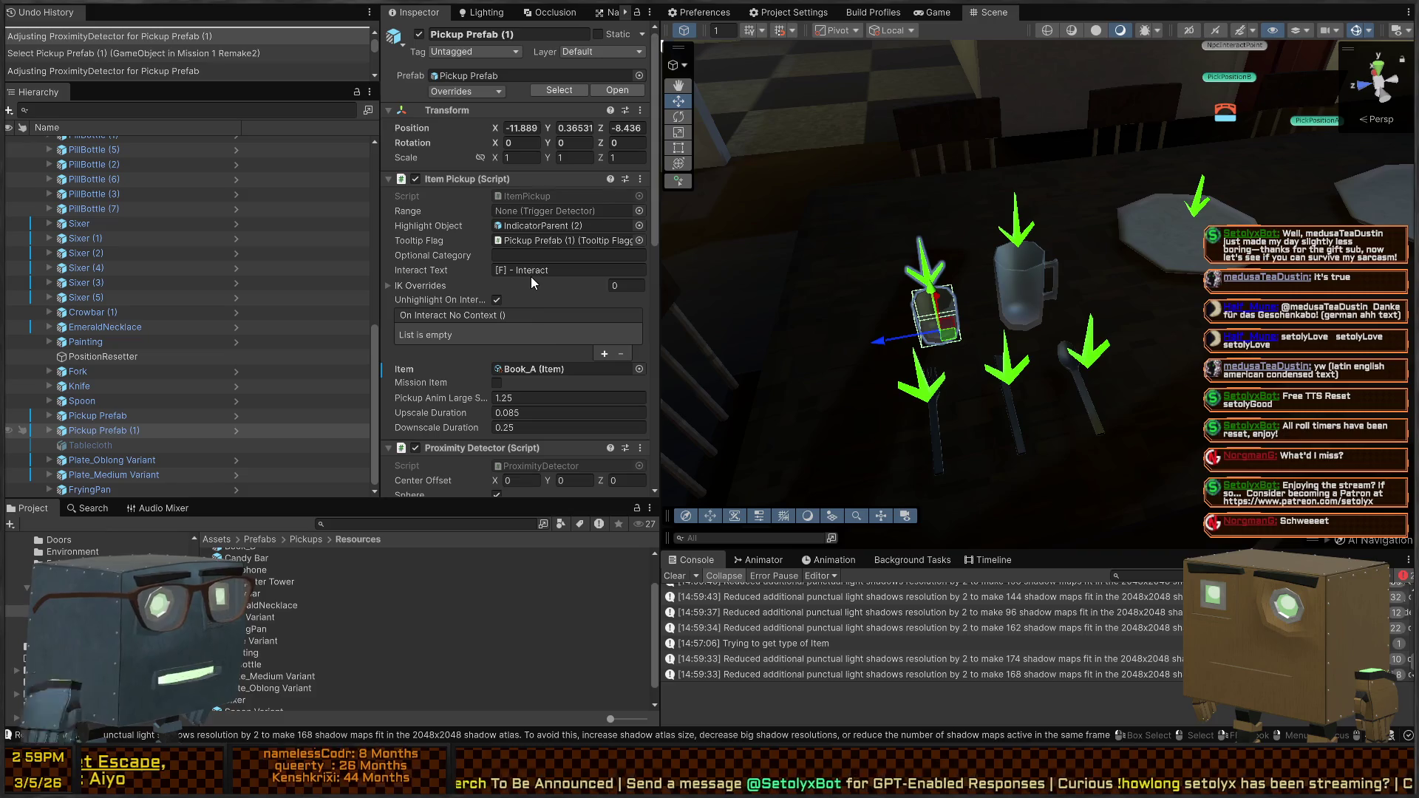
Assign the Glass_Small and Glass_Large item assets to the small and large glass pickups' Item fields
click(524, 369)
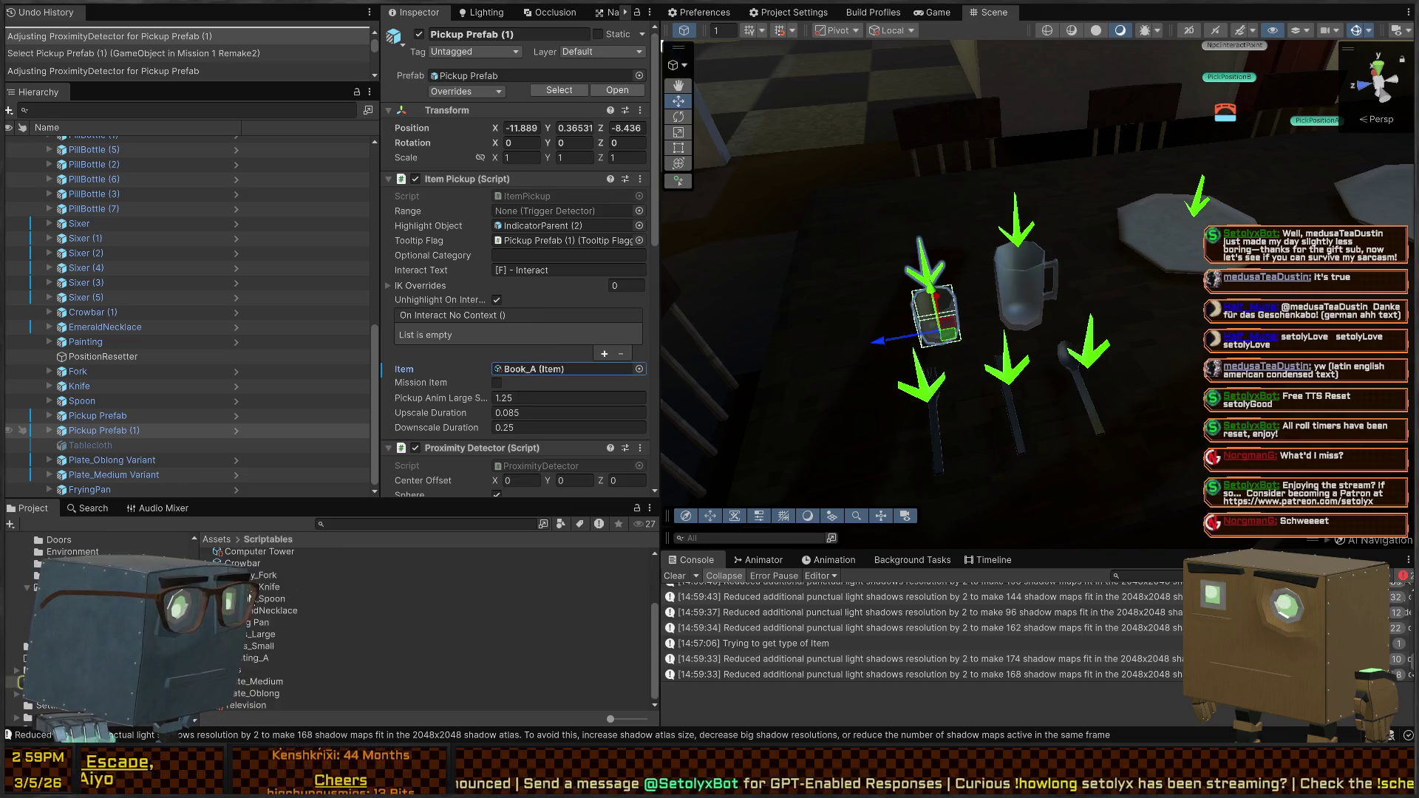
click(252, 647)
mouse_move(246, 648)
mouse_down()
mouse_move(547, 310)
mouse_move(546, 273)
mouse_up()
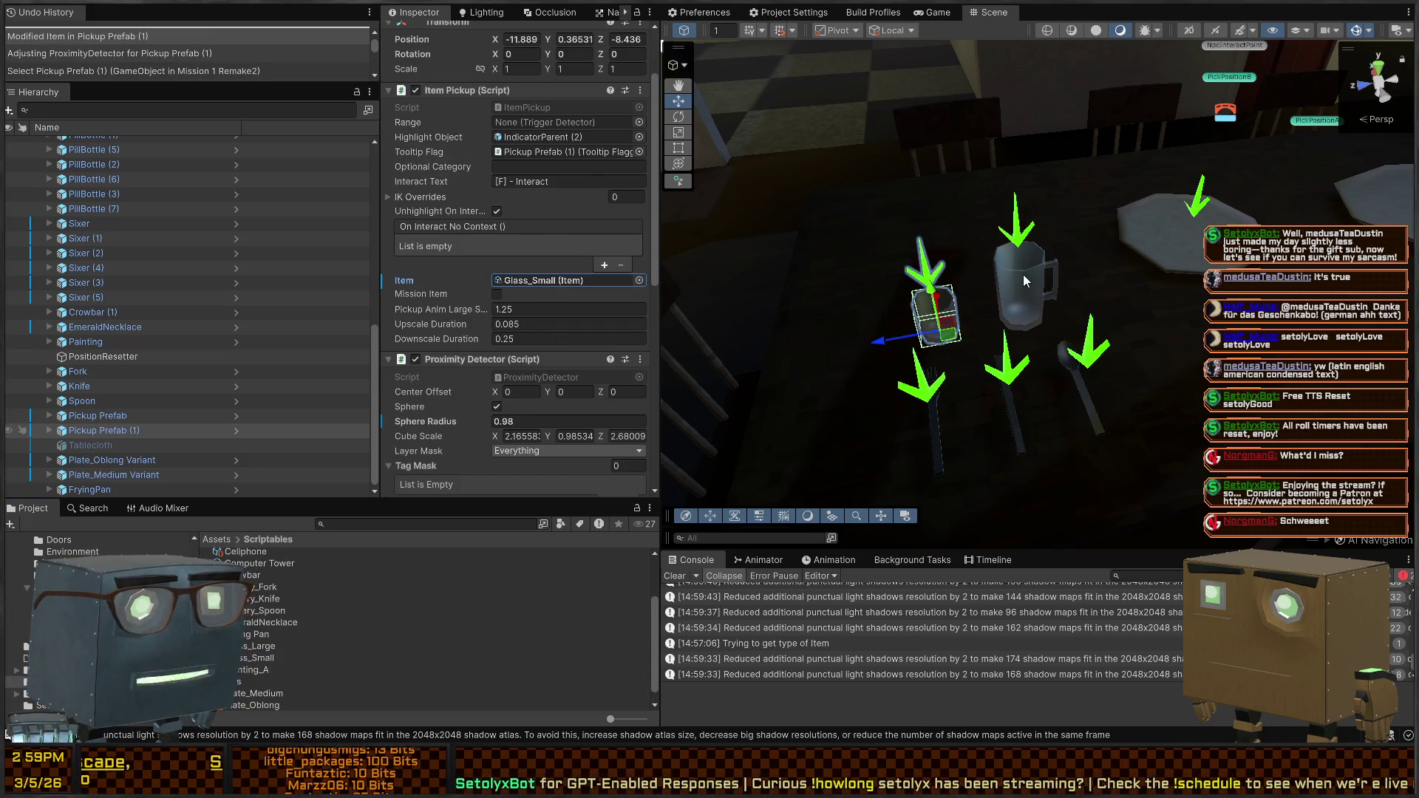
click(1023, 274)
mouse_move(246, 641)
mouse_down()
mouse_move(517, 333)
mouse_move(569, 194)
mouse_up()
scroll(517, 332, down, 2)
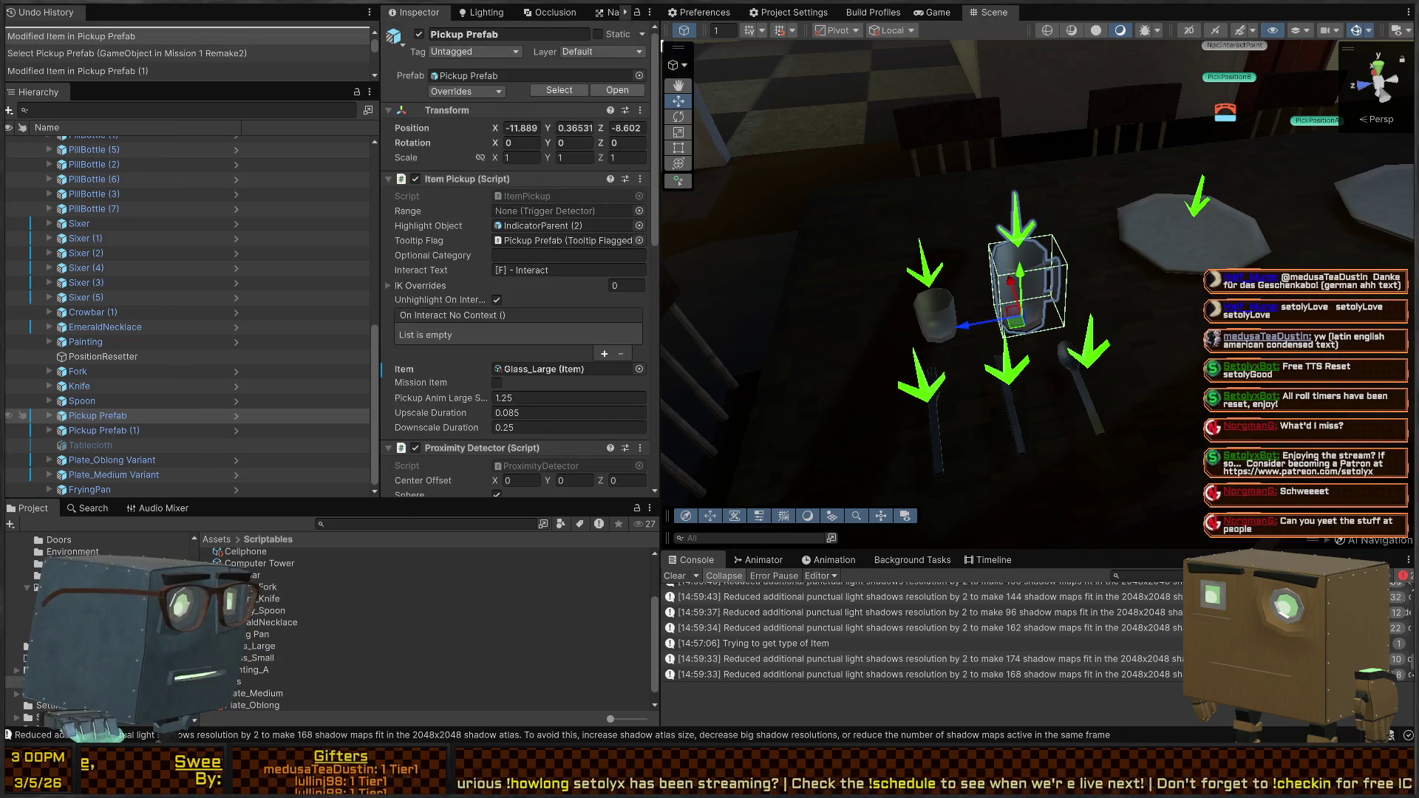
Rename the large glass pickup to Glass_Large, correcting the initial Glass_large casing
click(111, 415)
text(Glass_large)
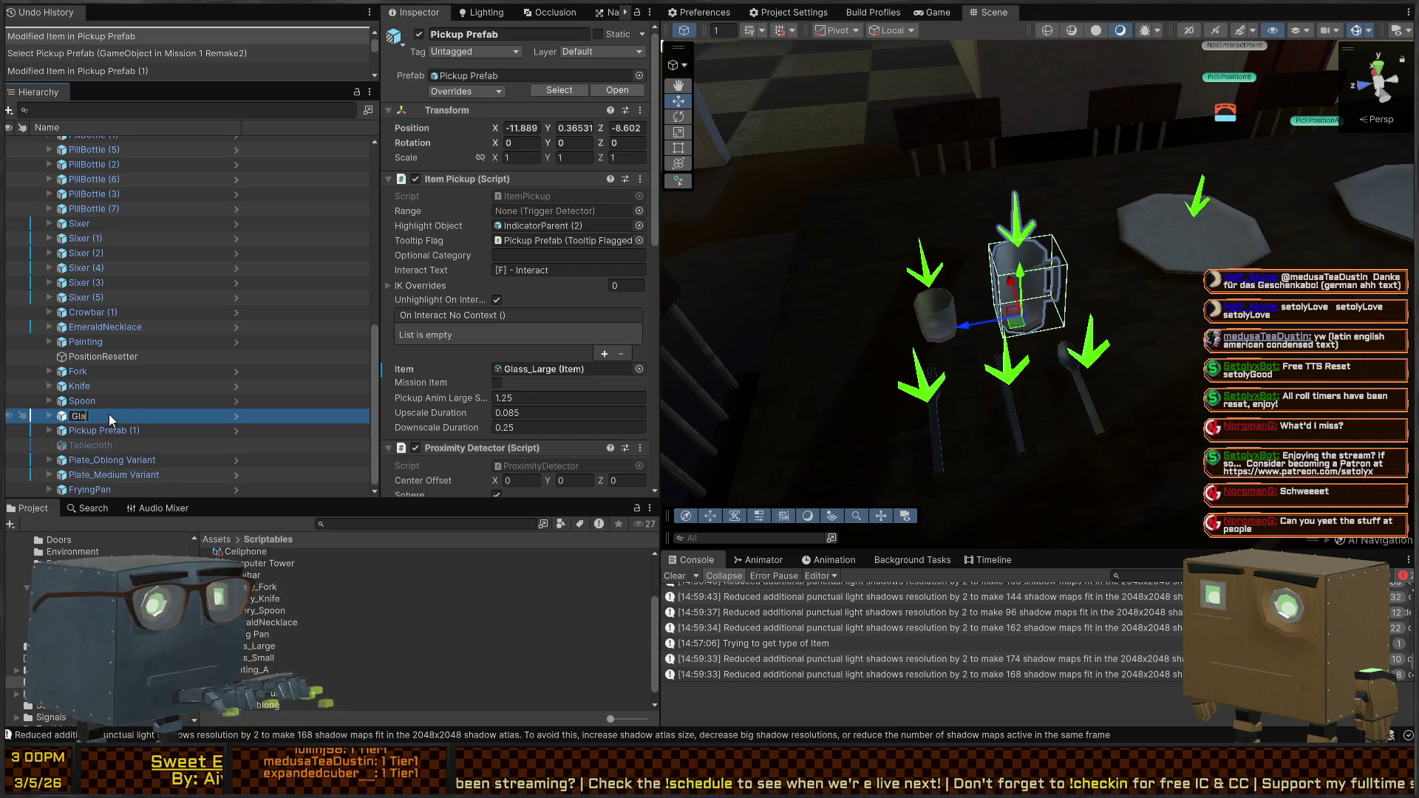
key(Return)
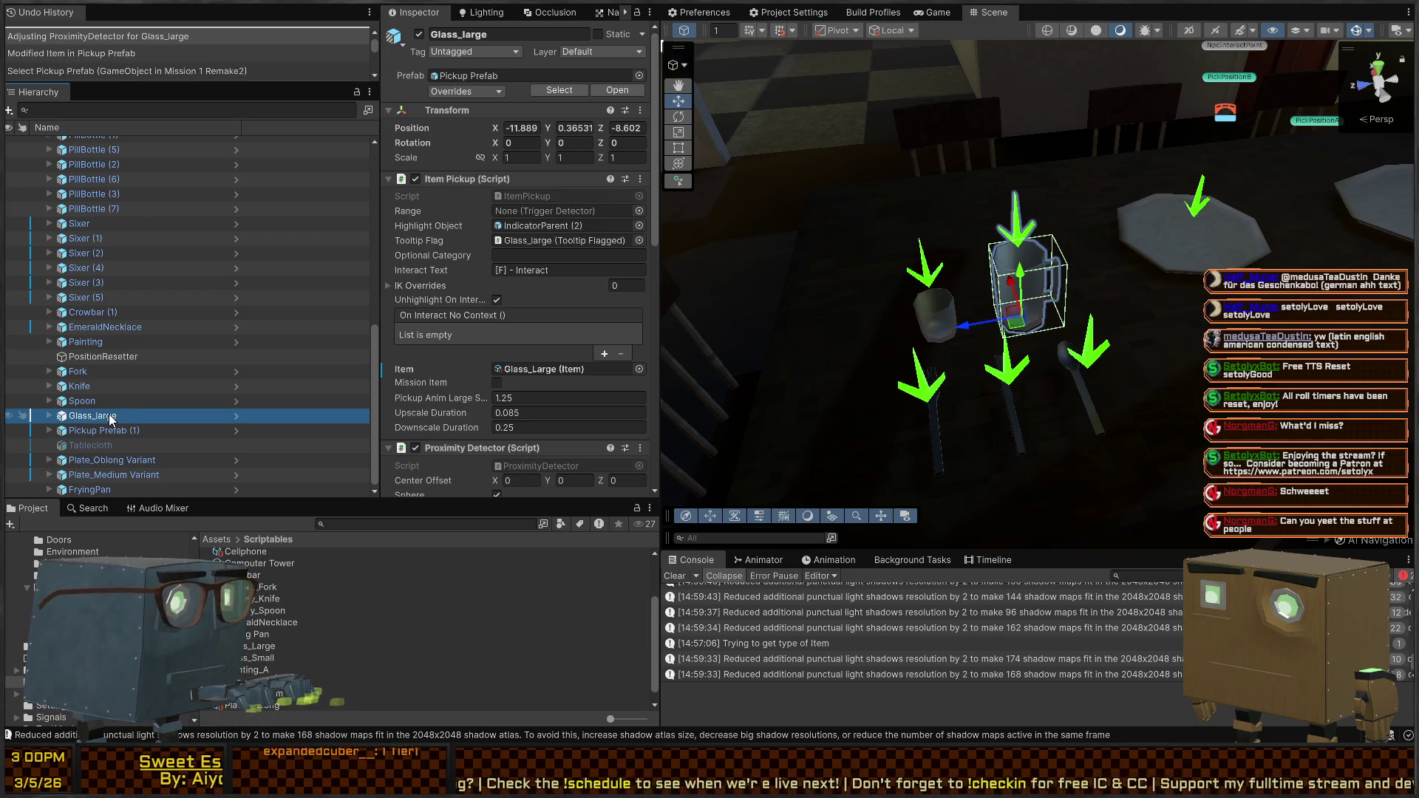
click(111, 416)
text(Glass_Large)
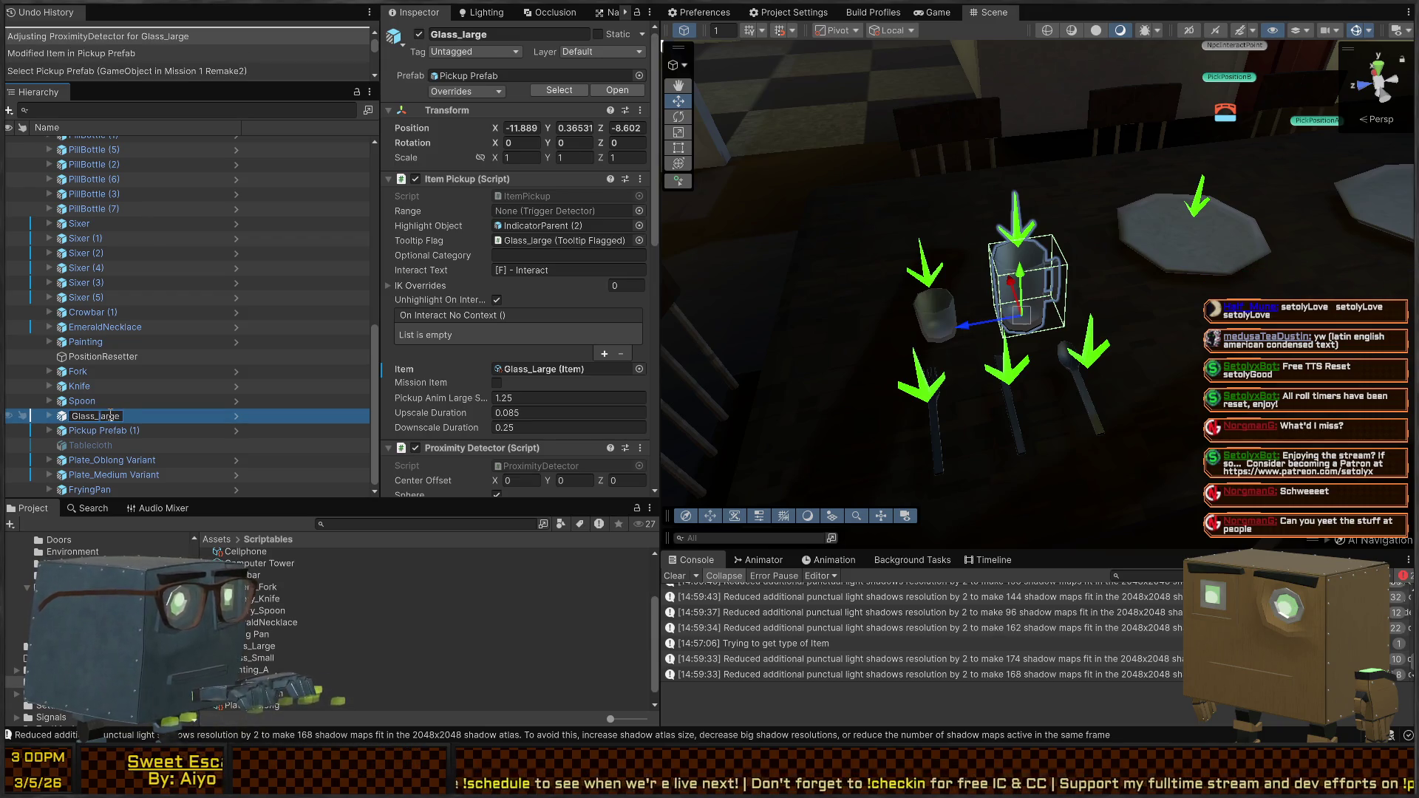
key(Return)
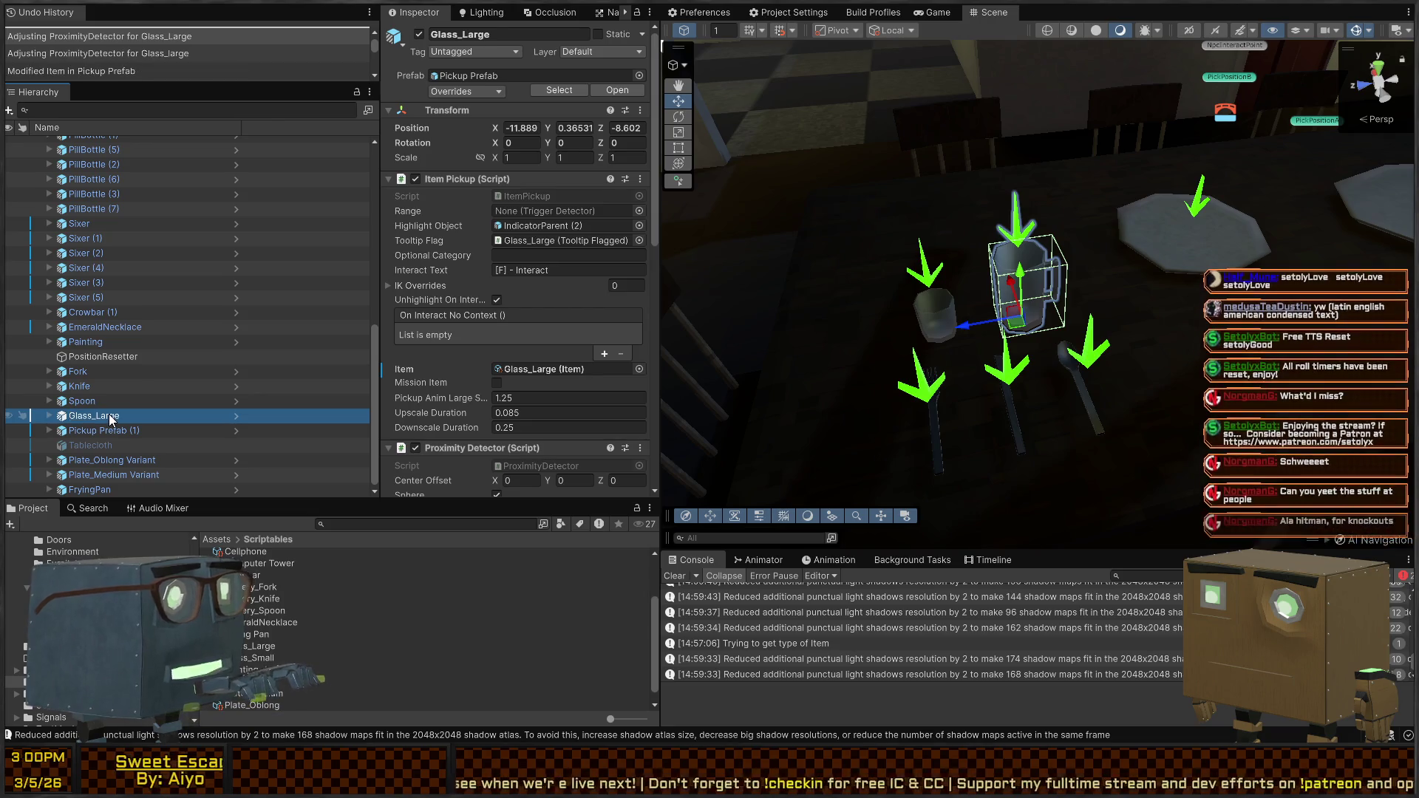
Rename the small glass pickup to Glass_Small, then clear the Console and collapse the hierarchy
key(Down)
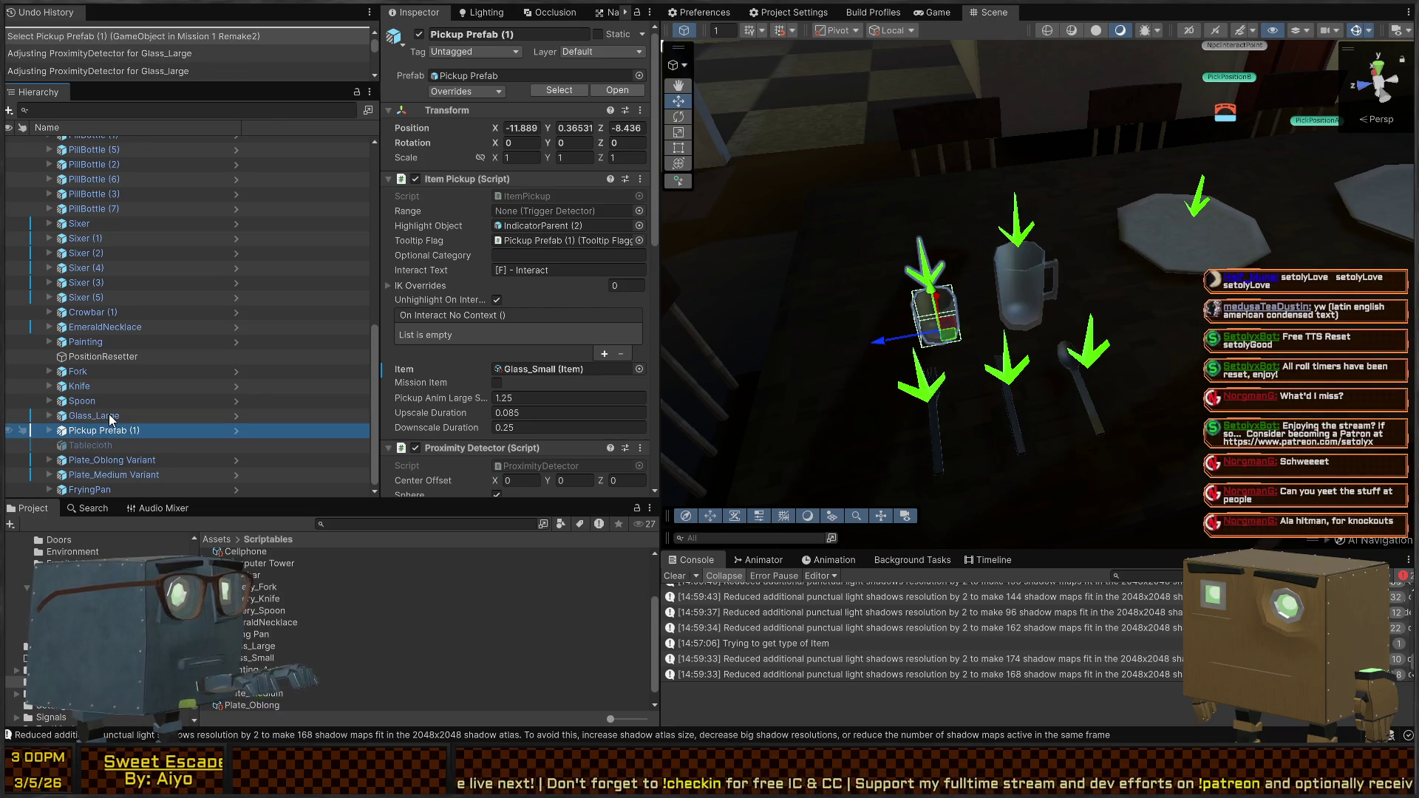
key(F2)
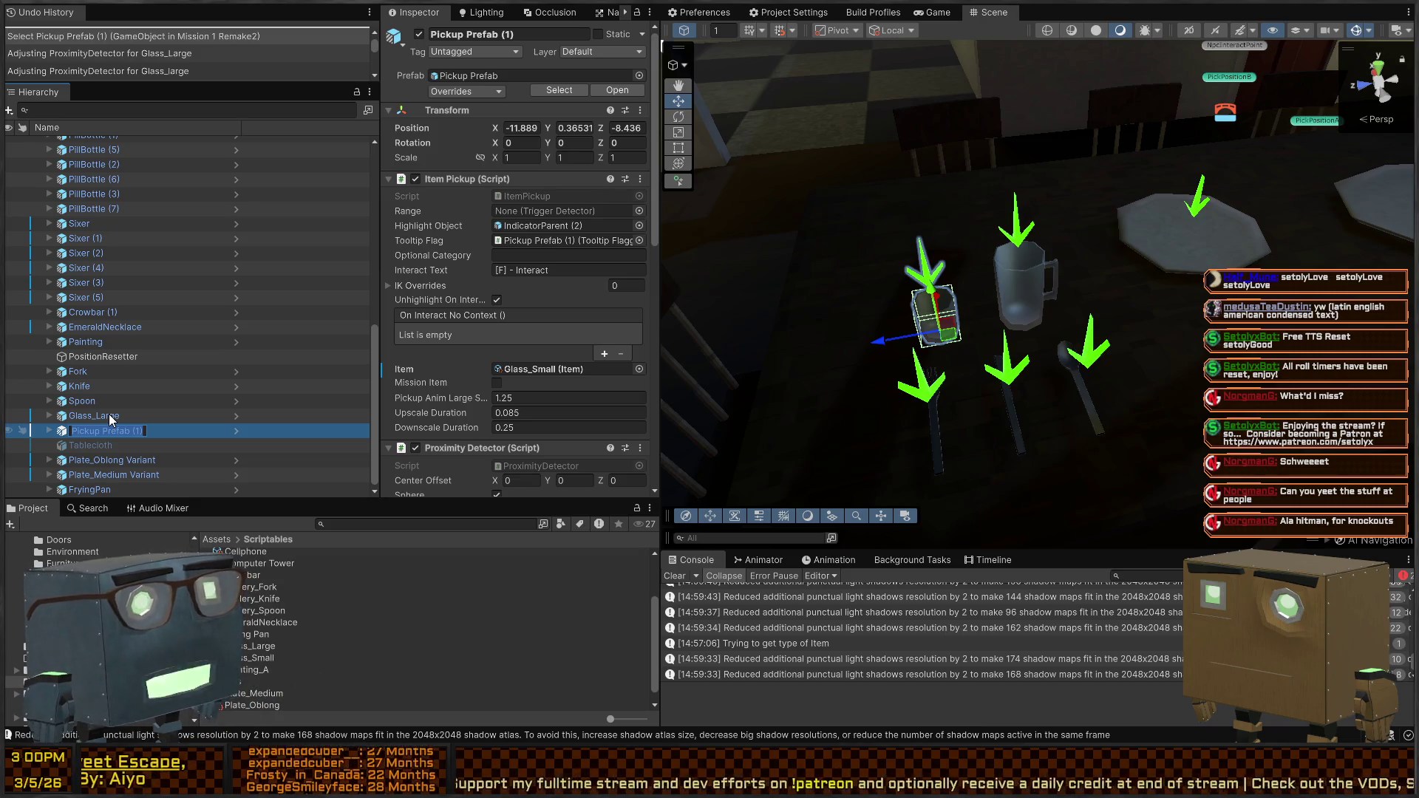
text(Glass)
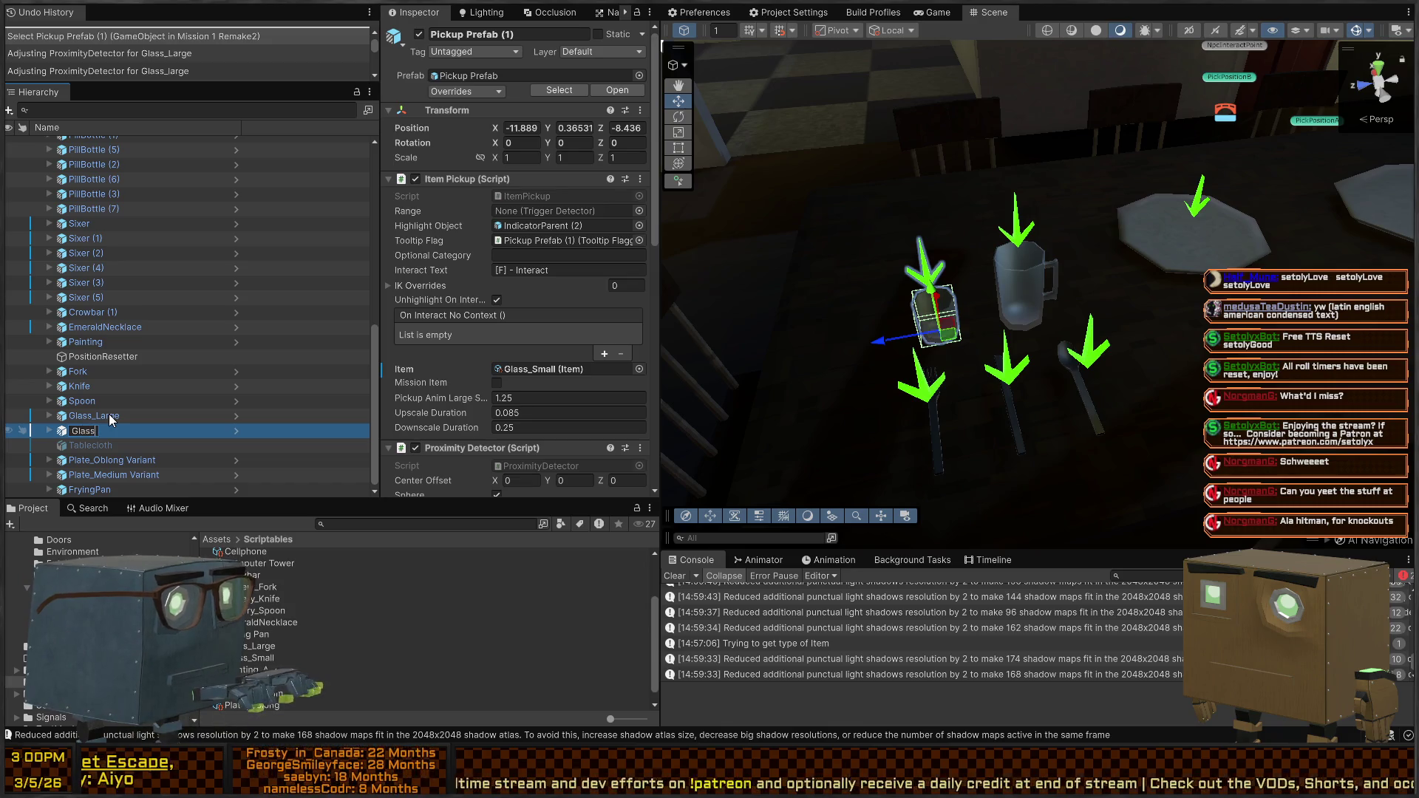
text(_Small)
key(Return)
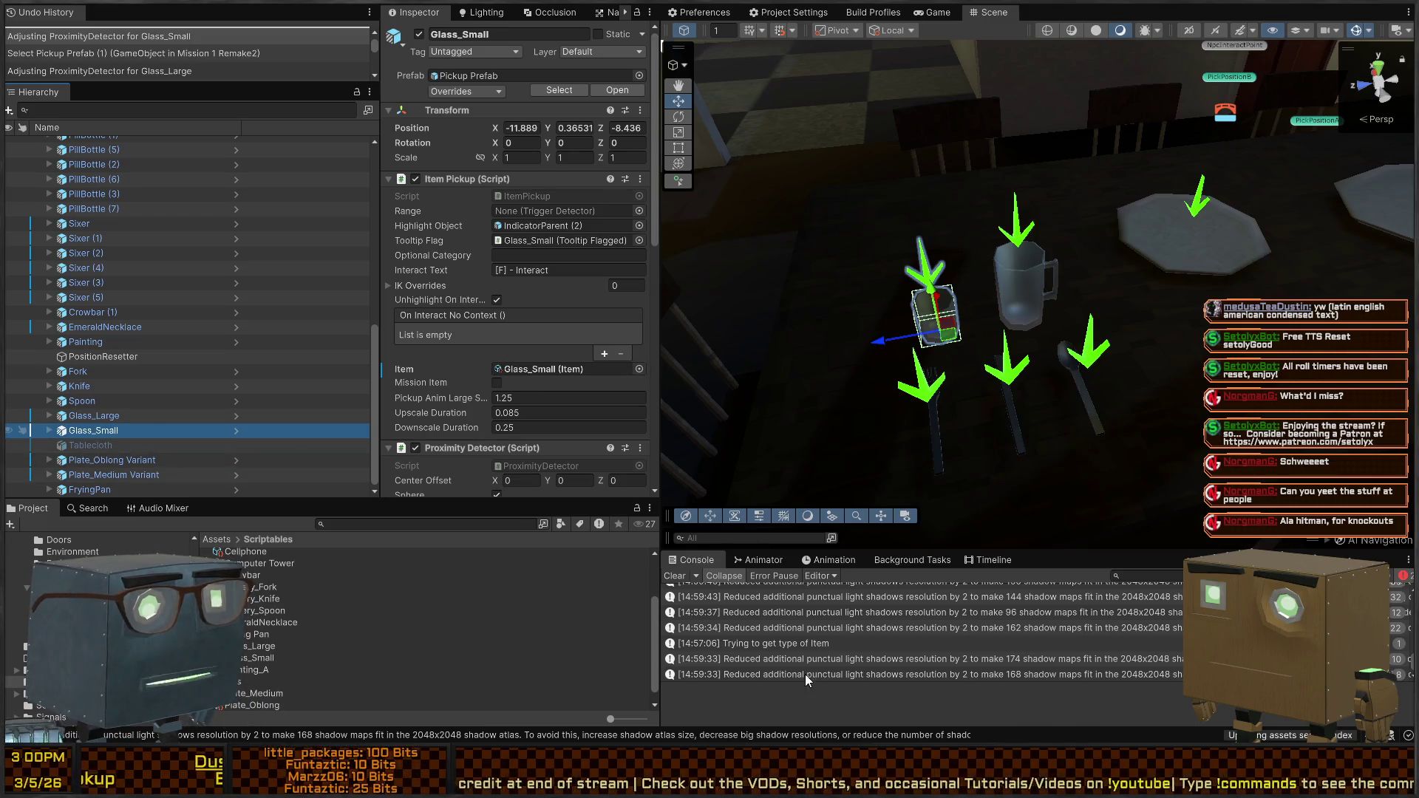
click(681, 578)
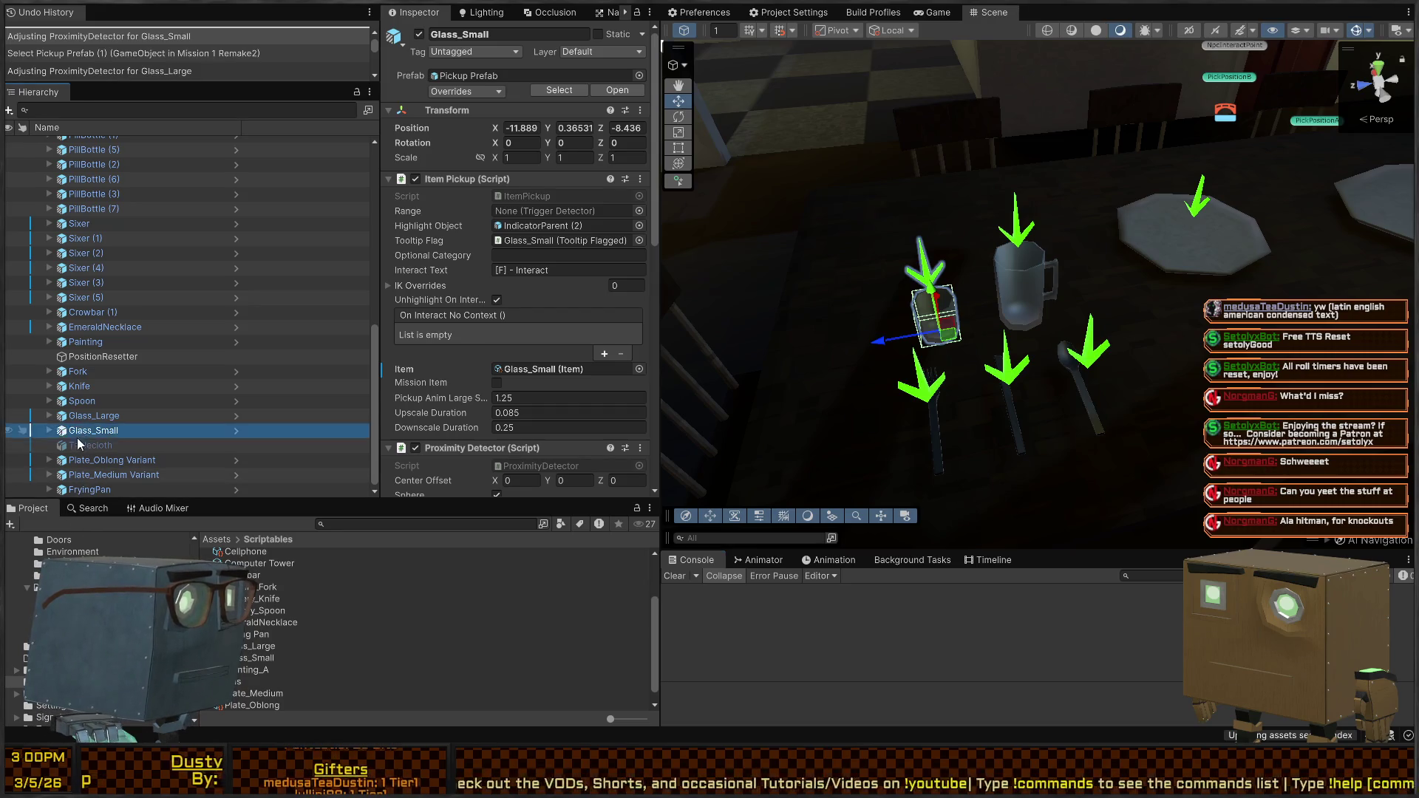
key(Left)
key(Left)
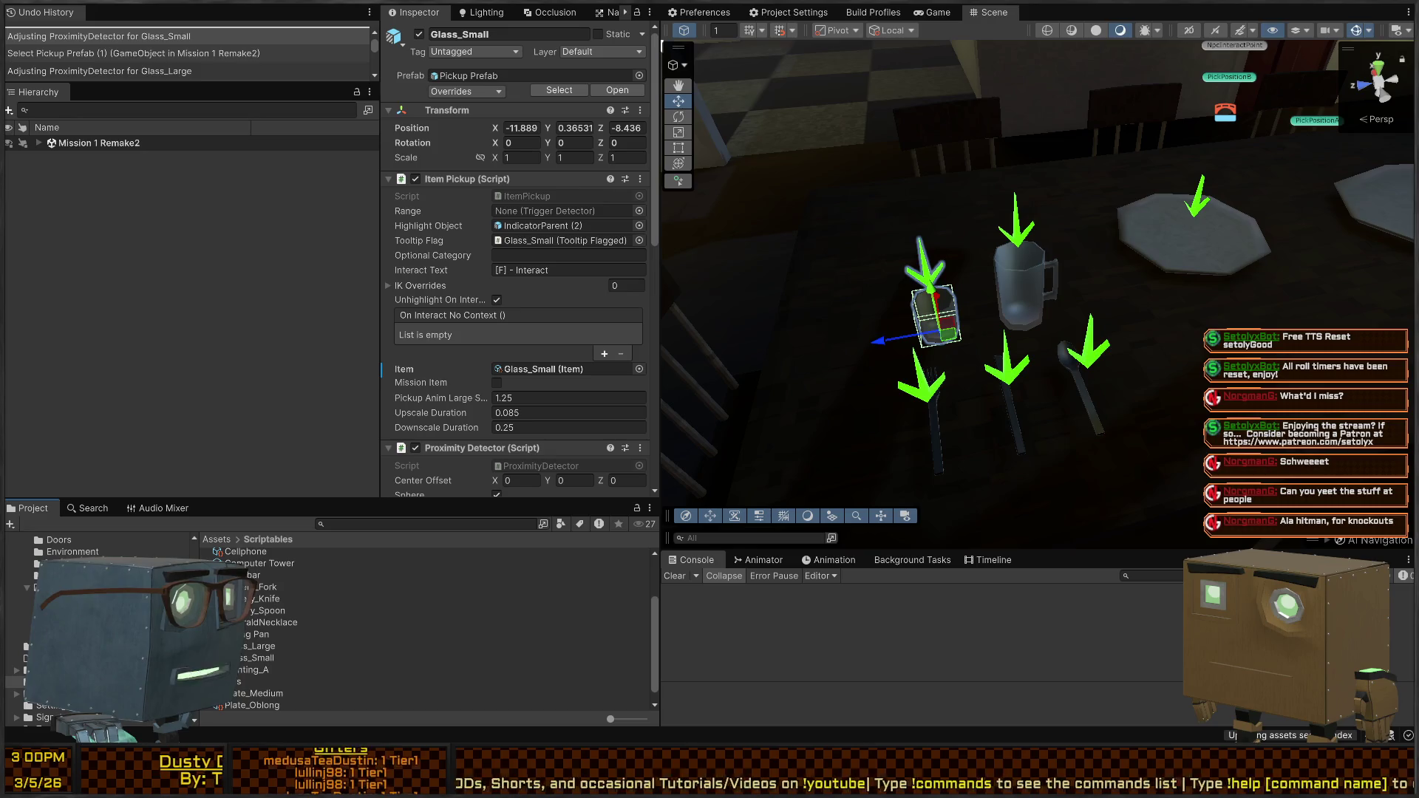
Save Glass_Large and Glass_Small as Prefab Variants in Assets/Prefabs/Pickups/Resources
click(549, 272)
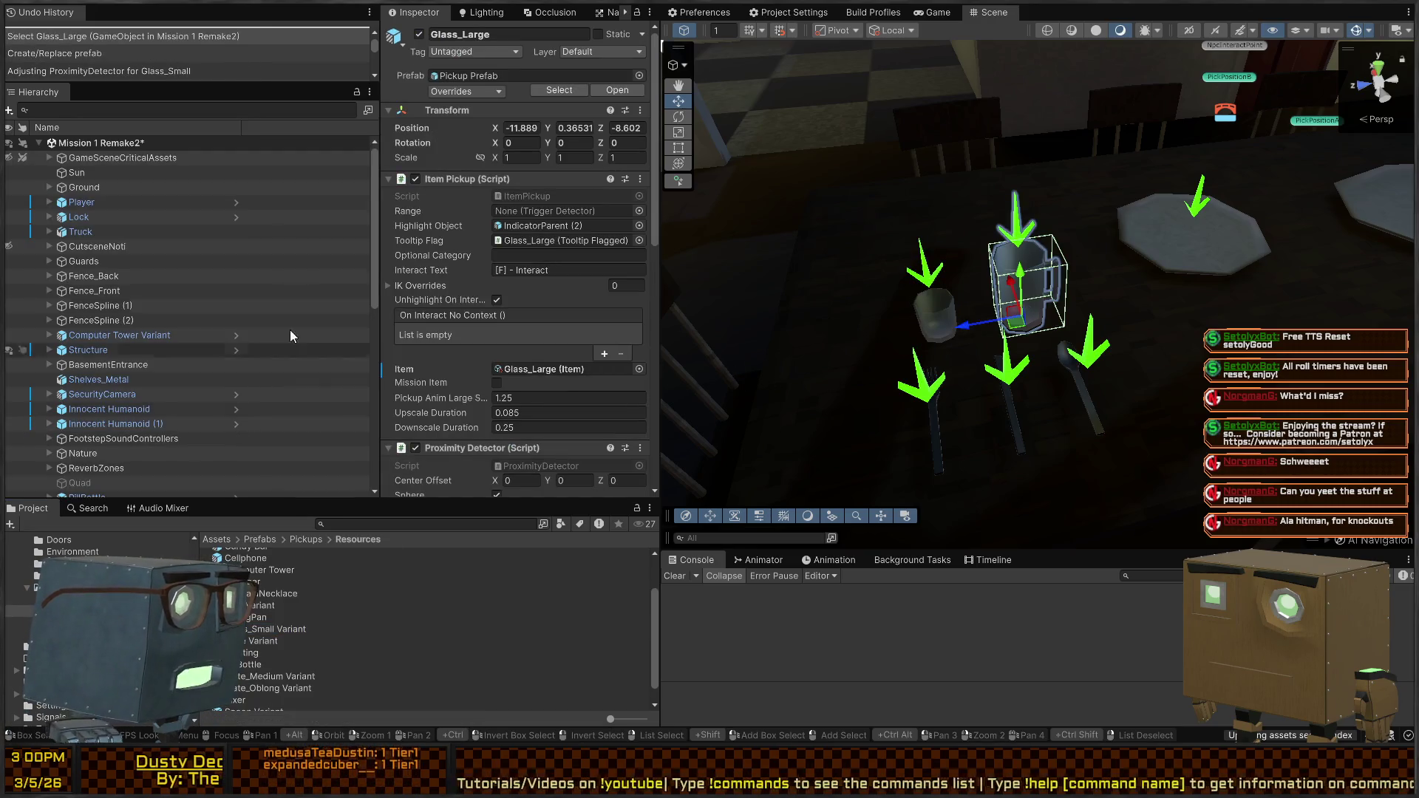
scroll(104, 331, down, 1)
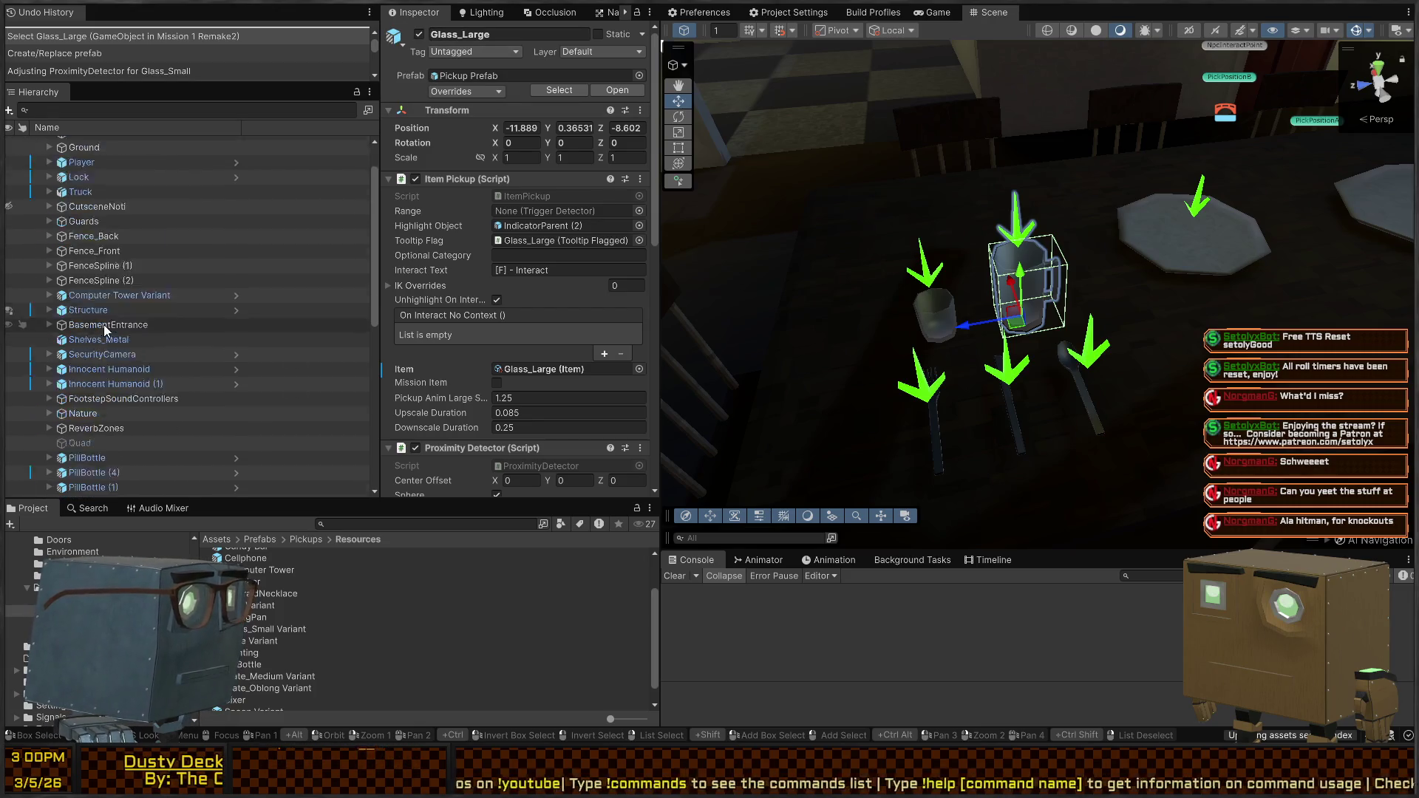
scroll(104, 330, down, 8)
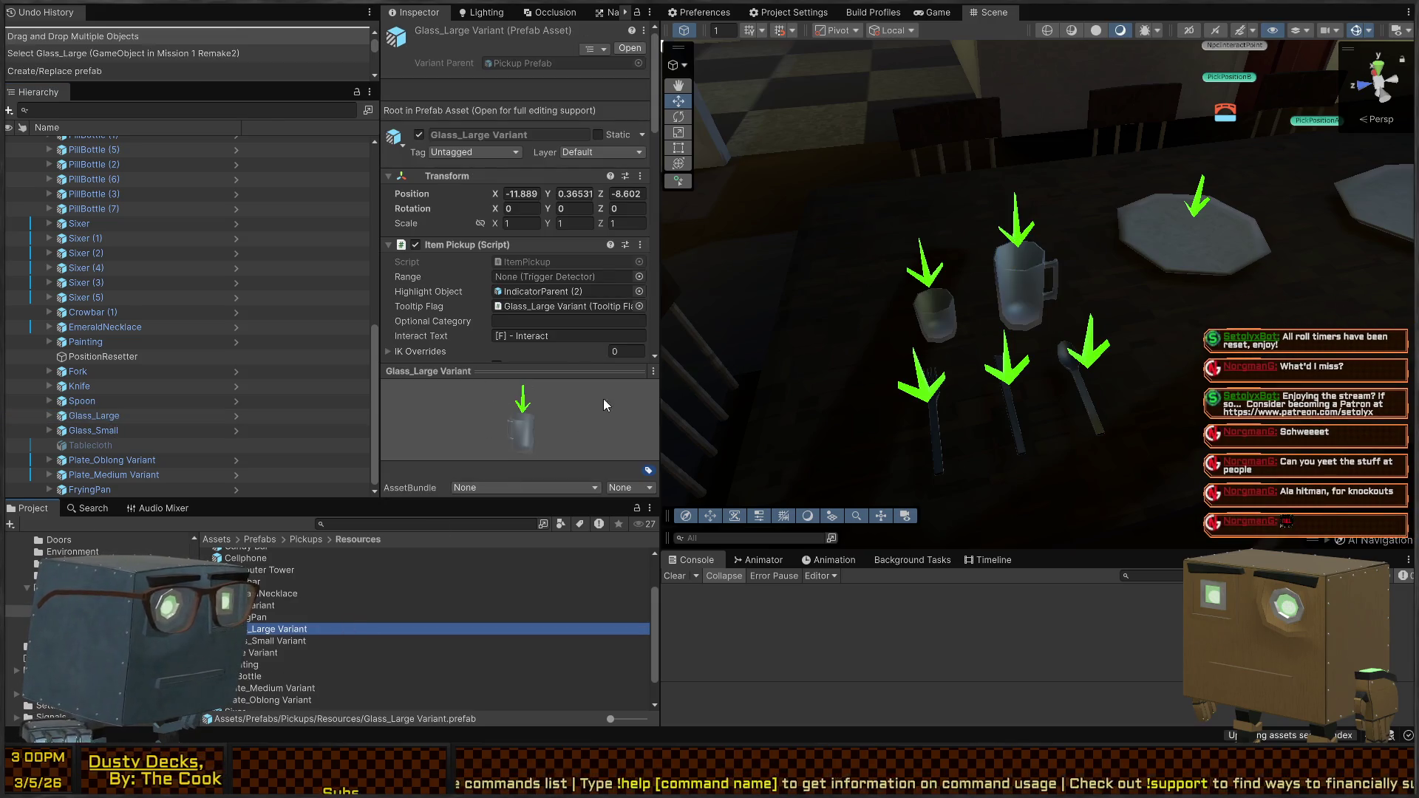
scroll(544, 261, down, 8)
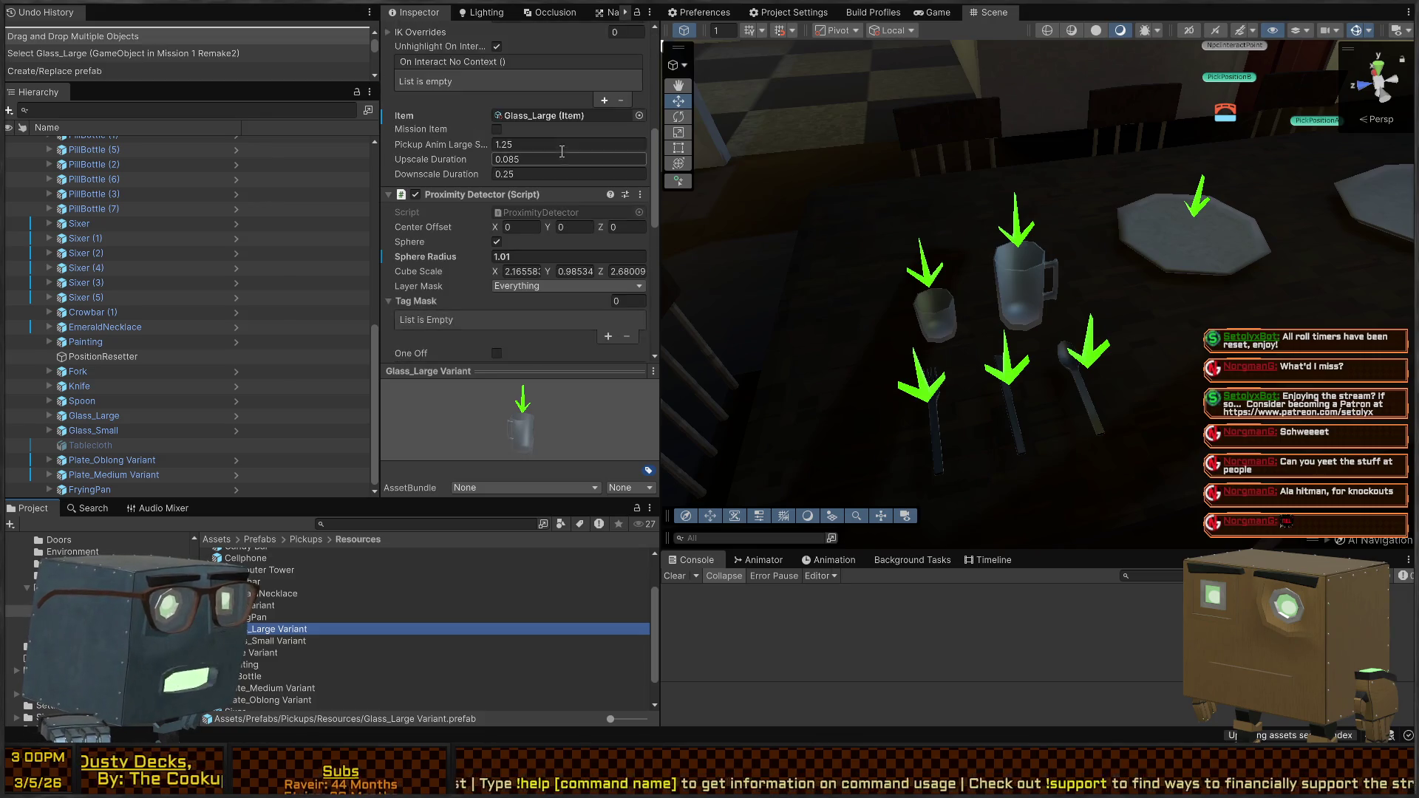
click(560, 116)
Add Throw and Swing behaviors to Glass_Large, reorder Swing above Throw, and enable Utility Item
double_click(561, 115)
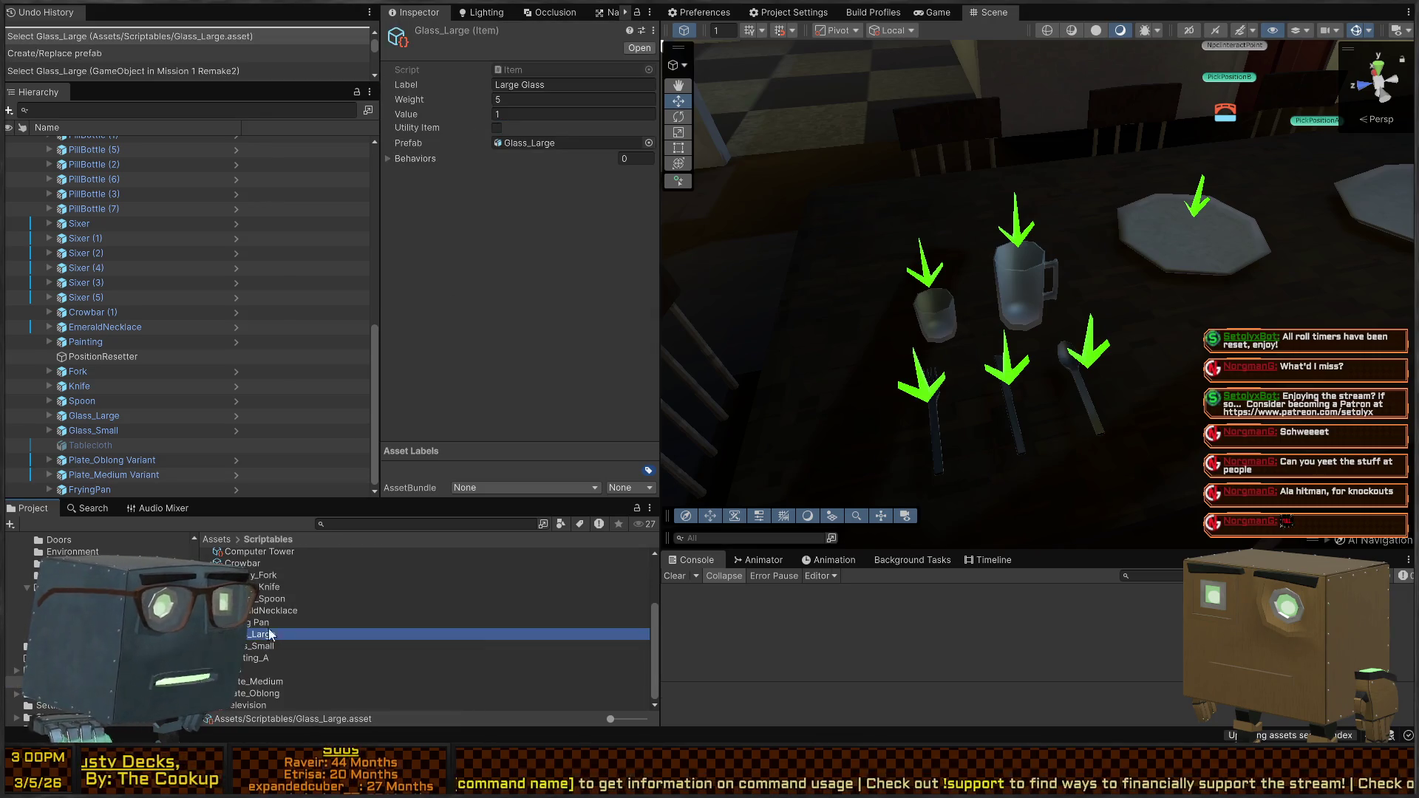
click(402, 157)
click(616, 196)
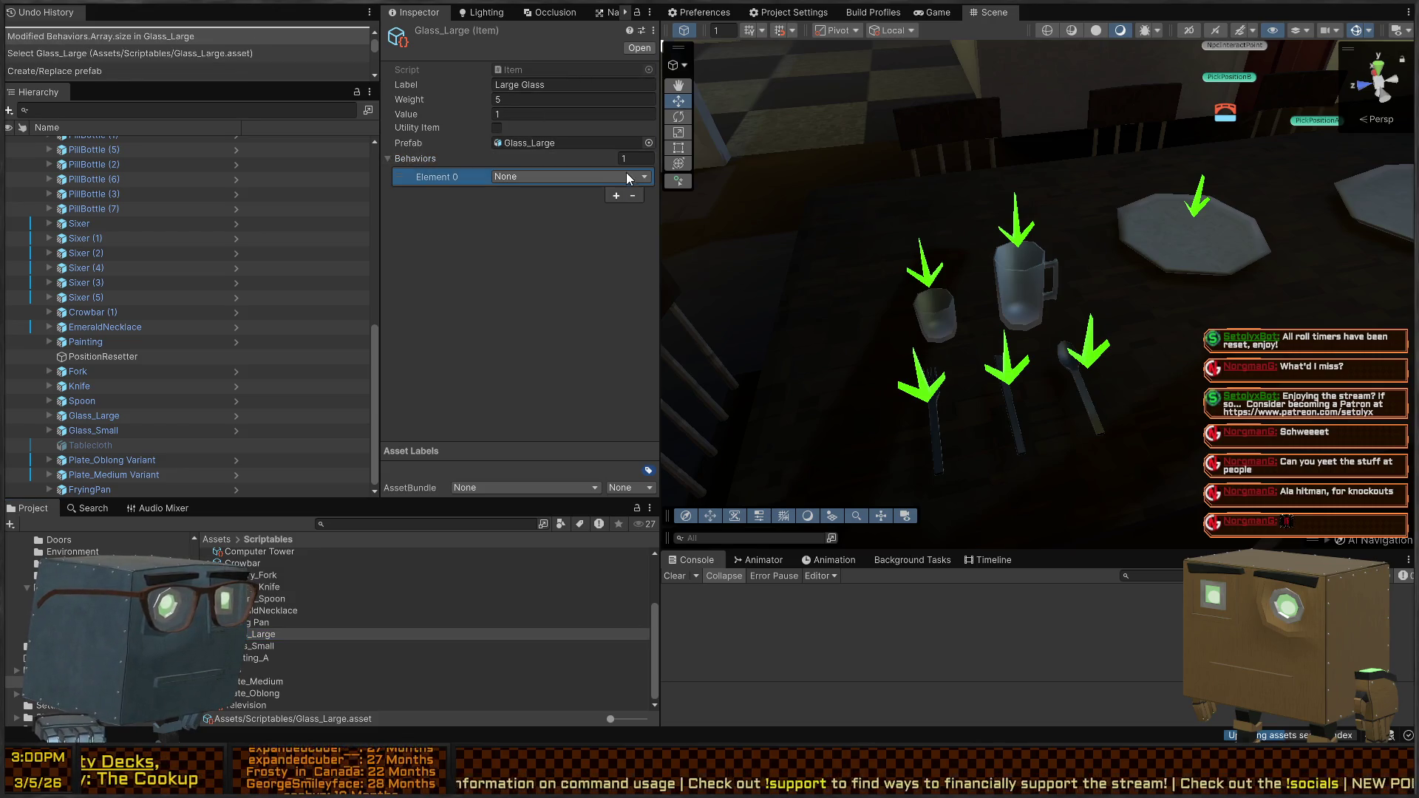
click(559, 223)
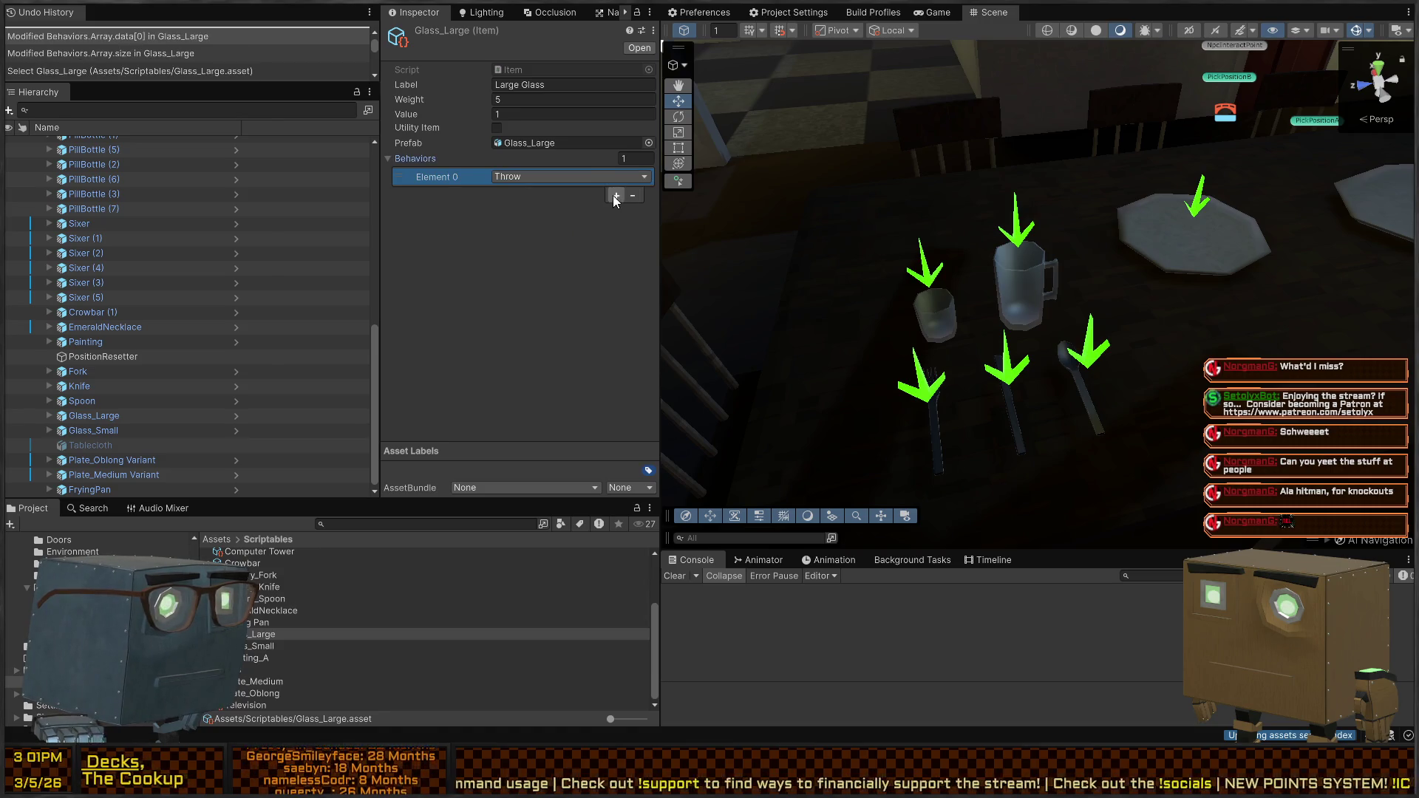
click(614, 195)
click(560, 192)
click(530, 233)
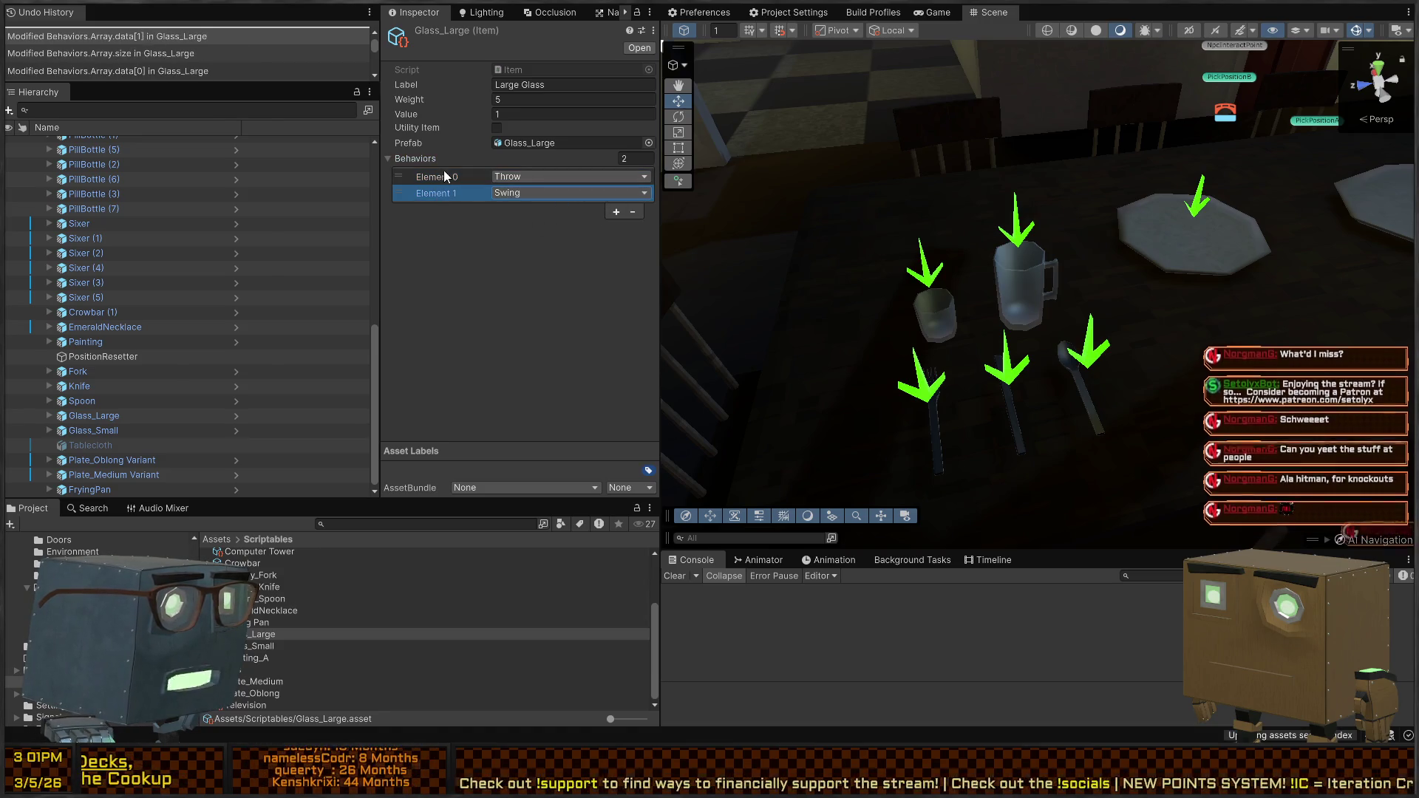
drag(403, 174, 401, 198)
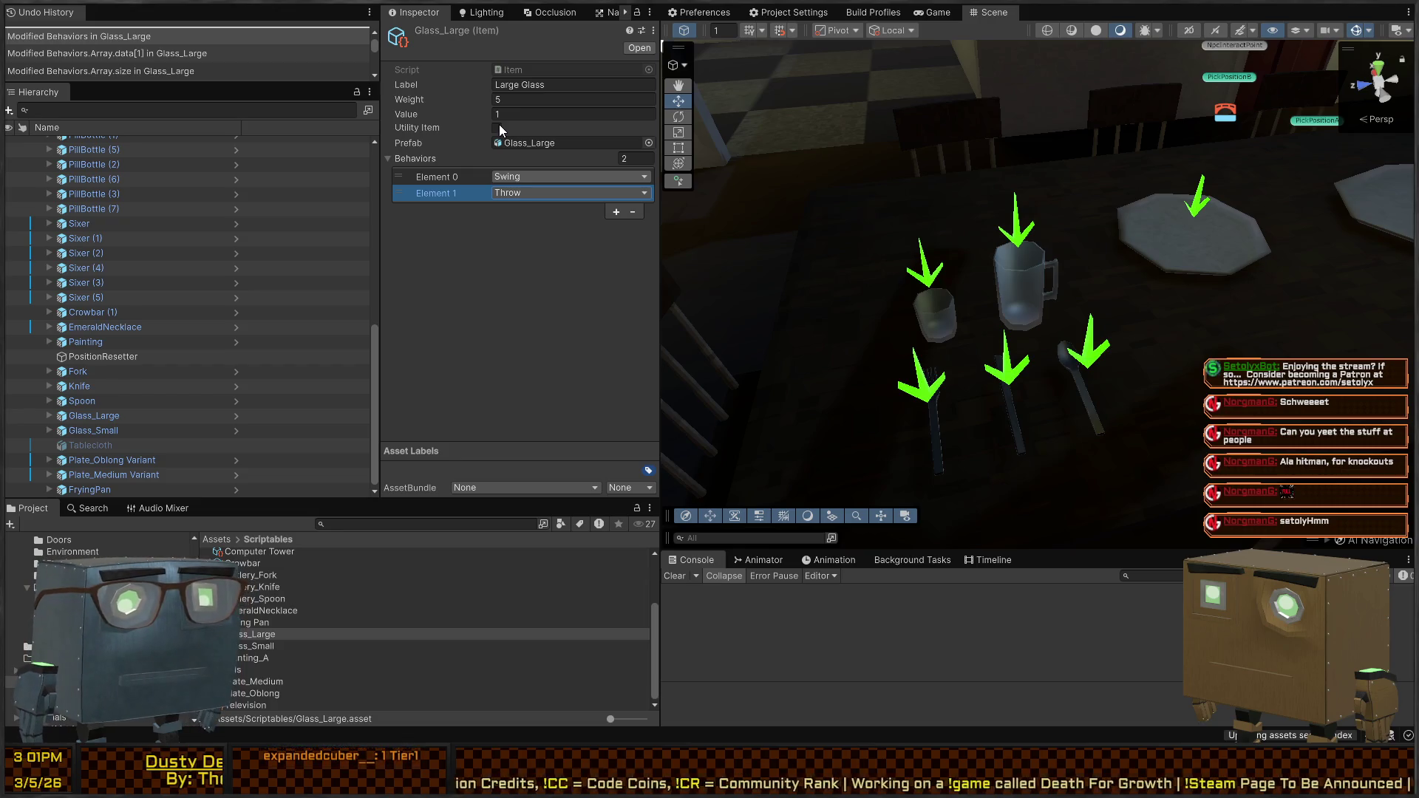
click(499, 126)
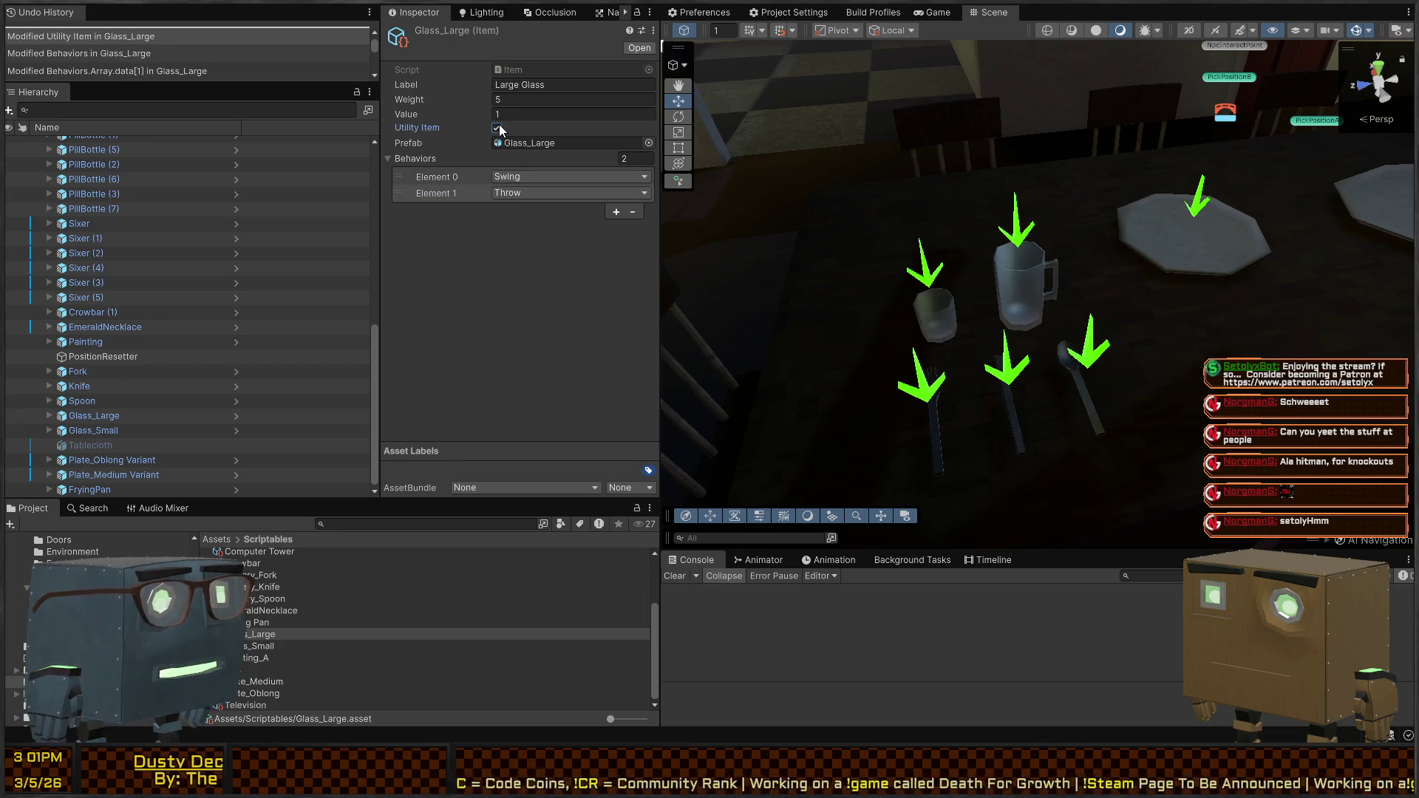